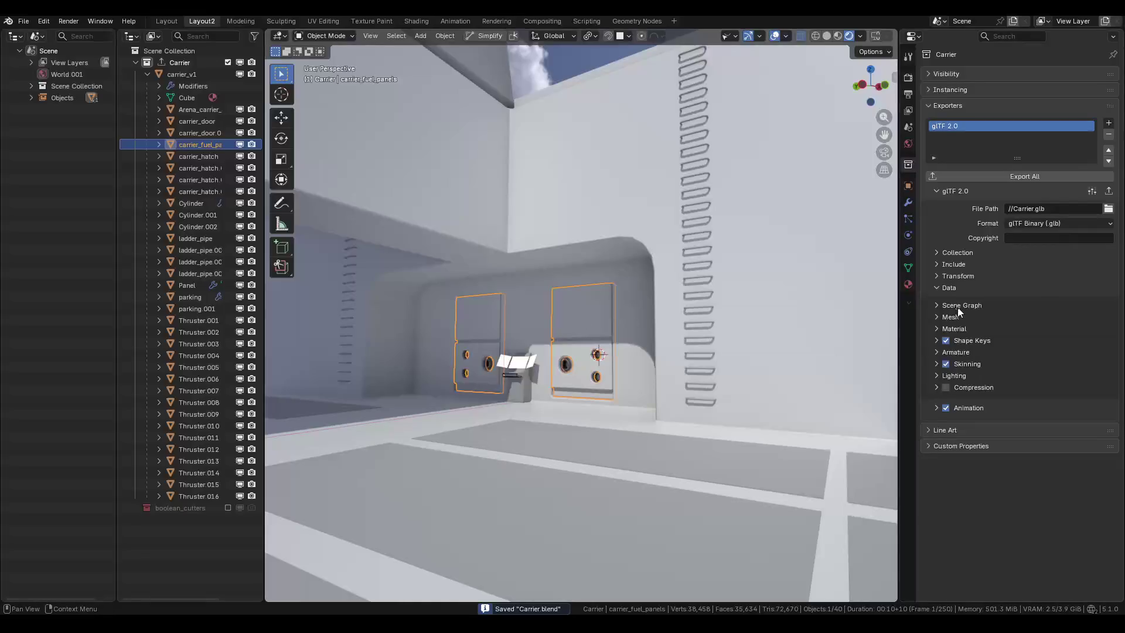
Assign the Doors material to carrier_fuel_panels in place of MainMat.
{"action": "left_click", "coordinate": [907, 284]}
{"action": "left_click", "coordinate": [929, 125]}
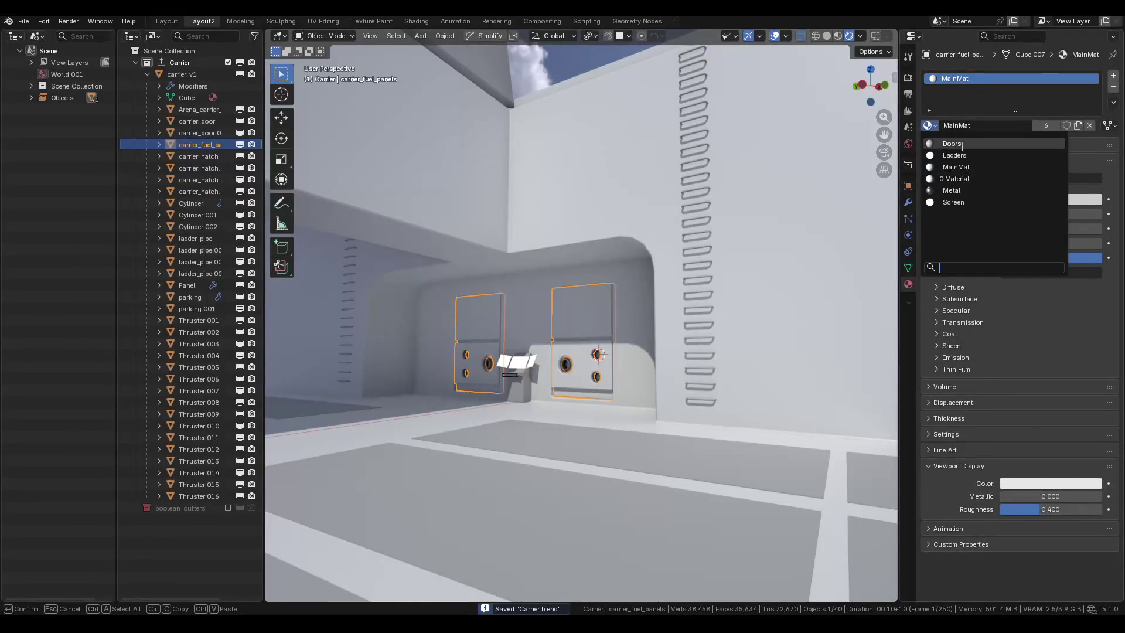
{"action": "left_click", "coordinate": [960, 144]}
Orbit out to the carrier's exterior and save the carrier file.
{"action": "left_click", "coordinate": [574, 163]}
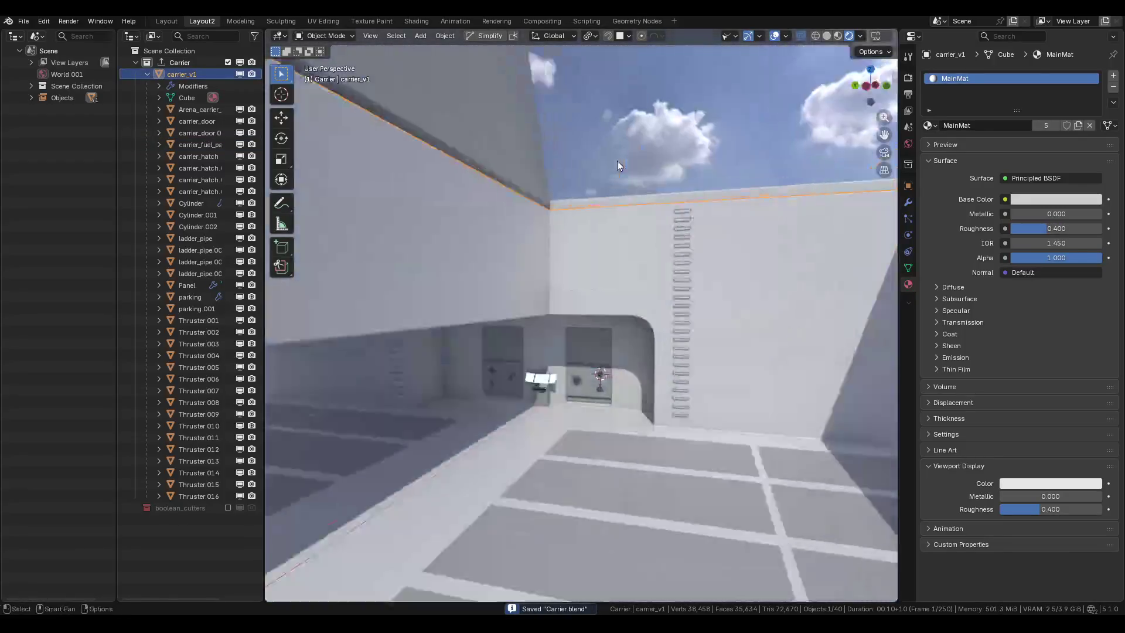
{"action": "left_click", "coordinate": [633, 153]}
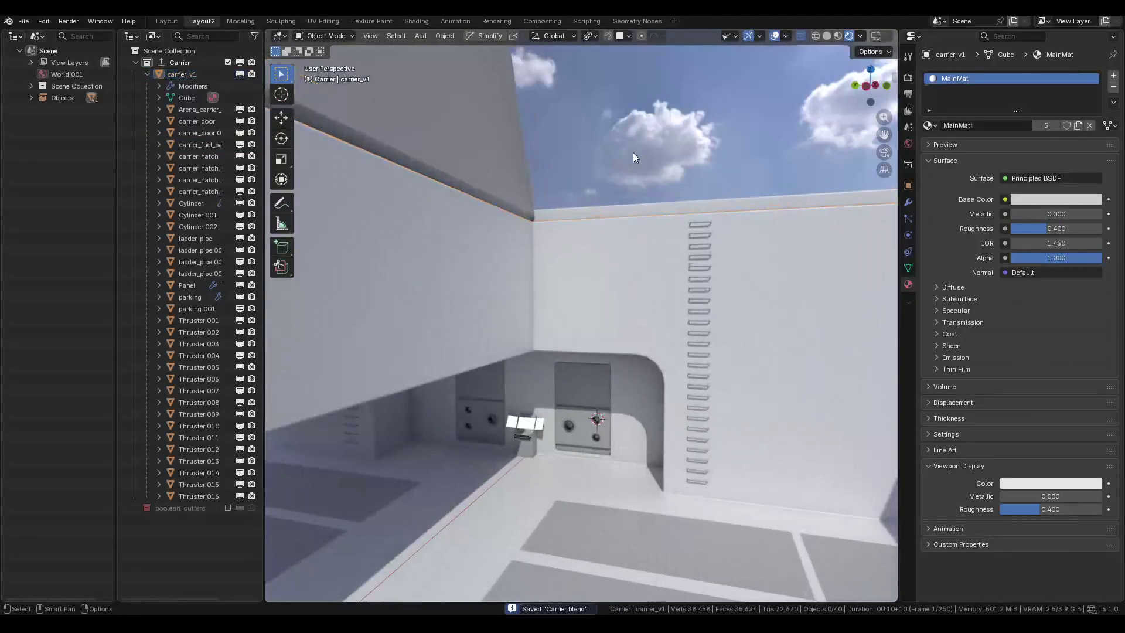
{"action": "mouse_move", "coordinate": [572, 248]}
{"action": "left_mouse_down"}
{"action": "mouse_move", "coordinate": [521, 233]}
{"action": "mouse_move", "coordinate": [571, 227]}
{"action": "mouse_move", "coordinate": [617, 242]}
{"action": "mouse_move", "coordinate": [629, 259]}
{"action": "mouse_move", "coordinate": [597, 296]}
{"action": "mouse_move", "coordinate": [535, 306]}
{"action": "mouse_move", "coordinate": [494, 297]}
{"action": "mouse_move", "coordinate": [527, 318]}
{"action": "left_mouse_up"}
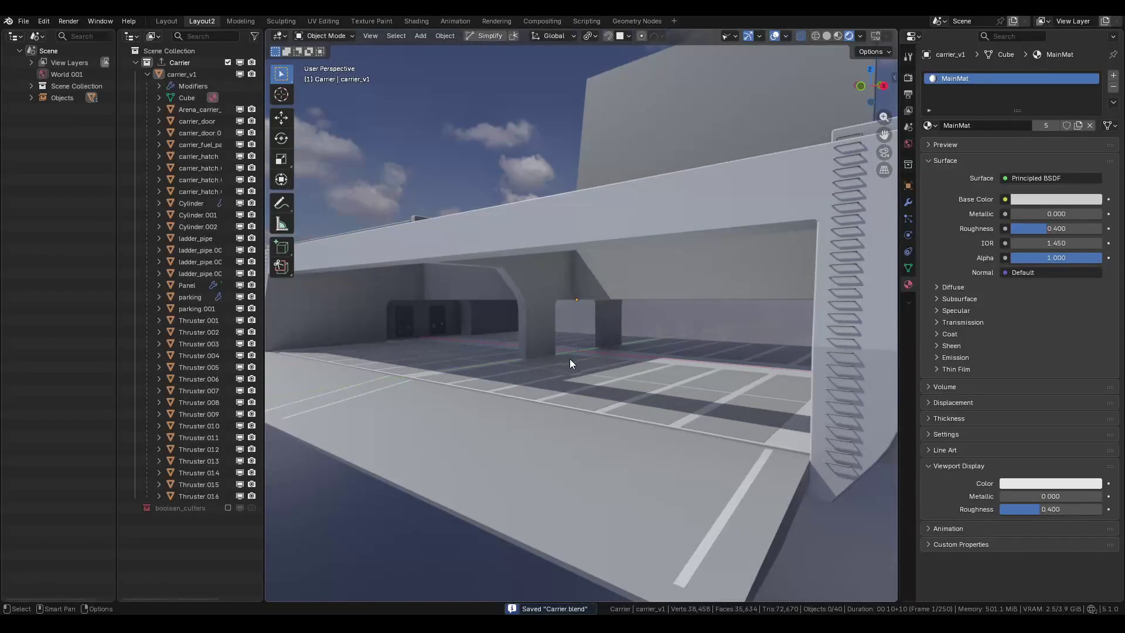
{"action": "mouse_move", "coordinate": [569, 358]}
{"action": "left_mouse_down"}
{"action": "mouse_move", "coordinate": [721, 369]}
{"action": "mouse_move", "coordinate": [691, 370]}
{"action": "mouse_move", "coordinate": [586, 312]}
{"action": "mouse_move", "coordinate": [604, 324]}
{"action": "mouse_move", "coordinate": [562, 329]}
{"action": "left_mouse_up"}
{"action": "key", "text": "ctrl+s"}
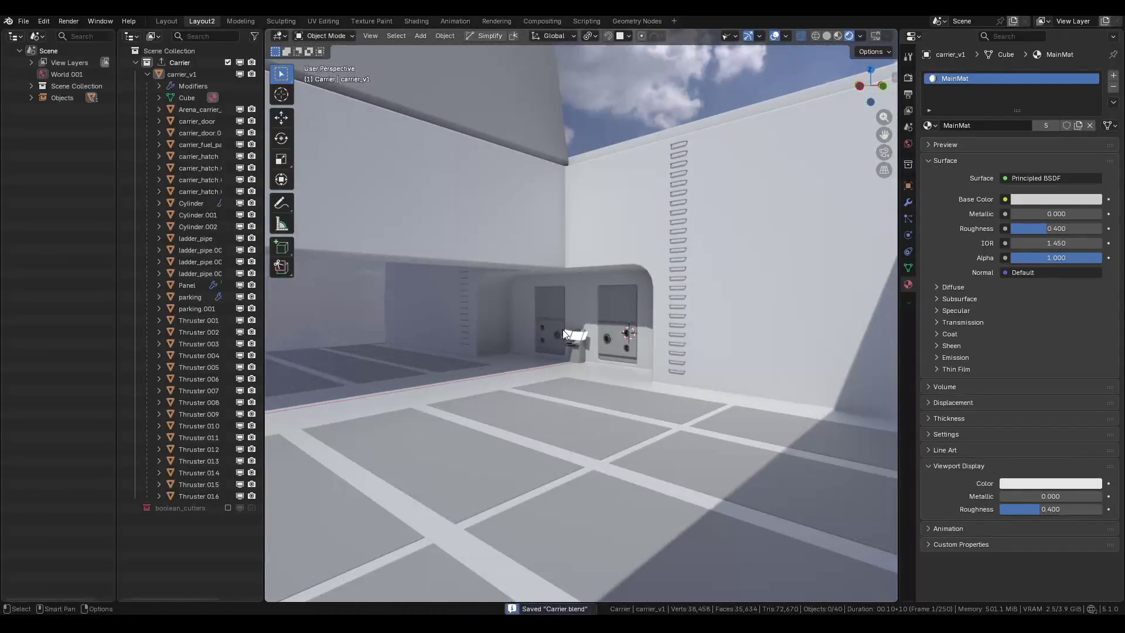
Turn the view to the ladder wall and select ladder_pipe.003.
{"action": "scroll", "coordinate": [564, 325], "scroll_direction": "down", "scroll_amount": 5}
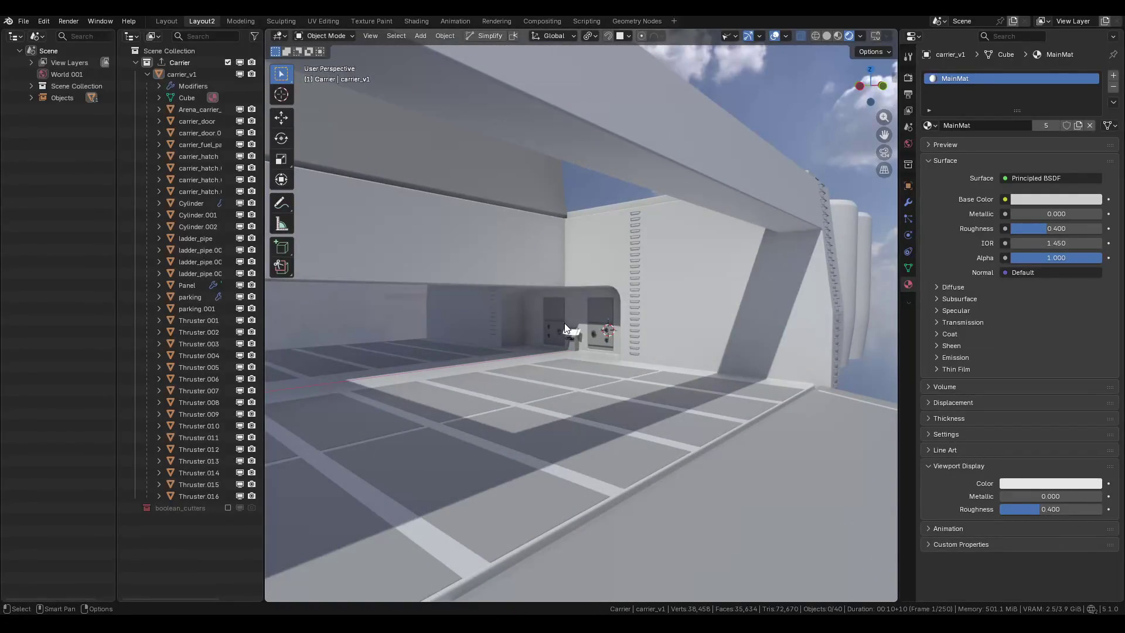
{"action": "mouse_move", "coordinate": [565, 325]}
{"action": "left_mouse_down"}
{"action": "mouse_move", "coordinate": [437, 321]}
{"action": "mouse_move", "coordinate": [582, 304]}
{"action": "mouse_move", "coordinate": [485, 244]}
{"action": "mouse_move", "coordinate": [480, 287]}
{"action": "left_mouse_up"}
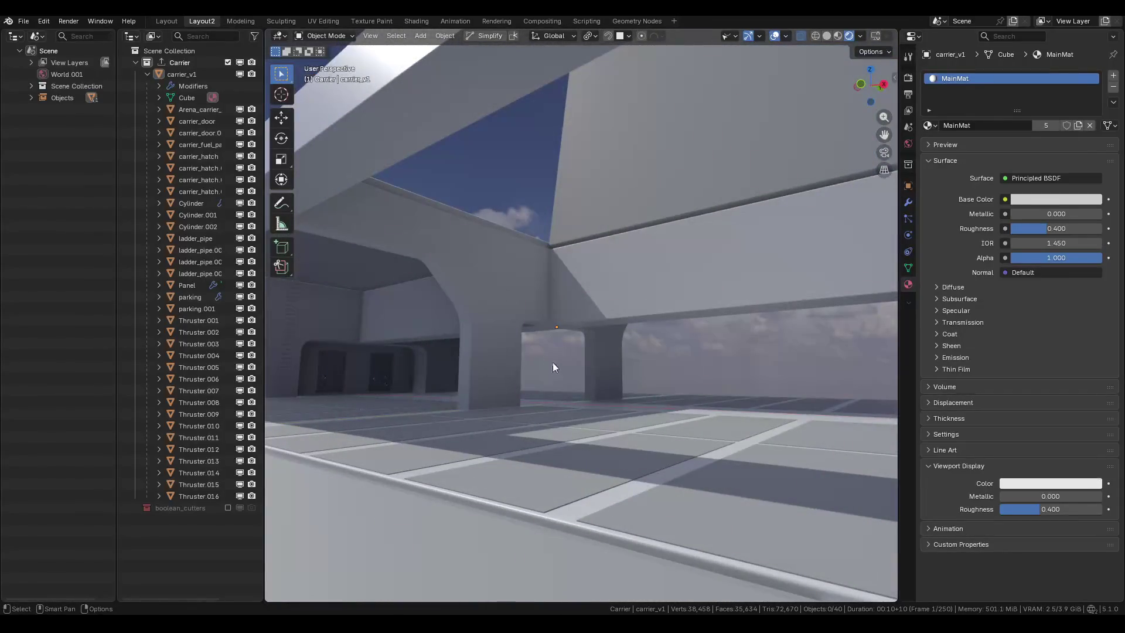
{"action": "mouse_move", "coordinate": [553, 367]}
{"action": "left_mouse_down"}
{"action": "mouse_move", "coordinate": [710, 372]}
{"action": "mouse_move", "coordinate": [606, 302]}
{"action": "mouse_move", "coordinate": [547, 396]}
{"action": "mouse_move", "coordinate": [603, 381]}
{"action": "mouse_move", "coordinate": [732, 392]}
{"action": "left_mouse_up"}
{"action": "left_click", "coordinate": [604, 295]}
Make a linked duplicate of the ladder and shift it along X.
{"action": "key", "text": "shift+d"}
{"action": "key", "text": "x"}
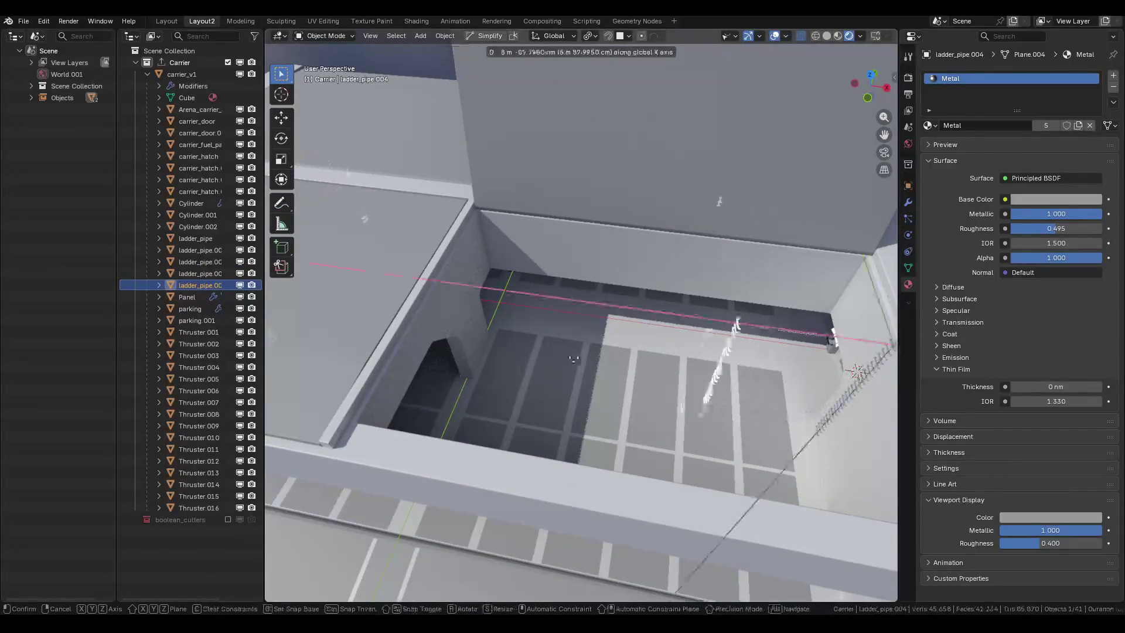
{"action": "left_click", "coordinate": [444, 329]}
{"action": "key", "text": "m"}
{"action": "key", "text": "Escape"}
Set the duplicate ladder's Z rotation to 90° in the N panel.
{"action": "key", "text": "n"}
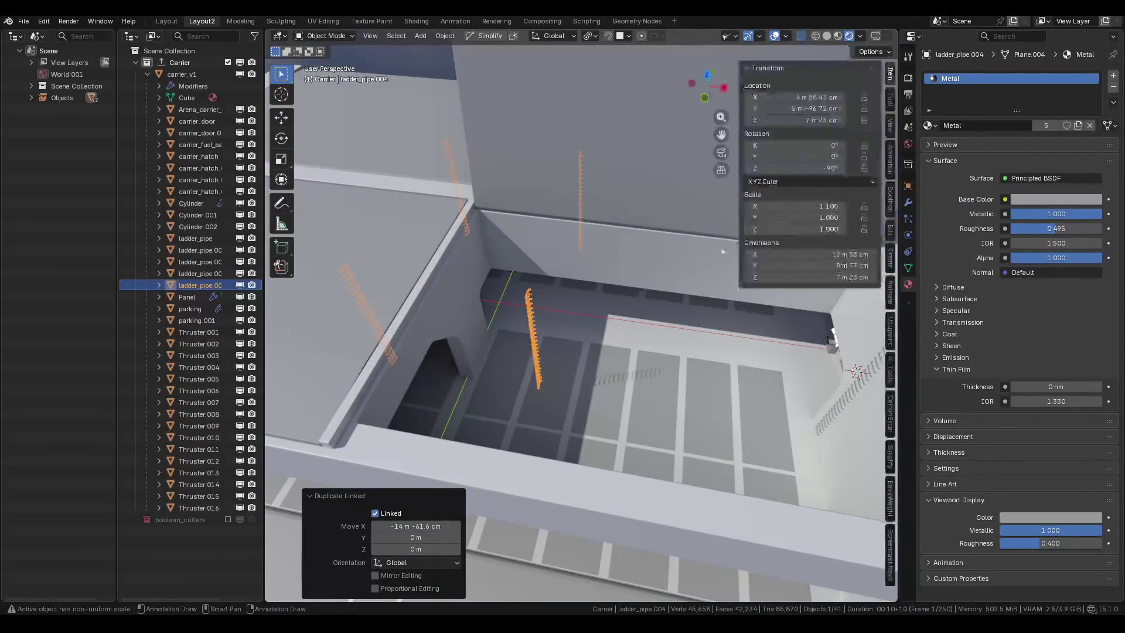
{"action": "left_click", "coordinate": [808, 167]}
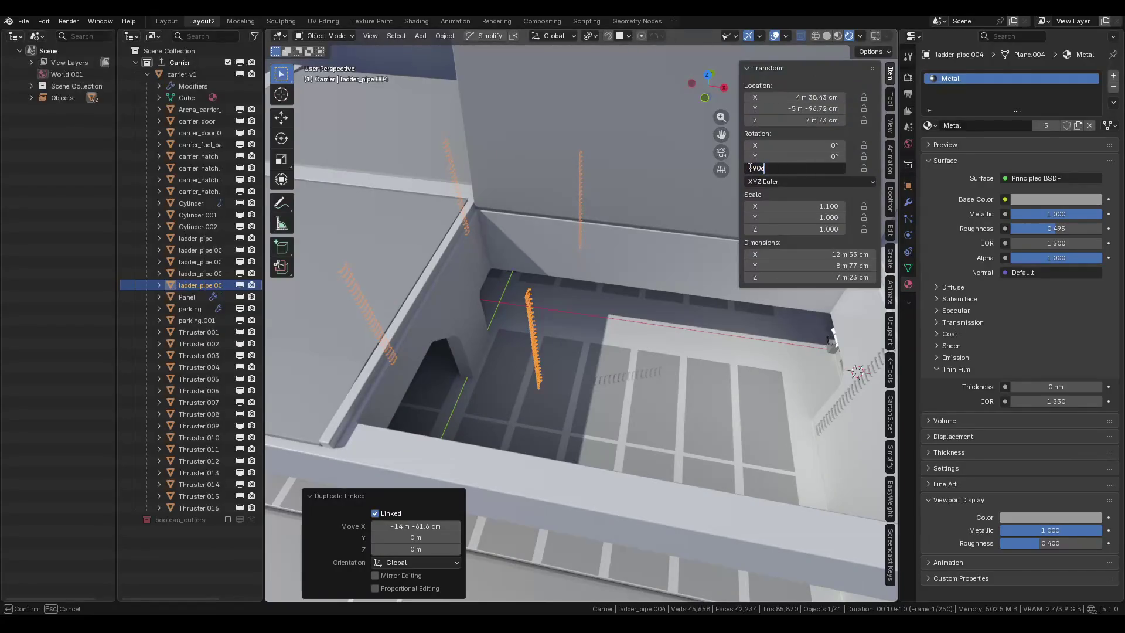
{"action": "type", "text": "0"}
{"action": "key", "text": "Return"}
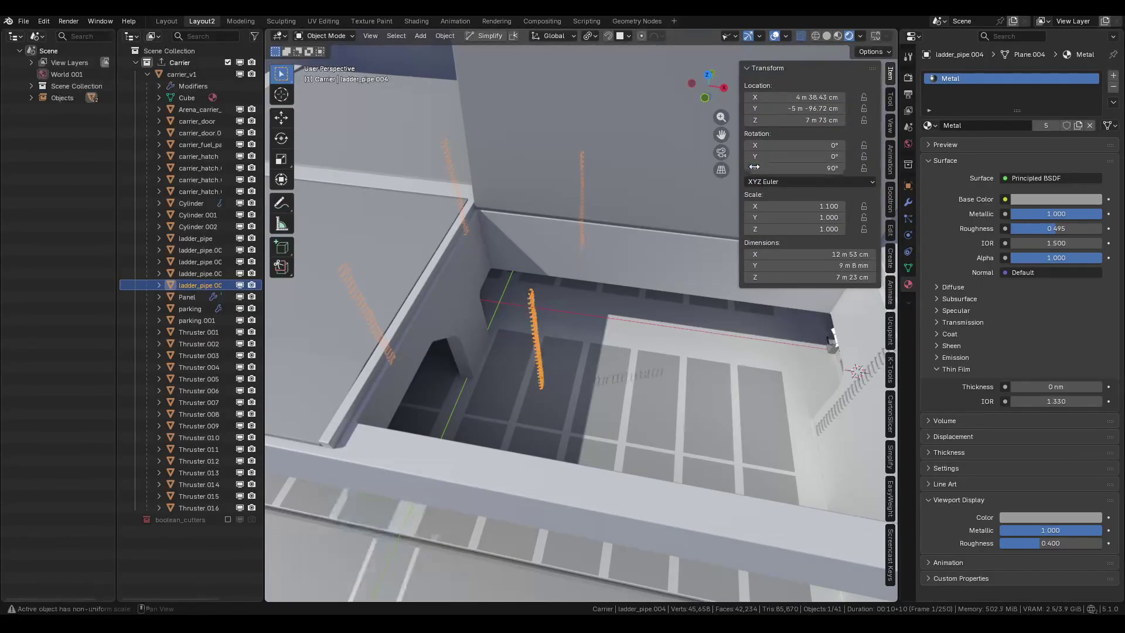
{"action": "scroll", "coordinate": [524, 312], "scroll_direction": "up", "scroll_amount": 5}
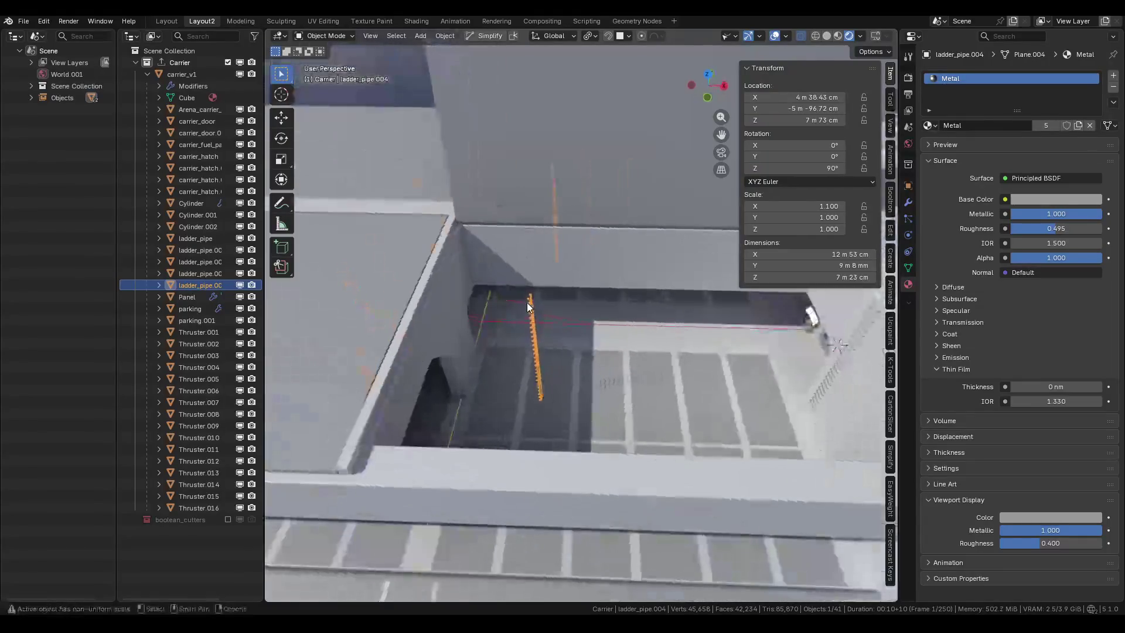
{"action": "key", "text": "n"}
Move the ladders along X in solid shading.
{"action": "key", "text": "g"}
{"action": "key", "text": "x"}
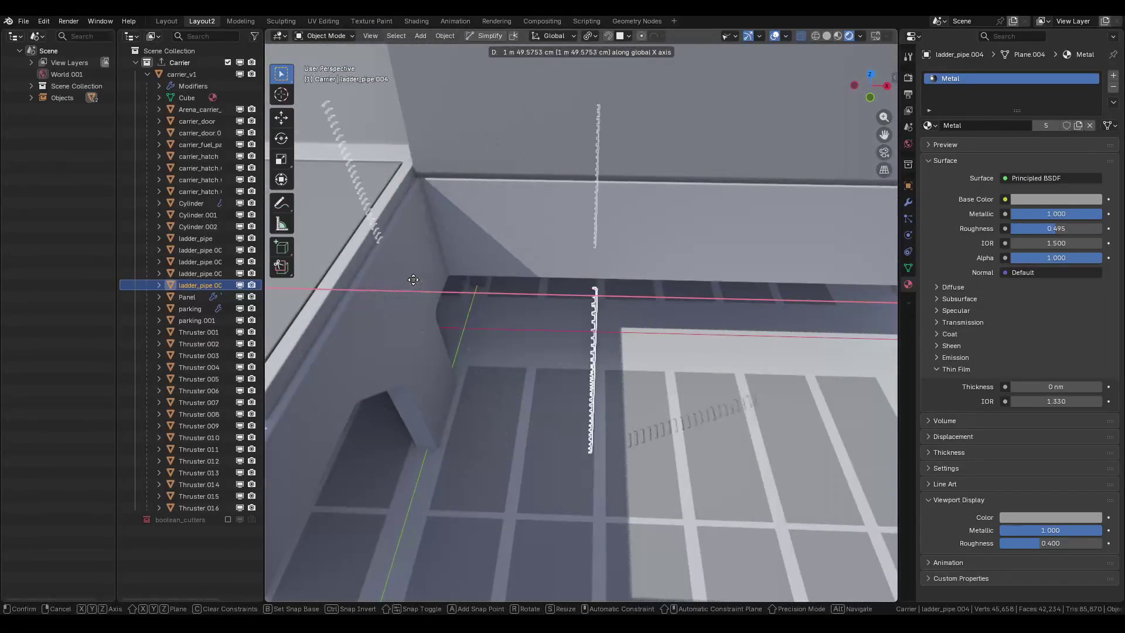
{"action": "left_click", "coordinate": [427, 237]}
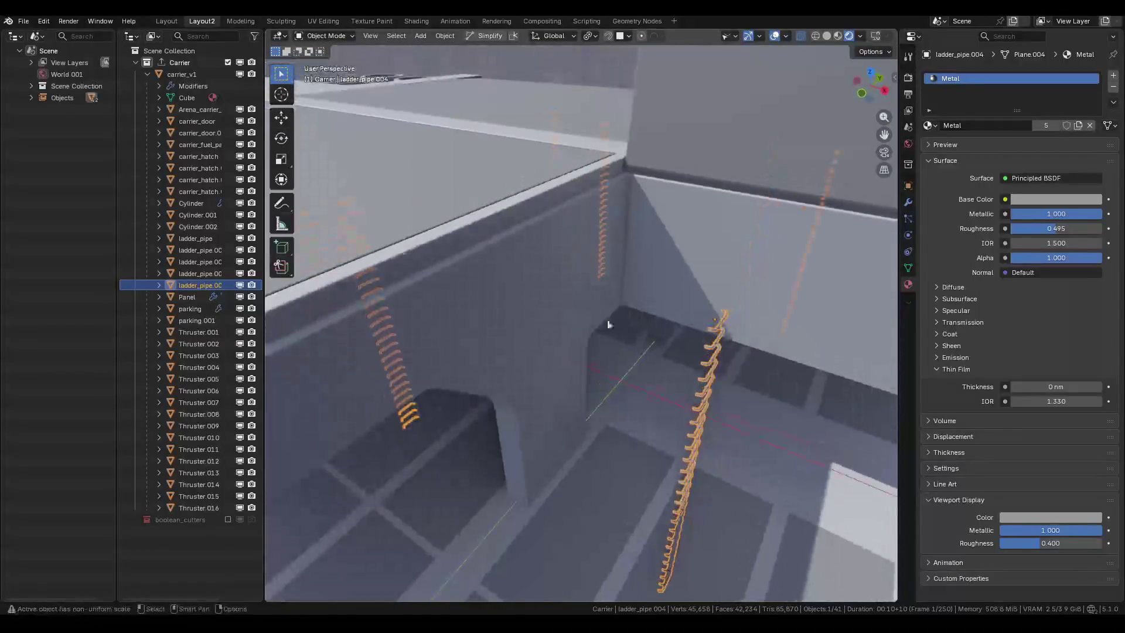
{"action": "key", "text": "g"}
{"action": "key", "text": "x"}
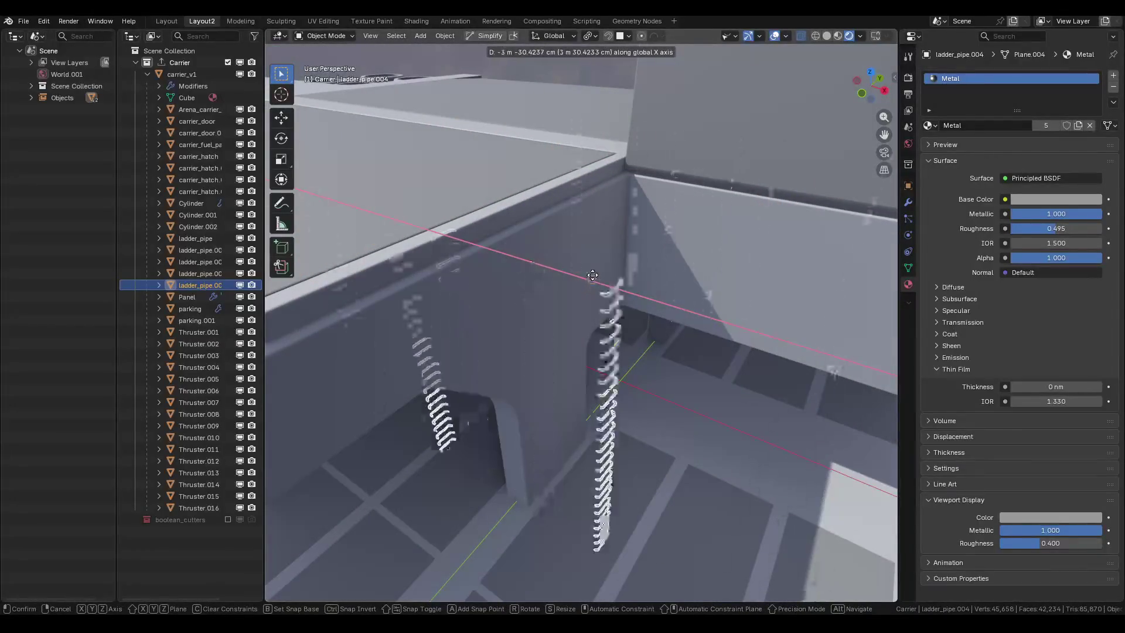
{"action": "left_click", "coordinate": [812, 62]}
{"action": "left_click", "coordinate": [826, 36]}
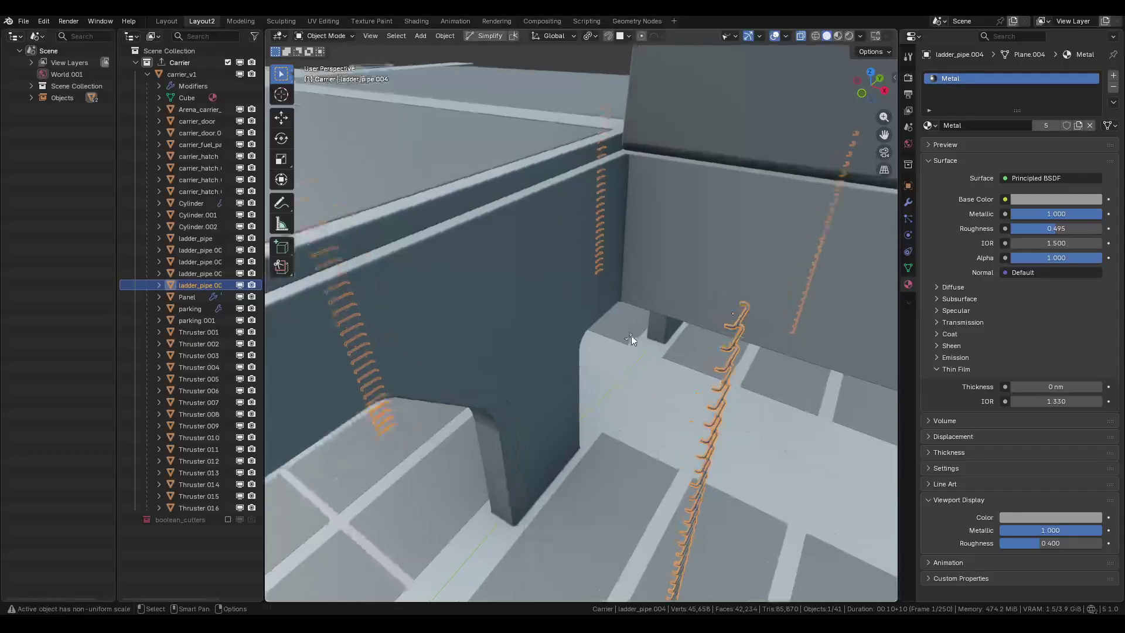
{"action": "key", "text": "g"}
{"action": "key", "text": "x"}
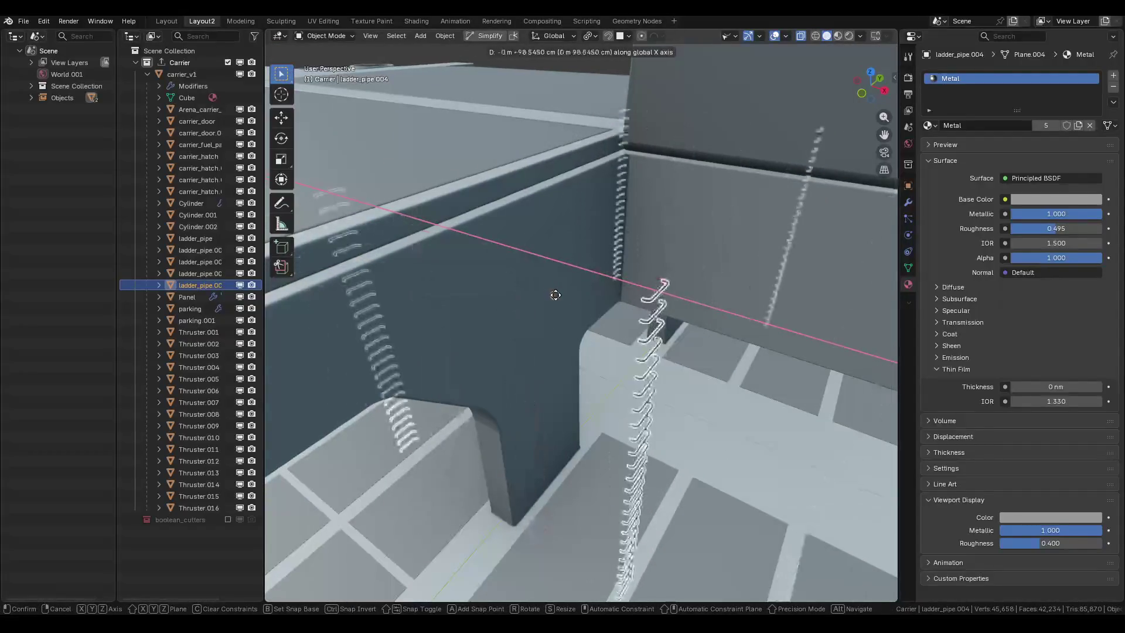
{"action": "left_click", "coordinate": [551, 291]}
Turn off the Mirror modifier in the viewport and place ladder_pipe.004 on the wall, 1.4415 m along Y.
{"action": "left_click", "coordinate": [907, 201]}
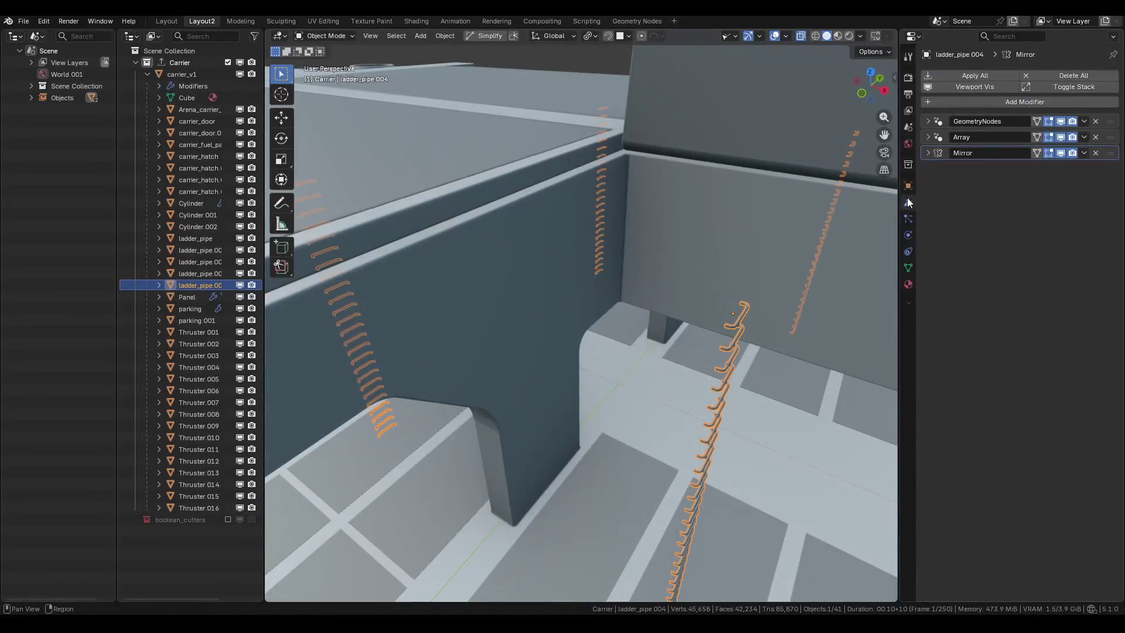
{"action": "left_click", "coordinate": [1060, 152]}
{"action": "key", "text": "g"}
{"action": "key", "text": "x"}
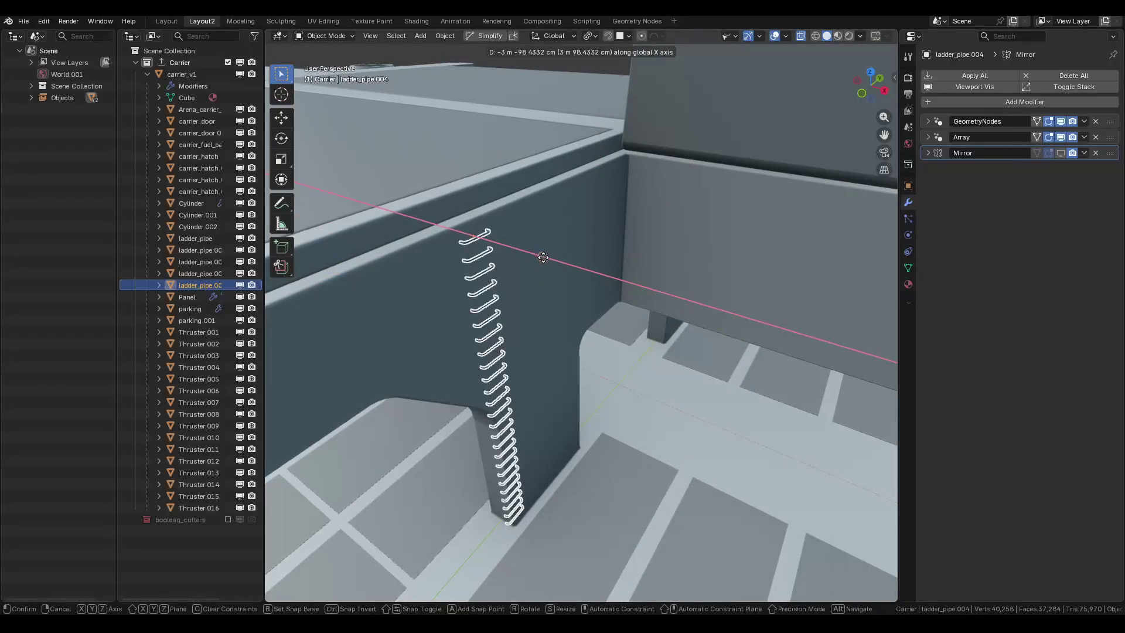
{"action": "left_click", "coordinate": [543, 274]}
{"action": "scroll", "coordinate": [527, 293], "scroll_direction": "up", "scroll_amount": 3}
{"action": "key", "text": "g"}
{"action": "key", "text": "y"}
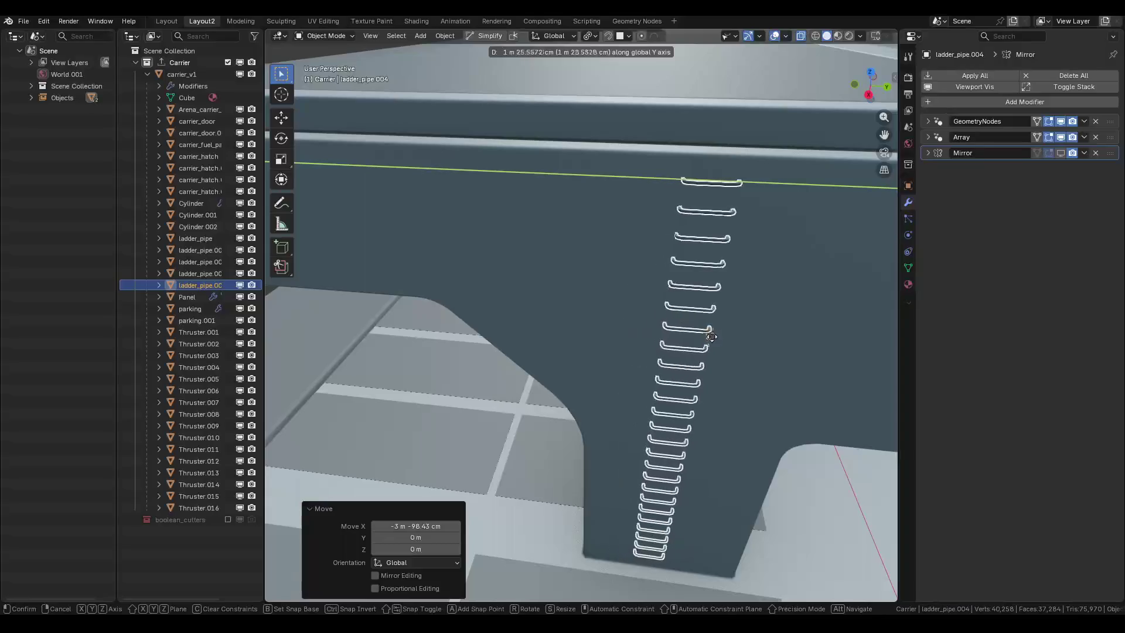
{"action": "left_click", "coordinate": [727, 343]}
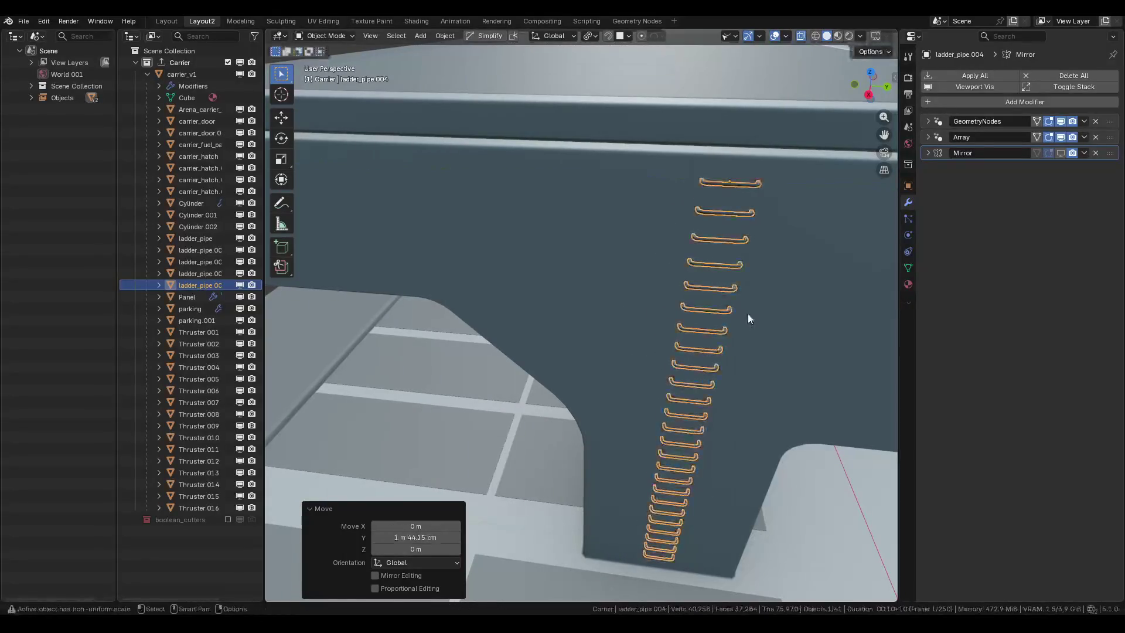
Turn the Mirror modifier's viewport display back on and deselect the ladder.
{"action": "mouse_move", "coordinate": [748, 313]}
{"action": "left_mouse_down"}
{"action": "mouse_move", "coordinate": [666, 247]}
{"action": "mouse_move", "coordinate": [554, 268]}
{"action": "mouse_move", "coordinate": [533, 294]}
{"action": "mouse_move", "coordinate": [506, 248]}
{"action": "mouse_move", "coordinate": [574, 258]}
{"action": "mouse_move", "coordinate": [589, 240]}
{"action": "mouse_move", "coordinate": [658, 256]}
{"action": "mouse_move", "coordinate": [329, 269]}
{"action": "mouse_move", "coordinate": [550, 261]}
{"action": "mouse_move", "coordinate": [508, 246]}
{"action": "mouse_move", "coordinate": [564, 258]}
{"action": "mouse_move", "coordinate": [515, 235]}
{"action": "left_mouse_up"}
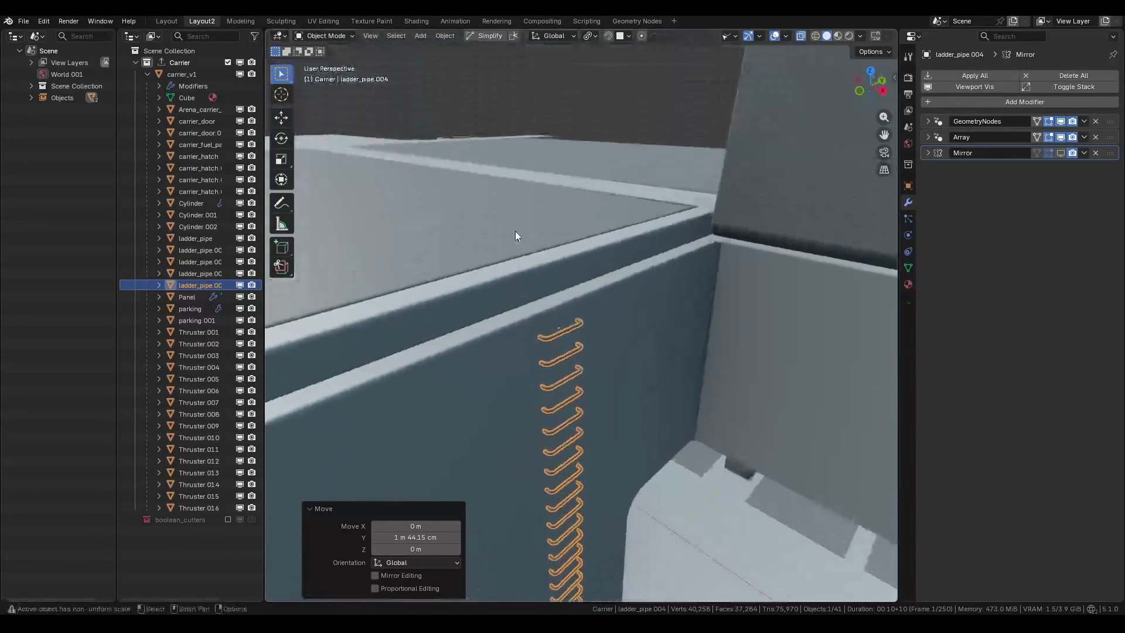
{"action": "mouse_move", "coordinate": [568, 286]}
{"action": "left_mouse_down"}
{"action": "mouse_move", "coordinate": [622, 279]}
{"action": "mouse_move", "coordinate": [592, 314]}
{"action": "mouse_move", "coordinate": [592, 287]}
{"action": "mouse_move", "coordinate": [679, 325]}
{"action": "mouse_move", "coordinate": [509, 324]}
{"action": "mouse_move", "coordinate": [611, 261]}
{"action": "mouse_move", "coordinate": [769, 248]}
{"action": "left_mouse_up"}
{"action": "left_click", "coordinate": [1060, 153]}
{"action": "left_click_drag", "start_coordinate": [589, 252], "coordinate": [792, 354]}
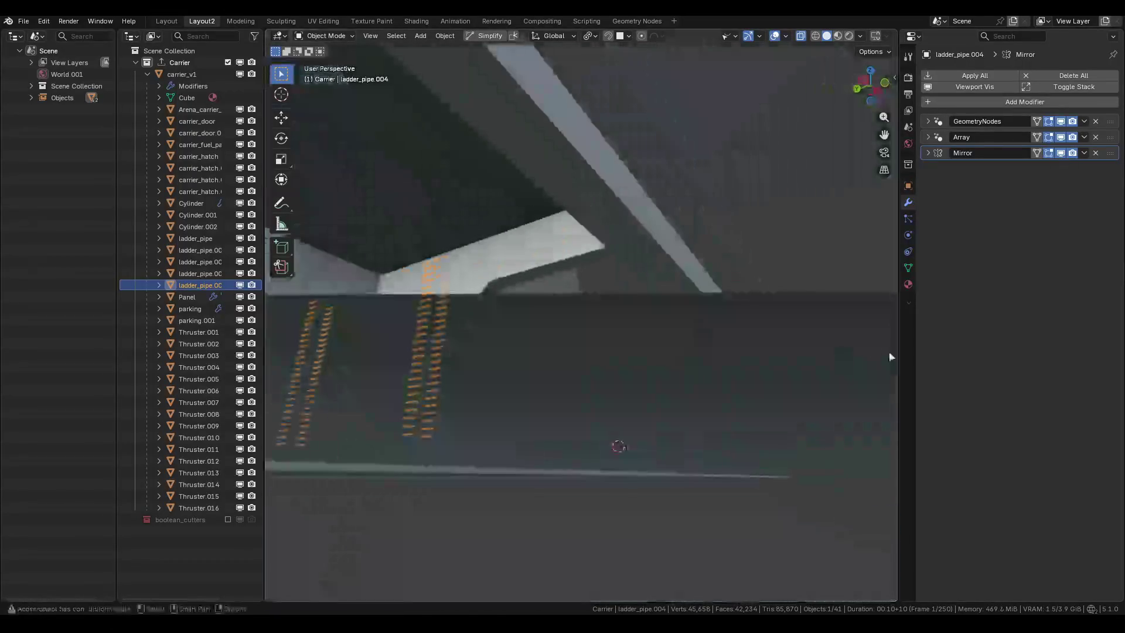
{"action": "left_click", "coordinate": [771, 211]}
{"action": "mouse_move", "coordinate": [771, 212]}
{"action": "left_mouse_down"}
{"action": "mouse_move", "coordinate": [568, 256]}
{"action": "mouse_move", "coordinate": [624, 315]}
{"action": "mouse_move", "coordinate": [498, 316]}
{"action": "mouse_move", "coordinate": [562, 346]}
{"action": "mouse_move", "coordinate": [537, 329]}
{"action": "mouse_move", "coordinate": [499, 334]}
{"action": "mouse_move", "coordinate": [545, 332]}
{"action": "left_mouse_up"}
Save Carrier.blend while checking the deck from above.
{"action": "key", "text": "ctrl+s"}
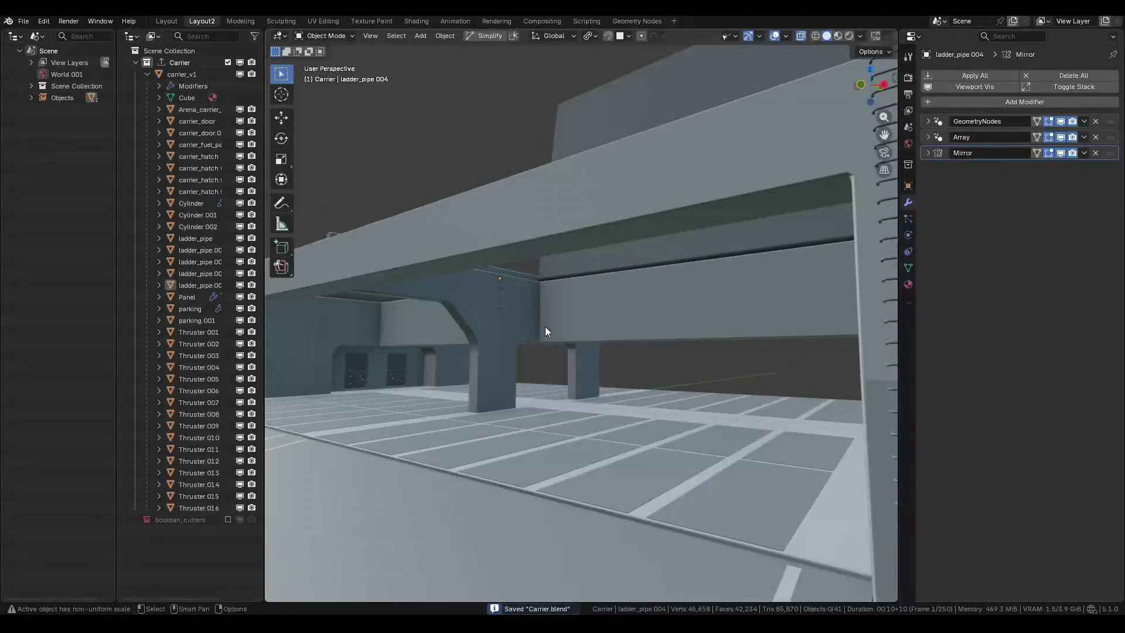
{"action": "key", "text": "ctrl+s"}
{"action": "mouse_move", "coordinate": [547, 316]}
{"action": "left_mouse_down"}
{"action": "mouse_move", "coordinate": [619, 309]}
{"action": "mouse_move", "coordinate": [600, 318]}
{"action": "mouse_move", "coordinate": [588, 359]}
{"action": "mouse_move", "coordinate": [571, 317]}
{"action": "mouse_move", "coordinate": [595, 311]}
{"action": "mouse_move", "coordinate": [587, 349]}
{"action": "mouse_move", "coordinate": [572, 346]}
{"action": "mouse_move", "coordinate": [563, 308]}
{"action": "left_mouse_up"}
{"action": "mouse_move", "coordinate": [565, 263]}
{"action": "left_mouse_down"}
{"action": "mouse_move", "coordinate": [574, 286]}
{"action": "mouse_move", "coordinate": [669, 284]}
{"action": "mouse_move", "coordinate": [540, 289]}
{"action": "left_mouse_up"}
{"action": "scroll", "coordinate": [574, 286], "scroll_direction": "down", "scroll_amount": 5}
{"action": "key", "text": "ctrl+s"}
Briefly include the boolean_cutters collection, then exclude it again.
{"action": "scroll", "coordinate": [567, 294], "scroll_direction": "up", "scroll_amount": 4}
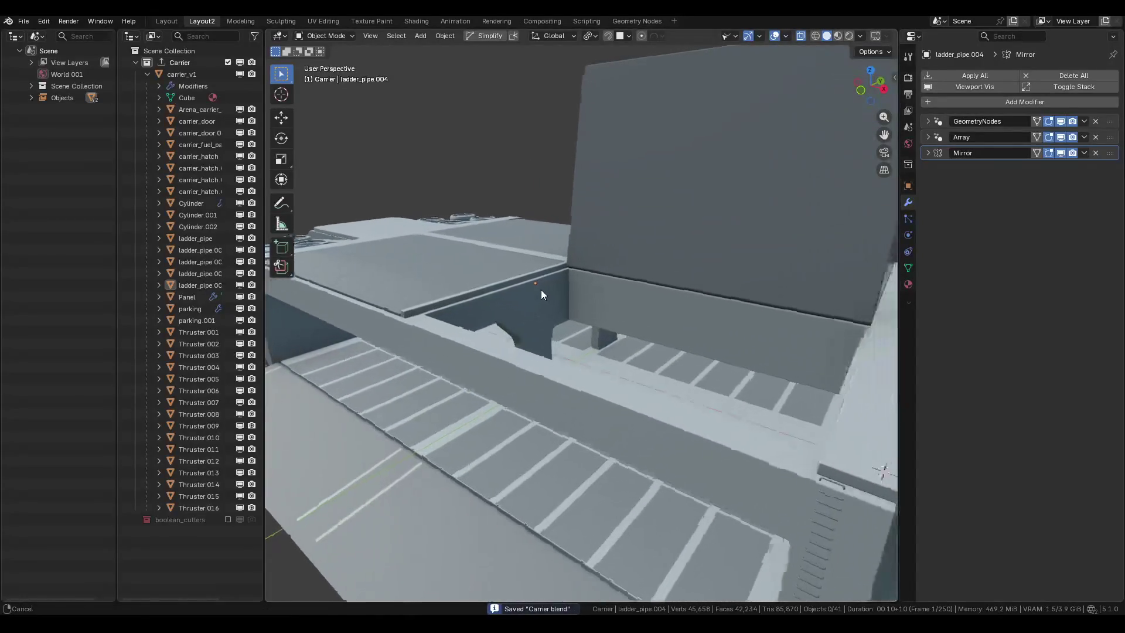
{"action": "left_click", "coordinate": [227, 519]}
{"action": "left_click", "coordinate": [229, 530]}
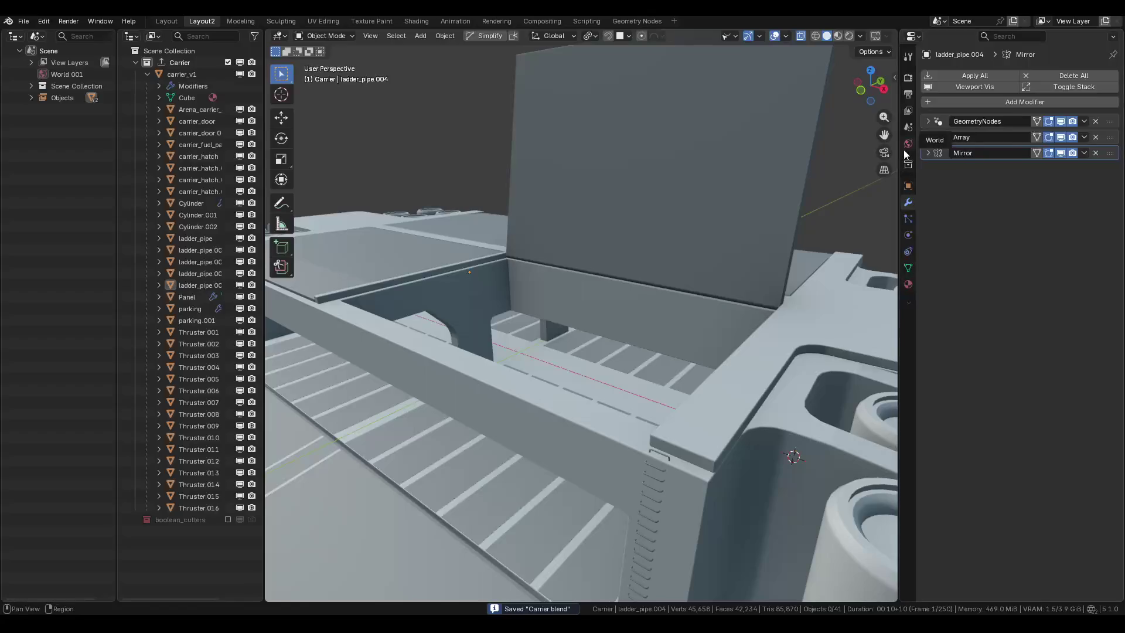
Export the Carrier collection via glTF 2.0 Export All to Carrier.glb and switch to Godot.
{"action": "left_click", "coordinate": [908, 164]}
{"action": "left_click", "coordinate": [1020, 177]}
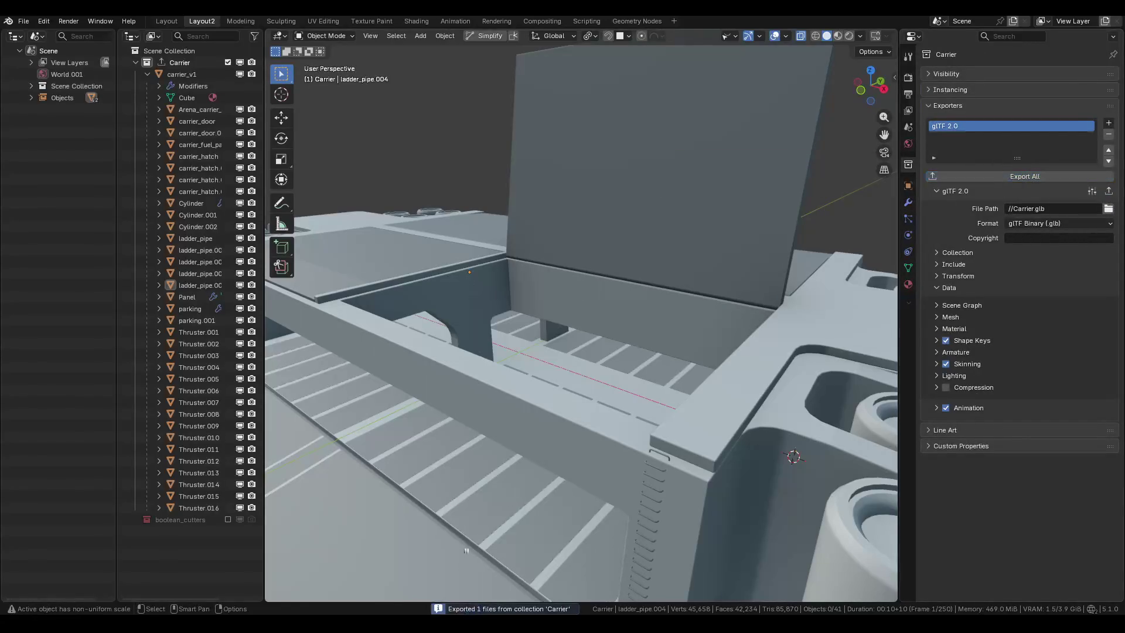
{"action": "mouse_move", "coordinate": [486, 624]}
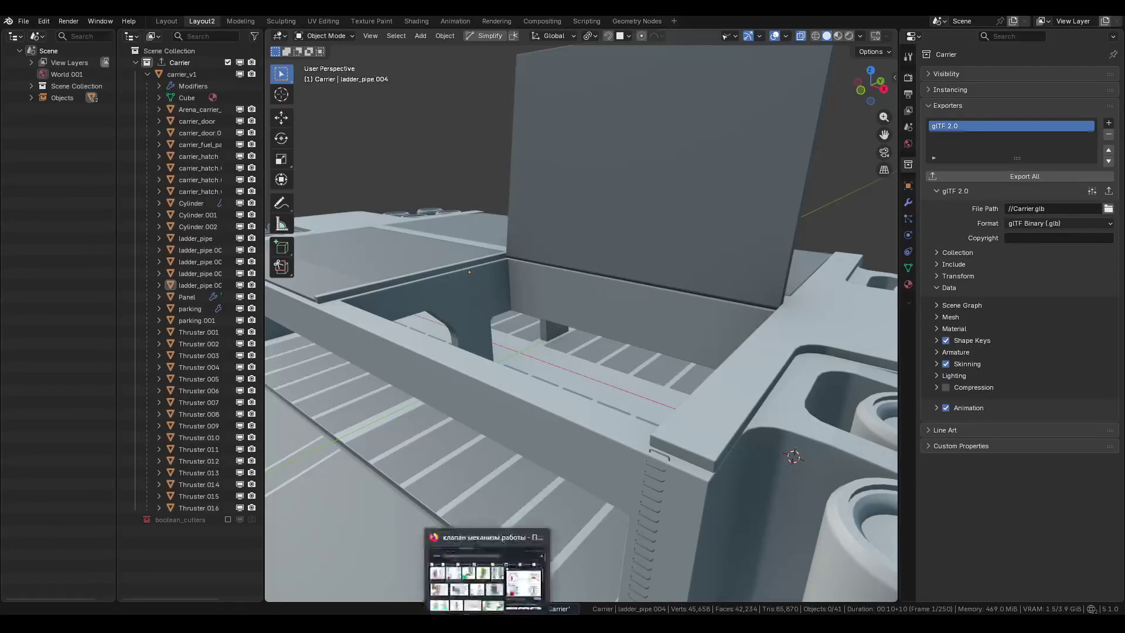
{"action": "mouse_move", "coordinate": [401, 623]}
{"action": "left_click", "coordinate": [405, 548]}
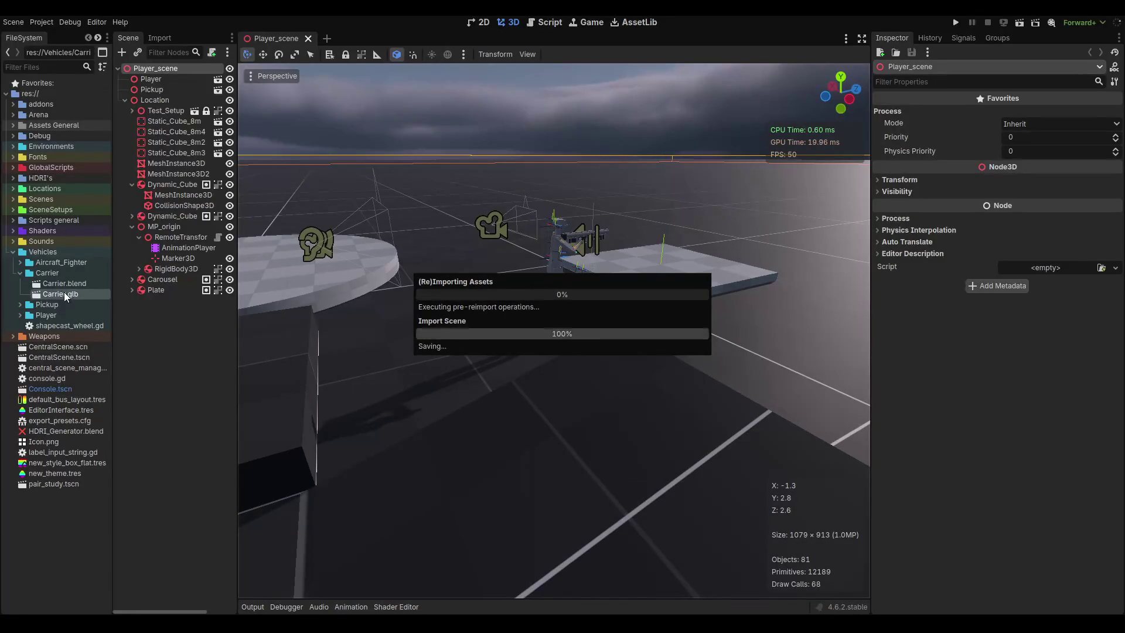
Inspect the reimported Carrier.glb in its Advanced Import Settings preview, then close it.
{"action": "double_click", "coordinate": [64, 292]}
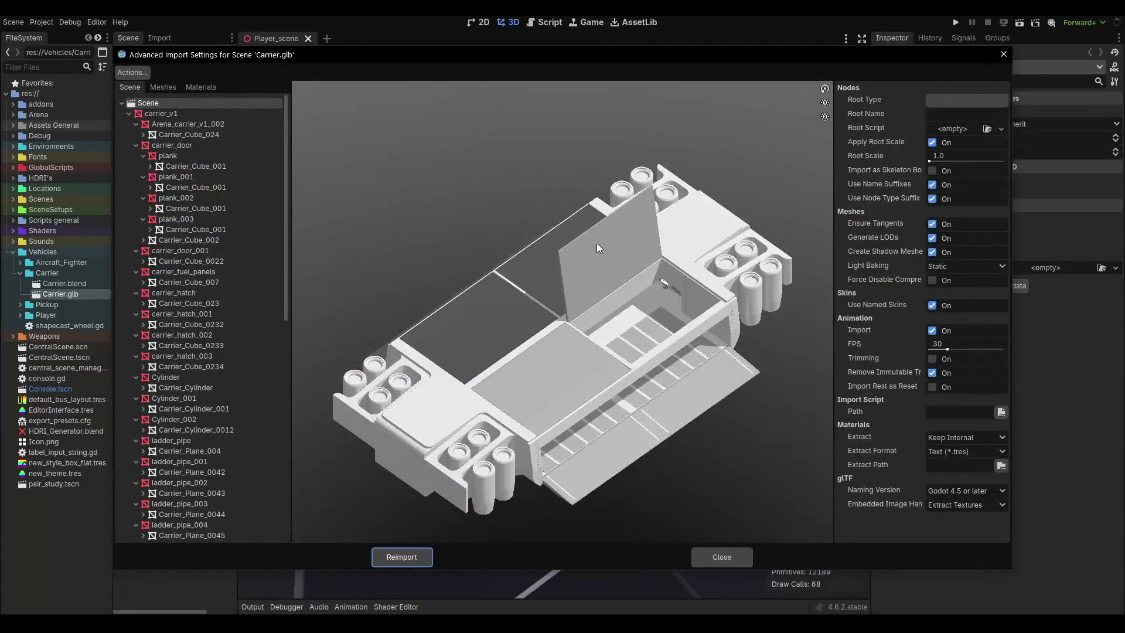
{"action": "mouse_move", "coordinate": [619, 317]}
{"action": "left_mouse_down"}
{"action": "mouse_move", "coordinate": [592, 288]}
{"action": "mouse_move", "coordinate": [540, 276]}
{"action": "mouse_move", "coordinate": [507, 318]}
{"action": "mouse_move", "coordinate": [721, 226]}
{"action": "mouse_move", "coordinate": [841, 239]}
{"action": "mouse_move", "coordinate": [863, 262]}
{"action": "left_mouse_up"}
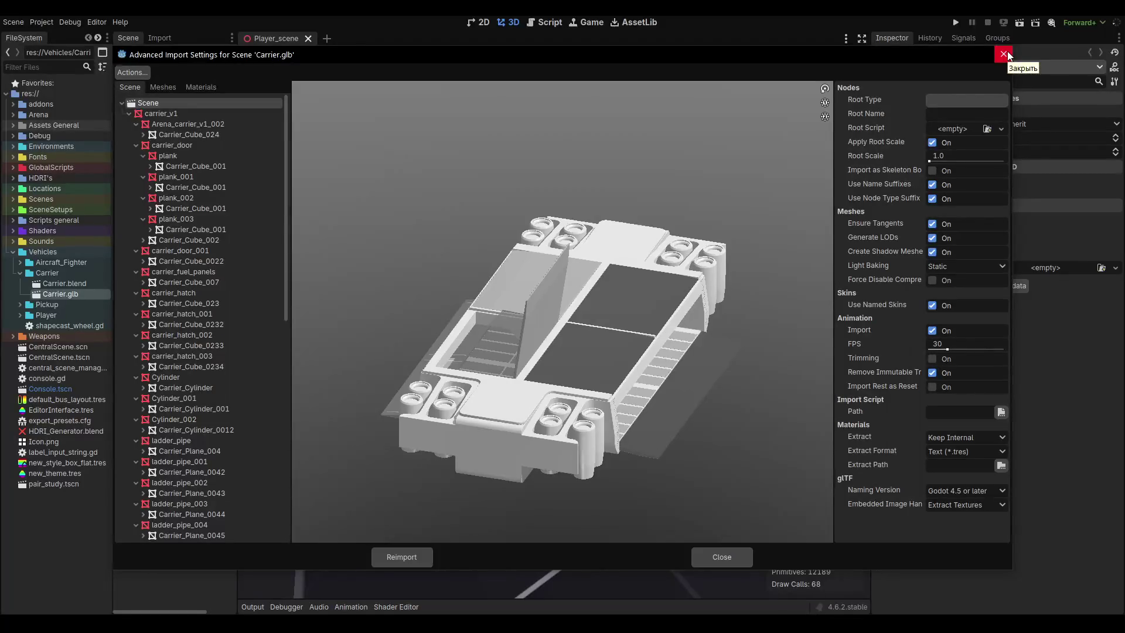
{"action": "left_click", "coordinate": [1004, 54]}
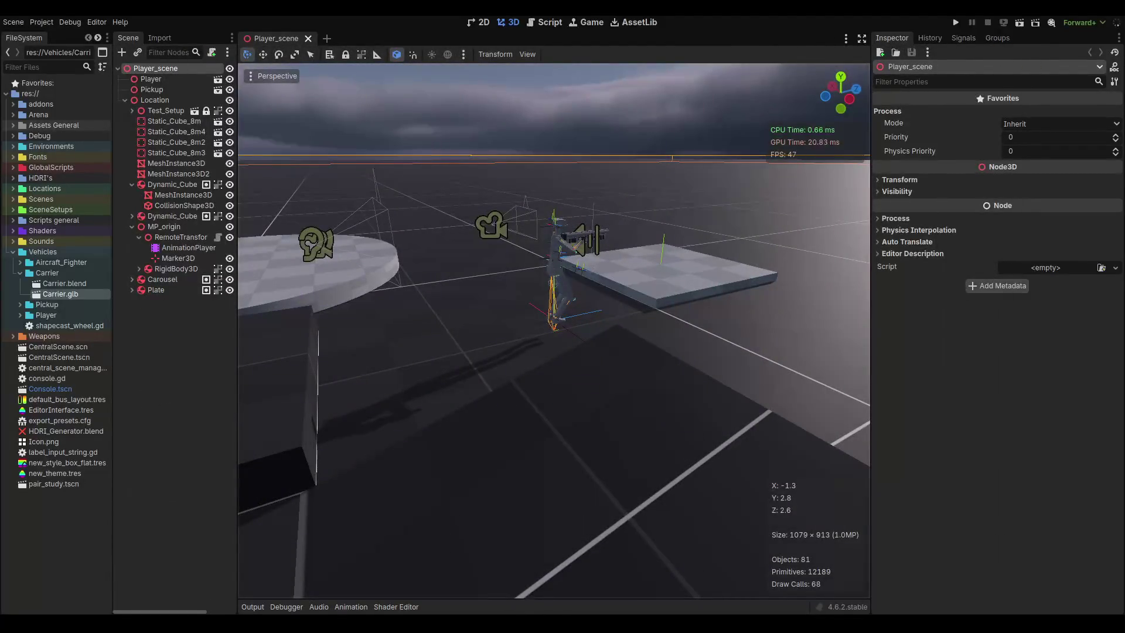
{"action": "key", "text": "alt+Tab"}
Select carrier_hatch and expand its Doors material's Surface settings.
{"action": "left_click", "coordinate": [632, 224]}
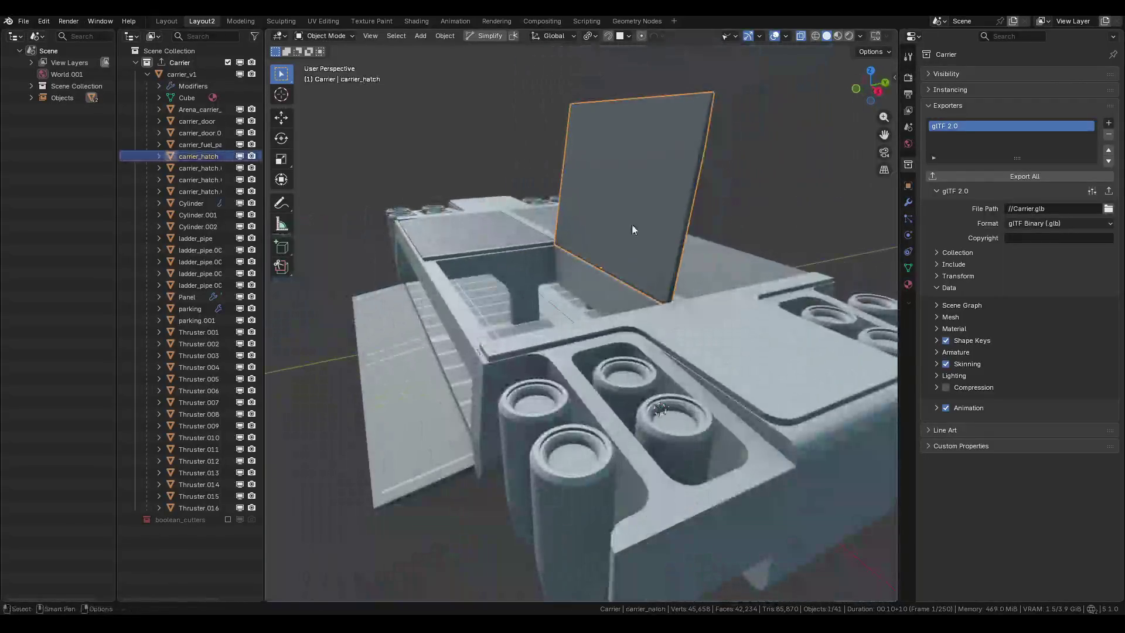
{"action": "left_click", "coordinate": [912, 286]}
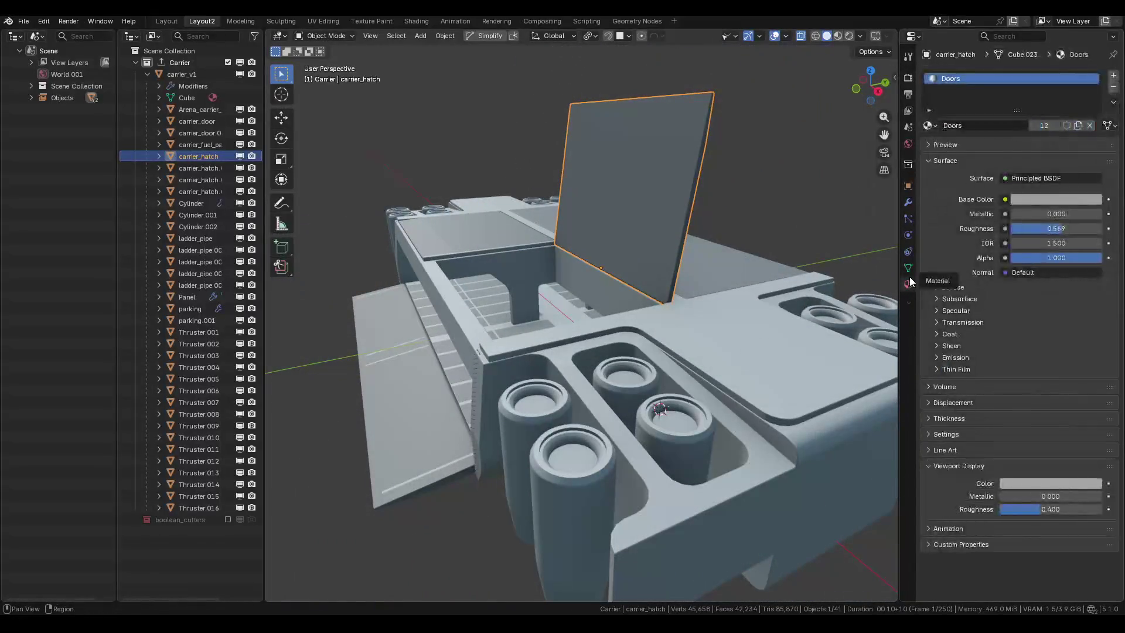
{"action": "left_click", "coordinate": [949, 438]}
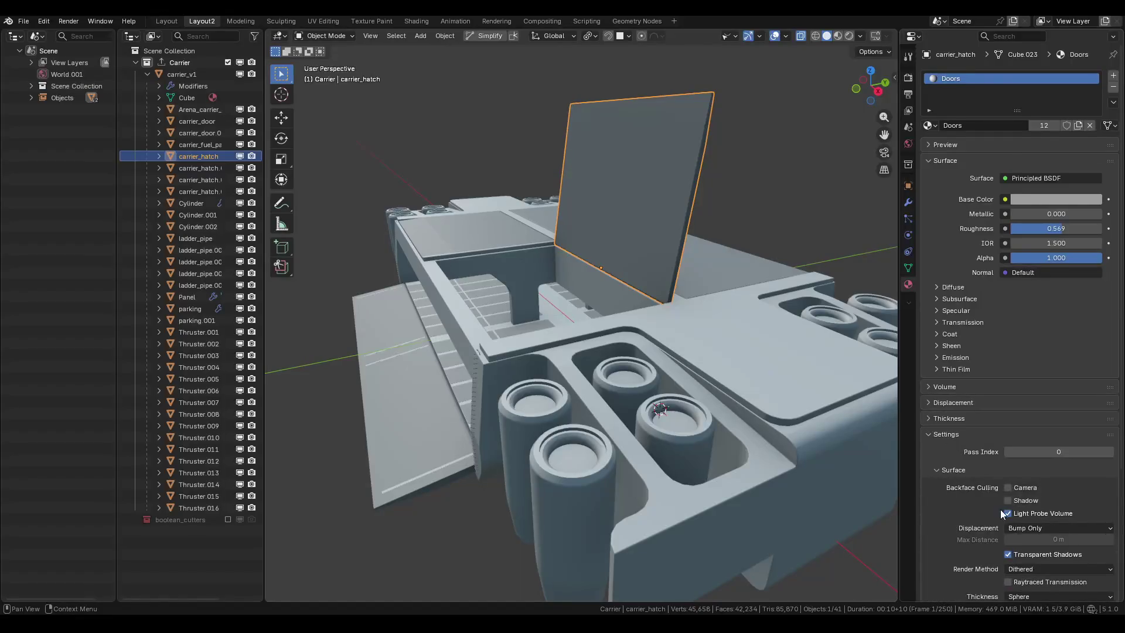
{"action": "scroll", "coordinate": [1002, 509], "scroll_direction": "down", "scroll_amount": 3}
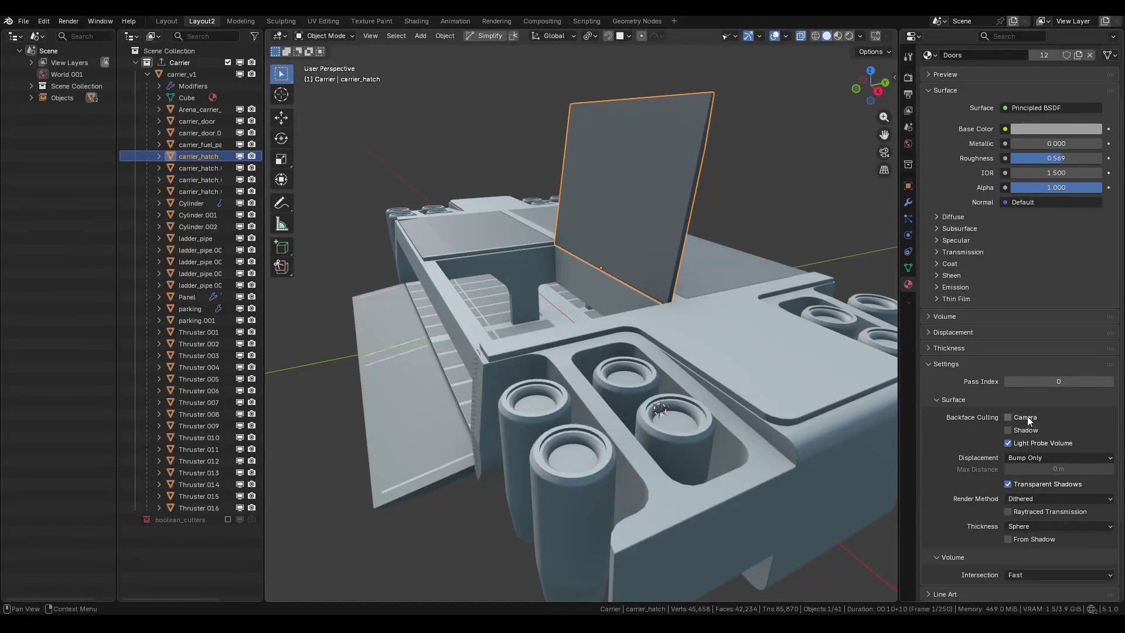
{"action": "left_click", "coordinate": [973, 398]}
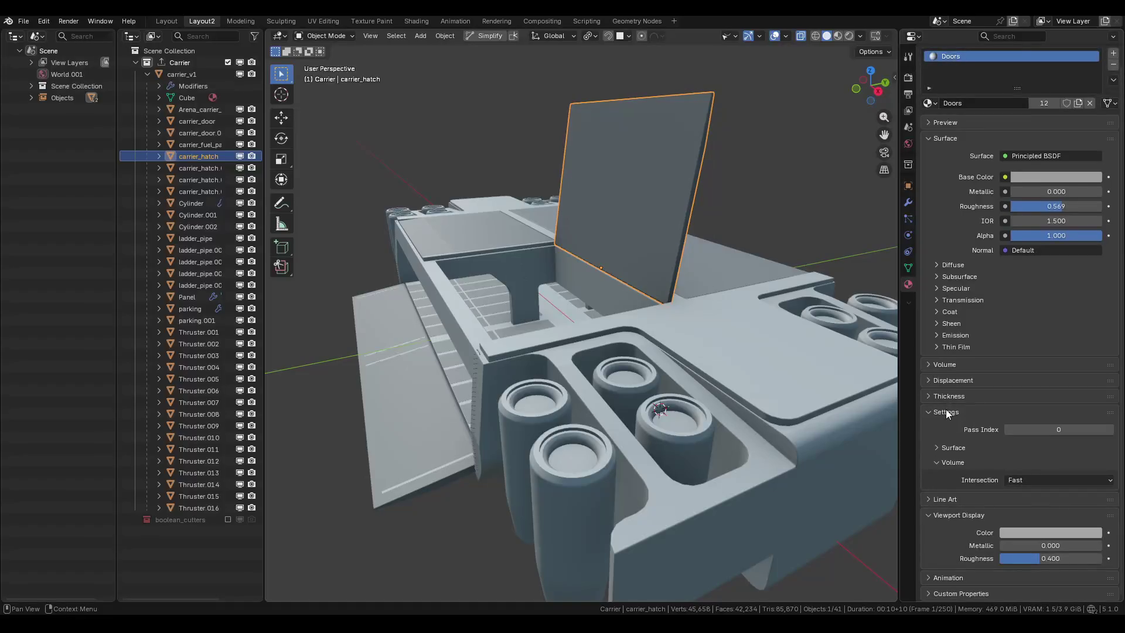
{"action": "left_click", "coordinate": [962, 447]}
{"action": "scroll", "coordinate": [996, 439], "scroll_direction": "down", "scroll_amount": 3}
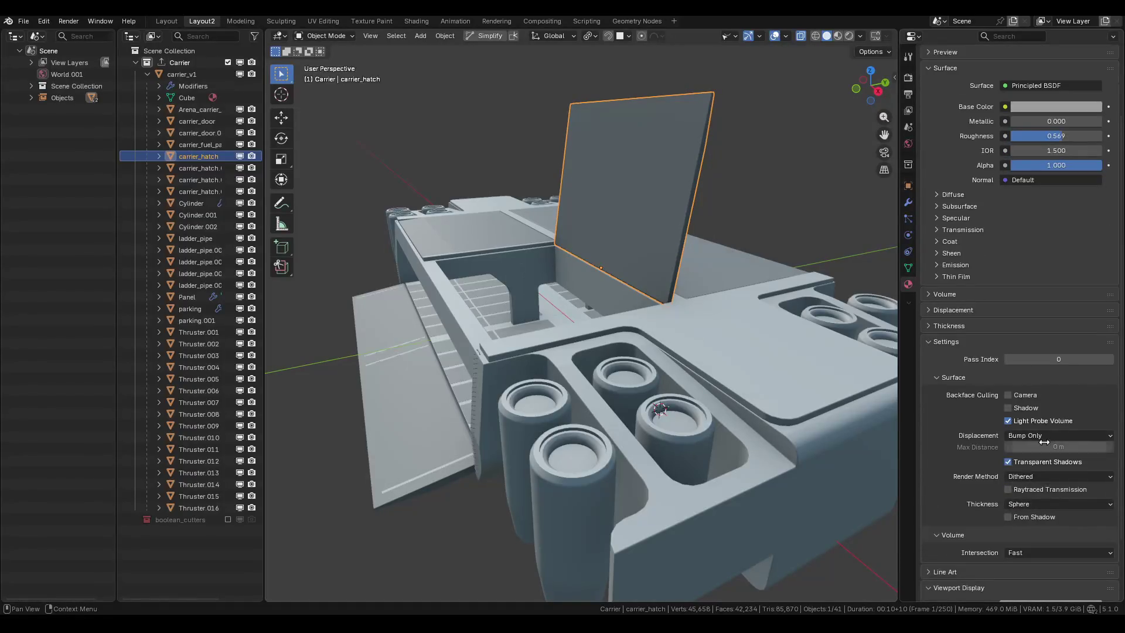
Enable Backface Culling for the camera on the Doors material and save Carrier.blend.
{"action": "left_click", "coordinate": [1038, 434]}
{"action": "left_click", "coordinate": [1038, 433]}
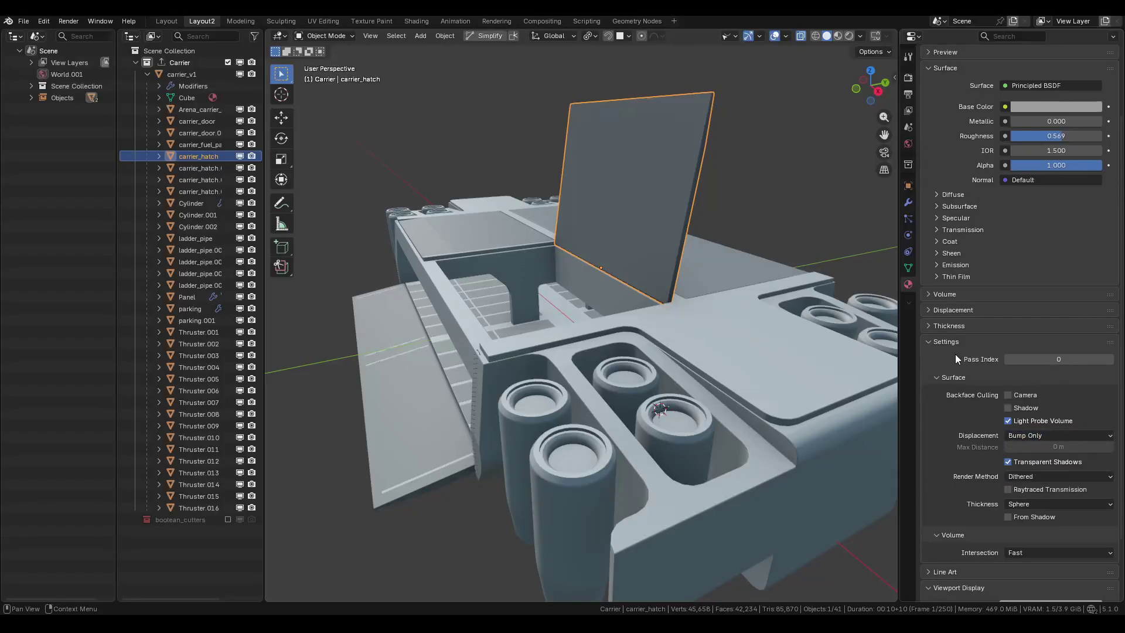
{"action": "scroll", "coordinate": [1050, 465], "scroll_direction": "down", "scroll_amount": 3}
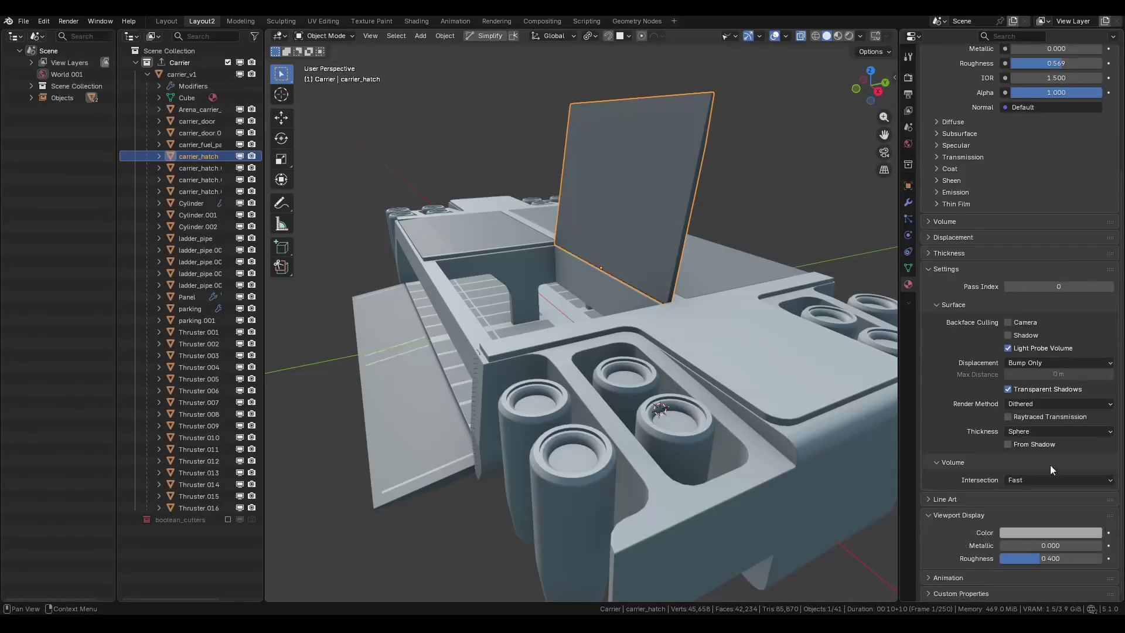
{"action": "left_click", "coordinate": [1019, 514]}
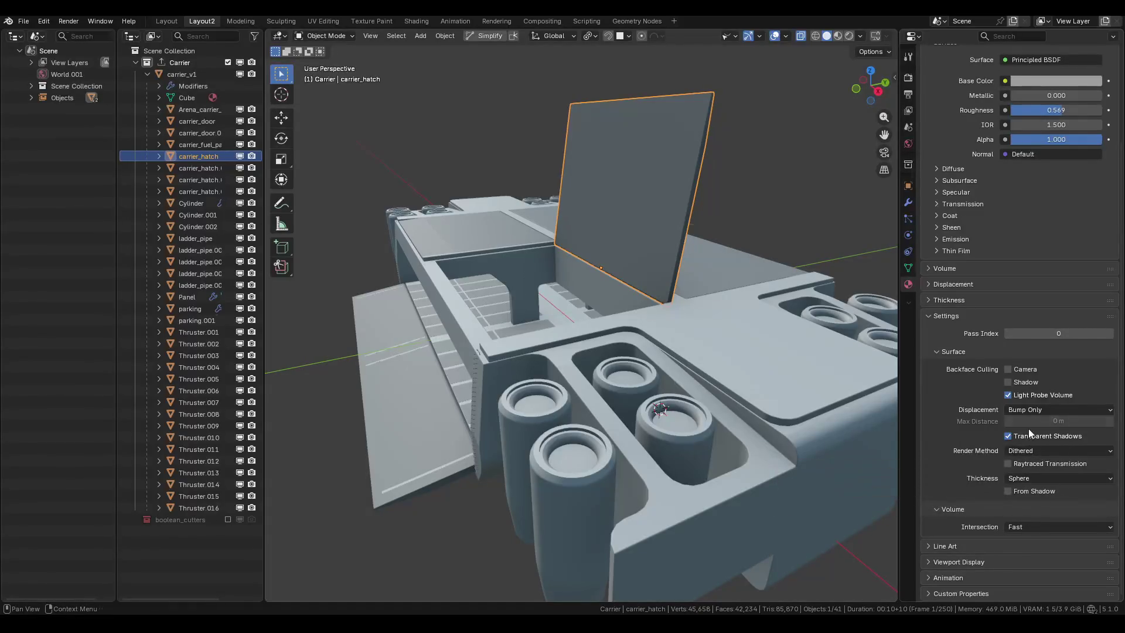
{"action": "left_click", "coordinate": [1015, 369]}
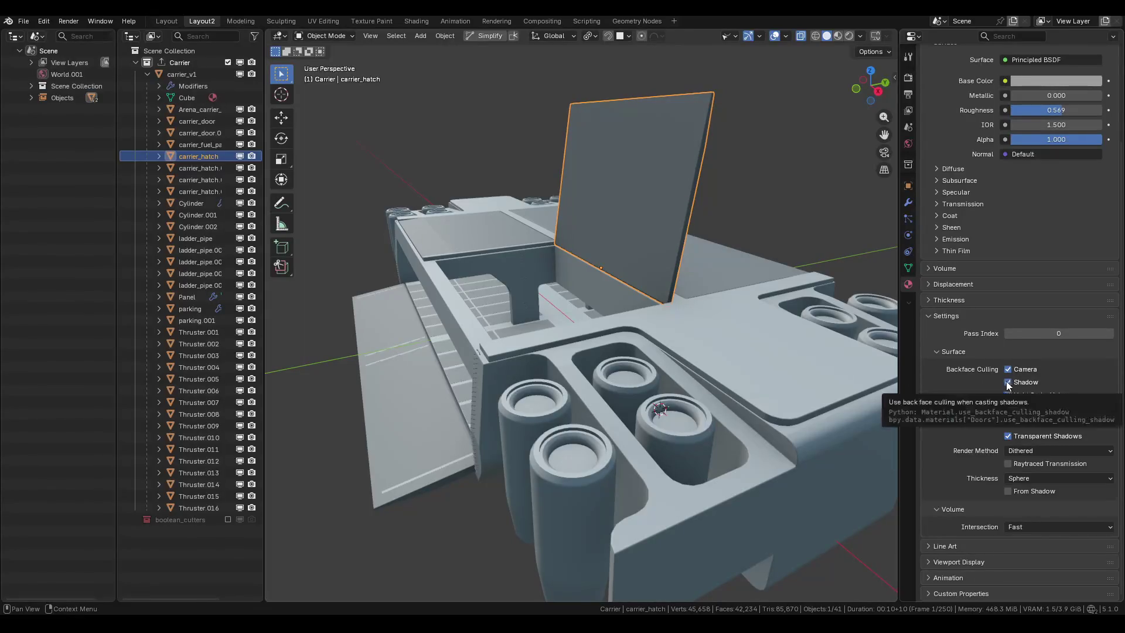
{"action": "left_click", "coordinate": [971, 350]}
{"action": "key", "text": "ctrl+s"}
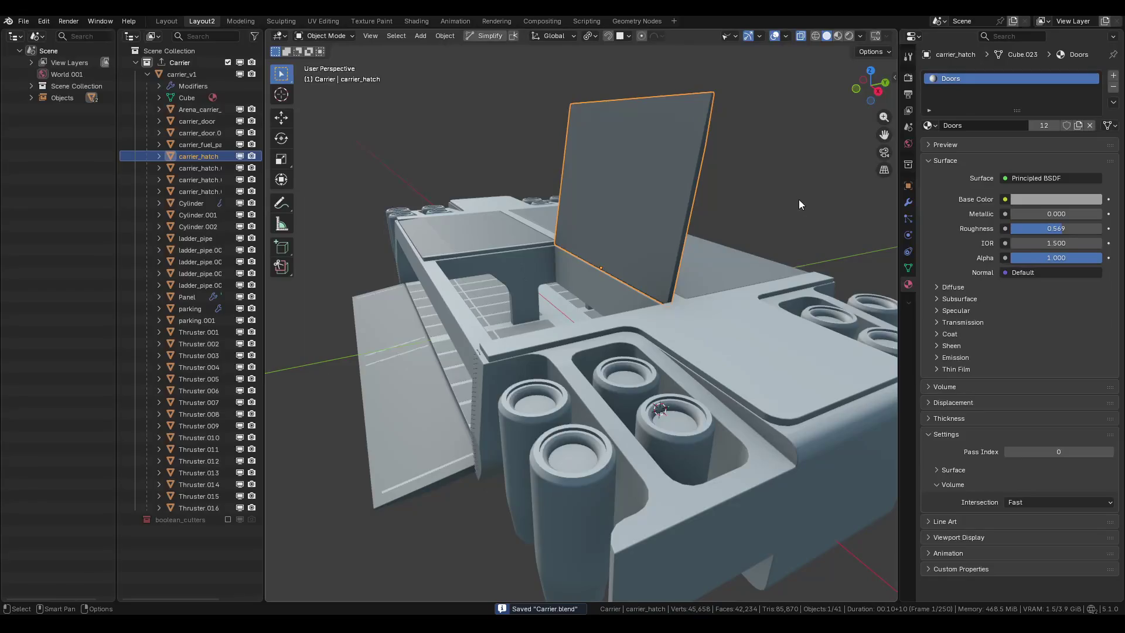
{"action": "left_click", "coordinate": [170, 63]}
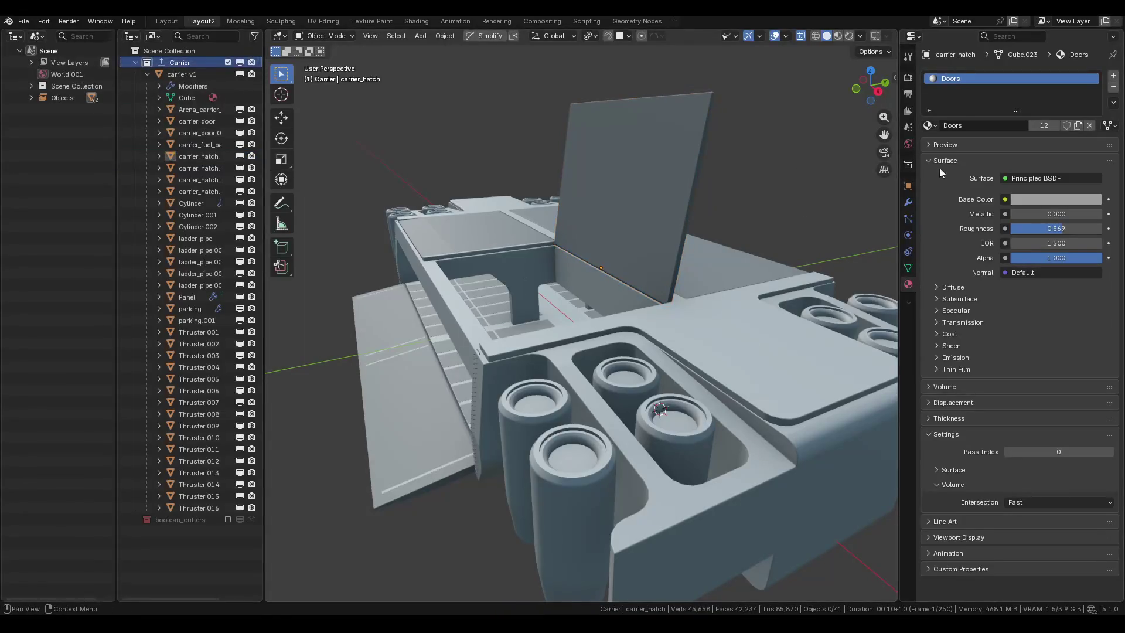
Re-export the Carrier collection to Carrier.glb, save Carrier.blend, and return to Godot.
{"action": "left_click", "coordinate": [908, 164]}
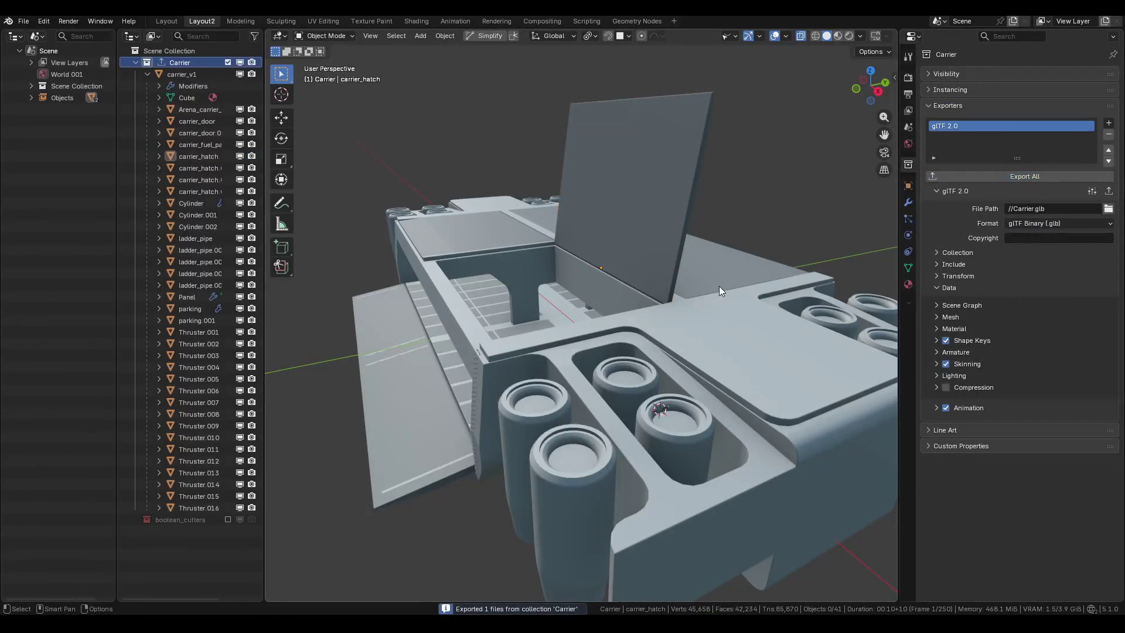
{"action": "key", "text": "ctrl+s"}
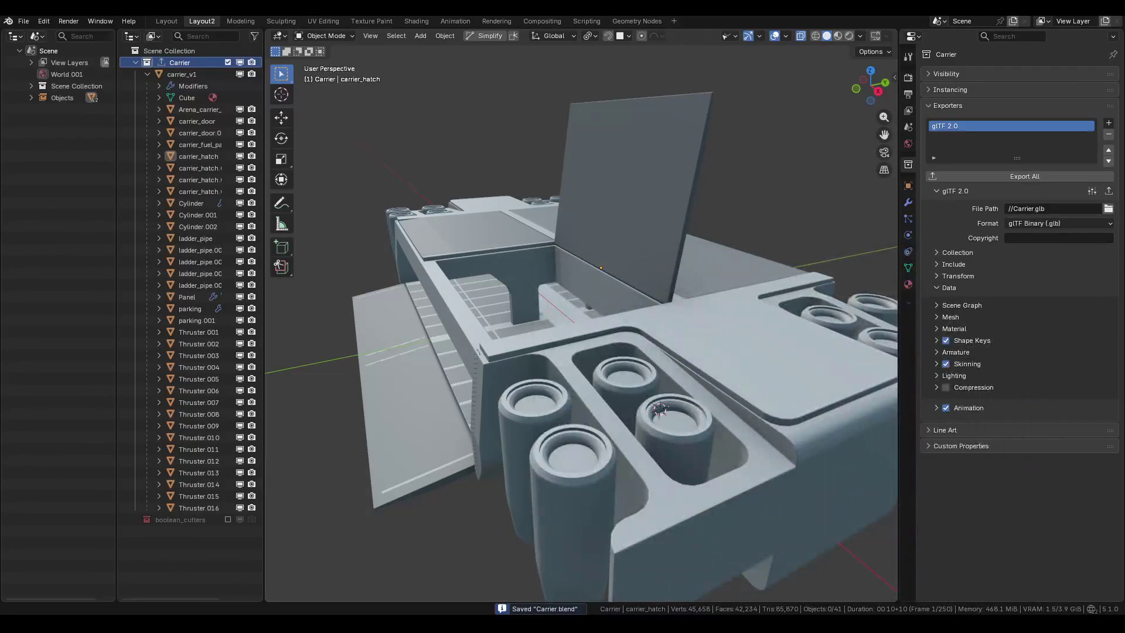
{"action": "key", "text": "alt+Tab"}
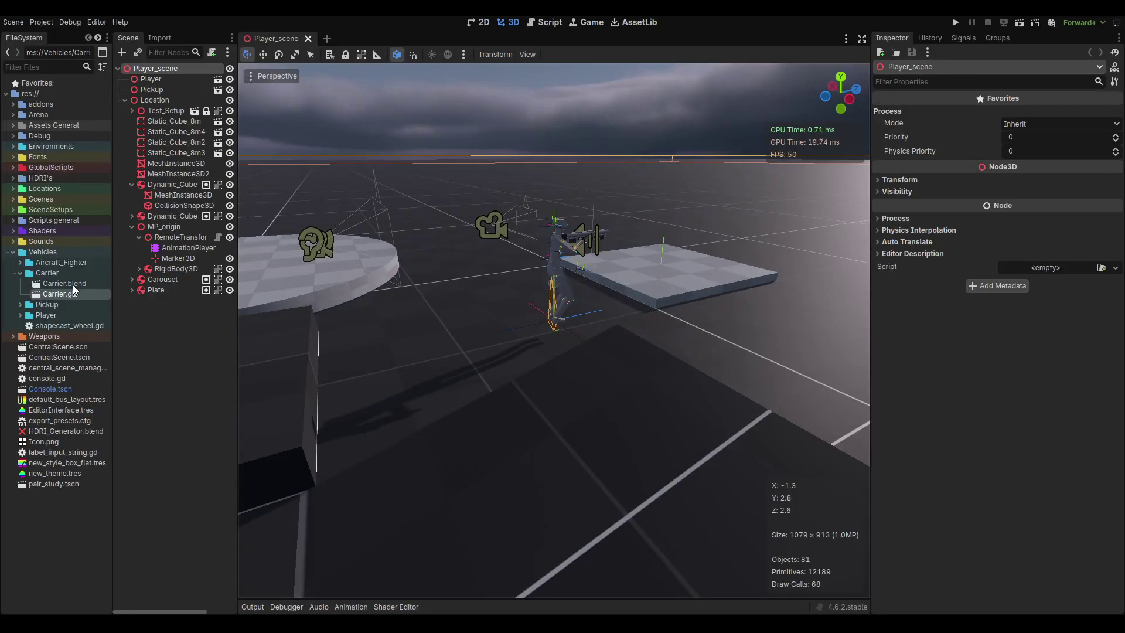
Set Carrier.blend's Import As to Skip File (not exported) and reimport it.
{"action": "left_click", "coordinate": [73, 284]}
{"action": "left_click", "coordinate": [168, 37]}
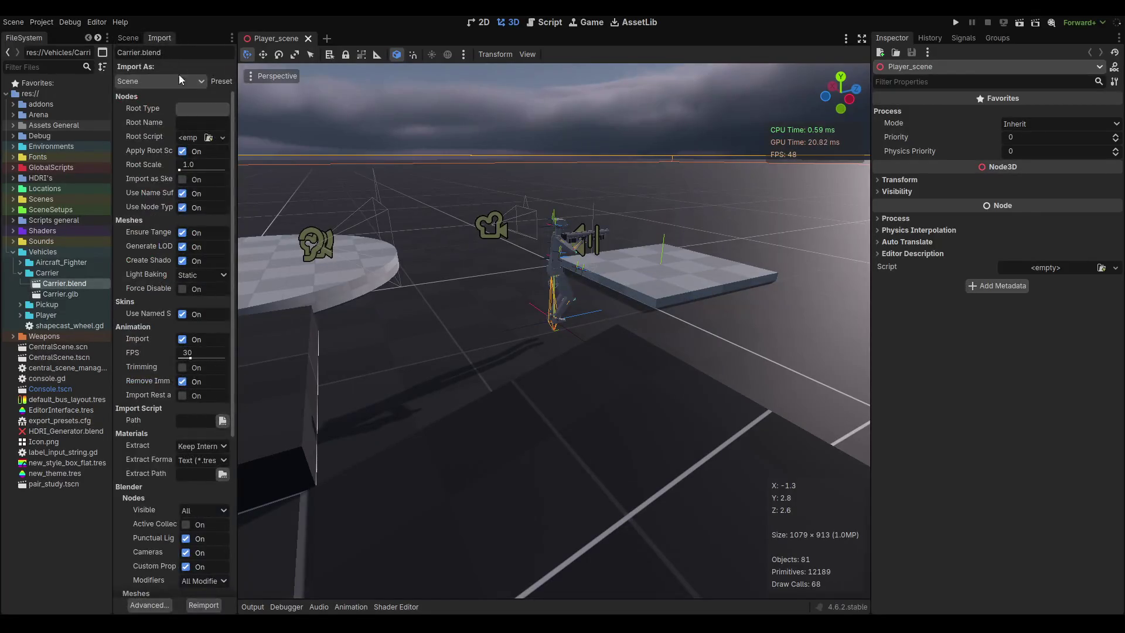
{"action": "left_click", "coordinate": [178, 82]}
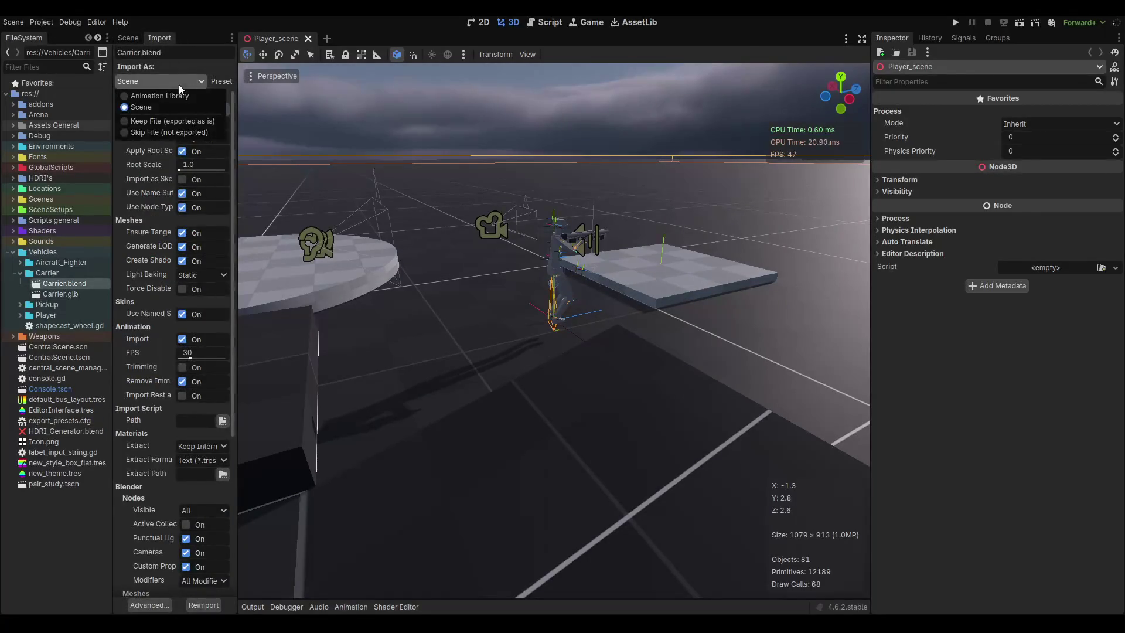
{"action": "left_click", "coordinate": [154, 132]}
{"action": "left_click", "coordinate": [67, 287]}
{"action": "left_click", "coordinate": [151, 133]}
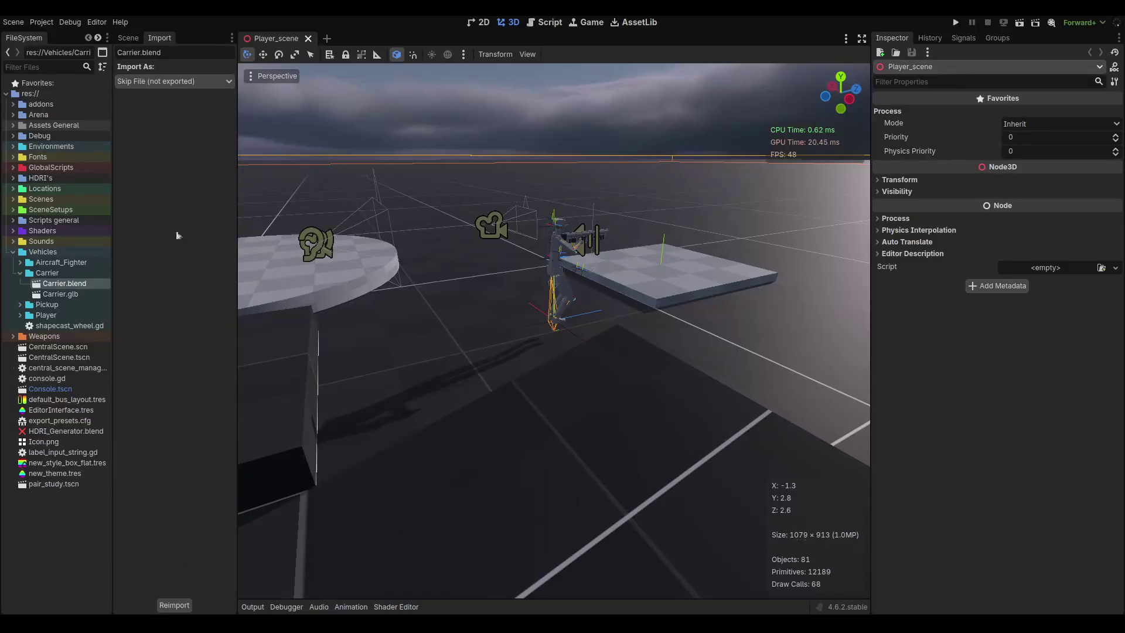
{"action": "left_click", "coordinate": [174, 605]}
{"action": "left_click", "coordinate": [497, 330]}
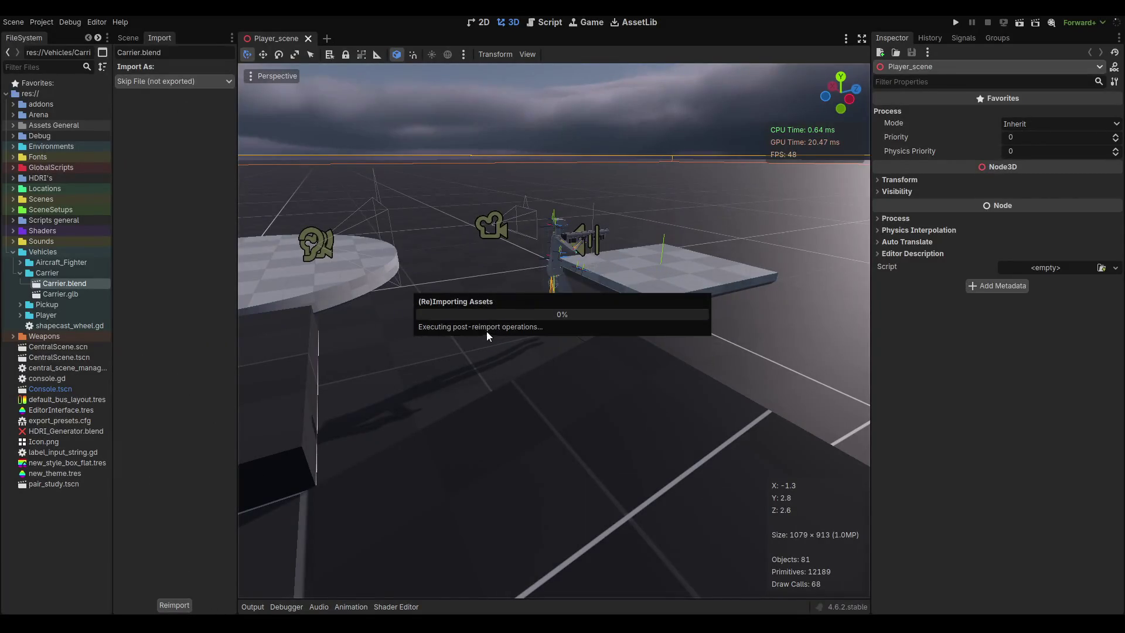
{"action": "left_click", "coordinate": [61, 294]}
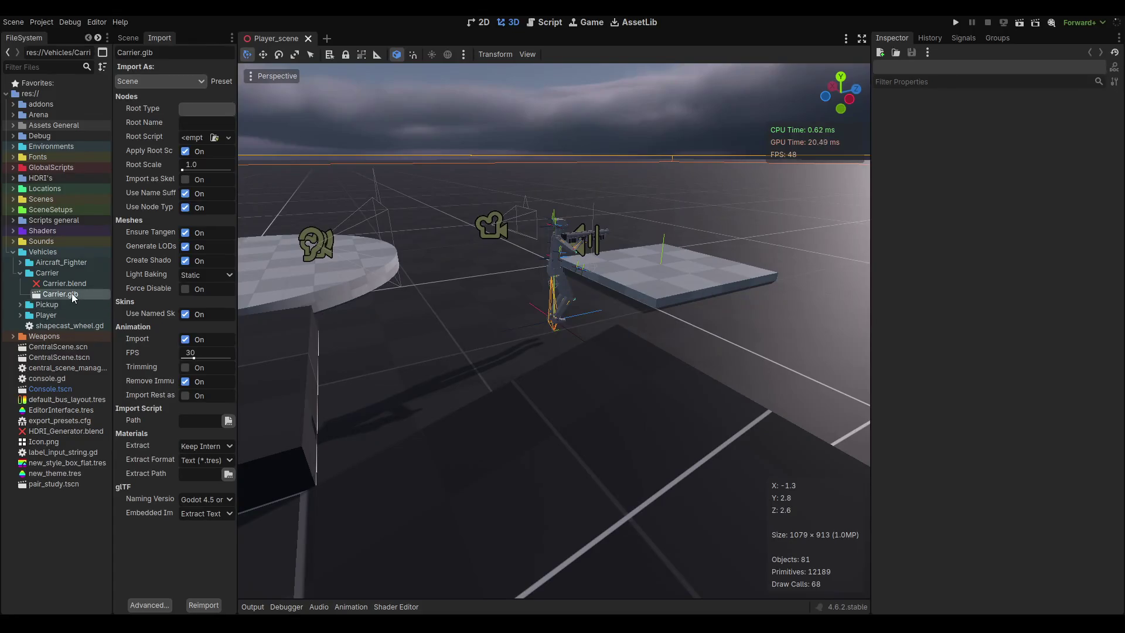
Orbit and zoom the Carrier.glb preview to check its doors and deck hatches, then close it.
{"action": "double_click", "coordinate": [71, 293]}
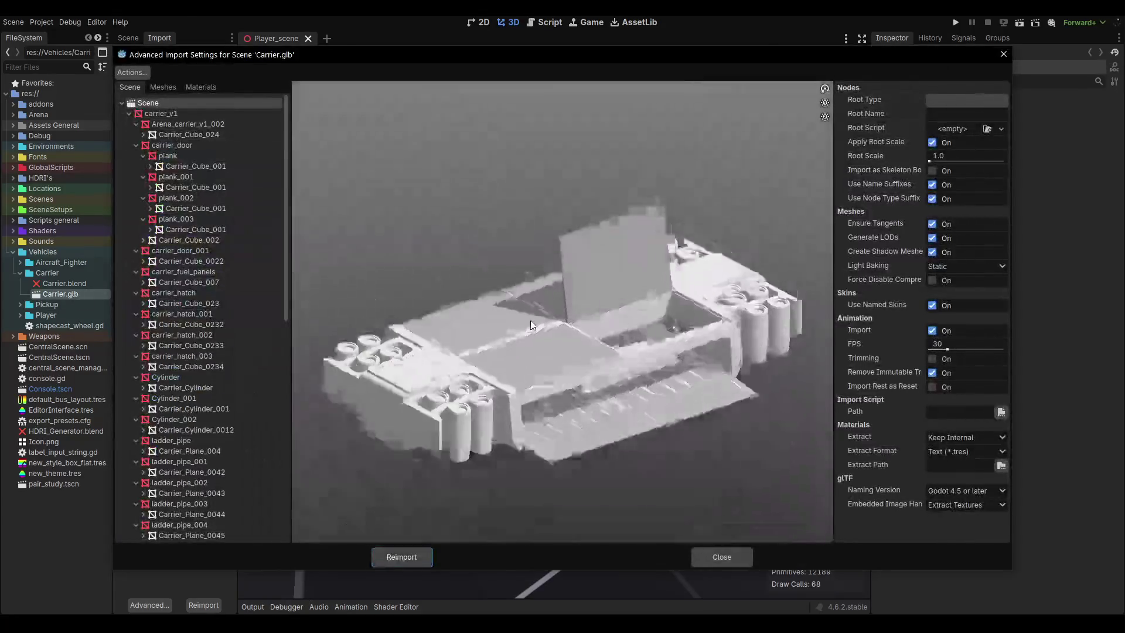
{"action": "mouse_move", "coordinate": [532, 325]}
{"action": "left_mouse_down"}
{"action": "mouse_move", "coordinate": [556, 363]}
{"action": "mouse_move", "coordinate": [605, 303]}
{"action": "mouse_move", "coordinate": [540, 260]}
{"action": "mouse_move", "coordinate": [477, 288]}
{"action": "mouse_move", "coordinate": [468, 344]}
{"action": "mouse_move", "coordinate": [583, 347]}
{"action": "mouse_move", "coordinate": [525, 332]}
{"action": "mouse_move", "coordinate": [421, 375]}
{"action": "mouse_move", "coordinate": [372, 333]}
{"action": "left_mouse_up"}
{"action": "scroll", "coordinate": [557, 363], "scroll_direction": "up", "scroll_amount": 3}
{"action": "scroll", "coordinate": [525, 332], "scroll_direction": "up", "scroll_amount": 2}
{"action": "scroll", "coordinate": [524, 333], "scroll_direction": "down", "scroll_amount": 3}
{"action": "left_click_drag", "start_coordinate": [592, 317], "coordinate": [595, 304]}
{"action": "scroll", "coordinate": [595, 304], "scroll_direction": "up", "scroll_amount": 5}
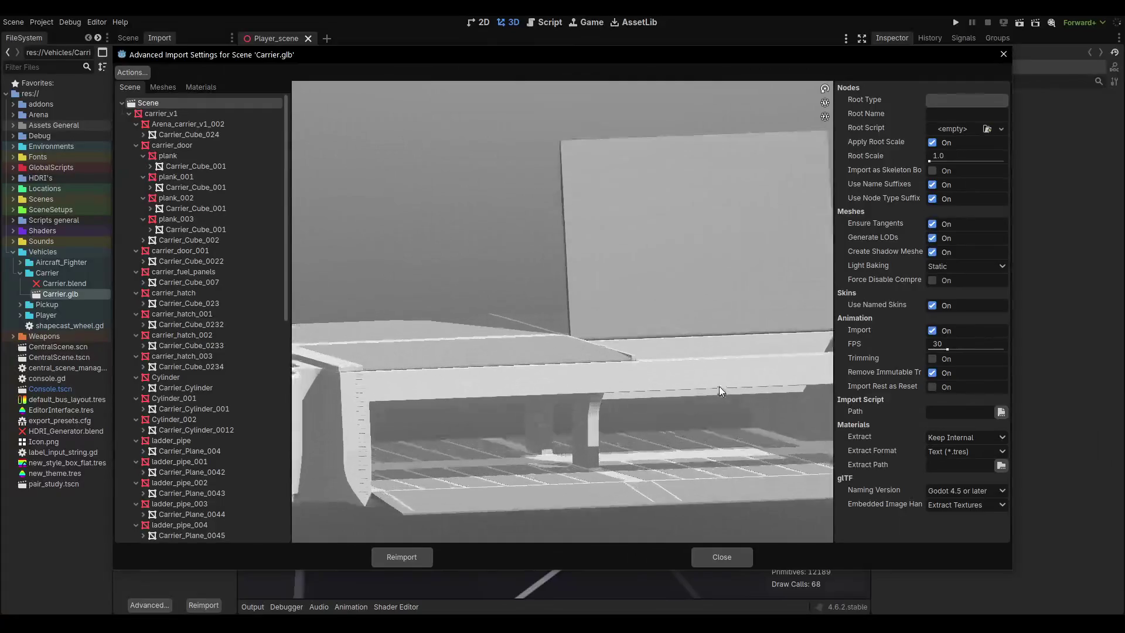
{"action": "scroll", "coordinate": [676, 356], "scroll_direction": "down", "scroll_amount": 2}
{"action": "mouse_move", "coordinate": [627, 354]}
{"action": "left_mouse_down"}
{"action": "mouse_move", "coordinate": [562, 380]}
{"action": "mouse_move", "coordinate": [548, 417]}
{"action": "mouse_move", "coordinate": [447, 326]}
{"action": "mouse_move", "coordinate": [497, 263]}
{"action": "left_mouse_up"}
{"action": "scroll", "coordinate": [547, 417], "scroll_direction": "up", "scroll_amount": 5}
{"action": "scroll", "coordinate": [447, 326], "scroll_direction": "down", "scroll_amount": 3}
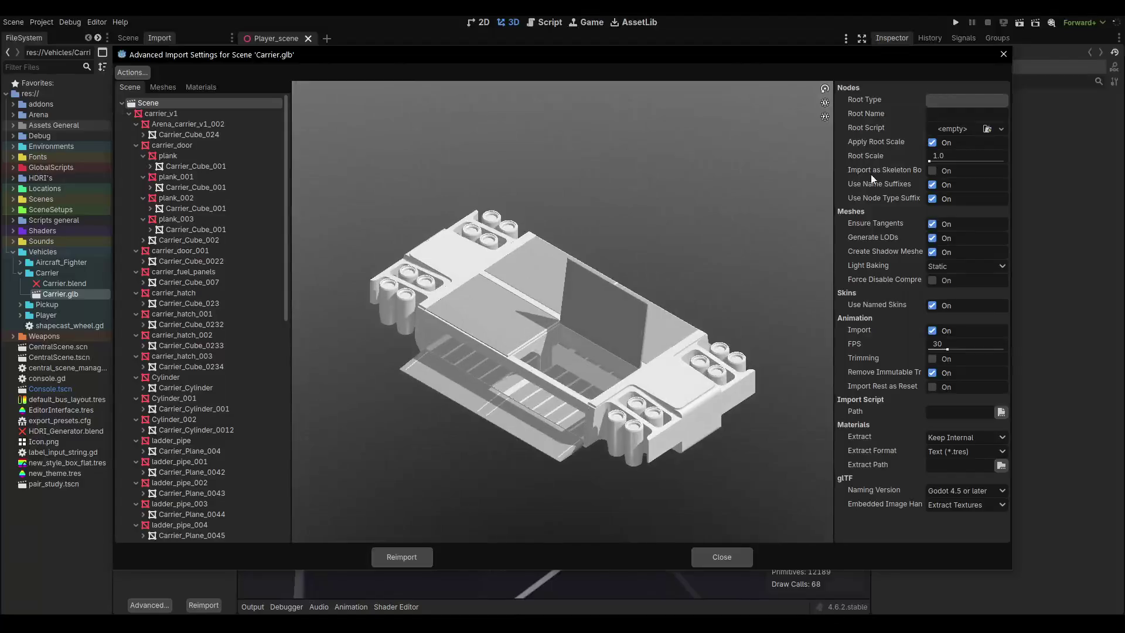
{"action": "left_click", "coordinate": [1001, 55]}
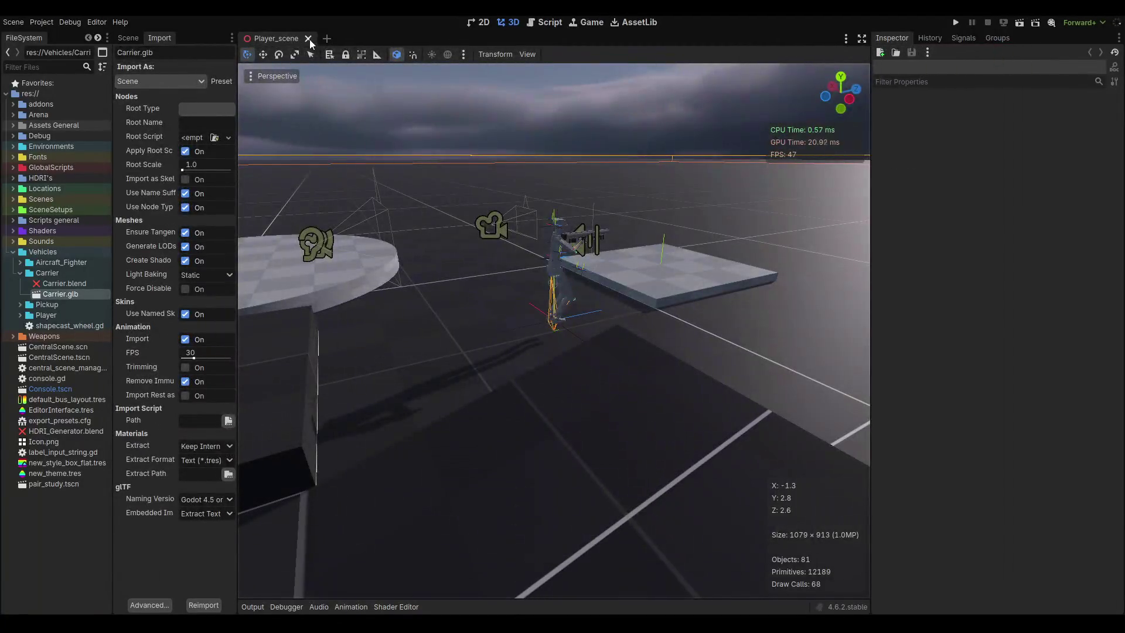
Close Player_scene, open CentralScene.scn, and drag a Carrier.glb instance into it.
{"action": "left_click", "coordinate": [308, 38]}
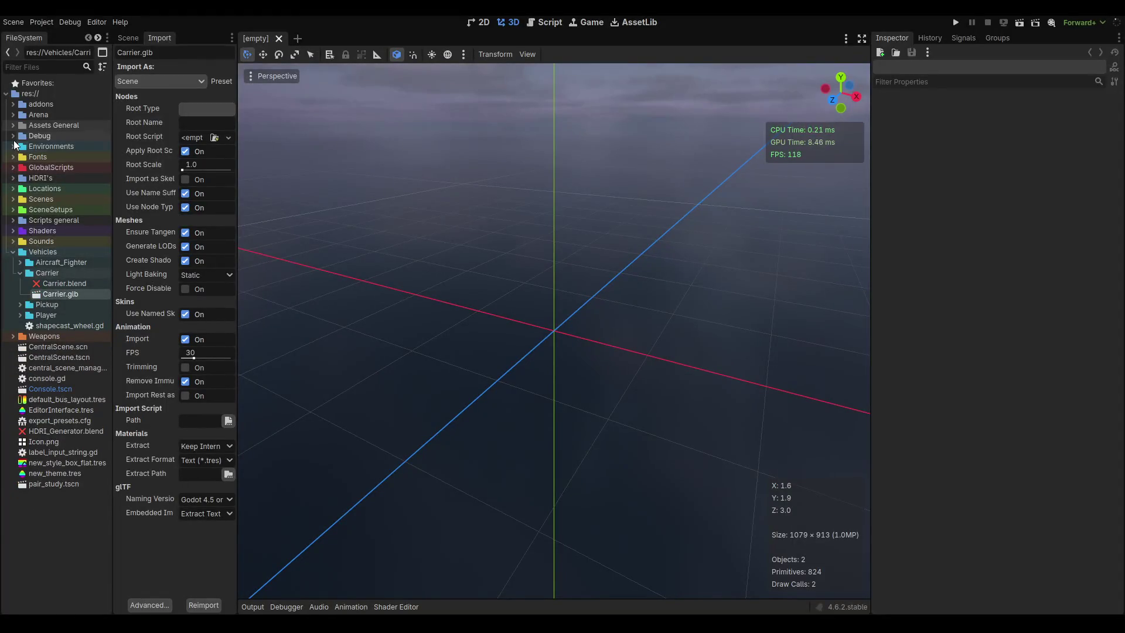
{"action": "left_click", "coordinate": [58, 349]}
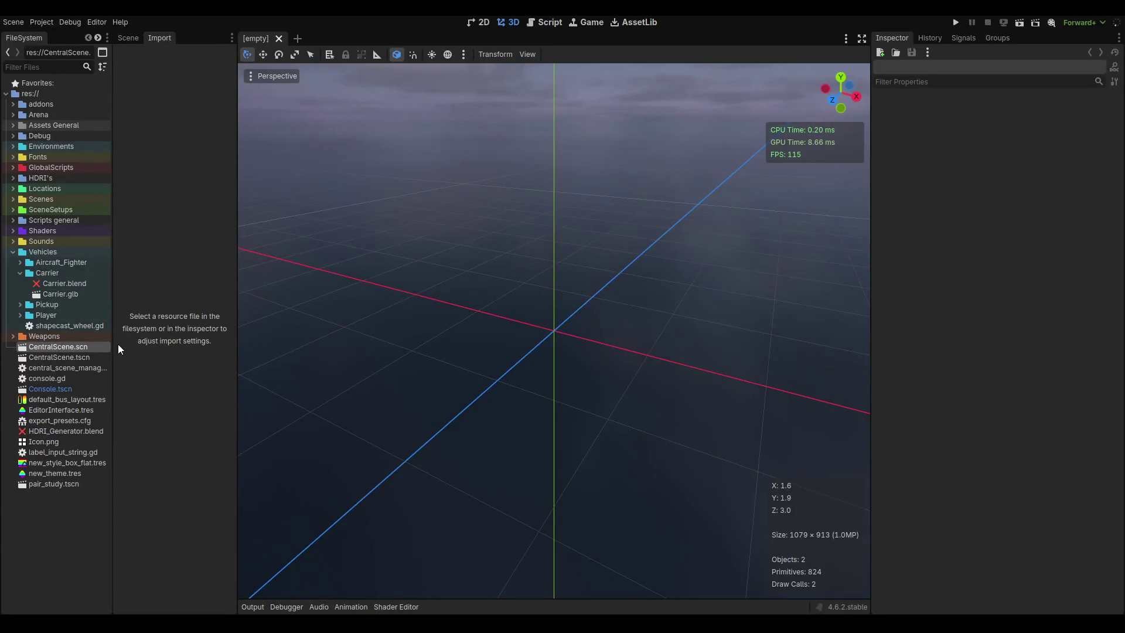
{"action": "double_click", "coordinate": [82, 350]}
{"action": "scroll", "coordinate": [579, 268], "scroll_direction": "down", "scroll_amount": 10}
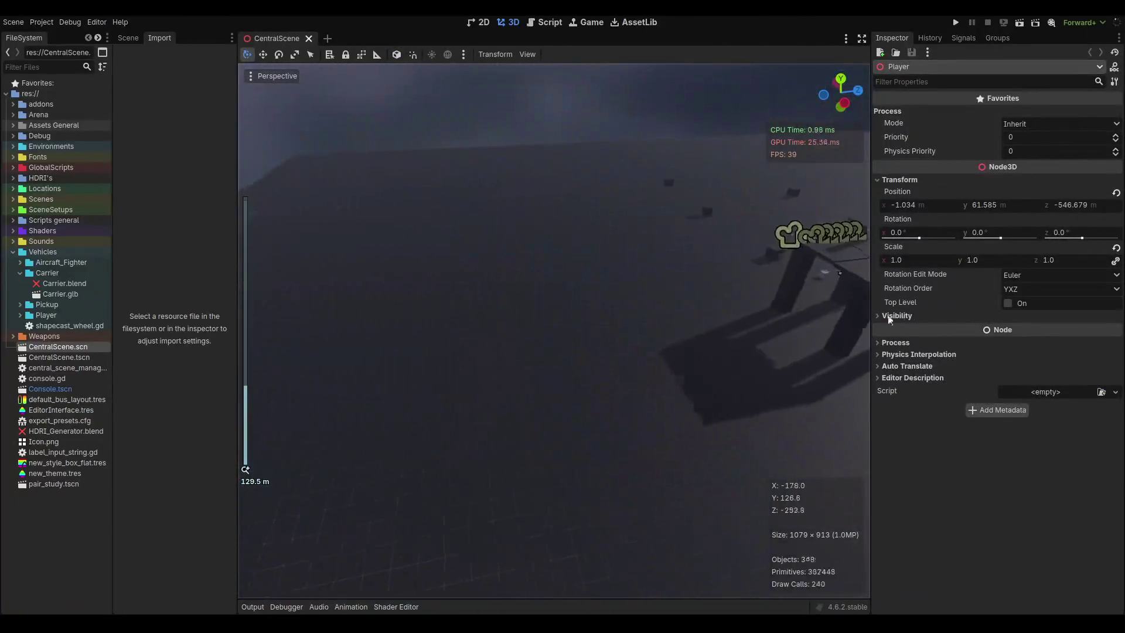
{"action": "scroll", "coordinate": [593, 321], "scroll_direction": "up", "scroll_amount": 5}
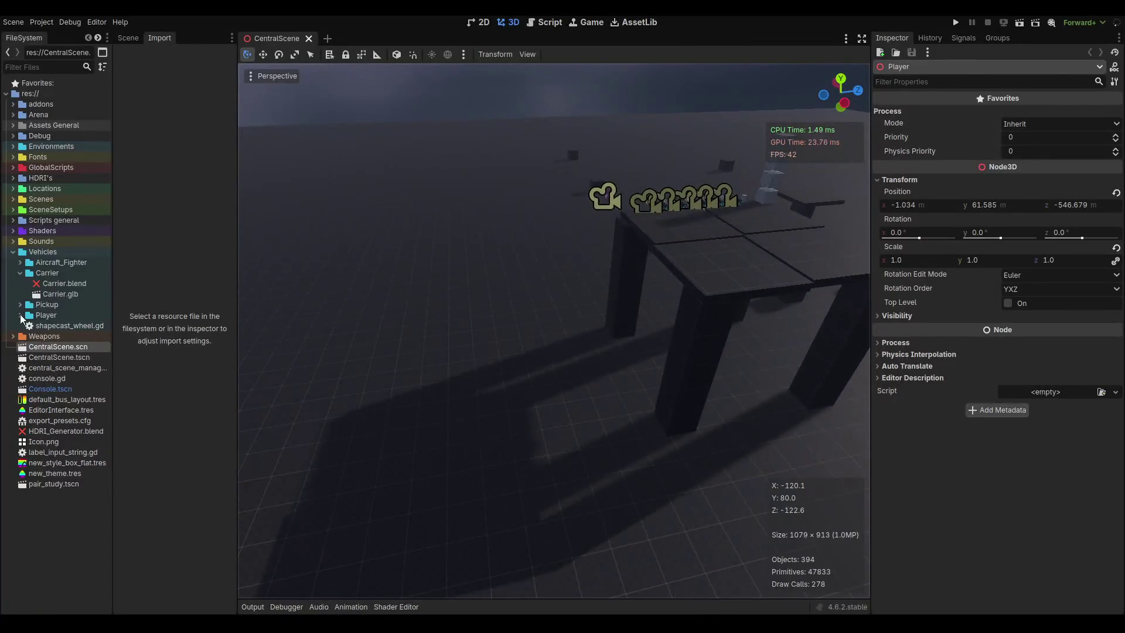
{"action": "mouse_move", "coordinate": [64, 293]}
{"action": "left_mouse_down"}
{"action": "mouse_move", "coordinate": [535, 359]}
{"action": "mouse_move", "coordinate": [535, 384]}
{"action": "left_mouse_up"}
Frame the new Carrier in the viewport and rotate it to a new heading.
{"action": "key", "text": "f"}
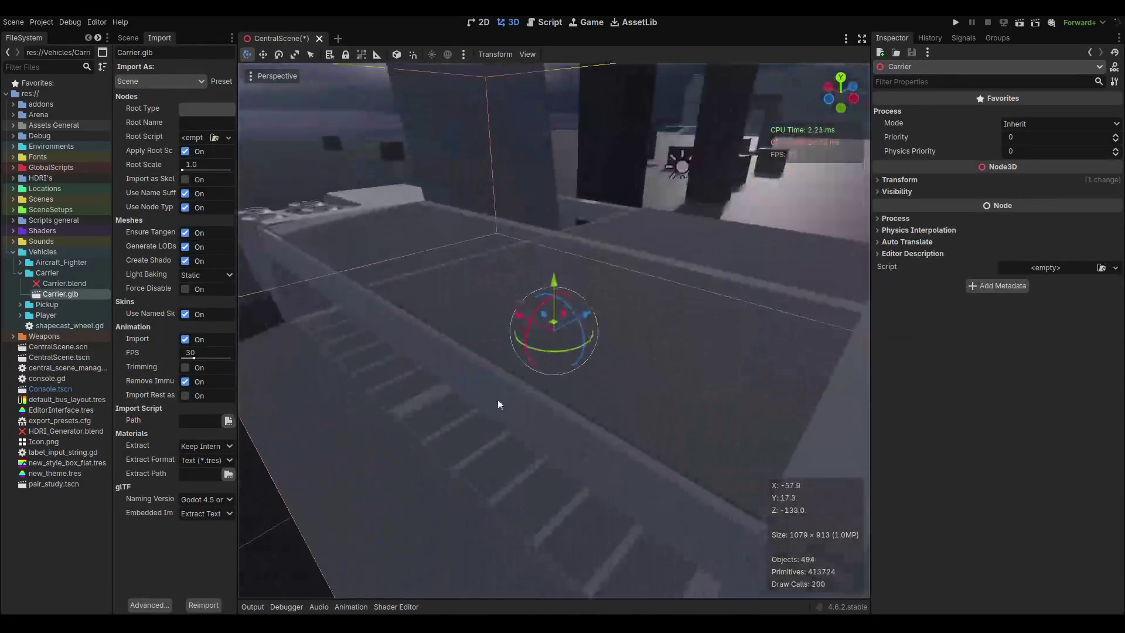
{"action": "scroll", "coordinate": [660, 371], "scroll_direction": "down", "scroll_amount": 5}
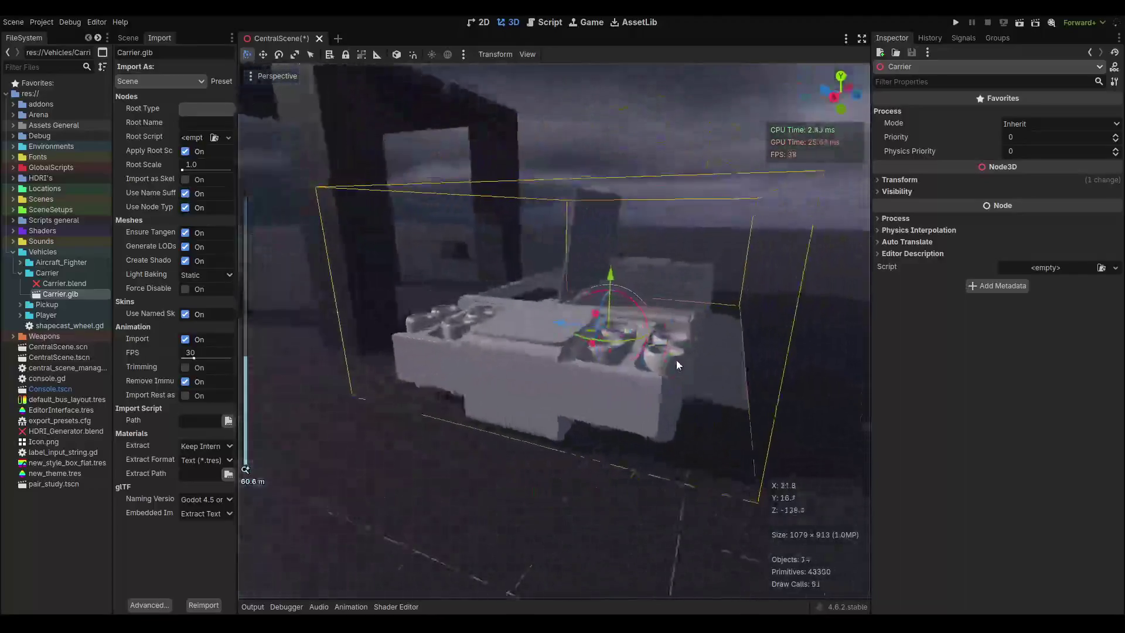
{"action": "scroll", "coordinate": [678, 365], "scroll_direction": "down", "scroll_amount": 3}
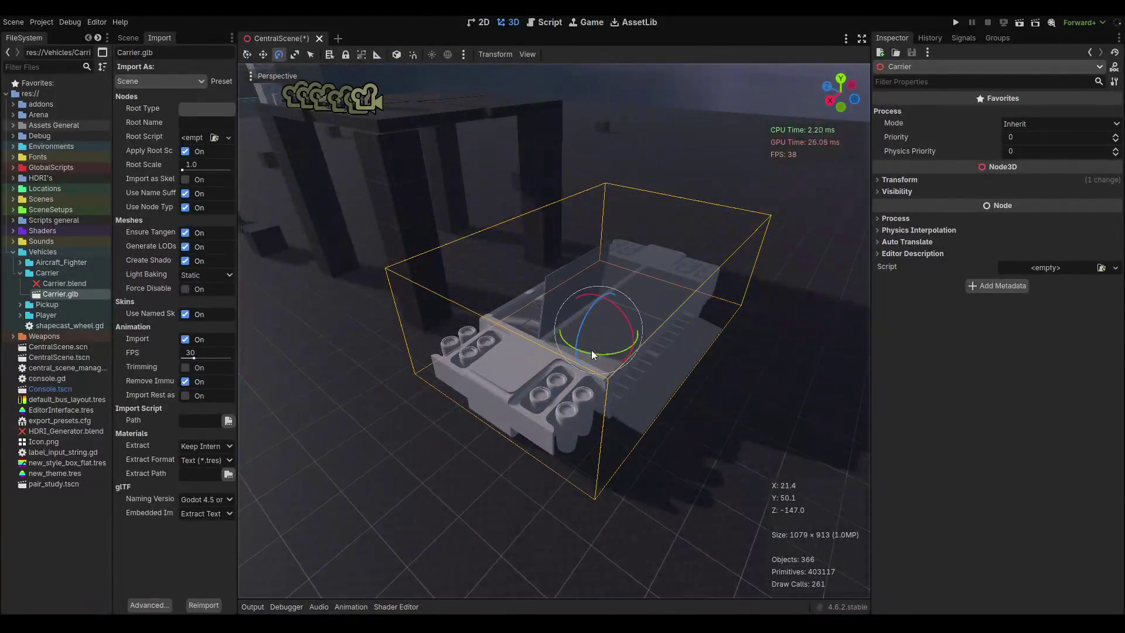
{"action": "mouse_move", "coordinate": [592, 354]}
{"action": "left_mouse_down"}
{"action": "mouse_move", "coordinate": [481, 363]}
{"action": "mouse_move", "coordinate": [610, 235]}
{"action": "left_mouse_up"}
{"action": "key", "text": "w"}
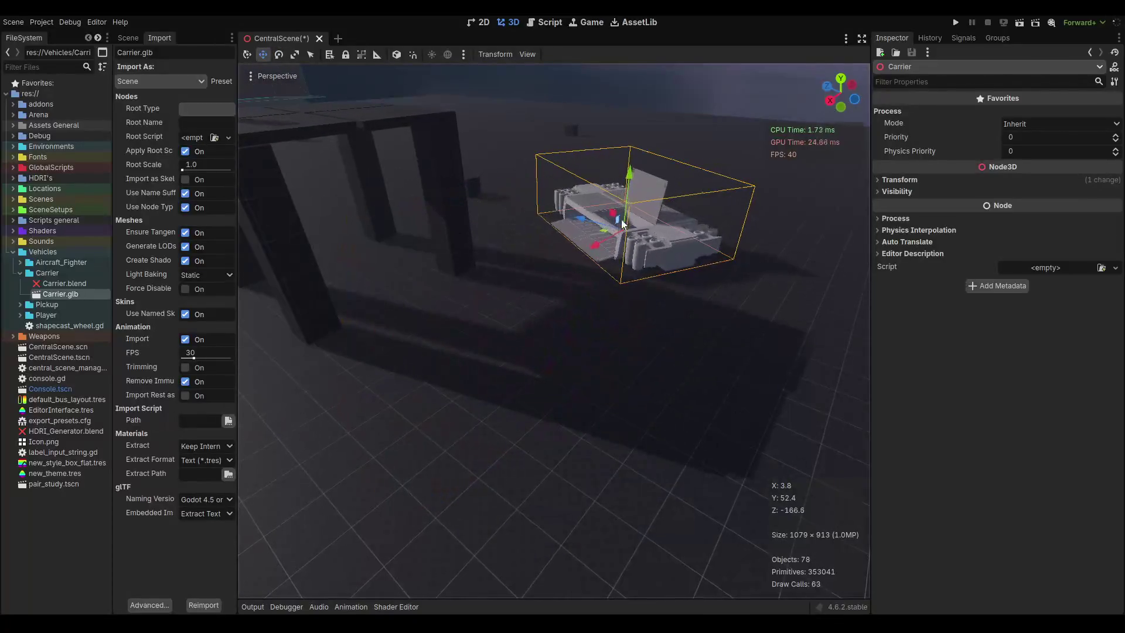
{"action": "scroll", "coordinate": [623, 224], "scroll_direction": "down", "scroll_amount": 5}
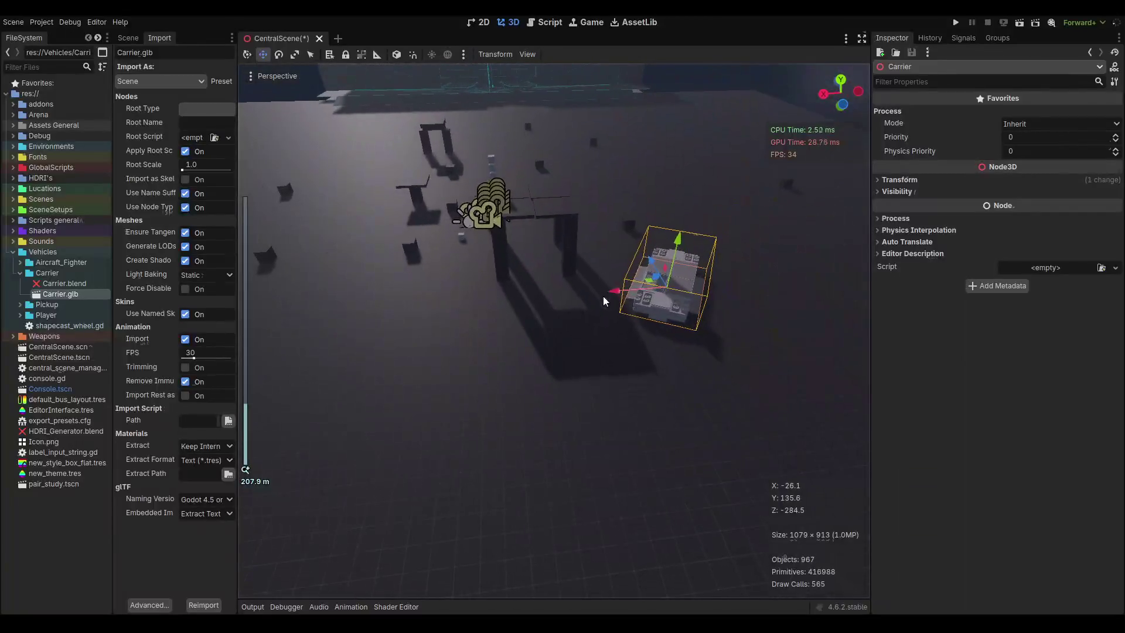
Save the scene and duplicate the Carrier as Carrier2.
{"action": "left_click", "coordinate": [127, 38]}
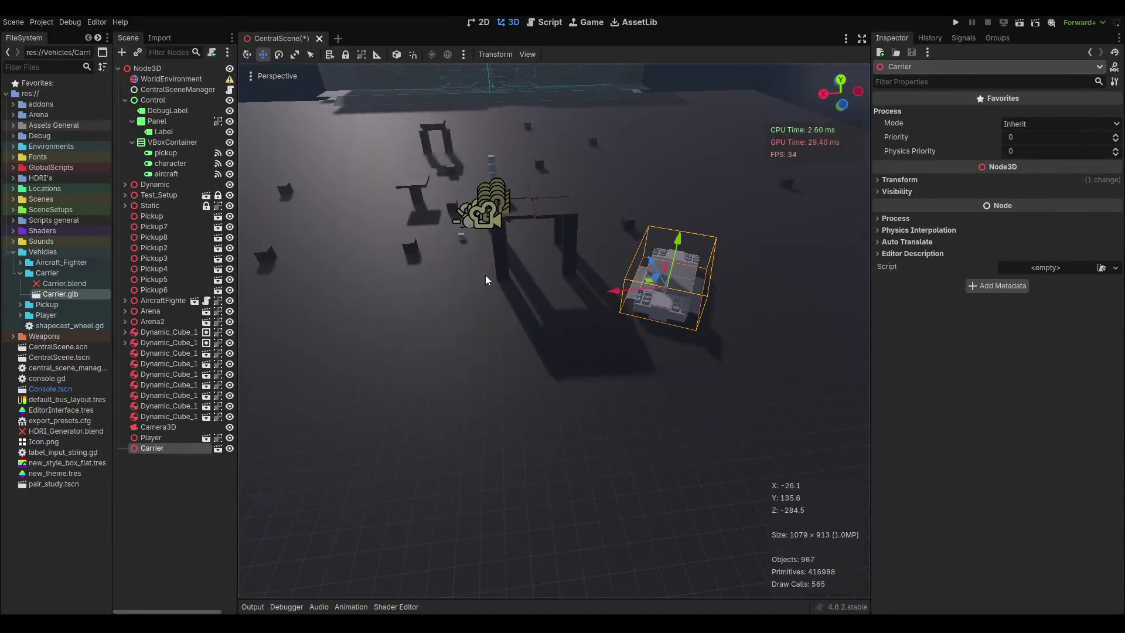
{"action": "key", "text": "ctrl+s"}
{"action": "scroll", "coordinate": [656, 298], "scroll_direction": "up", "scroll_amount": 2}
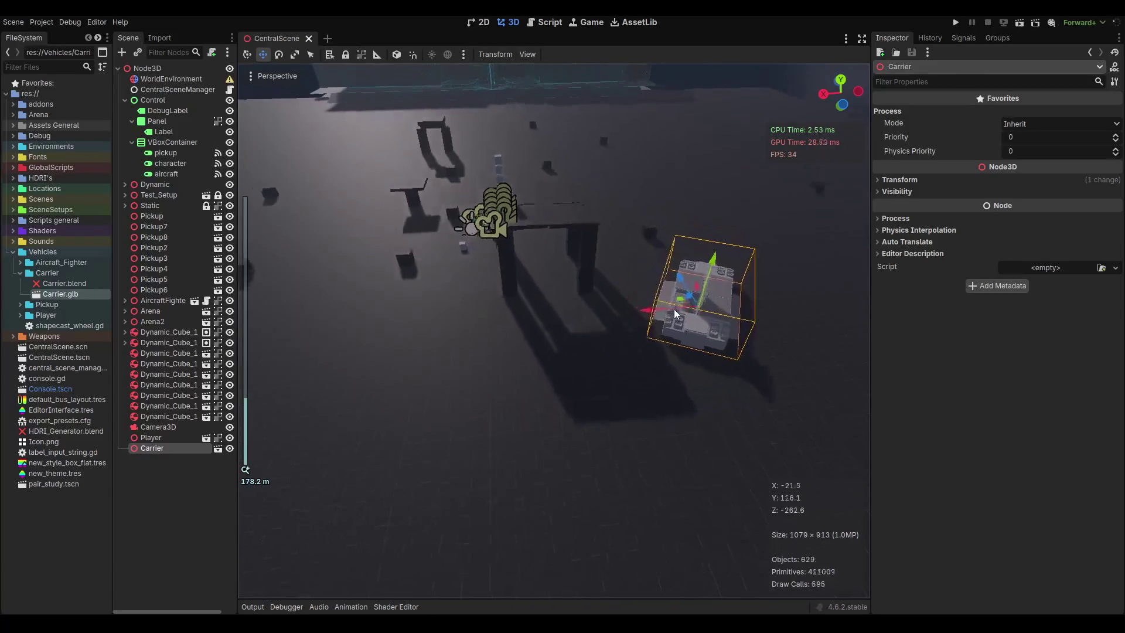
{"action": "scroll", "coordinate": [675, 314], "scroll_direction": "up", "scroll_amount": 4}
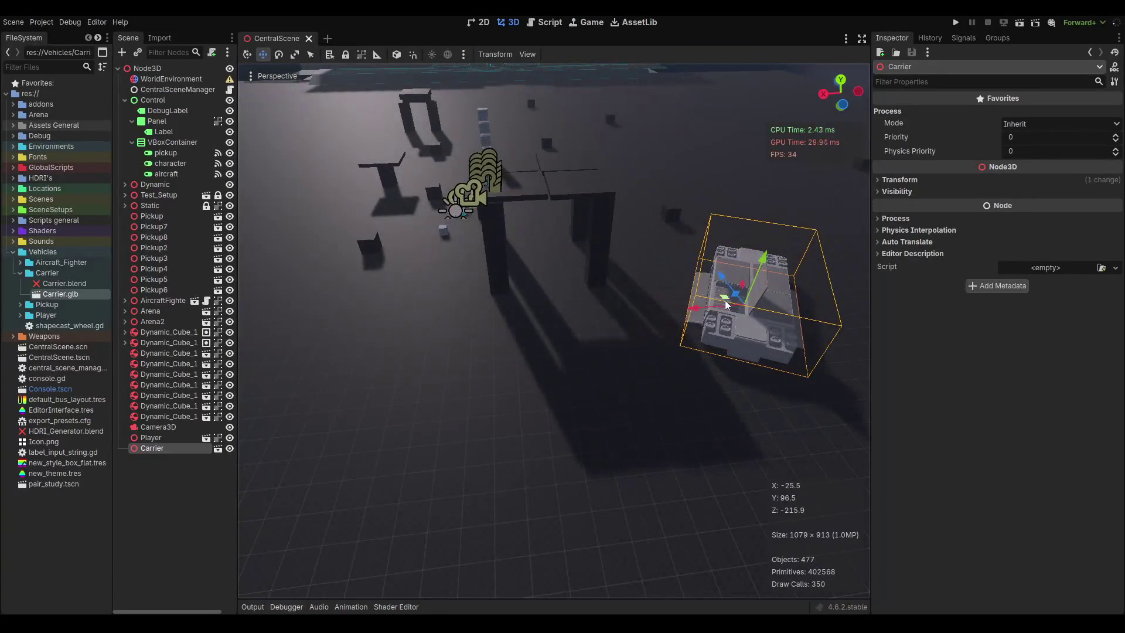
{"action": "key", "text": "ctrl+d"}
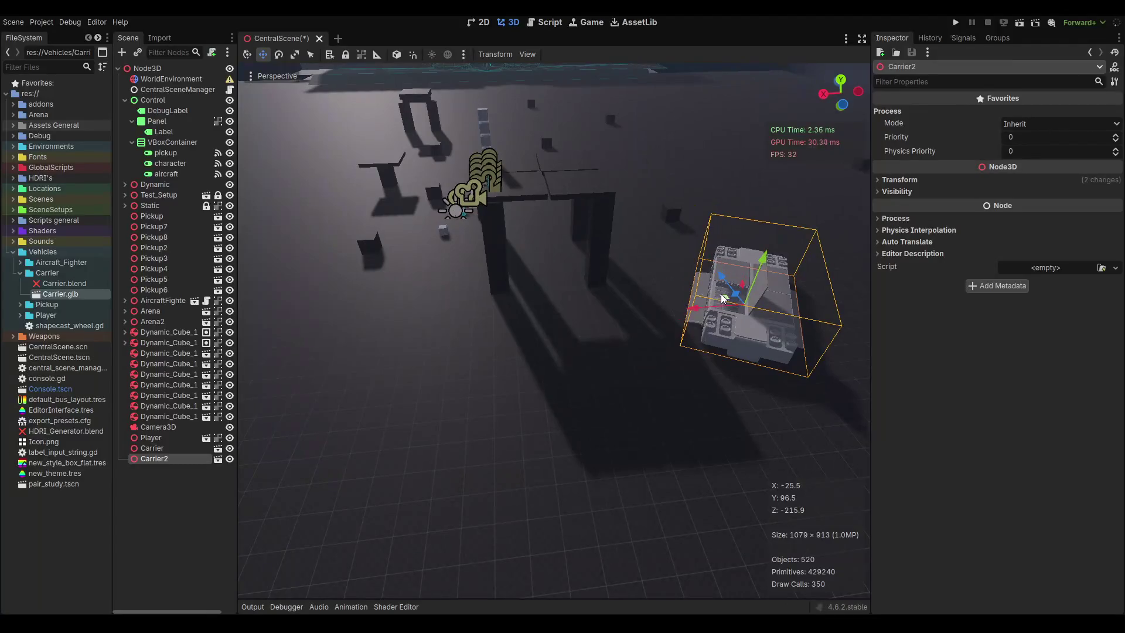
Move Carrier2 off to the left of the original and save the scene.
{"action": "mouse_move", "coordinate": [716, 304]}
{"action": "left_mouse_down"}
{"action": "mouse_move", "coordinate": [506, 355]}
{"action": "mouse_move", "coordinate": [475, 325]}
{"action": "left_mouse_up"}
{"action": "key", "text": "e"}
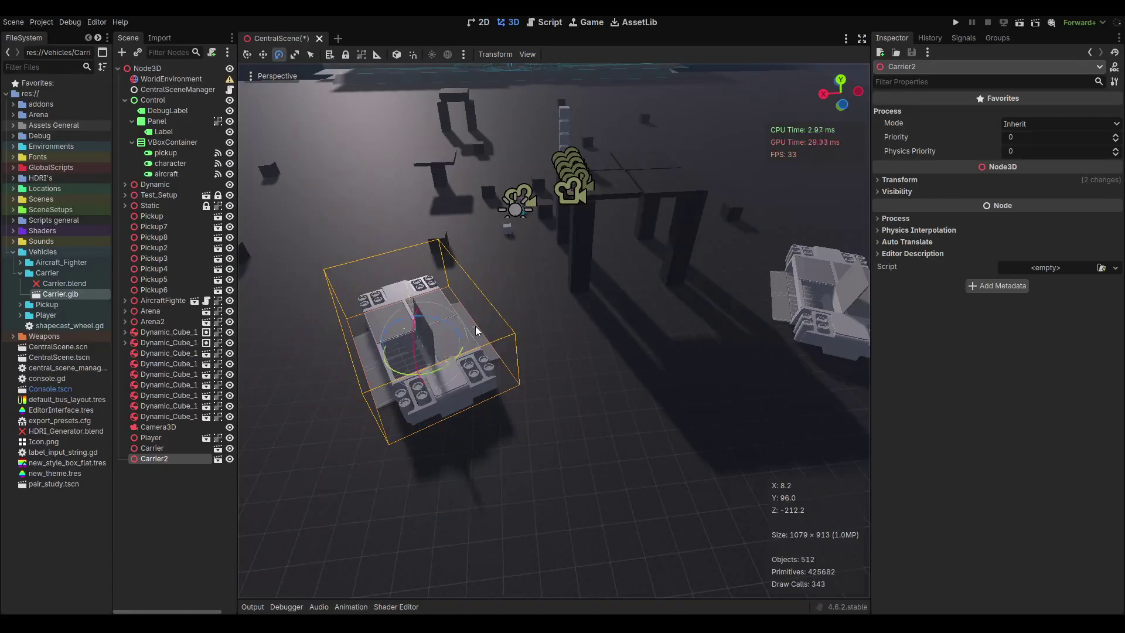
{"action": "scroll", "coordinate": [468, 283], "scroll_direction": "up", "scroll_amount": 8}
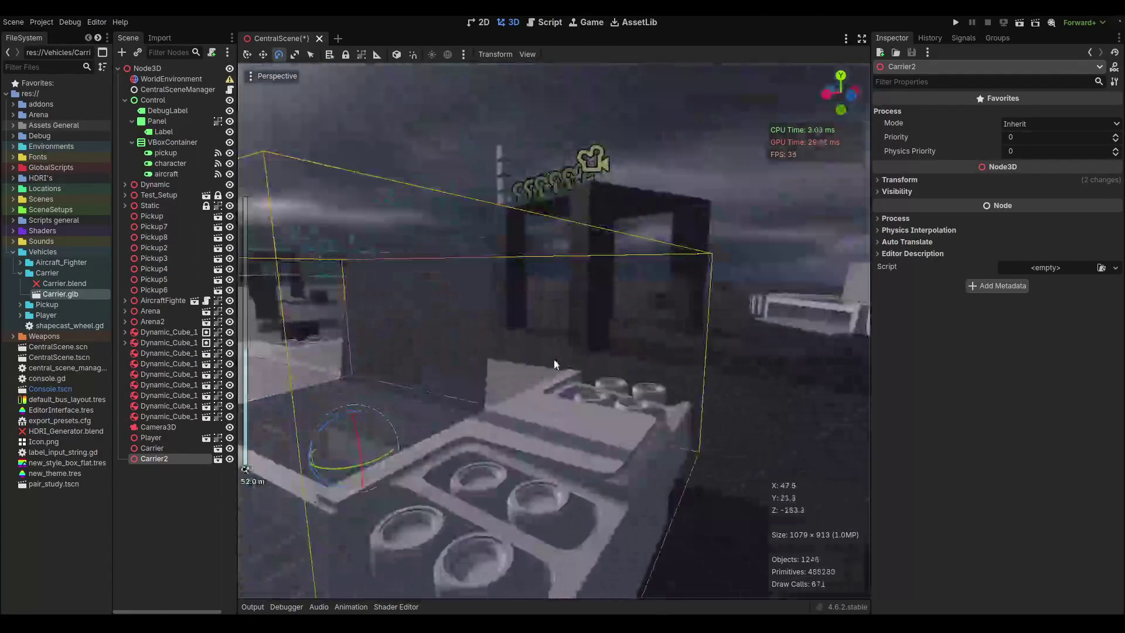
{"action": "scroll", "coordinate": [670, 307], "scroll_direction": "down", "scroll_amount": 5}
{"action": "key", "text": "ctrl+s"}
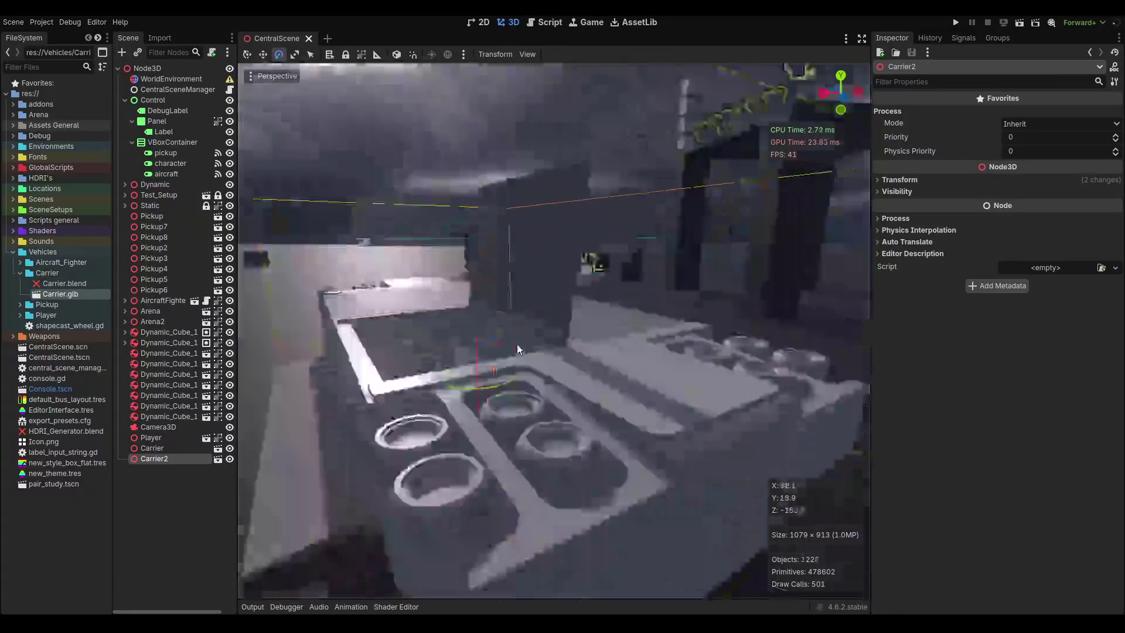
Look down on the scene from above and bring up the Carrier3 node's options.
{"action": "scroll", "coordinate": [610, 319], "scroll_direction": "down", "scroll_amount": 5}
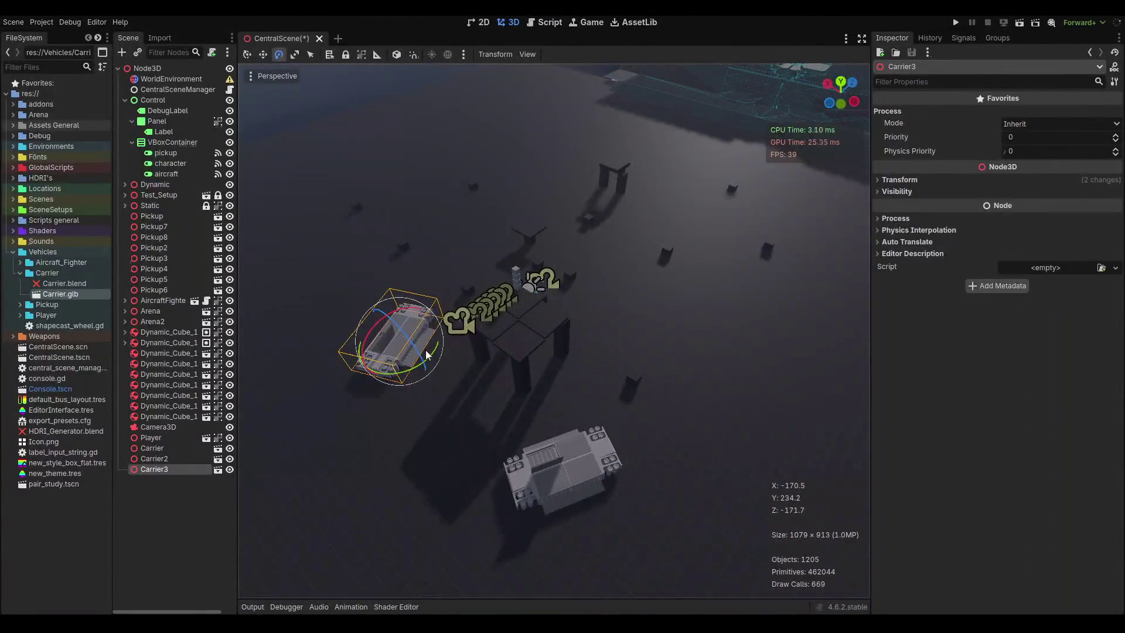
{"action": "mouse_move", "coordinate": [401, 332]}
{"action": "left_mouse_down"}
{"action": "mouse_move", "coordinate": [458, 346]}
{"action": "mouse_move", "coordinate": [449, 400]}
{"action": "mouse_move", "coordinate": [460, 425]}
{"action": "mouse_move", "coordinate": [642, 202]}
{"action": "mouse_move", "coordinate": [621, 233]}
{"action": "left_mouse_up"}
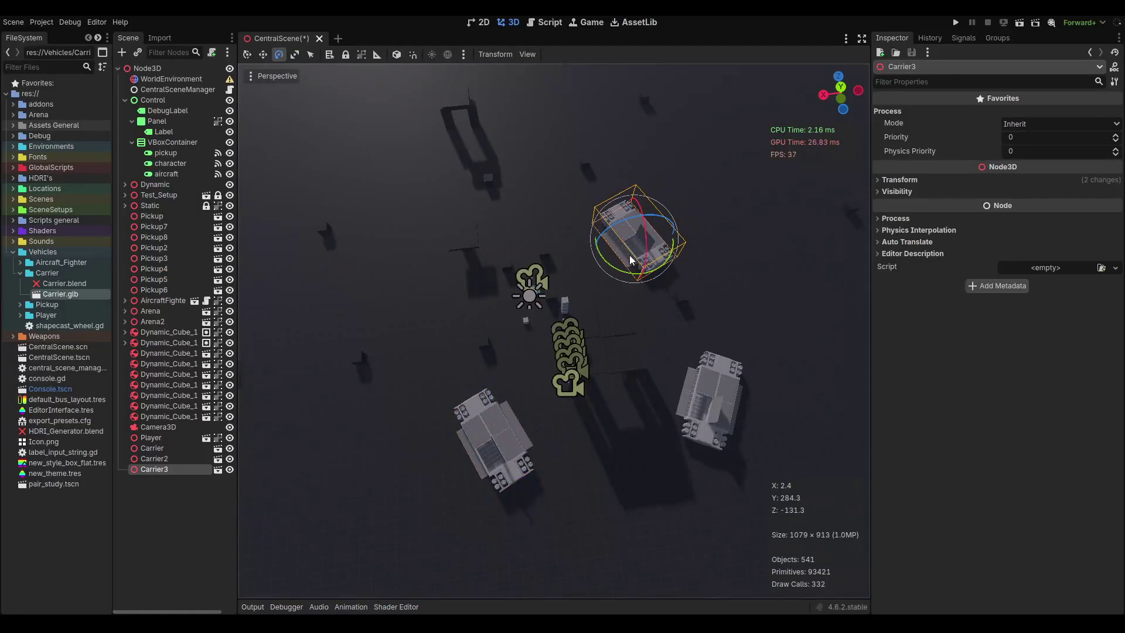
{"action": "scroll", "coordinate": [557, 266], "scroll_direction": "up", "scroll_amount": 8}
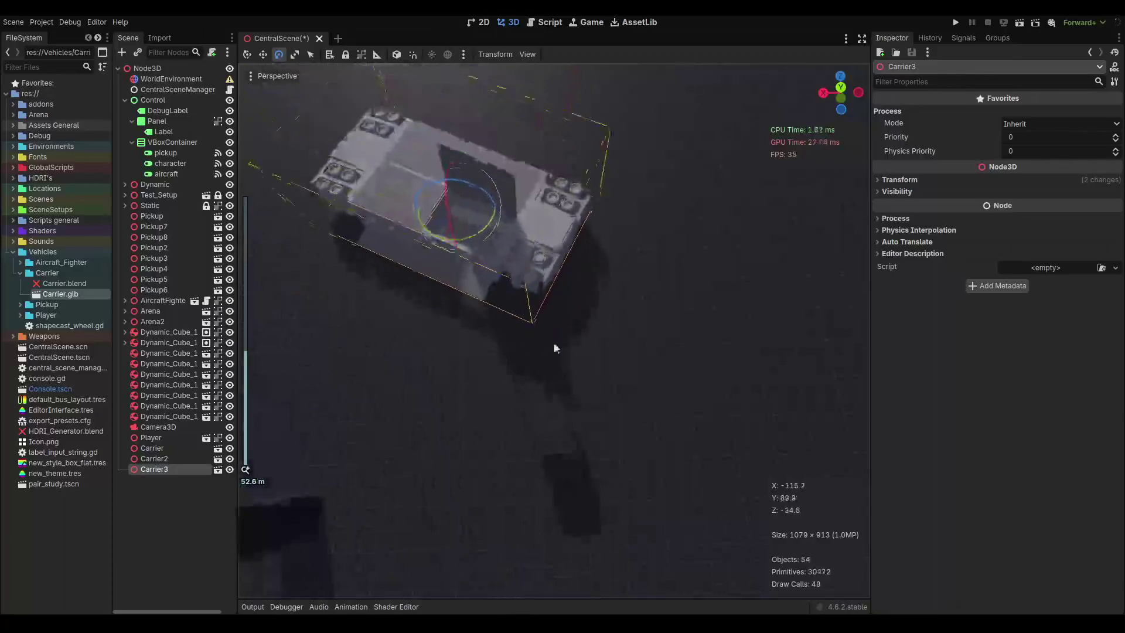
{"action": "scroll", "coordinate": [553, 348], "scroll_direction": "up", "scroll_amount": 8}
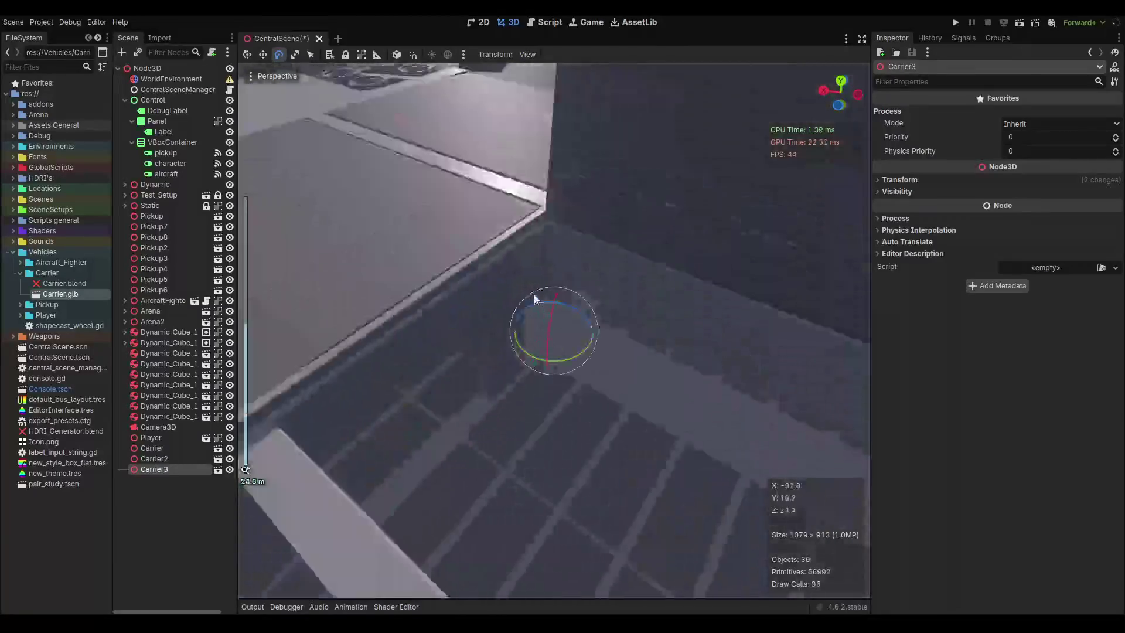
{"action": "scroll", "coordinate": [534, 300], "scroll_direction": "down", "scroll_amount": 10}
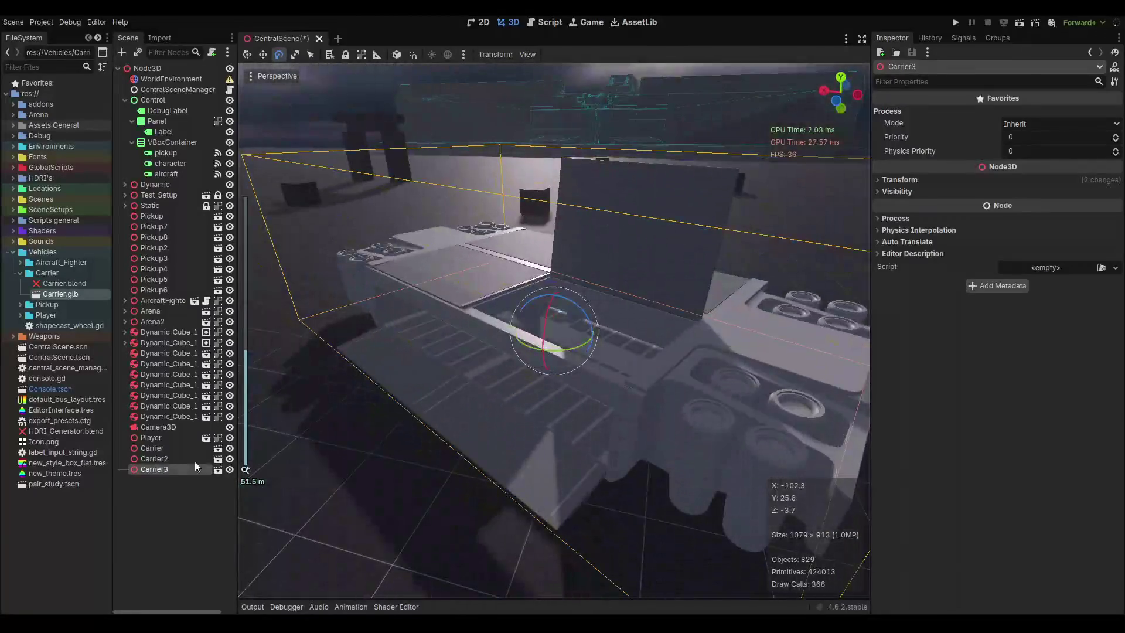
{"action": "right_click", "coordinate": [157, 471]}
Make Carrier3's children editable and set carrier_hatch's Z rotation to 0.
{"action": "left_click", "coordinate": [207, 533]}
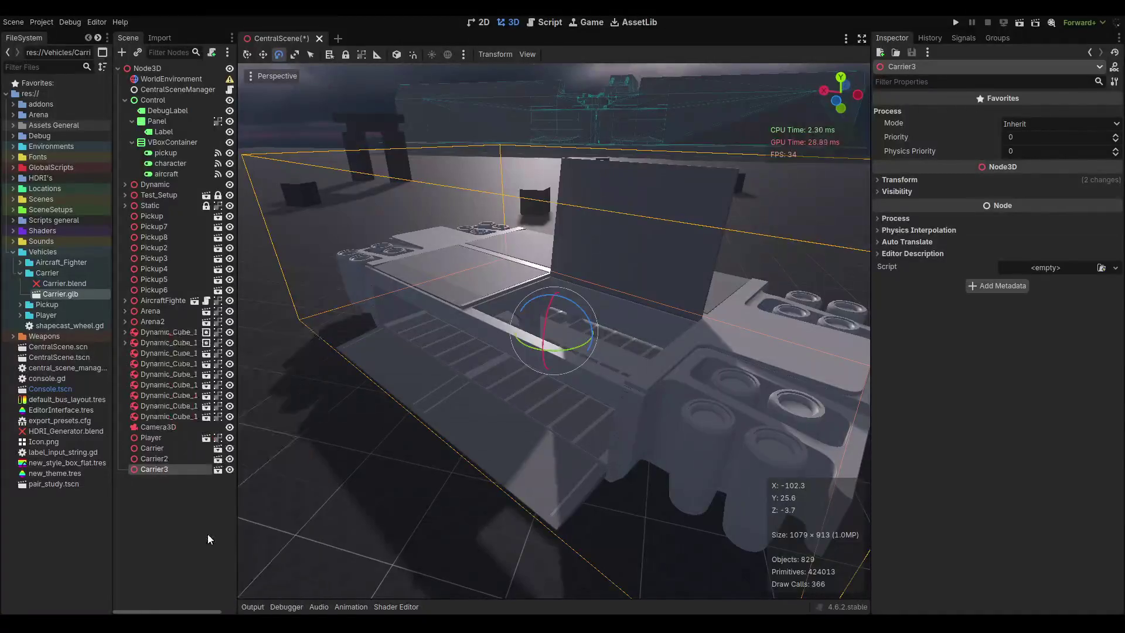
{"action": "left_click", "coordinate": [654, 288]}
{"action": "scroll", "coordinate": [466, 226], "scroll_direction": "up", "scroll_amount": 3}
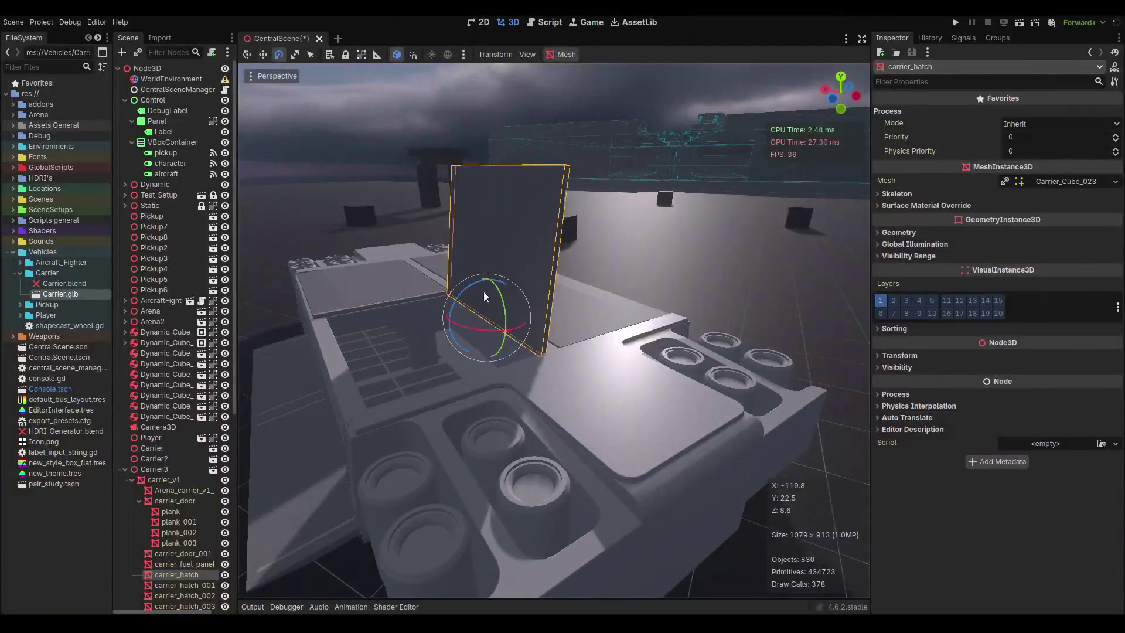
{"action": "left_click", "coordinate": [902, 356]}
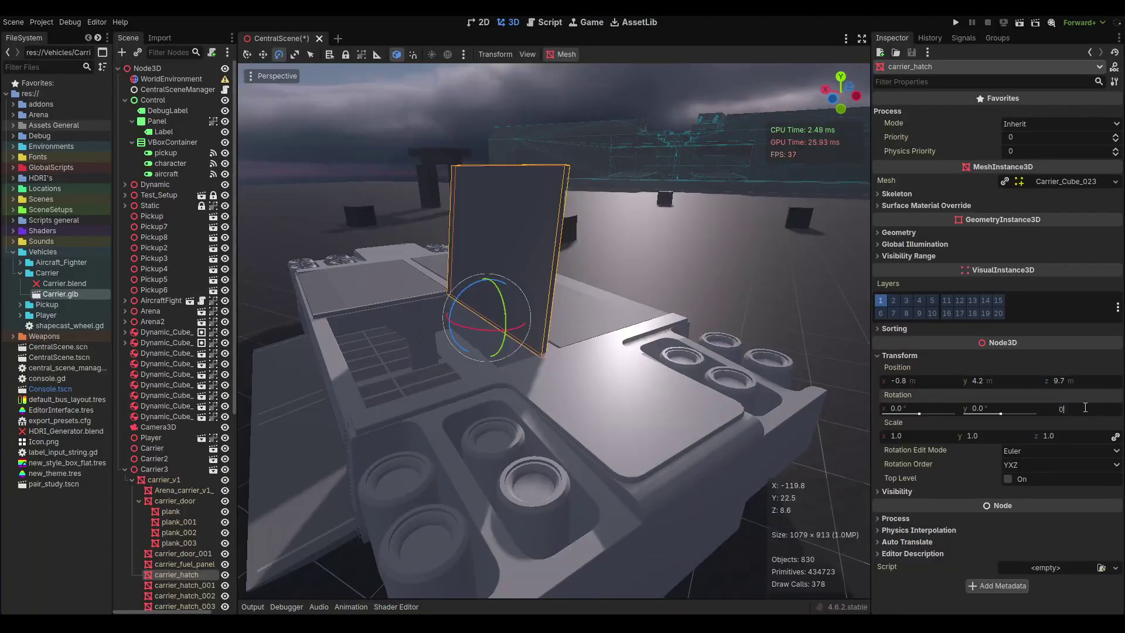
{"action": "key", "text": "Return"}
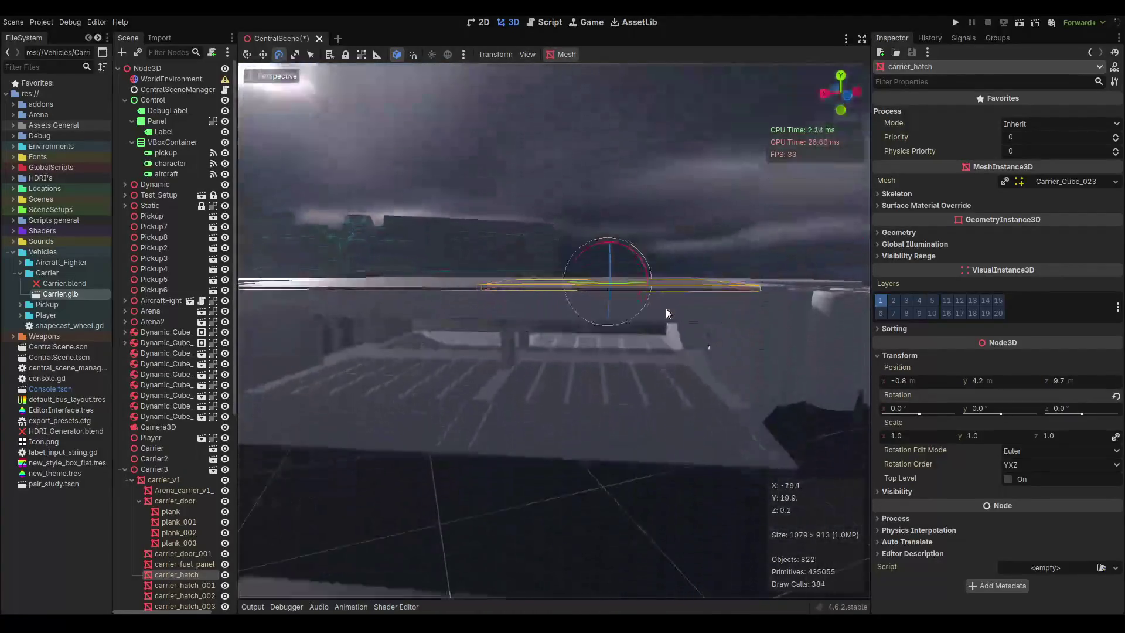
Swing carrier_door_001 up against the hull, then select carrier_hatch_003.
{"action": "scroll", "coordinate": [666, 313], "scroll_direction": "up", "scroll_amount": 5}
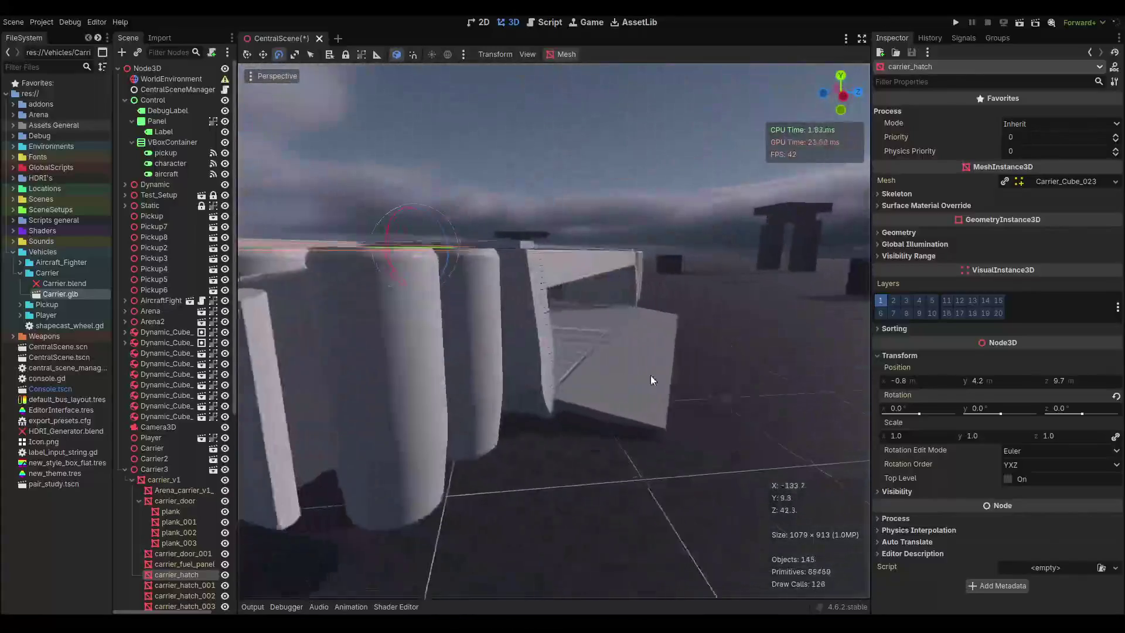
{"action": "left_click", "coordinate": [639, 380]}
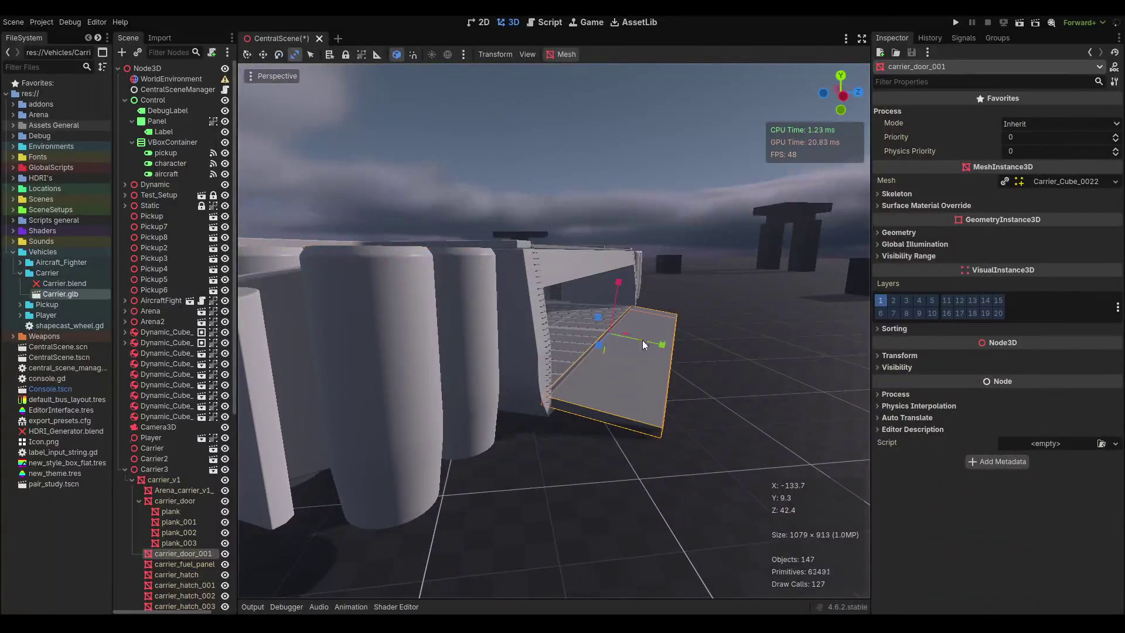
{"action": "mouse_move", "coordinate": [633, 303]}
{"action": "left_mouse_down"}
{"action": "mouse_move", "coordinate": [591, 267]}
{"action": "mouse_move", "coordinate": [530, 253]}
{"action": "mouse_move", "coordinate": [540, 248]}
{"action": "left_mouse_up"}
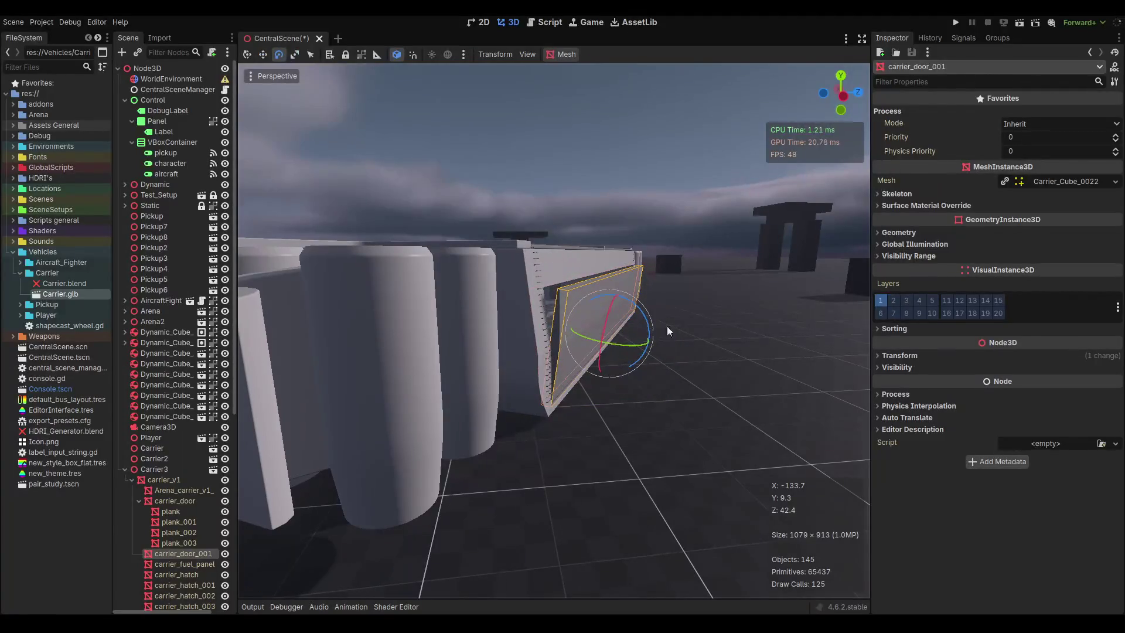
{"action": "scroll", "coordinate": [667, 326], "scroll_direction": "up", "scroll_amount": 3}
{"action": "scroll", "coordinate": [648, 328], "scroll_direction": "up", "scroll_amount": 5}
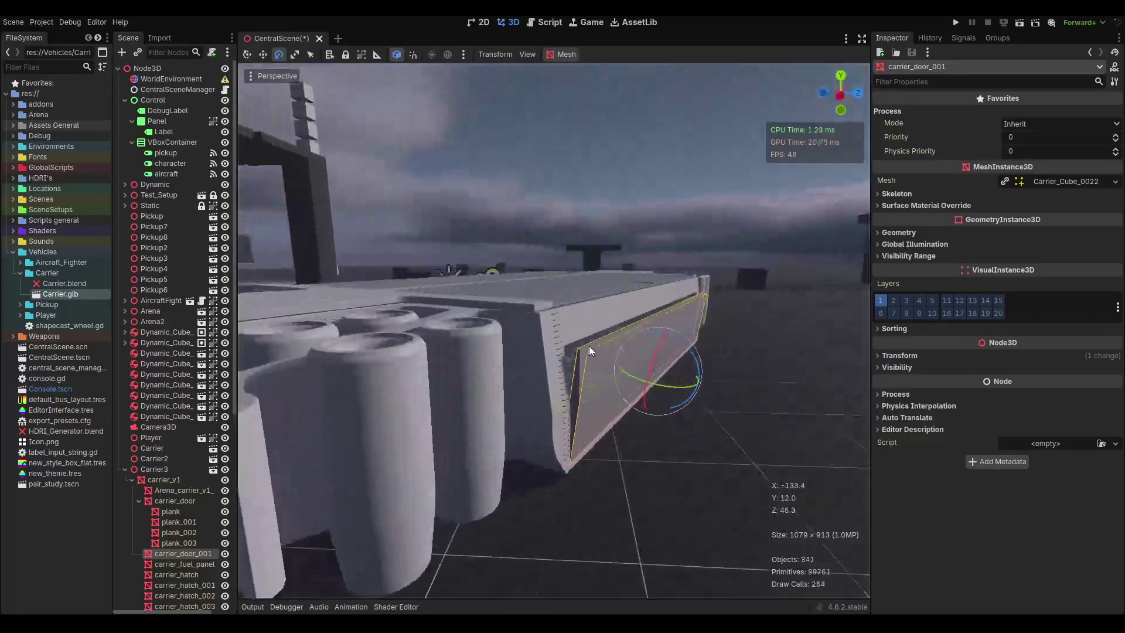
{"action": "scroll", "coordinate": [646, 343], "scroll_direction": "up", "scroll_amount": 5}
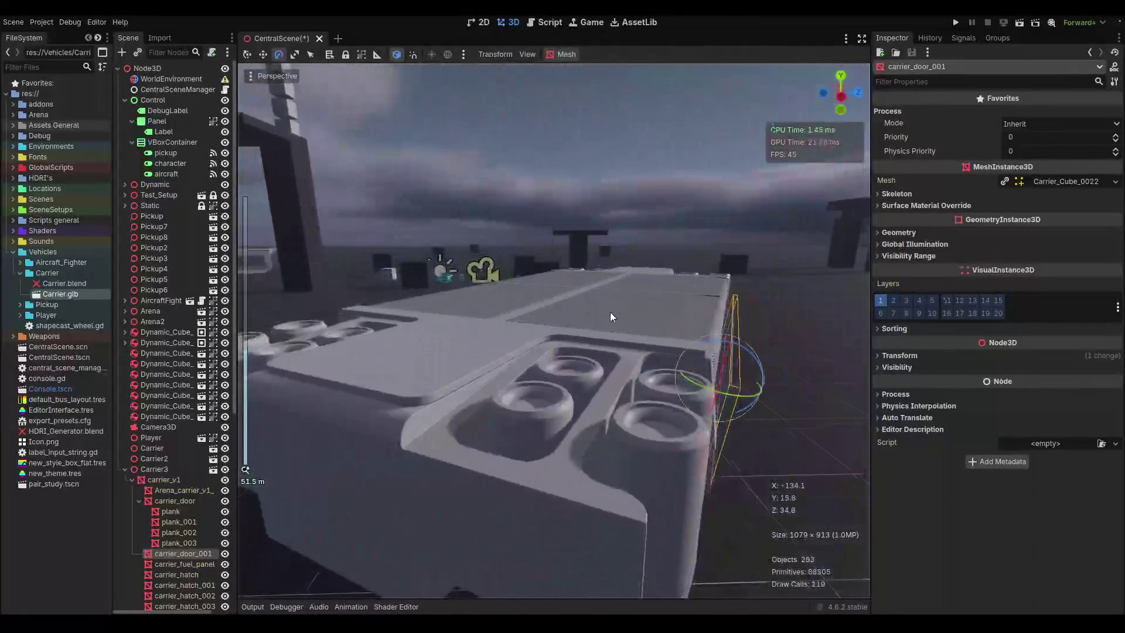
{"action": "left_click", "coordinate": [507, 350]}
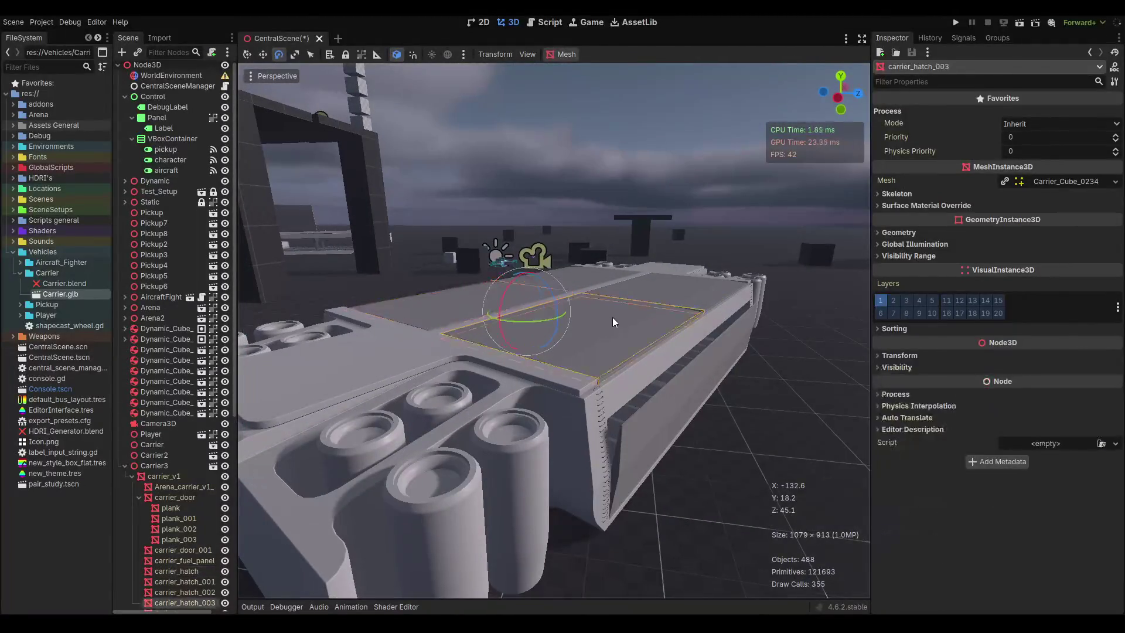
Tilt carrier_hatch_003 open and rotate carrier_hatch_002 up about 90 degrees.
{"action": "mouse_move", "coordinate": [555, 301]}
{"action": "left_mouse_down"}
{"action": "mouse_move", "coordinate": [536, 251]}
{"action": "mouse_move", "coordinate": [552, 276]}
{"action": "mouse_move", "coordinate": [547, 264]}
{"action": "left_mouse_up"}
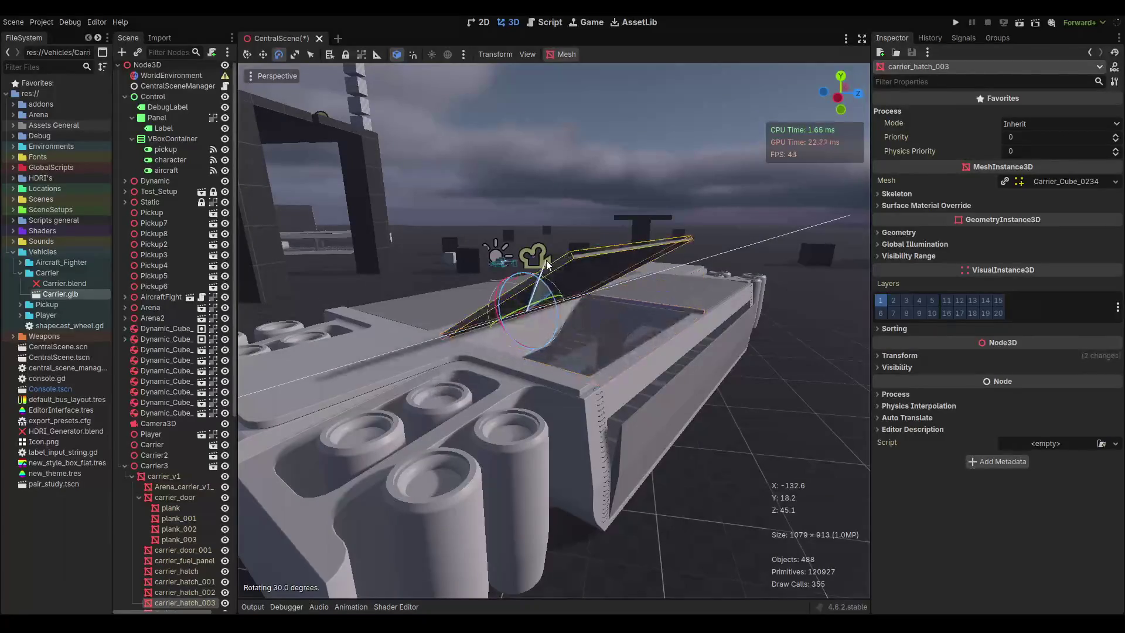
{"action": "left_click", "coordinate": [729, 291]}
{"action": "mouse_move", "coordinate": [654, 263]}
{"action": "left_mouse_down"}
{"action": "mouse_move", "coordinate": [560, 186]}
{"action": "mouse_move", "coordinate": [494, 179]}
{"action": "mouse_move", "coordinate": [595, 192]}
{"action": "left_mouse_up"}
{"action": "left_click", "coordinate": [593, 152]}
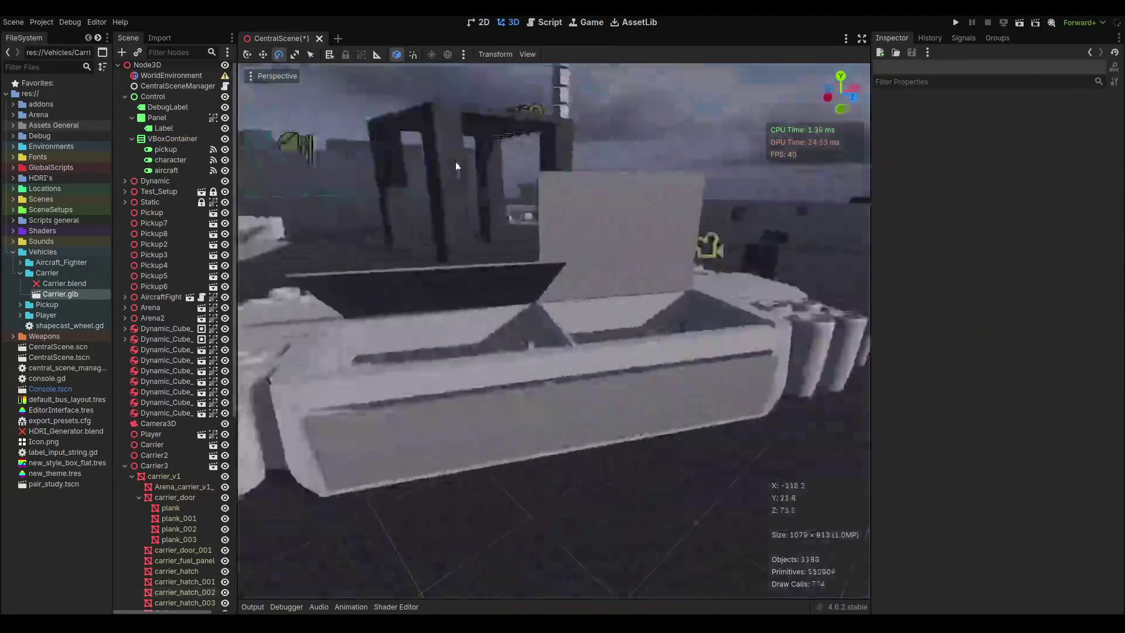
Save the CentralScene with the opened hatches.
{"action": "key", "text": "ctrl+s"}
{"action": "scroll", "coordinate": [585, 258], "scroll_direction": "down", "scroll_amount": 3}
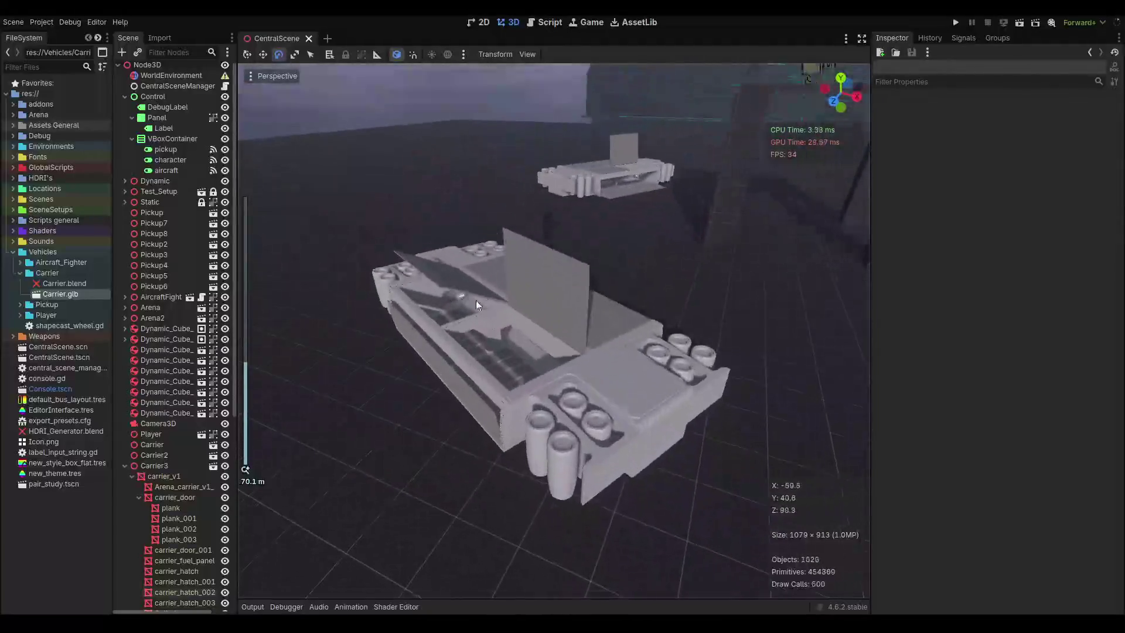
{"action": "scroll", "coordinate": [457, 304], "scroll_direction": "up", "scroll_amount": 5}
{"action": "scroll", "coordinate": [523, 296], "scroll_direction": "down", "scroll_amount": 3}
{"action": "scroll", "coordinate": [561, 295], "scroll_direction": "up", "scroll_amount": 4}
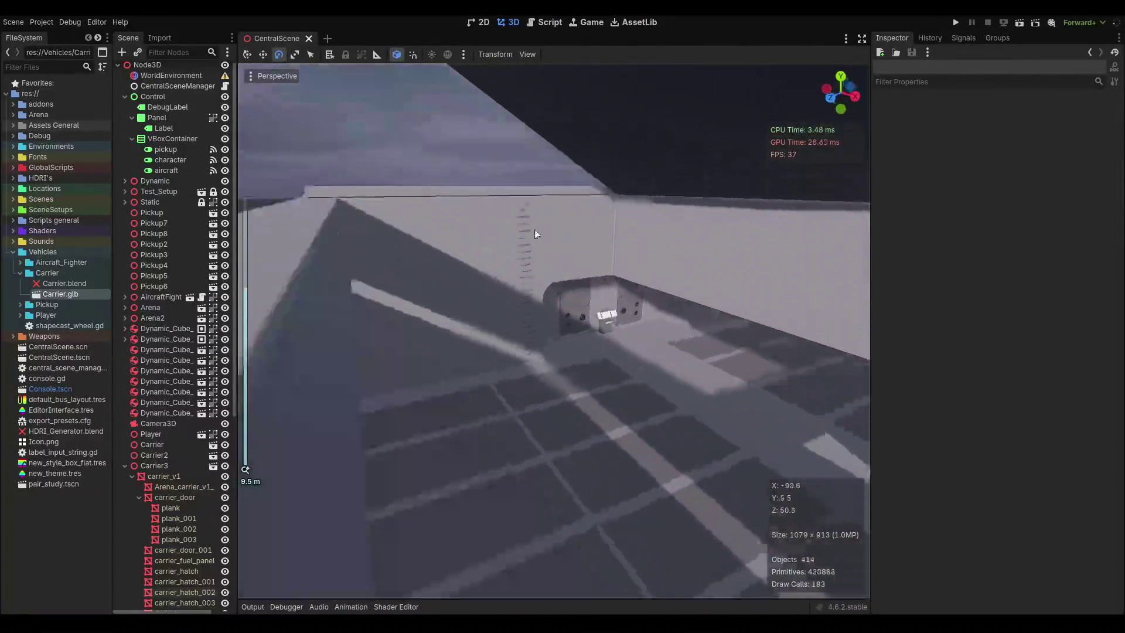
{"action": "scroll", "coordinate": [581, 293], "scroll_direction": "down", "scroll_amount": 8}
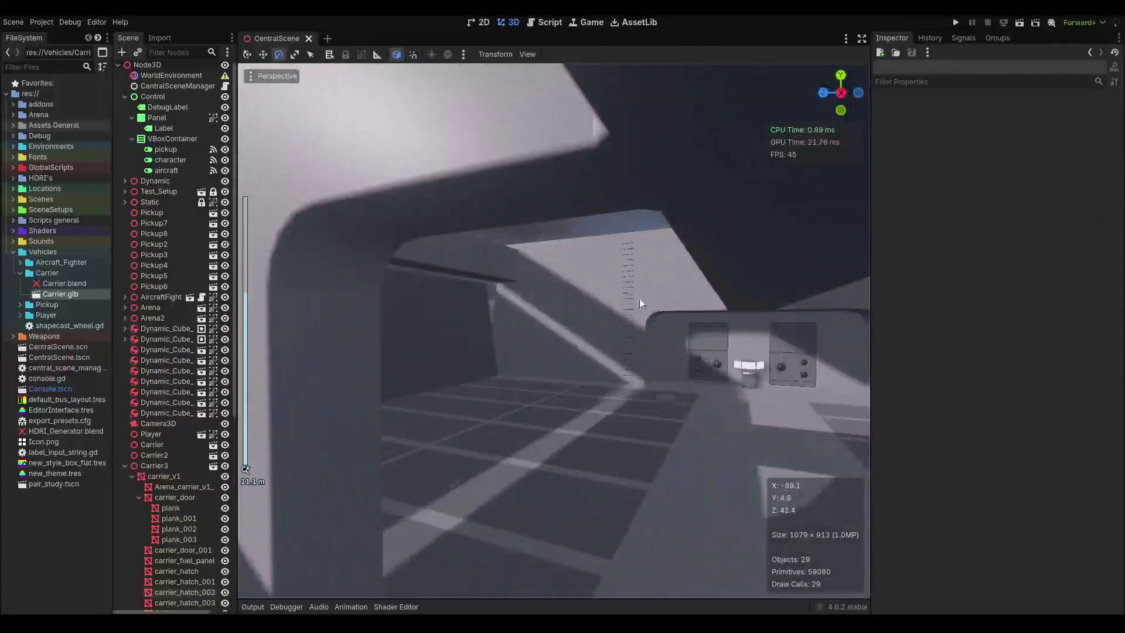
{"action": "scroll", "coordinate": [630, 271], "scroll_direction": "down", "scroll_amount": 20}
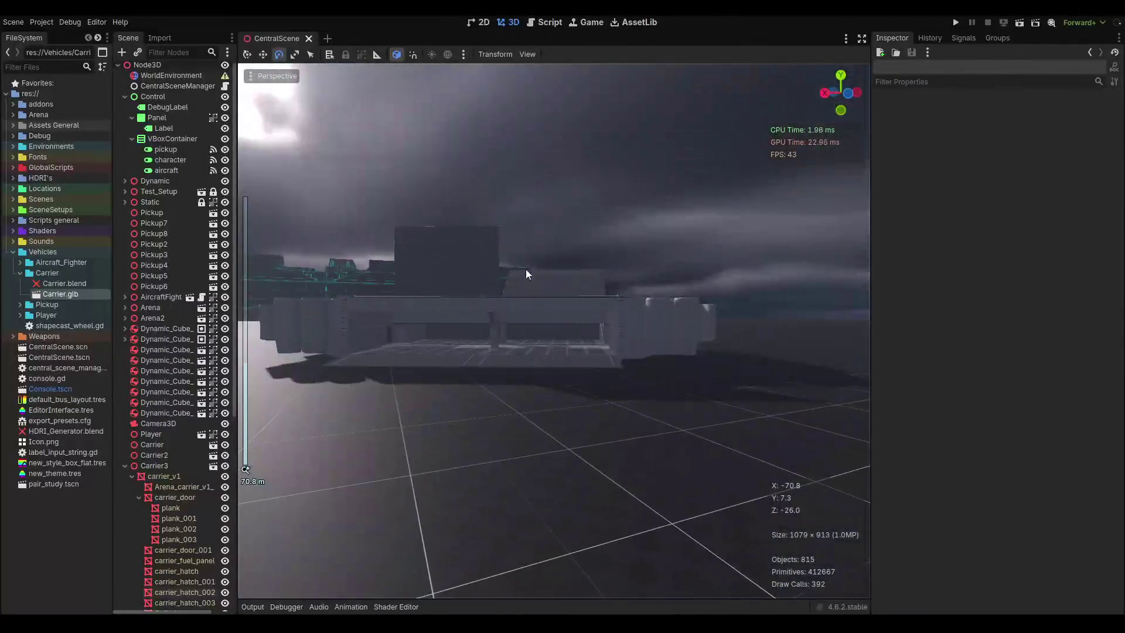
{"action": "scroll", "coordinate": [611, 283], "scroll_direction": "down", "scroll_amount": 5}
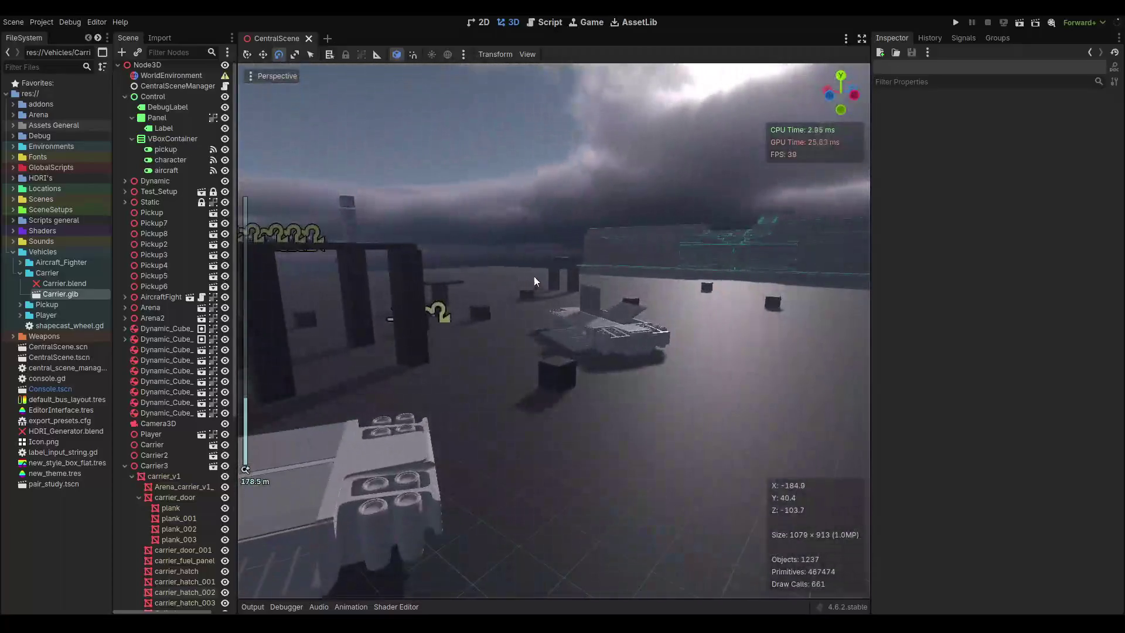
{"action": "key", "text": "ctrl+s"}
Orbit above the carriers and pillars with gizmos hidden via the view options.
{"action": "mouse_move", "coordinate": [549, 296]}
{"action": "left_mouse_down"}
{"action": "mouse_move", "coordinate": [501, 328]}
{"action": "mouse_move", "coordinate": [680, 304]}
{"action": "mouse_move", "coordinate": [552, 406]}
{"action": "mouse_move", "coordinate": [640, 370]}
{"action": "left_mouse_up"}
{"action": "left_click", "coordinate": [276, 76]}
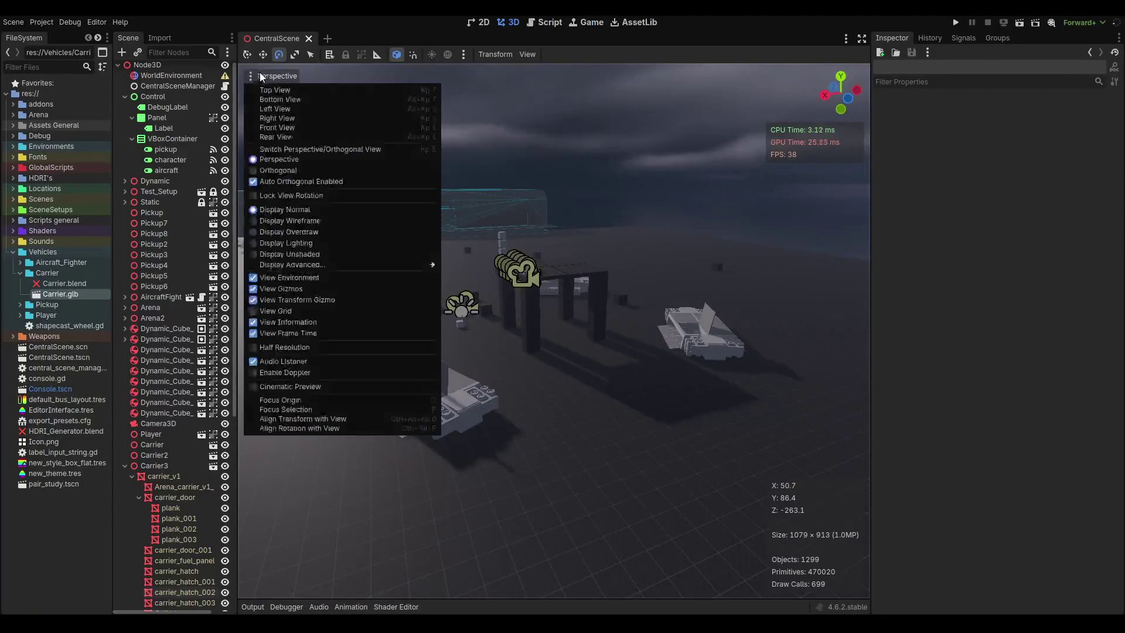
{"action": "mouse_move", "coordinate": [606, 337]}
{"action": "left_mouse_down"}
{"action": "mouse_move", "coordinate": [626, 311]}
{"action": "mouse_move", "coordinate": [588, 319]}
{"action": "left_mouse_up"}
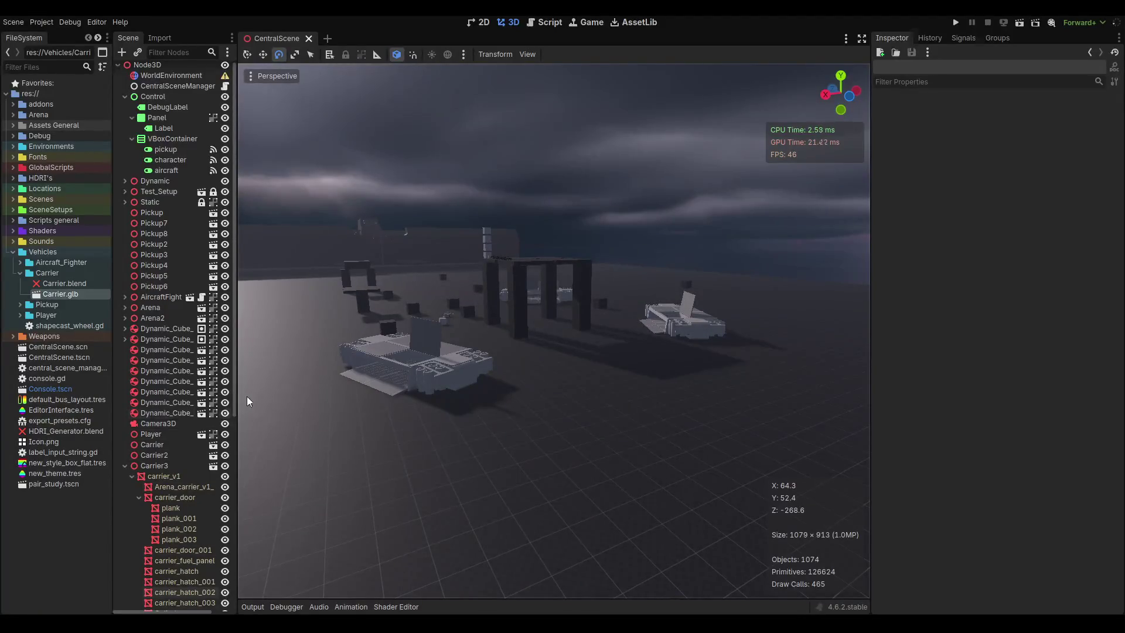
{"action": "key", "text": "super+e"}
Launch Godot_v4.6.2-stable_win64.exe from Godot Projects > assembly-warehouse.
{"action": "left_click", "coordinate": [53, 175]}
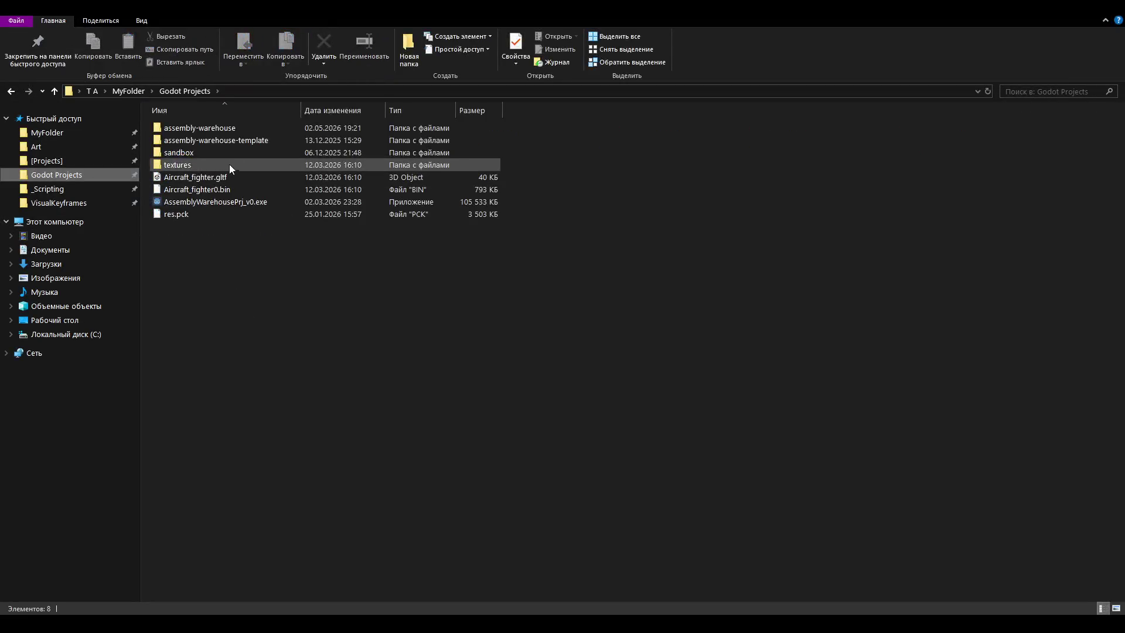
{"action": "double_click", "coordinate": [216, 127]}
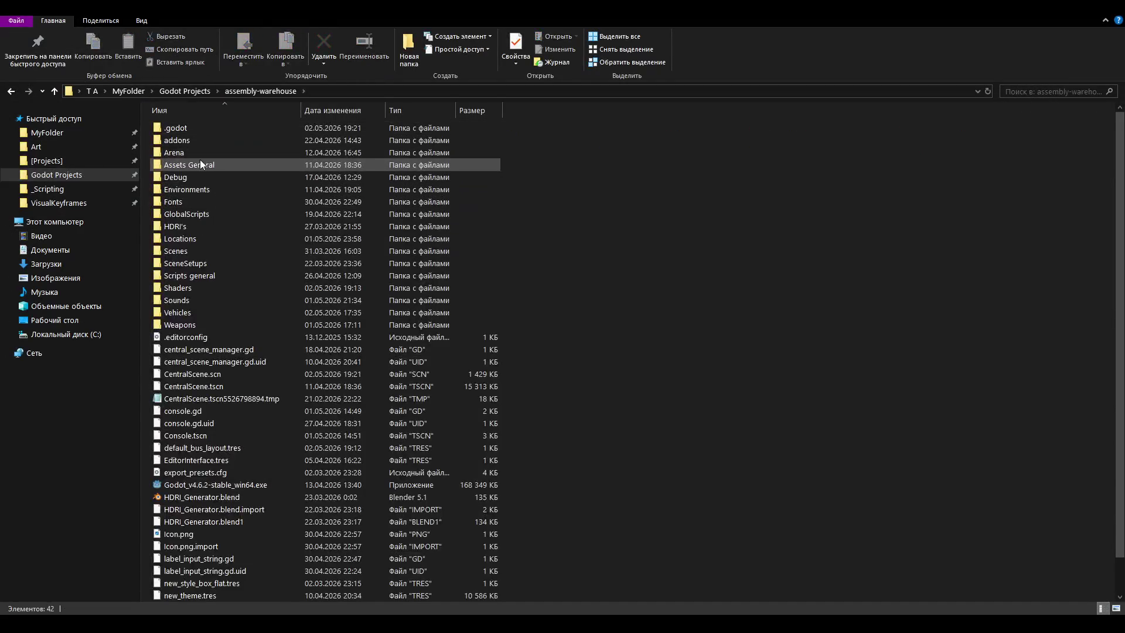
{"action": "left_click", "coordinate": [205, 487]}
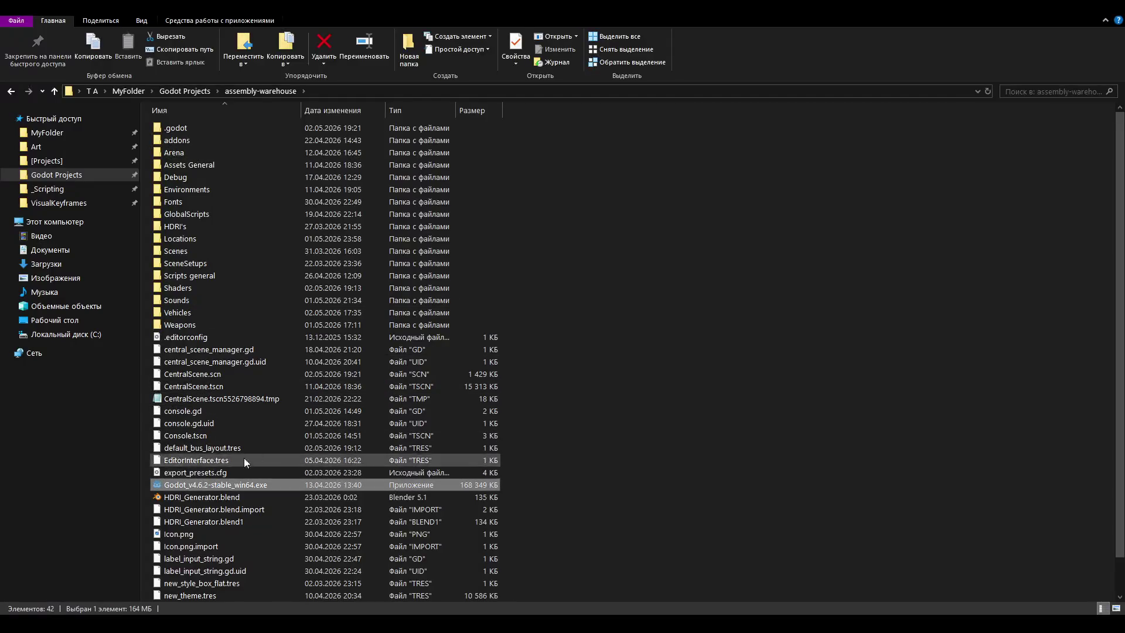
{"action": "key", "text": "Return"}
{"action": "type", "text": "load centr"}
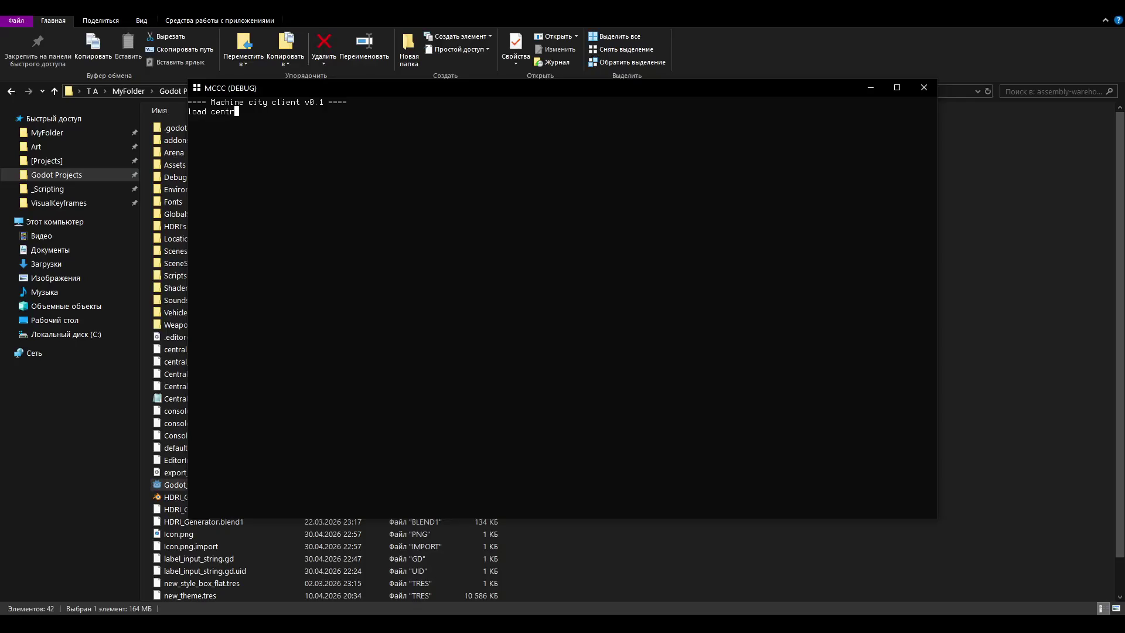
Complete the 'load central' console command and run it.
{"action": "type", "text": "al"}
{"action": "key", "text": "Return"}
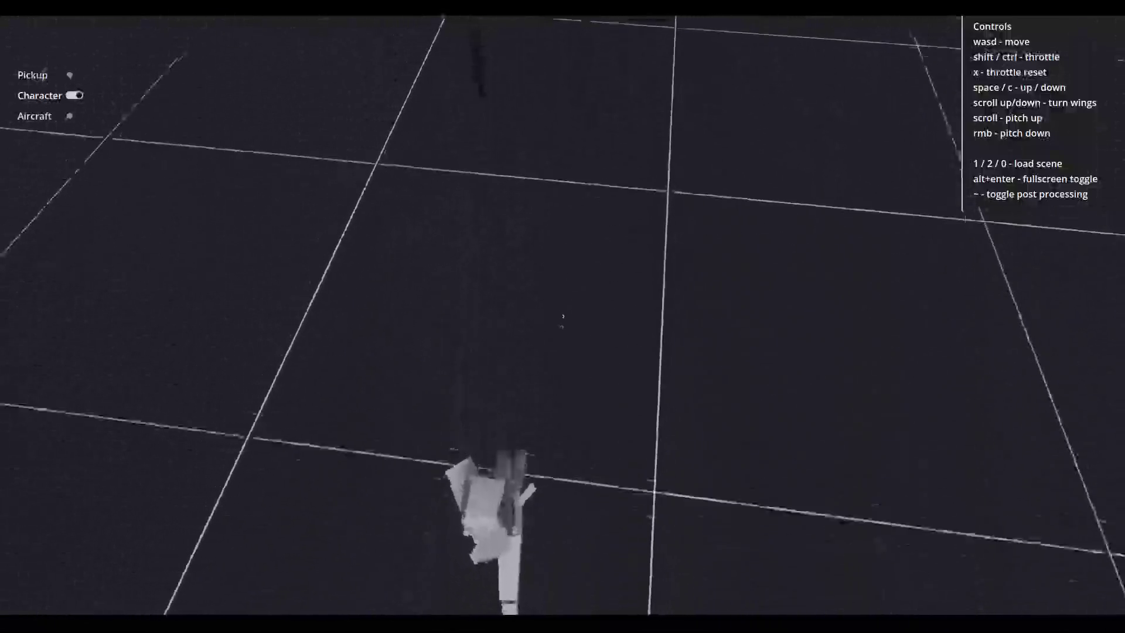
Run the character forward into the building walls, then take control of the pickup truck.
{"action": "key", "text": "w"}
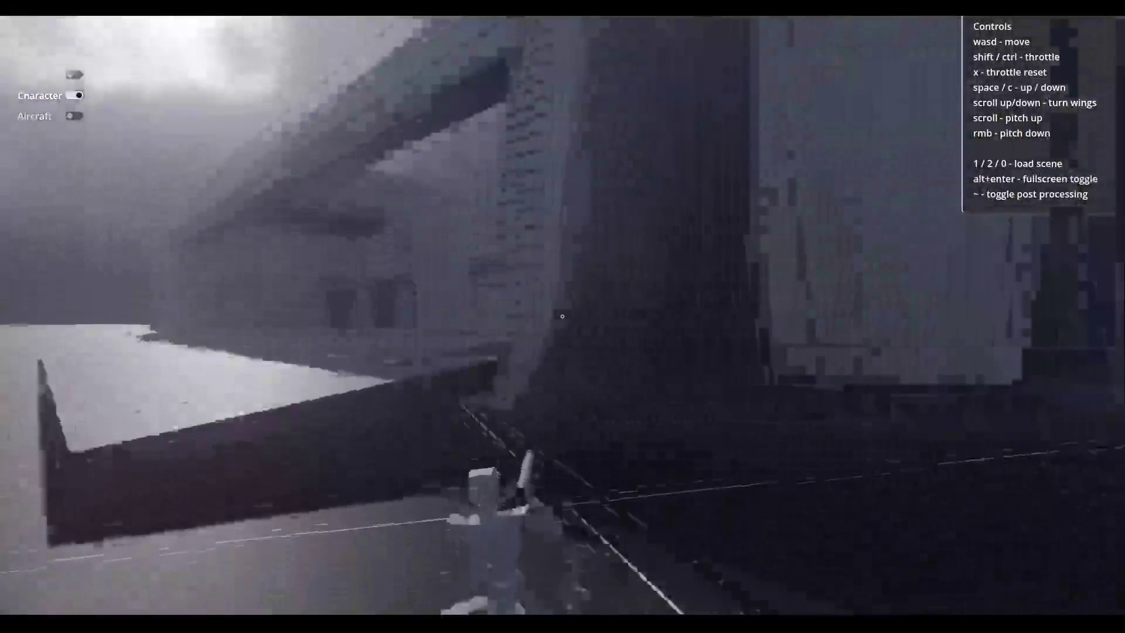
{"action": "key", "text": "w"}
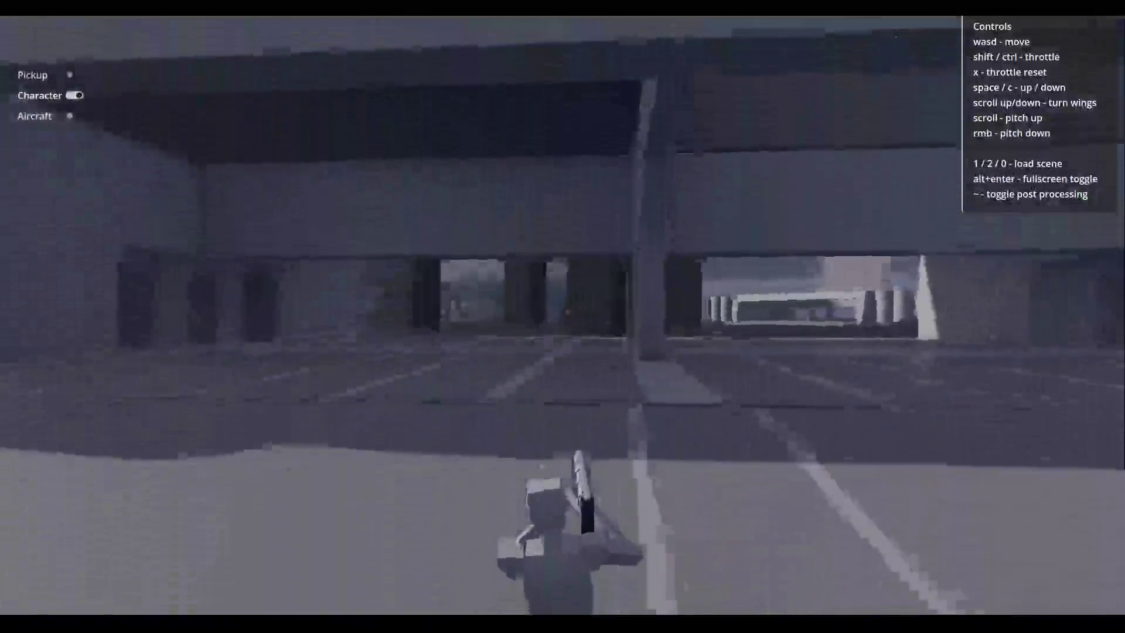
{"action": "key", "text": "w"}
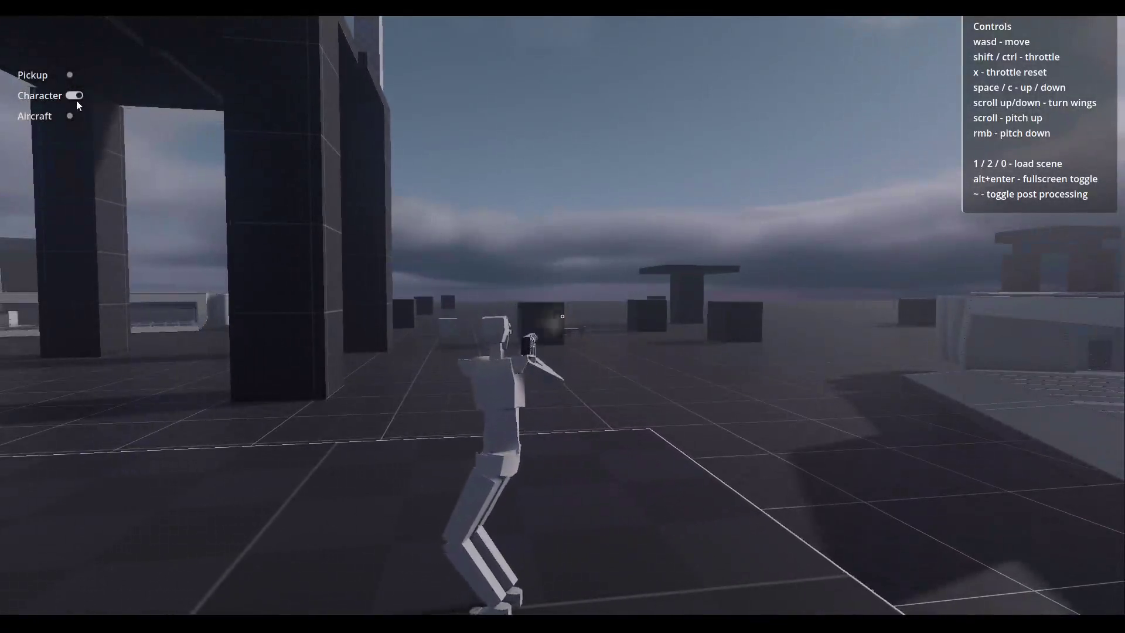
{"action": "left_click", "coordinate": [70, 75]}
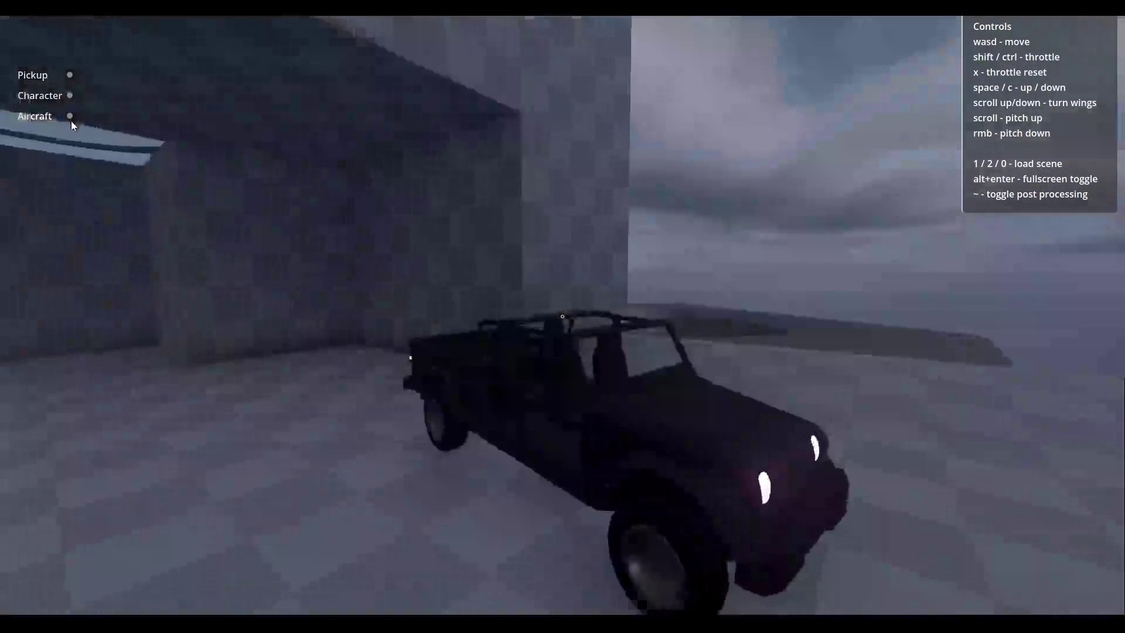
Toggle control over to the Aircraft in the top-left vehicle list.
{"action": "left_click", "coordinate": [72, 117]}
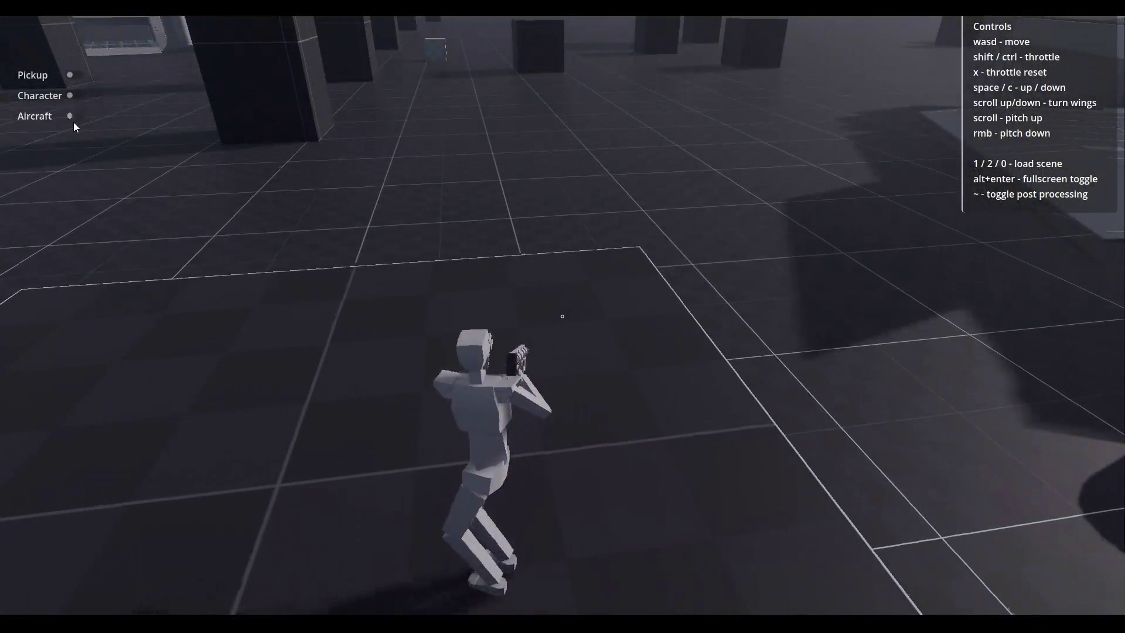
{"action": "left_click", "coordinate": [74, 120]}
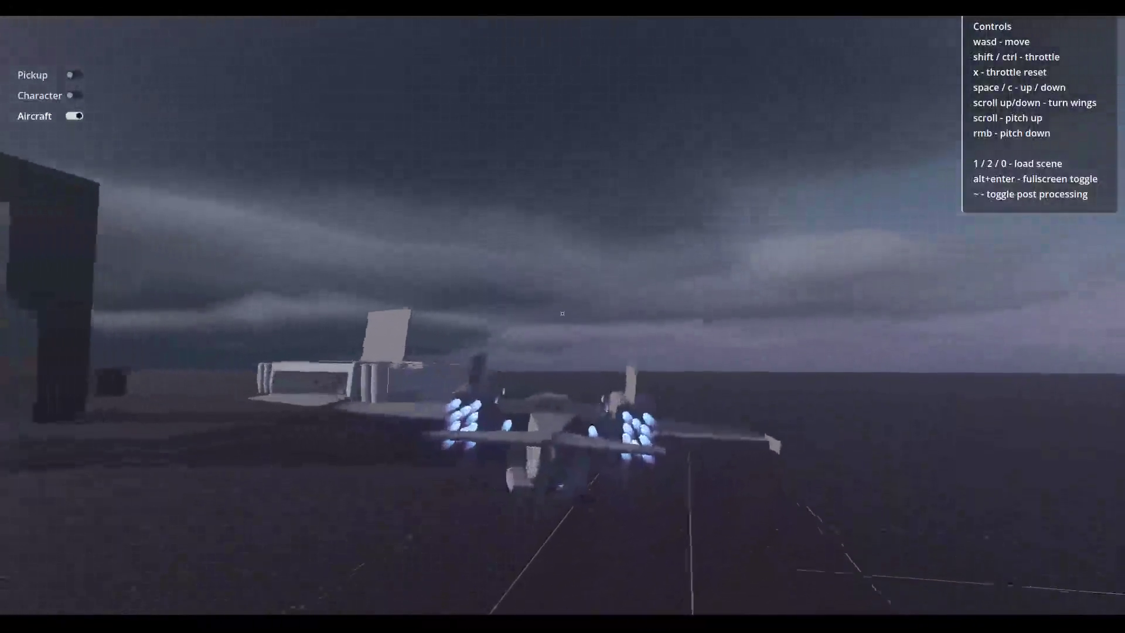
Roll the aircraft through steep left and right banks low over the structures.
{"action": "key", "text": "a"}
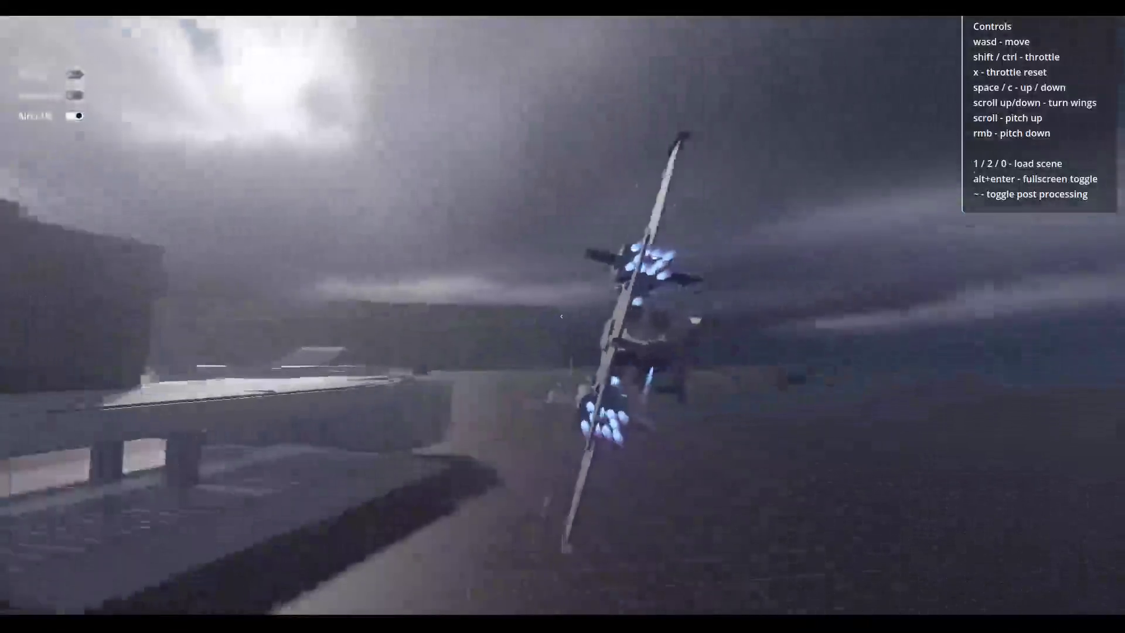
{"action": "key", "text": "d"}
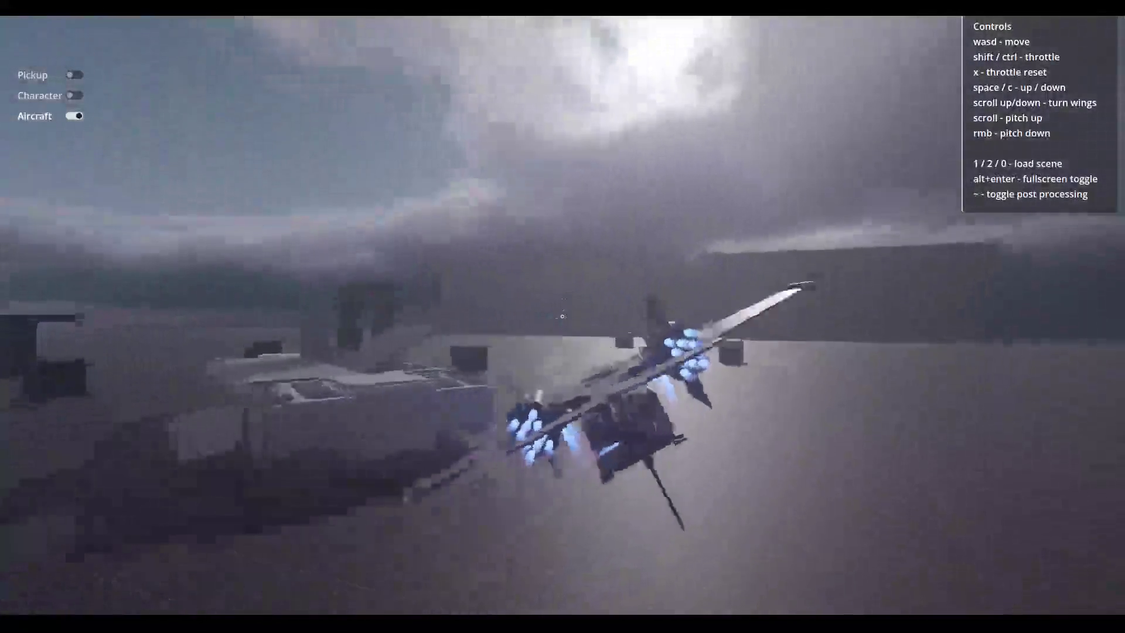
{"action": "key", "text": "a"}
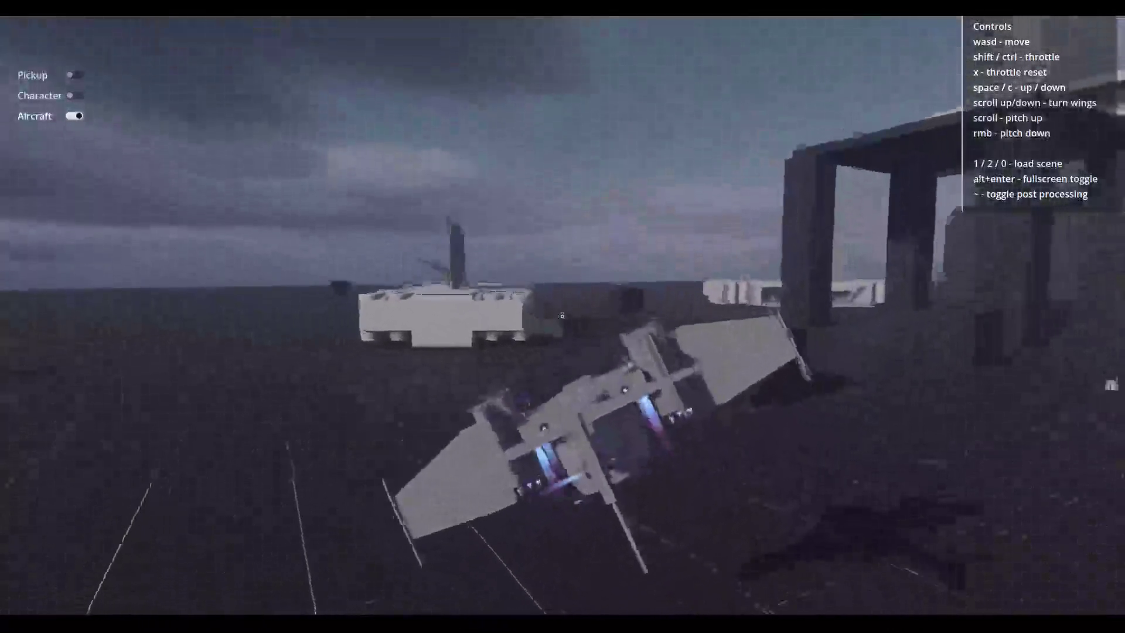
{"action": "key", "text": "d"}
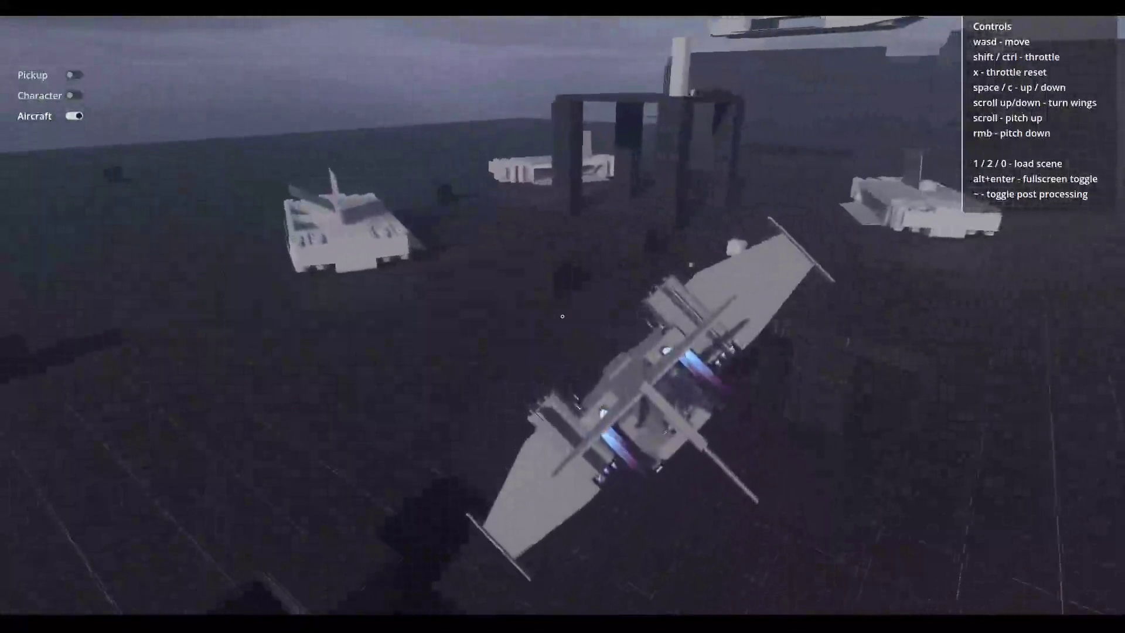
{"action": "key", "text": "a"}
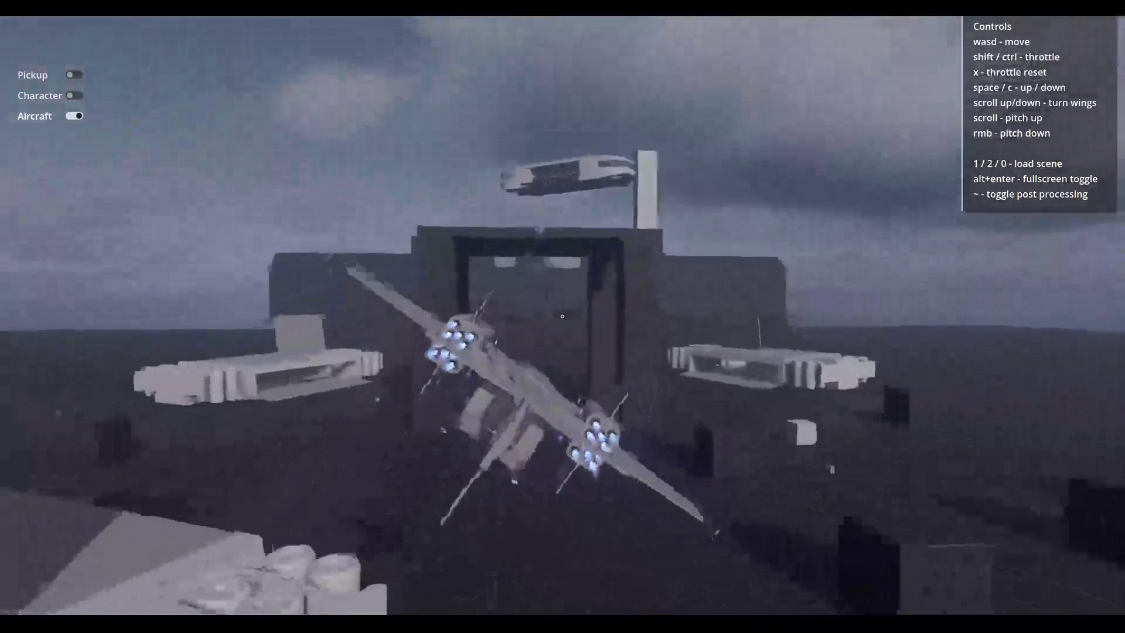
{"action": "key", "text": "a"}
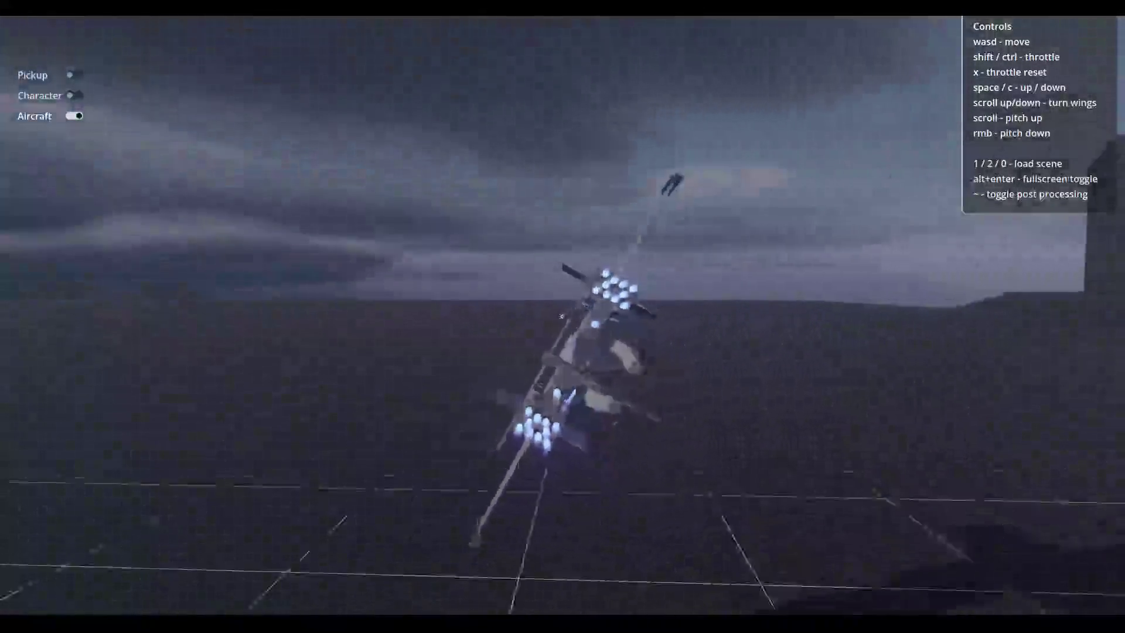
{"action": "key", "text": "d"}
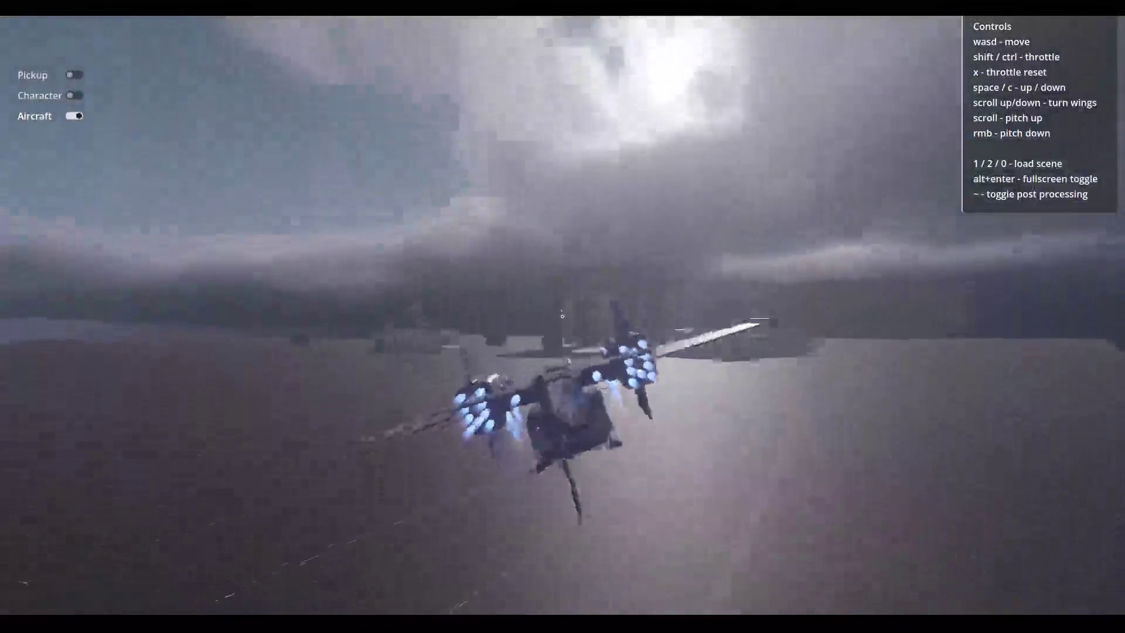
Level out, dive toward the ground, then bank left and climb near the buildings.
{"action": "key", "text": "d"}
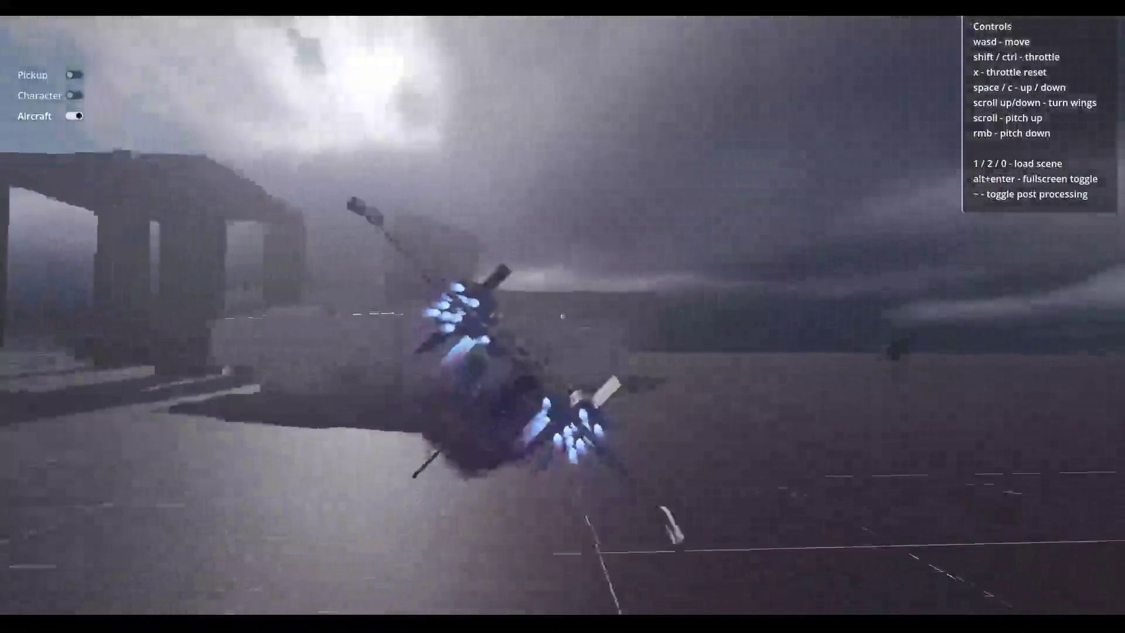
{"action": "key", "text": "d"}
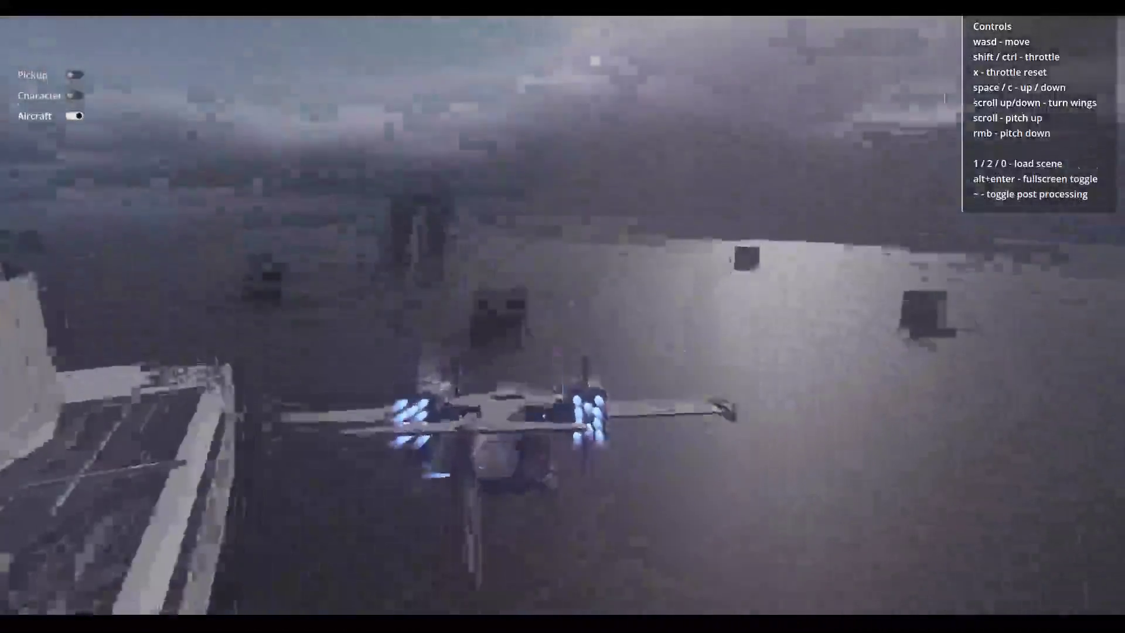
{"action": "key", "text": "d"}
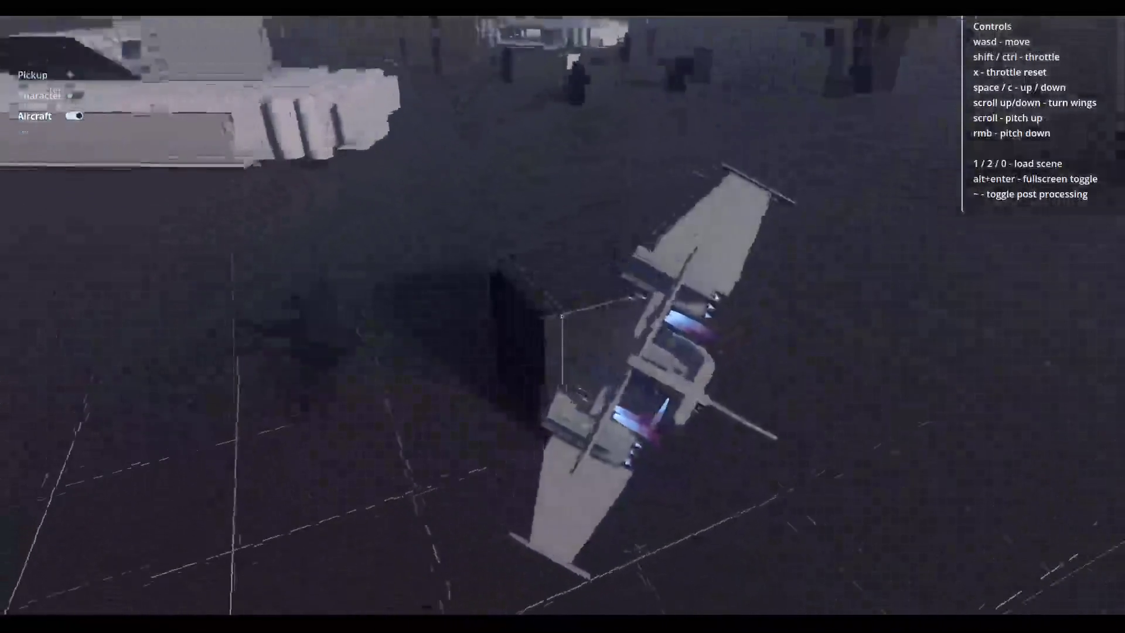
{"action": "key", "text": "d"}
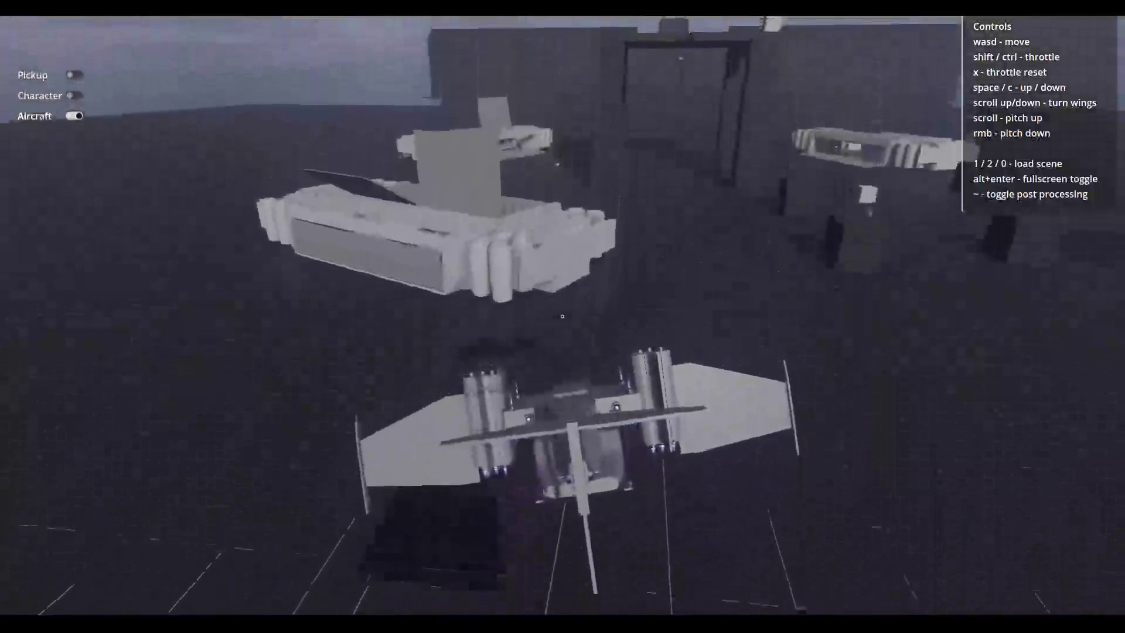
{"action": "key", "text": "a"}
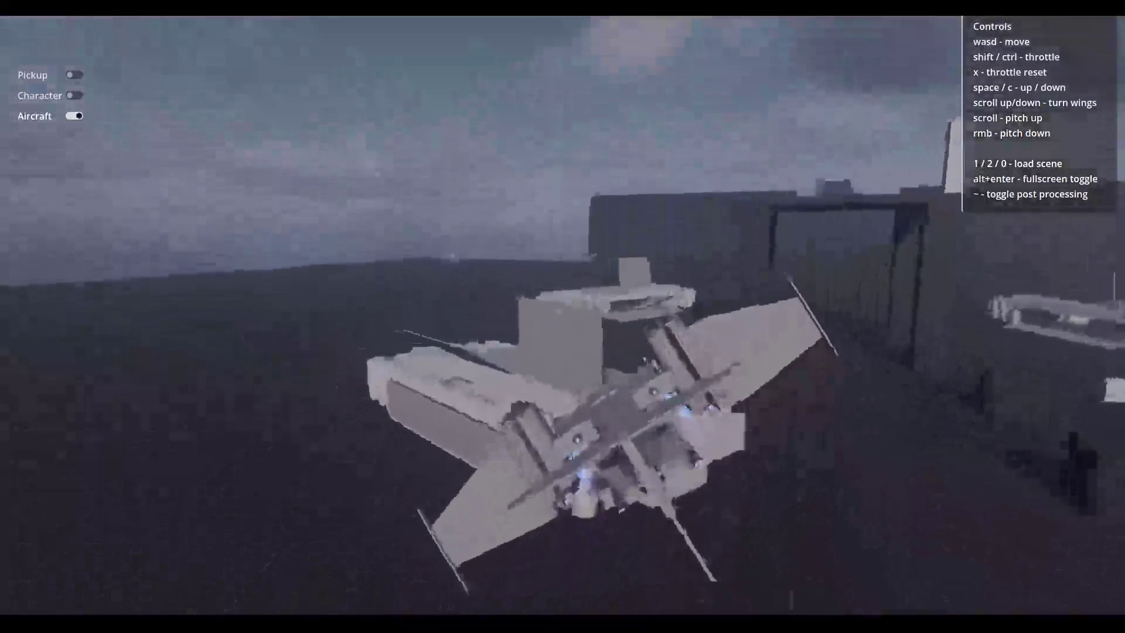
{"action": "scroll", "coordinate": [562, 316], "scroll_direction": "up", "scroll_amount": 3}
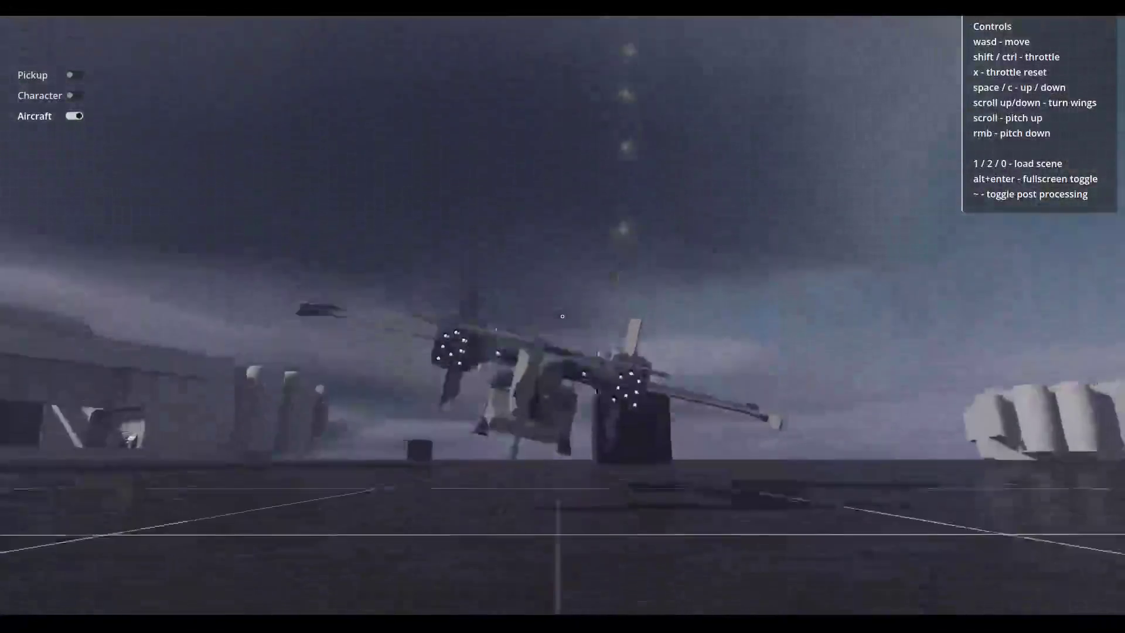
{"action": "key", "text": "alt+Tab"}
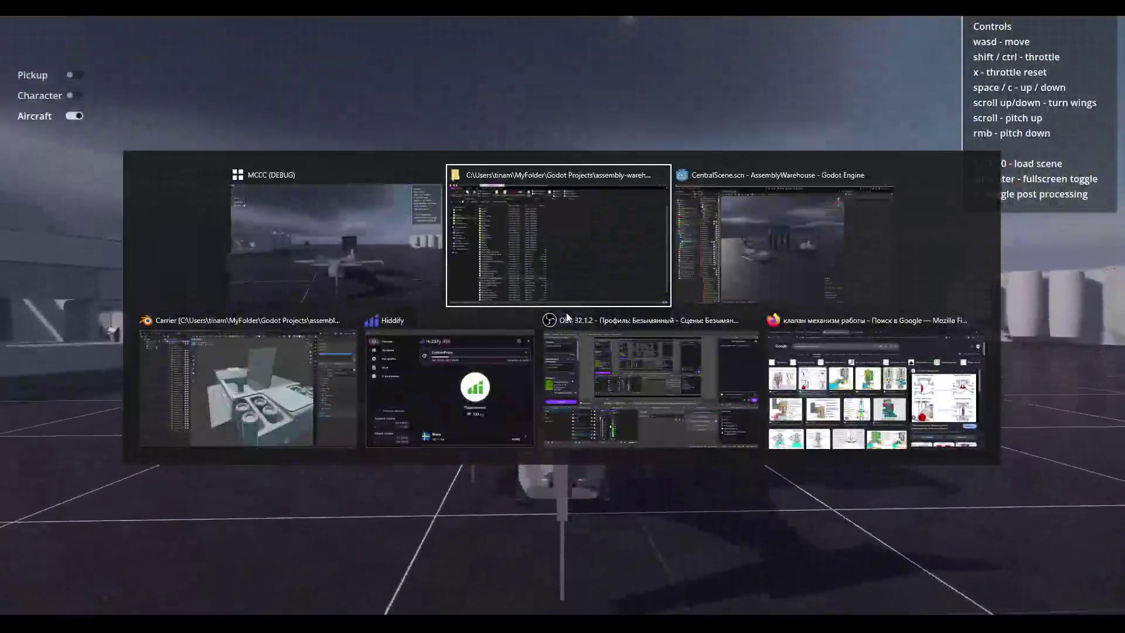
Return to the game, lift the aircraft off and roll it left around the carrier.
{"action": "left_click", "coordinate": [805, 376]}
{"action": "key", "text": "alt+Tab"}
{"action": "key", "text": "alt+Tab"}
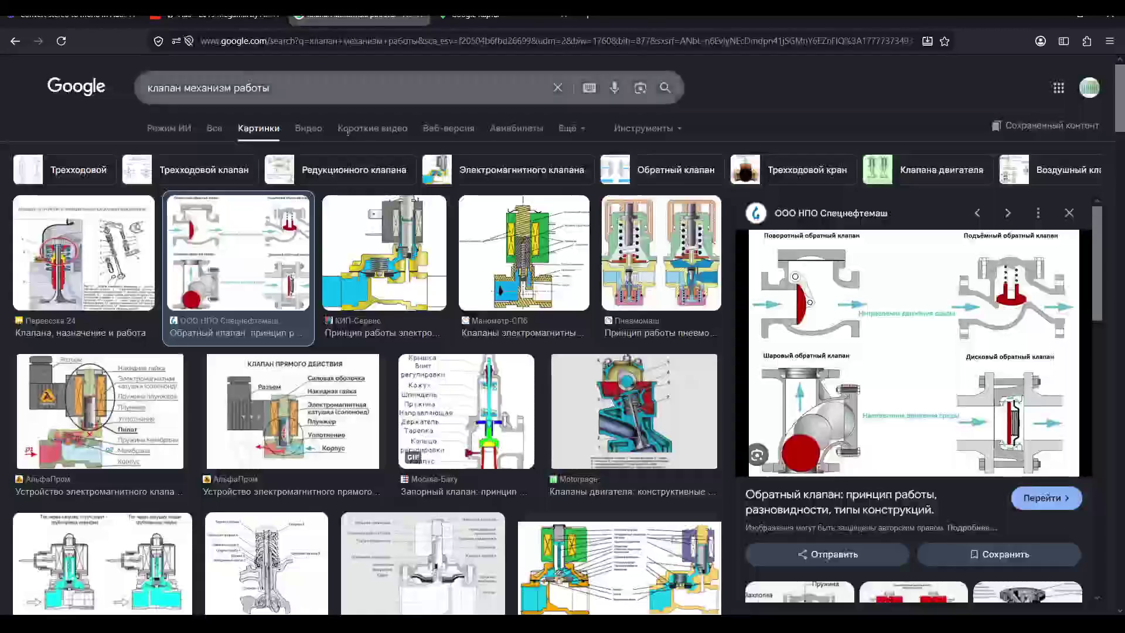
{"action": "key", "text": "alt+Tab"}
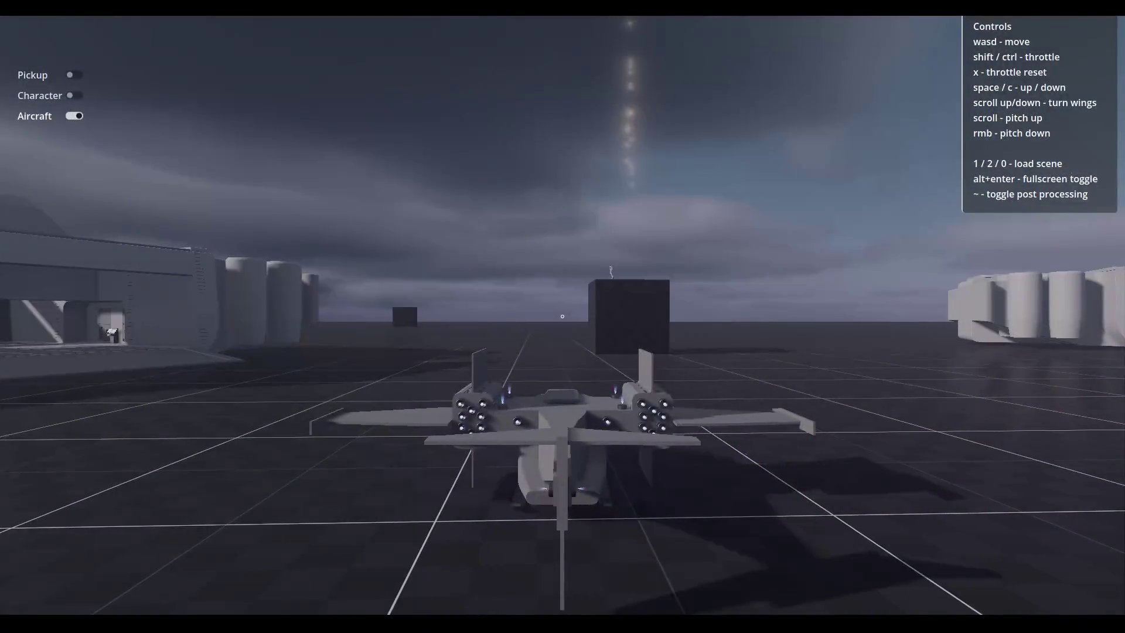
{"action": "key", "text": "space"}
{"action": "key", "text": "a"}
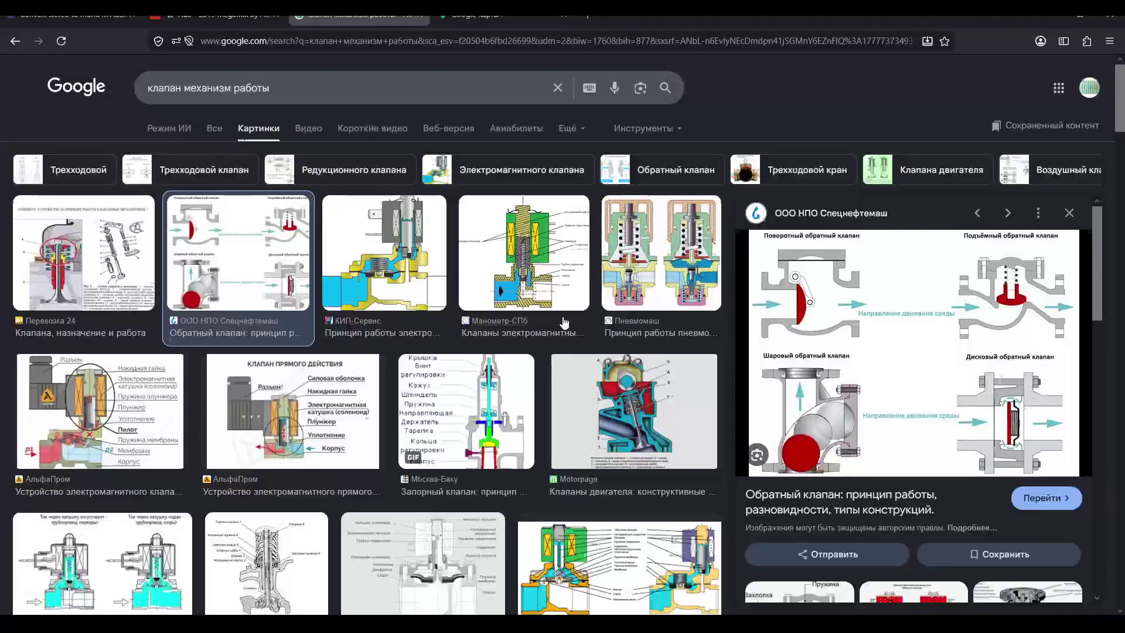
{"action": "key", "text": "alt+Tab"}
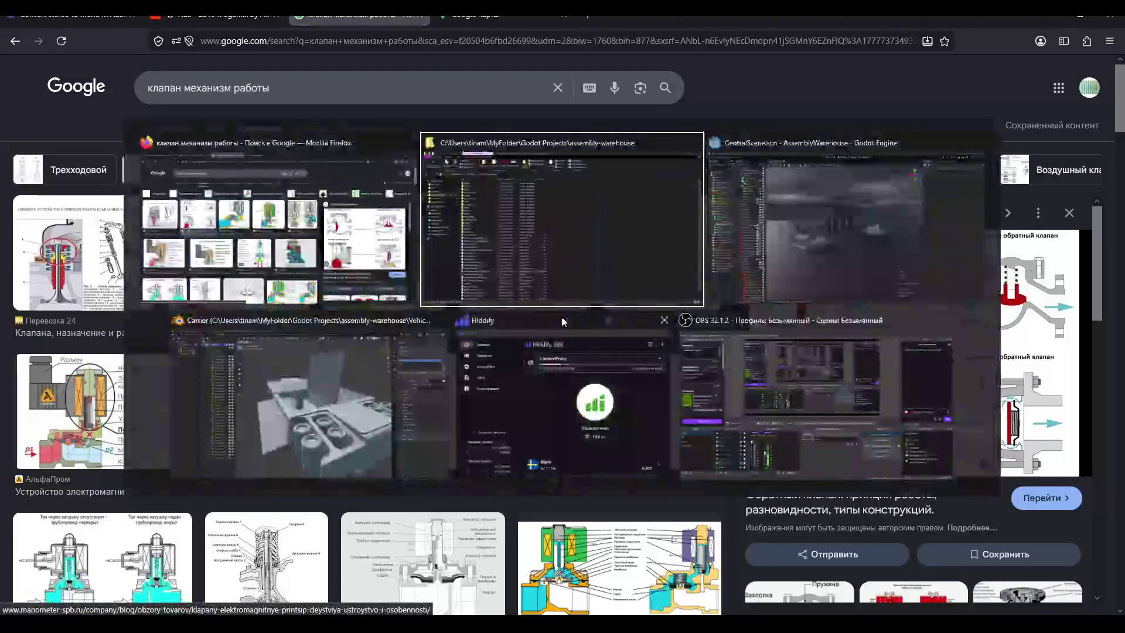
Back in Godot, orbit and zoom the 3D viewport over the carrier deck.
{"action": "left_click", "coordinate": [819, 202]}
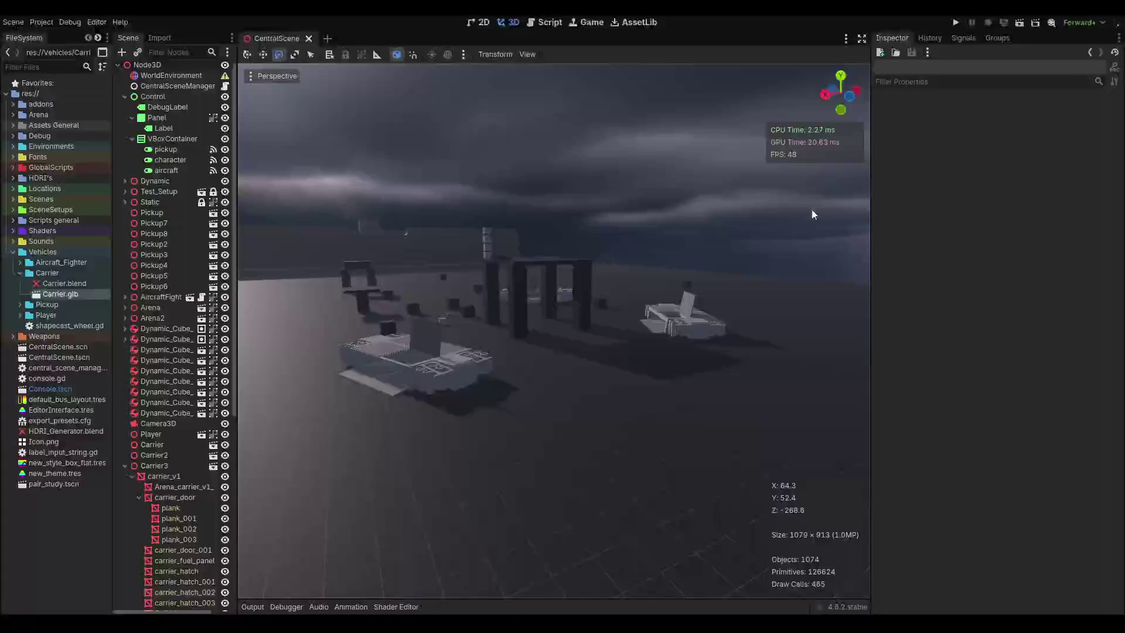
{"action": "scroll", "coordinate": [389, 246], "scroll_direction": "up", "scroll_amount": 5}
{"action": "scroll", "coordinate": [379, 284], "scroll_direction": "up", "scroll_amount": 5}
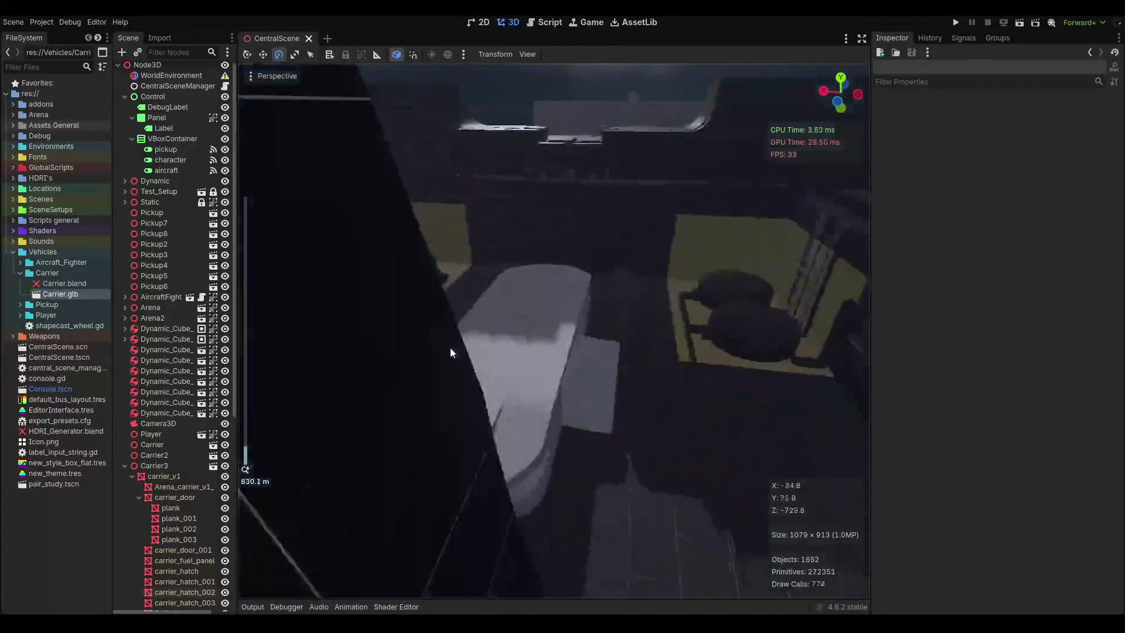
{"action": "mouse_move", "coordinate": [451, 352]}
{"action": "left_mouse_down"}
{"action": "mouse_move", "coordinate": [355, 352]}
{"action": "mouse_move", "coordinate": [585, 364]}
{"action": "left_mouse_up"}
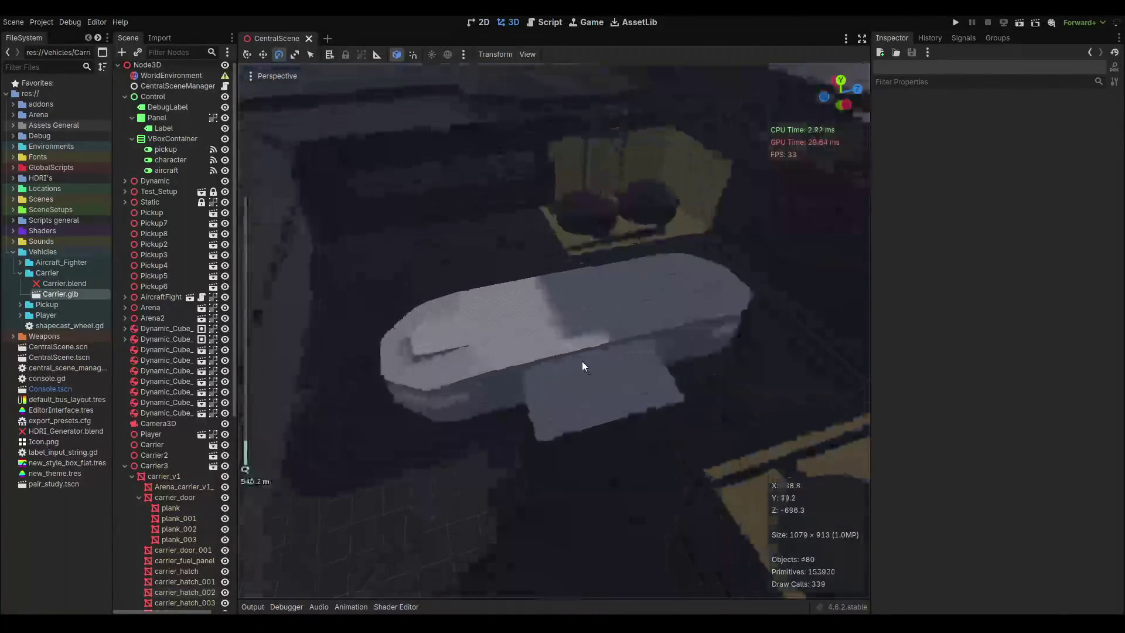
{"action": "scroll", "coordinate": [572, 371], "scroll_direction": "up", "scroll_amount": 5}
{"action": "scroll", "coordinate": [557, 369], "scroll_direction": "down", "scroll_amount": 4}
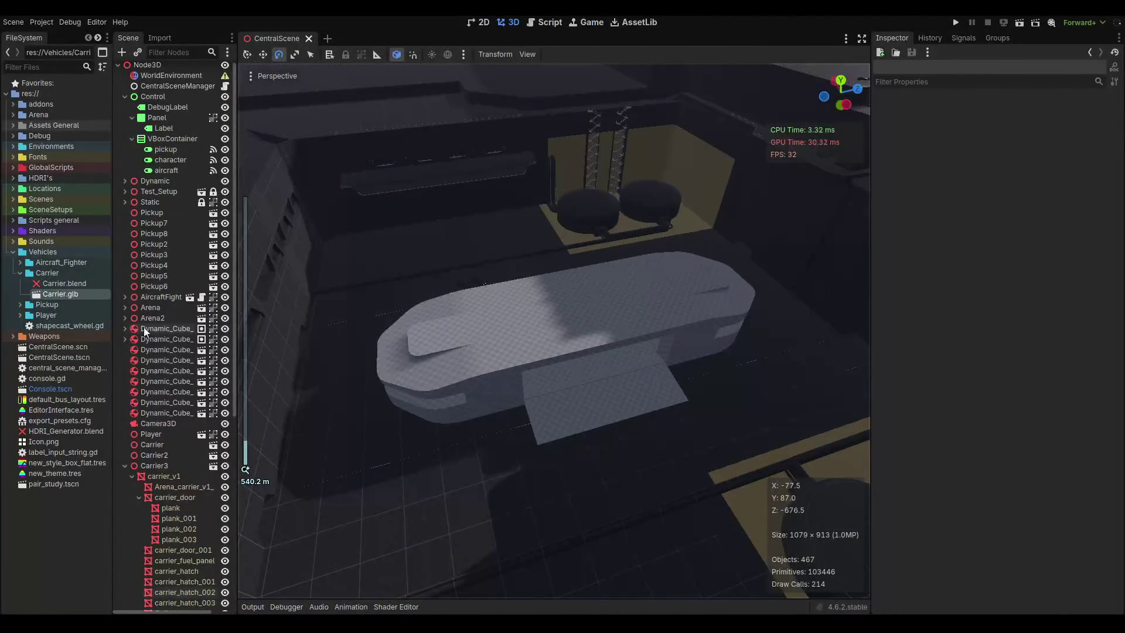
{"action": "scroll", "coordinate": [145, 331], "scroll_direction": "down", "scroll_amount": 5}
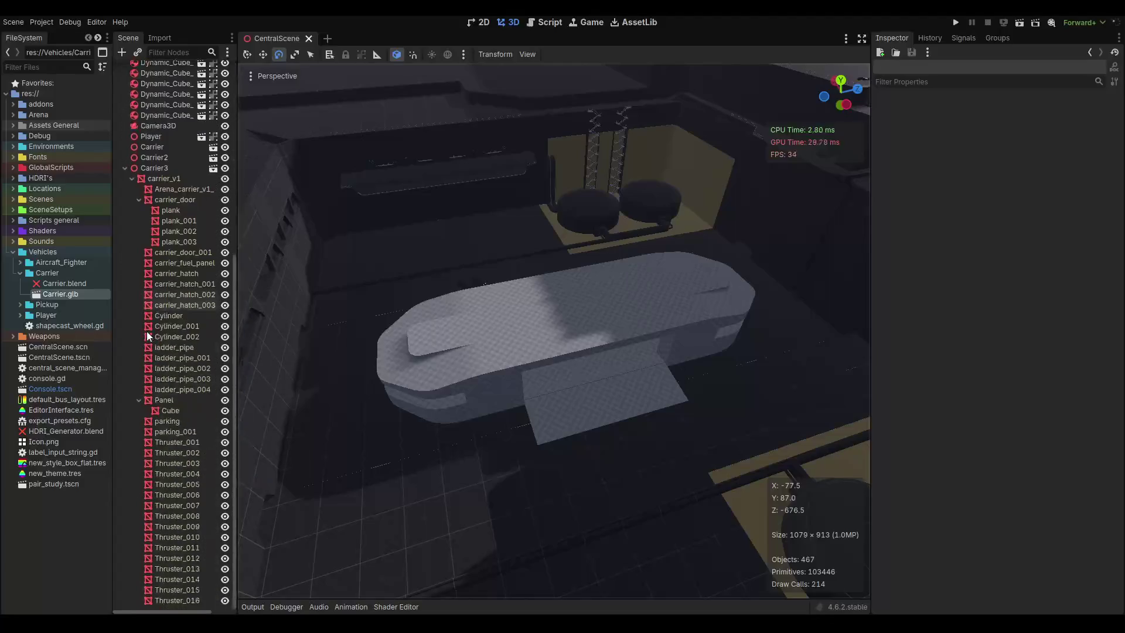
Collapse Carrier3's children, select the Arena node, and centre the carrier in view.
{"action": "left_click", "coordinate": [128, 167]}
{"action": "left_click", "coordinate": [123, 167]}
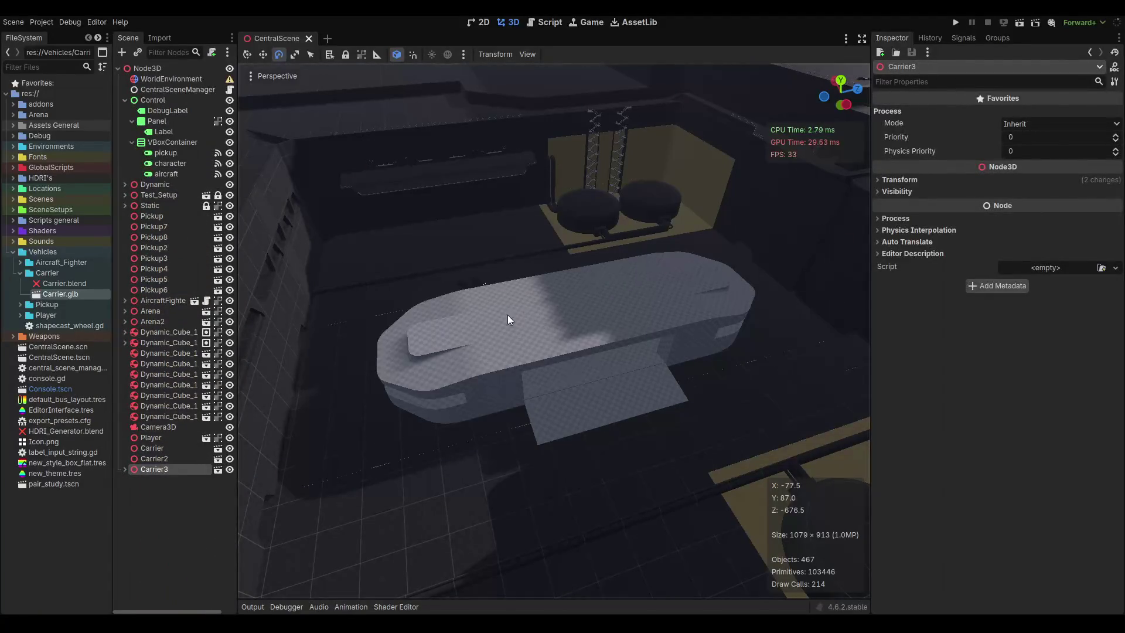
{"action": "left_click_drag", "start_coordinate": [507, 315], "coordinate": [446, 323]}
{"action": "left_click", "coordinate": [370, 354]}
{"action": "scroll", "coordinate": [419, 312], "scroll_direction": "down", "scroll_amount": 5}
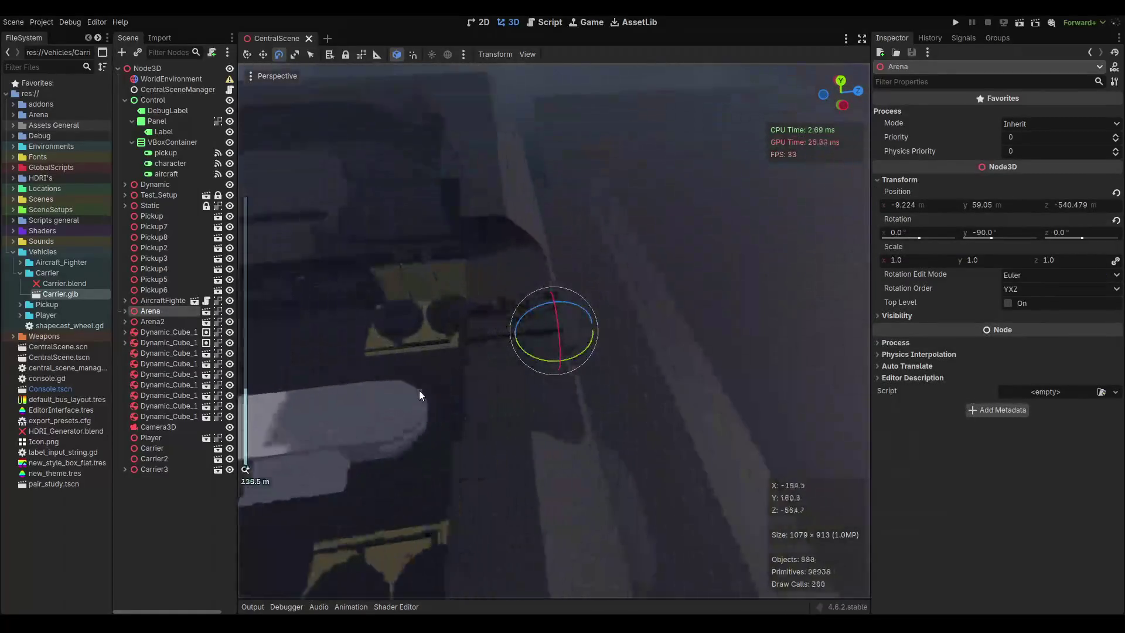
{"action": "left_click_drag", "start_coordinate": [420, 390], "coordinate": [563, 336]}
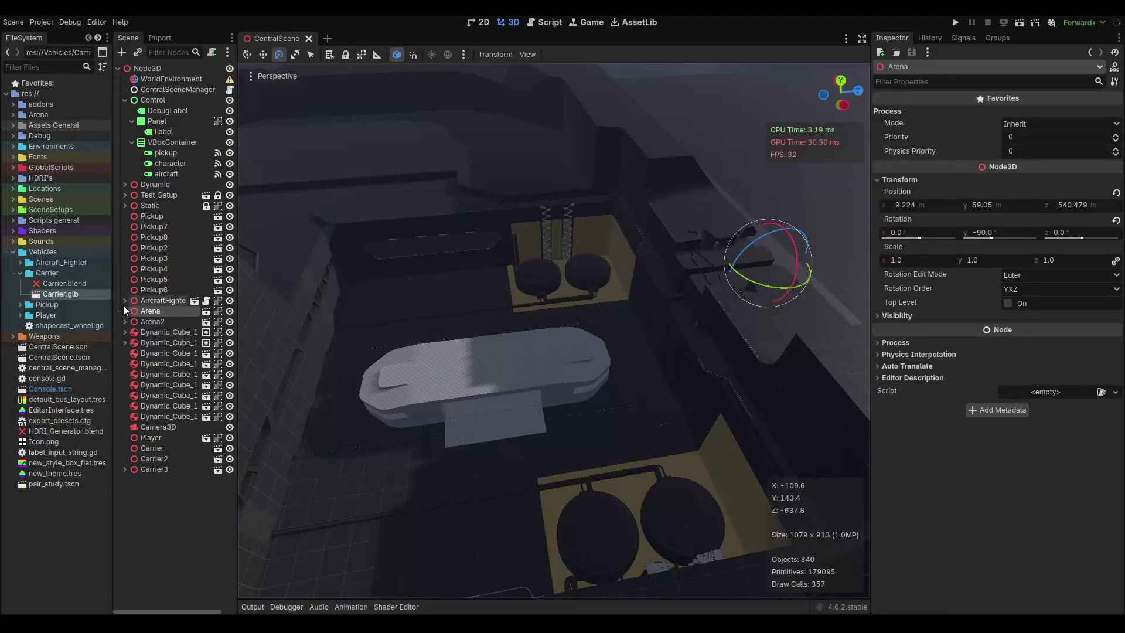
Expand Arena, select Arena_carrier_physical, and turn on View Gizmos in the viewport.
{"action": "left_click", "coordinate": [124, 311]}
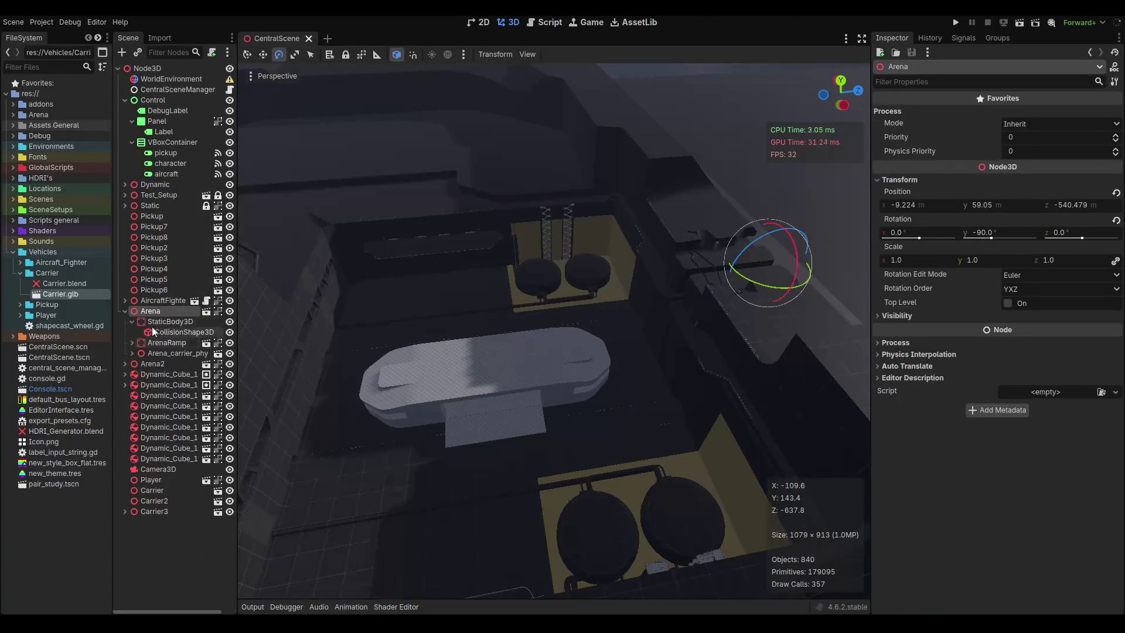
{"action": "left_click", "coordinate": [160, 351]}
{"action": "scroll", "coordinate": [457, 364], "scroll_direction": "up", "scroll_amount": 5}
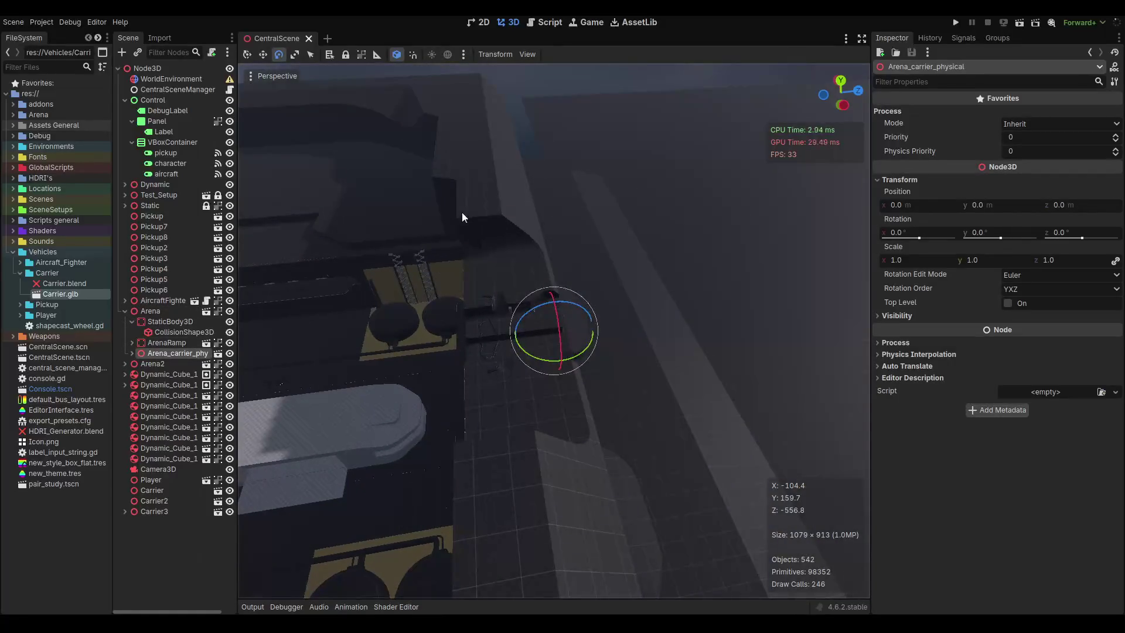
{"action": "scroll", "coordinate": [461, 212], "scroll_direction": "down", "scroll_amount": 3}
{"action": "left_click", "coordinate": [275, 75]}
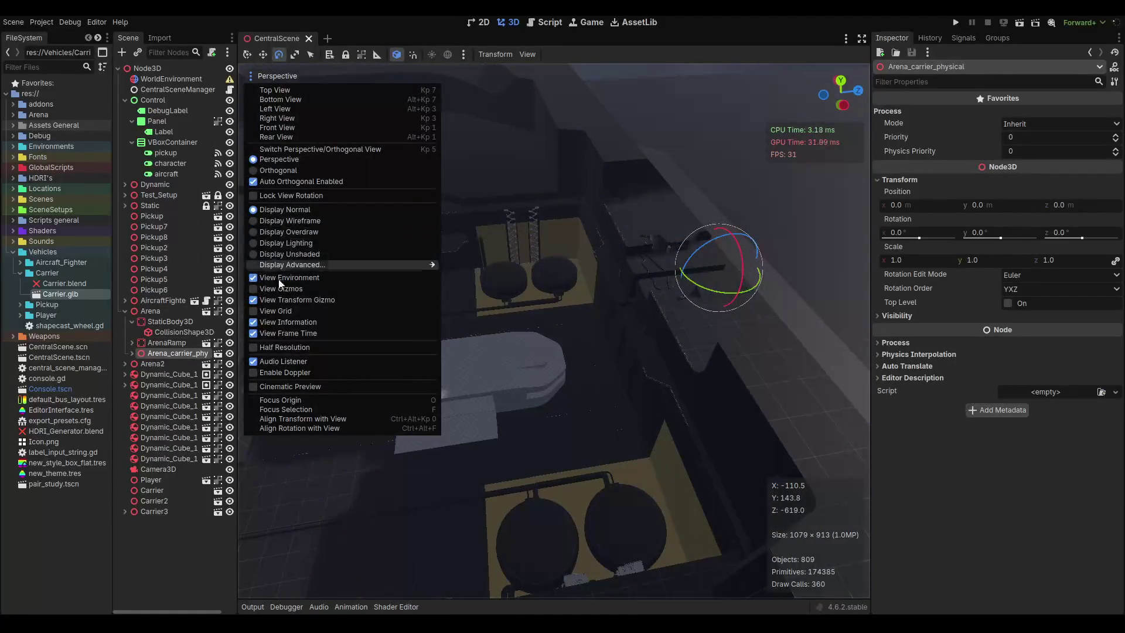
{"action": "left_click", "coordinate": [281, 288]}
{"action": "scroll", "coordinate": [578, 334], "scroll_direction": "up", "scroll_amount": 4}
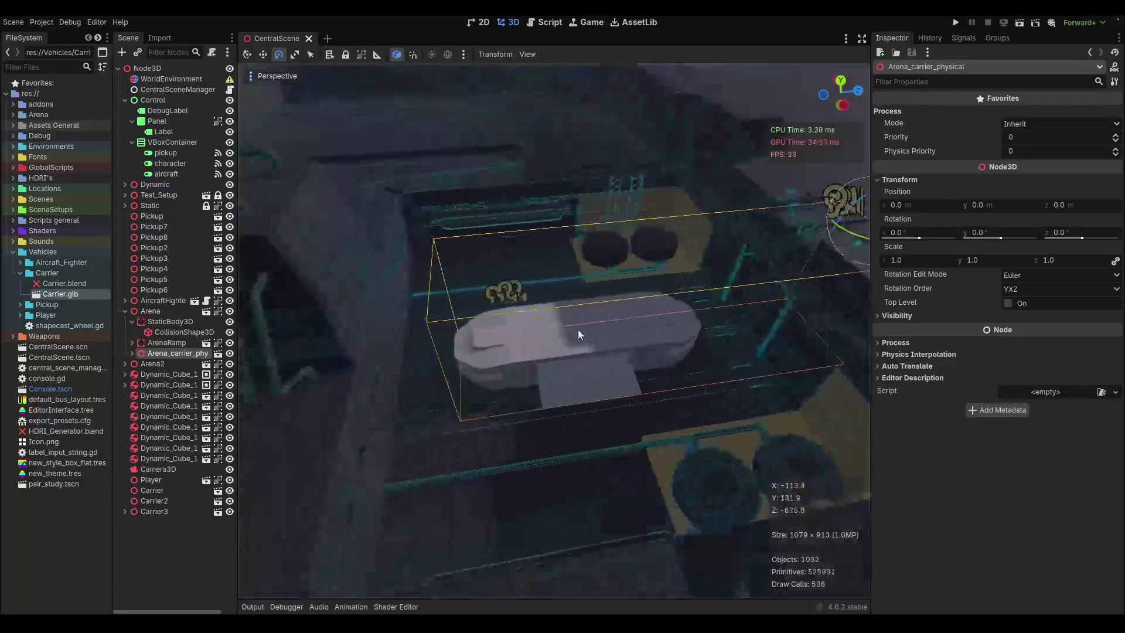
{"action": "scroll", "coordinate": [502, 281], "scroll_direction": "up", "scroll_amount": 5}
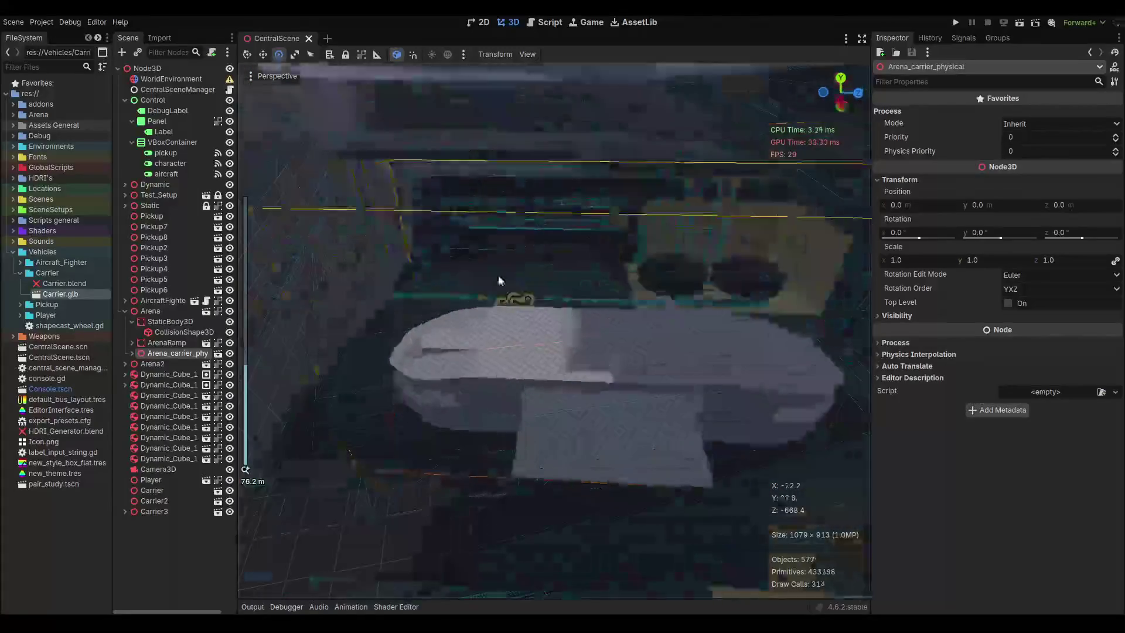
Expand Arena_carrier_physical and inspect PhysicsRemoteTransformSyncronizer, CollisionShape3D and ArenaRamp.
{"action": "left_click", "coordinate": [131, 354]}
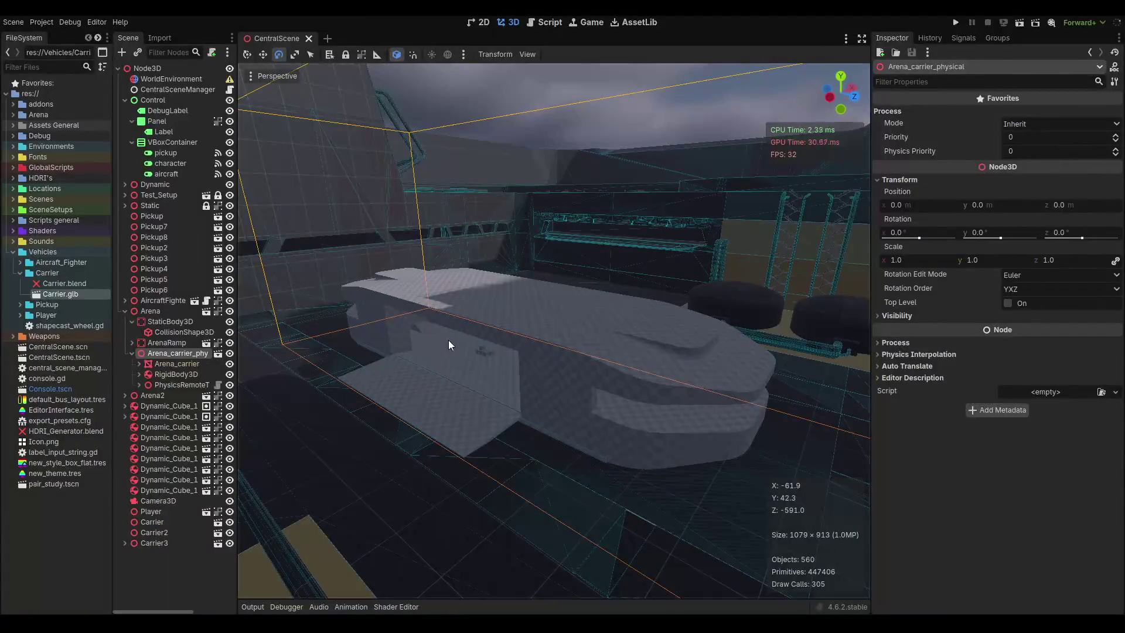
{"action": "scroll", "coordinate": [483, 332], "scroll_direction": "up", "scroll_amount": 6}
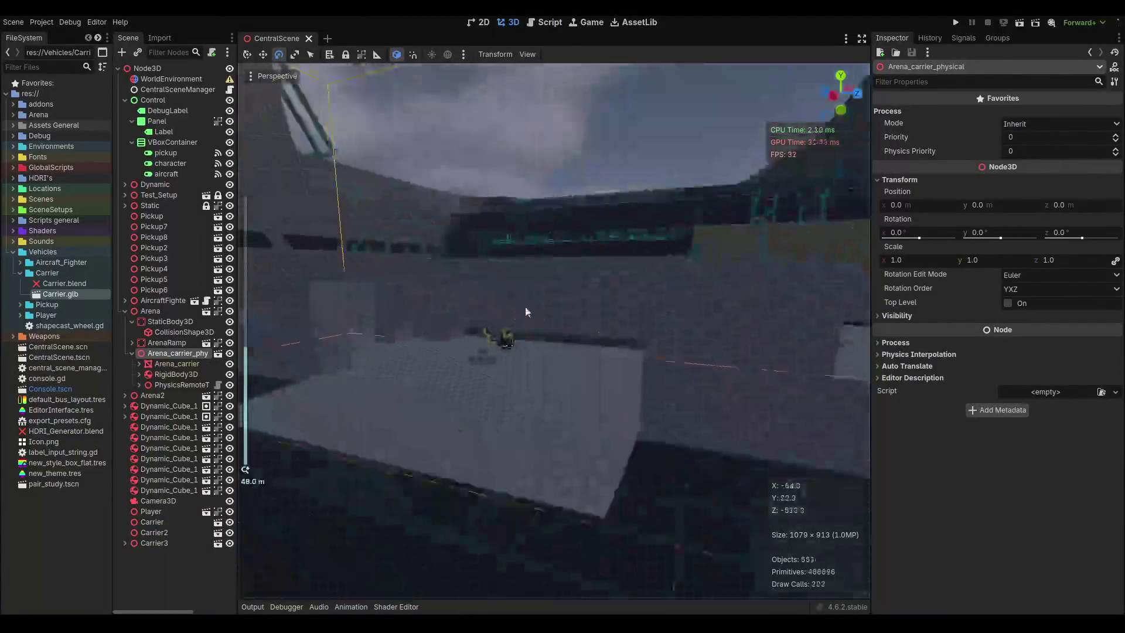
{"action": "scroll", "coordinate": [524, 311], "scroll_direction": "up", "scroll_amount": 3}
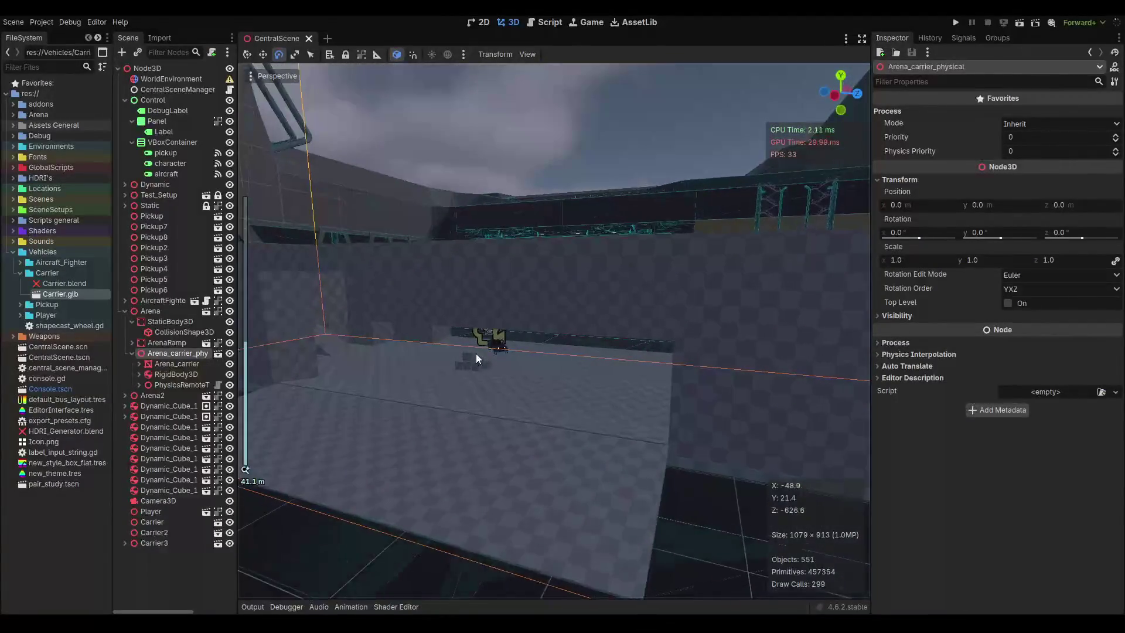
{"action": "scroll", "coordinate": [526, 388], "scroll_direction": "up", "scroll_amount": 3}
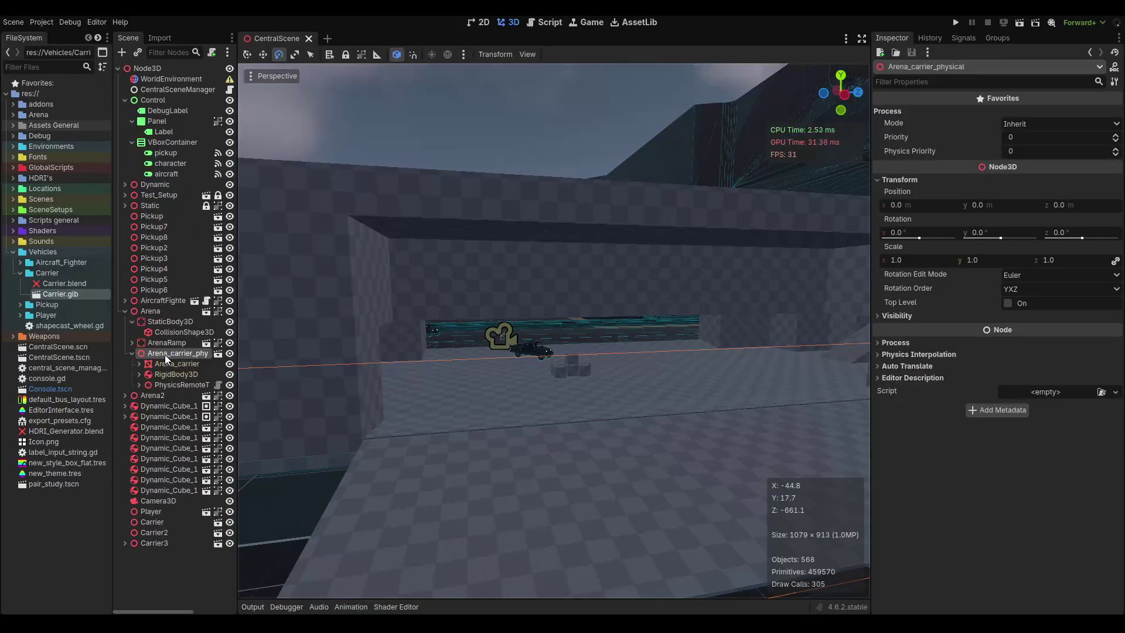
{"action": "left_click", "coordinate": [172, 384]}
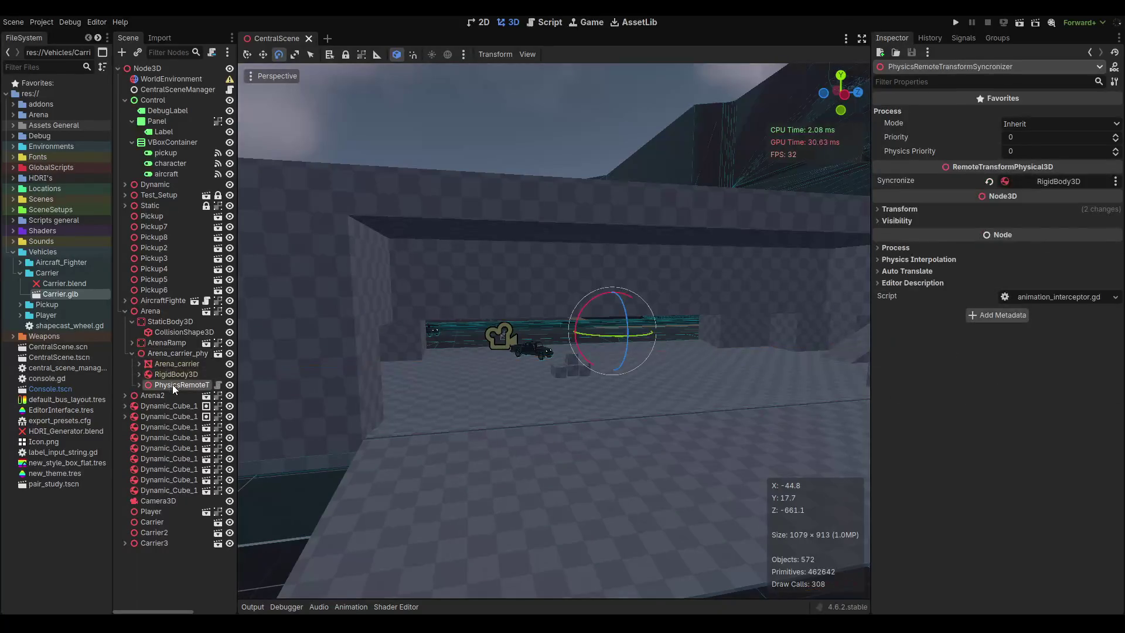
{"action": "left_click", "coordinate": [173, 332]}
{"action": "left_click", "coordinate": [163, 342]}
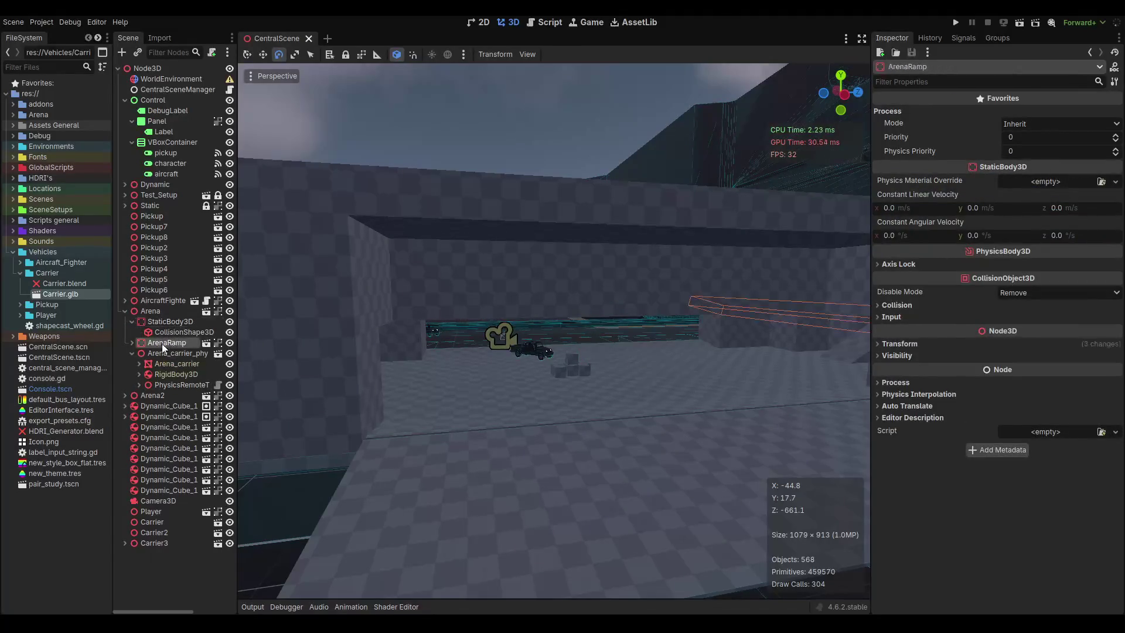
{"action": "left_click", "coordinate": [131, 344]}
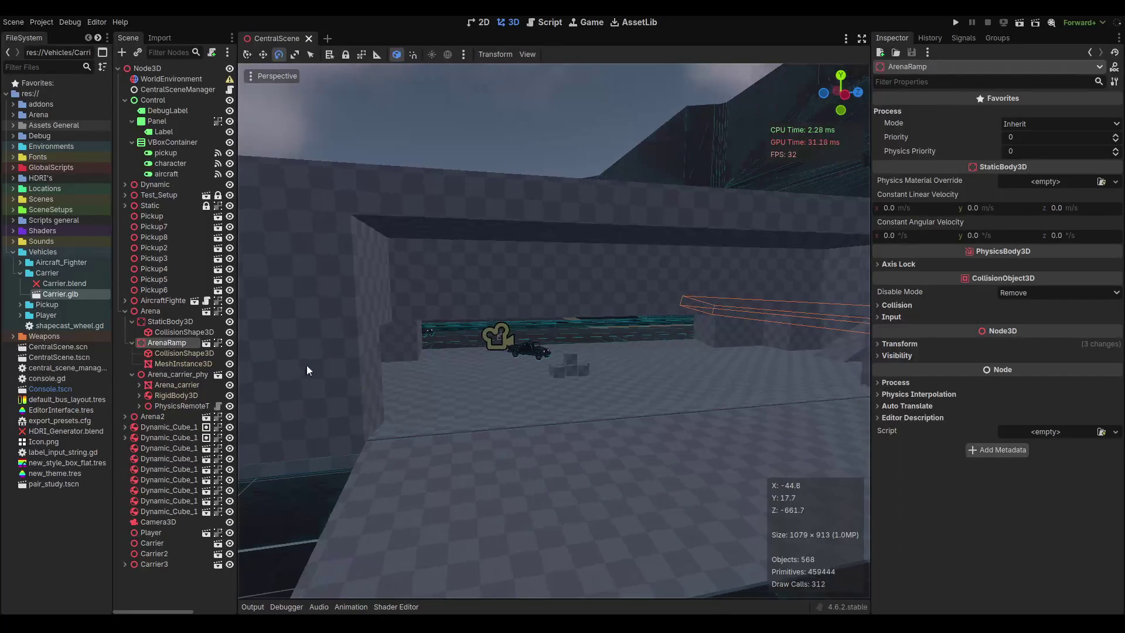
{"action": "left_click", "coordinate": [126, 342]}
{"action": "left_click", "coordinate": [128, 321]}
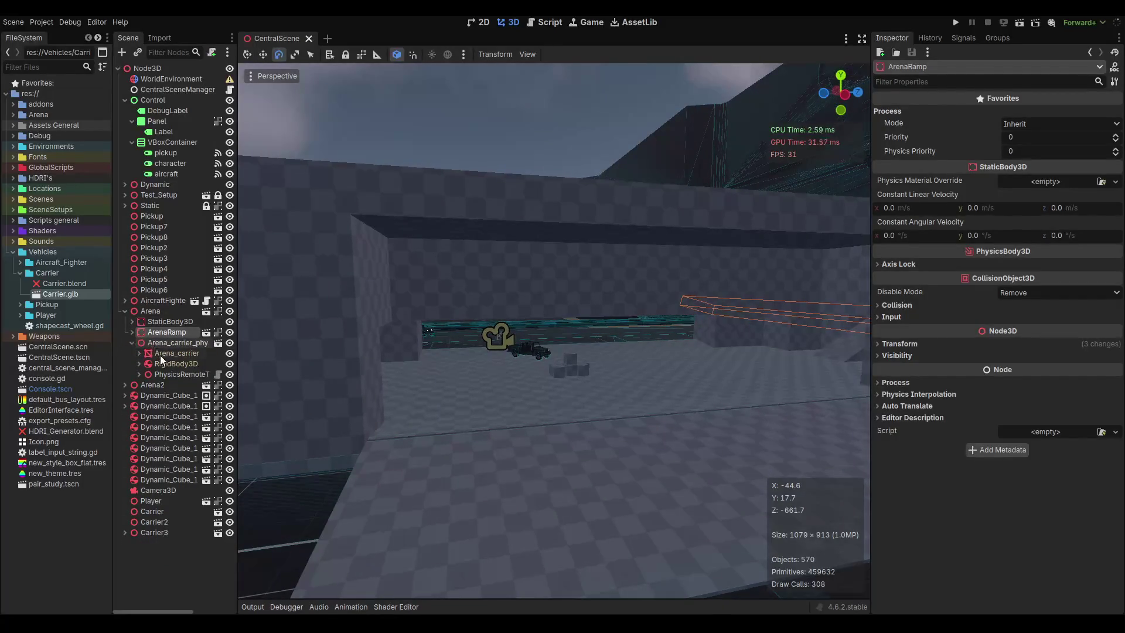
Review the RigidBody3D's collision shapes and the Arena_carrier mesh, then bring up Arena_carrier_physical's context menu.
{"action": "left_click", "coordinate": [163, 363]}
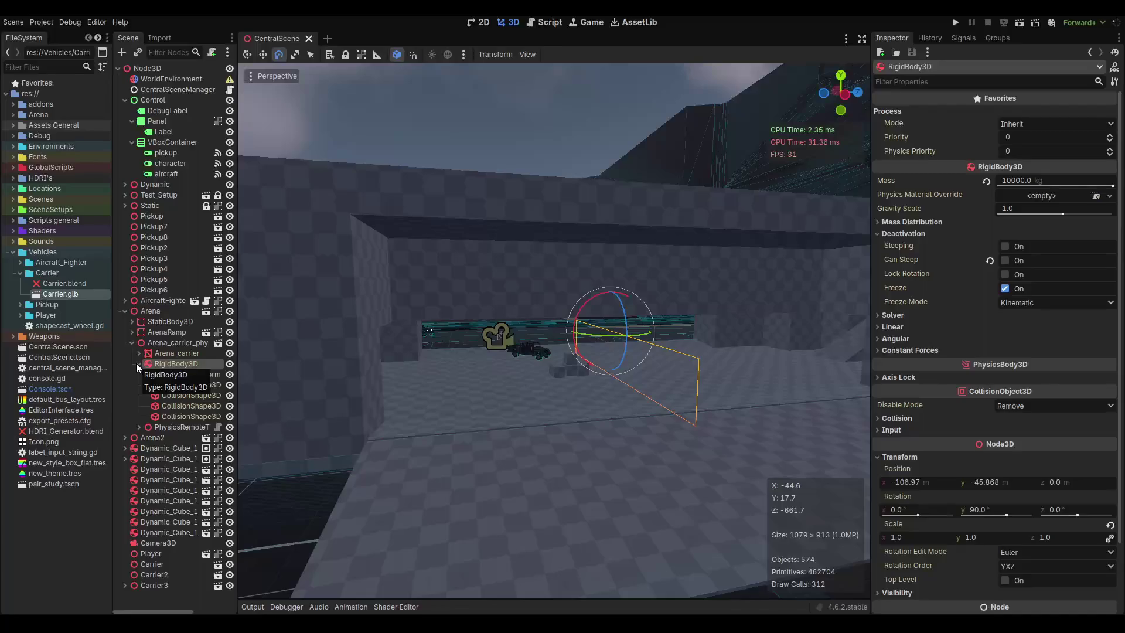
{"action": "left_click", "coordinate": [137, 363]}
{"action": "left_click", "coordinate": [167, 386]}
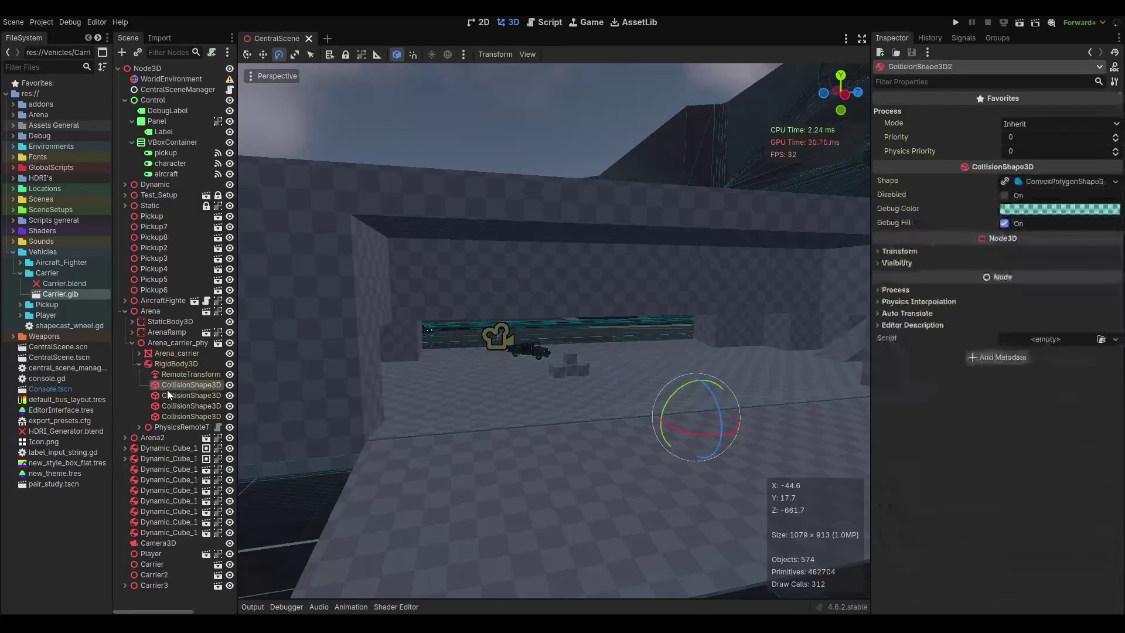
{"action": "left_click", "coordinate": [139, 363]}
{"action": "left_click", "coordinate": [139, 353]}
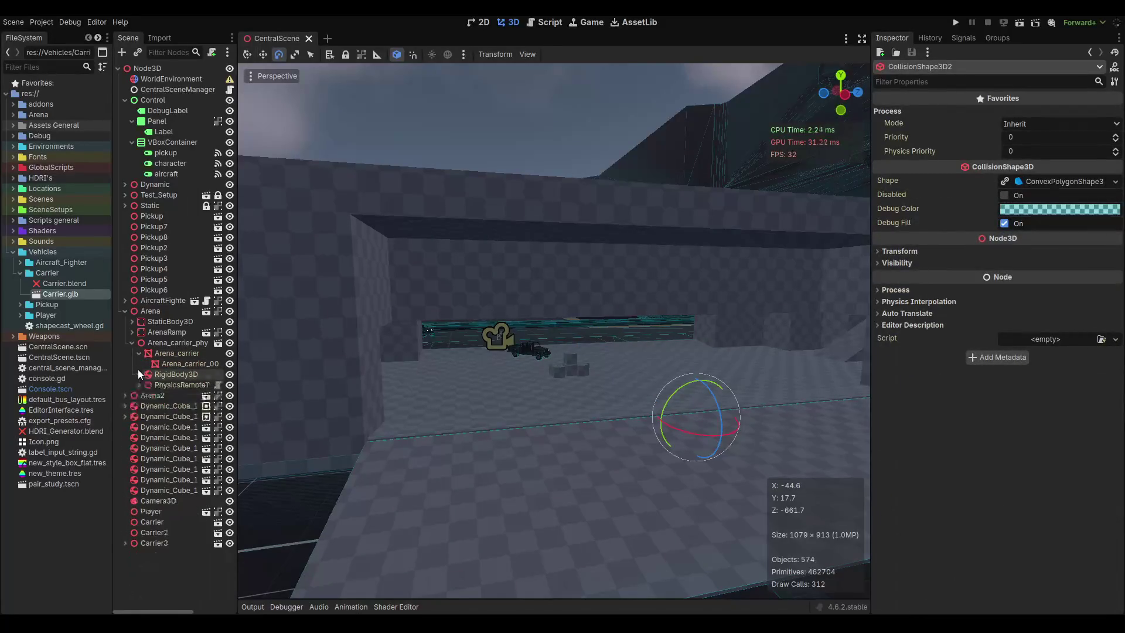
{"action": "left_click", "coordinate": [162, 354]}
{"action": "left_click", "coordinate": [138, 352]}
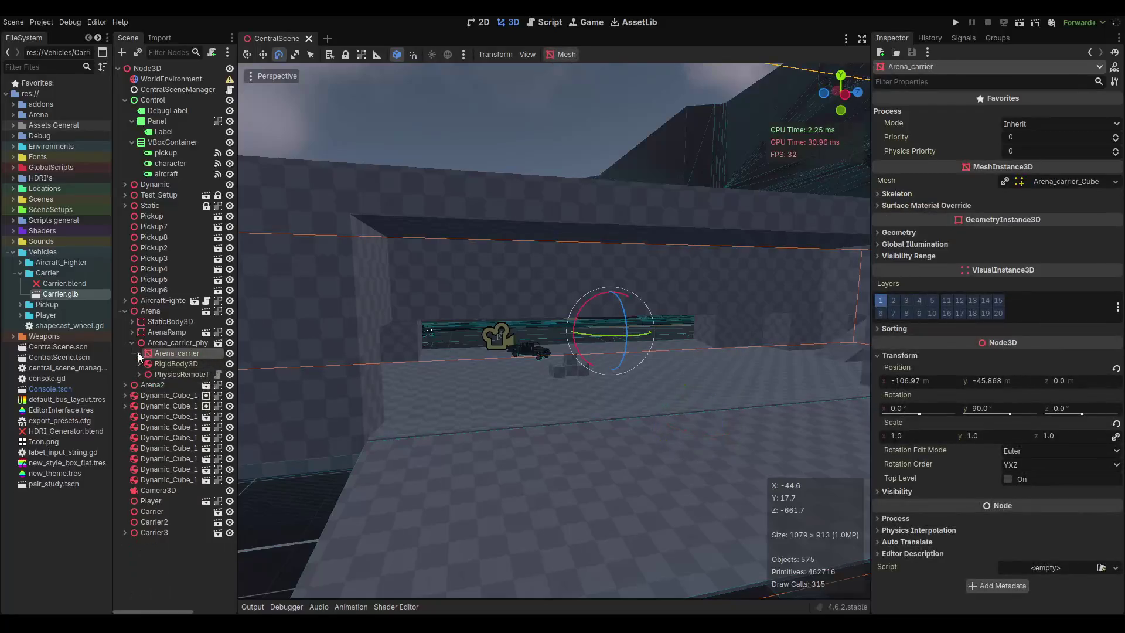
{"action": "left_click", "coordinate": [179, 363]}
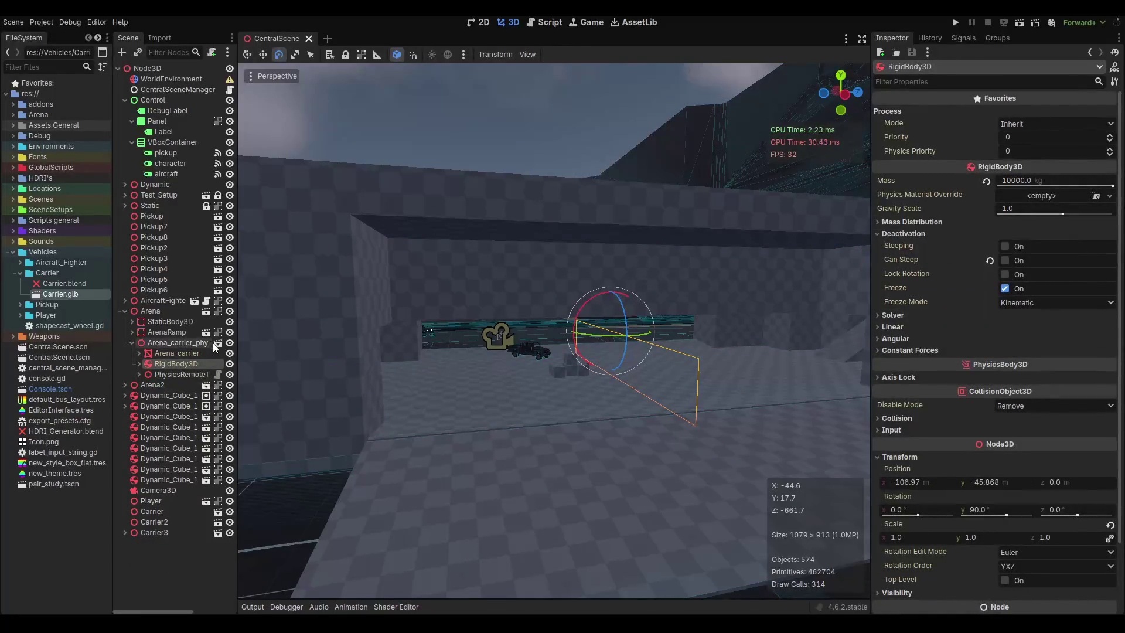
{"action": "right_click", "coordinate": [173, 345]}
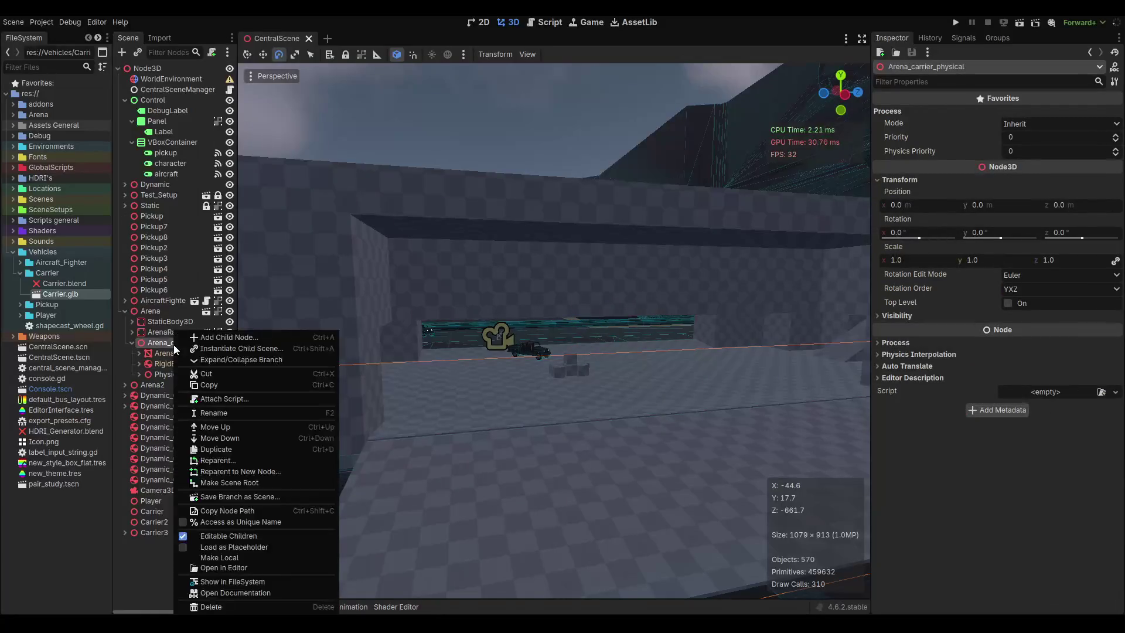
Make Arena_carrier_physical local, add Carrier.glb, nest it under Arena_carrier and zero its position.
{"action": "left_click", "coordinate": [234, 557]}
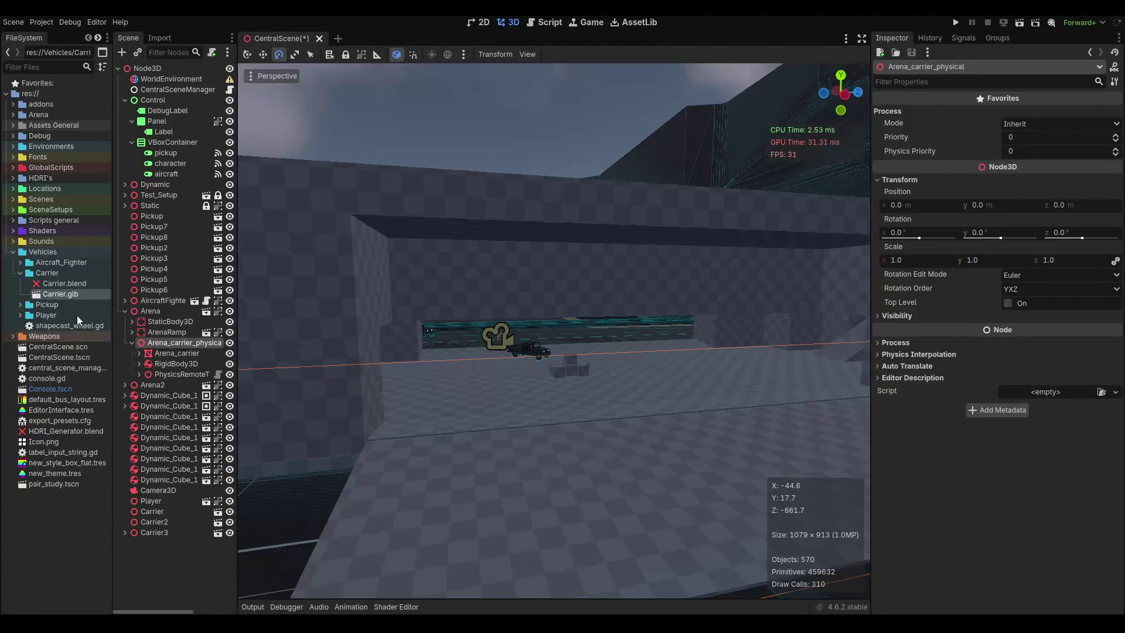
{"action": "left_click_drag", "start_coordinate": [197, 346], "coordinate": [167, 356]}
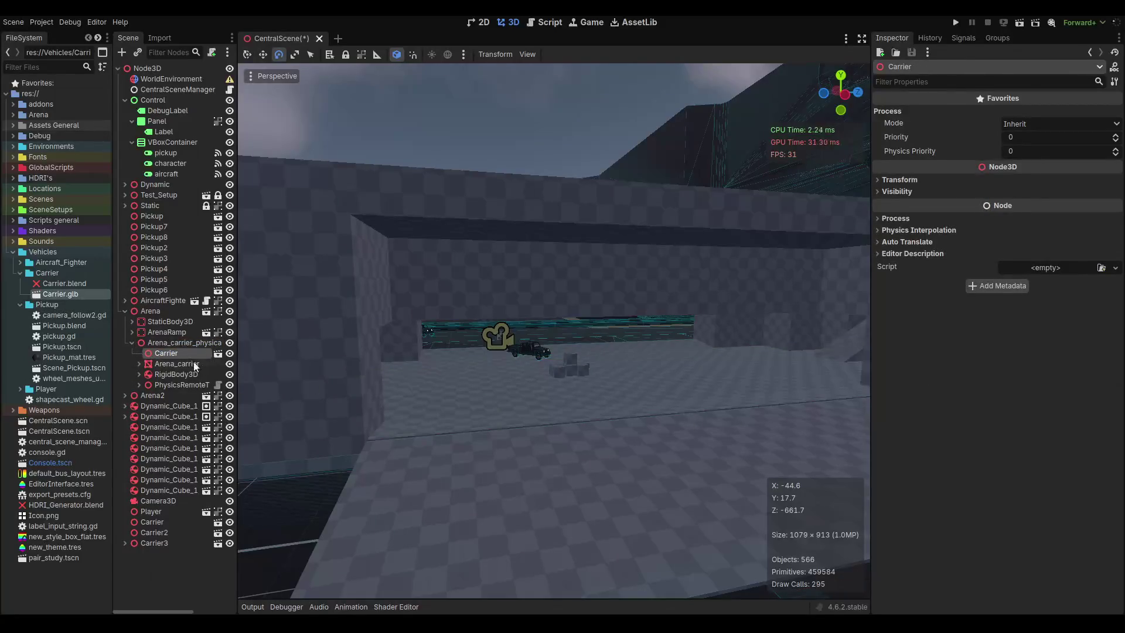
{"action": "left_click", "coordinate": [900, 180]}
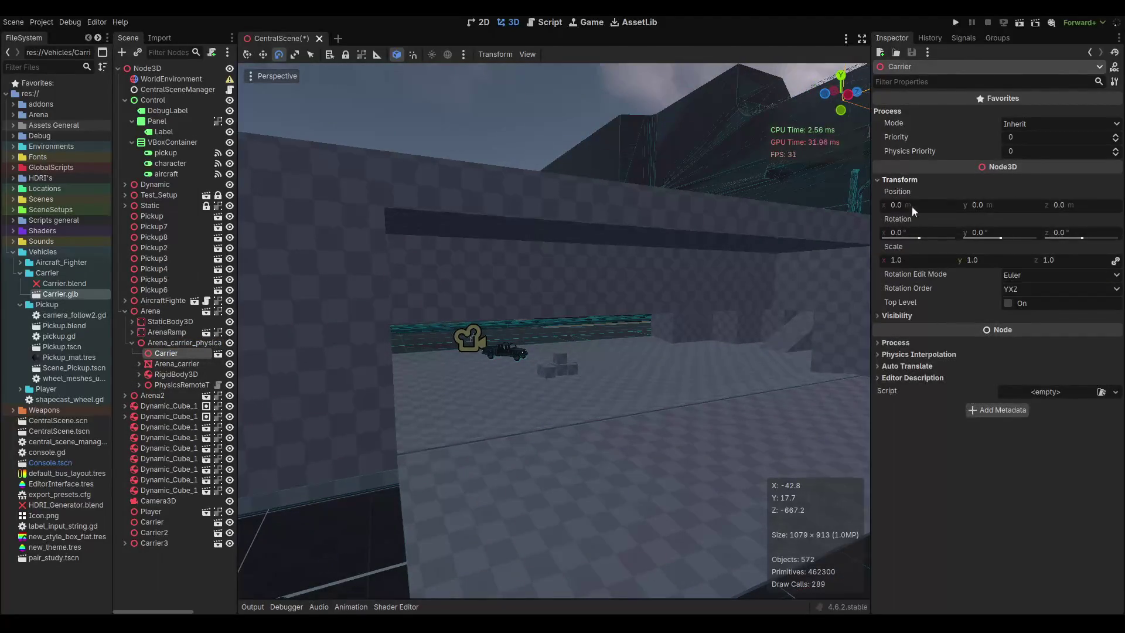
{"action": "key", "text": "f"}
{"action": "mouse_move", "coordinate": [331, 385]}
{"action": "left_mouse_down"}
{"action": "mouse_move", "coordinate": [336, 377]}
{"action": "mouse_move", "coordinate": [396, 410]}
{"action": "left_mouse_up"}
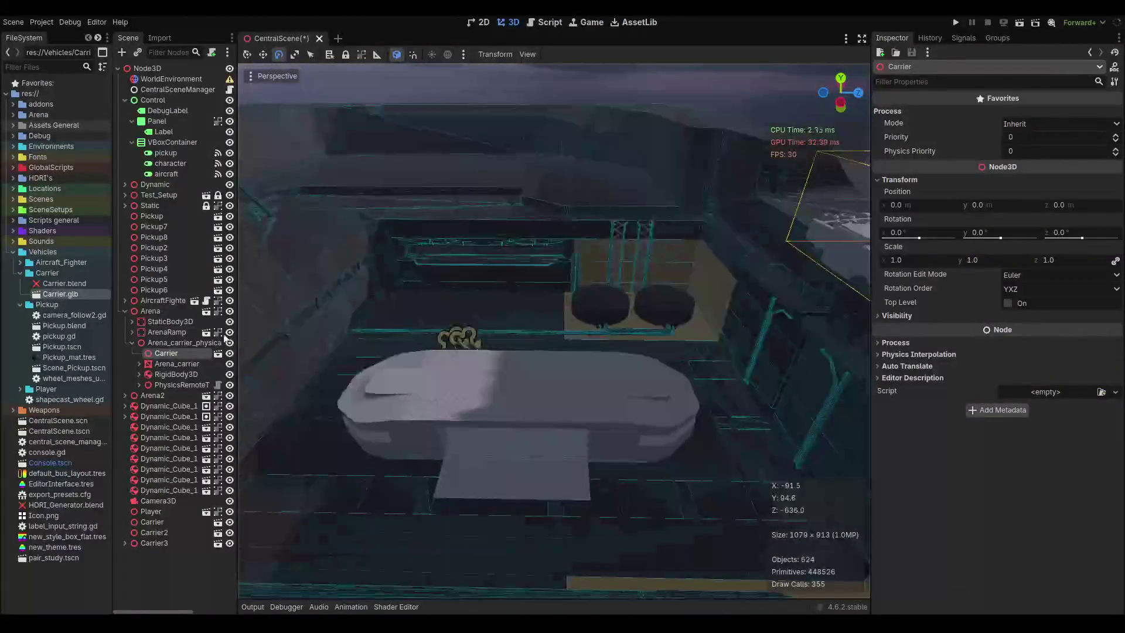
{"action": "left_click_drag", "start_coordinate": [174, 368], "coordinate": [176, 366]}
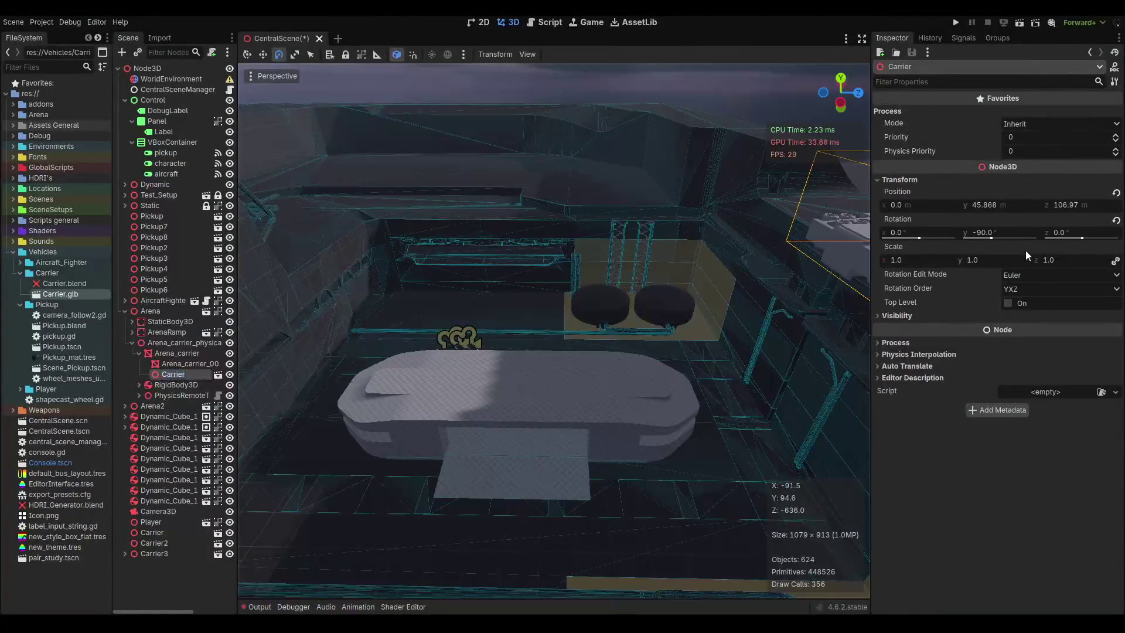
{"action": "left_click", "coordinate": [1115, 192]}
Lower the Carrier node about 4 m along Y to -4.244 with the move tool.
{"action": "scroll", "coordinate": [670, 373], "scroll_direction": "up", "scroll_amount": 5}
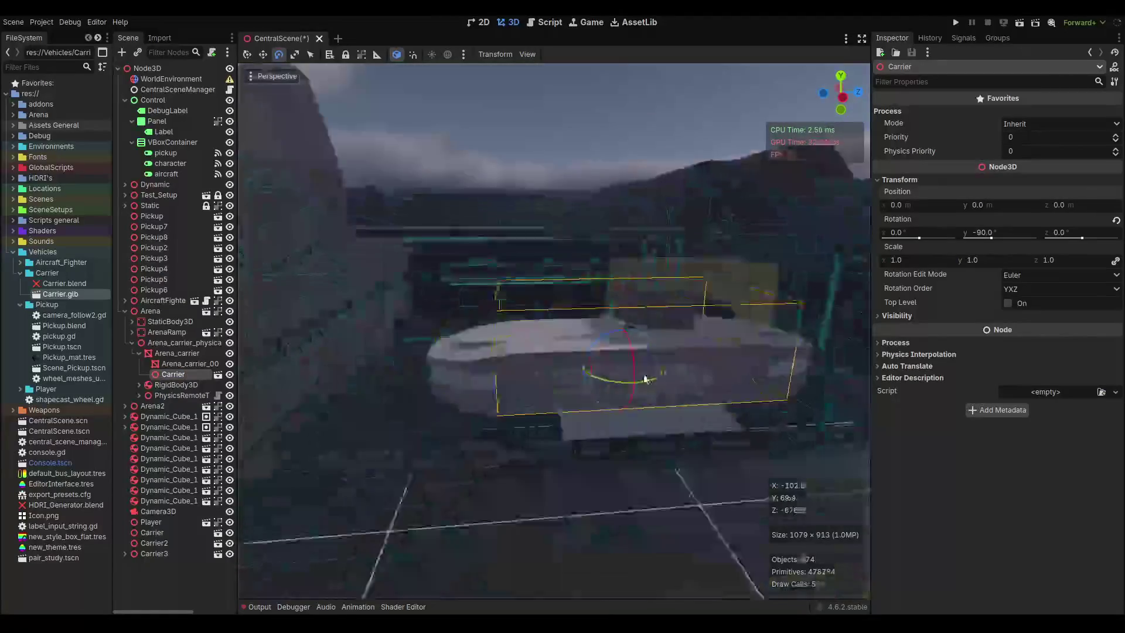
{"action": "scroll", "coordinate": [574, 371], "scroll_direction": "up", "scroll_amount": 3}
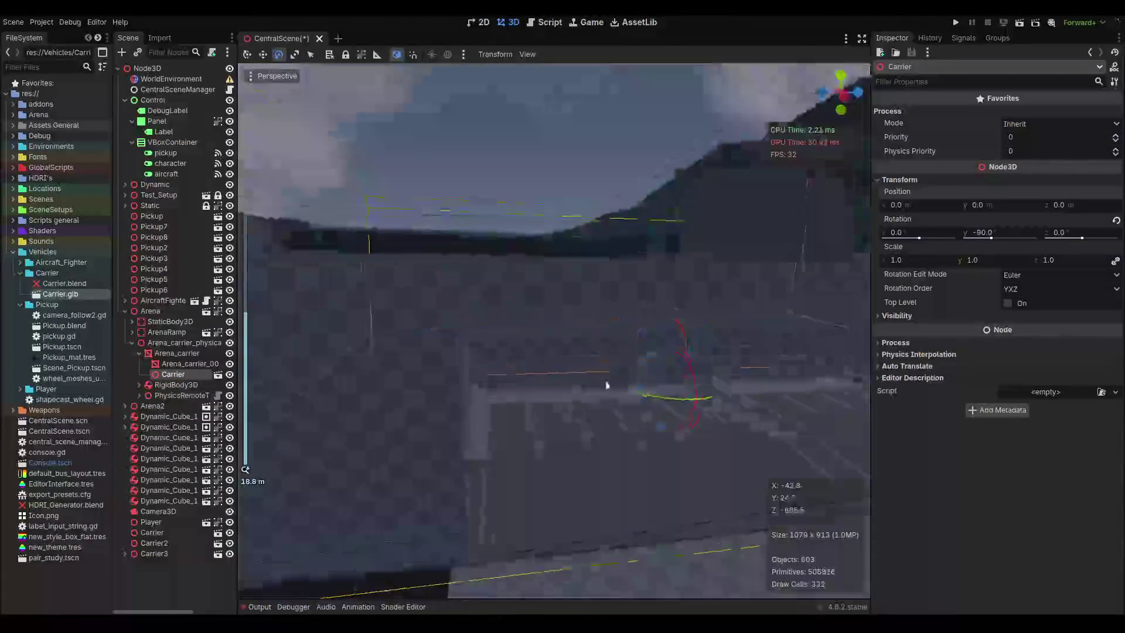
{"action": "key", "text": "w"}
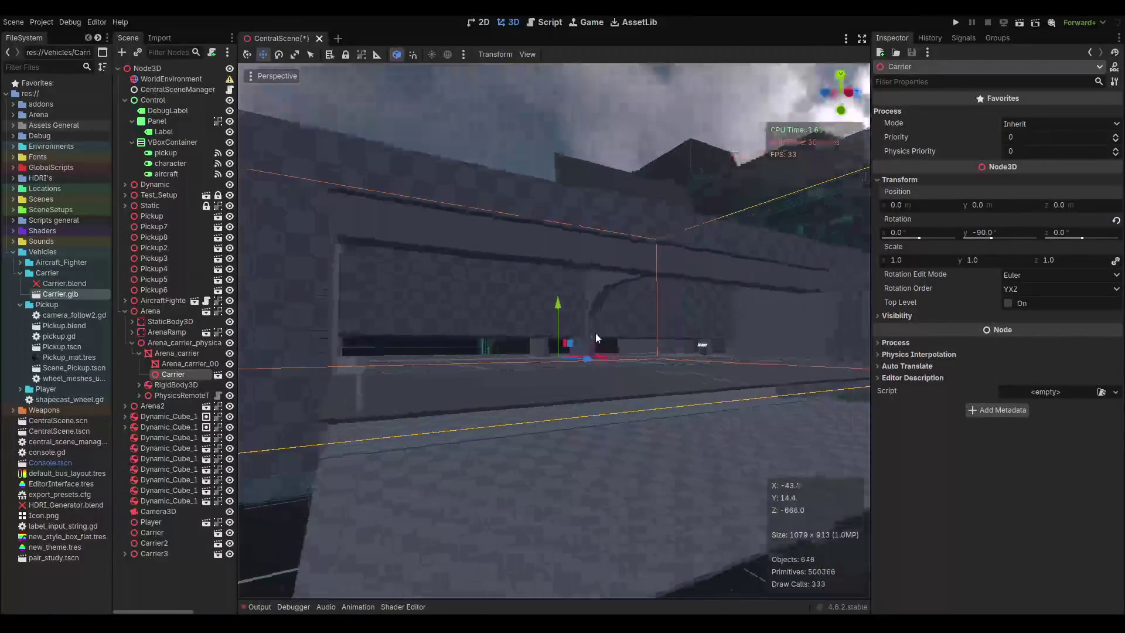
{"action": "scroll", "coordinate": [556, 309], "scroll_direction": "up", "scroll_amount": 2}
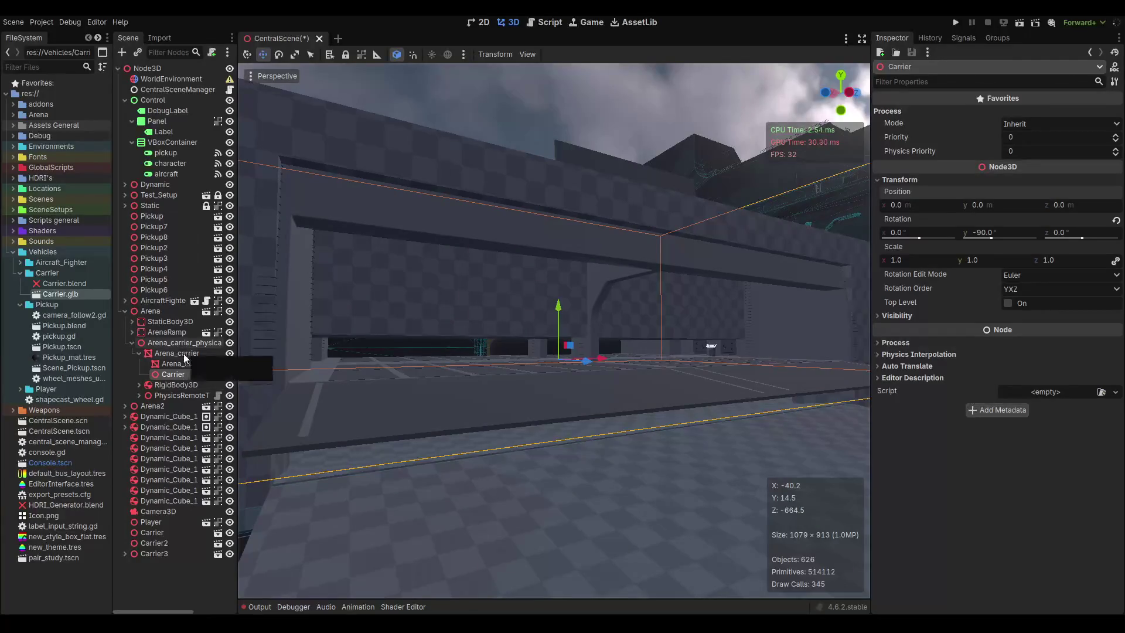
{"action": "left_click_drag", "start_coordinate": [458, 363], "coordinate": [536, 366]}
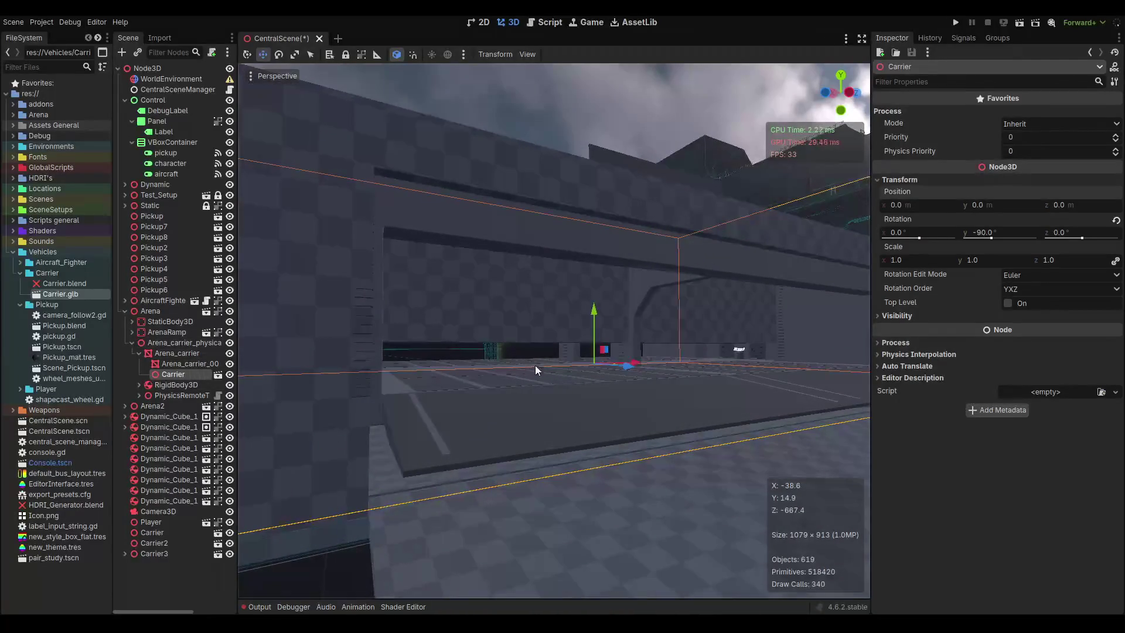
{"action": "left_click_drag", "start_coordinate": [593, 310], "coordinate": [589, 359]}
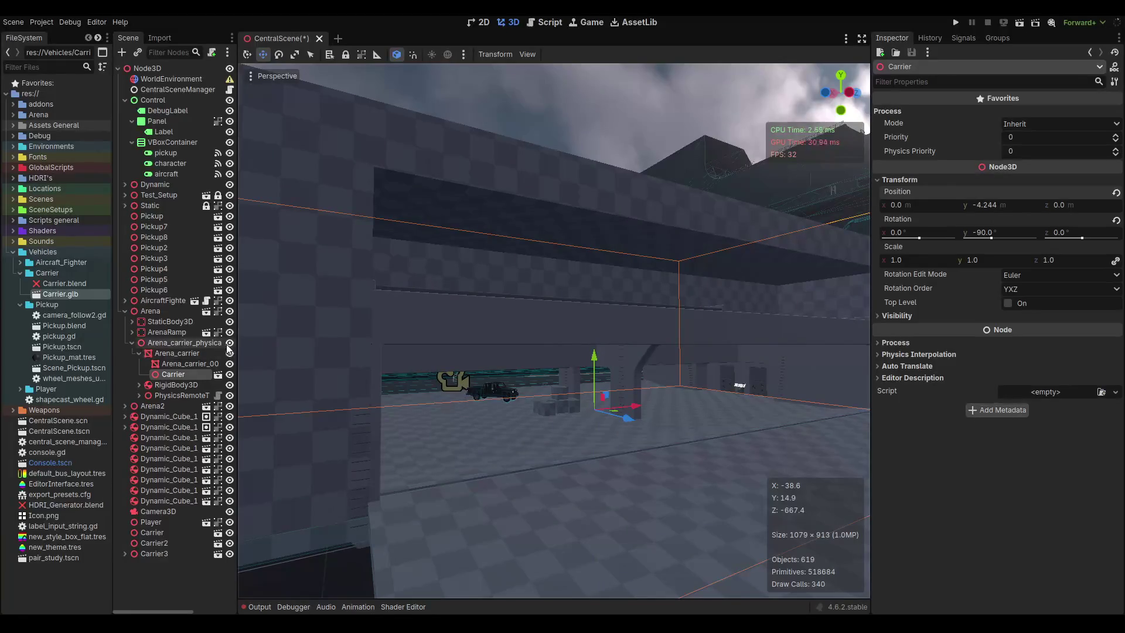
Toggle the carrier physics structure's visibility, then move Carrier out above Arena_carrier.
{"action": "left_click", "coordinate": [229, 344]}
{"action": "left_click", "coordinate": [229, 344]}
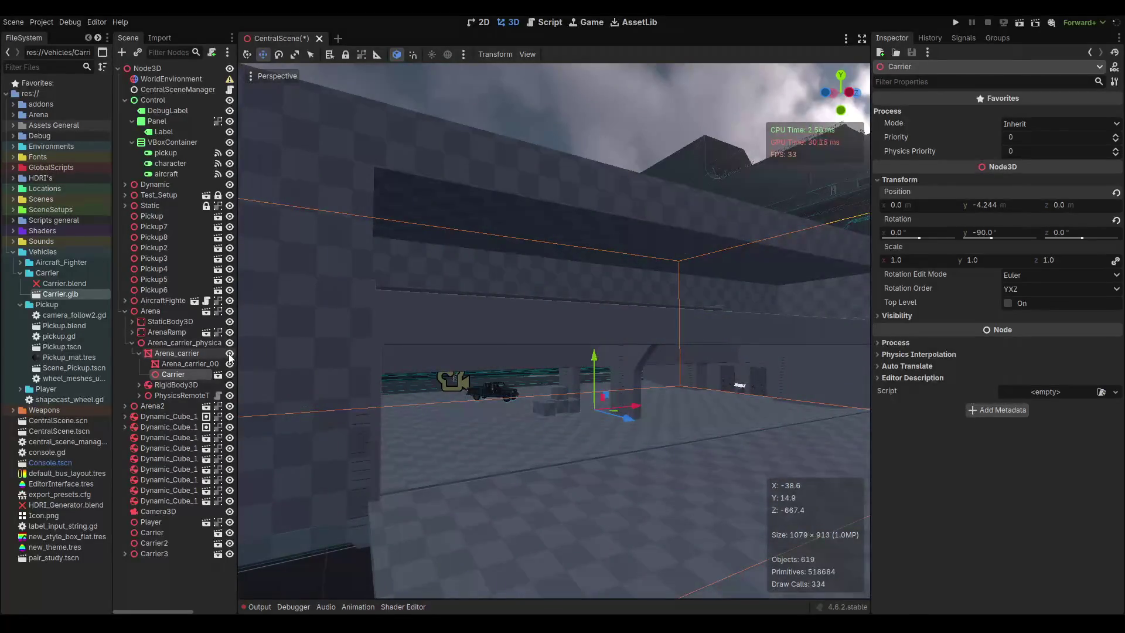
{"action": "left_click", "coordinate": [229, 344]}
{"action": "left_click", "coordinate": [229, 344]}
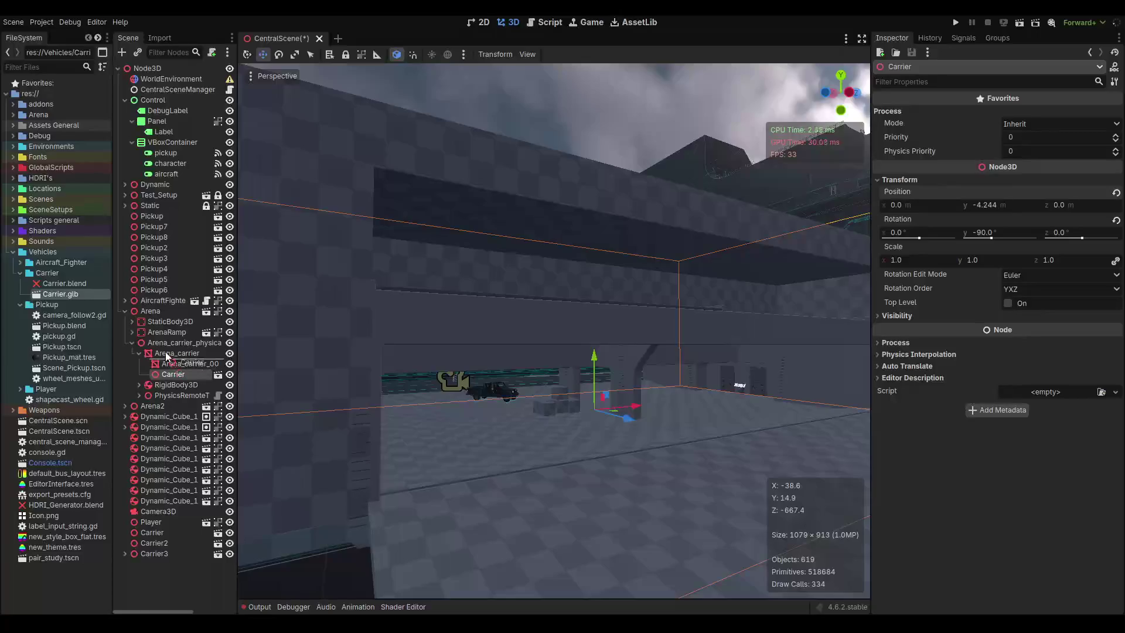
{"action": "left_click_drag", "start_coordinate": [165, 353], "coordinate": [165, 352]}
{"action": "left_click", "coordinate": [227, 361]}
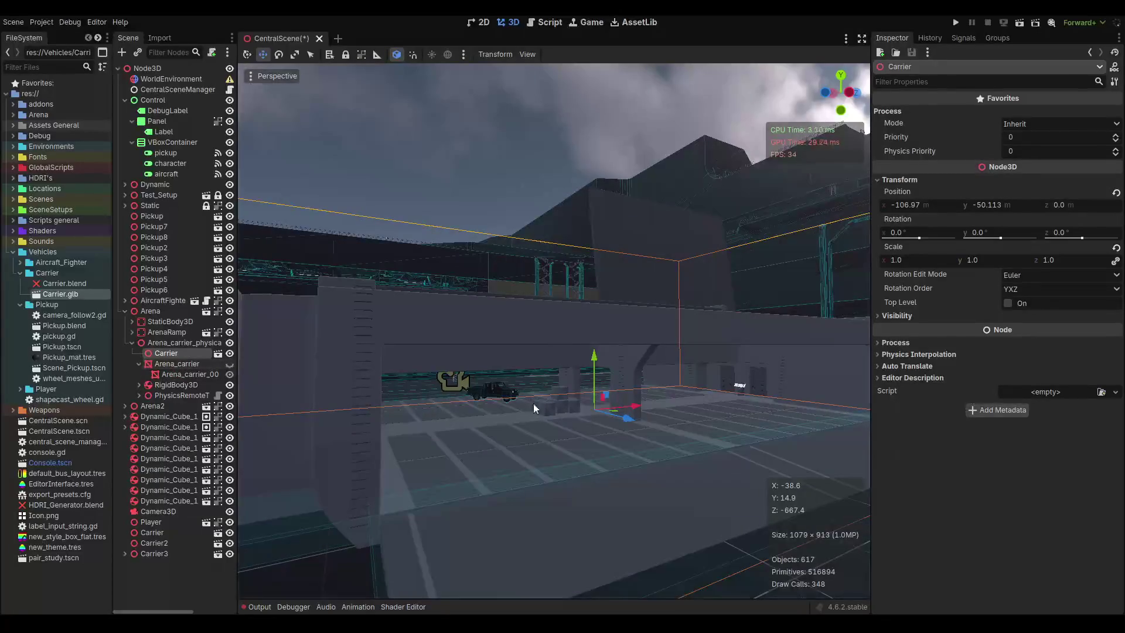
Orbit closer to the carrier box and inspect the RigidBody3D and Arena_carrier mesh.
{"action": "scroll", "coordinate": [602, 433], "scroll_direction": "up", "scroll_amount": 5}
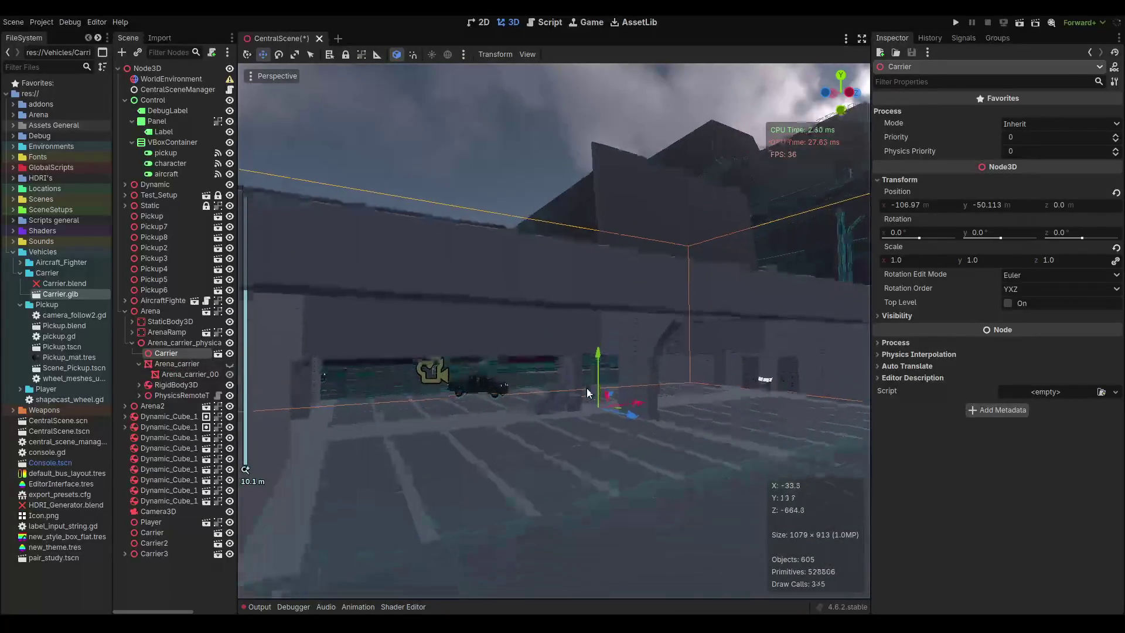
{"action": "mouse_move", "coordinate": [680, 440]}
{"action": "left_mouse_down"}
{"action": "mouse_move", "coordinate": [560, 414]}
{"action": "mouse_move", "coordinate": [400, 417]}
{"action": "left_mouse_up"}
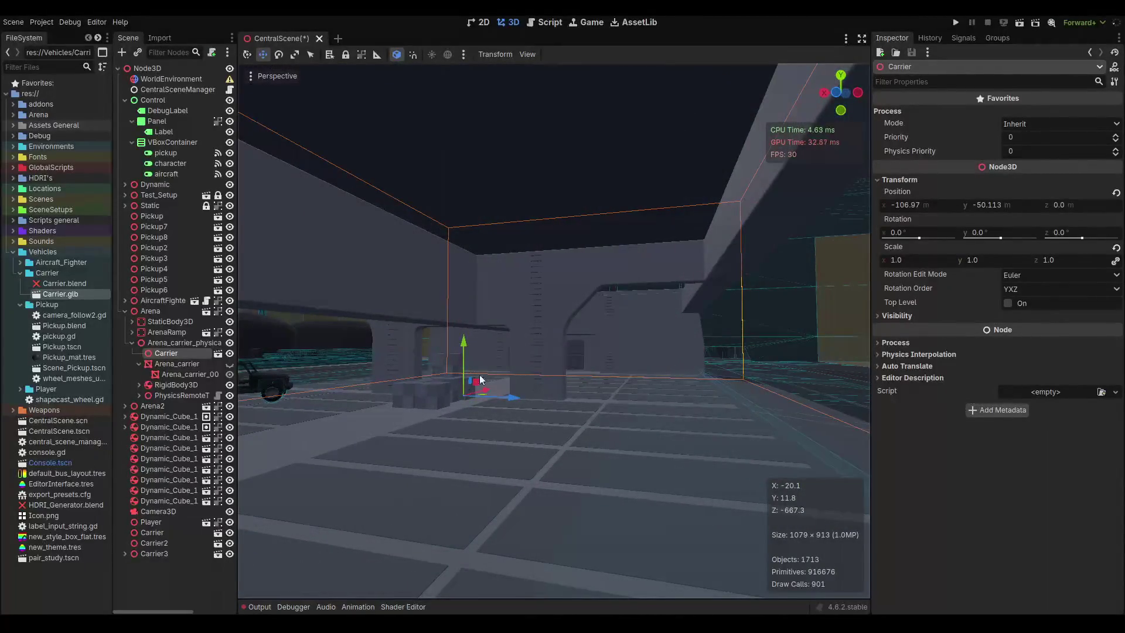
{"action": "left_click_drag", "start_coordinate": [482, 381], "coordinate": [494, 365]}
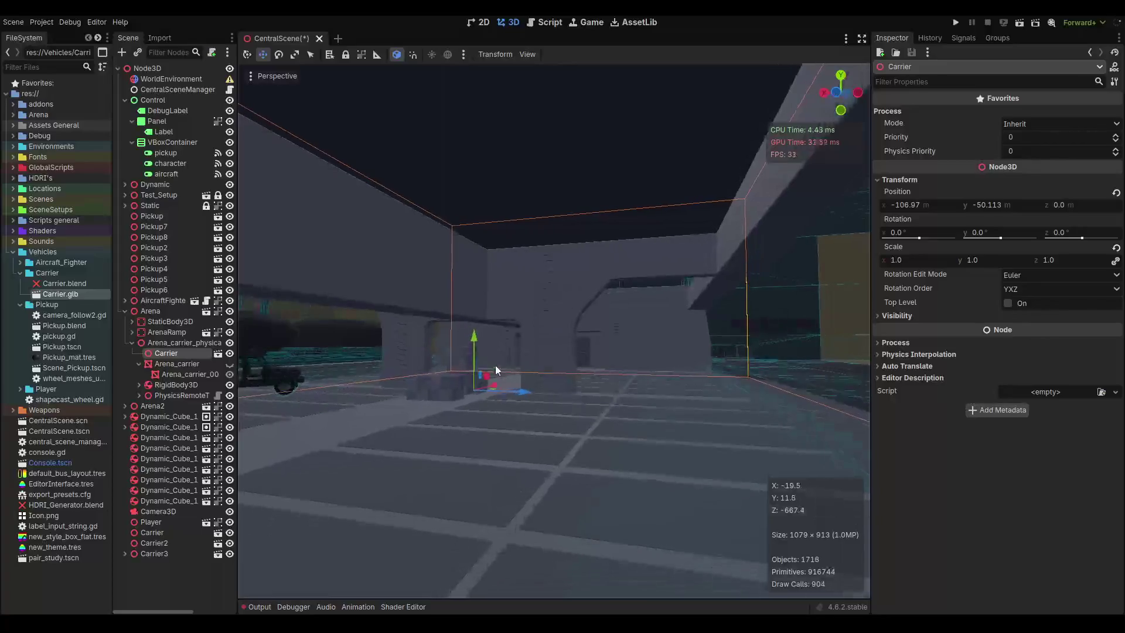
{"action": "left_click", "coordinate": [176, 385]}
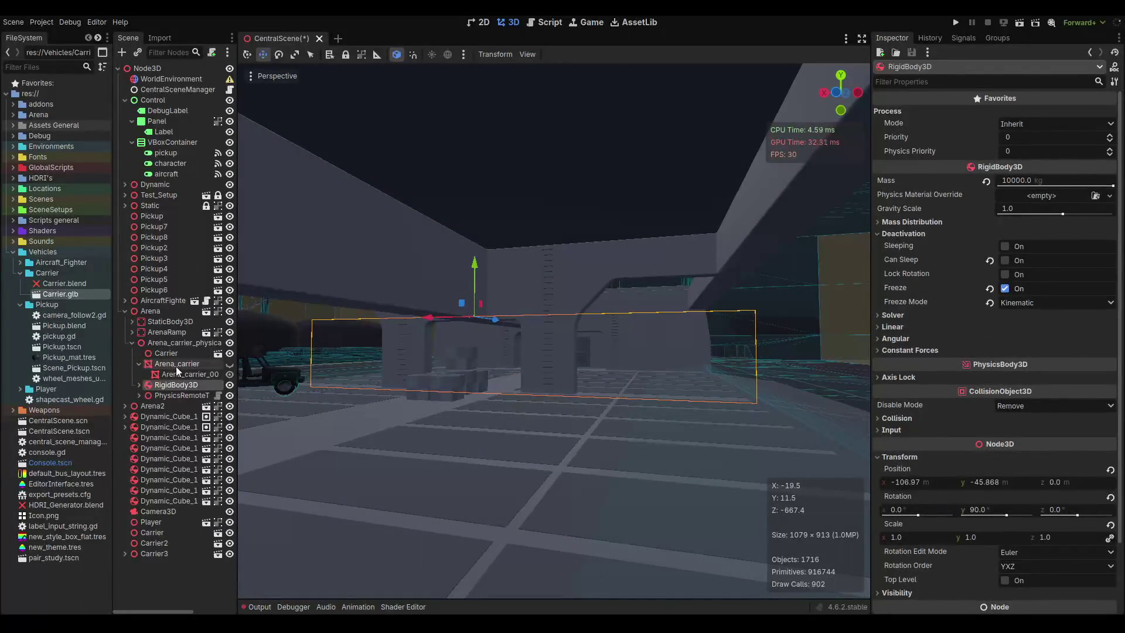
{"action": "left_click", "coordinate": [177, 364]}
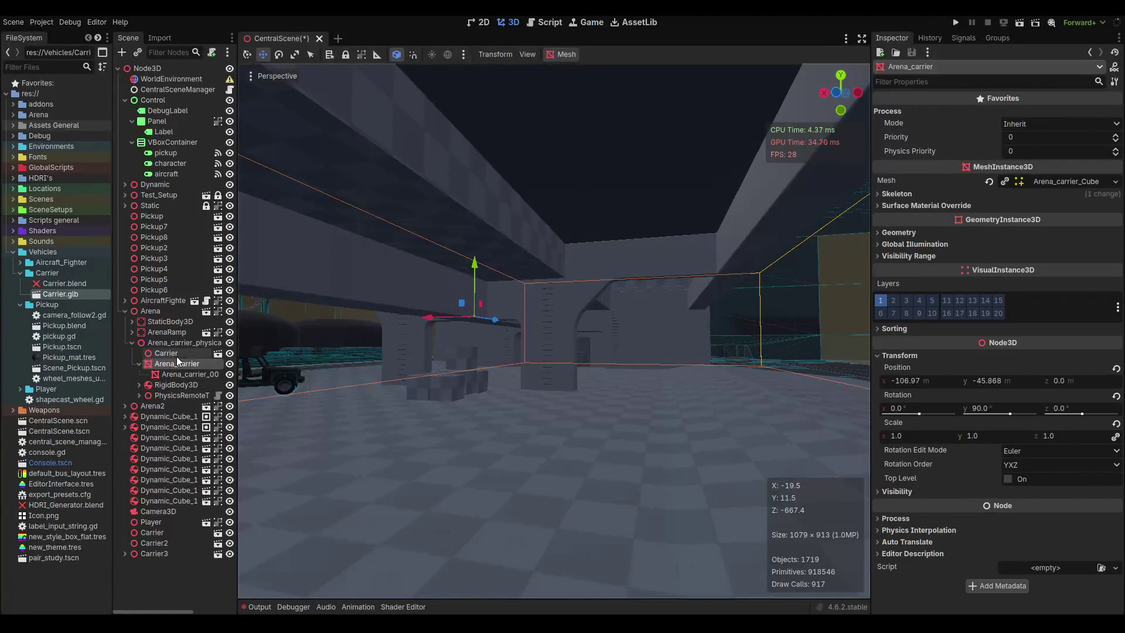
Nest Carrier back under Arena_carrier and hide the Arena_carrier mesh.
{"action": "key", "text": "Up"}
{"action": "left_click_drag", "start_coordinate": [178, 367], "coordinate": [178, 368]}
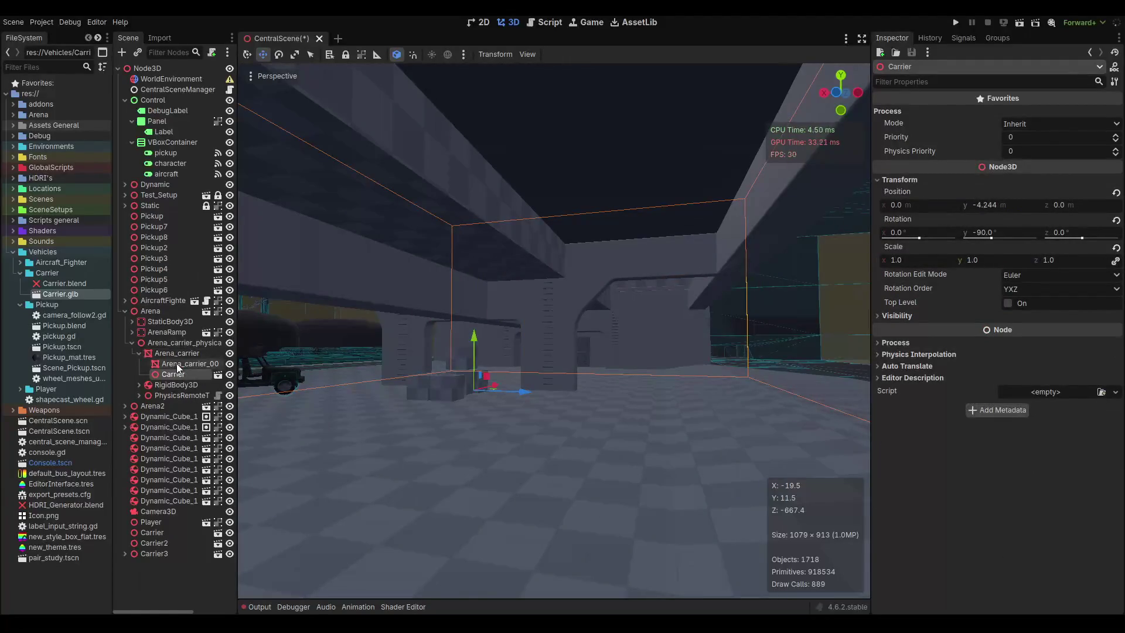
{"action": "left_click", "coordinate": [199, 354]}
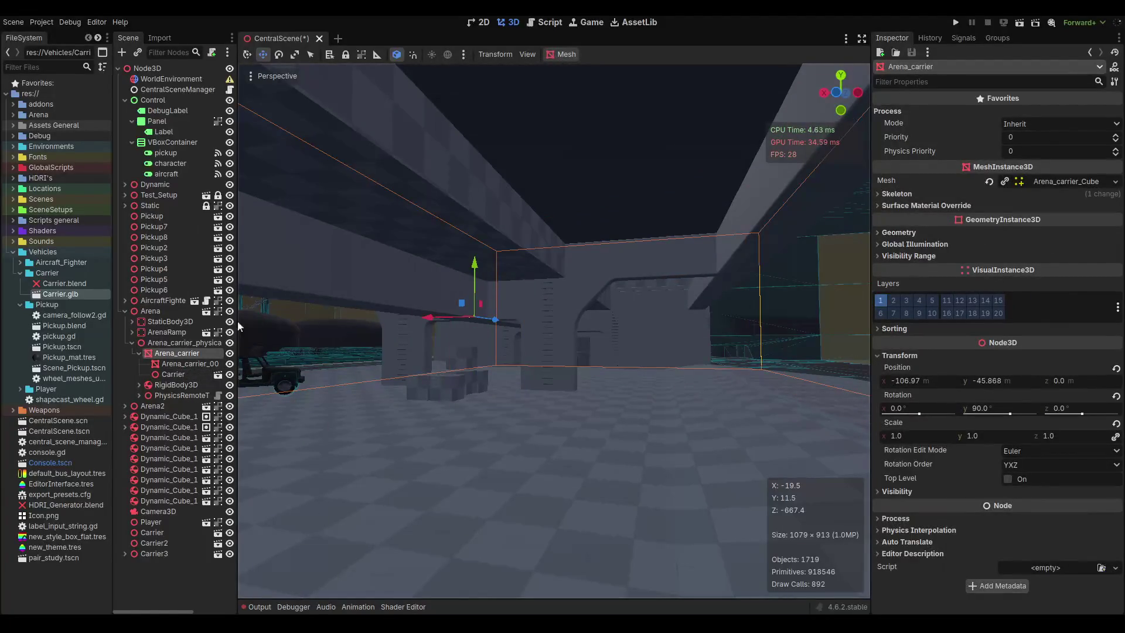
{"action": "left_click", "coordinate": [230, 353]}
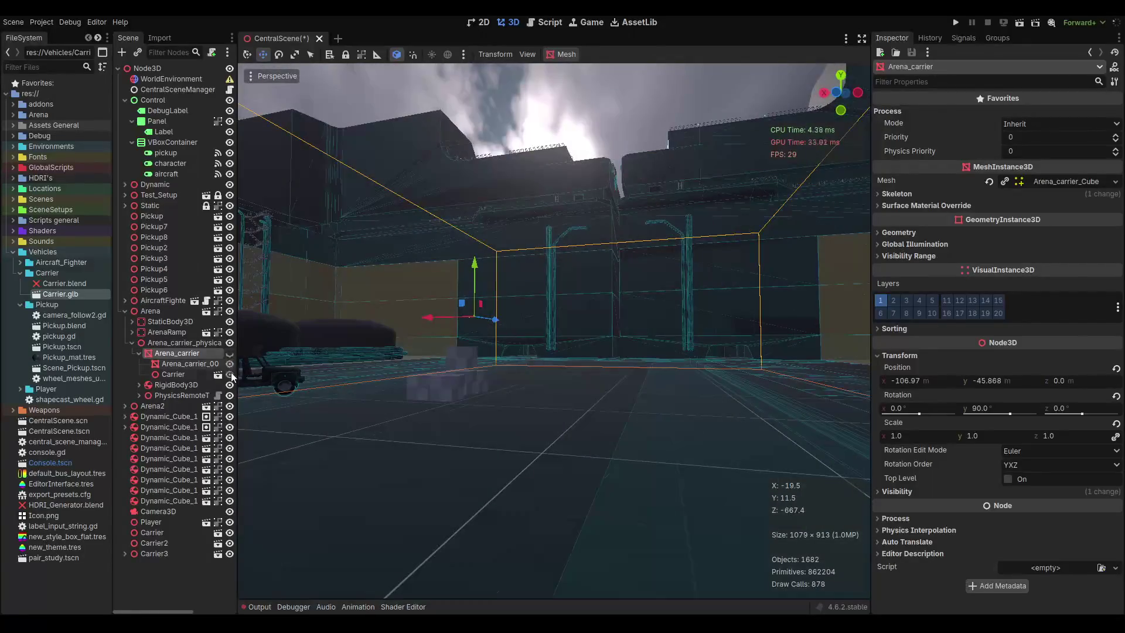
{"action": "left_click", "coordinate": [230, 353]}
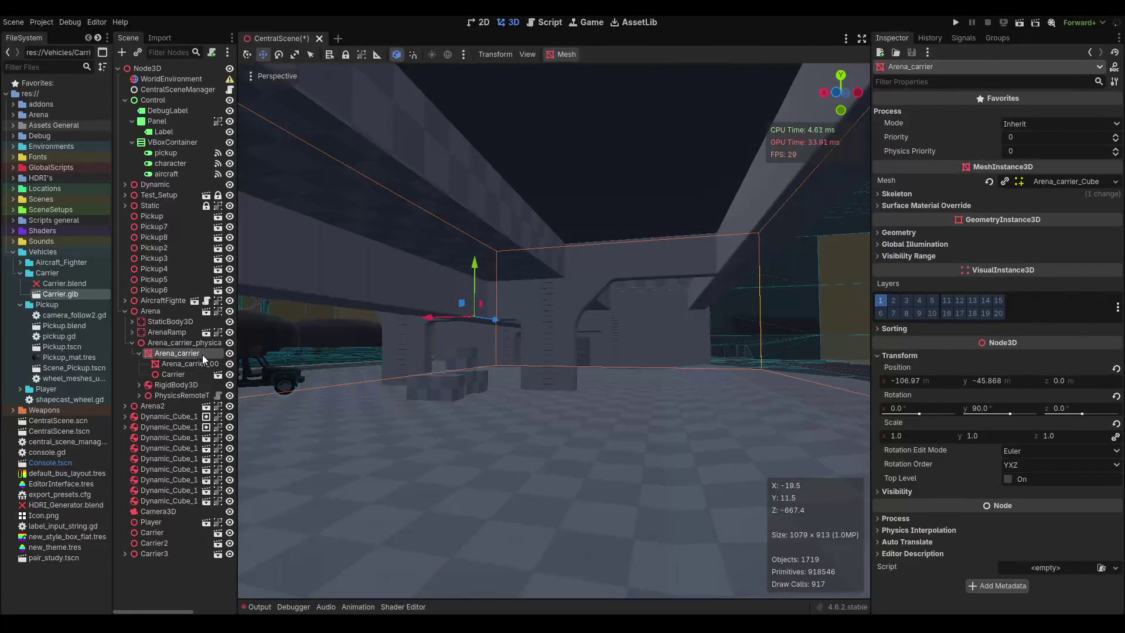
{"action": "left_click", "coordinate": [926, 490]}
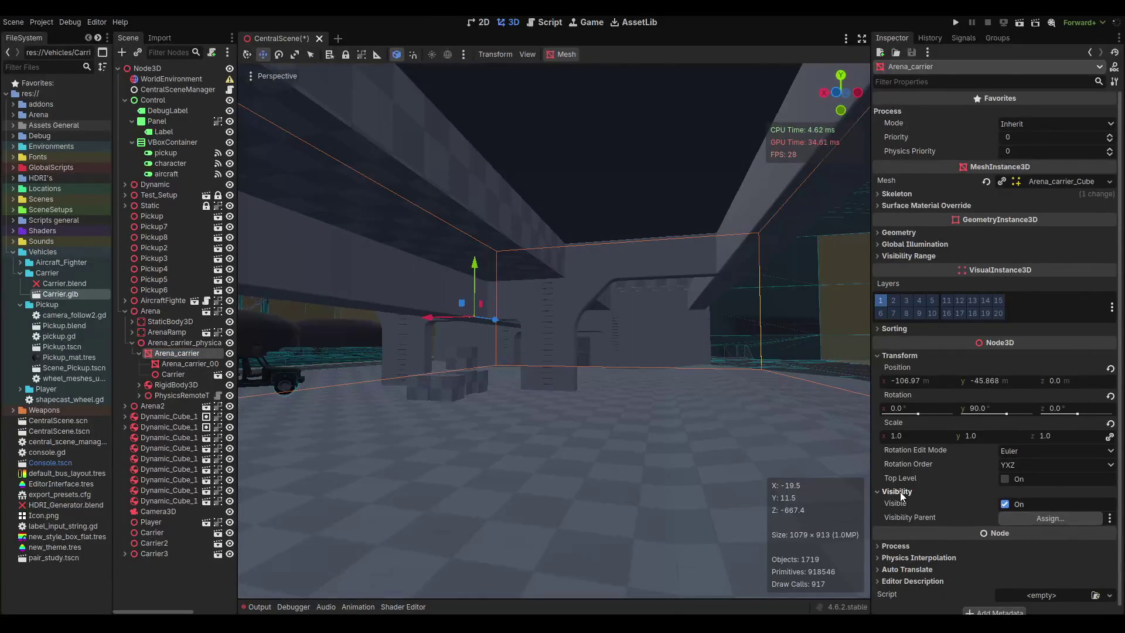
{"action": "left_click", "coordinate": [1050, 518]}
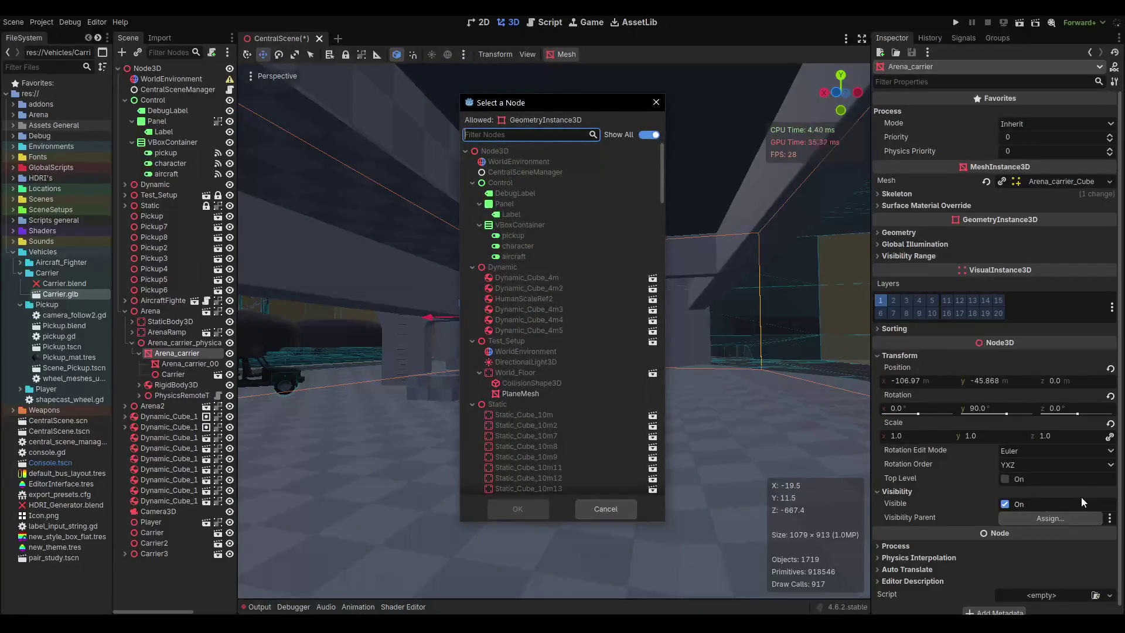
{"action": "left_click", "coordinate": [655, 104]}
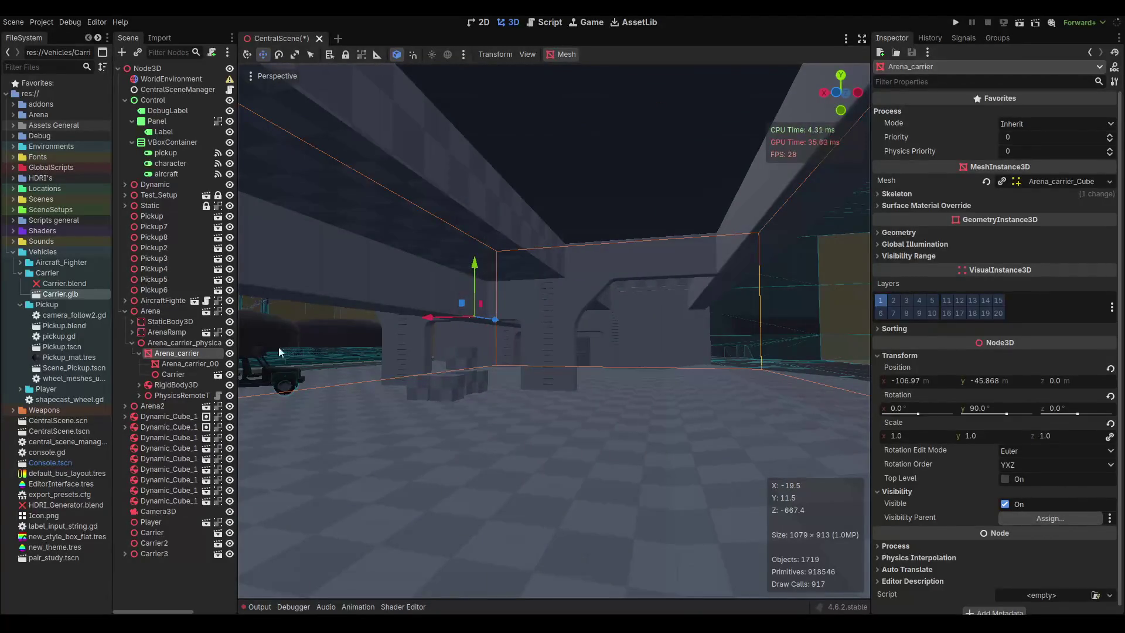
{"action": "left_click", "coordinate": [229, 354]}
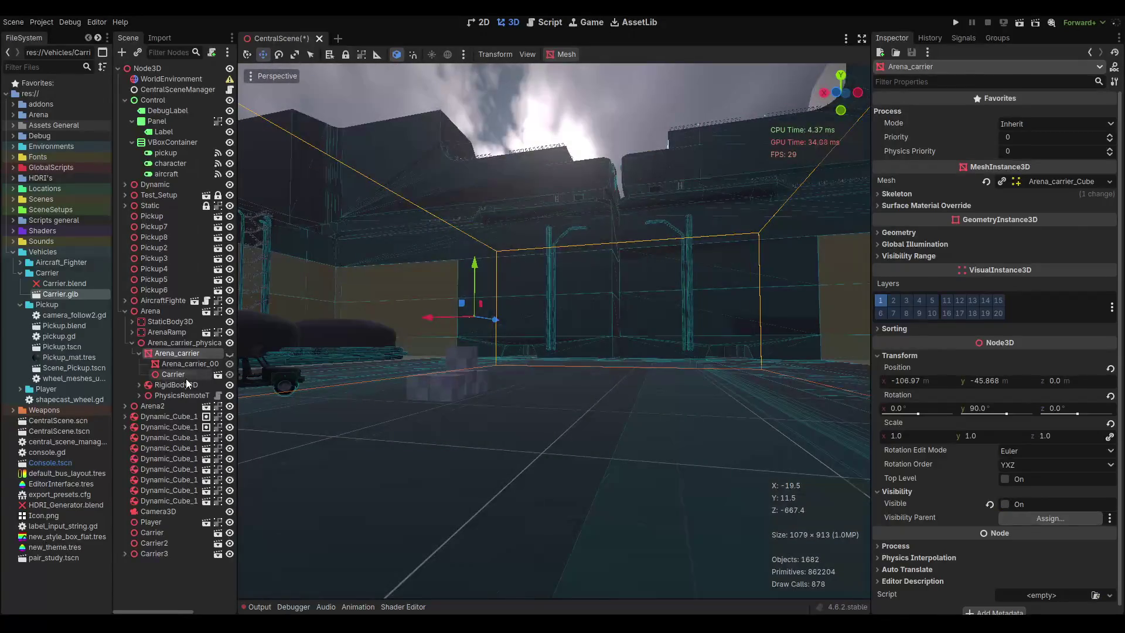
{"action": "left_click", "coordinate": [186, 378]}
{"action": "left_click", "coordinate": [909, 316]}
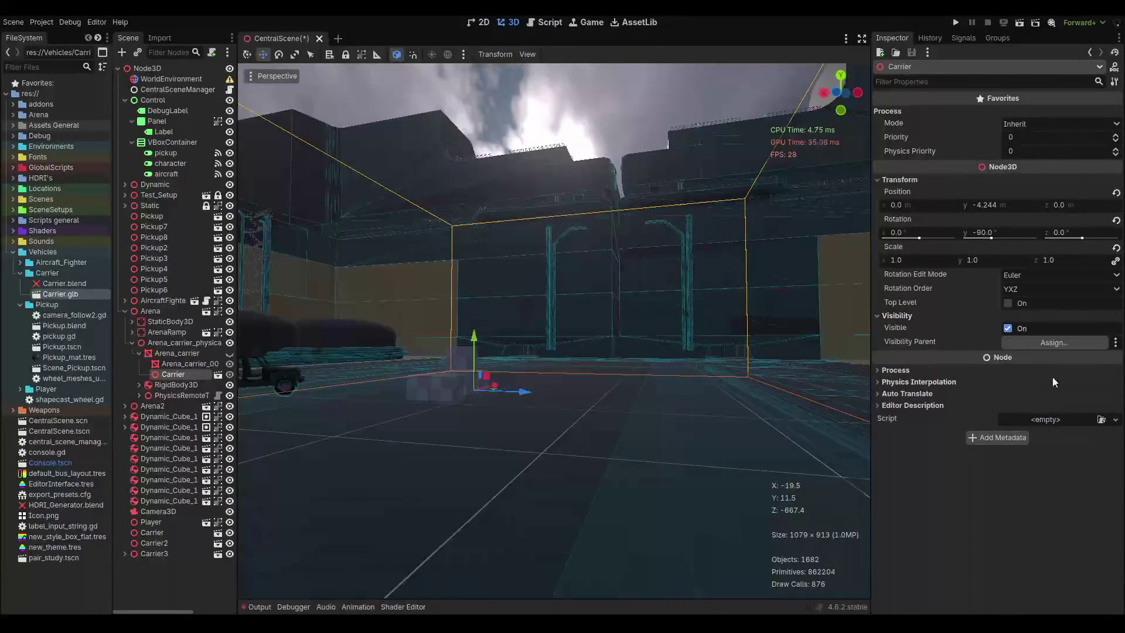
{"action": "left_click", "coordinate": [1054, 342]}
{"action": "scroll", "coordinate": [554, 405], "scroll_direction": "down", "scroll_amount": 15}
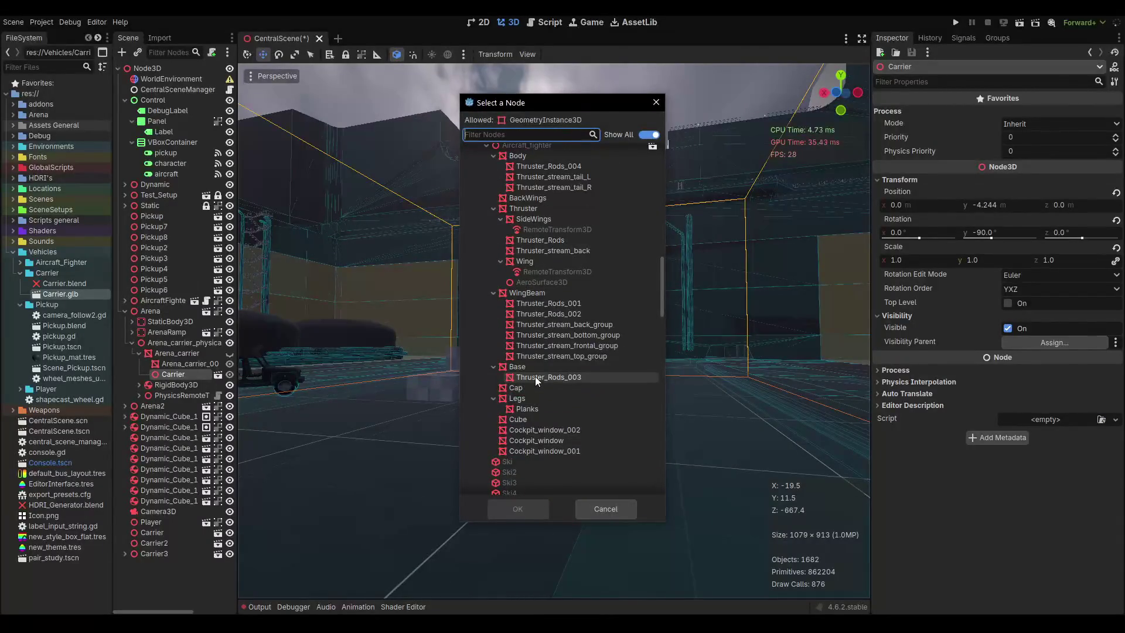
{"action": "left_click", "coordinate": [656, 102]}
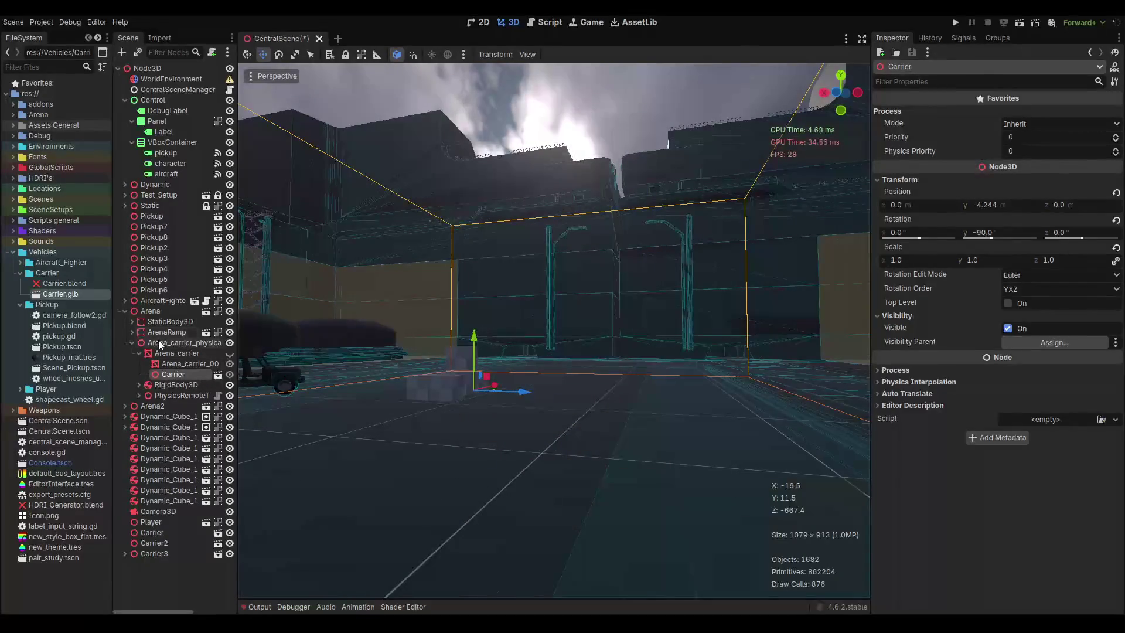
Make the carrier physics node Carrier's visibility parent and toggle the Arena_carrier mesh visibility.
{"action": "left_click_drag", "start_coordinate": [176, 342], "coordinate": [1037, 340]}
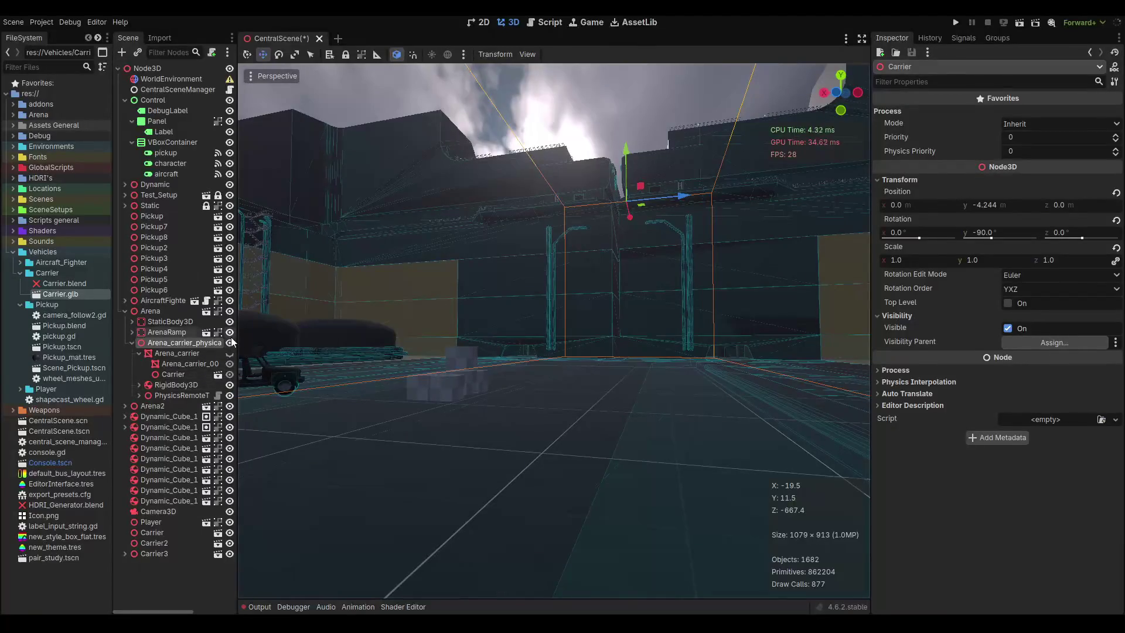
{"action": "left_click", "coordinate": [229, 352]}
{"action": "left_click", "coordinate": [229, 352]}
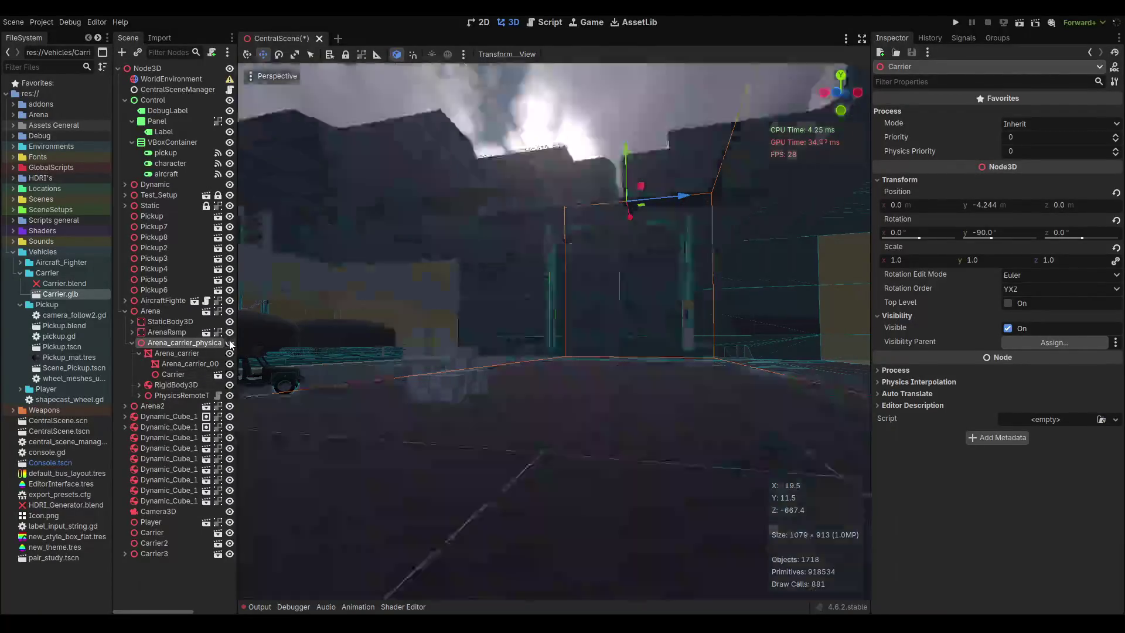
{"action": "left_click", "coordinate": [229, 352]}
Compare Carrier with the Arena_carrier meshes' visibility settings, then frame Carrier in the 3D view.
{"action": "left_click", "coordinate": [185, 375]}
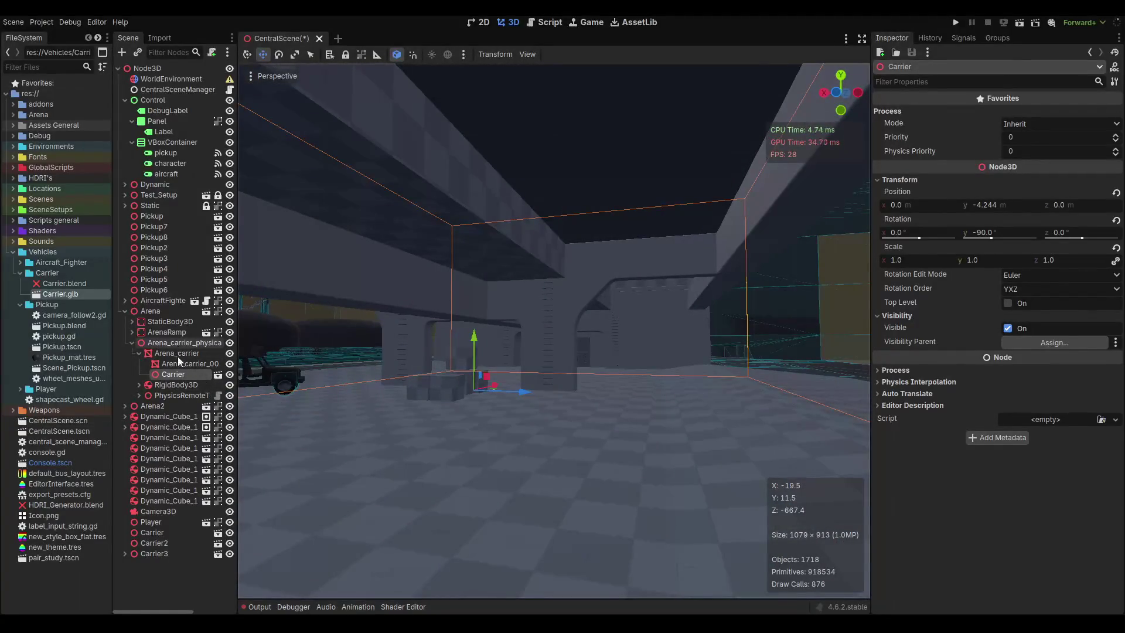
{"action": "left_click", "coordinate": [178, 353]}
{"action": "left_click", "coordinate": [179, 375]}
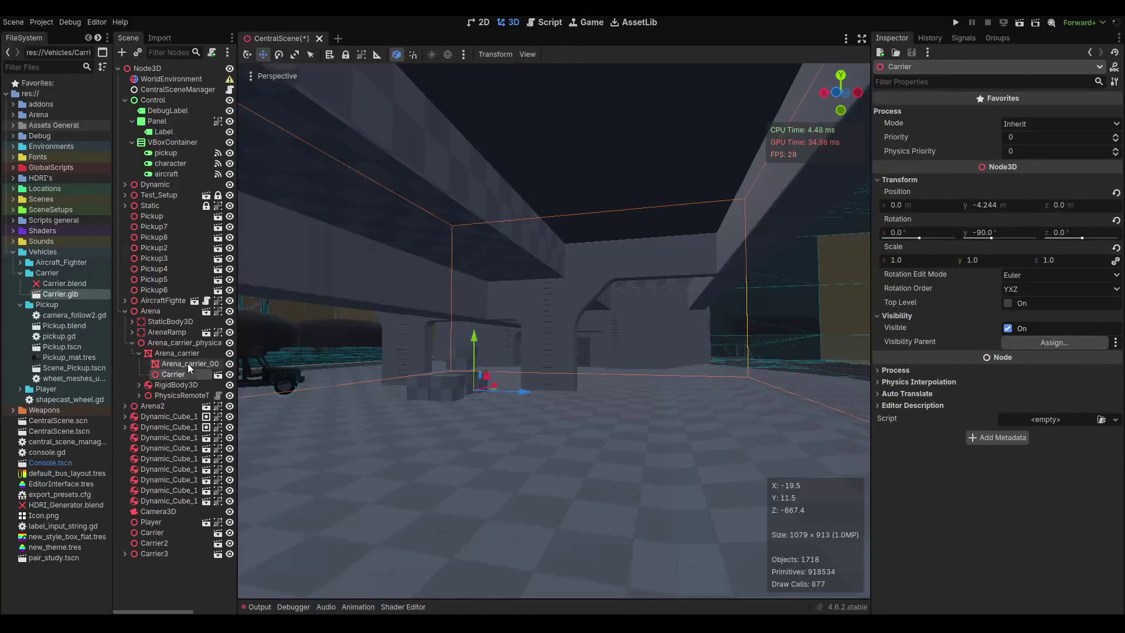
{"action": "left_click", "coordinate": [179, 364]}
{"action": "left_click", "coordinate": [906, 369]}
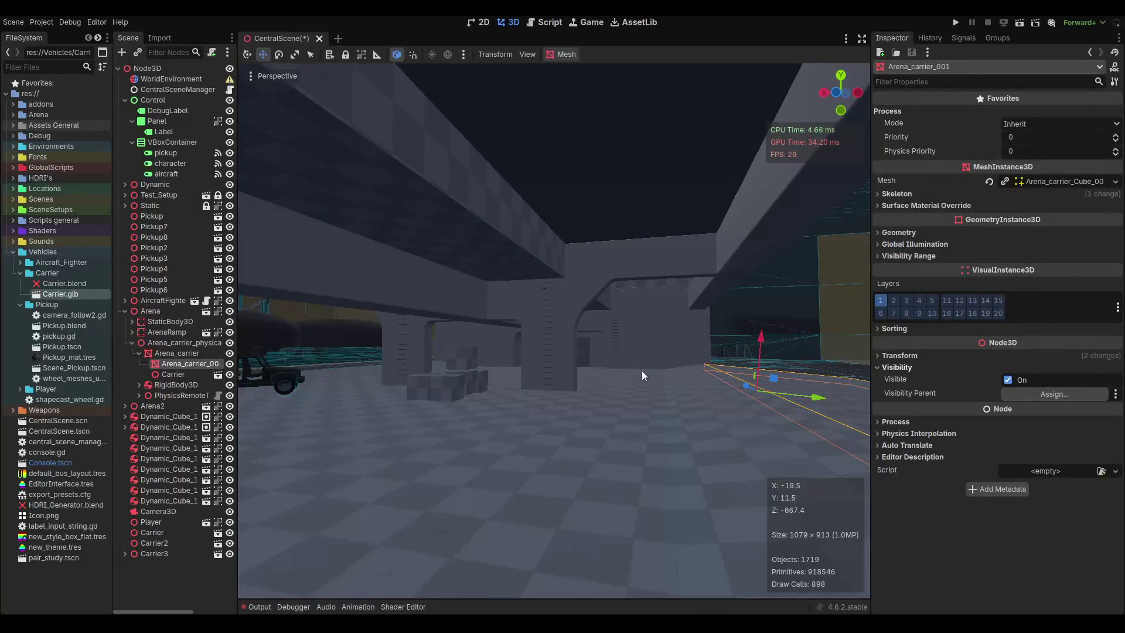
{"action": "left_click", "coordinate": [171, 375]}
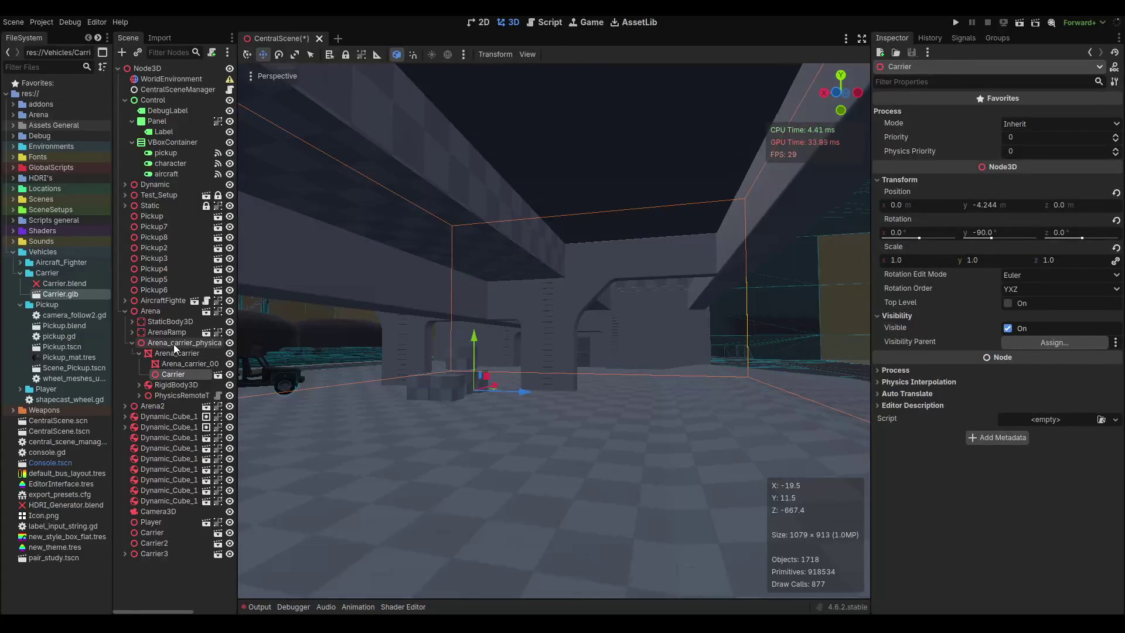
{"action": "mouse_move", "coordinate": [183, 342]}
{"action": "left_mouse_down"}
{"action": "mouse_move", "coordinate": [1057, 337]}
{"action": "mouse_move", "coordinate": [1054, 352]}
{"action": "left_mouse_up"}
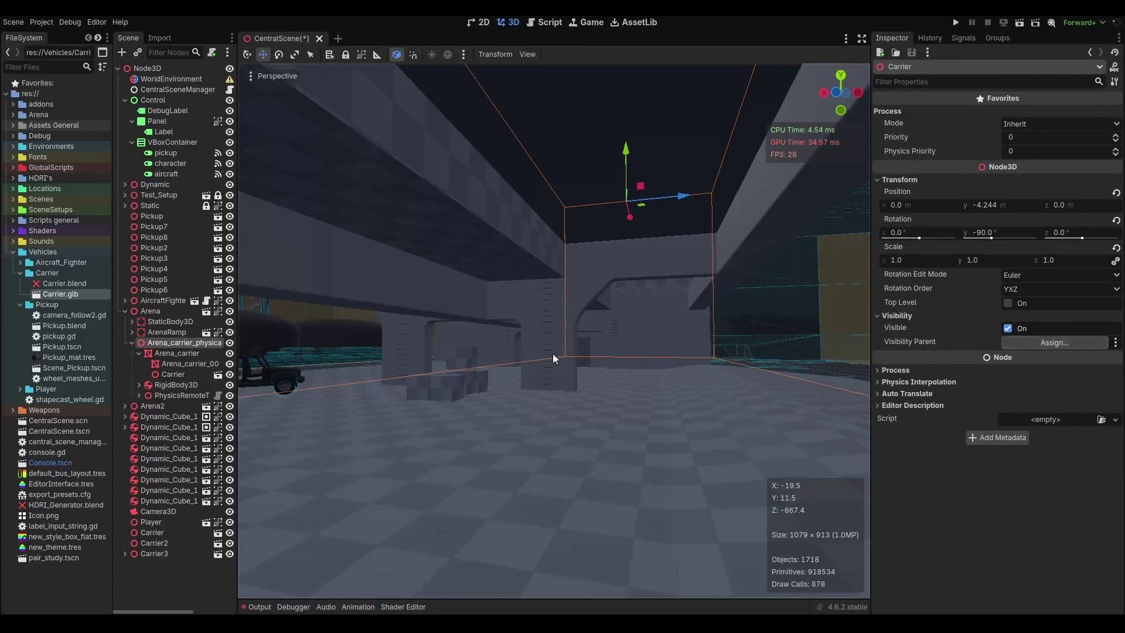
{"action": "double_click", "coordinate": [180, 374]}
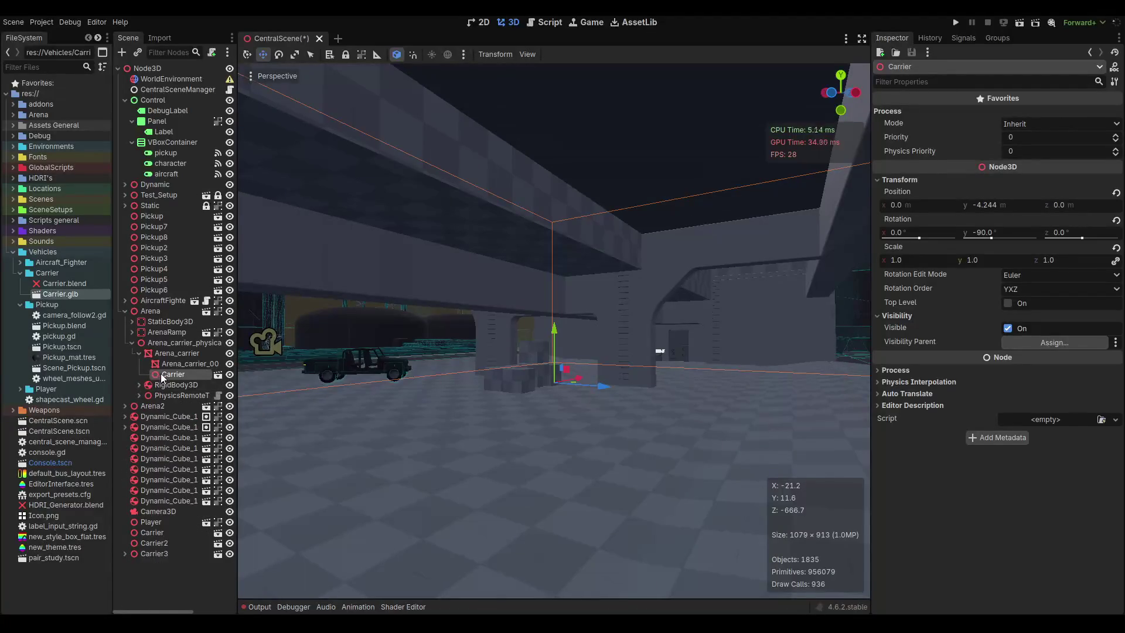
{"action": "left_click", "coordinate": [172, 342]}
Add a Node3D child under Arena_carrier_physical, keeping the name Node3D.
{"action": "right_click", "coordinate": [173, 343]}
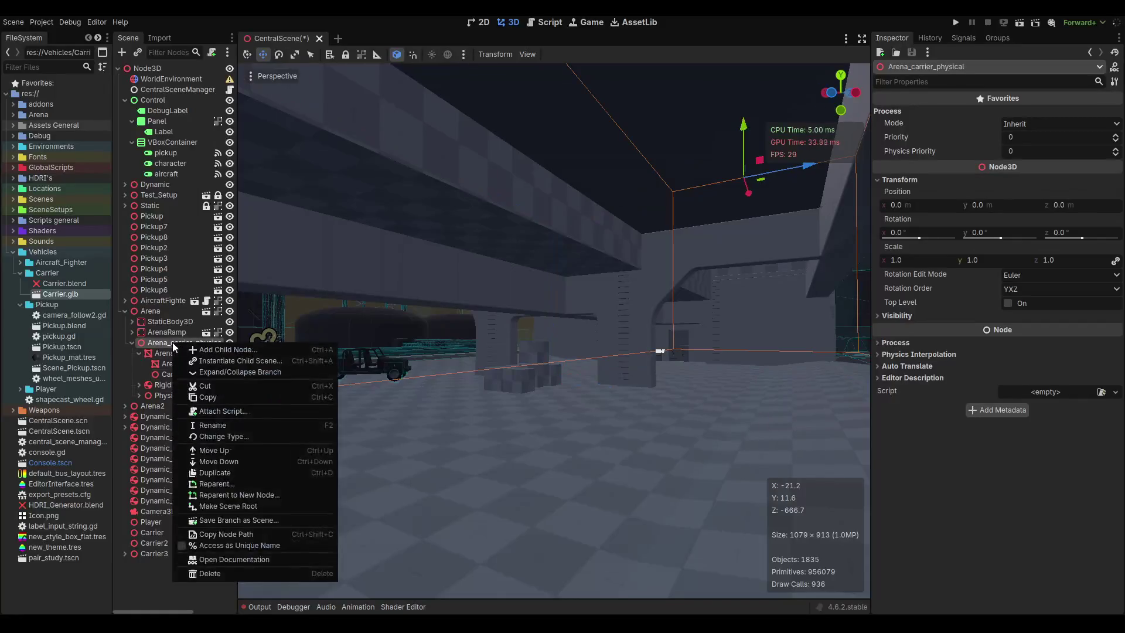
{"action": "left_click", "coordinate": [216, 350]}
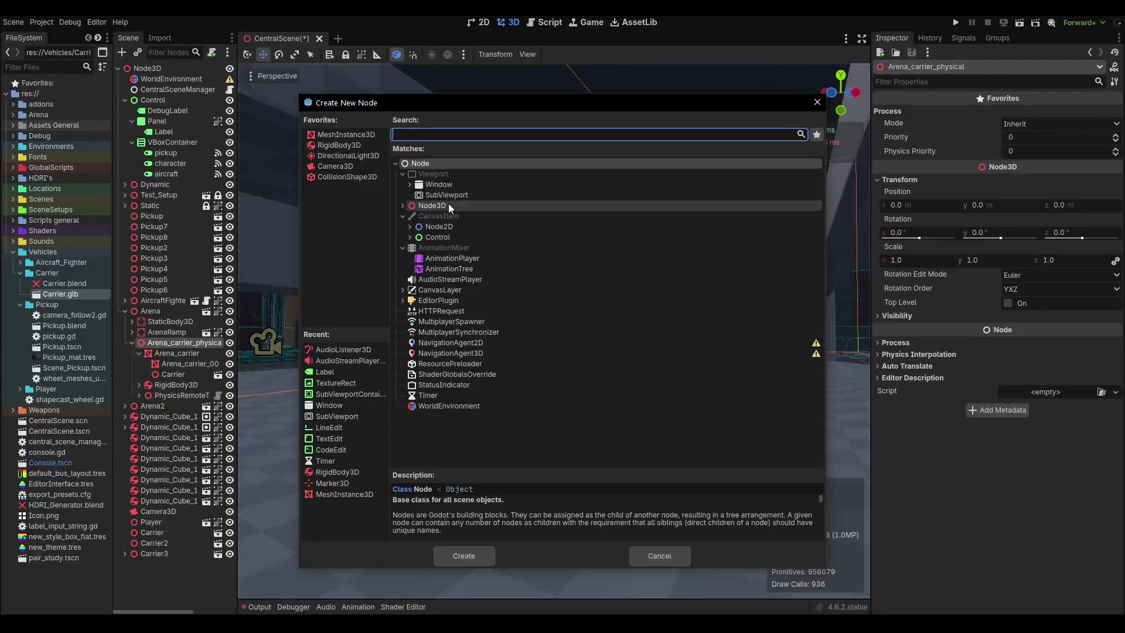
{"action": "double_click", "coordinate": [448, 205]}
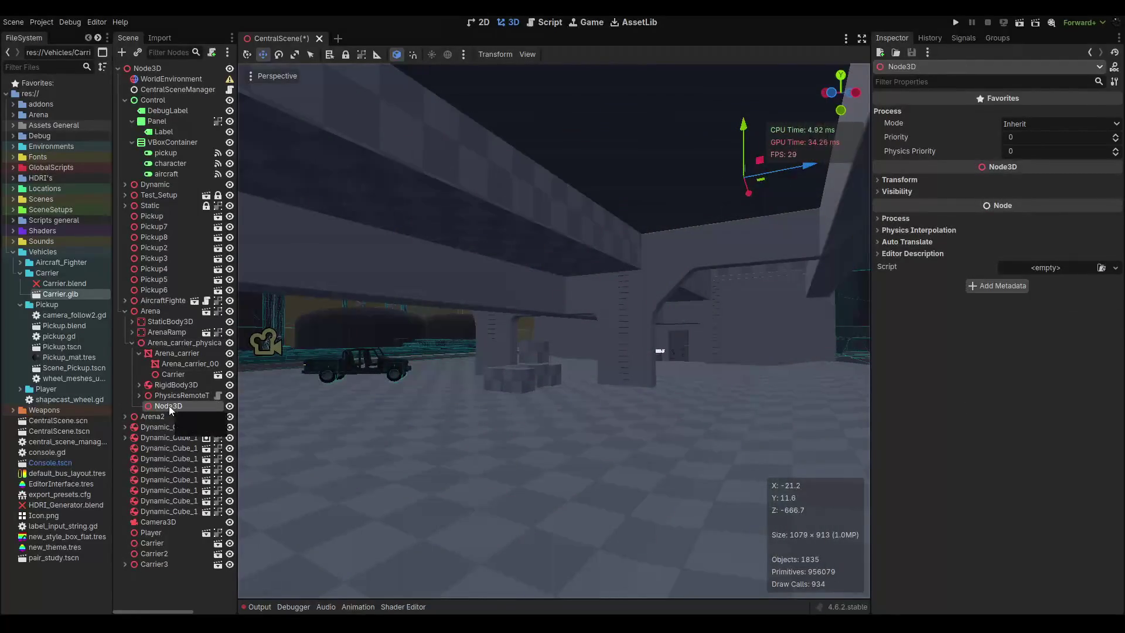
{"action": "left_click_drag", "start_coordinate": [168, 406], "coordinate": [172, 355]}
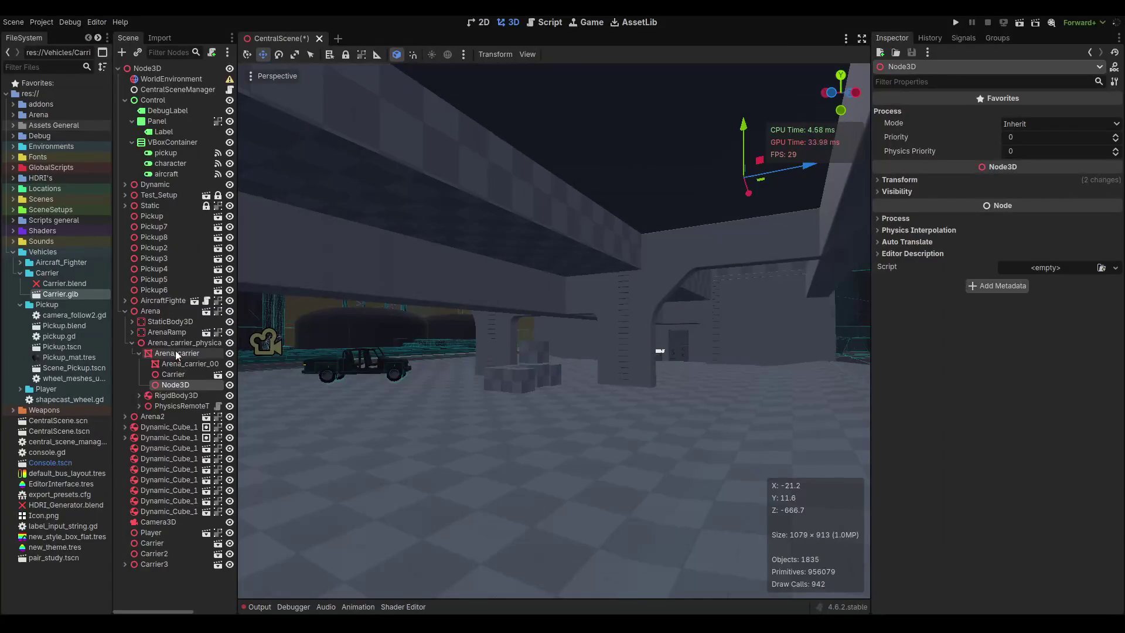
{"action": "key", "text": "Return"}
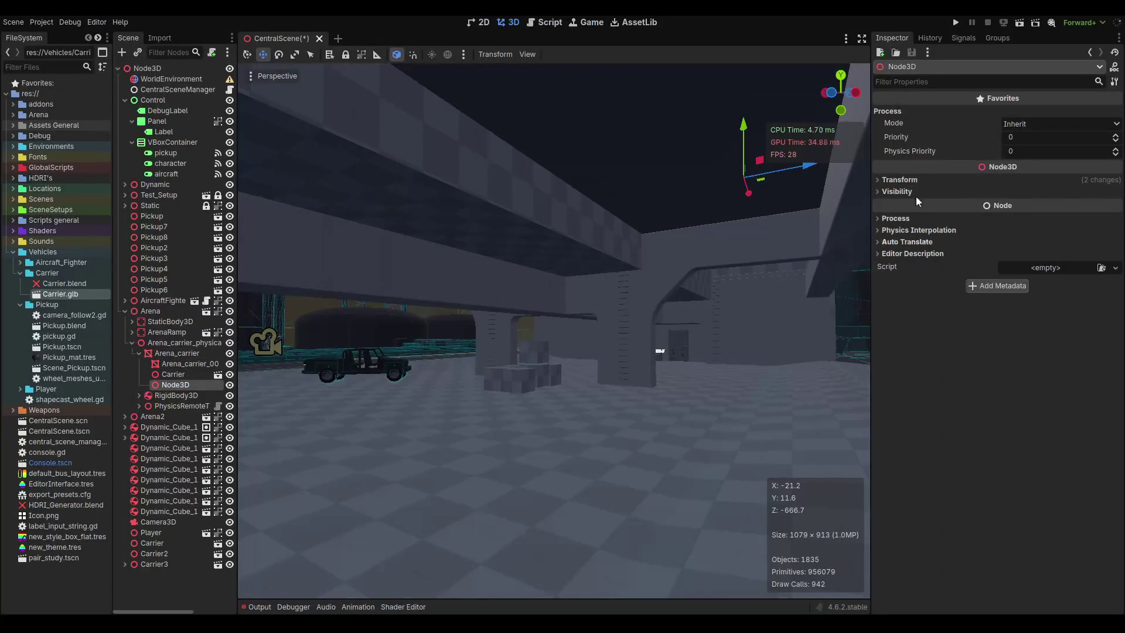
Zero the Node3D's position and rotation, make it the first child, and move Carrier under it.
{"action": "left_click", "coordinate": [899, 179]}
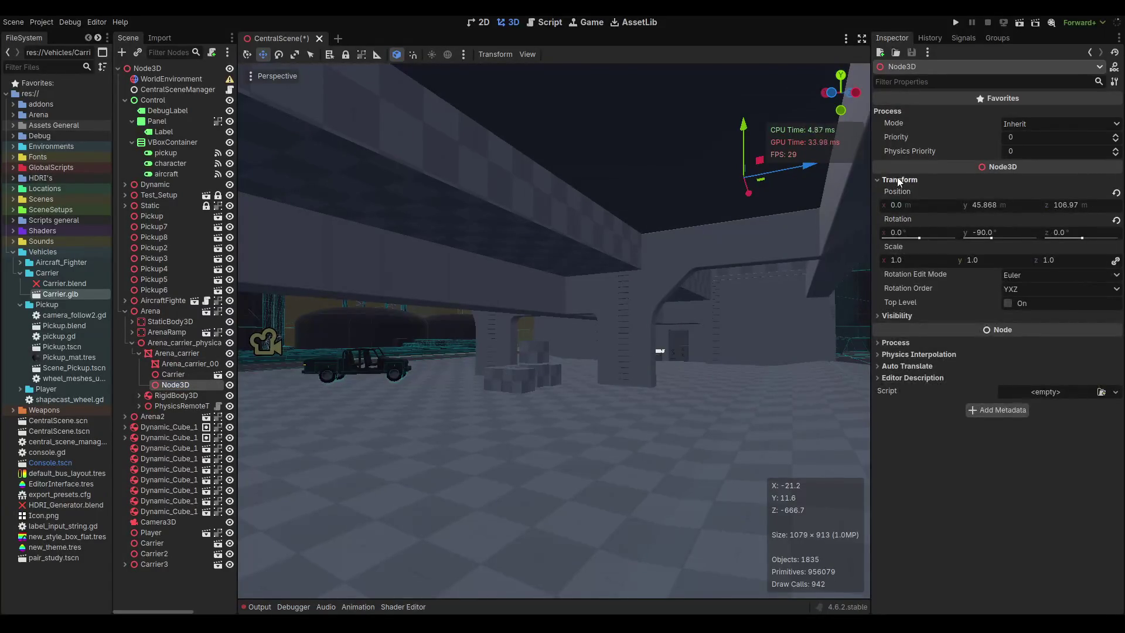
{"action": "left_click", "coordinate": [1116, 193]}
{"action": "left_click", "coordinate": [1116, 220]}
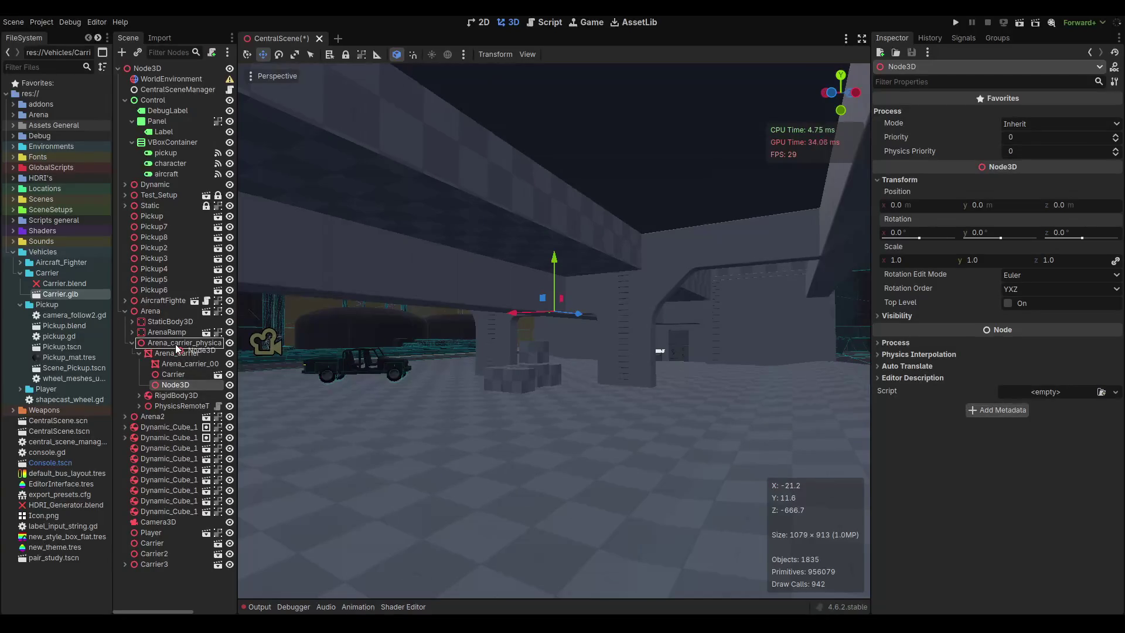
{"action": "left_click_drag", "start_coordinate": [176, 348], "coordinate": [175, 347]}
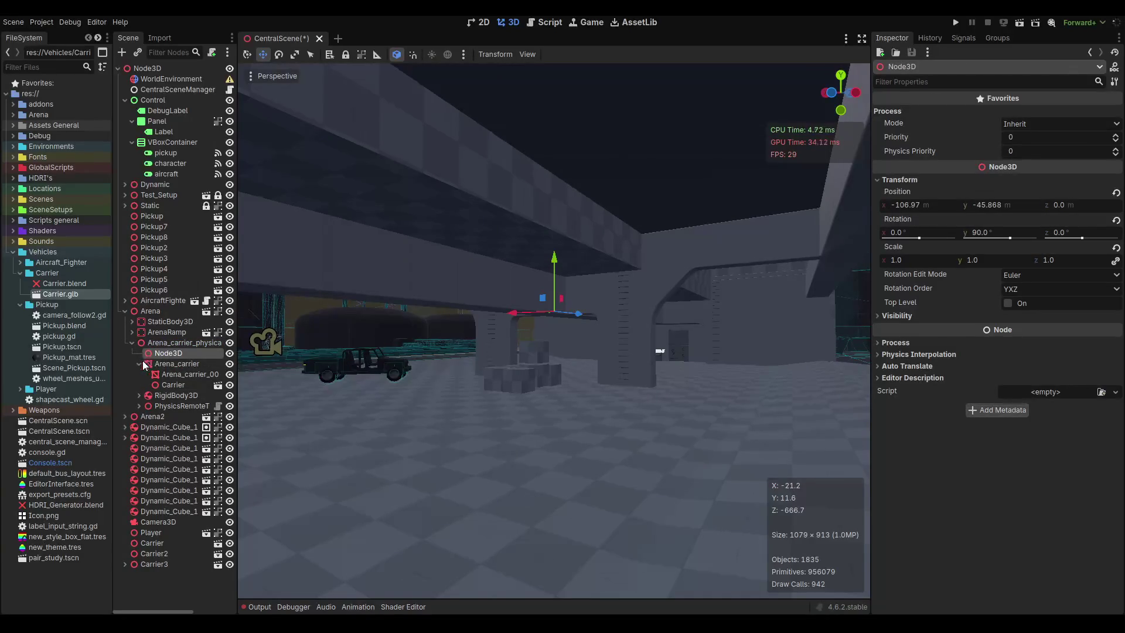
{"action": "left_click", "coordinate": [139, 364]}
{"action": "left_click", "coordinate": [153, 367]}
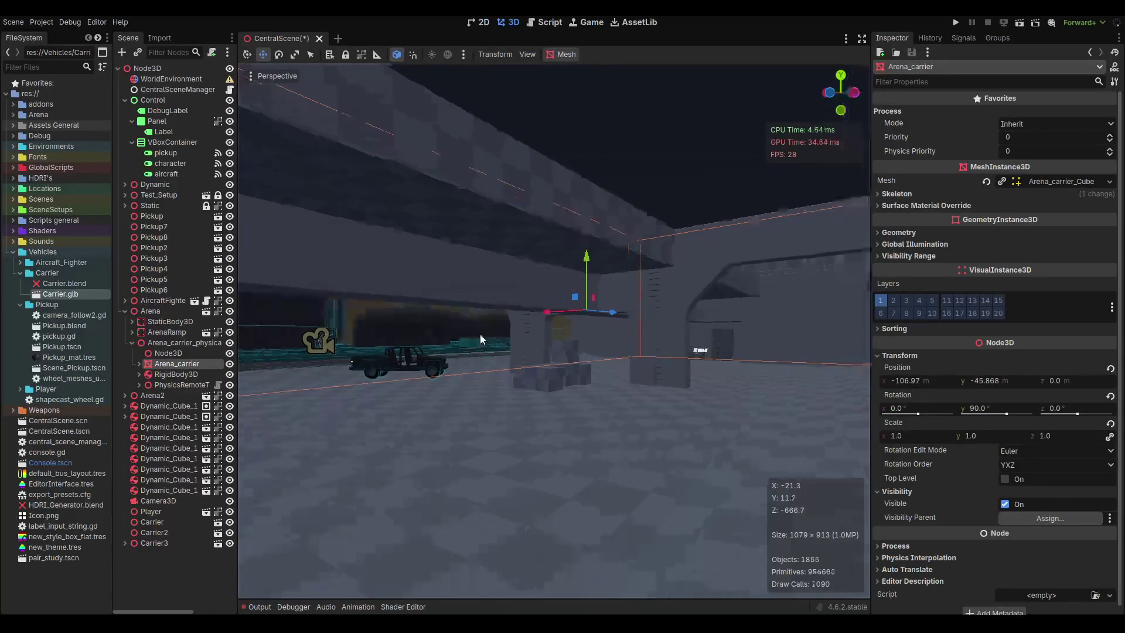
{"action": "left_click", "coordinate": [139, 364]}
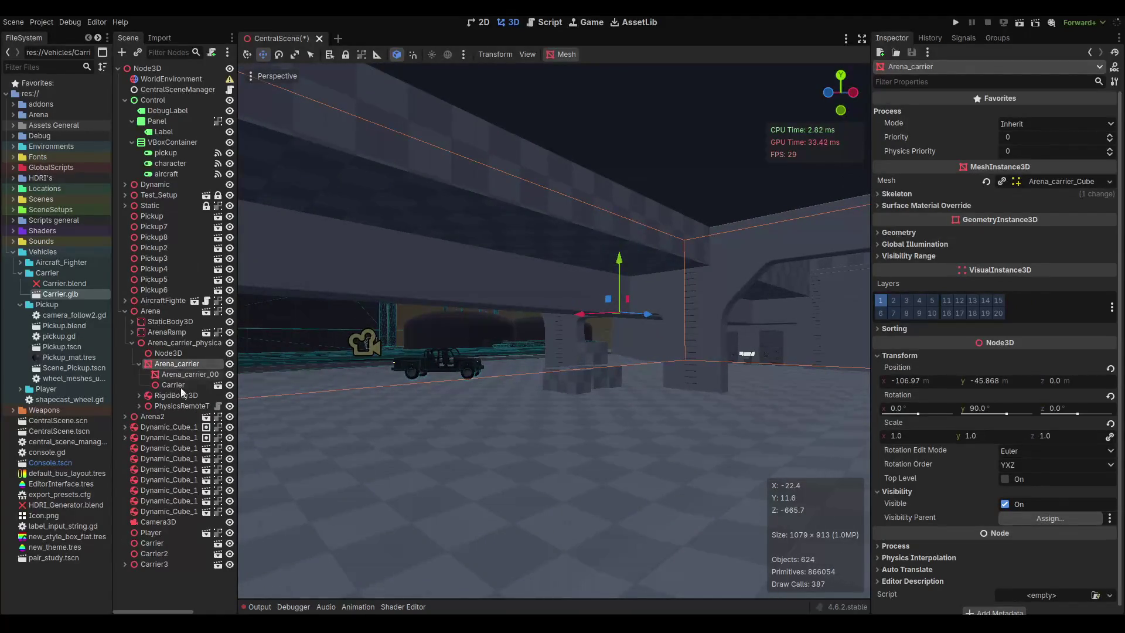
{"action": "left_click_drag", "start_coordinate": [169, 385], "coordinate": [169, 357]}
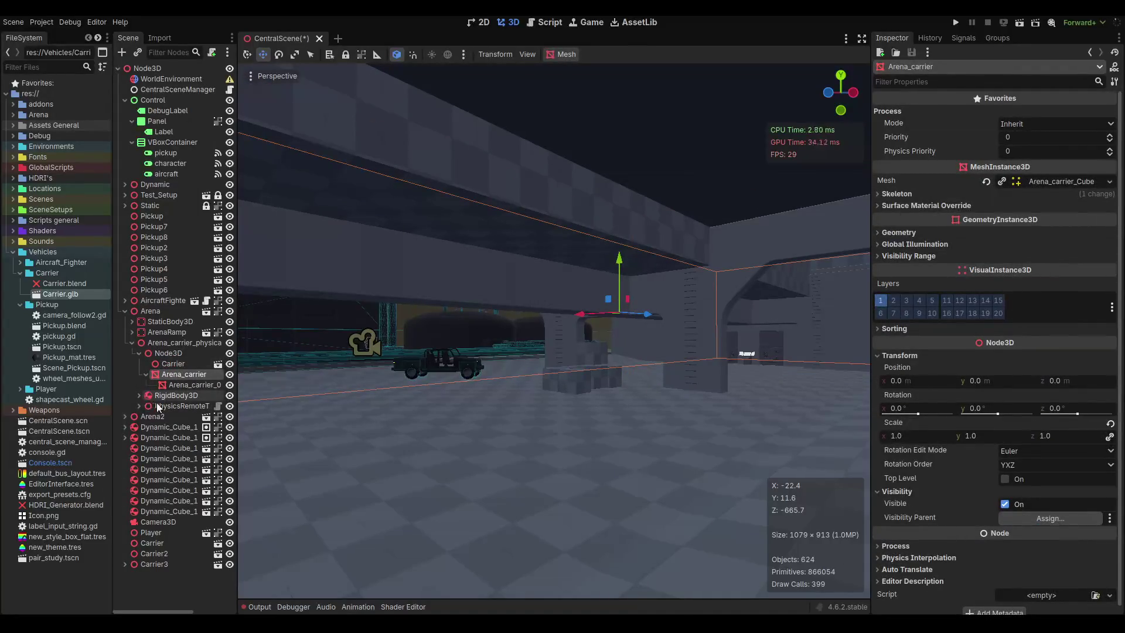
Compare the RigidBody3D's RemoteTransform3D with the PhysicsRemoteTransformSyncronizer settings.
{"action": "left_click", "coordinate": [158, 406]}
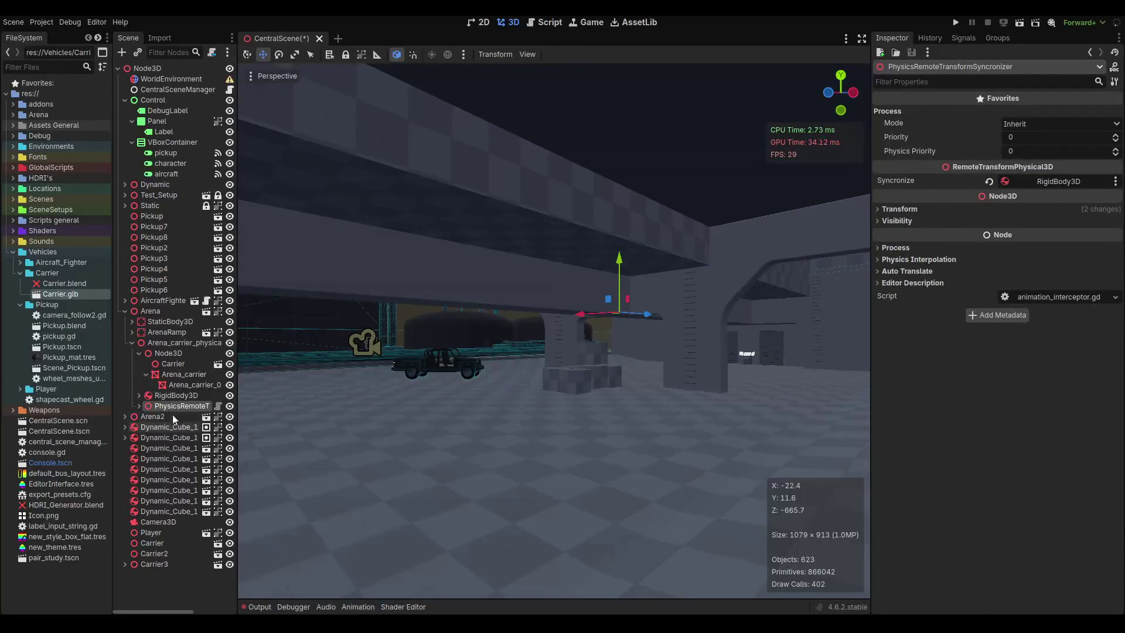
{"action": "left_click", "coordinate": [138, 396]}
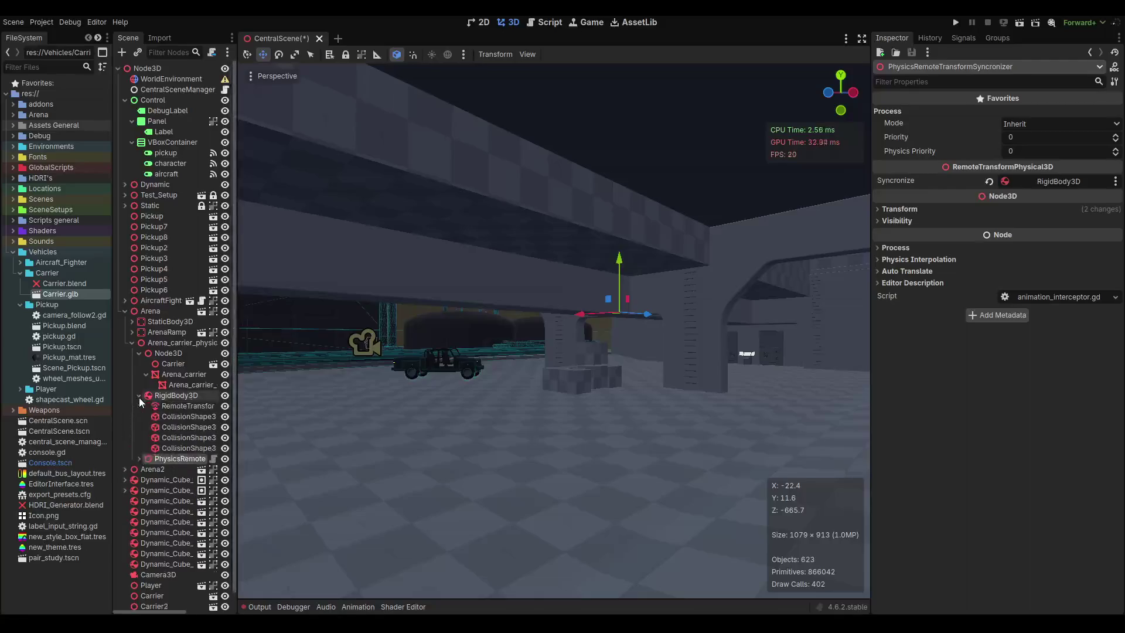
{"action": "left_click", "coordinate": [178, 409]}
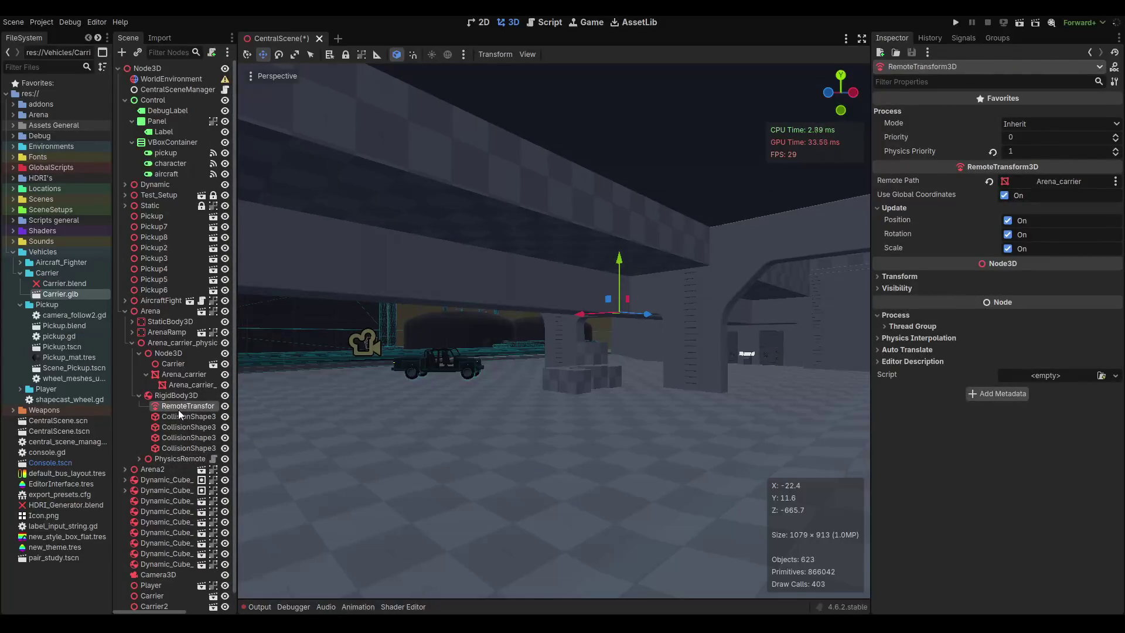
{"action": "left_click", "coordinate": [176, 459]}
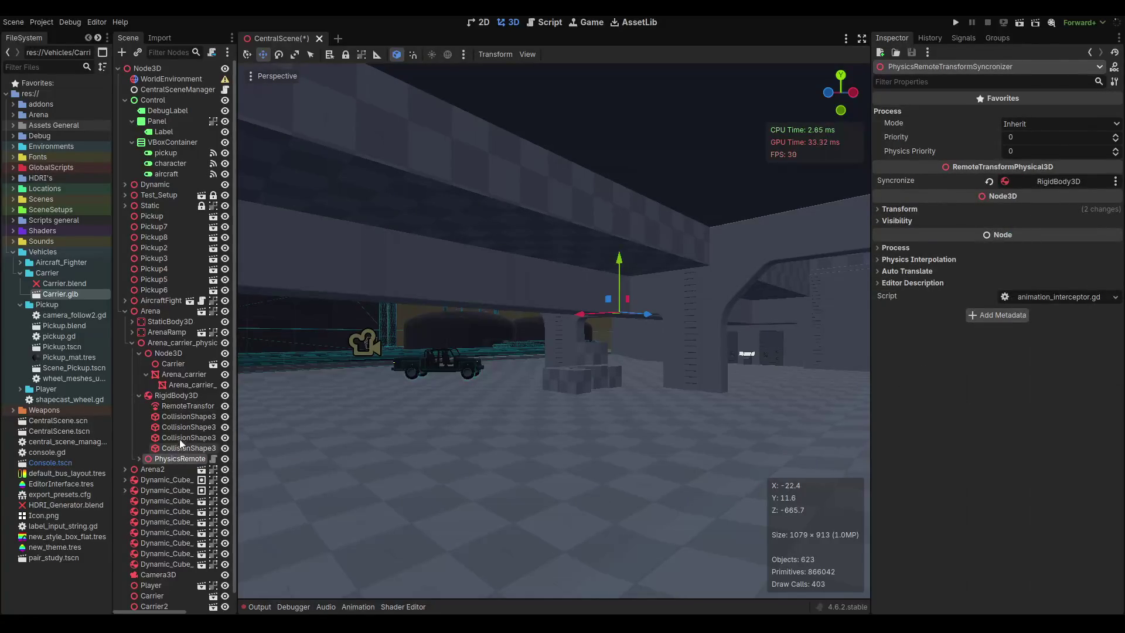
{"action": "left_click", "coordinate": [163, 409]}
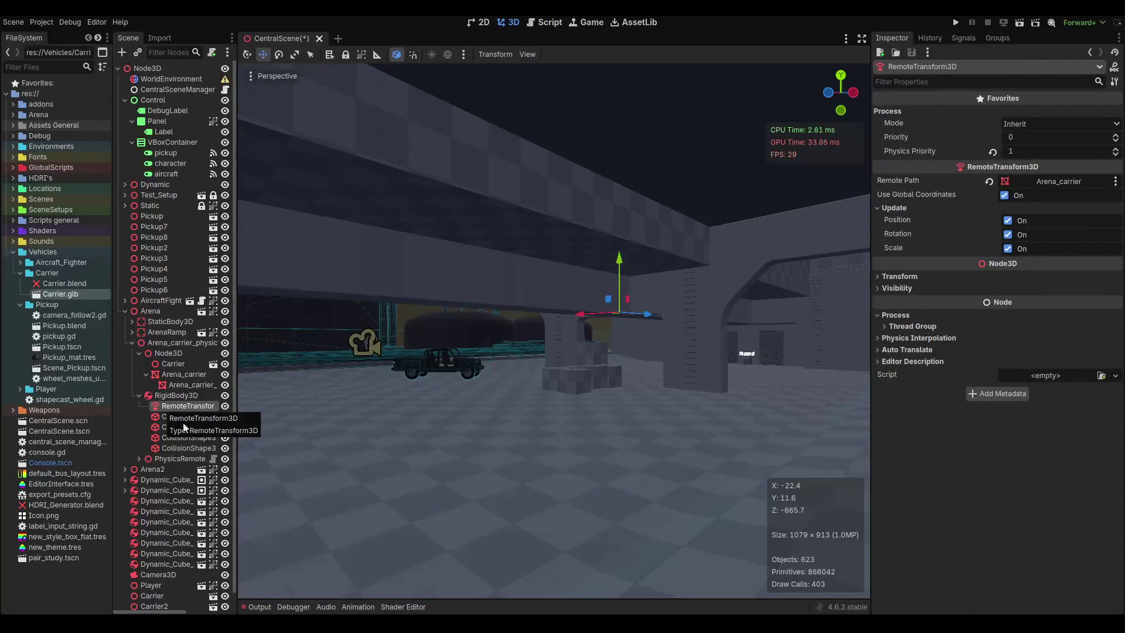
{"action": "left_click", "coordinate": [193, 459]}
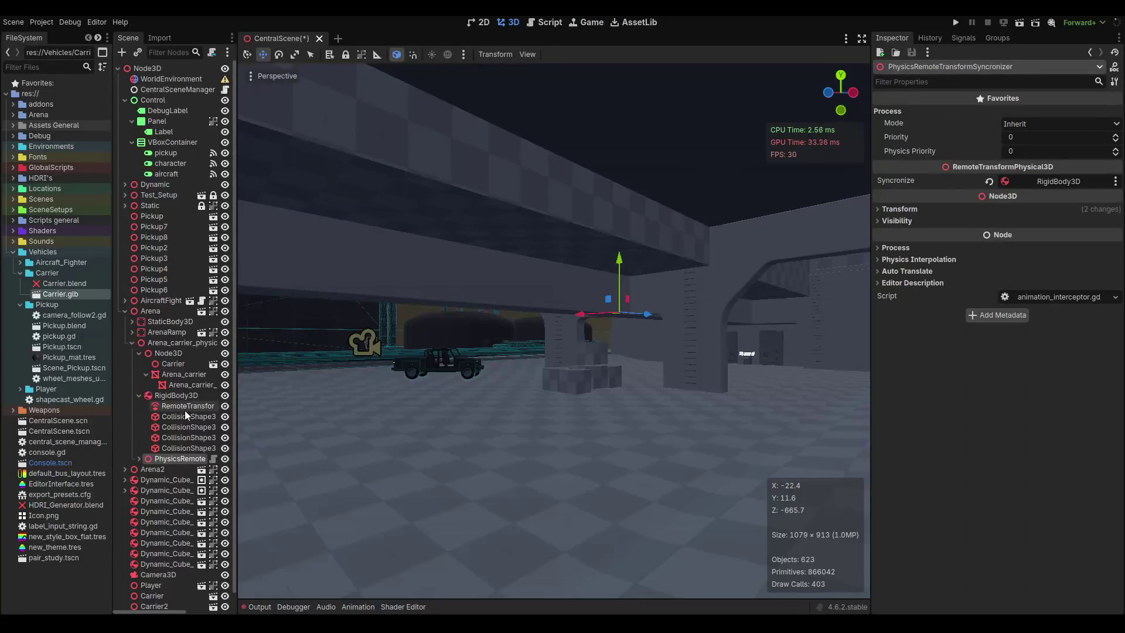
{"action": "left_click", "coordinate": [138, 395]}
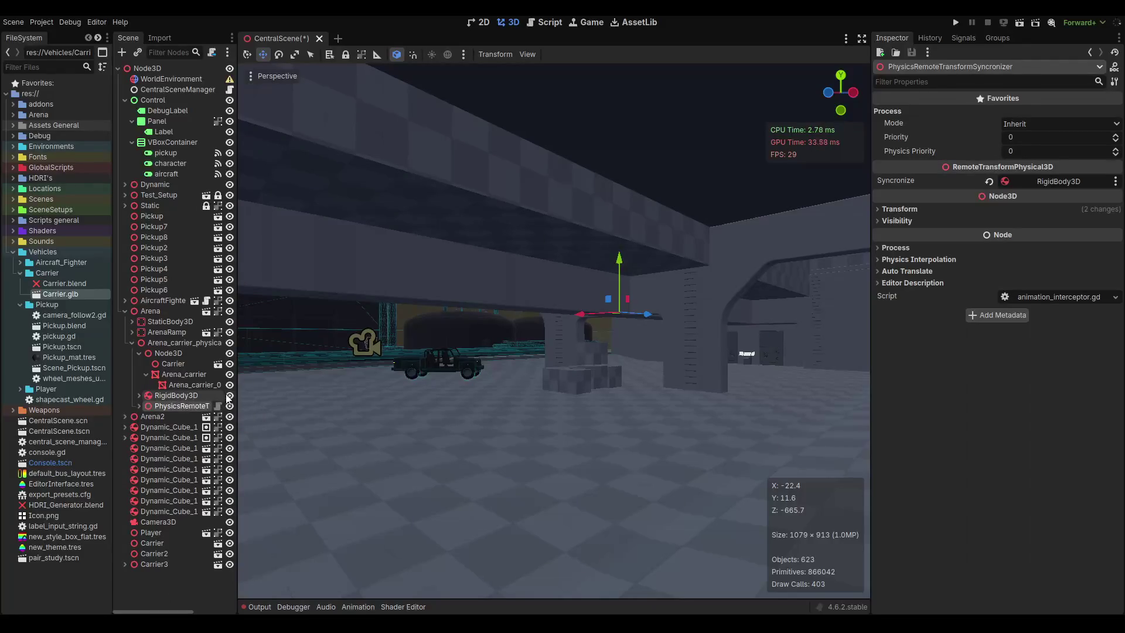
{"action": "left_click", "coordinate": [136, 405]}
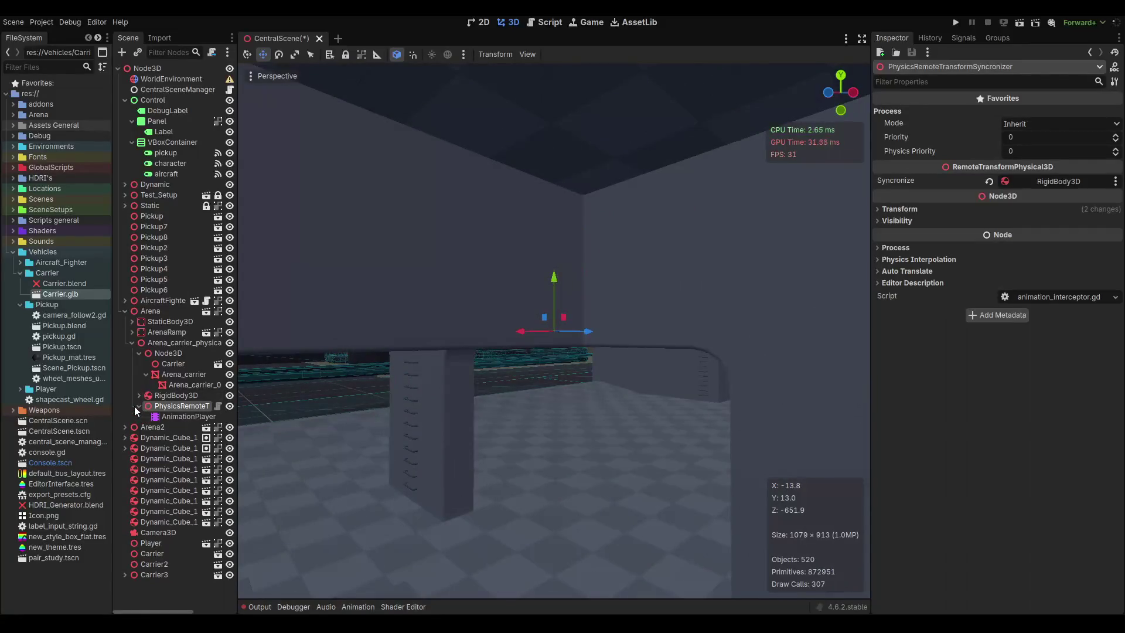
{"action": "left_click", "coordinate": [138, 406]}
{"action": "scroll", "coordinate": [449, 395], "scroll_direction": "down", "scroll_amount": 5}
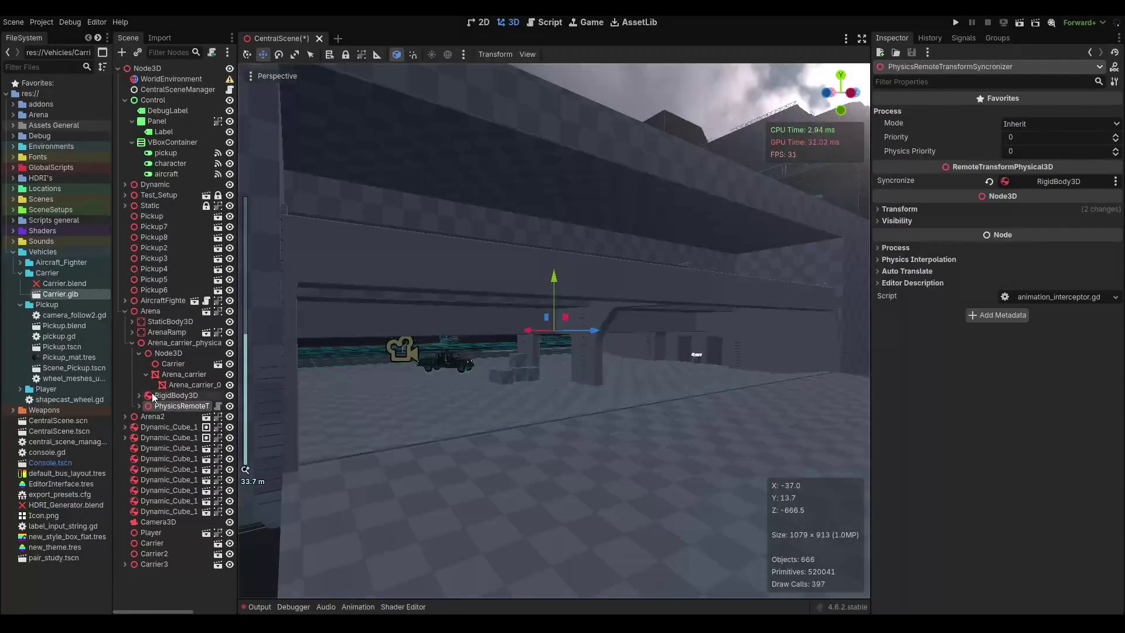
Review the RigidBody3D, its RemoteTransform3D, and the Node3D now holding Carrier.
{"action": "left_click", "coordinate": [155, 396]}
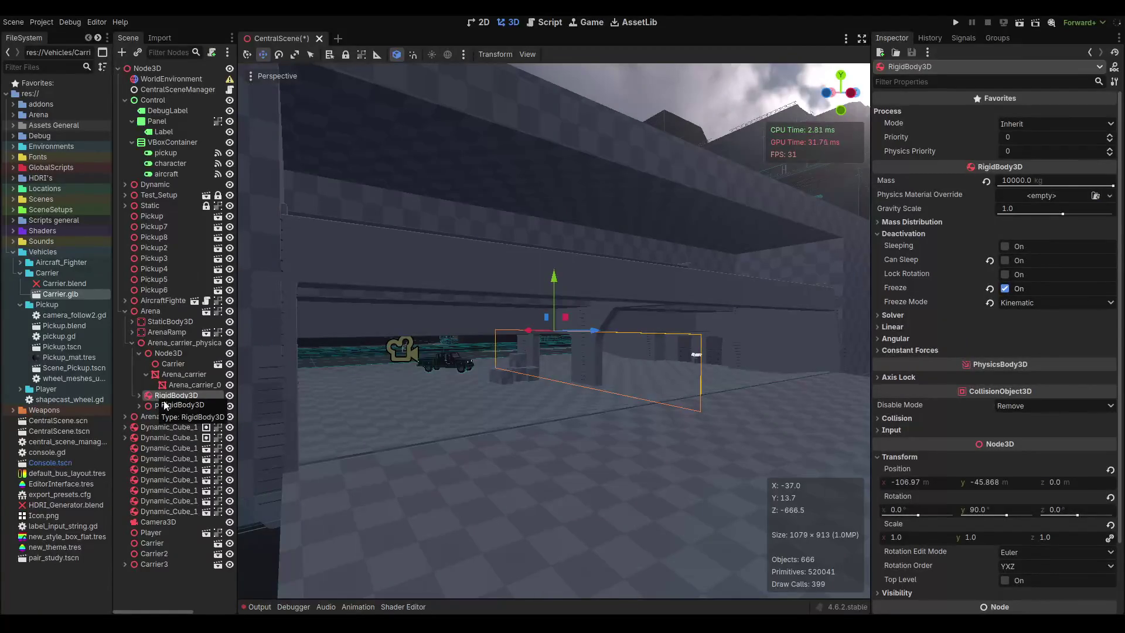
{"action": "left_click", "coordinate": [139, 395]}
{"action": "left_click", "coordinate": [188, 406]}
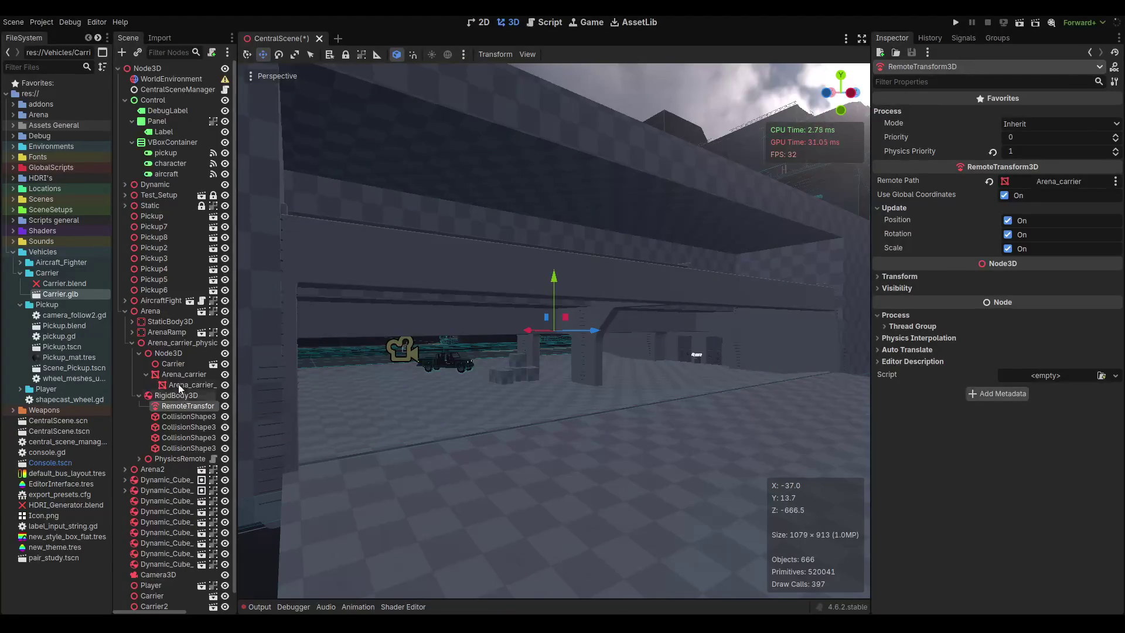
{"action": "left_click", "coordinate": [182, 394]}
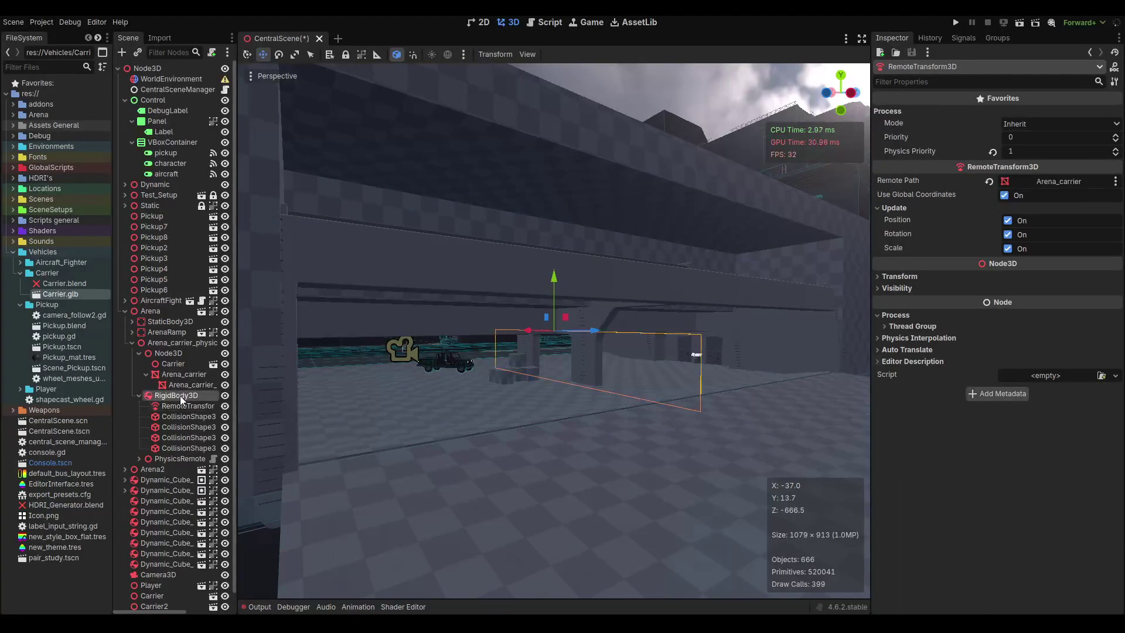
{"action": "left_click", "coordinate": [178, 406]}
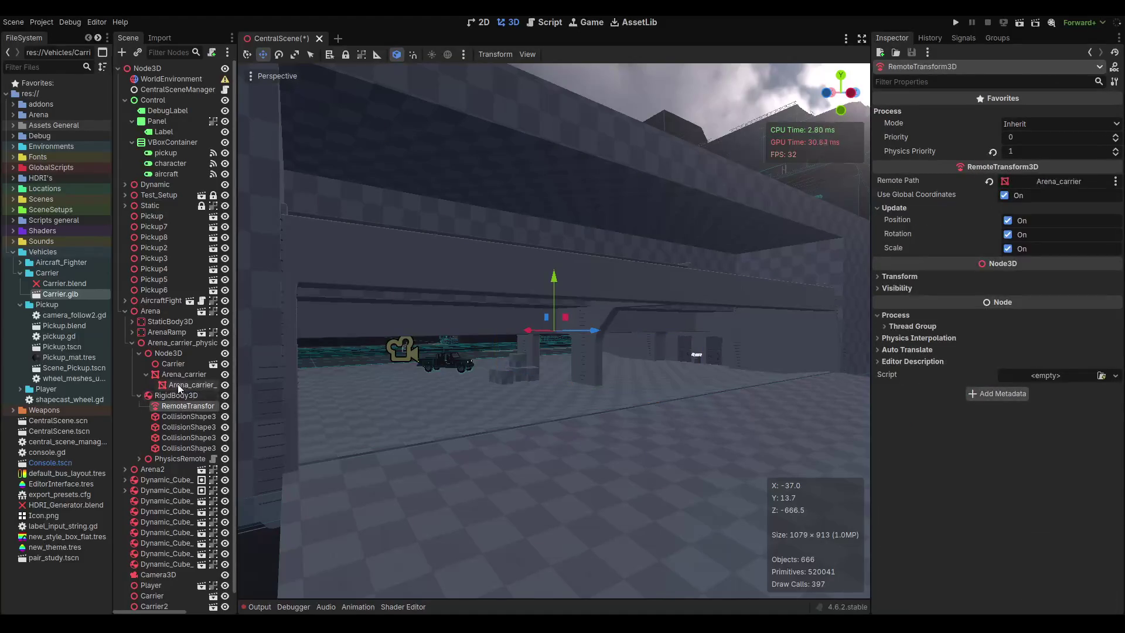
{"action": "left_click", "coordinate": [178, 384]}
{"action": "left_click", "coordinate": [178, 374]}
{"action": "left_click", "coordinate": [180, 365]}
{"action": "left_click", "coordinate": [178, 353]}
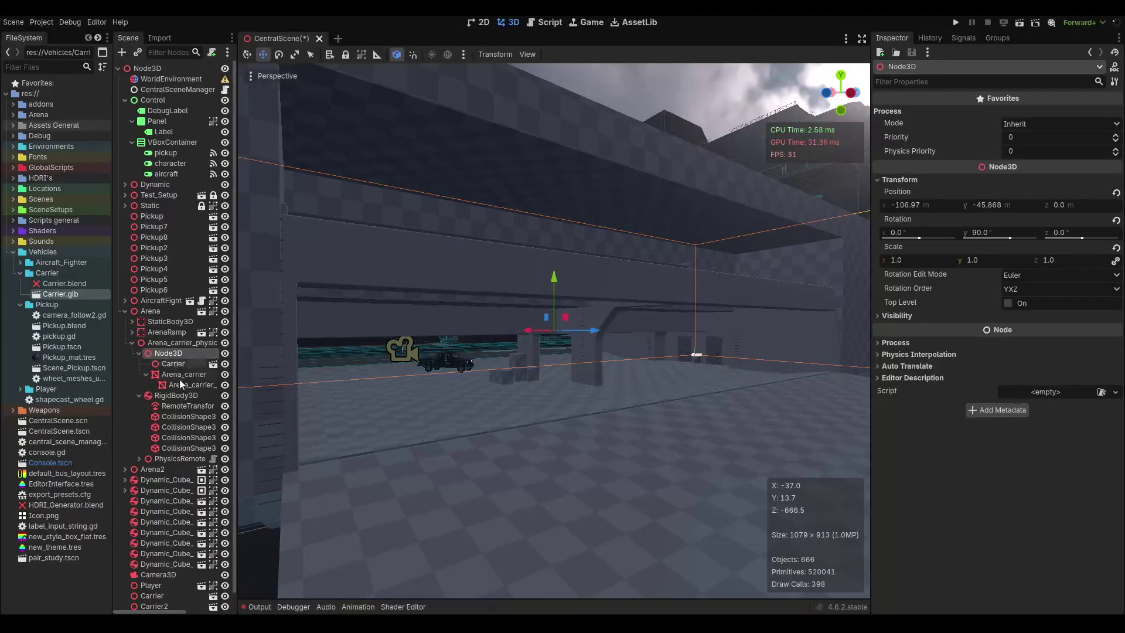
Set the RemoteTransform3D's Remote Path to Node3D and check Carrier follows it.
{"action": "left_click", "coordinate": [178, 373]}
{"action": "left_click", "coordinate": [174, 353]}
{"action": "left_click", "coordinate": [179, 406]}
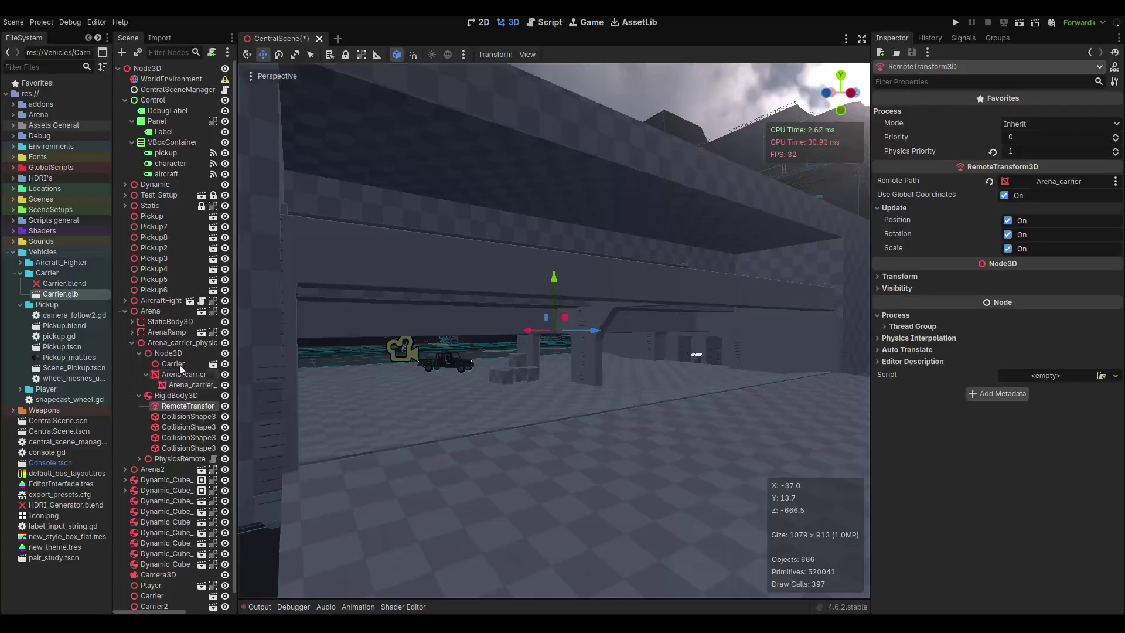
{"action": "left_click_drag", "start_coordinate": [168, 353], "coordinate": [1054, 187]}
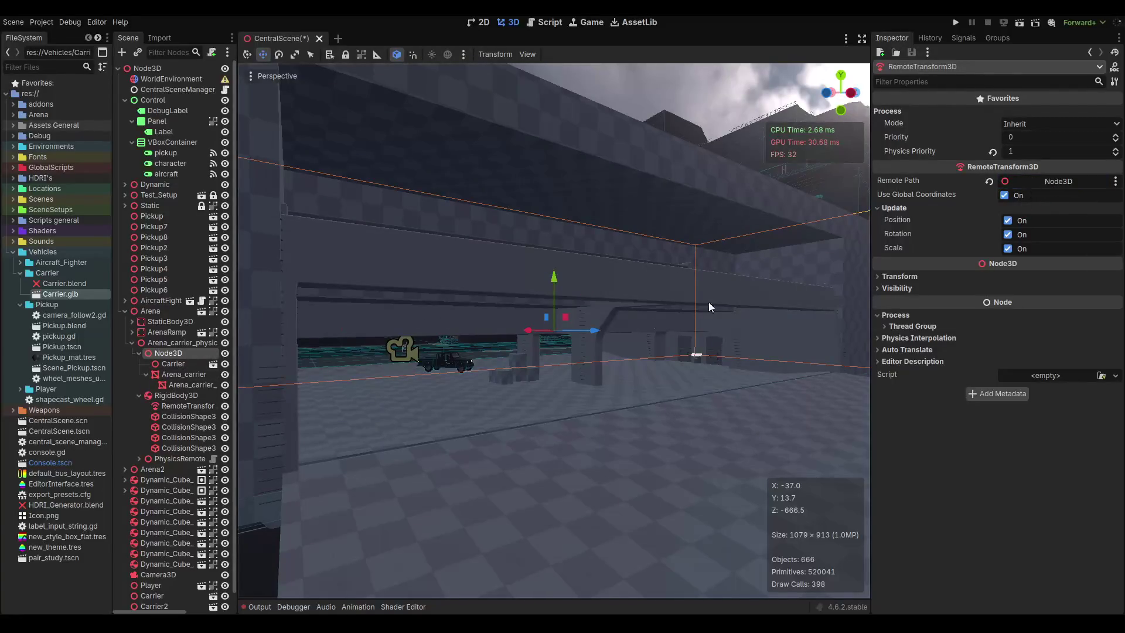
{"action": "left_click", "coordinate": [176, 365]}
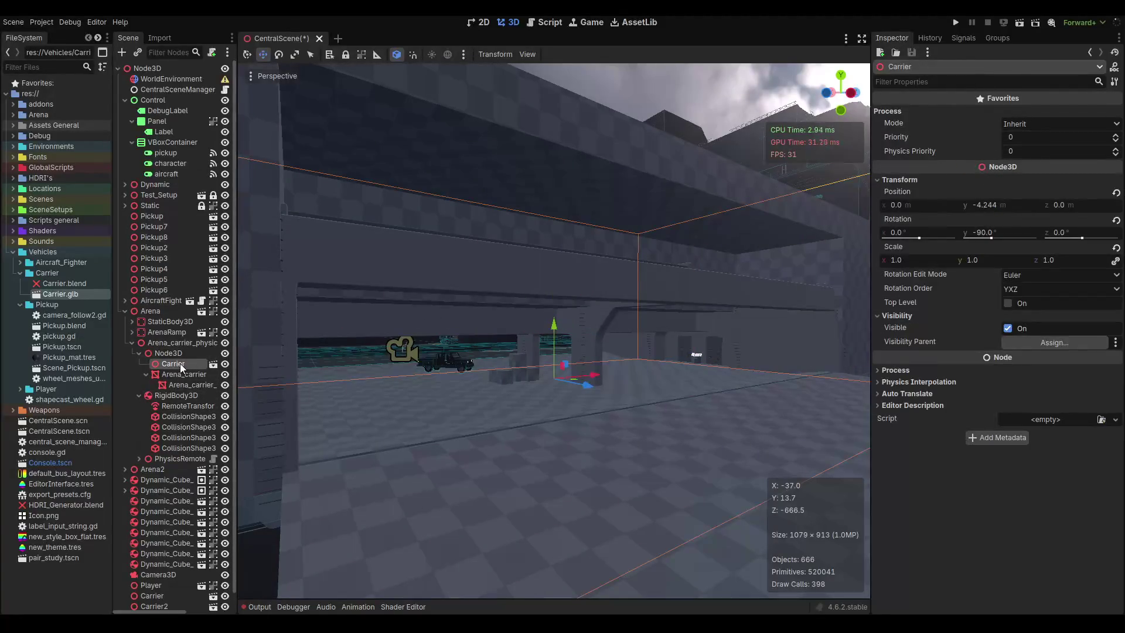
Toggle the arena carrier mesh to compare, then nudge Carrier's height to y -4.024.
{"action": "left_click", "coordinate": [225, 374]}
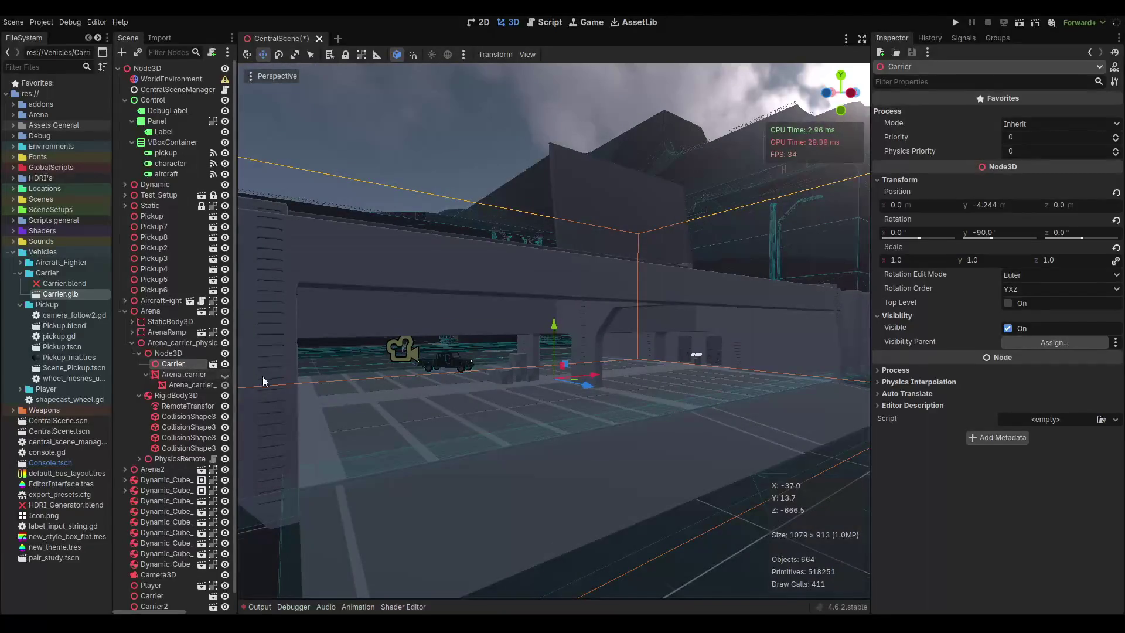
{"action": "left_click", "coordinate": [226, 373]}
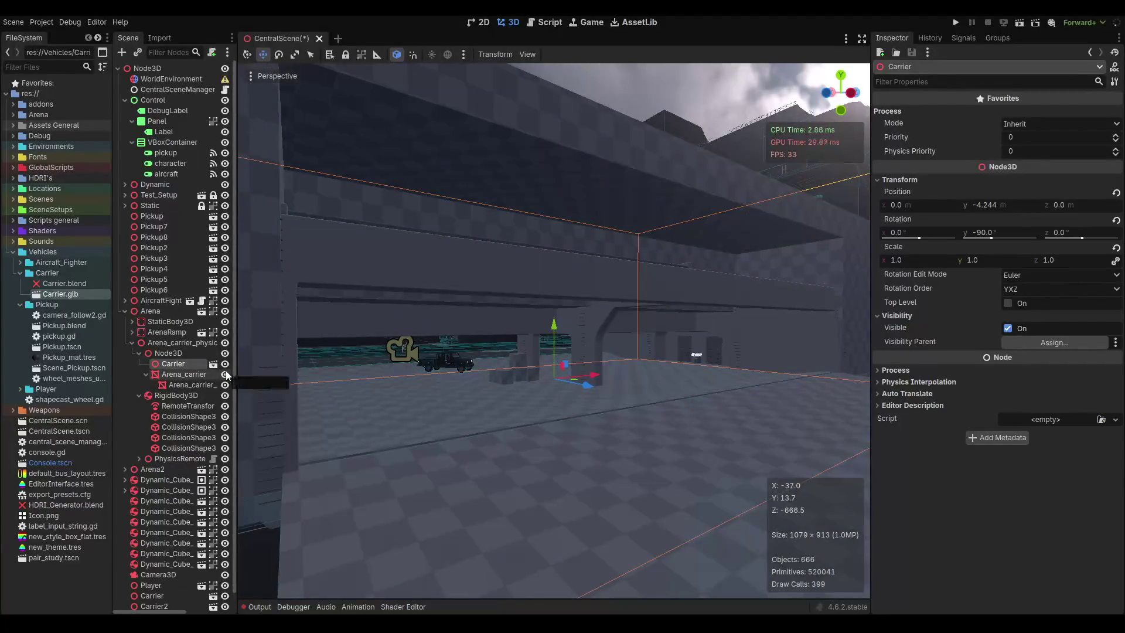
{"action": "left_click", "coordinate": [198, 375]}
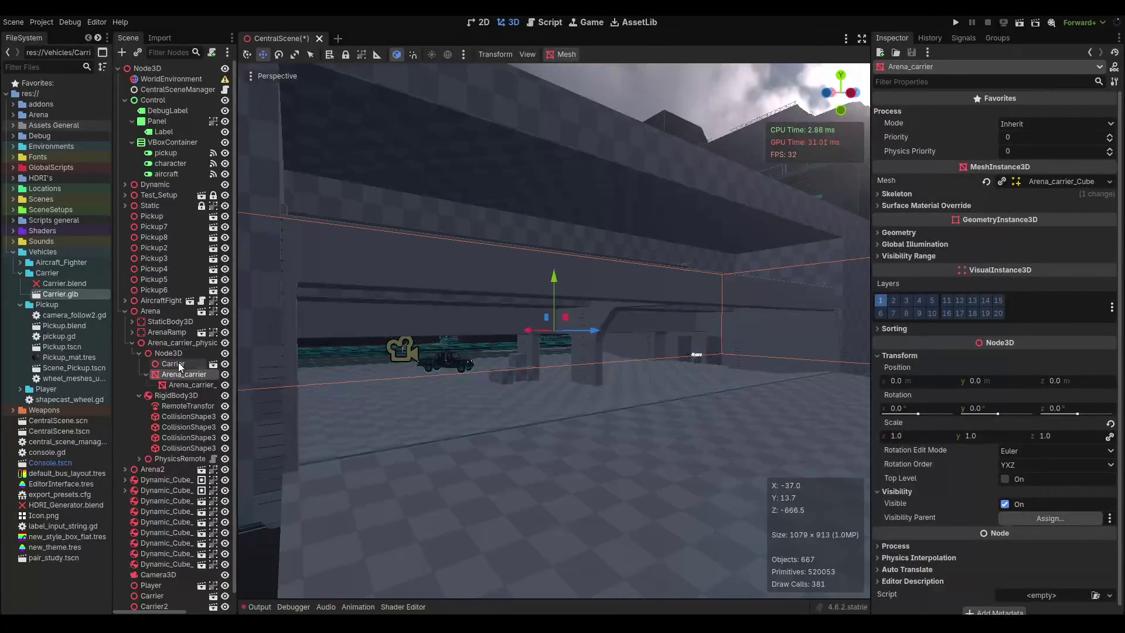
{"action": "left_click", "coordinate": [173, 363]}
{"action": "scroll", "coordinate": [623, 389], "scroll_direction": "up", "scroll_amount": 3}
{"action": "scroll", "coordinate": [557, 396], "scroll_direction": "up", "scroll_amount": 5}
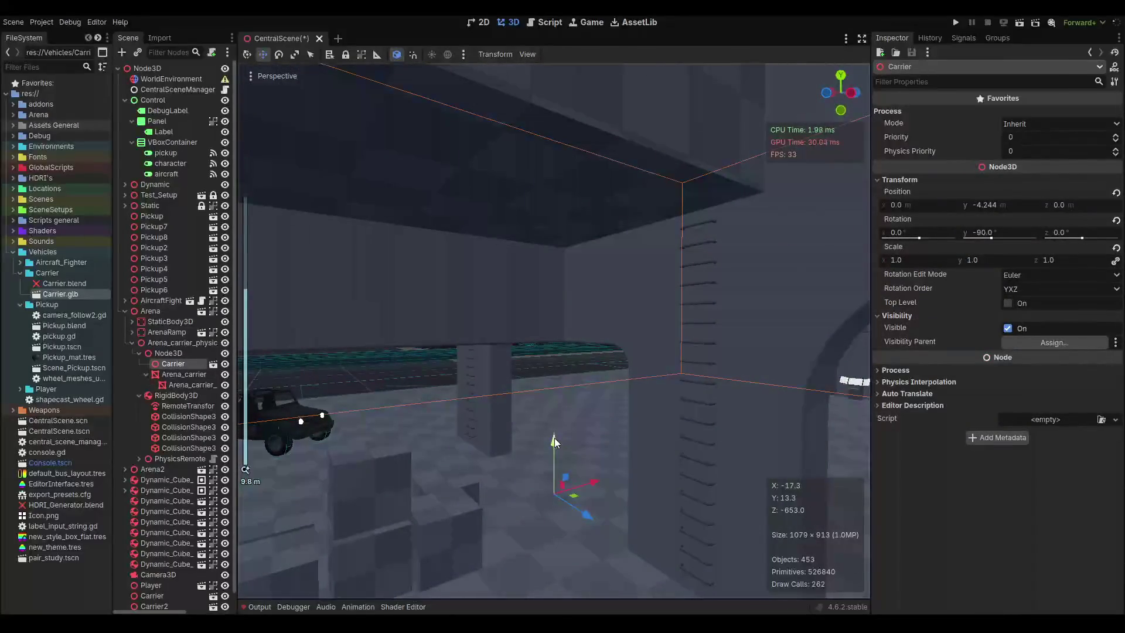
{"action": "left_click_drag", "start_coordinate": [554, 438], "coordinate": [551, 430]}
{"action": "scroll", "coordinate": [559, 410], "scroll_direction": "up", "scroll_amount": 5}
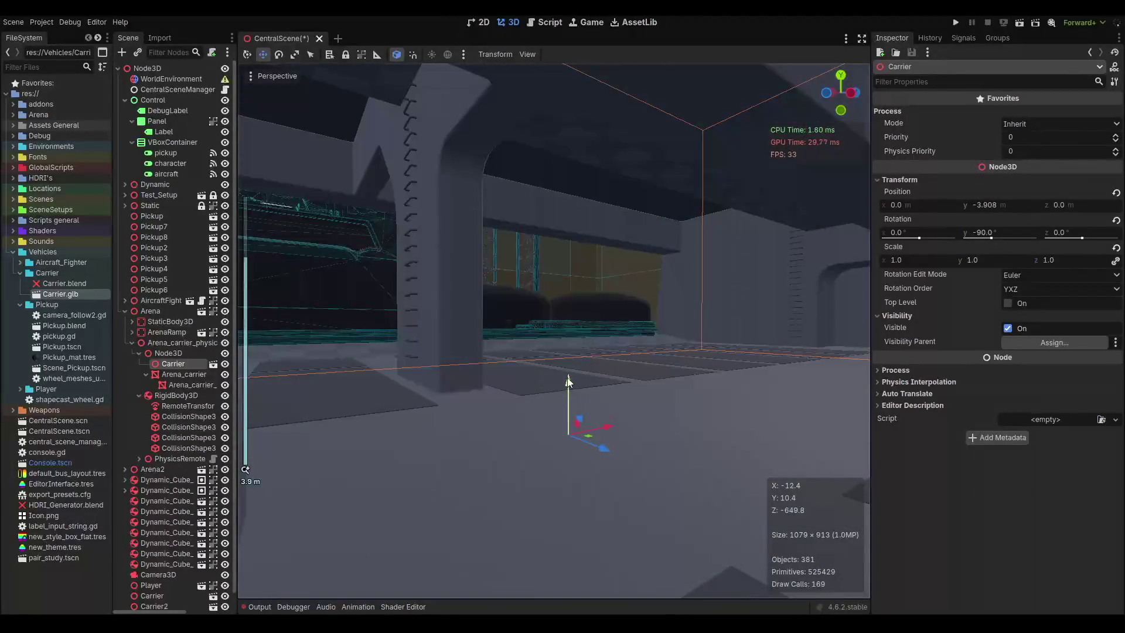
{"action": "left_click_drag", "start_coordinate": [567, 369], "coordinate": [562, 388]}
Save the scene, hide the arena carrier mesh, save again and pan across the carrier.
{"action": "scroll", "coordinate": [529, 374], "scroll_direction": "down", "scroll_amount": 10}
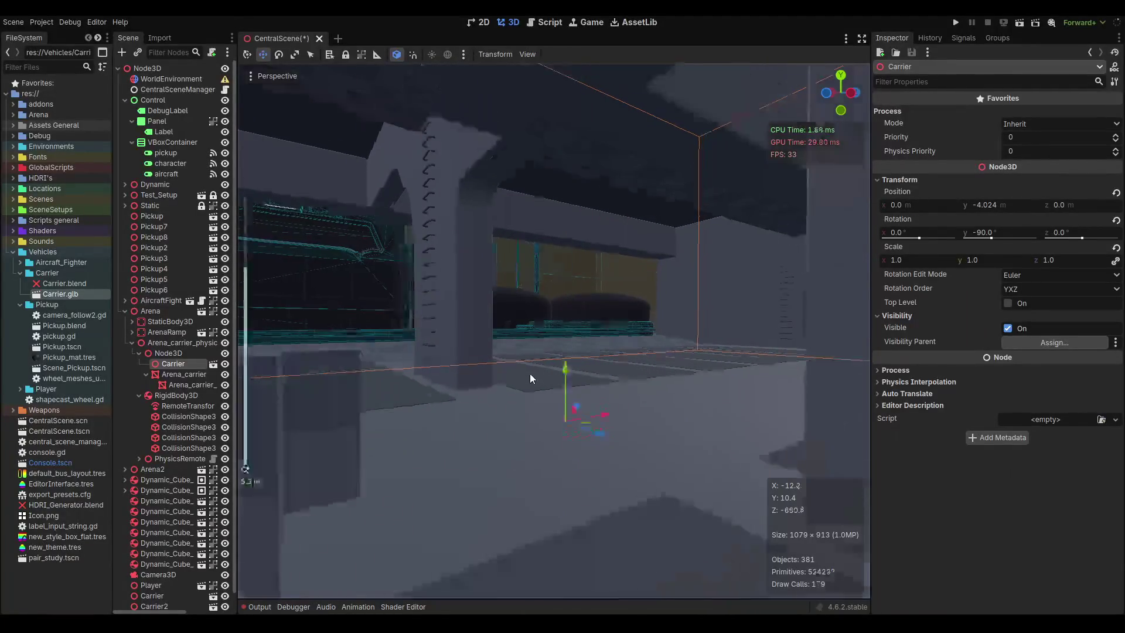
{"action": "key", "text": "ctrl+s"}
{"action": "scroll", "coordinate": [536, 382], "scroll_direction": "down", "scroll_amount": 3}
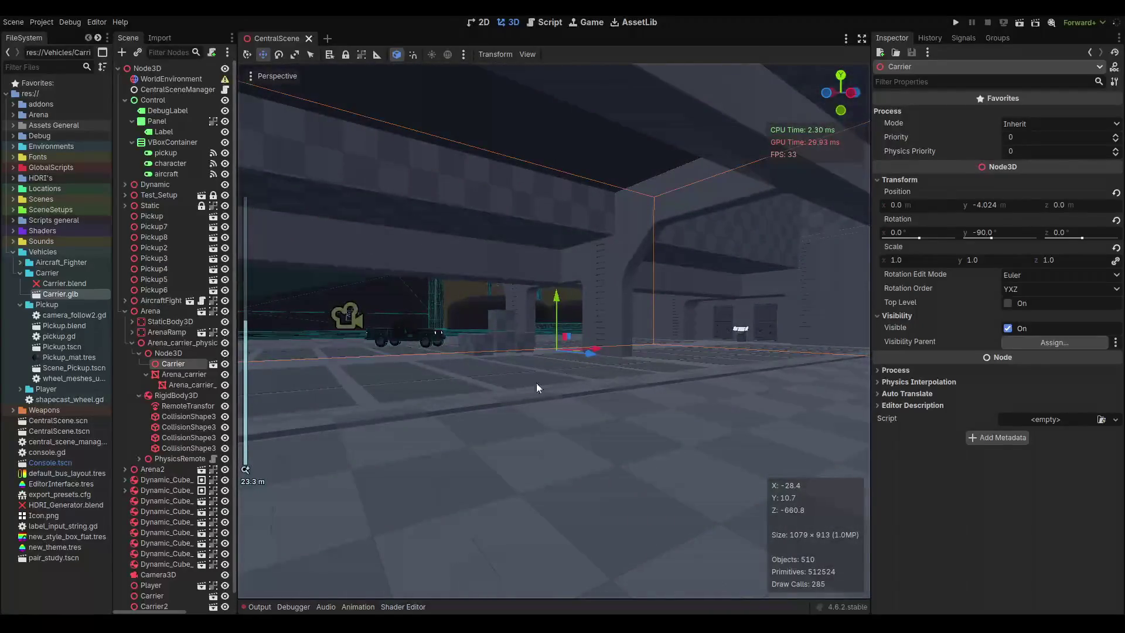
{"action": "left_click", "coordinate": [224, 375]}
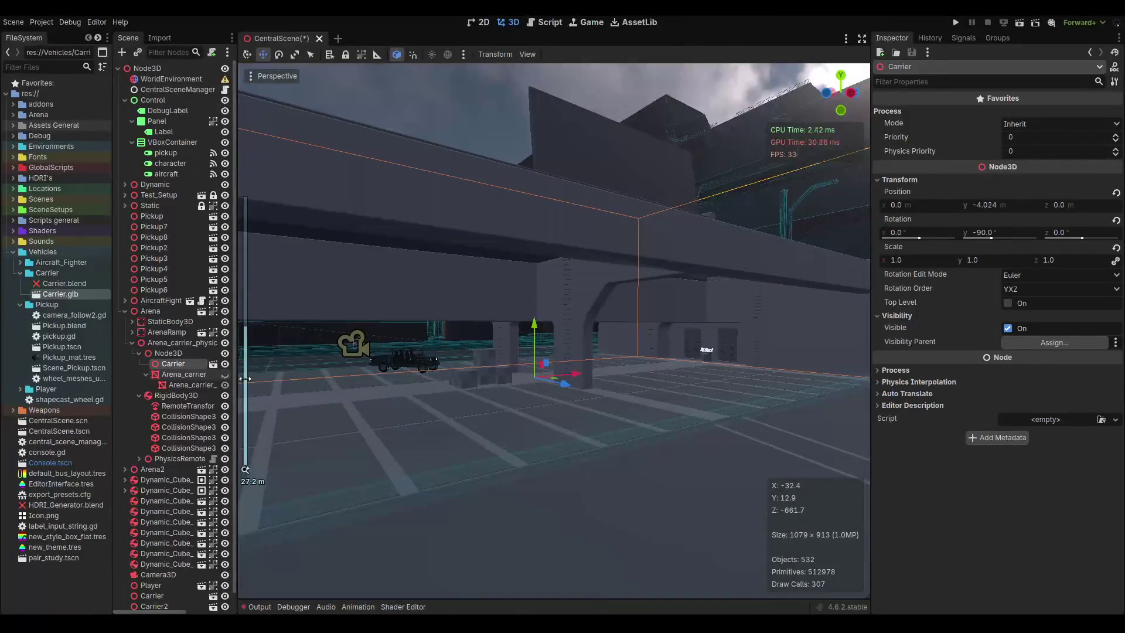
{"action": "scroll", "coordinate": [469, 361], "scroll_direction": "down", "scroll_amount": 5}
{"action": "key", "text": "ctrl+s"}
{"action": "scroll", "coordinate": [460, 372], "scroll_direction": "up", "scroll_amount": 10}
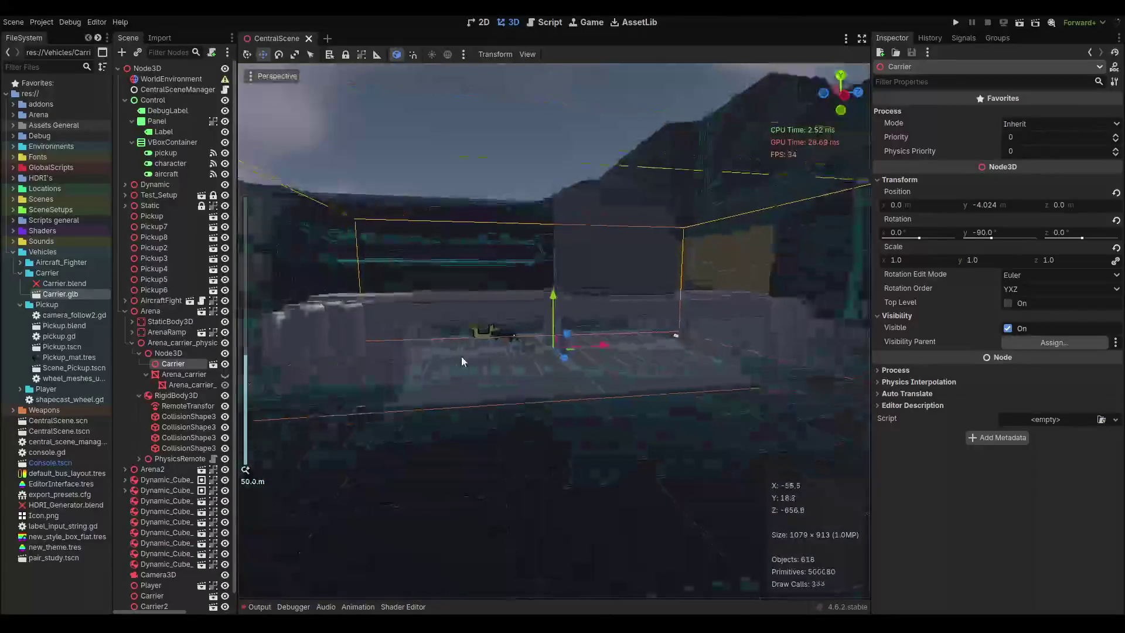
{"action": "left_click_drag", "start_coordinate": [588, 368], "coordinate": [533, 368]}
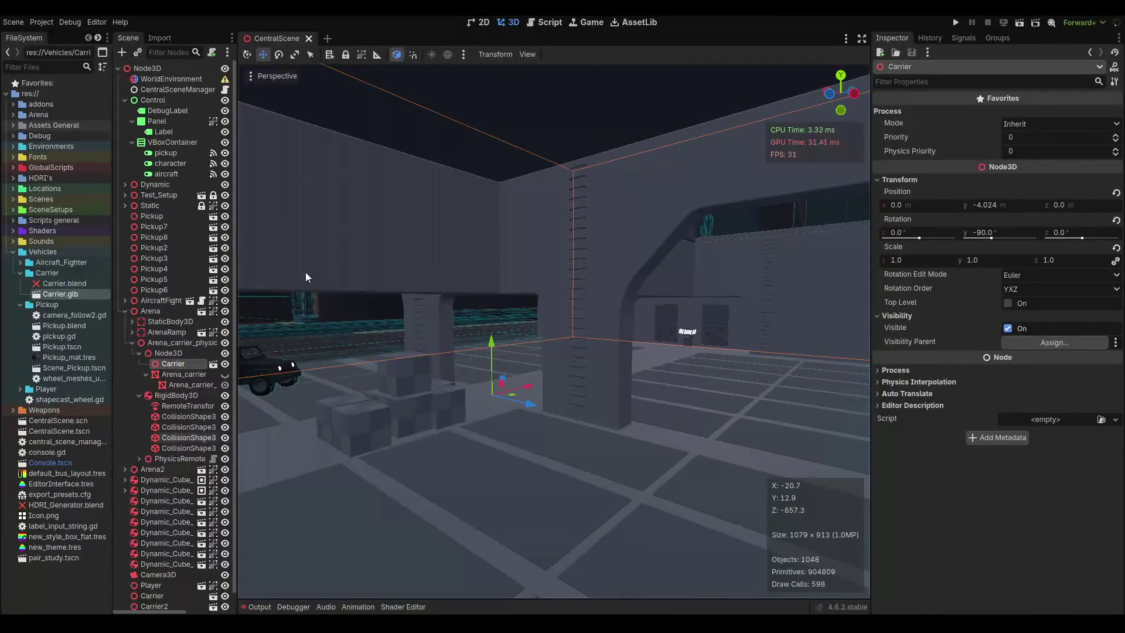
{"action": "scroll", "coordinate": [181, 475], "scroll_direction": "down", "scroll_amount": 1}
Align the Player with the view, zero its rotation, lower it to y 9.872 on the deck, and save.
{"action": "left_click", "coordinate": [161, 571]}
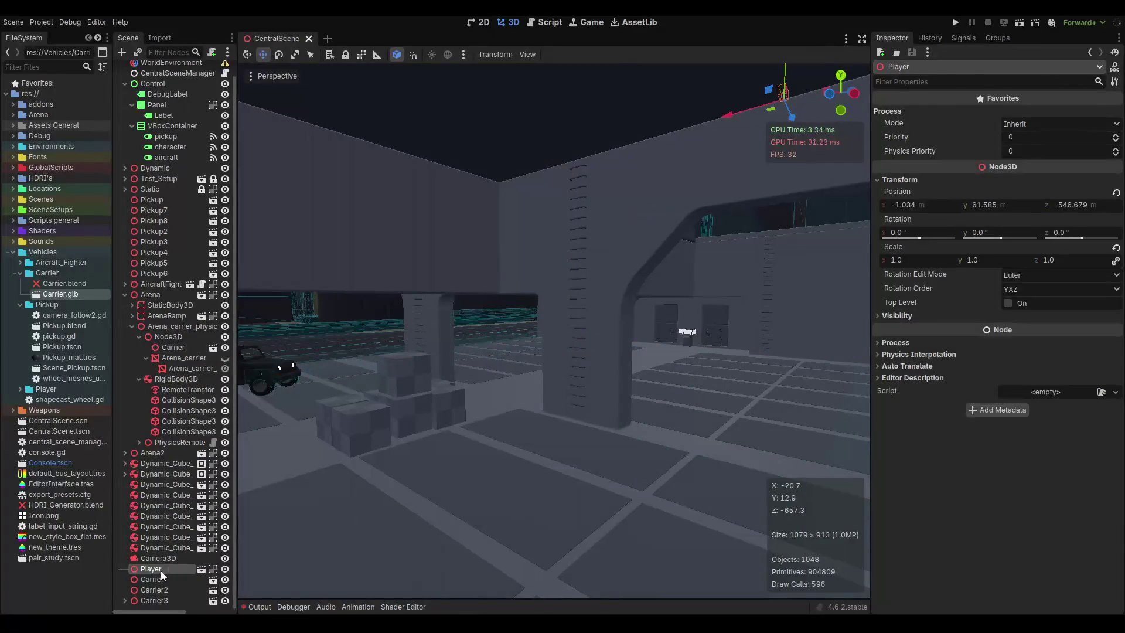
{"action": "left_click", "coordinate": [258, 78]}
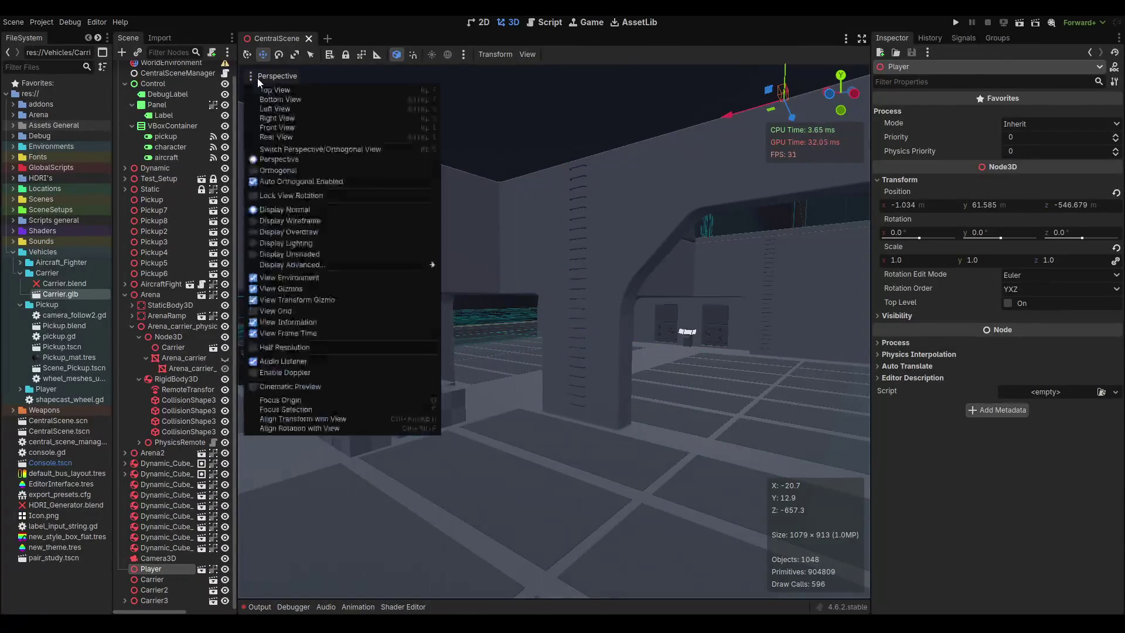
{"action": "left_click", "coordinate": [311, 420]}
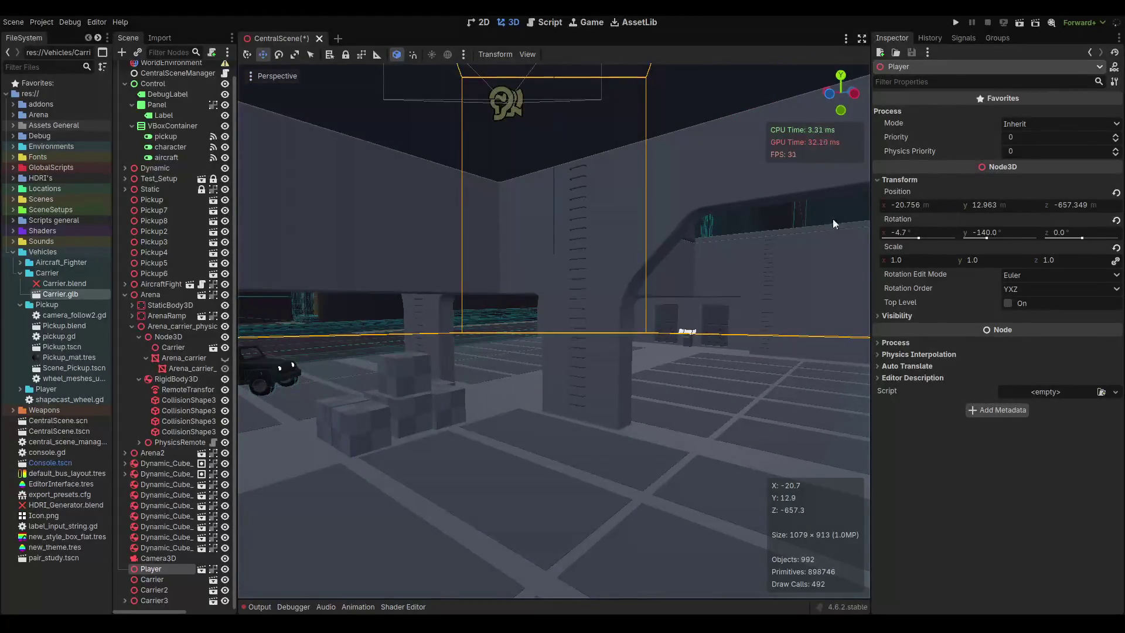
{"action": "scroll", "coordinate": [581, 277], "scroll_direction": "down", "scroll_amount": 5}
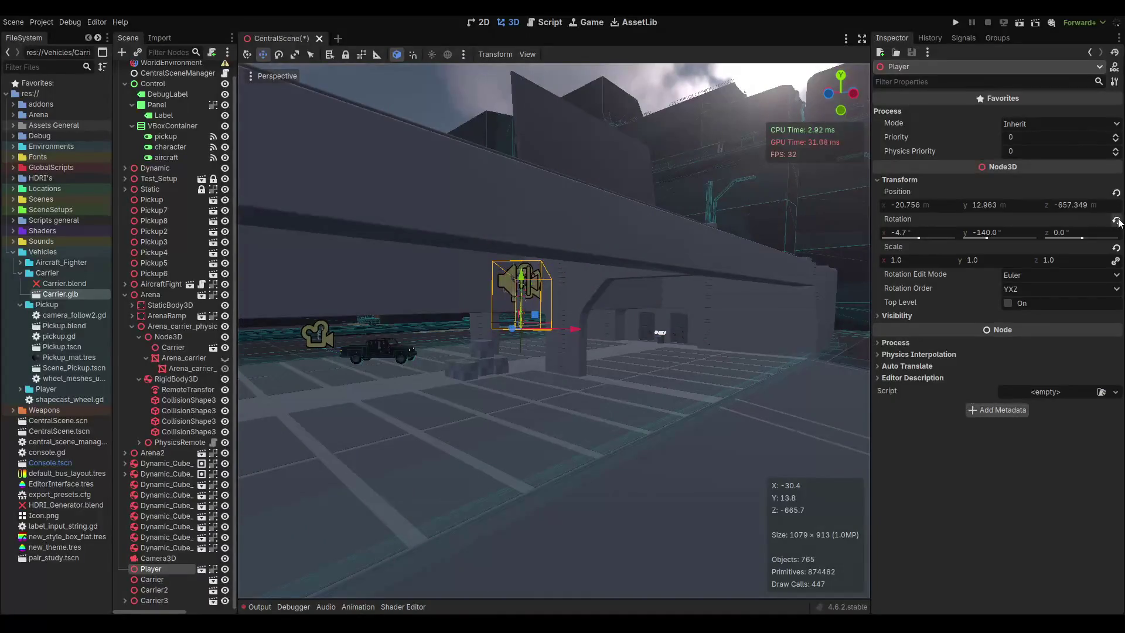
{"action": "left_click", "coordinate": [1116, 220]}
{"action": "left_click_drag", "start_coordinate": [523, 275], "coordinate": [527, 363]}
{"action": "scroll", "coordinate": [563, 397], "scroll_direction": "up", "scroll_amount": 3}
{"action": "key", "text": "ctrl+s"}
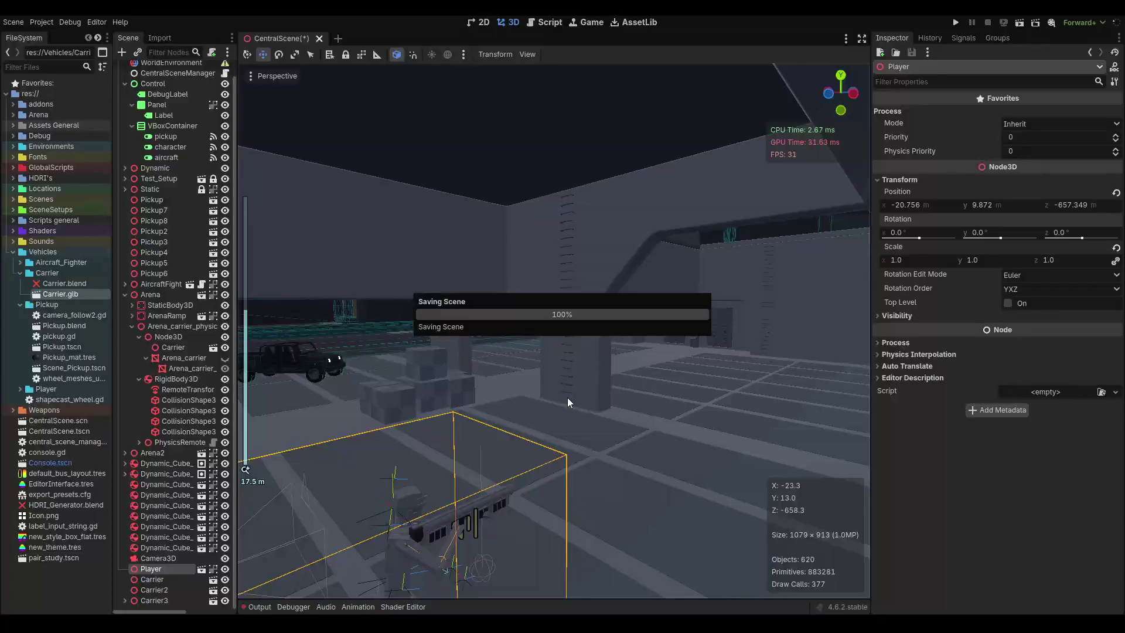
Delete the CollisionShape3D2 node and confirm the removal.
{"action": "scroll", "coordinate": [473, 394], "scroll_direction": "down", "scroll_amount": 2}
{"action": "mouse_move", "coordinate": [546, 350]}
{"action": "left_mouse_down"}
{"action": "mouse_move", "coordinate": [580, 342]}
{"action": "mouse_move", "coordinate": [565, 367]}
{"action": "mouse_move", "coordinate": [311, 448]}
{"action": "left_mouse_up"}
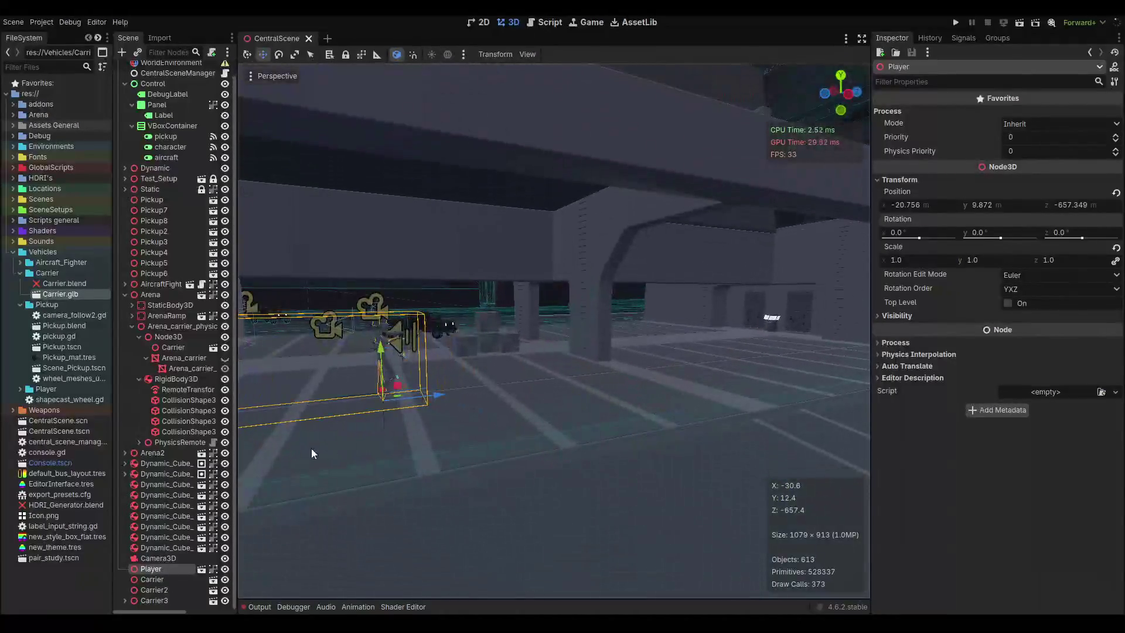
{"action": "left_click", "coordinate": [164, 399]}
{"action": "scroll", "coordinate": [543, 398], "scroll_direction": "down", "scroll_amount": 3}
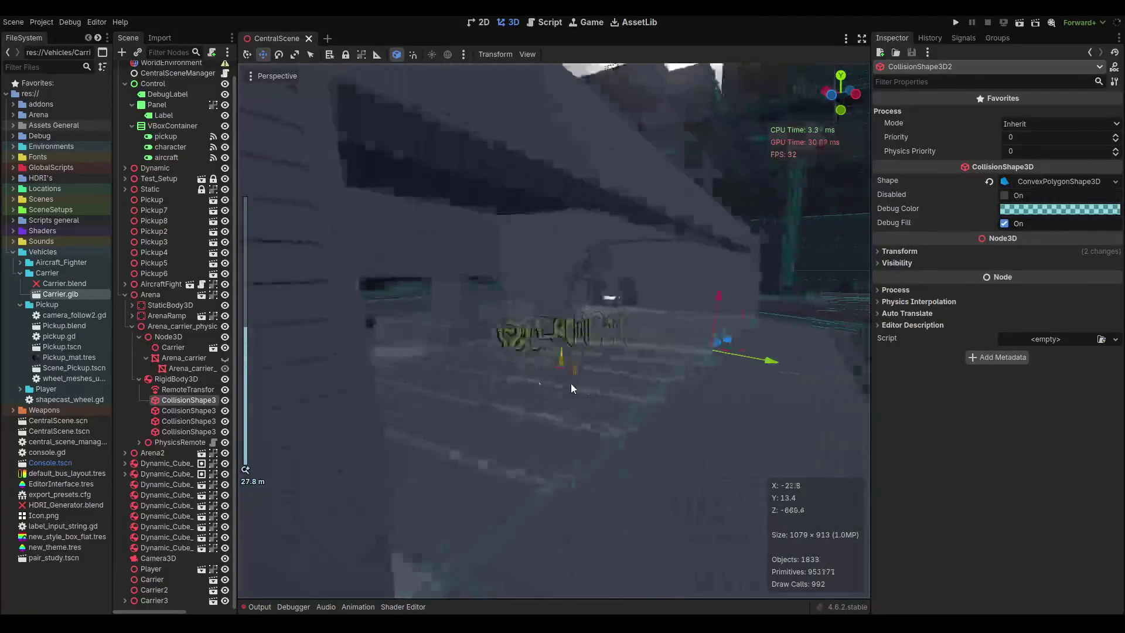
{"action": "mouse_move", "coordinate": [570, 383]}
{"action": "left_mouse_down"}
{"action": "mouse_move", "coordinate": [659, 367]}
{"action": "mouse_move", "coordinate": [256, 420]}
{"action": "left_mouse_up"}
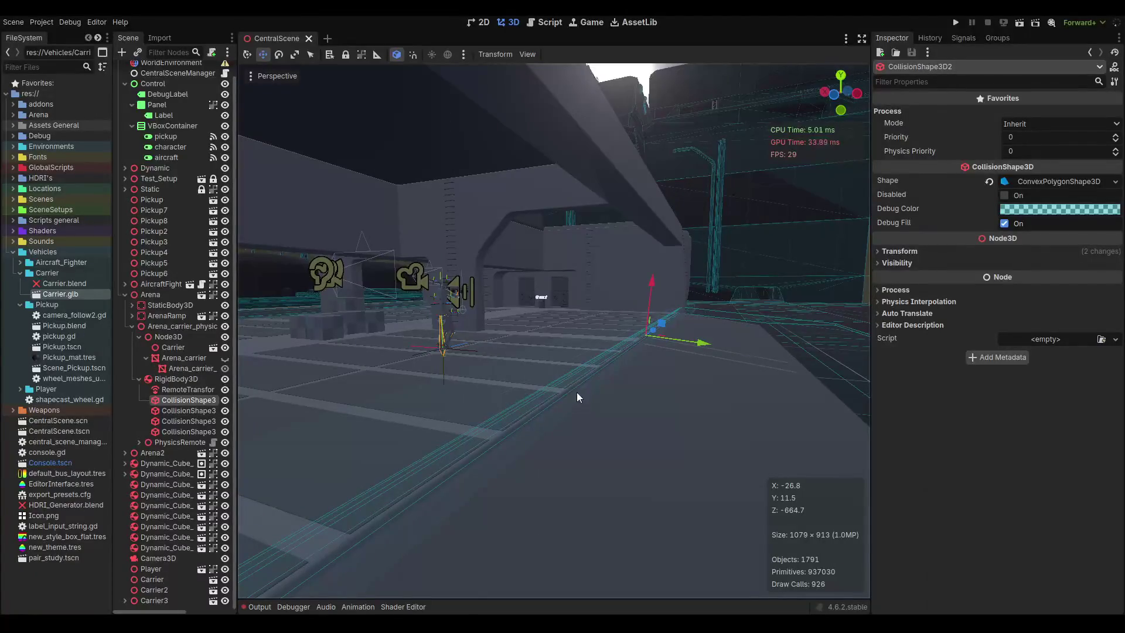
{"action": "key", "text": "Delete"}
{"action": "left_click", "coordinate": [532, 326]}
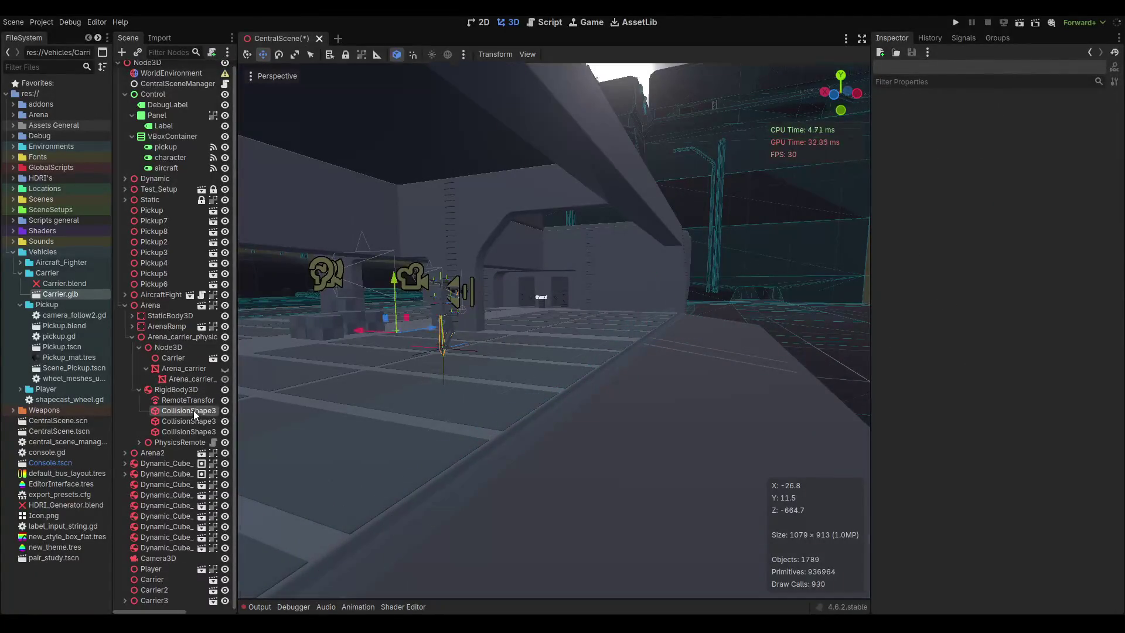
Delete CollisionShape3D3 and CollisionShape3D4 from the RigidBody3D.
{"action": "left_click", "coordinate": [194, 410]}
{"action": "mouse_move", "coordinate": [581, 349]}
{"action": "left_mouse_down"}
{"action": "mouse_move", "coordinate": [553, 356]}
{"action": "mouse_move", "coordinate": [607, 350]}
{"action": "left_mouse_up"}
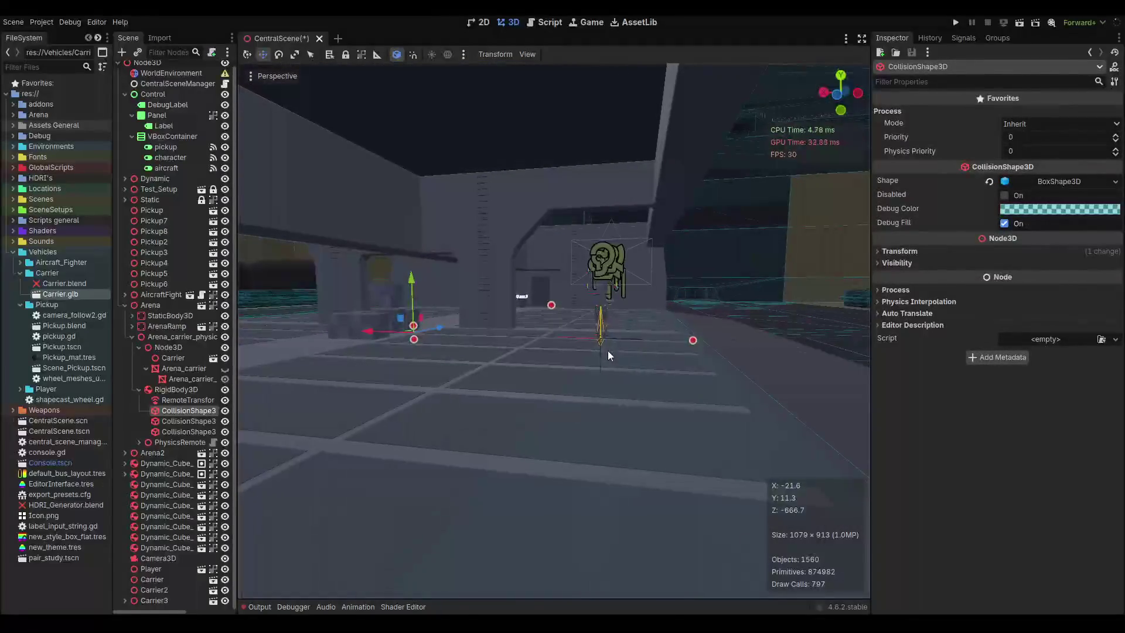
{"action": "left_click", "coordinate": [178, 422]}
{"action": "key", "text": "f"}
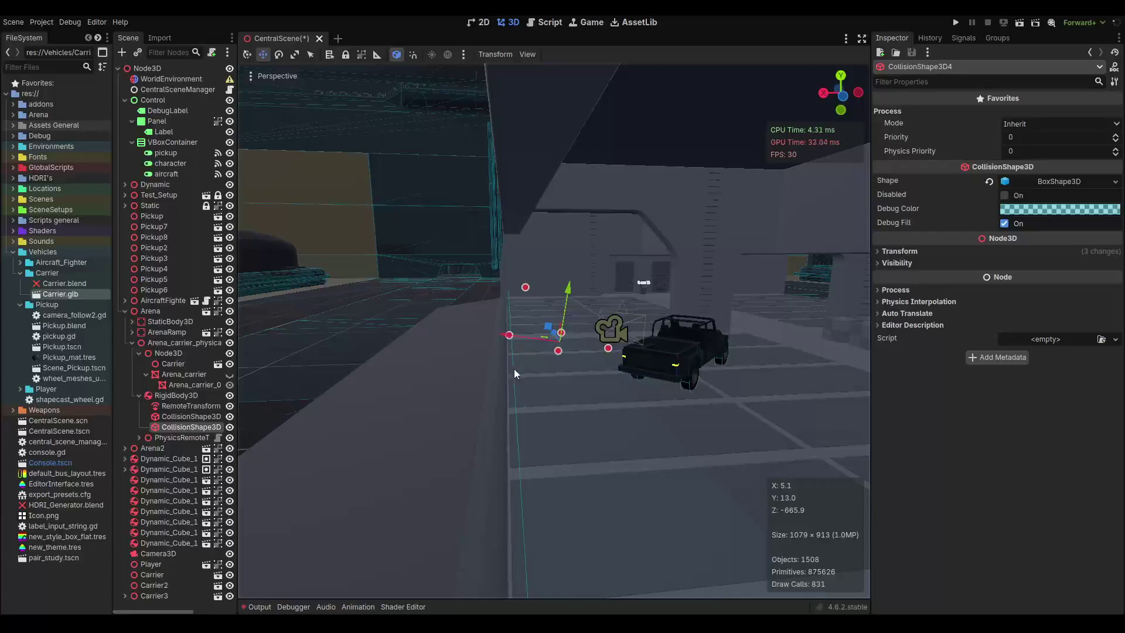
{"action": "key", "text": "Delete"}
{"action": "left_click", "coordinate": [537, 324]}
{"action": "key", "text": "Delete"}
Save CentralScene and fly the view through the carrier toward a wall.
{"action": "left_click_drag", "start_coordinate": [648, 351], "coordinate": [496, 346]}
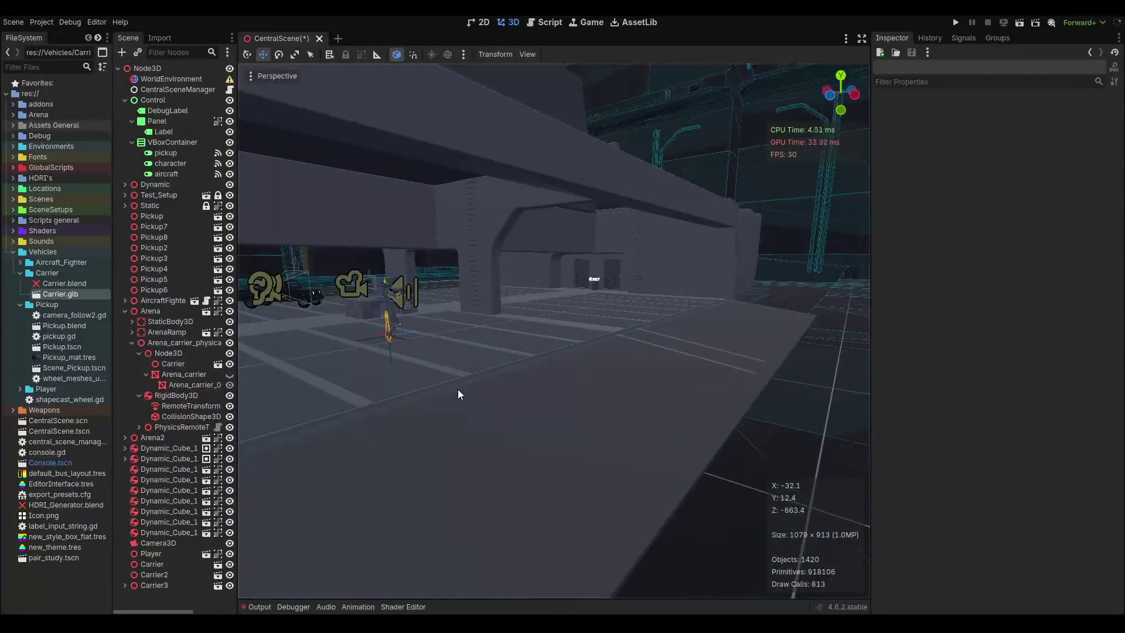
{"action": "key", "text": "ctrl+s"}
{"action": "left_click_drag", "start_coordinate": [458, 389], "coordinate": [514, 382]}
{"action": "scroll", "coordinate": [662, 334], "scroll_direction": "up", "scroll_amount": 2}
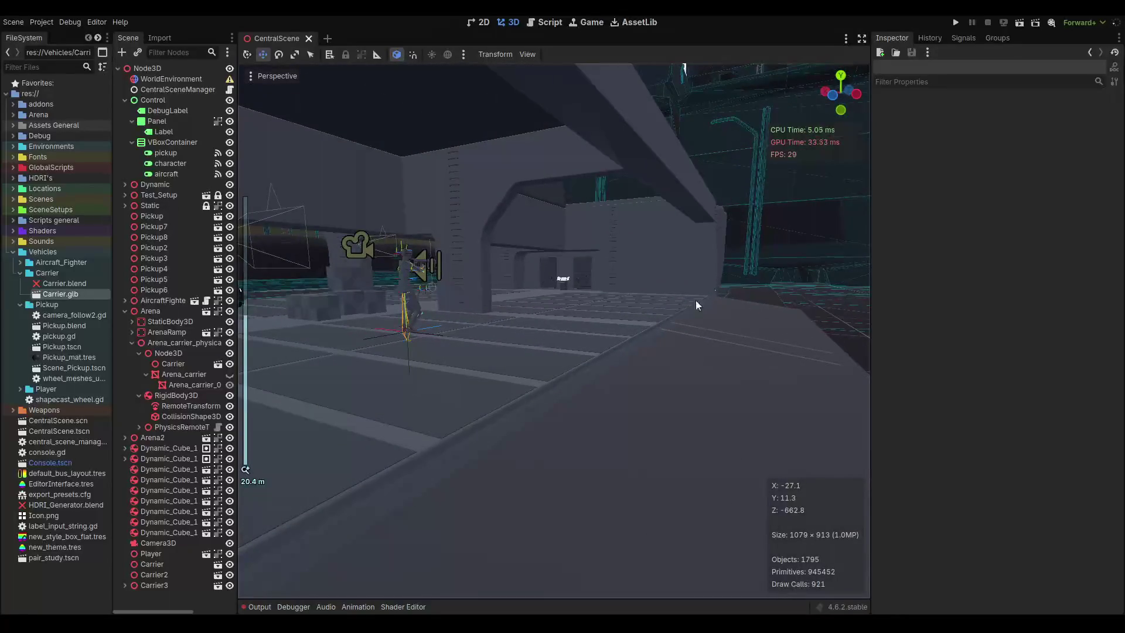
{"action": "mouse_move", "coordinate": [681, 302]}
{"action": "left_mouse_down"}
{"action": "mouse_move", "coordinate": [465, 327]}
{"action": "mouse_move", "coordinate": [680, 314]}
{"action": "mouse_move", "coordinate": [636, 317]}
{"action": "left_mouse_up"}
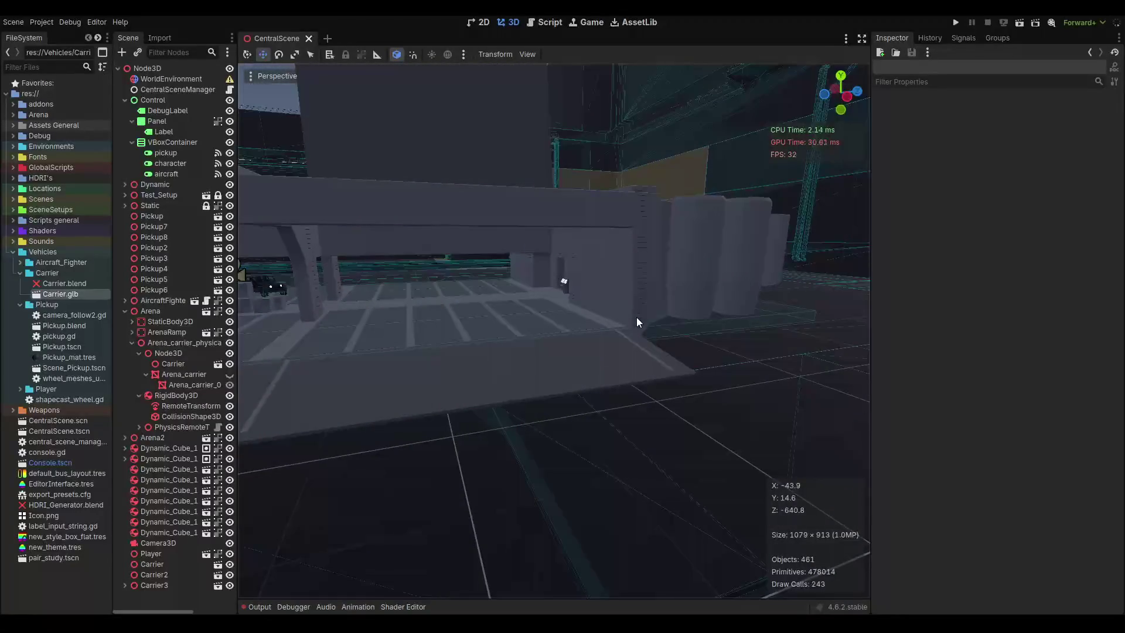
{"action": "scroll", "coordinate": [637, 317], "scroll_direction": "up", "scroll_amount": 3}
Resize the remaining CollisionShape3D box to about 28.9 × 0.78 × 42.79 to fit the deck.
{"action": "left_click", "coordinate": [637, 364]}
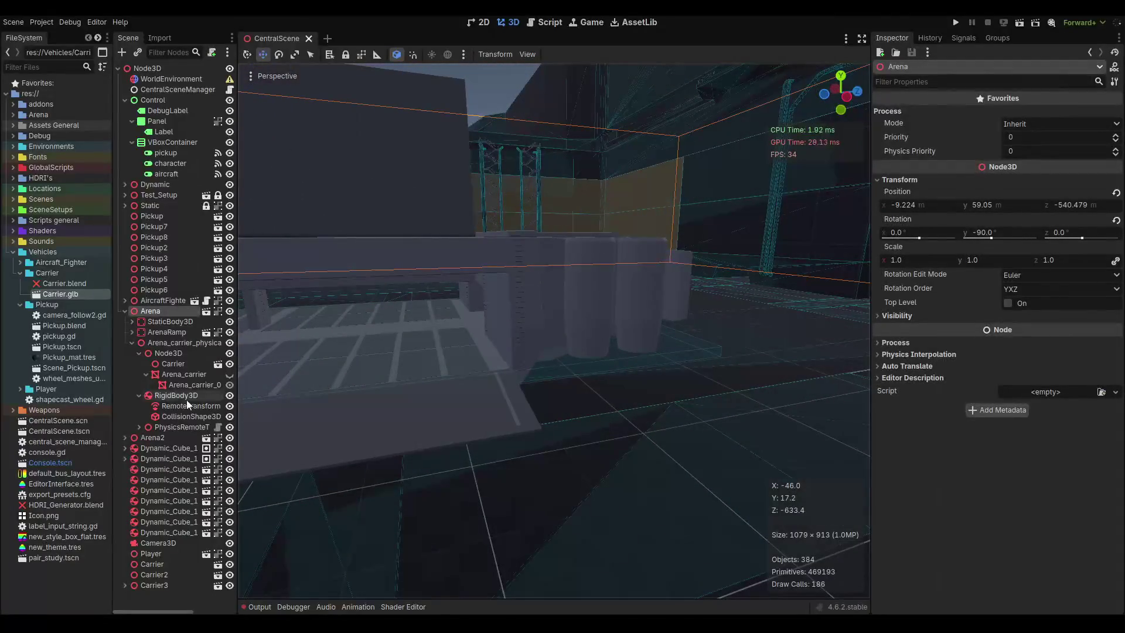
{"action": "left_click", "coordinate": [177, 415]}
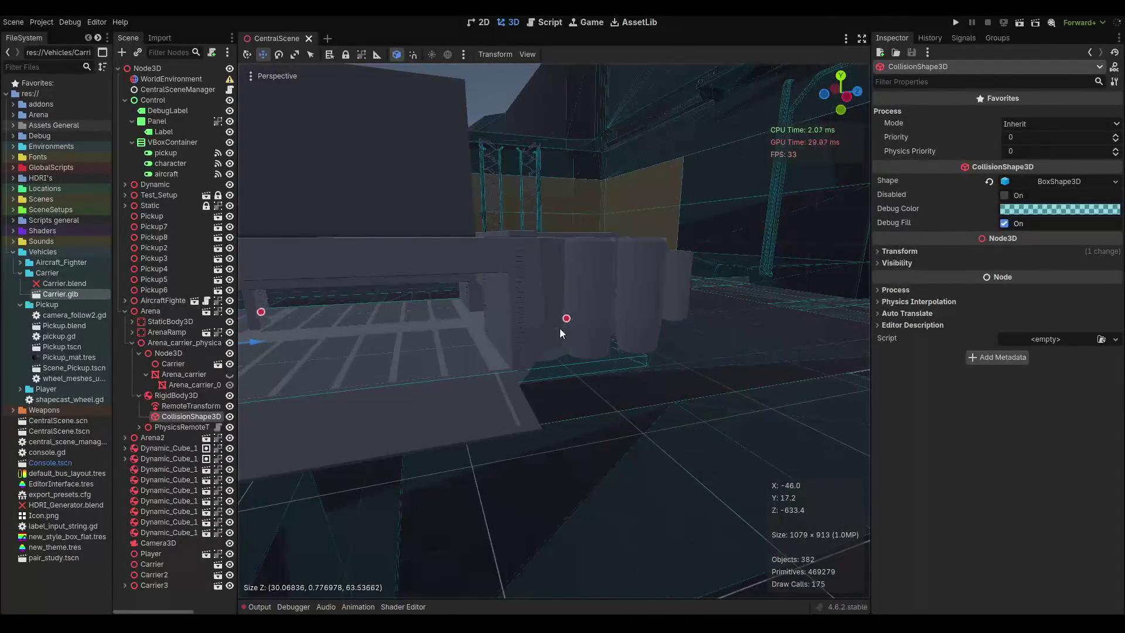
{"action": "mouse_move", "coordinate": [560, 333]}
{"action": "left_mouse_down"}
{"action": "mouse_move", "coordinate": [481, 350]}
{"action": "mouse_move", "coordinate": [490, 345]}
{"action": "left_mouse_up"}
{"action": "scroll", "coordinate": [490, 345], "scroll_direction": "up", "scroll_amount": 5}
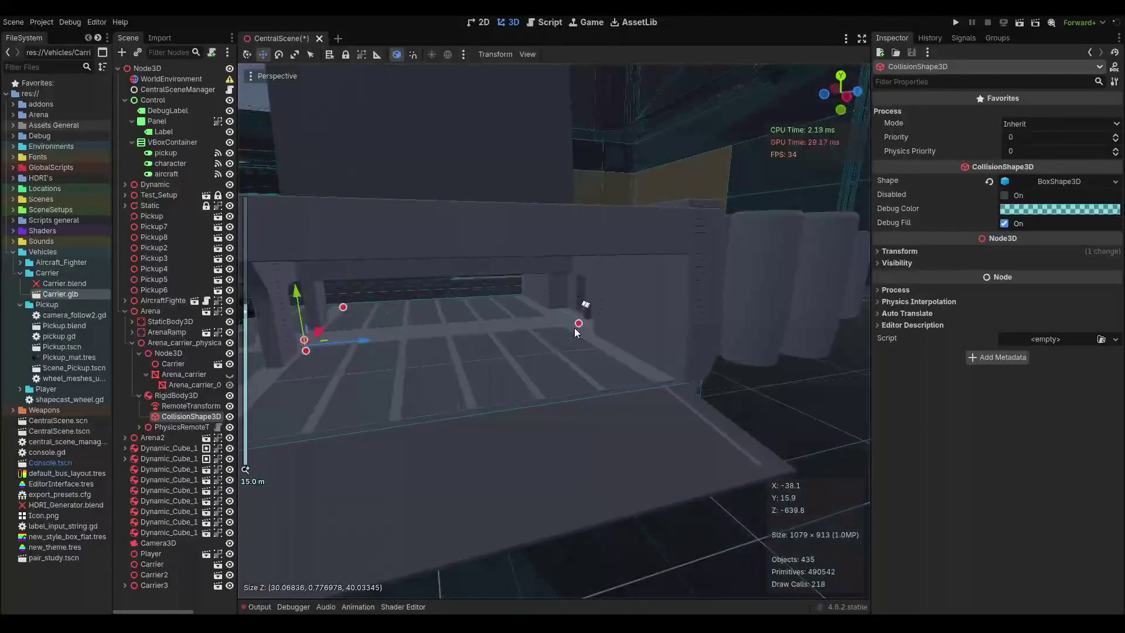
{"action": "left_click_drag", "start_coordinate": [579, 325], "coordinate": [593, 326]}
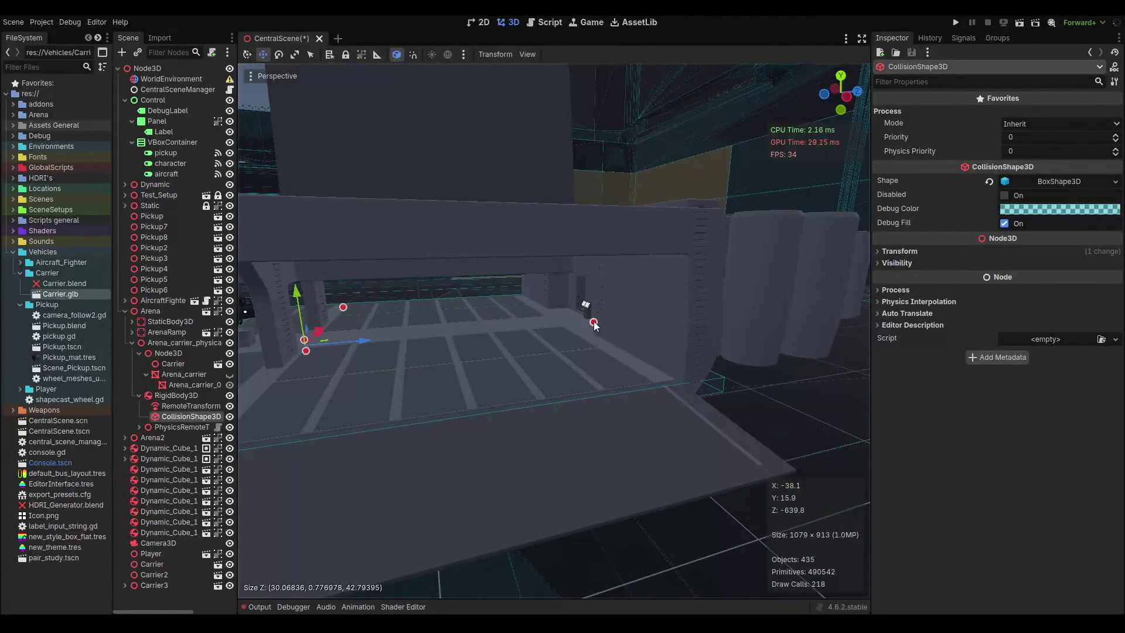
{"action": "scroll", "coordinate": [593, 325], "scroll_direction": "down", "scroll_amount": 5}
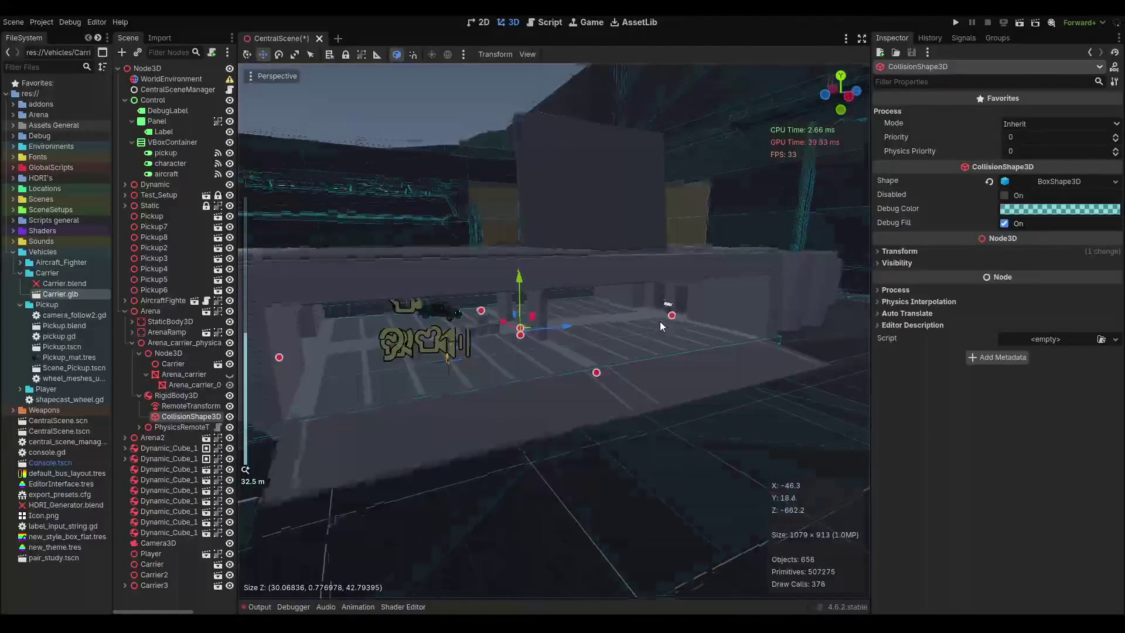
{"action": "left_click_drag", "start_coordinate": [660, 321], "coordinate": [694, 310]}
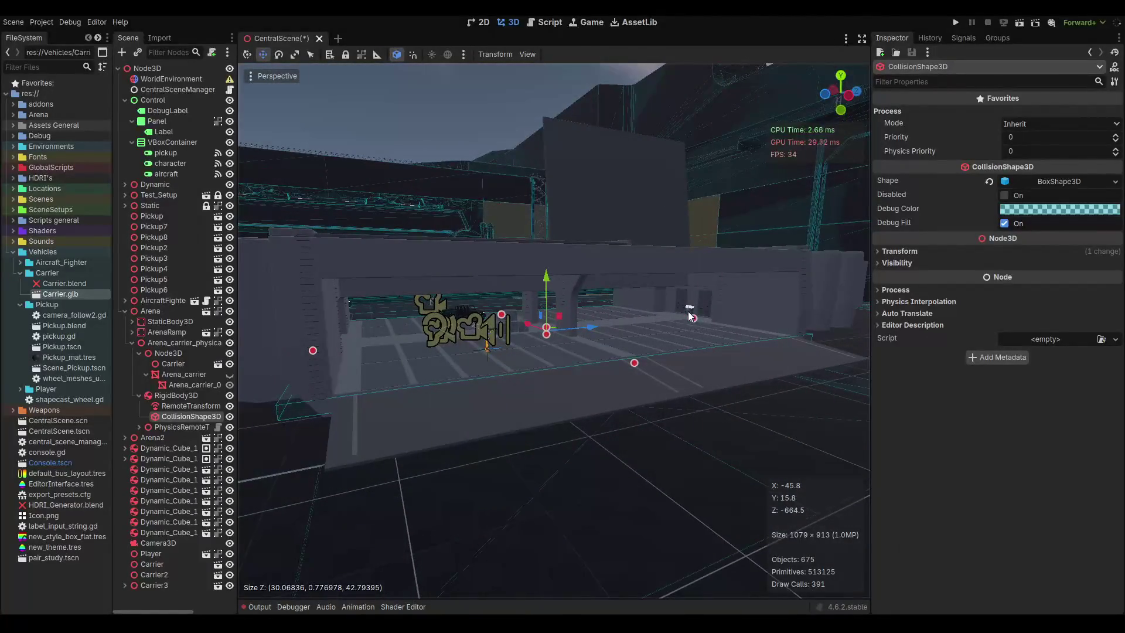
{"action": "scroll", "coordinate": [688, 311], "scroll_direction": "up", "scroll_amount": 5}
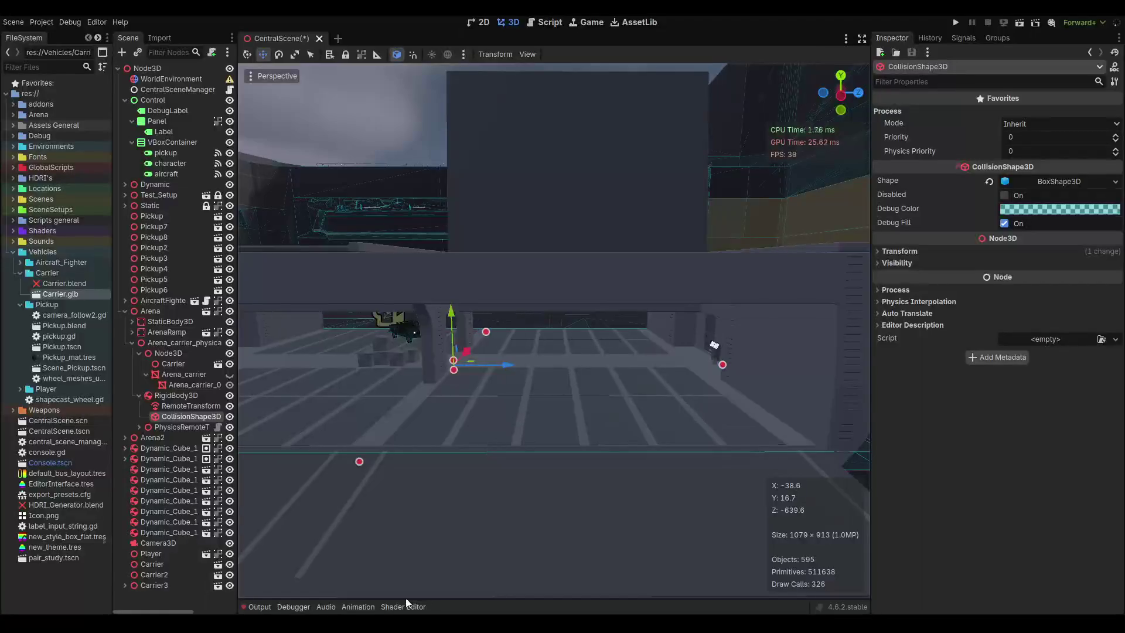
{"action": "scroll", "coordinate": [536, 356], "scroll_direction": "down", "scroll_amount": 2}
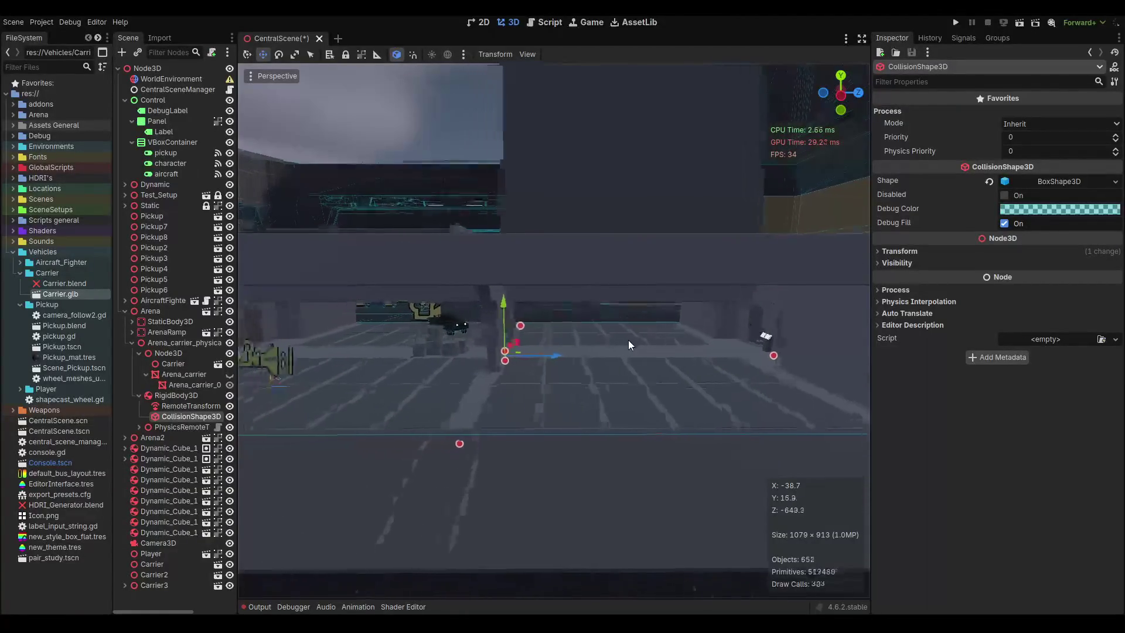
Save CentralScene twice while orbiting the view closer to the carrier deck.
{"action": "key", "text": "ctrl+s"}
{"action": "mouse_move", "coordinate": [511, 407]}
{"action": "left_mouse_down"}
{"action": "mouse_move", "coordinate": [617, 383]}
{"action": "mouse_move", "coordinate": [649, 347]}
{"action": "mouse_move", "coordinate": [715, 341]}
{"action": "mouse_move", "coordinate": [672, 356]}
{"action": "mouse_move", "coordinate": [631, 350]}
{"action": "mouse_move", "coordinate": [641, 365]}
{"action": "left_mouse_up"}
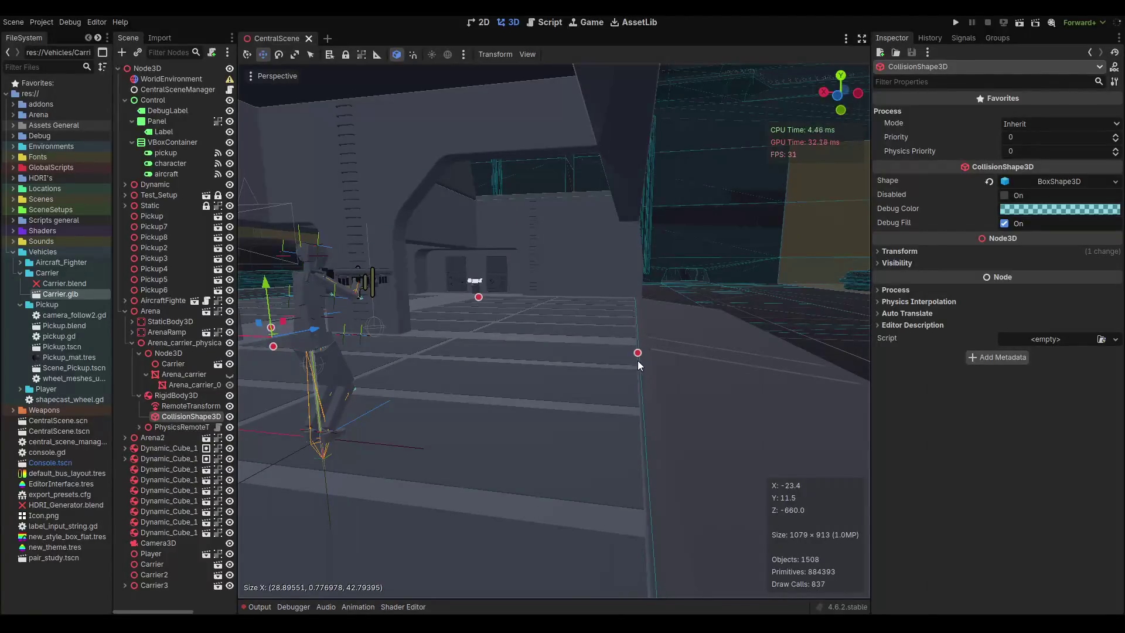
{"action": "key", "text": "ctrl+s"}
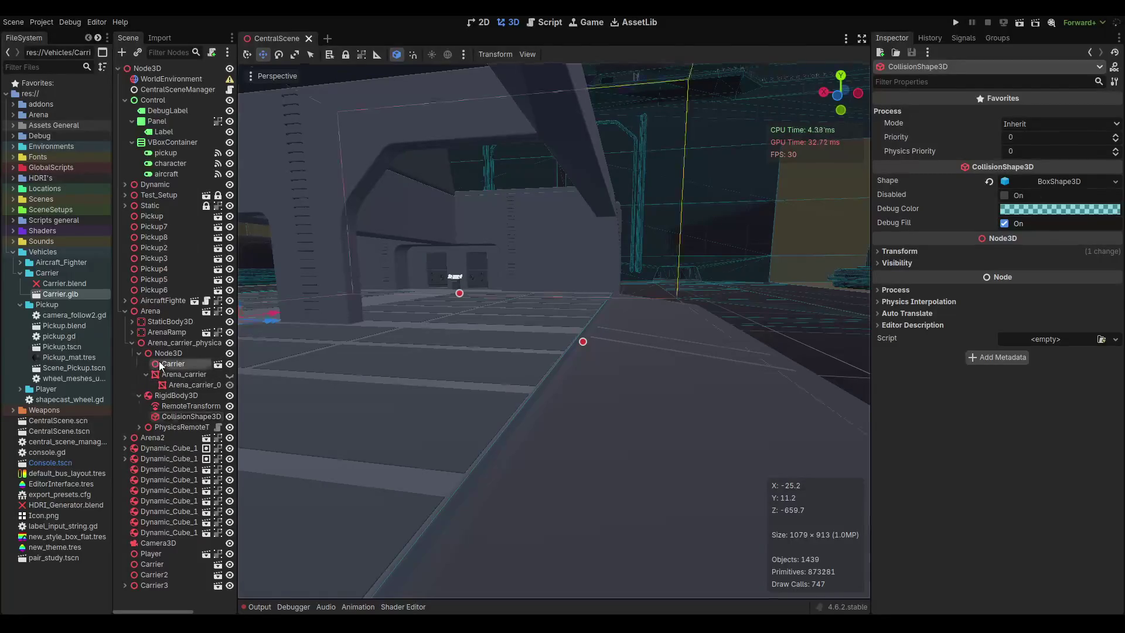
{"action": "left_click", "coordinate": [161, 364]}
Turn on Editable Children for the Carrier node to expose its imported parts.
{"action": "right_click", "coordinate": [175, 364]}
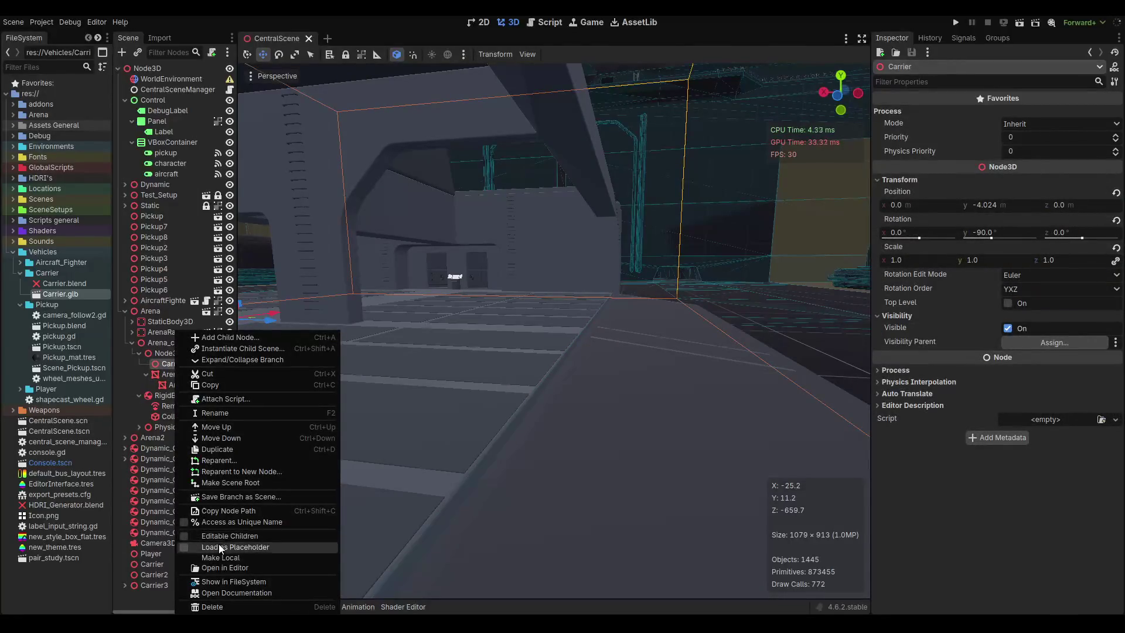
{"action": "left_click", "coordinate": [220, 535]}
{"action": "left_click", "coordinate": [180, 417]}
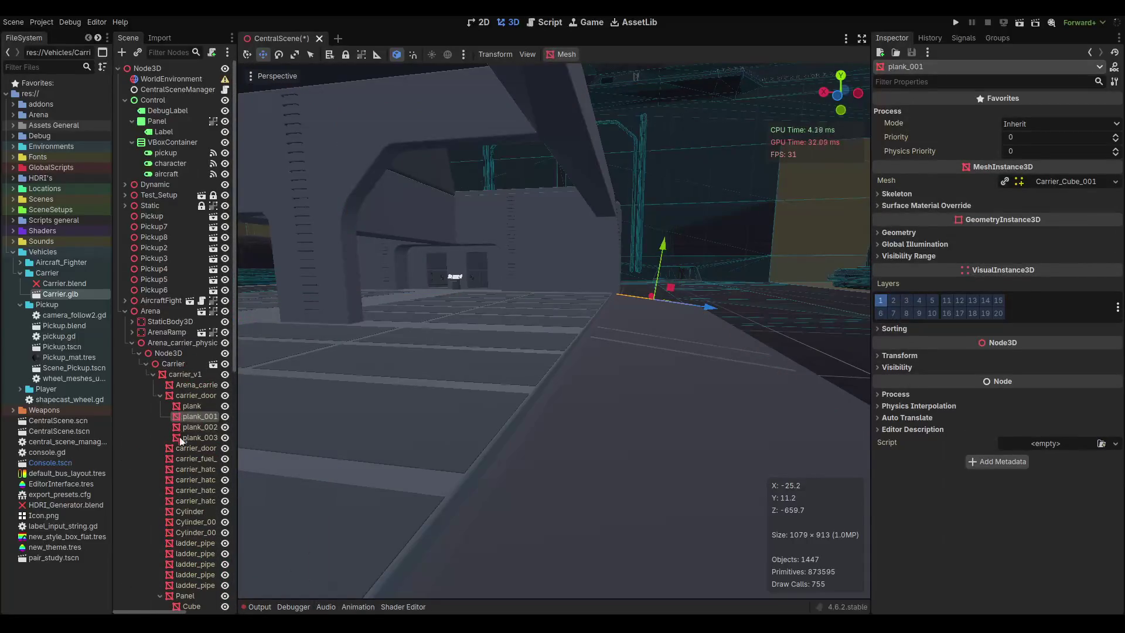
Generate a Single Convex sibling collision shape from the carrier_door mesh.
{"action": "left_click", "coordinate": [193, 397]}
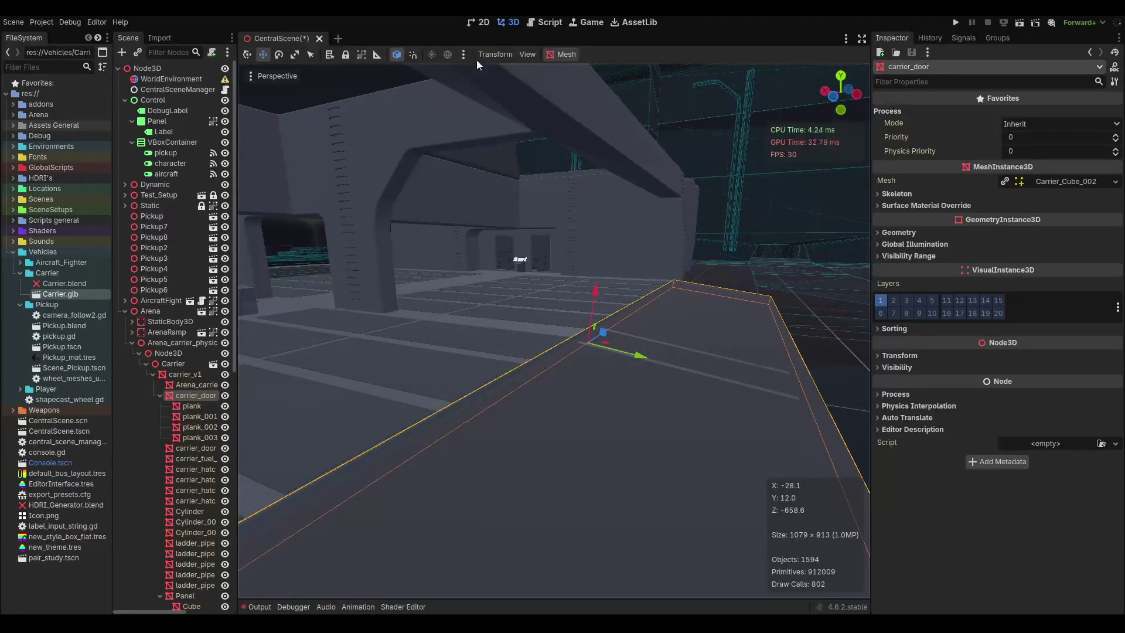
{"action": "left_click", "coordinate": [563, 54]}
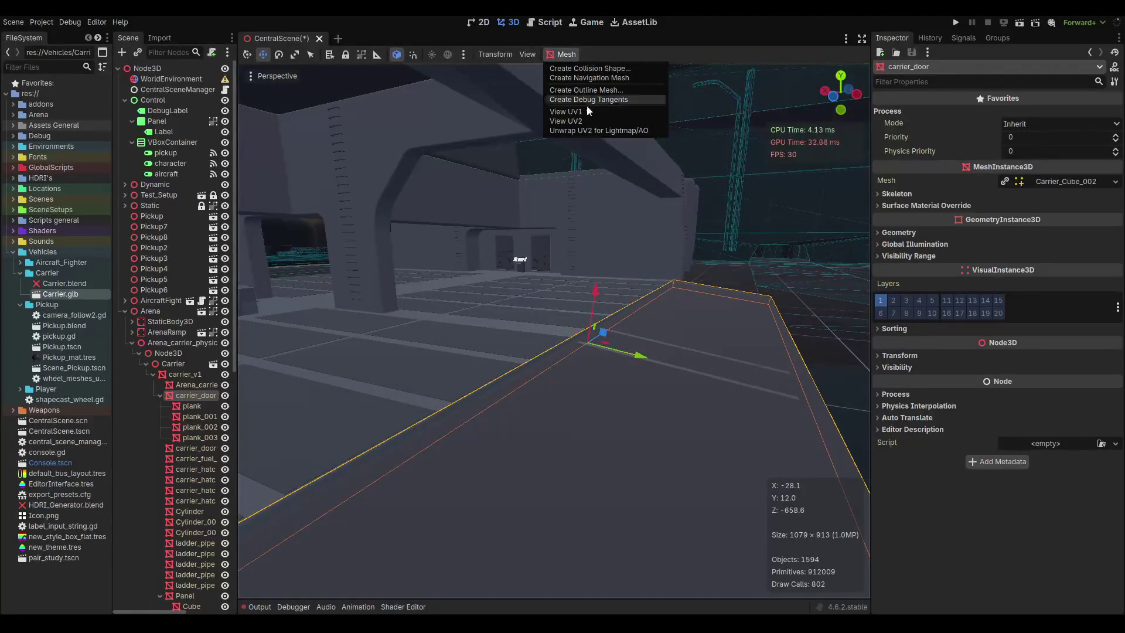
{"action": "left_click", "coordinate": [606, 69]}
{"action": "left_click", "coordinate": [551, 315]}
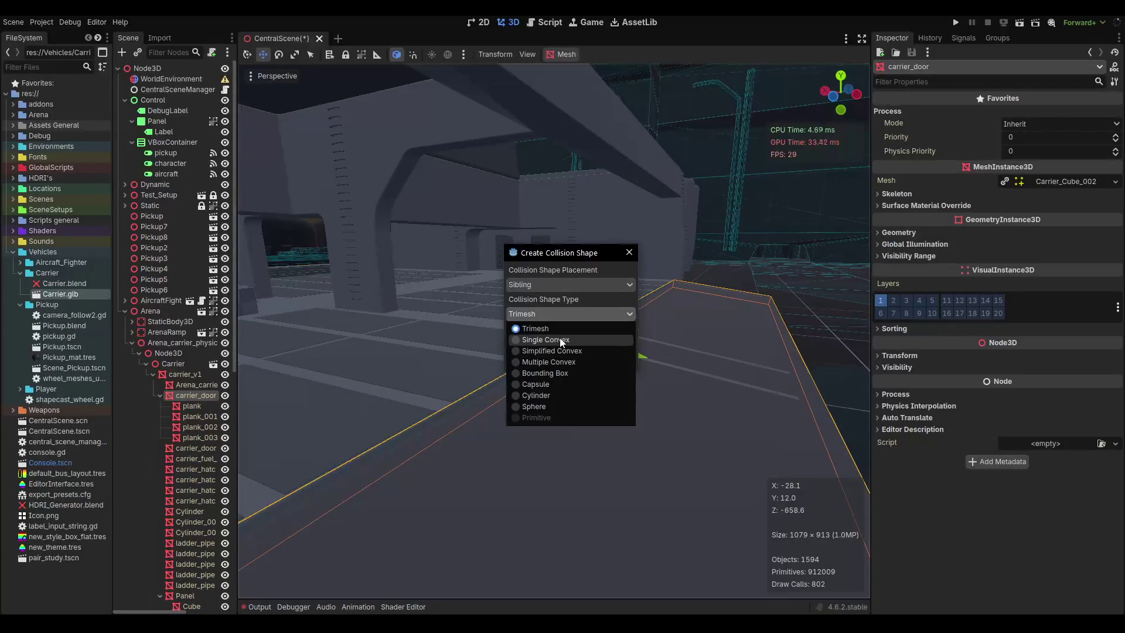
{"action": "left_click", "coordinate": [561, 341]}
{"action": "left_click", "coordinate": [536, 359]}
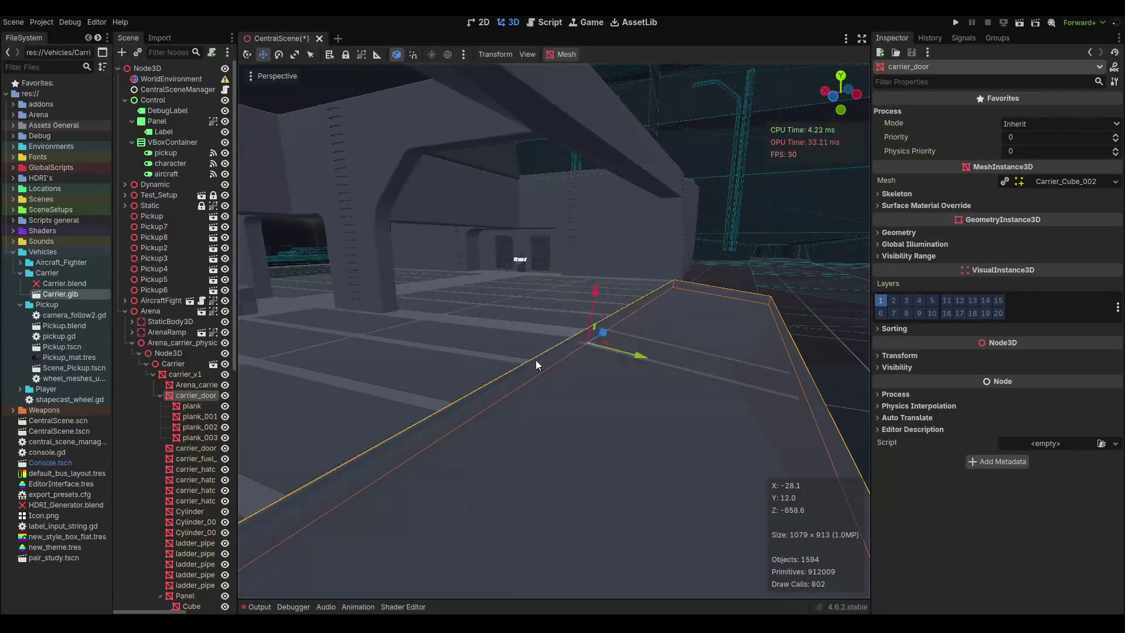
{"action": "left_click_drag", "start_coordinate": [605, 299], "coordinate": [414, 381]}
{"action": "scroll", "coordinate": [199, 408], "scroll_direction": "down", "scroll_amount": 6}
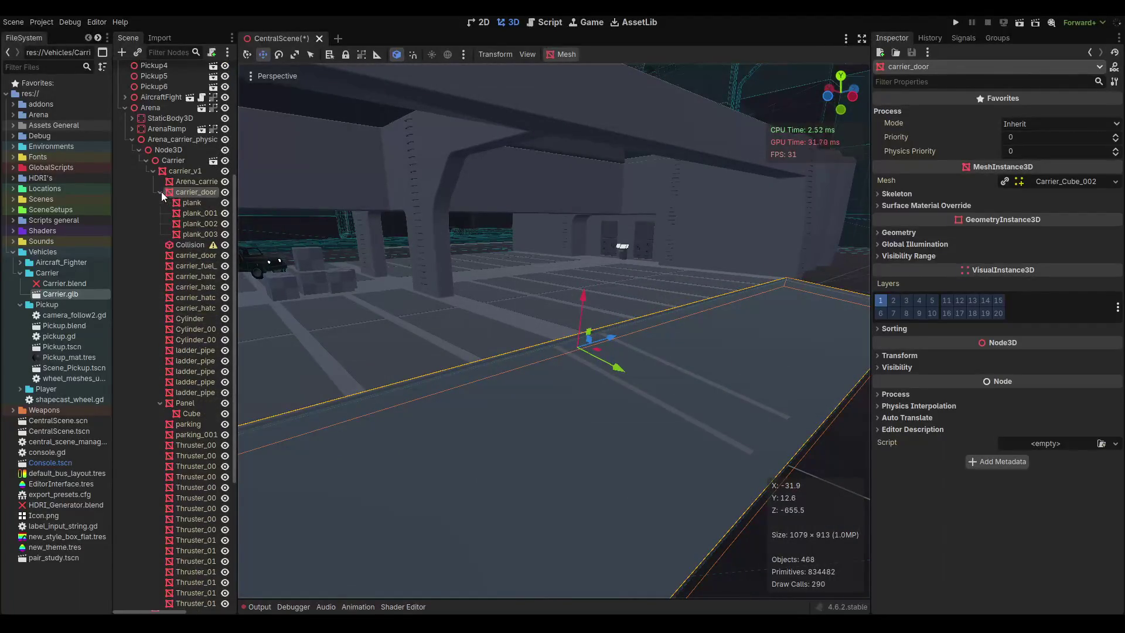
Move carrier_door's Collision node under RigidBody3D and save the scene.
{"action": "left_click", "coordinate": [161, 192]}
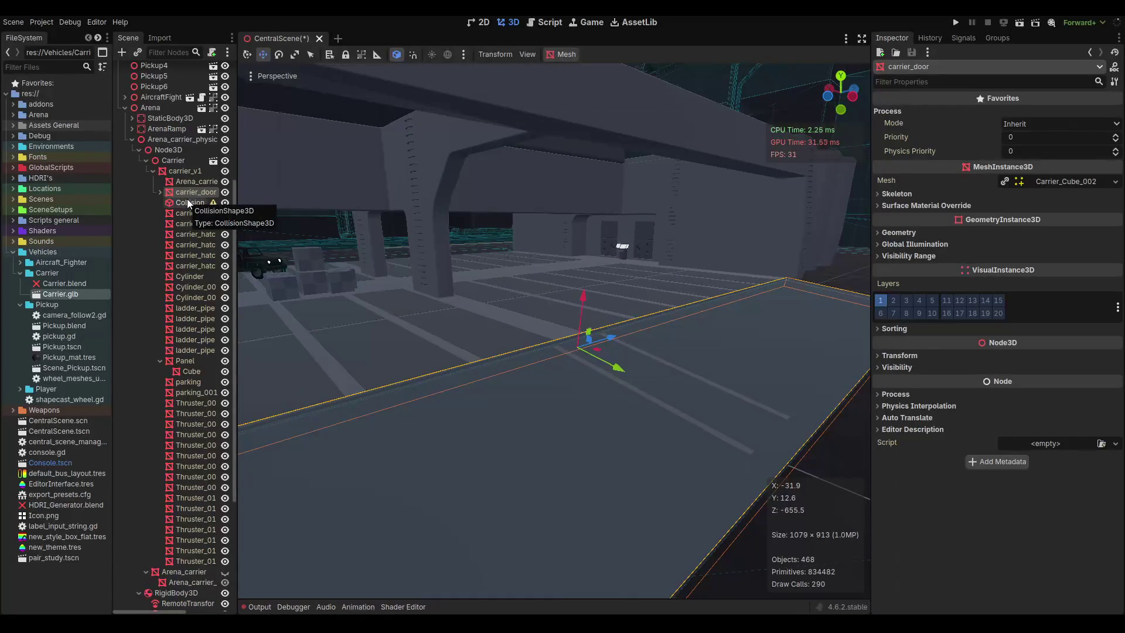
{"action": "scroll", "coordinate": [189, 203], "scroll_direction": "down", "scroll_amount": 2}
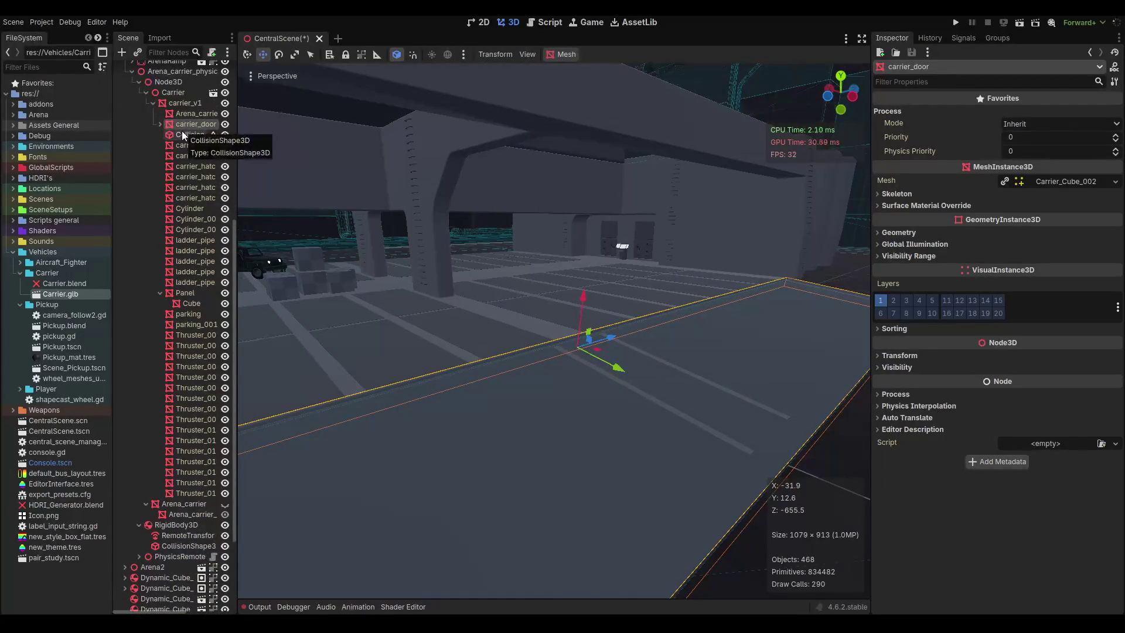
{"action": "left_click_drag", "start_coordinate": [183, 136], "coordinate": [188, 309]}
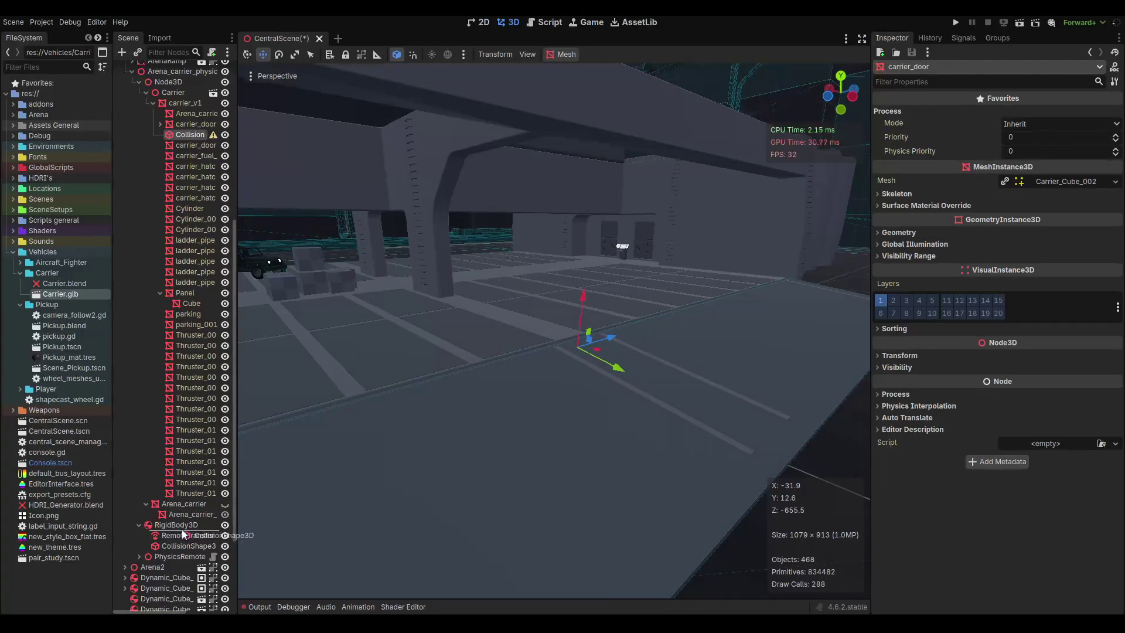
{"action": "left_click_drag", "start_coordinate": [184, 533], "coordinate": [183, 532]}
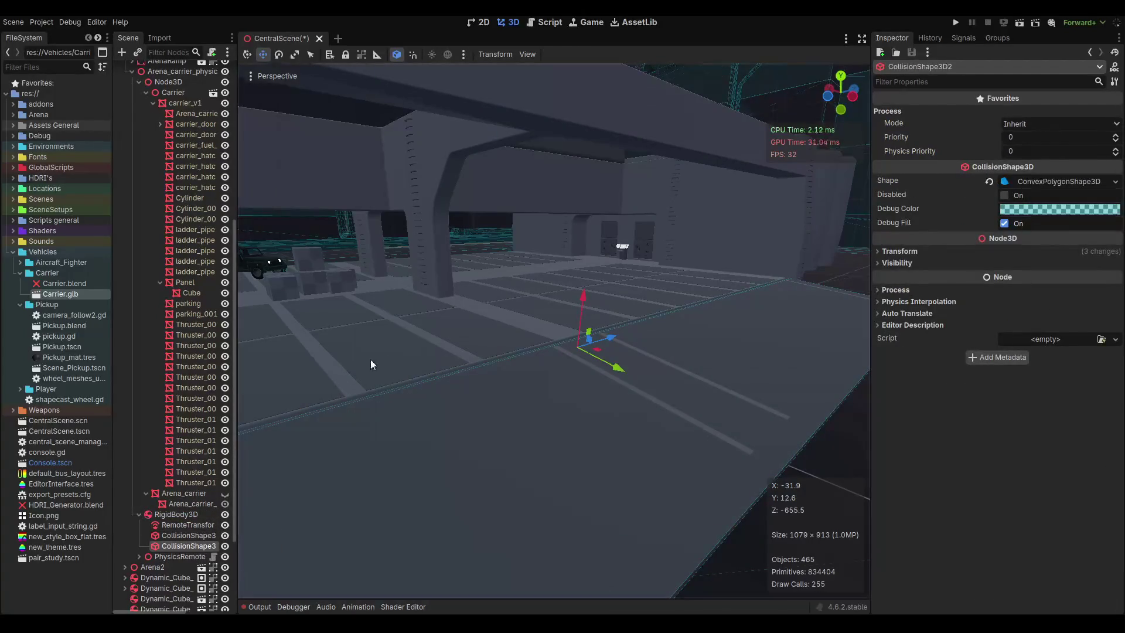
{"action": "mouse_move", "coordinate": [371, 364]}
{"action": "left_mouse_down"}
{"action": "mouse_move", "coordinate": [447, 328]}
{"action": "mouse_move", "coordinate": [352, 326]}
{"action": "left_mouse_up"}
{"action": "key", "text": "ctrl+s"}
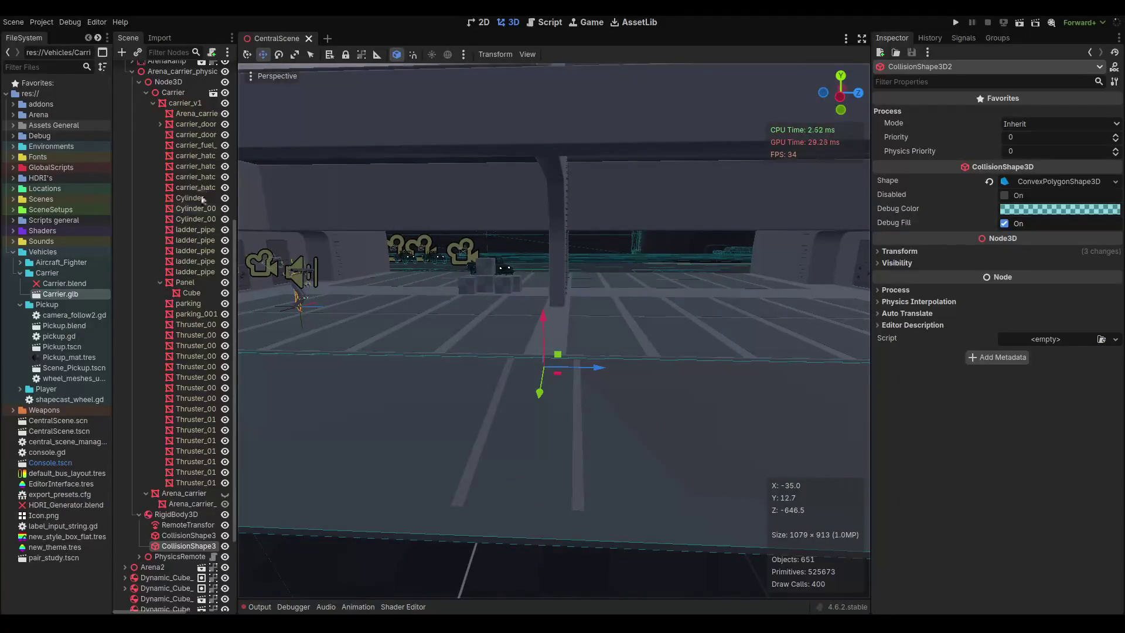
Create a convex collision shape from carrier_door_001, place it under RigidBody3D, and save.
{"action": "left_click", "coordinate": [197, 136]}
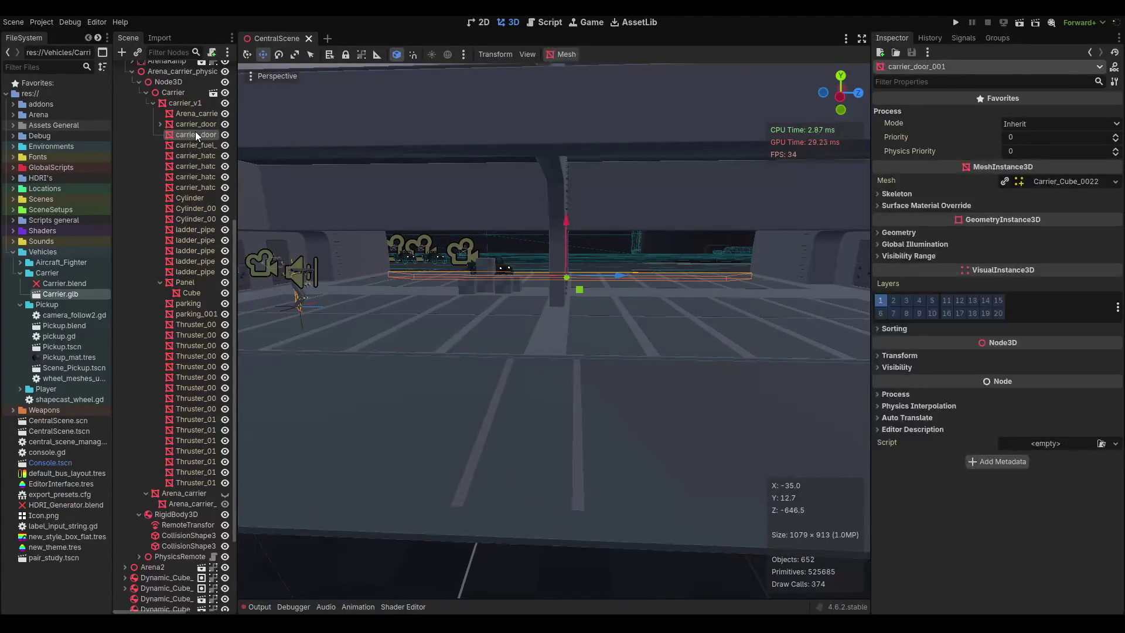
{"action": "left_click", "coordinate": [567, 55]}
{"action": "left_click", "coordinate": [573, 71]}
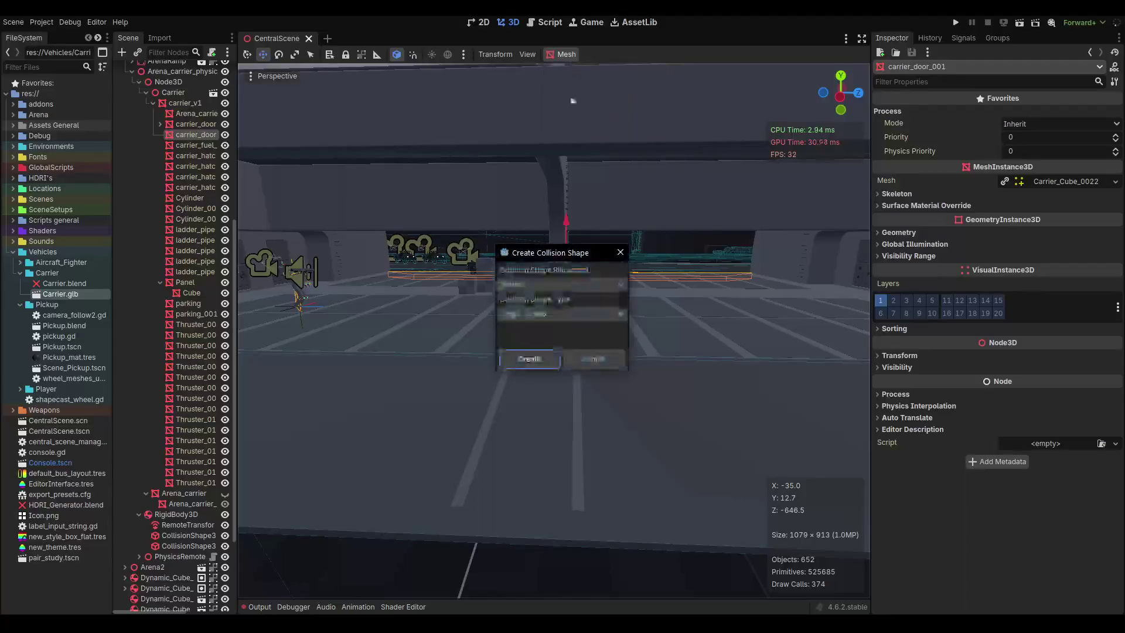
{"action": "left_click", "coordinate": [541, 359]}
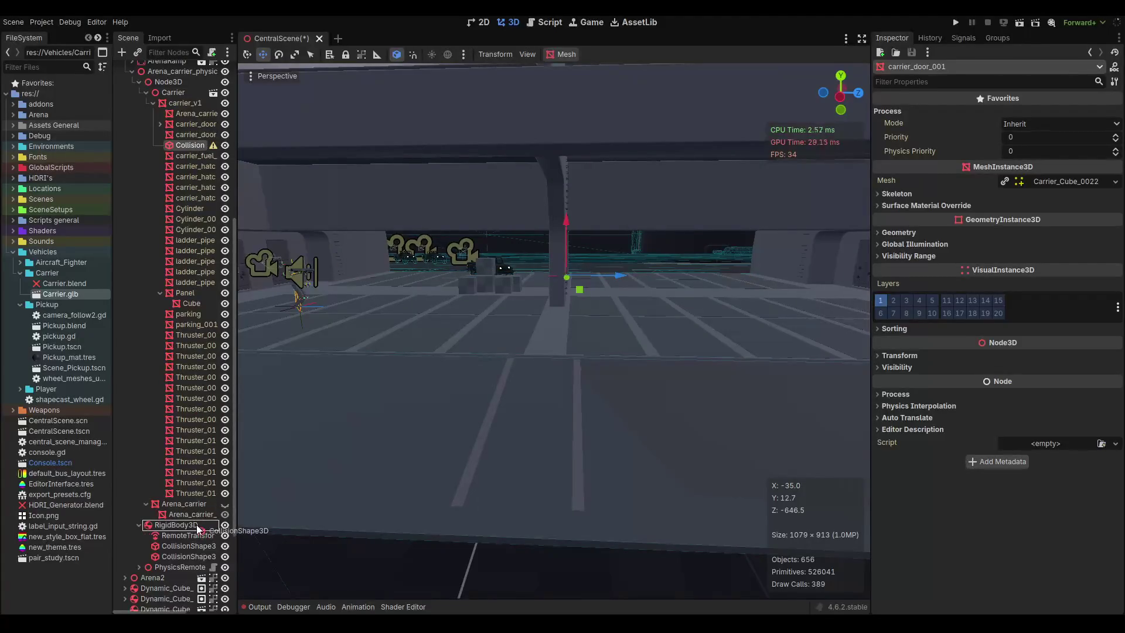
{"action": "left_click_drag", "start_coordinate": [240, 486], "coordinate": [175, 524]}
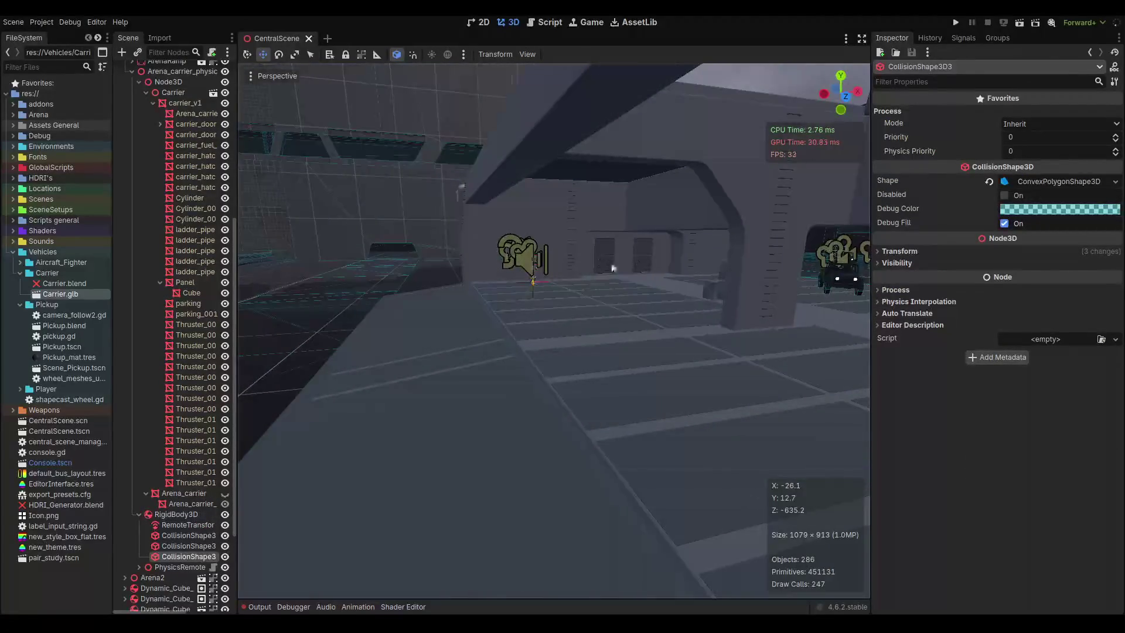
{"action": "left_click_drag", "start_coordinate": [716, 293], "coordinate": [311, 287]}
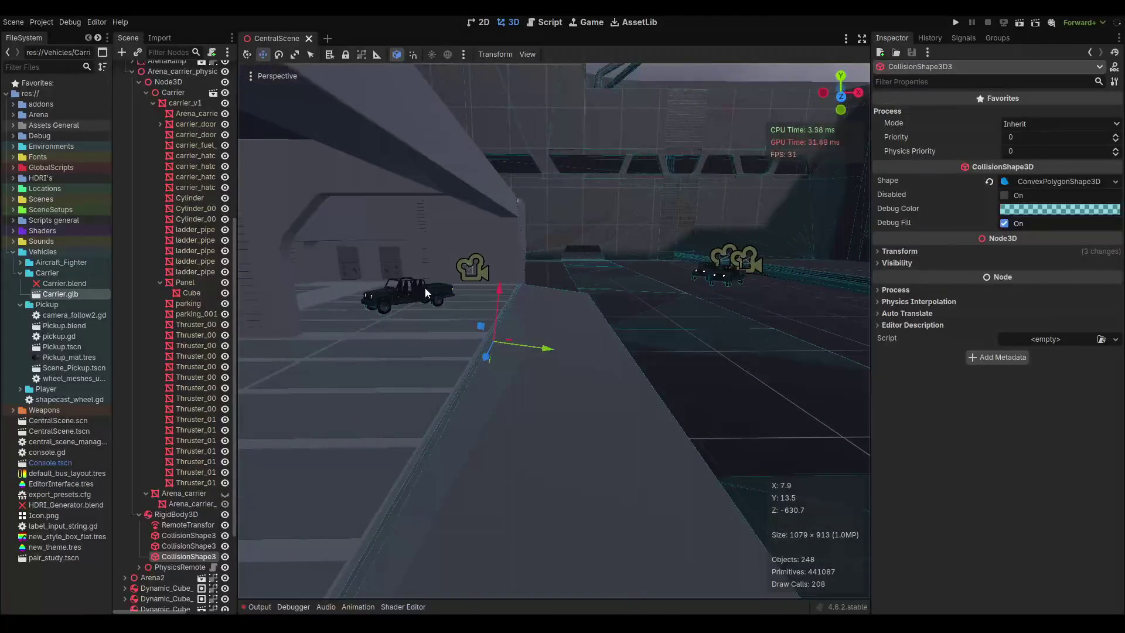
{"action": "left_click", "coordinate": [146, 94]}
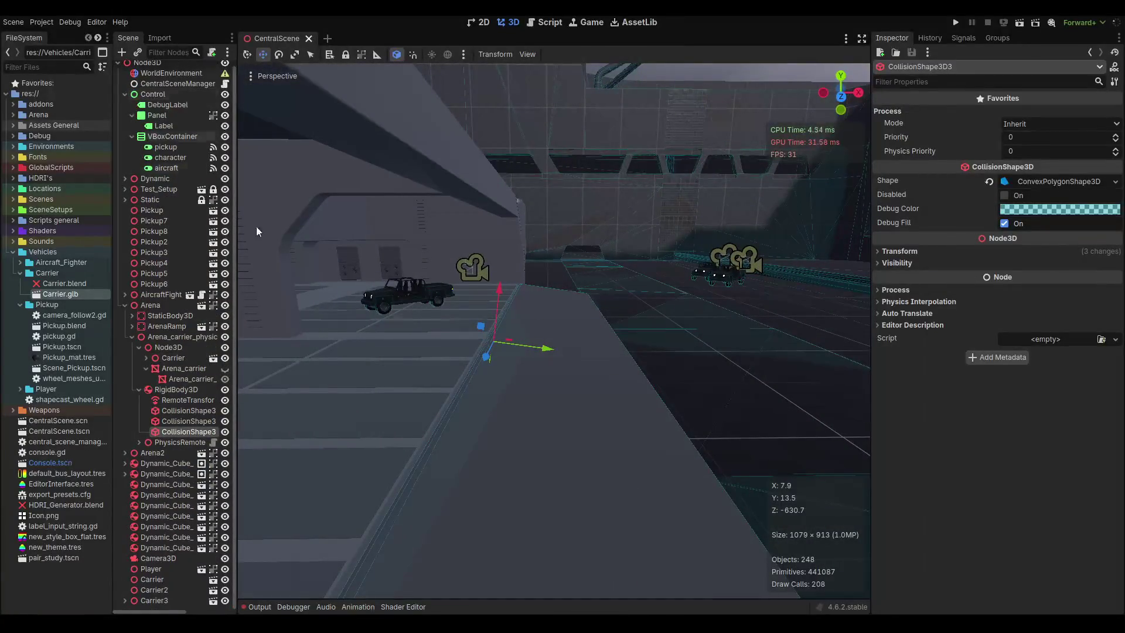
{"action": "scroll", "coordinate": [426, 302], "scroll_direction": "down", "scroll_amount": 5}
{"action": "key", "text": "ctrl+s"}
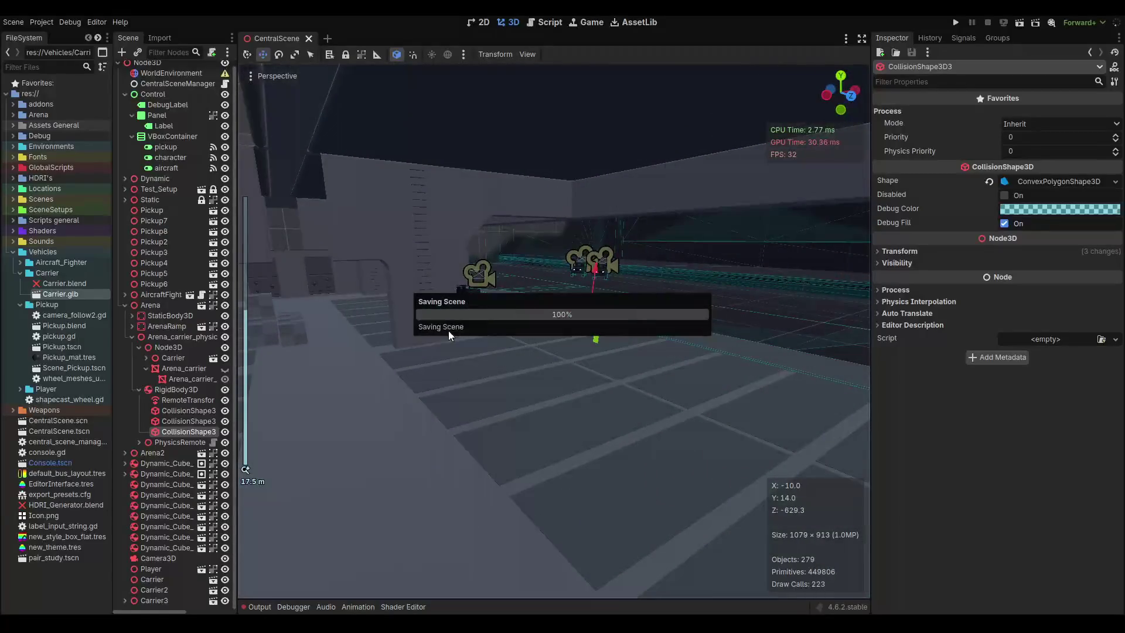
Run Godot_v4.6.2-stable_win64.exe from the project folder and load the central scene with 'load central'.
{"action": "key", "text": "alt+Tab"}
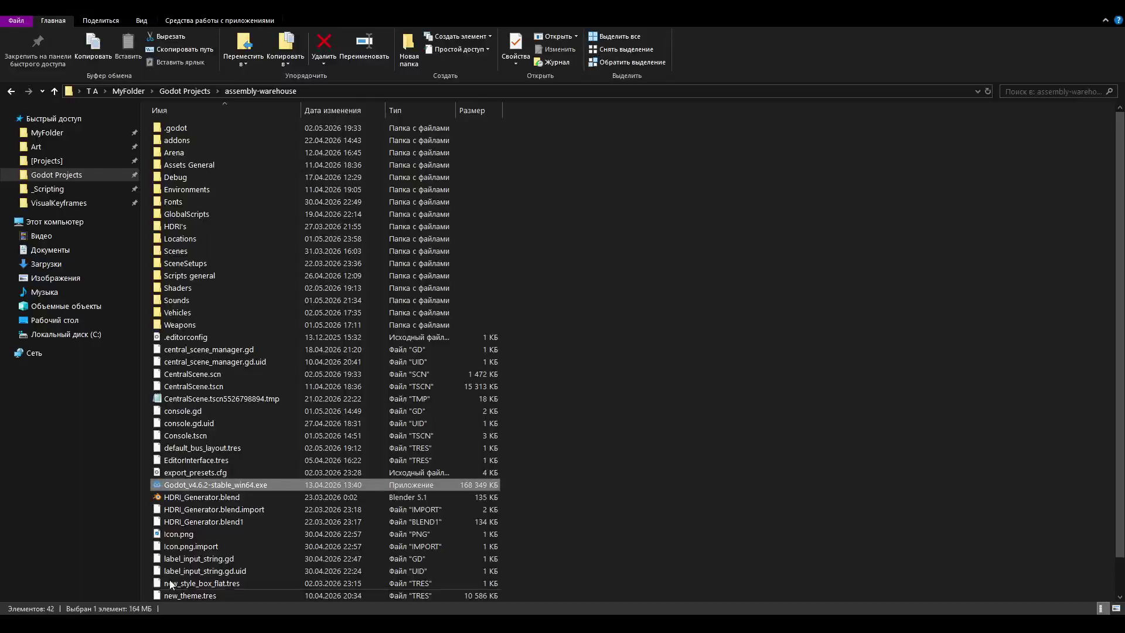
{"action": "double_click", "coordinate": [201, 485]}
{"action": "type", "text": "load central"}
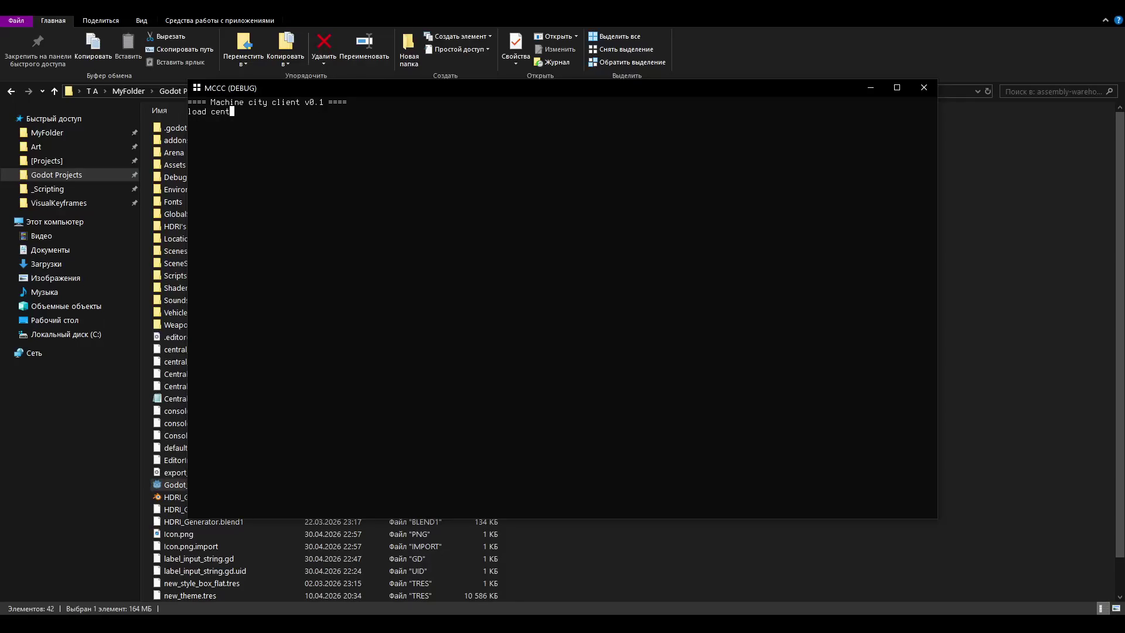
{"action": "key", "text": "Return"}
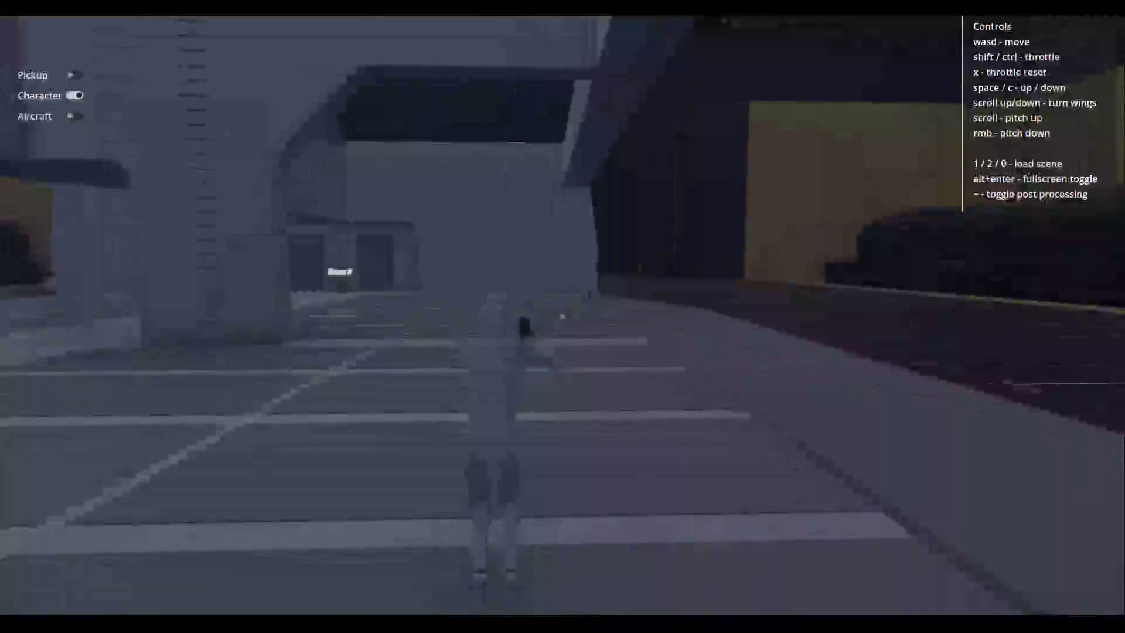
Run the character across the hall onto the carrier deck, then fire at the structure below.
{"action": "key", "text": "w"}
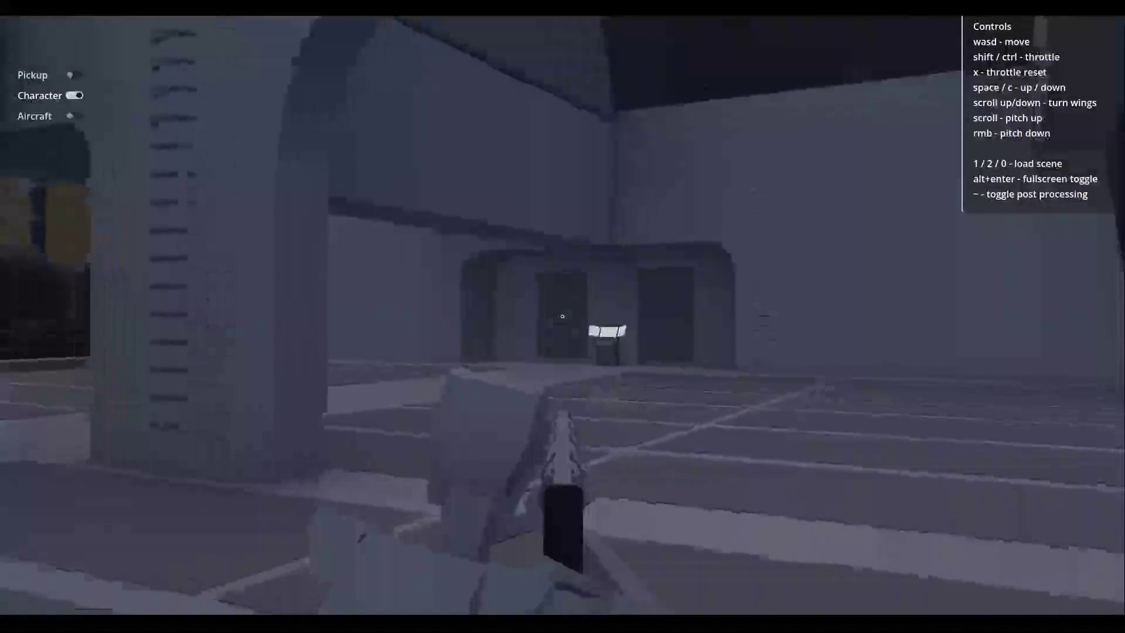
{"action": "key", "text": "w"}
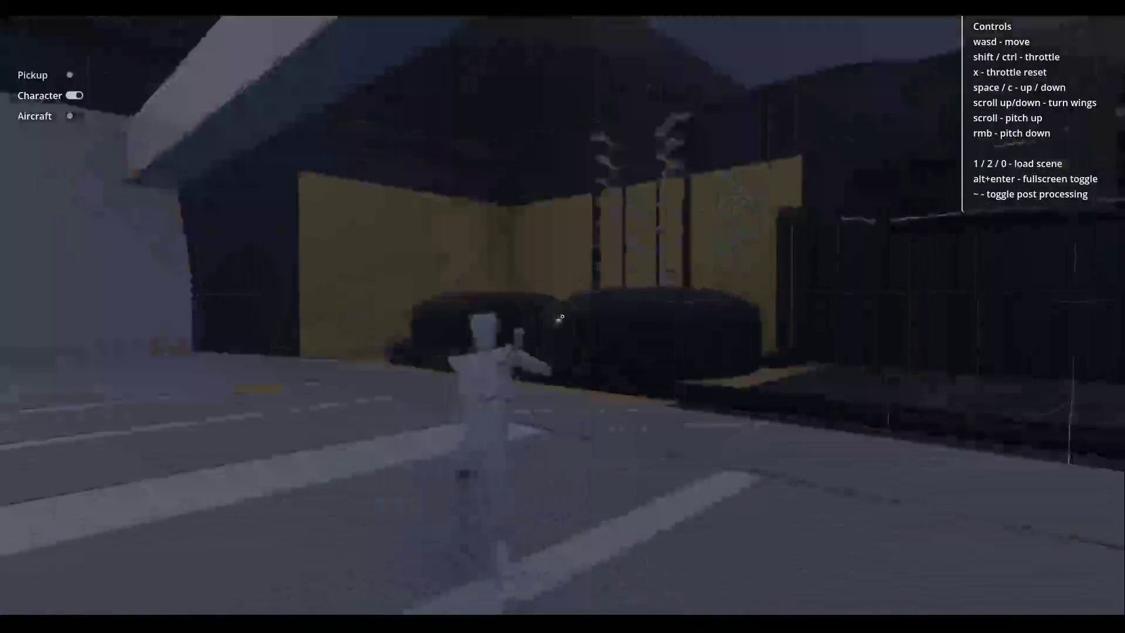
{"action": "key", "text": "w"}
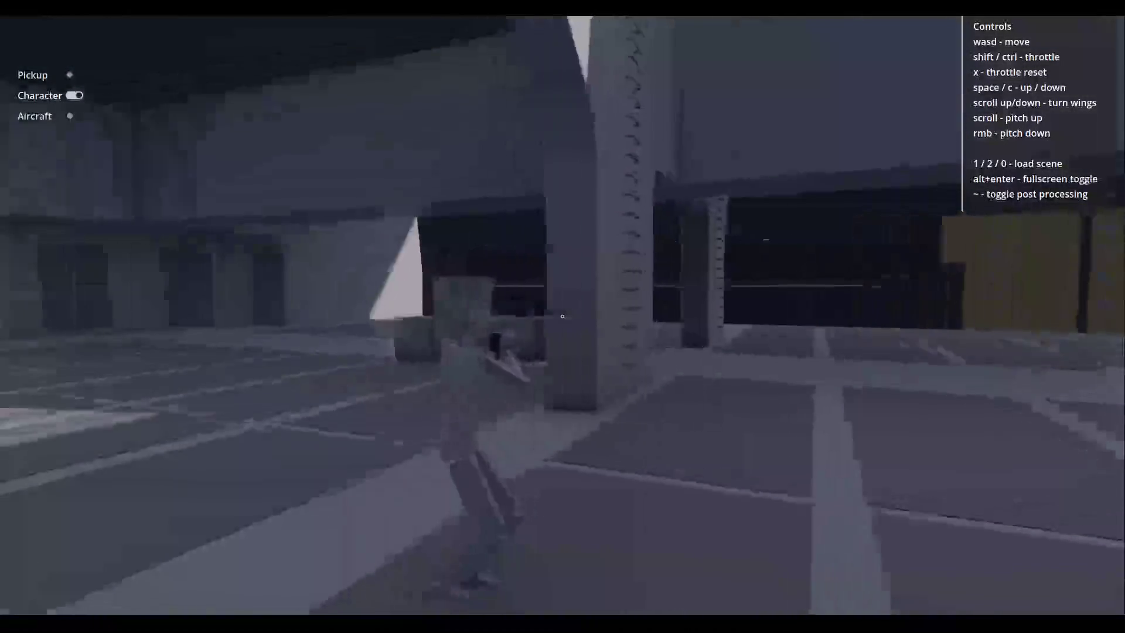
{"action": "key", "text": "w"}
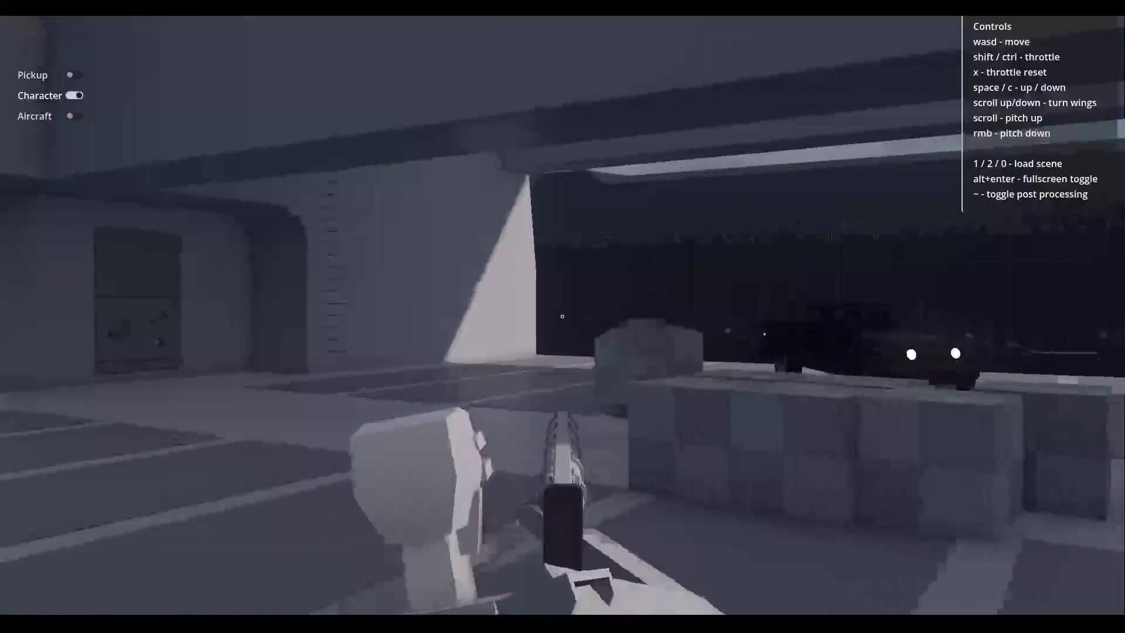
{"action": "key", "text": "w"}
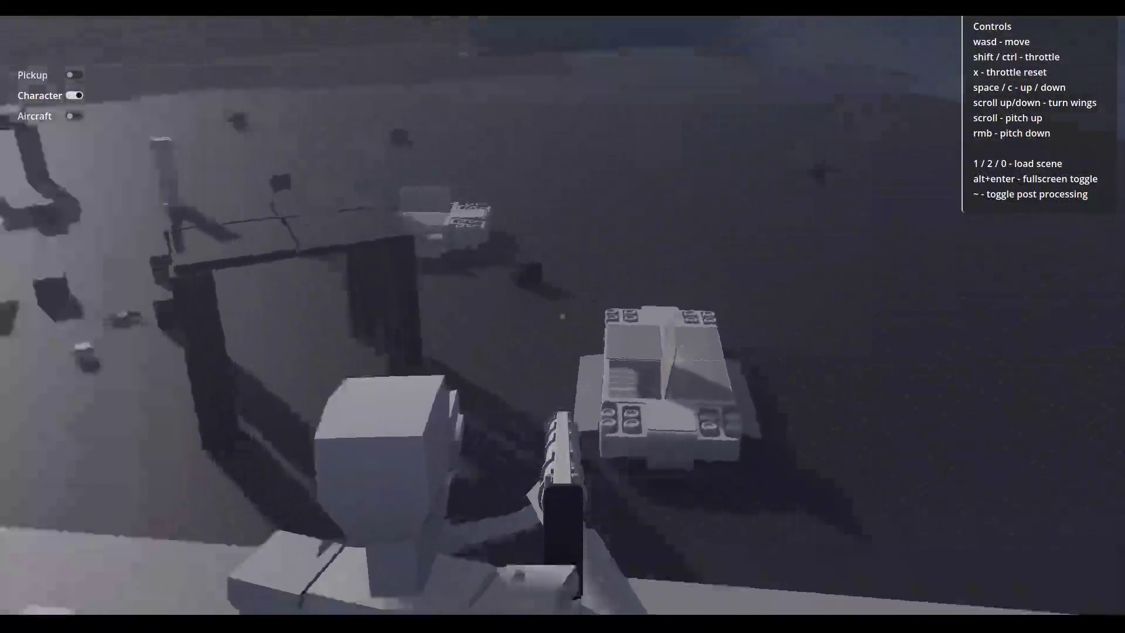
{"action": "left_click", "coordinate": [562, 317]}
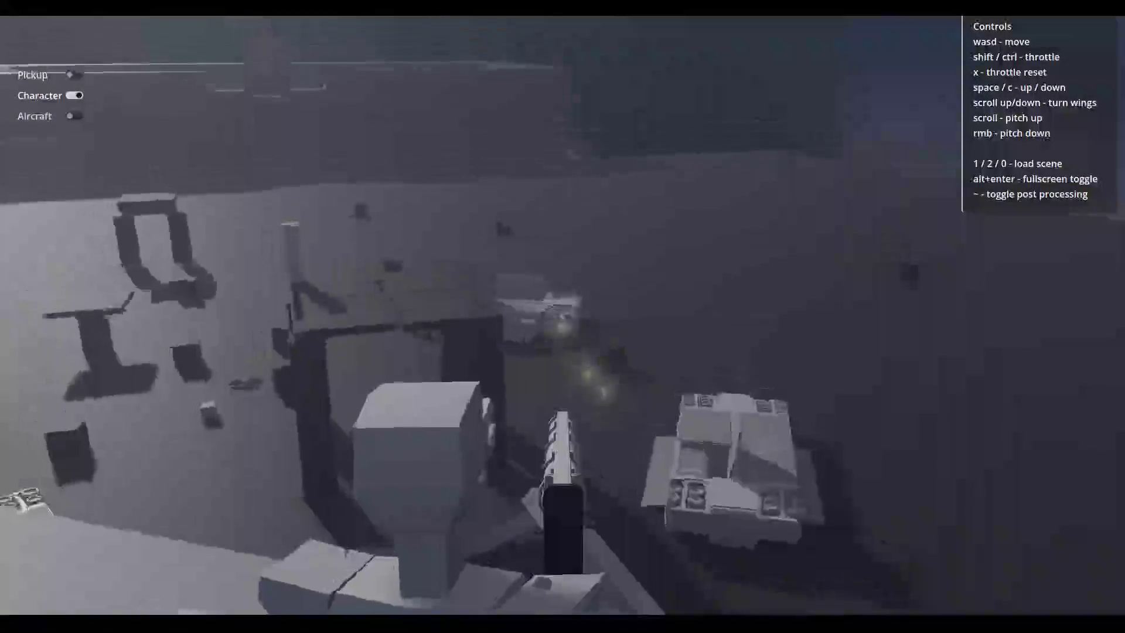
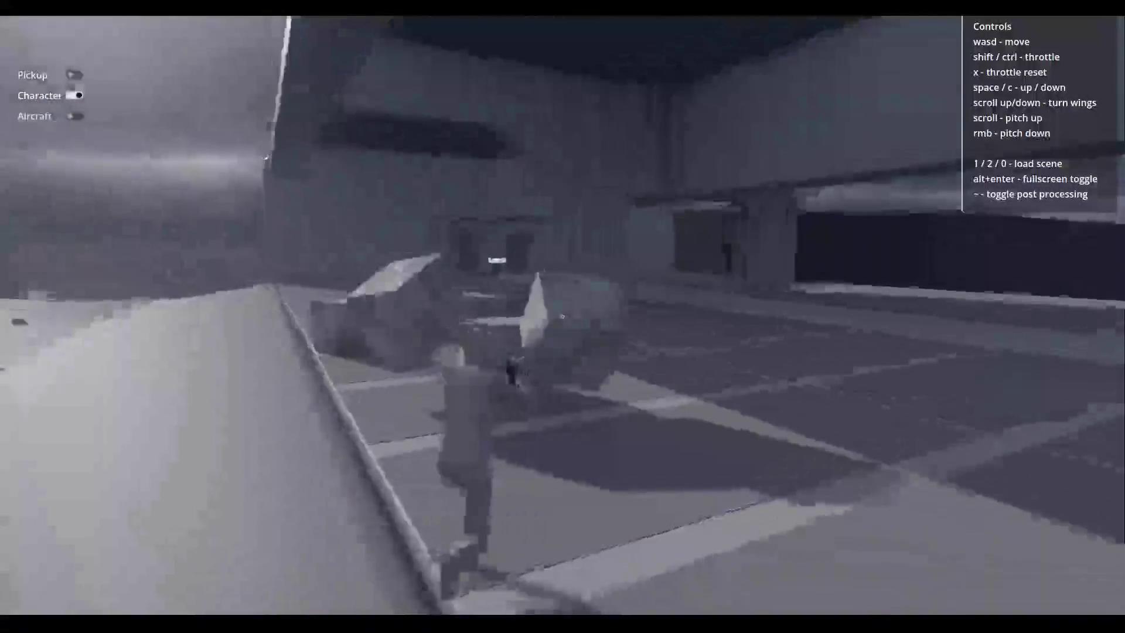
Walk the character along the ledge, off the deck and through the hangar to the glowing panel.
{"action": "key", "text": "w"}
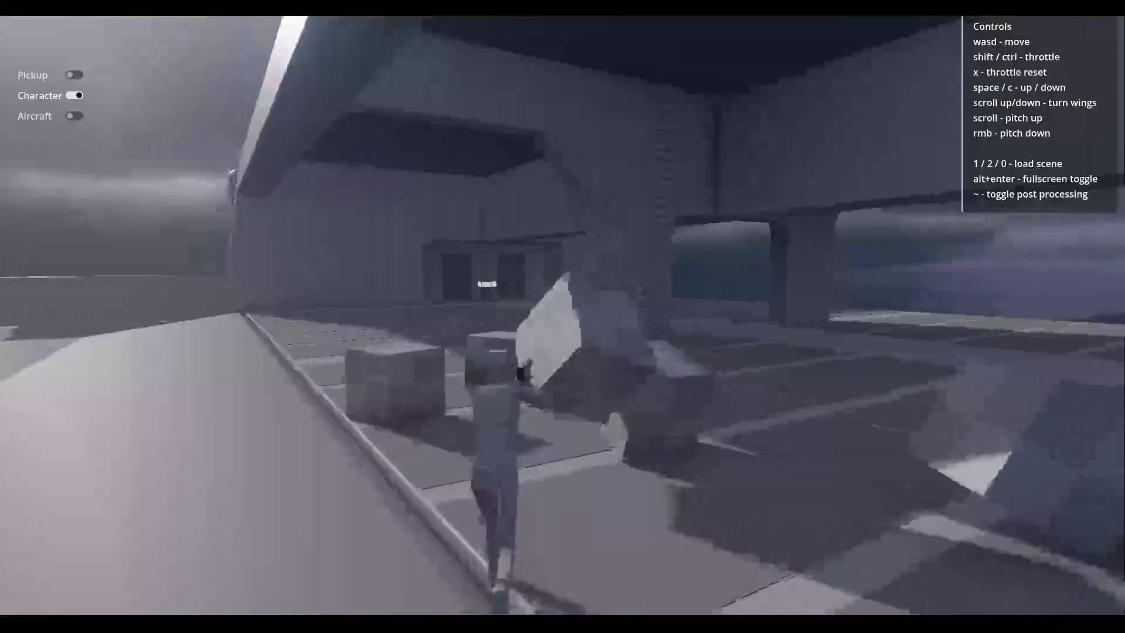
{"action": "key", "text": "w"}
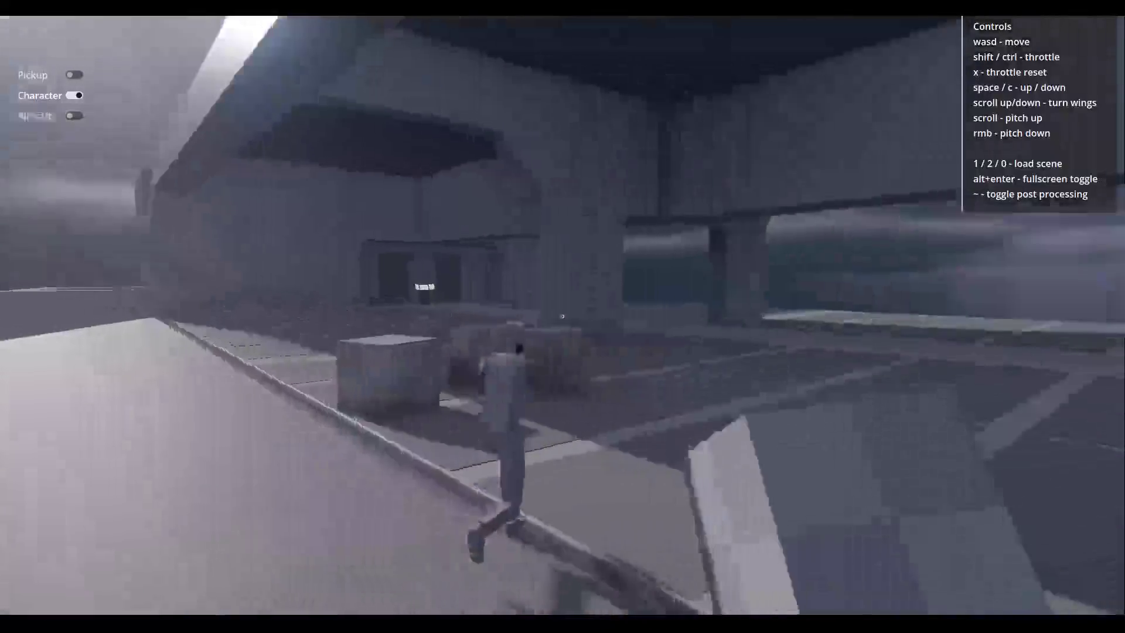
{"action": "key", "text": "w"}
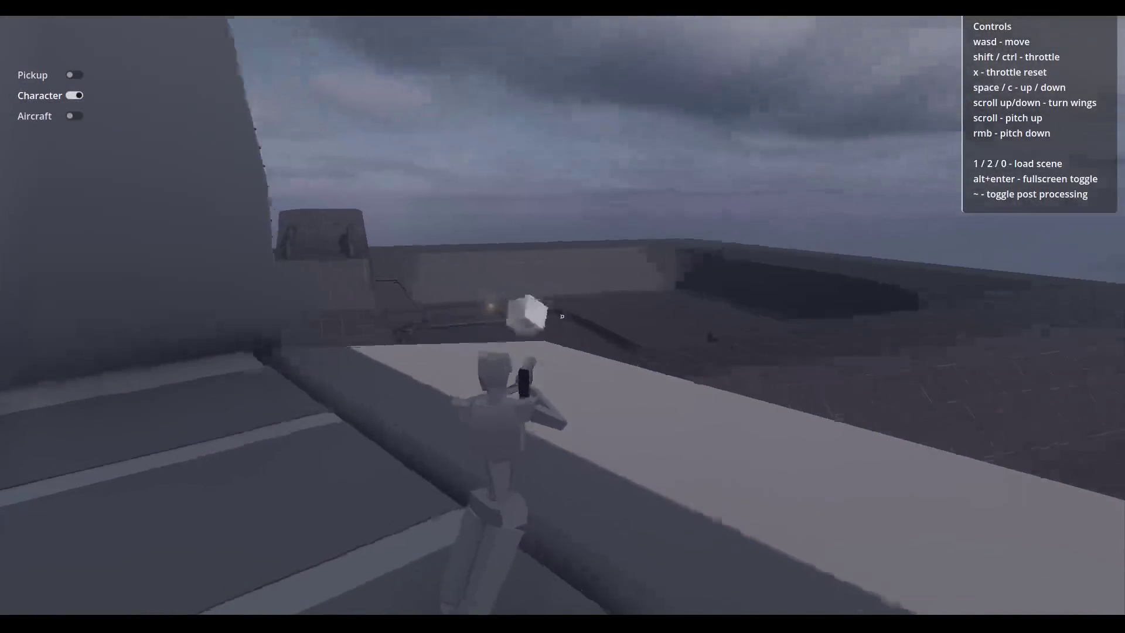
{"action": "key", "text": "w"}
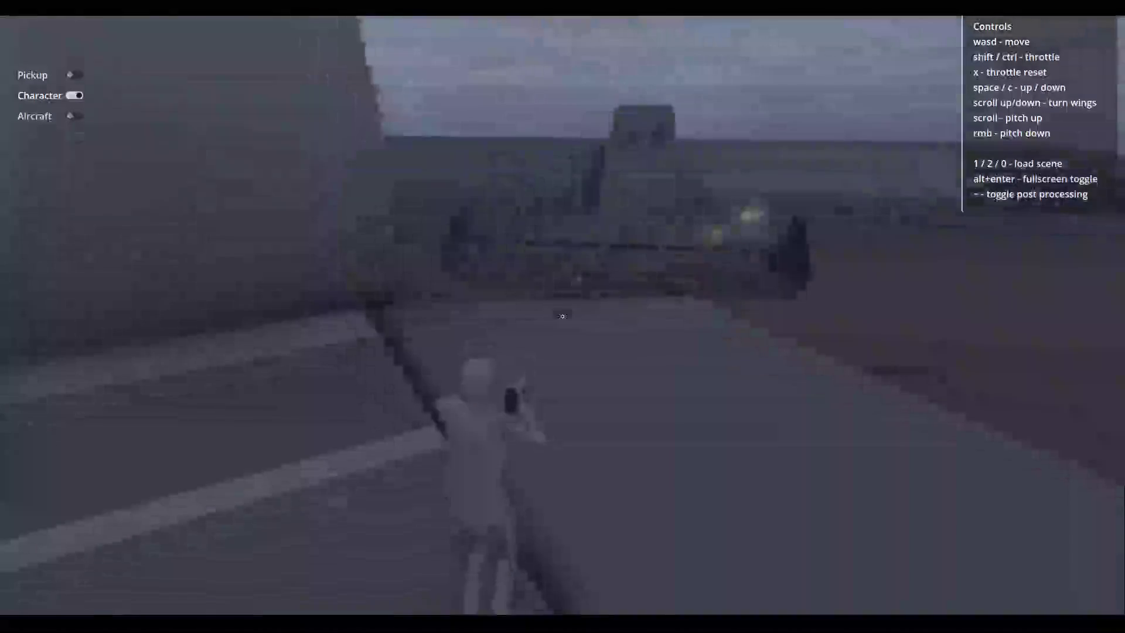
{"action": "key", "text": "w"}
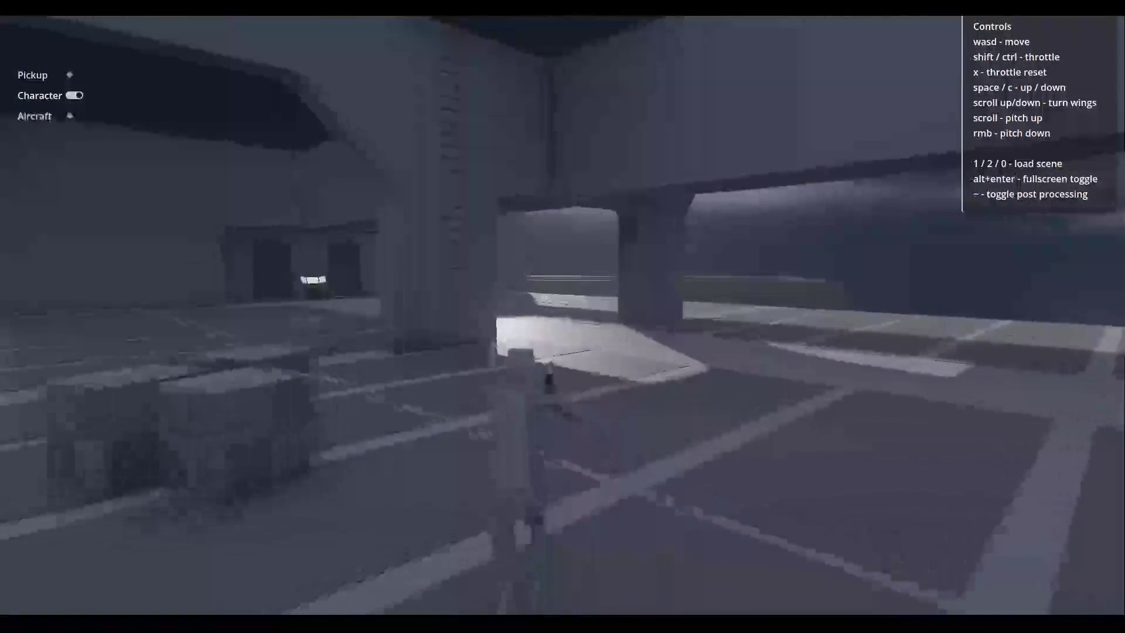
{"action": "key", "text": "w"}
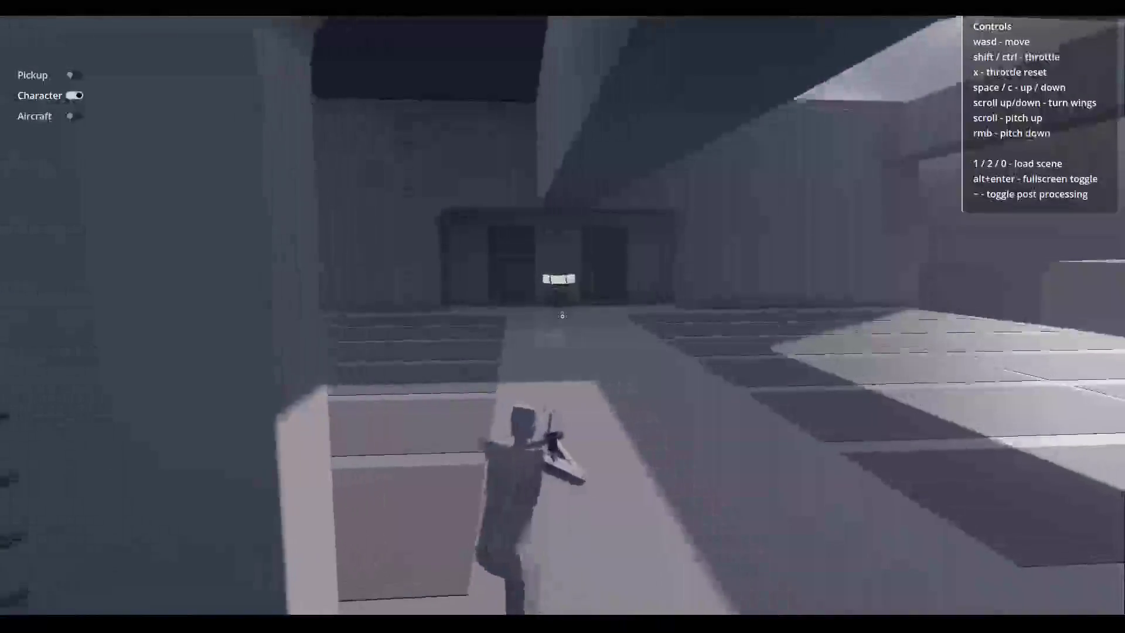
{"action": "key", "text": "w"}
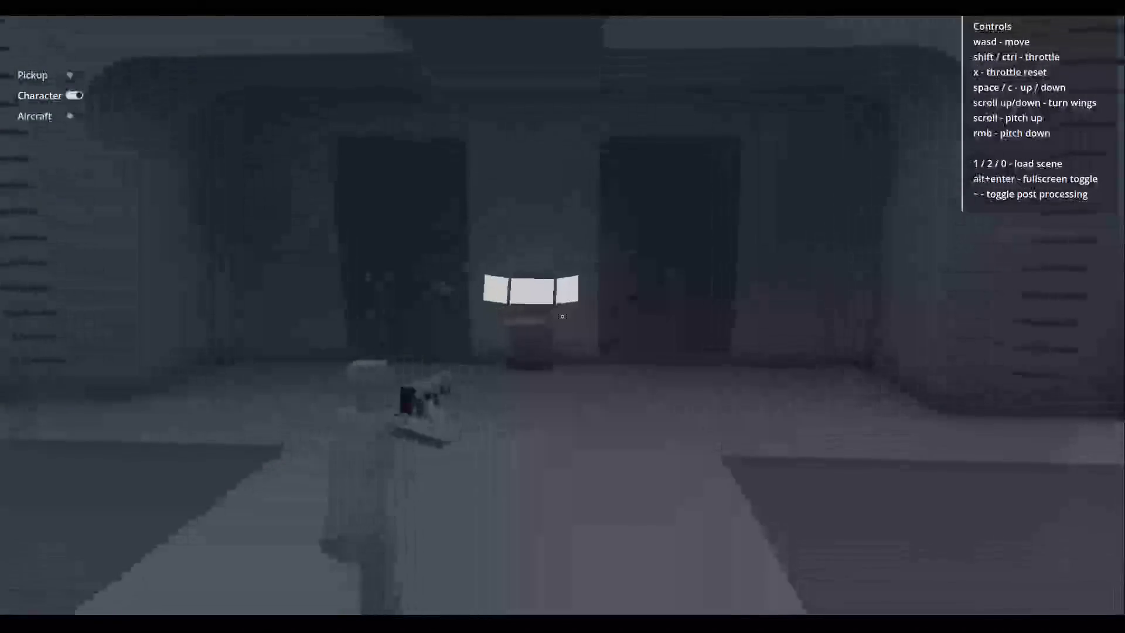
Back away from the glowing panel, then return and step around beside it.
{"action": "key", "text": "s"}
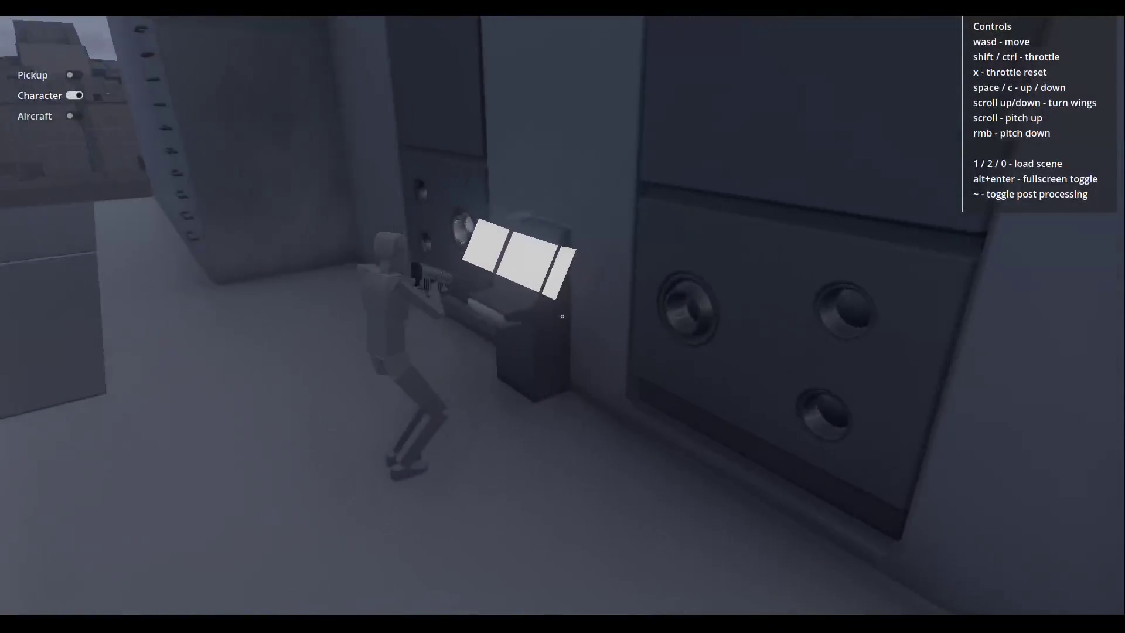
{"action": "key", "text": "s"}
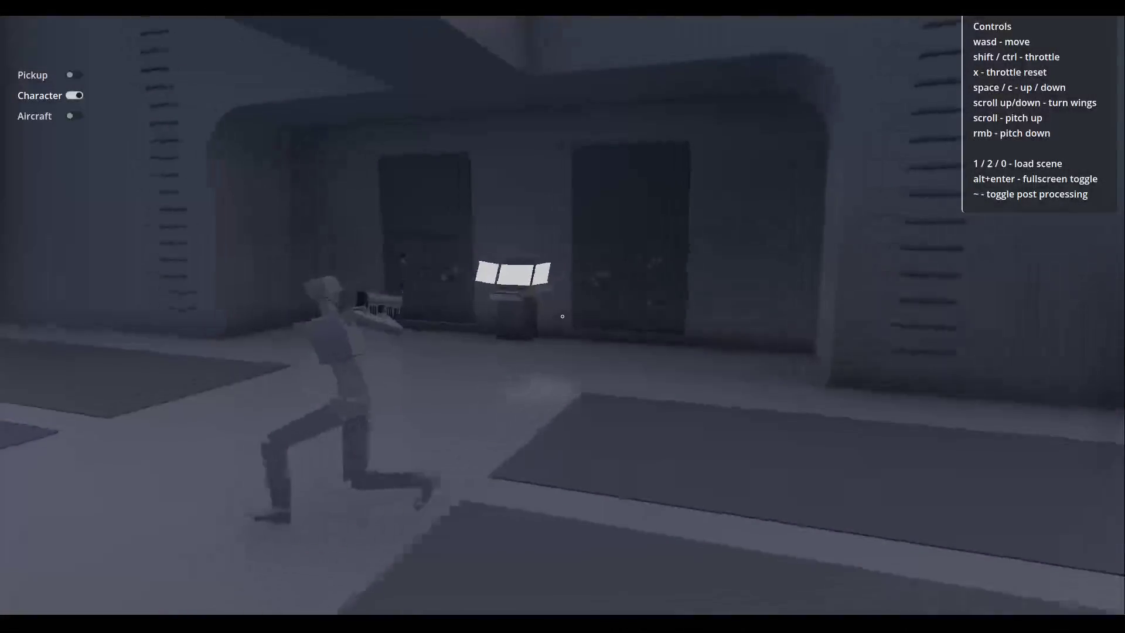
{"action": "key", "text": "w"}
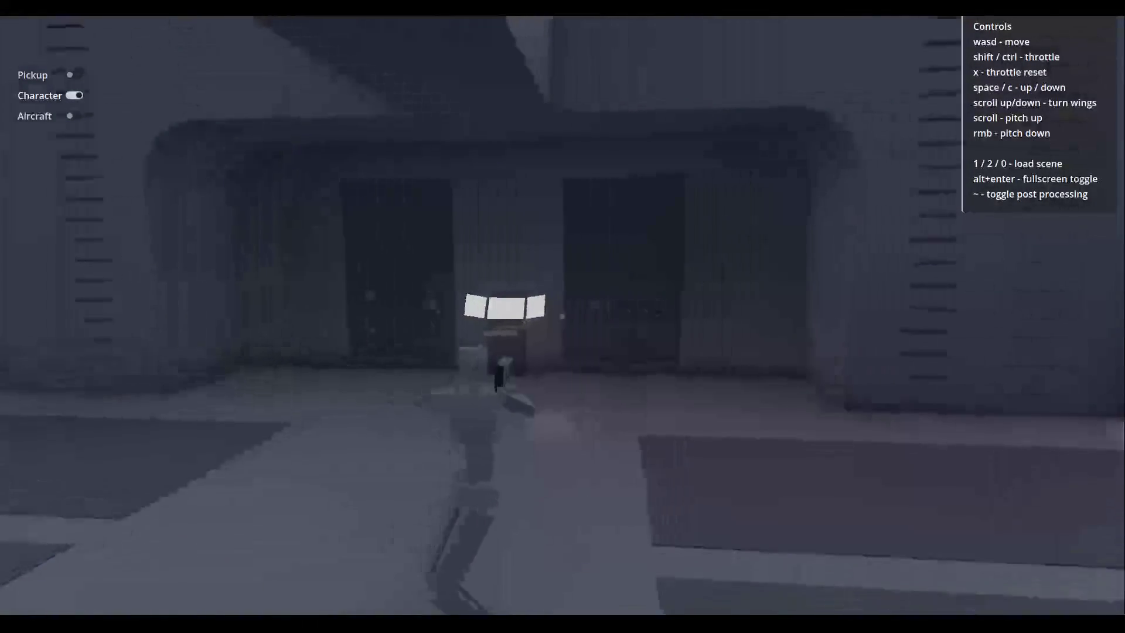
{"action": "key", "text": "w"}
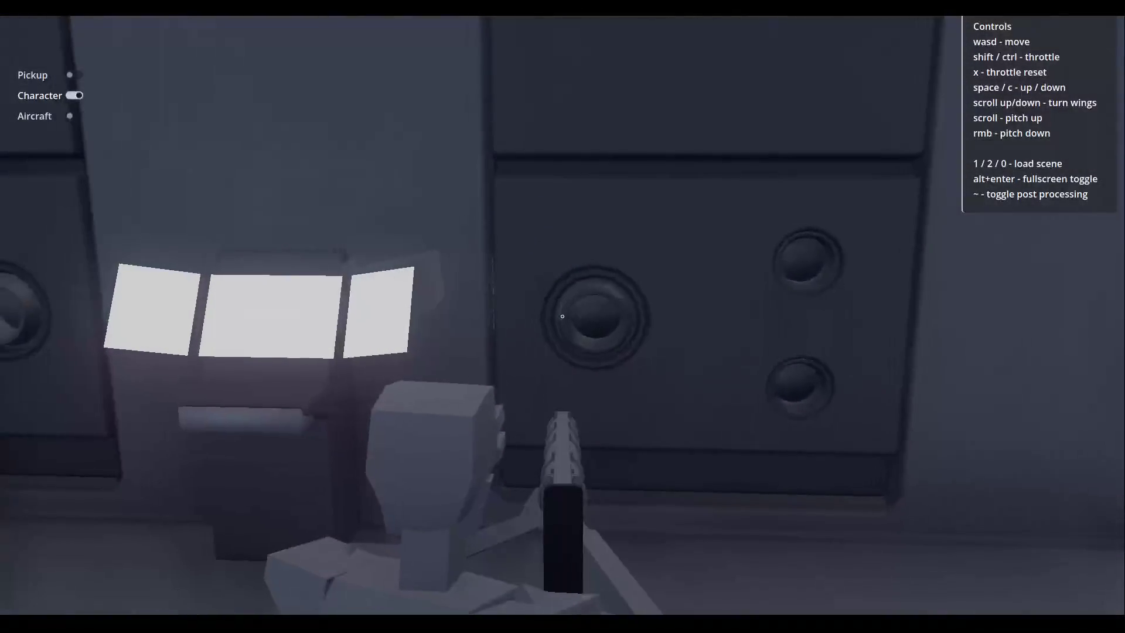
{"action": "key", "text": "w"}
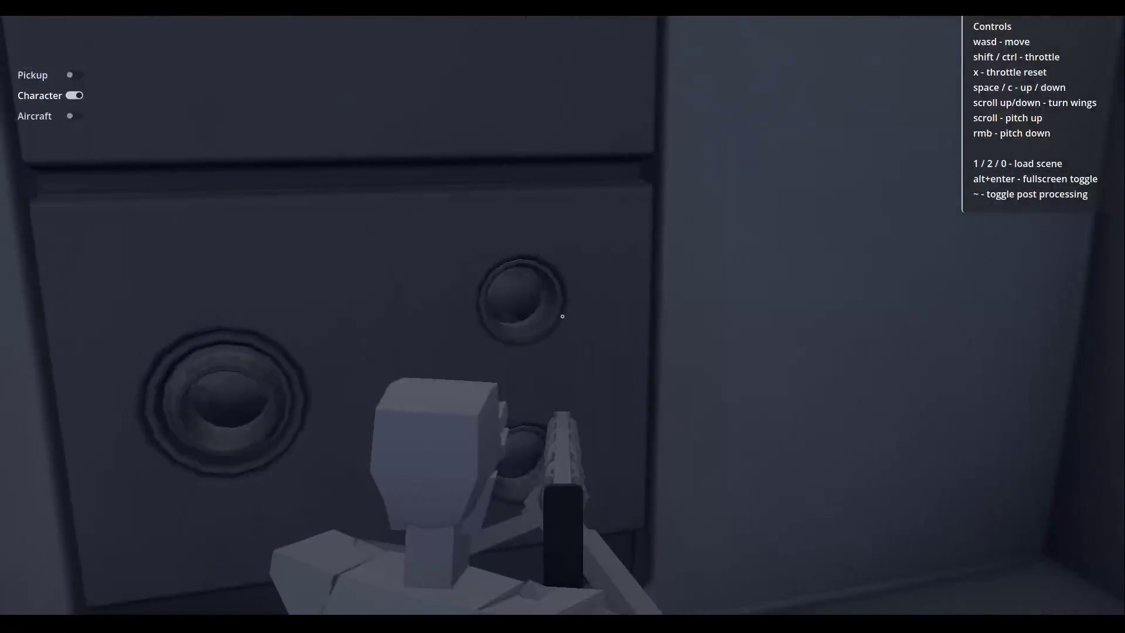
{"action": "key", "text": "w"}
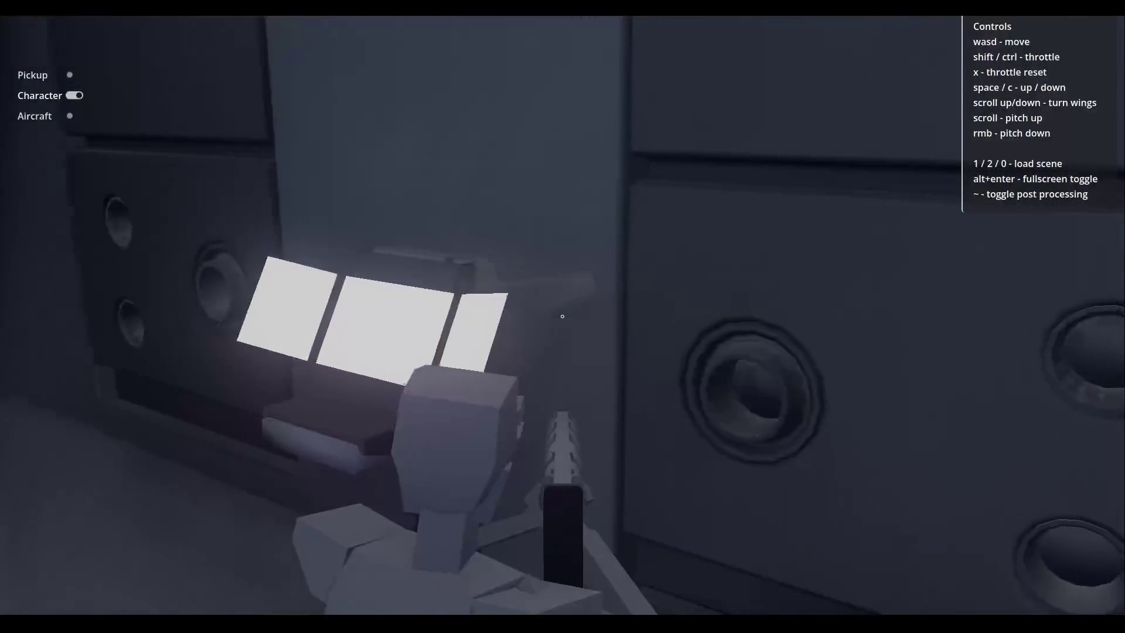
{"action": "key", "text": "w"}
{"action": "key", "text": "1"}
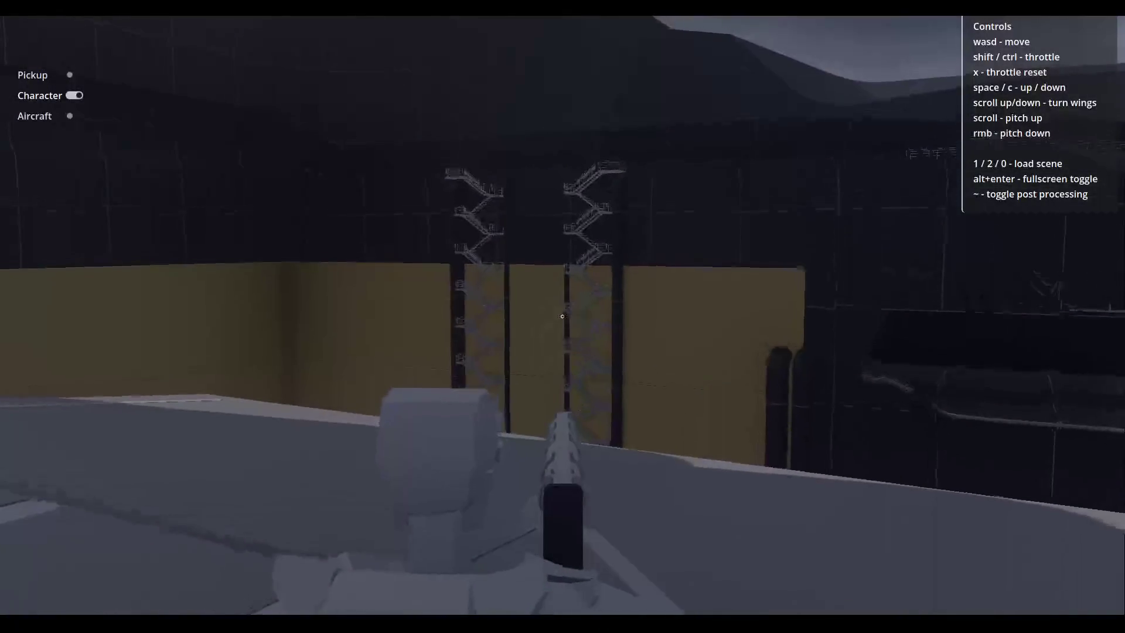
Walk the character across the rooftop to its edge and jump off.
{"action": "key", "text": "w"}
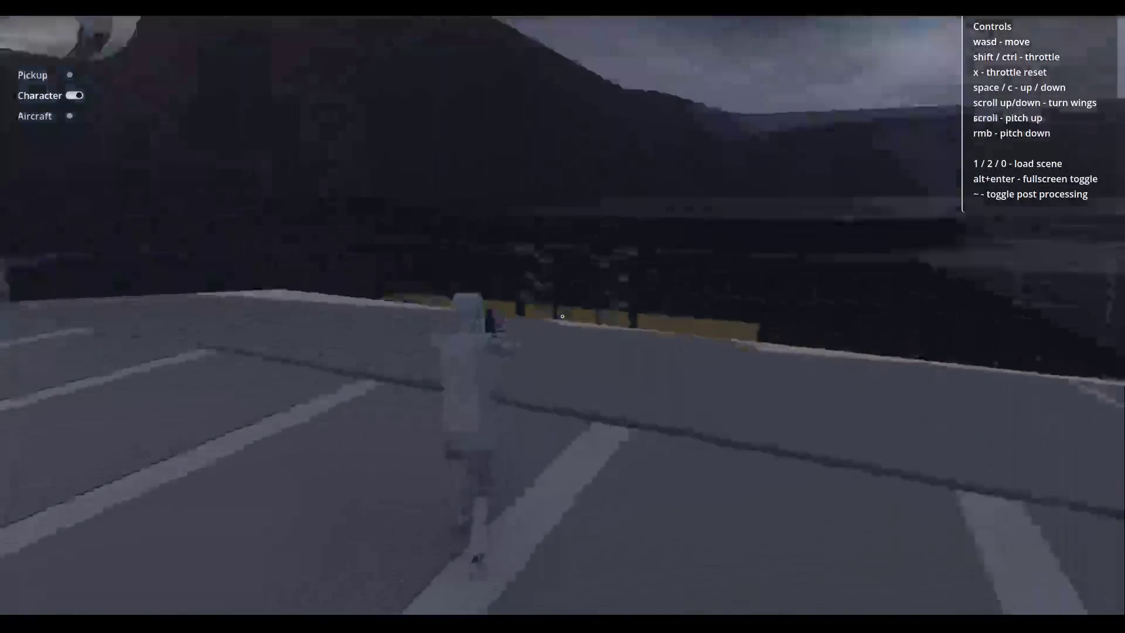
{"action": "key", "text": "w"}
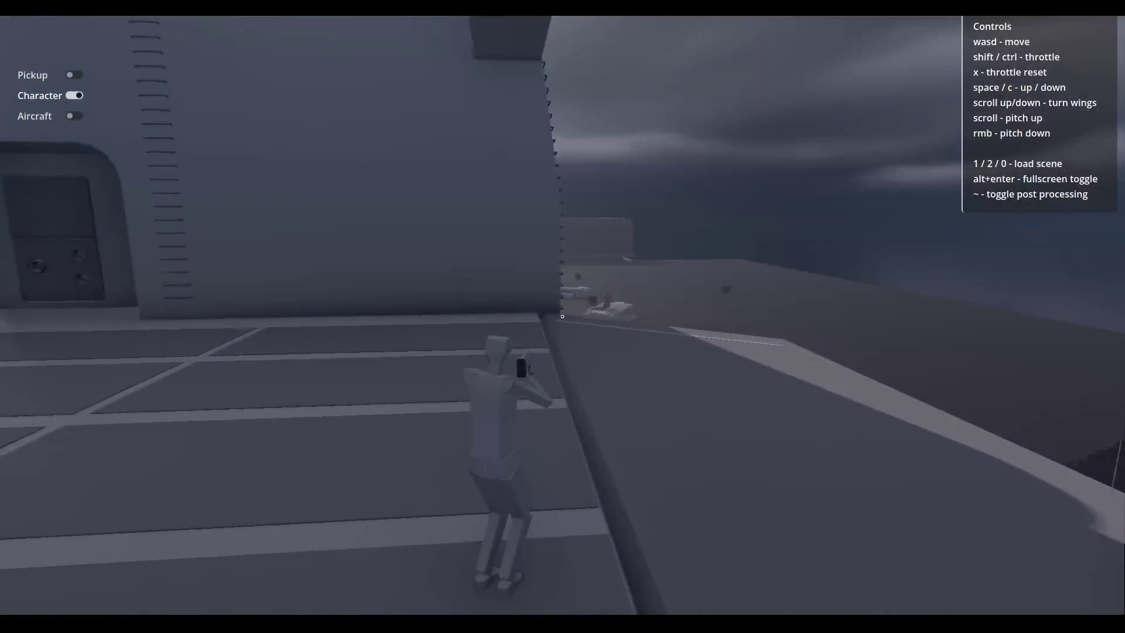
{"action": "key", "text": "w"}
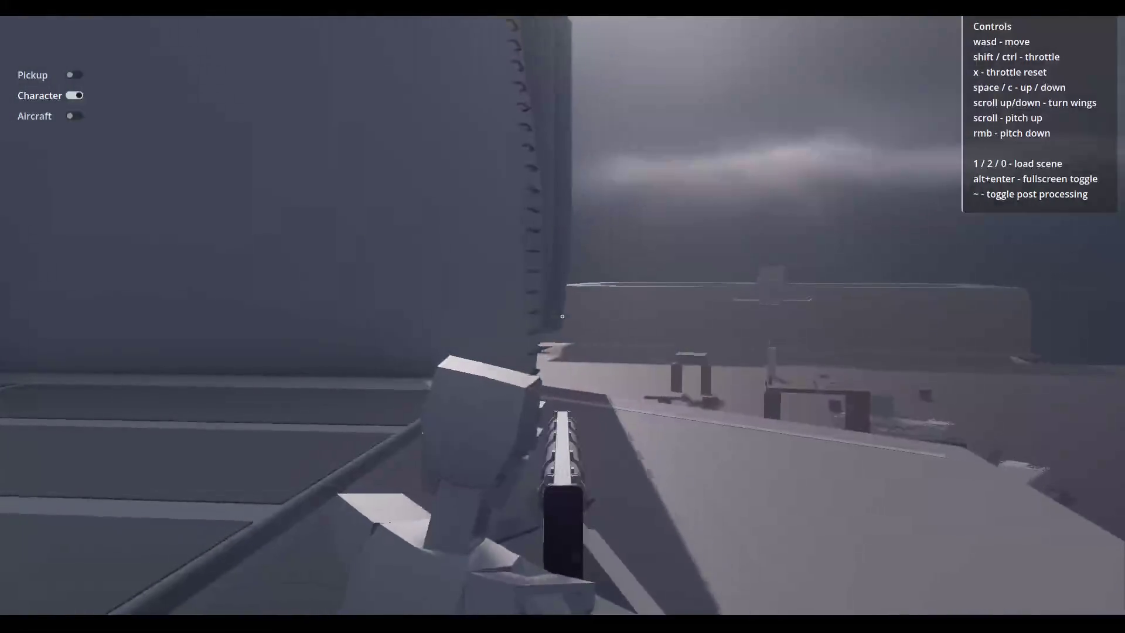
{"action": "key", "text": "w"}
{"action": "key", "text": "w"}
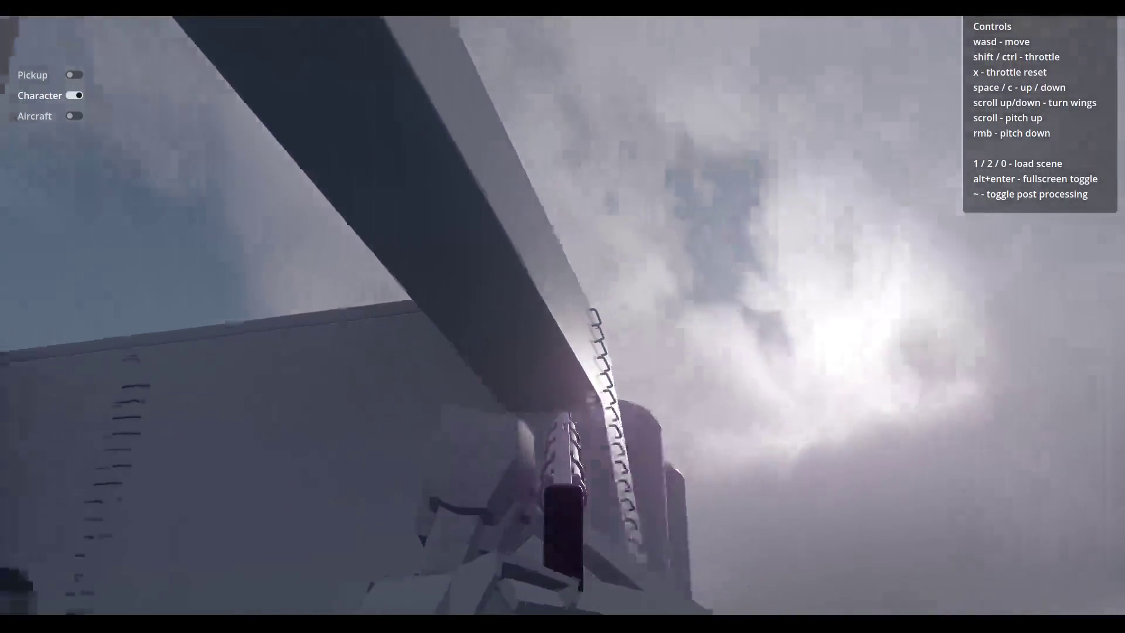
{"action": "key", "text": "w"}
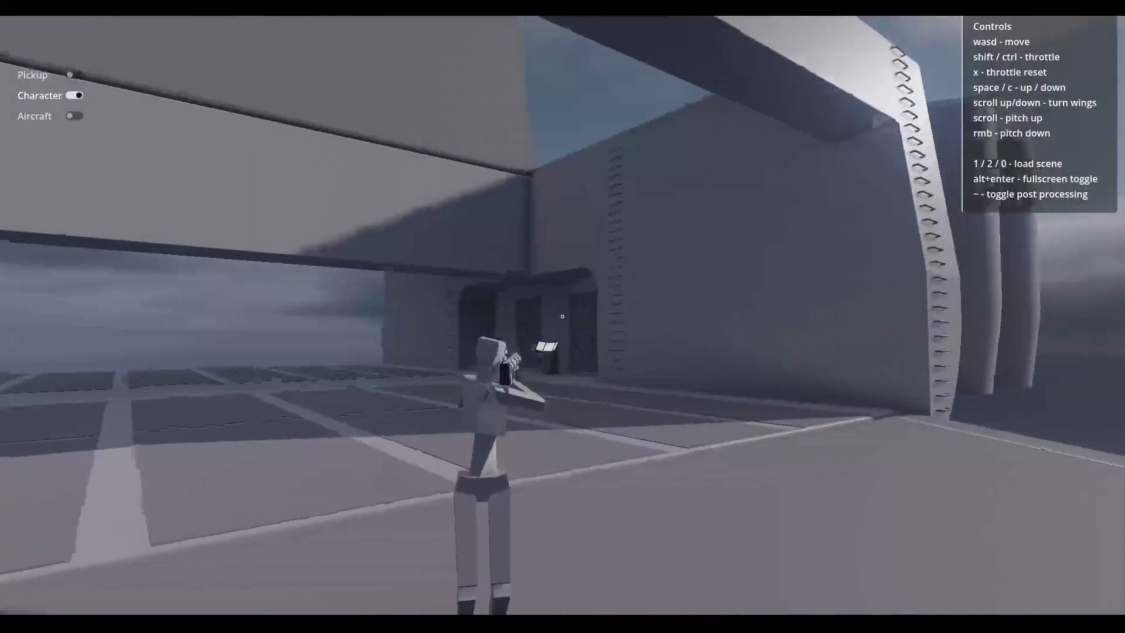
{"action": "key", "text": "w"}
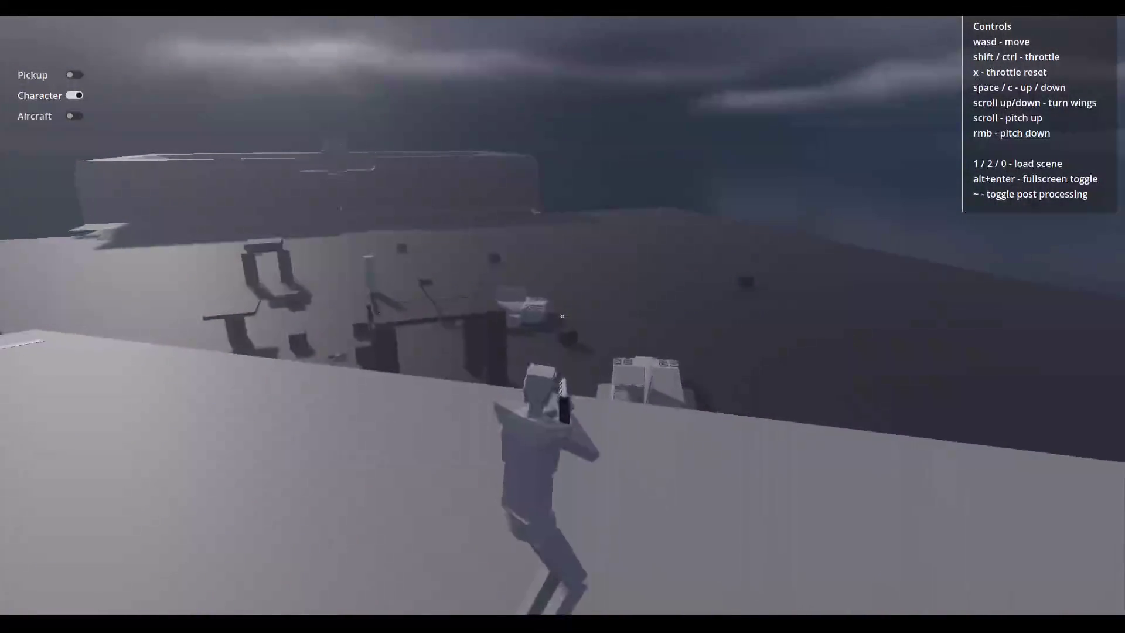
{"action": "key", "text": "w"}
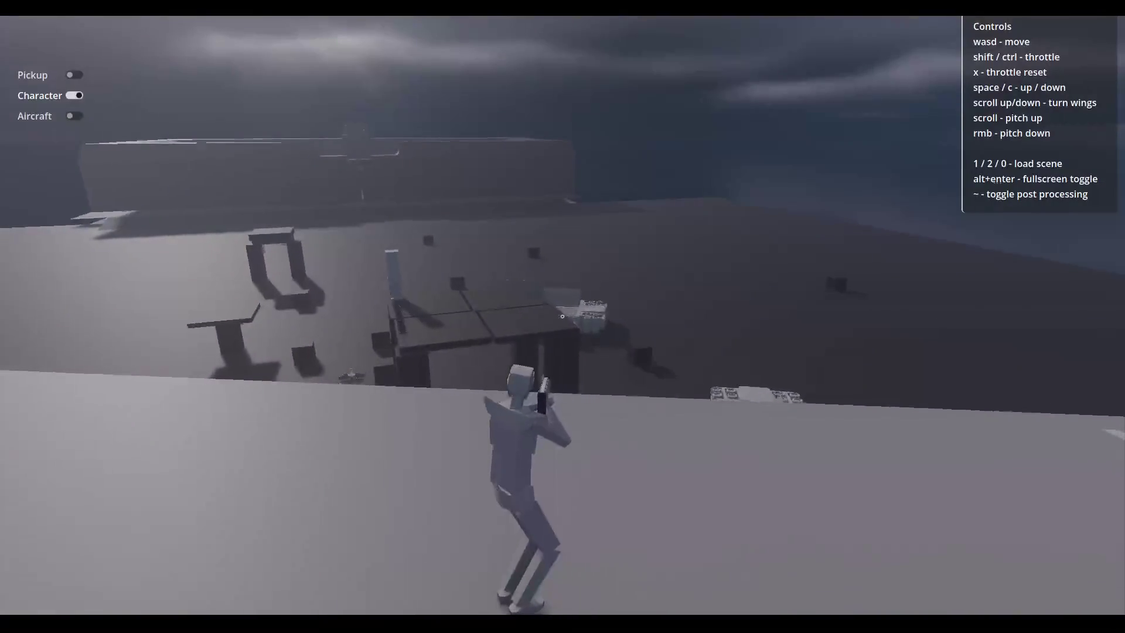
{"action": "key", "text": "w"}
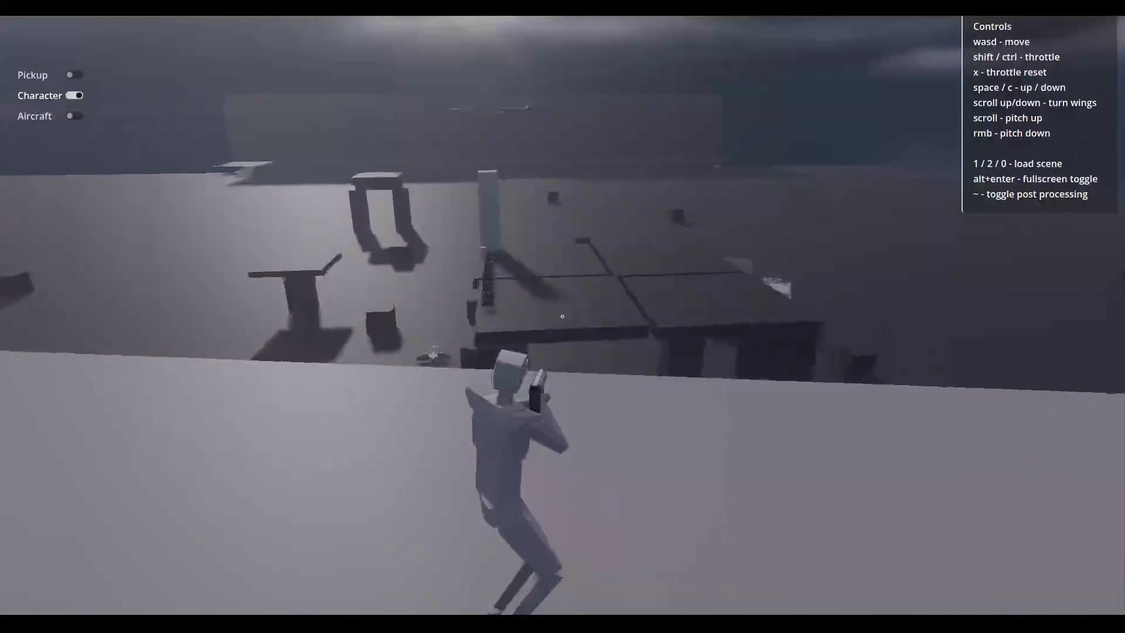
{"action": "key", "text": "space"}
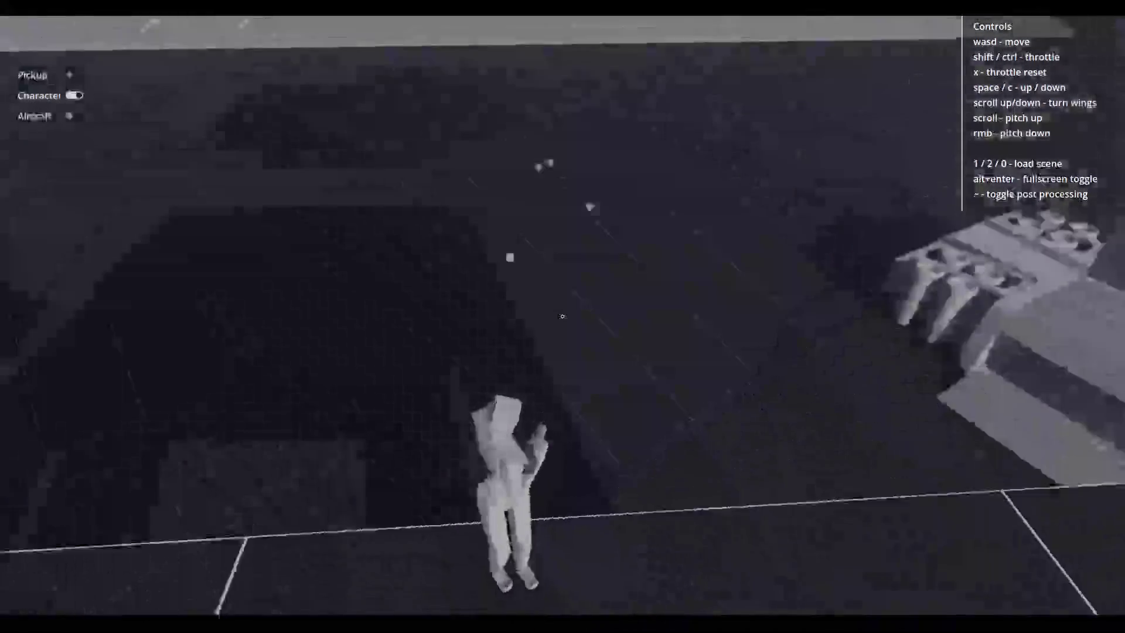
Run toward the low building, load scene 2 with the table, then scene 1 with parked trucks.
{"action": "key", "text": "w"}
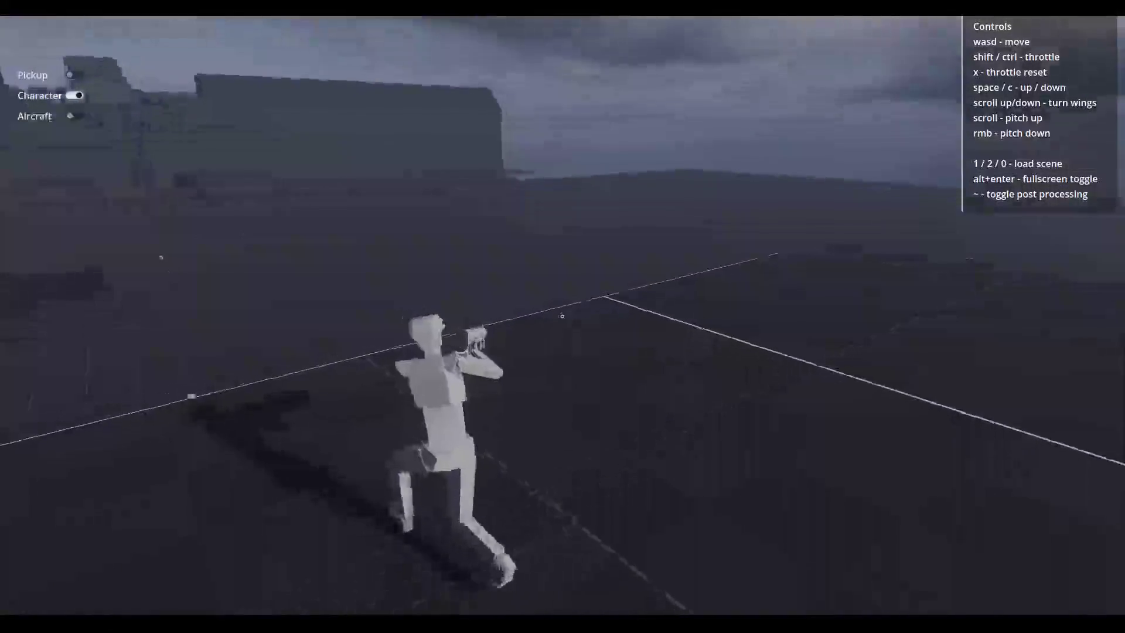
{"action": "key", "text": "w"}
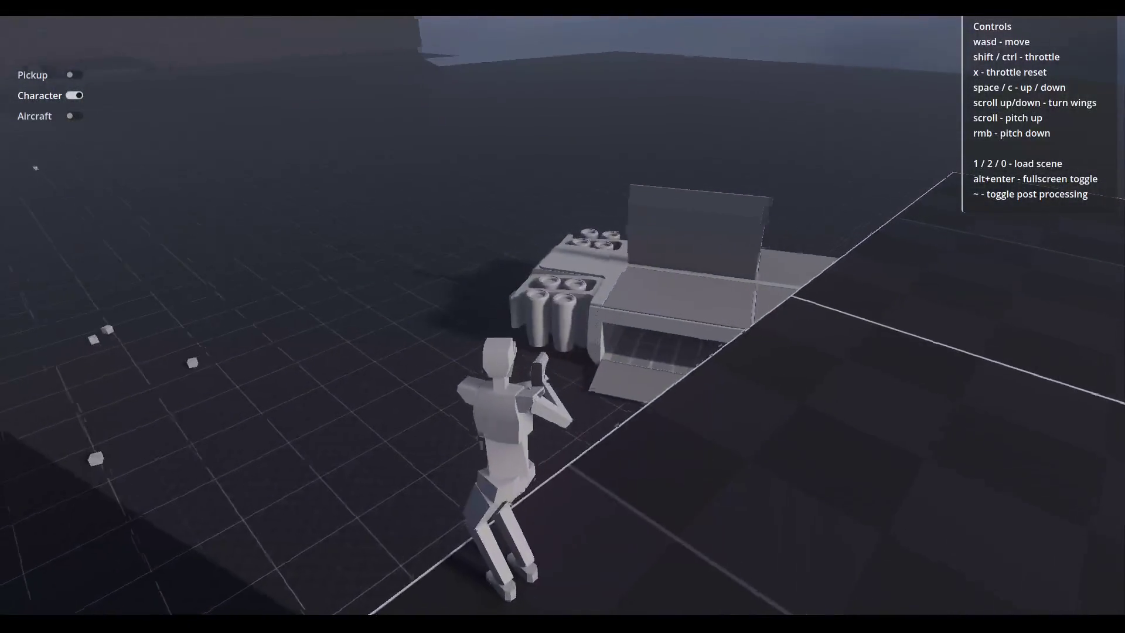
{"action": "key", "text": "w"}
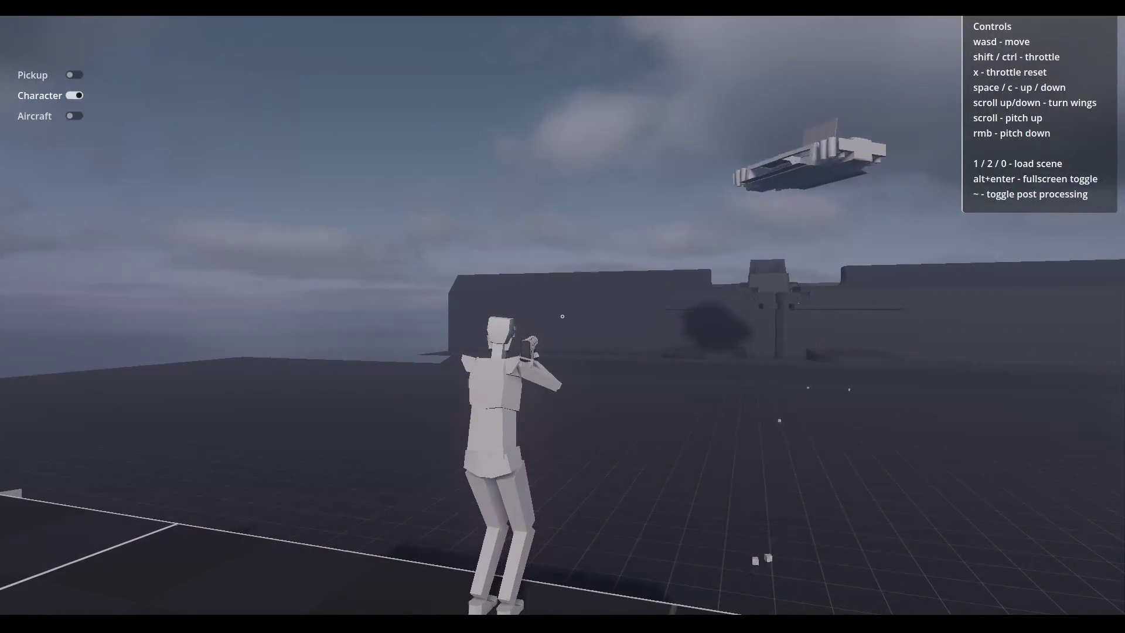
{"action": "mouse_move", "coordinate": [563, 316]}
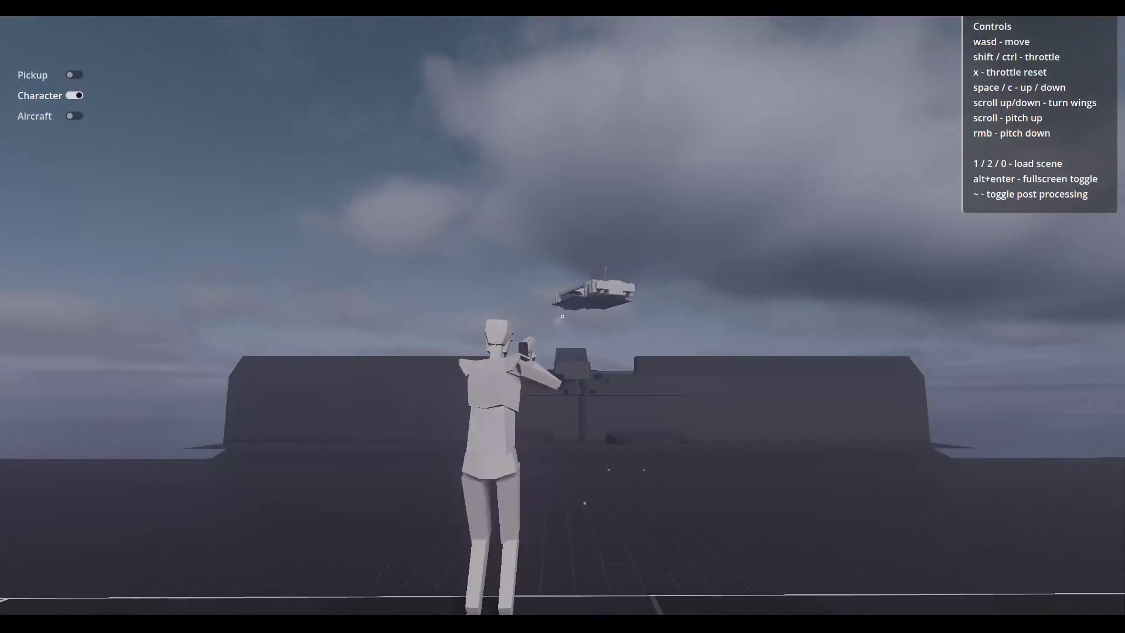
{"action": "key", "text": "2"}
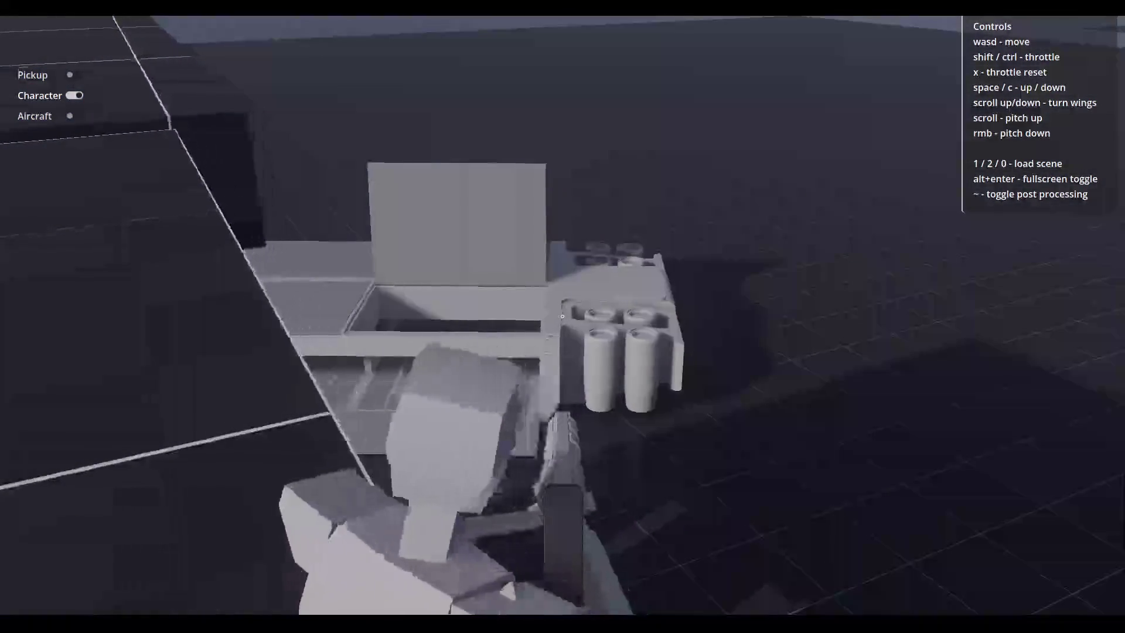
{"action": "key", "text": "s"}
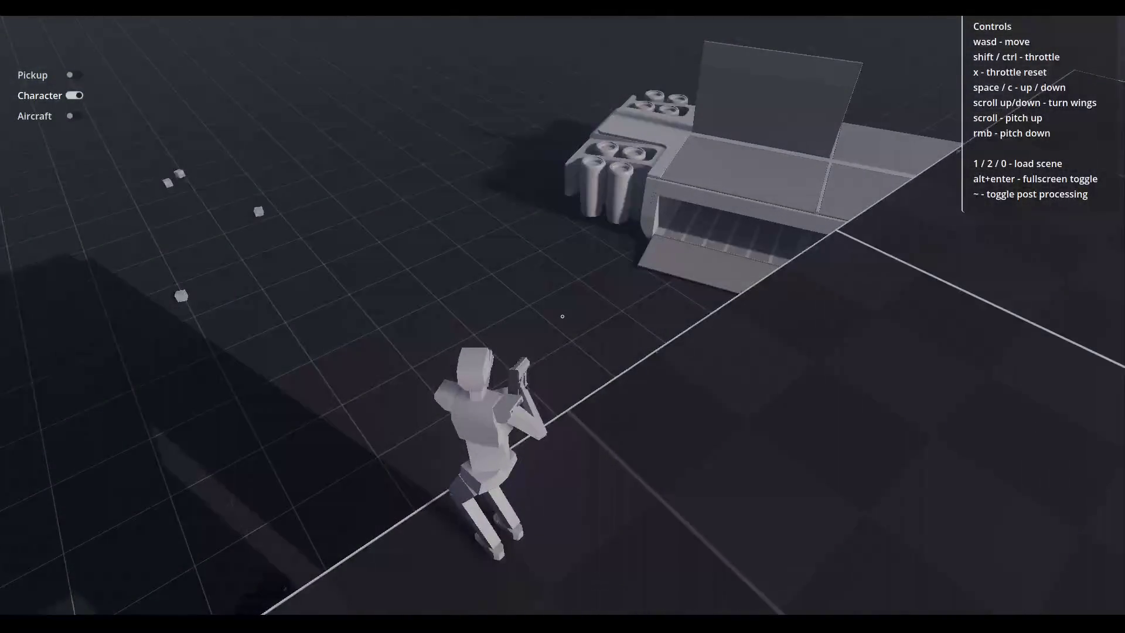
{"action": "key", "text": "1"}
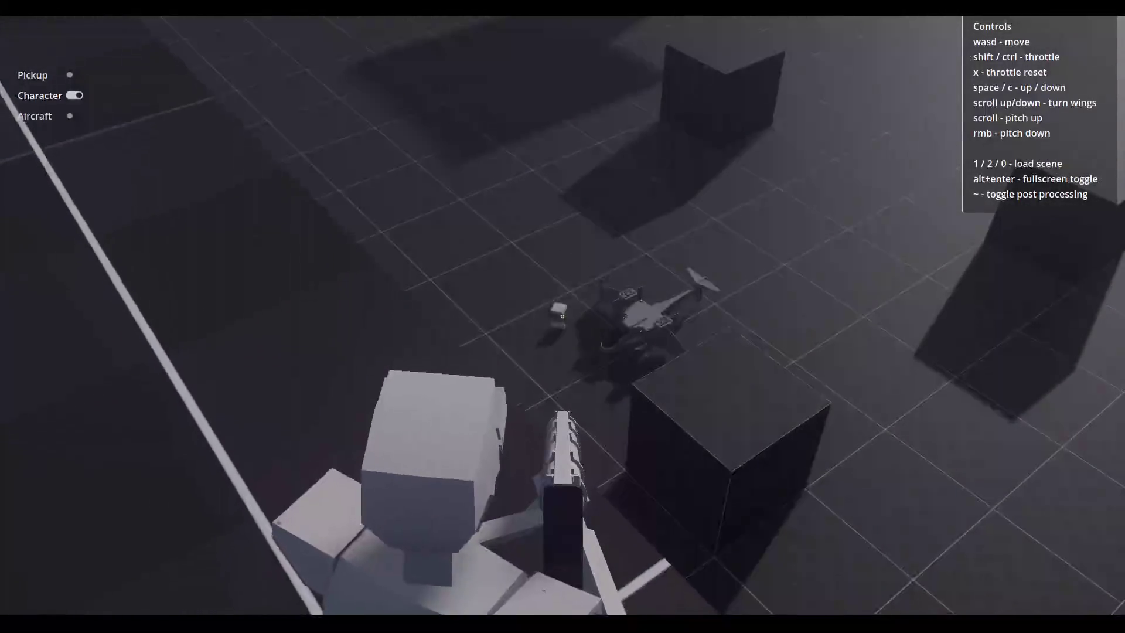
Run the character onto the rooftops, across them, and off the ledge into the interior.
{"action": "scroll", "coordinate": [562, 317], "scroll_direction": "down", "scroll_amount": 5}
{"action": "scroll", "coordinate": [562, 317], "scroll_direction": "up", "scroll_amount": 5}
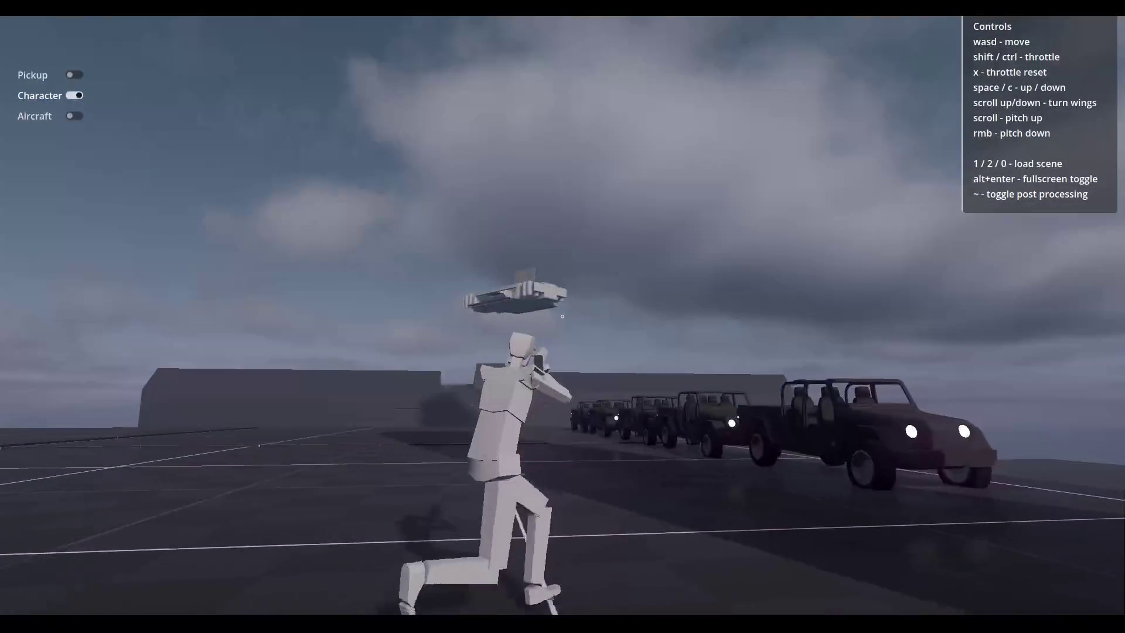
{"action": "key", "text": "w"}
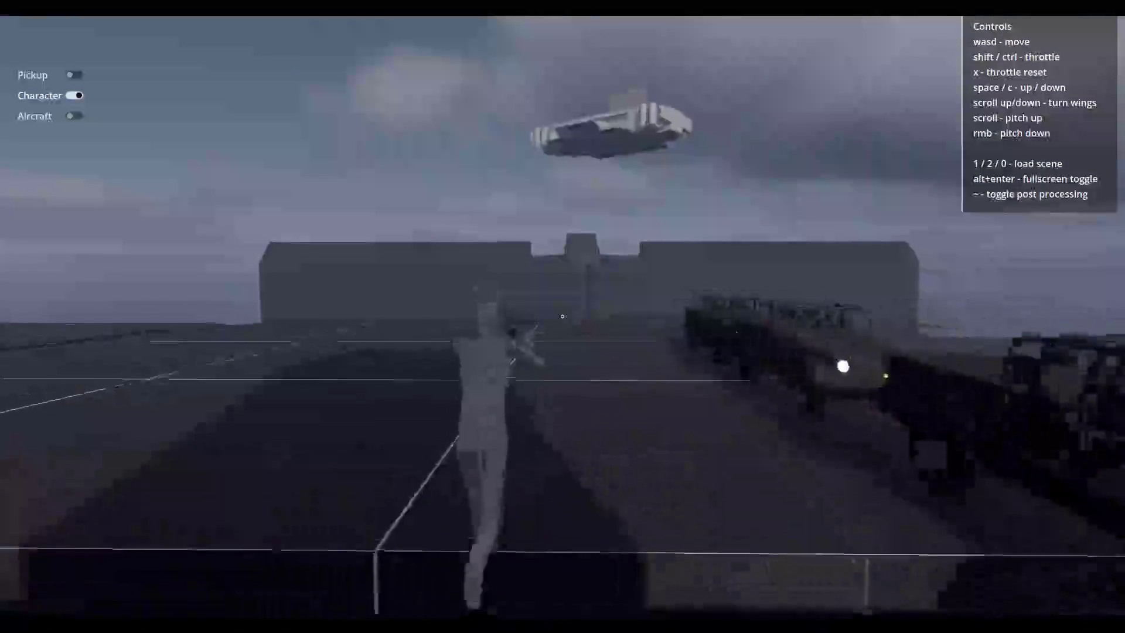
{"action": "key", "text": "w"}
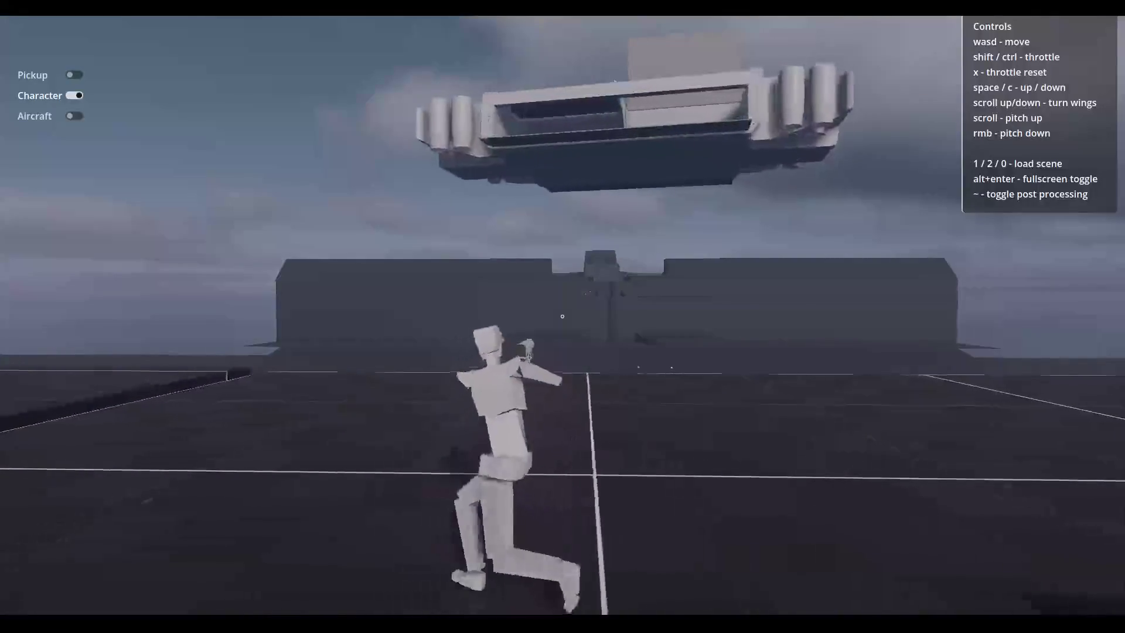
{"action": "key", "text": "w"}
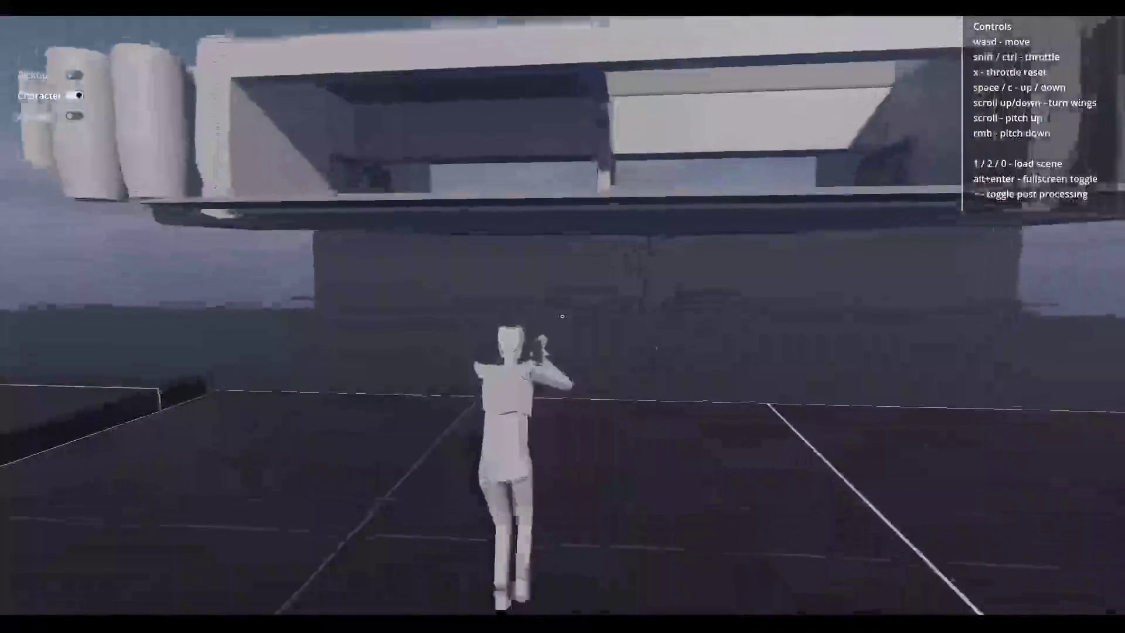
{"action": "key", "text": "w"}
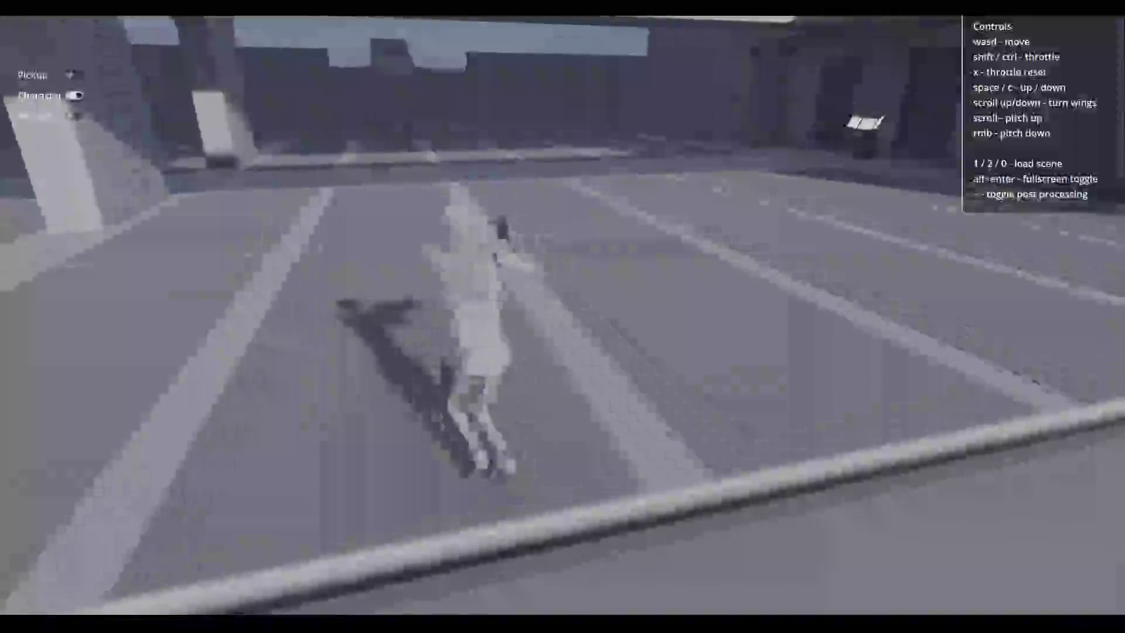
{"action": "key", "text": "w"}
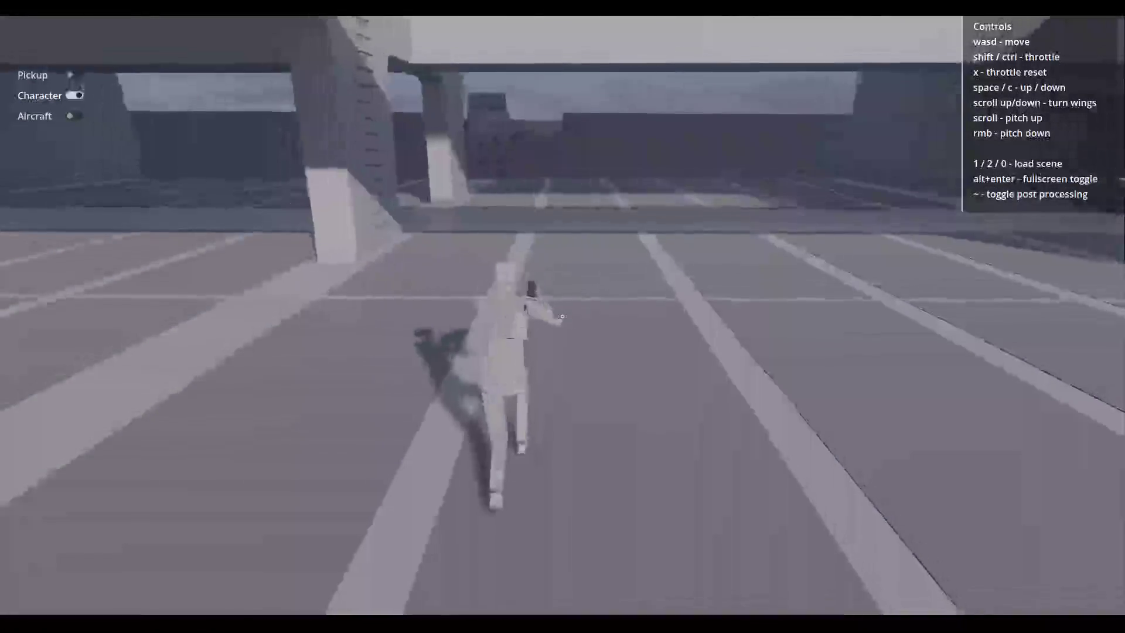
{"action": "key", "text": "w"}
{"action": "key", "text": "w"}
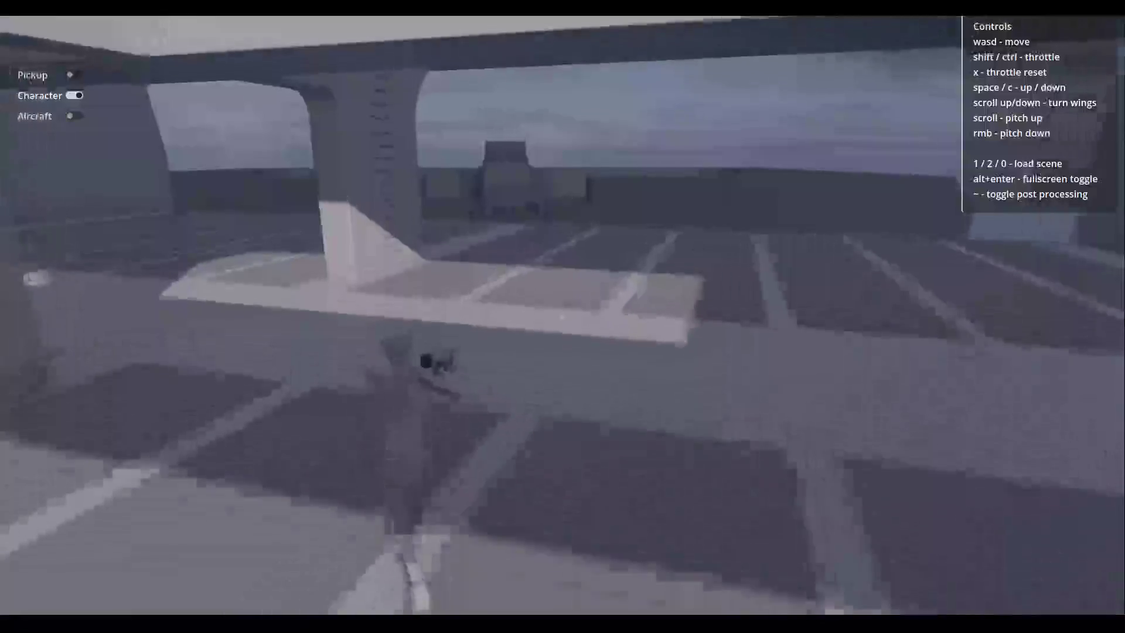
{"action": "key", "text": "w"}
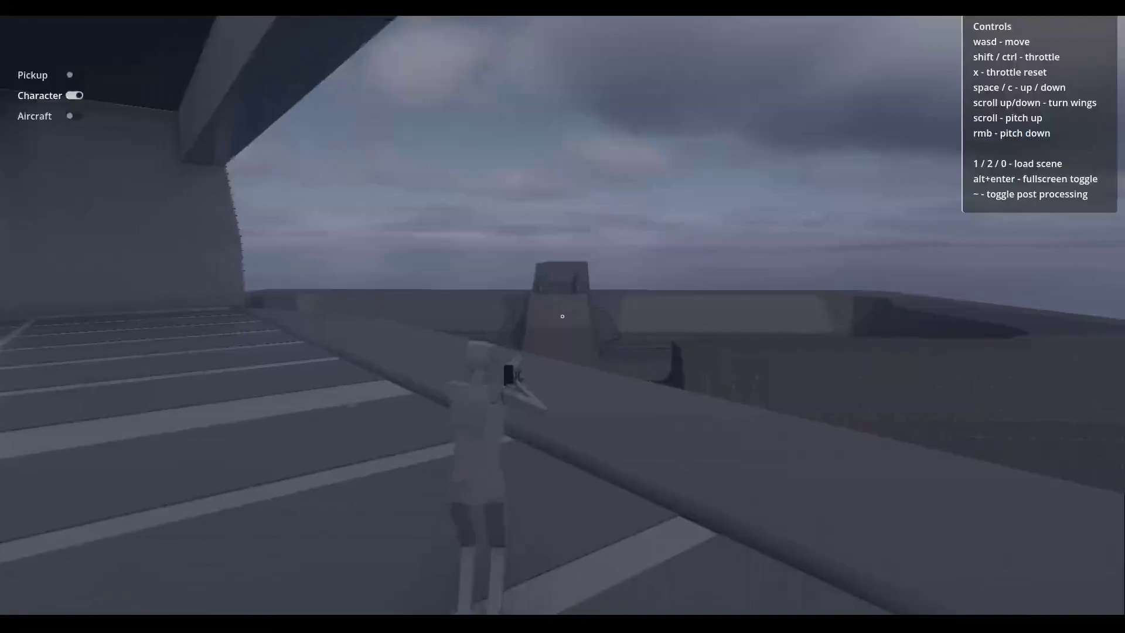
{"action": "key", "text": "w"}
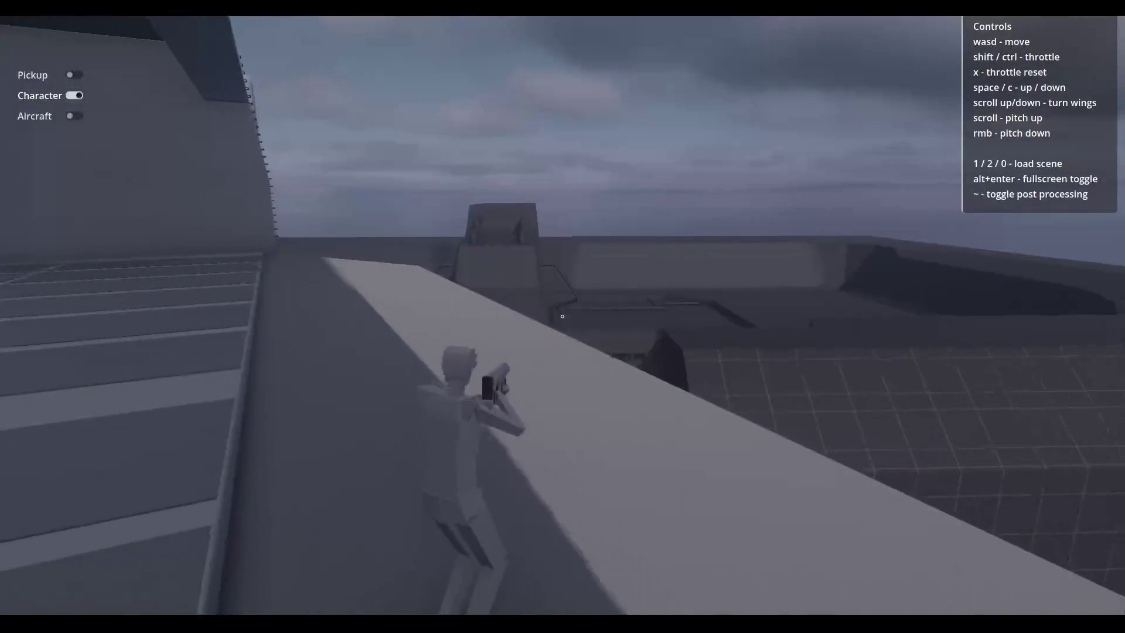
{"action": "key", "text": "w"}
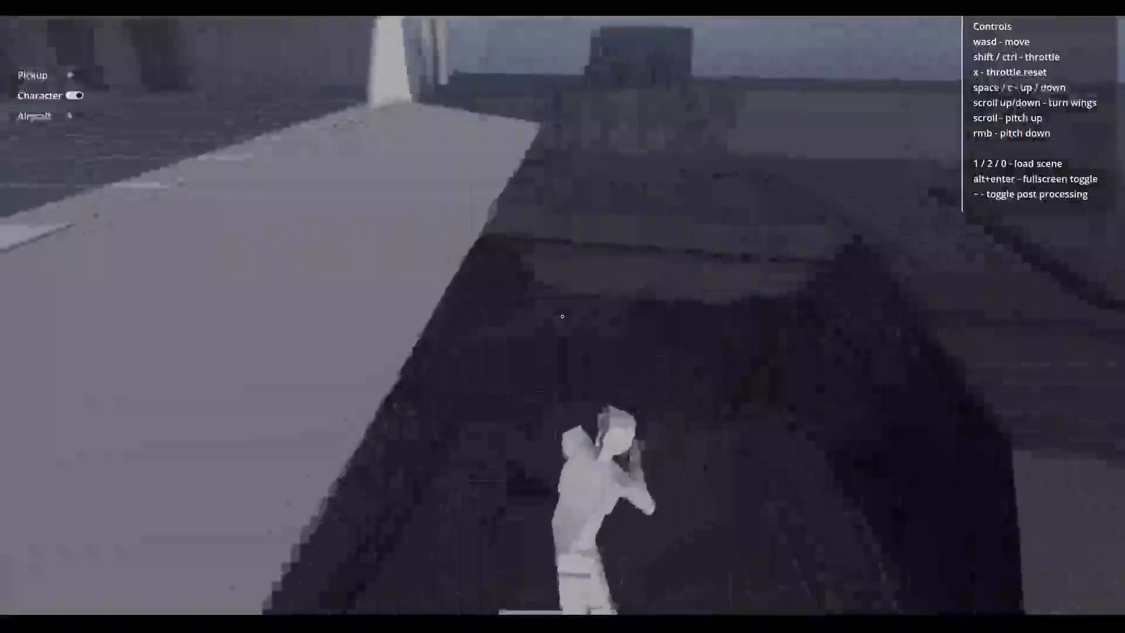
Cross the yellow platform, approach the carrier beside it, and walk left past it.
{"action": "key", "text": "w"}
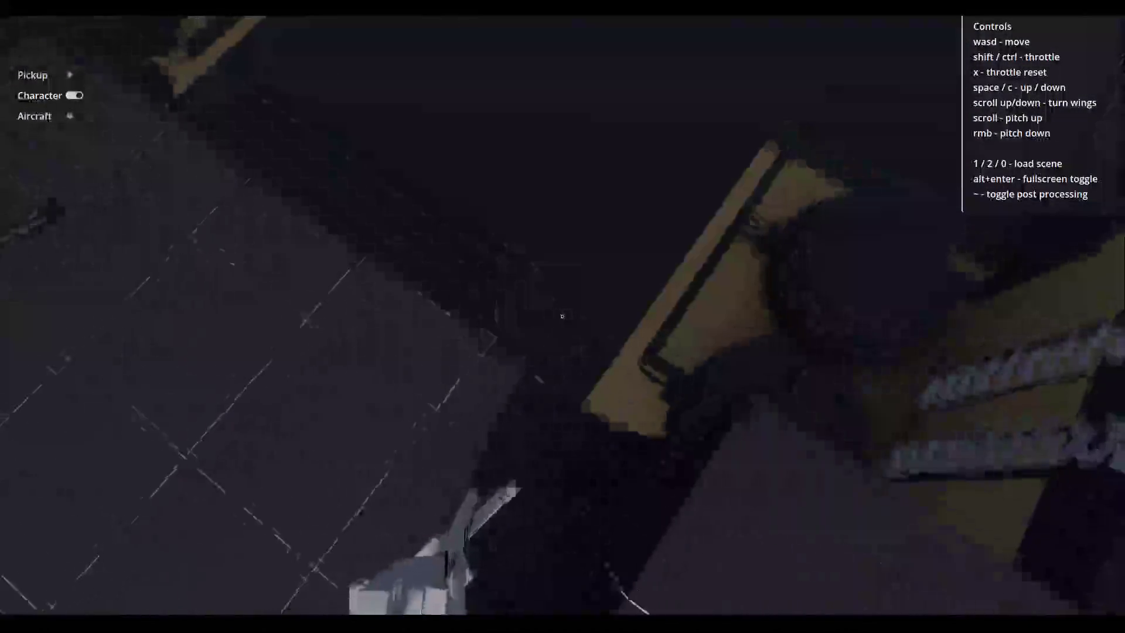
{"action": "key", "text": "w"}
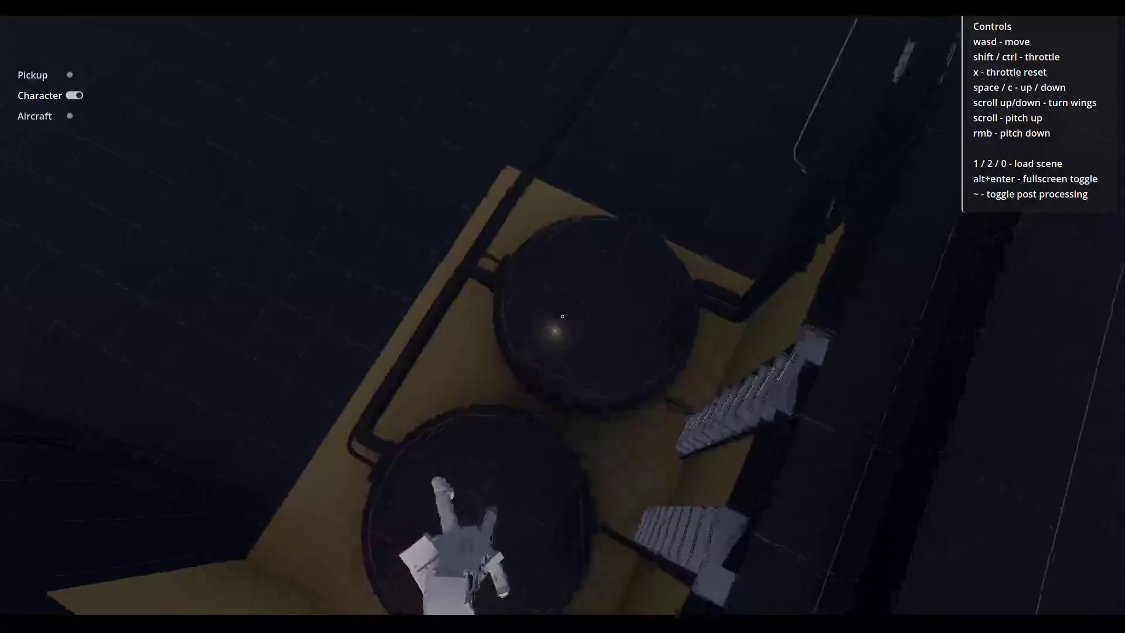
{"action": "key", "text": "w"}
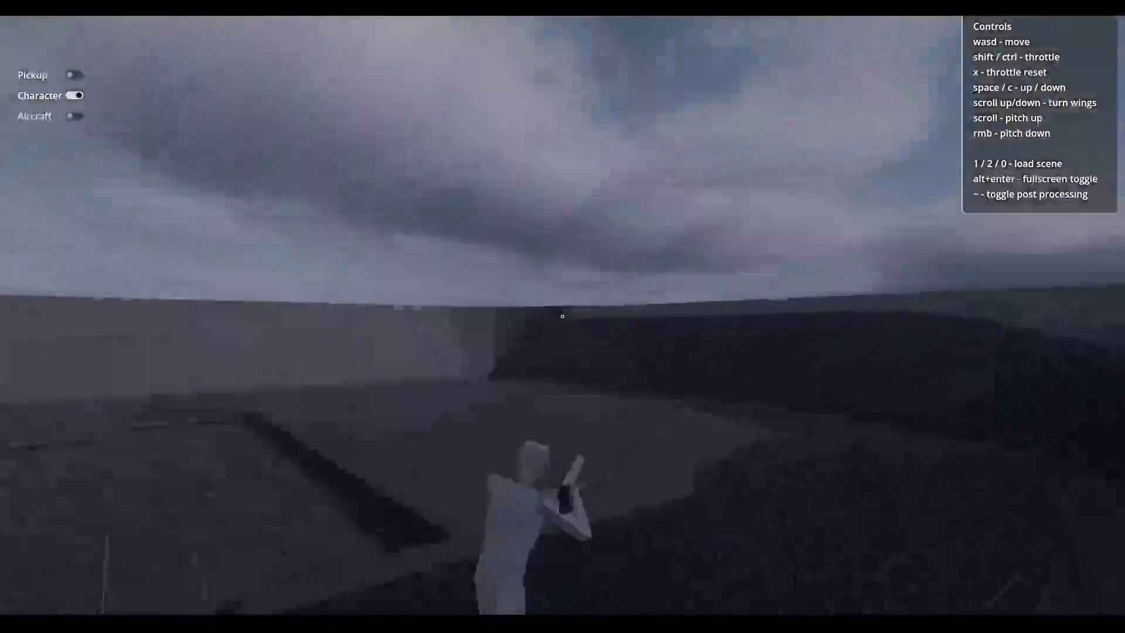
{"action": "key", "text": "w"}
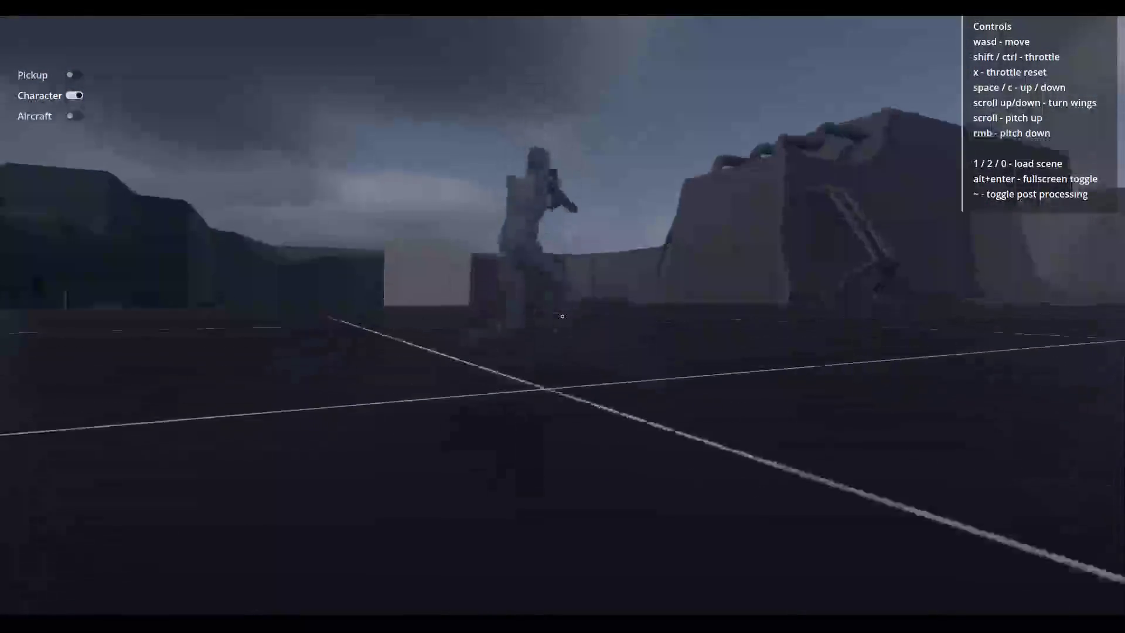
{"action": "key", "text": "w"}
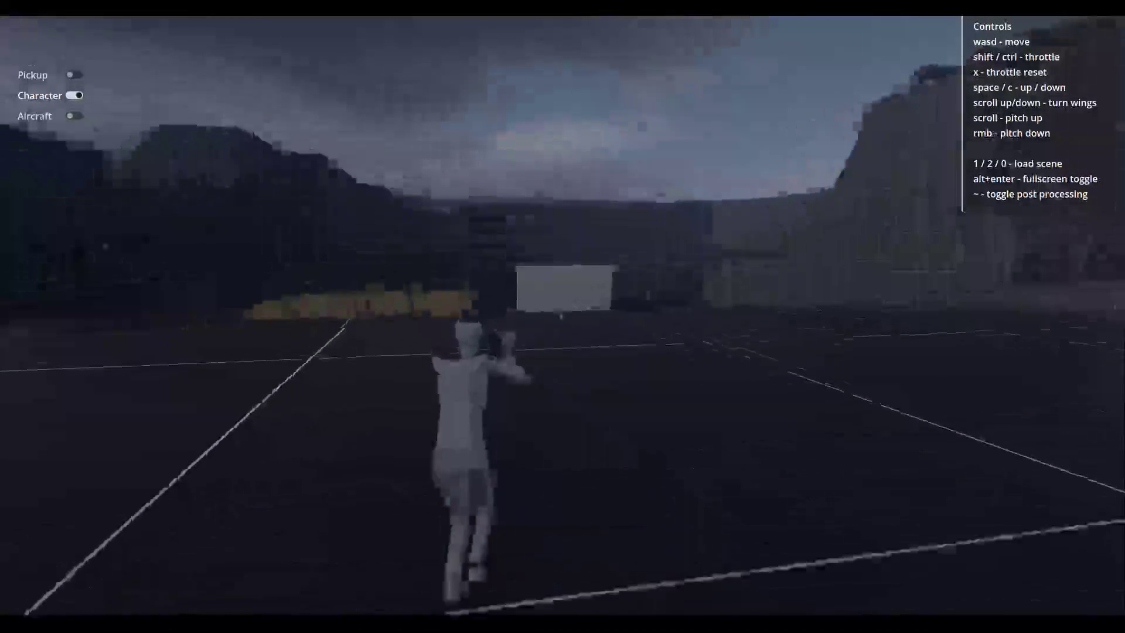
{"action": "key", "text": "w"}
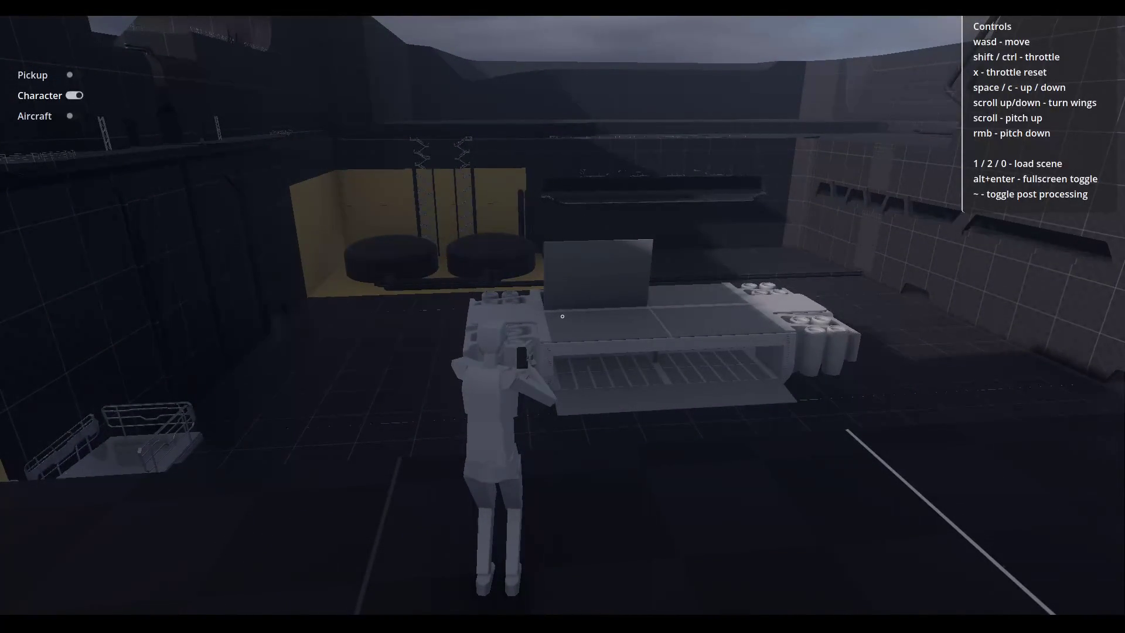
{"action": "key", "text": "a"}
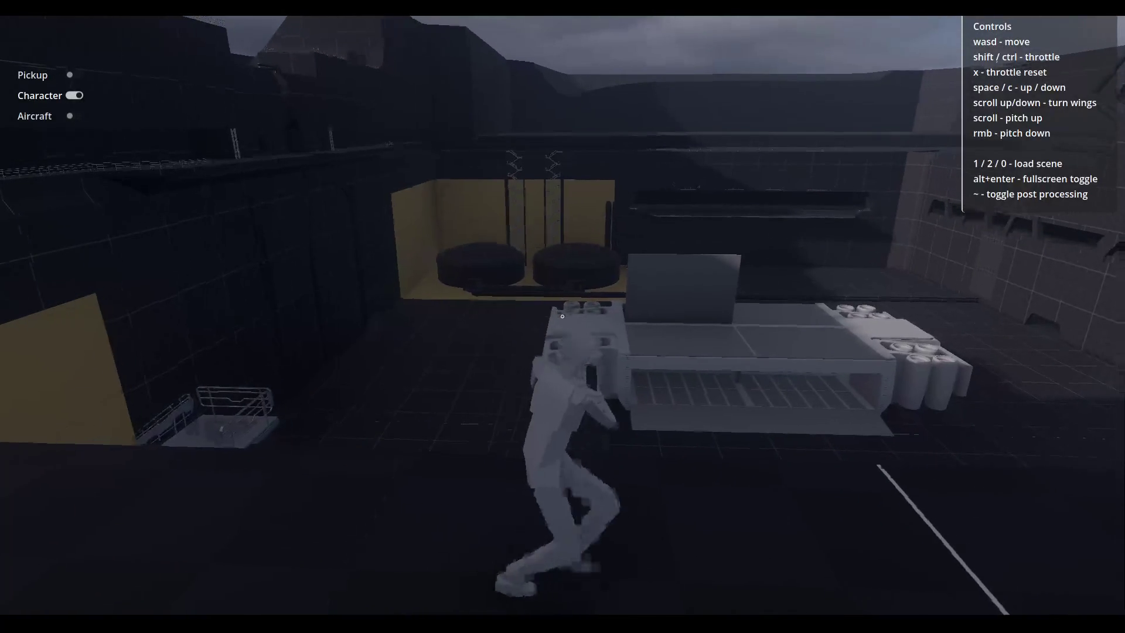
{"action": "key", "text": "a"}
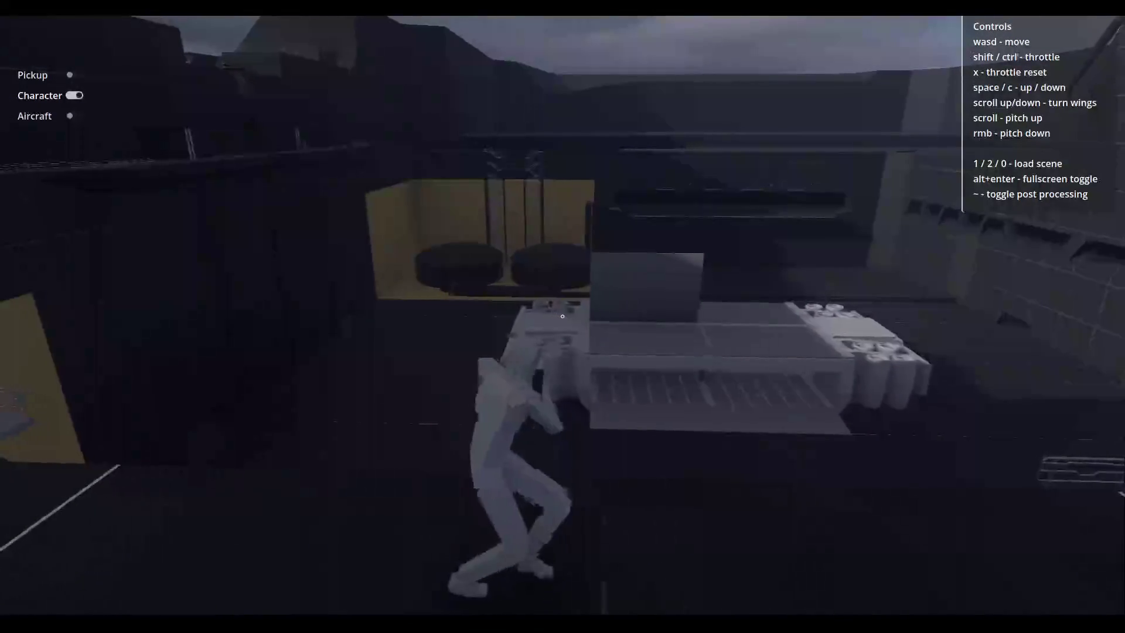
{"action": "key", "text": "a"}
{"action": "key", "text": "a"}
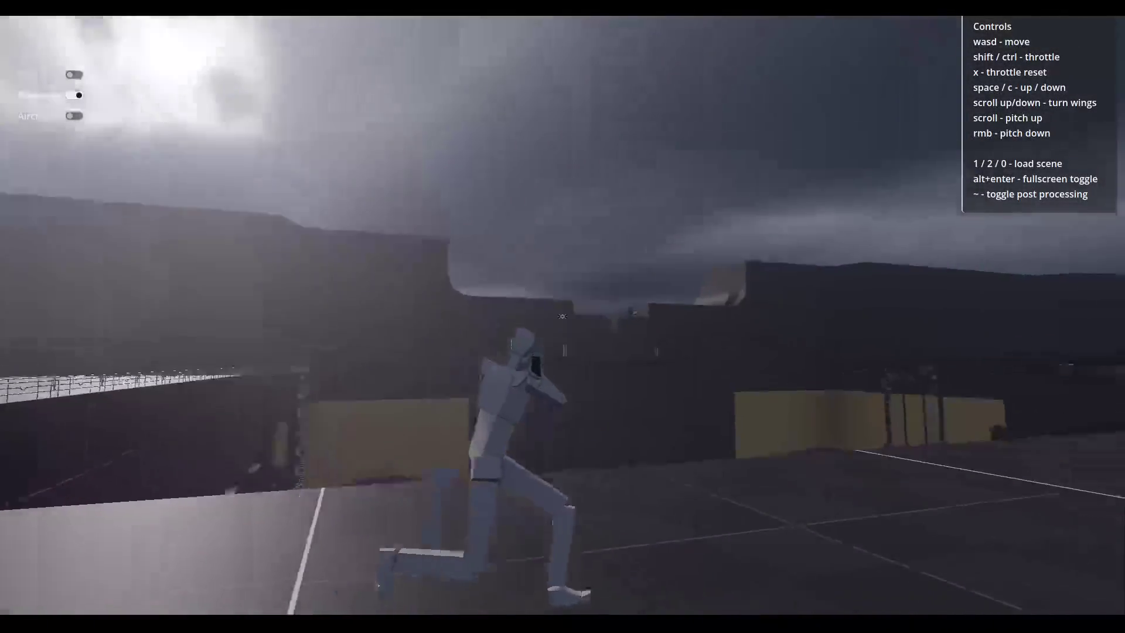
Run the character under the flying carrier and stop beside it.
{"action": "key", "text": "w"}
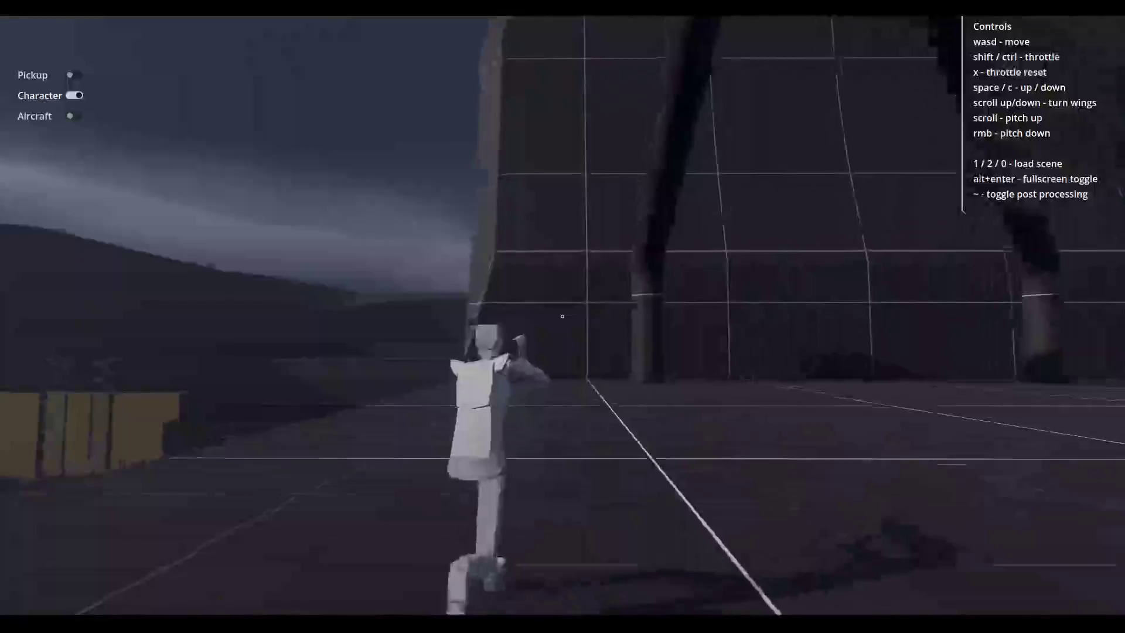
{"action": "key", "text": "w"}
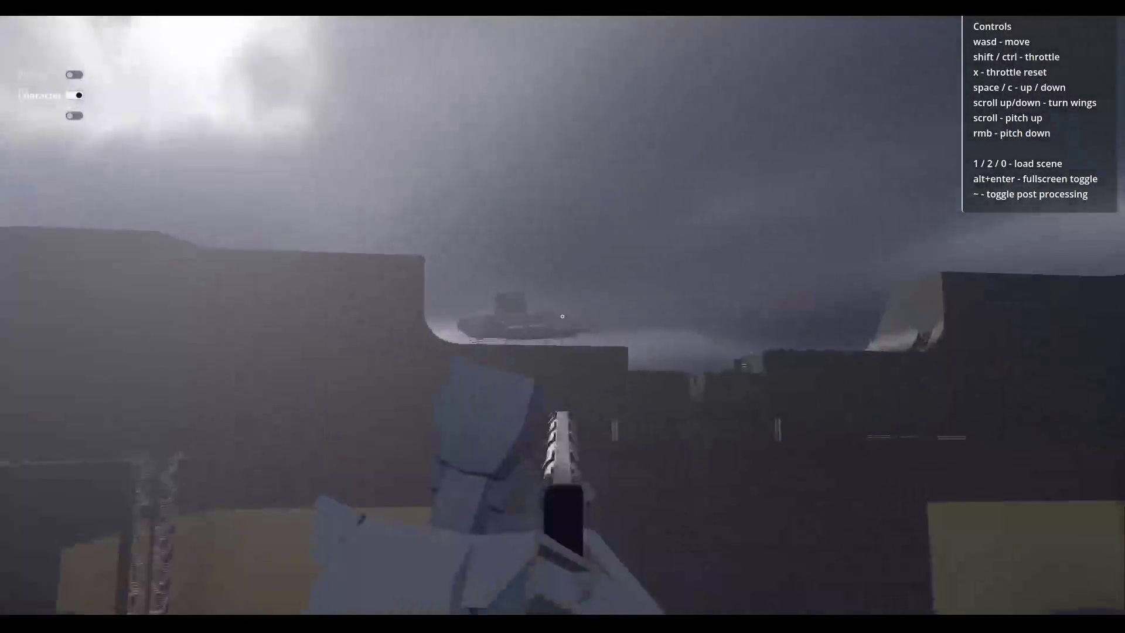
{"action": "key", "text": "w"}
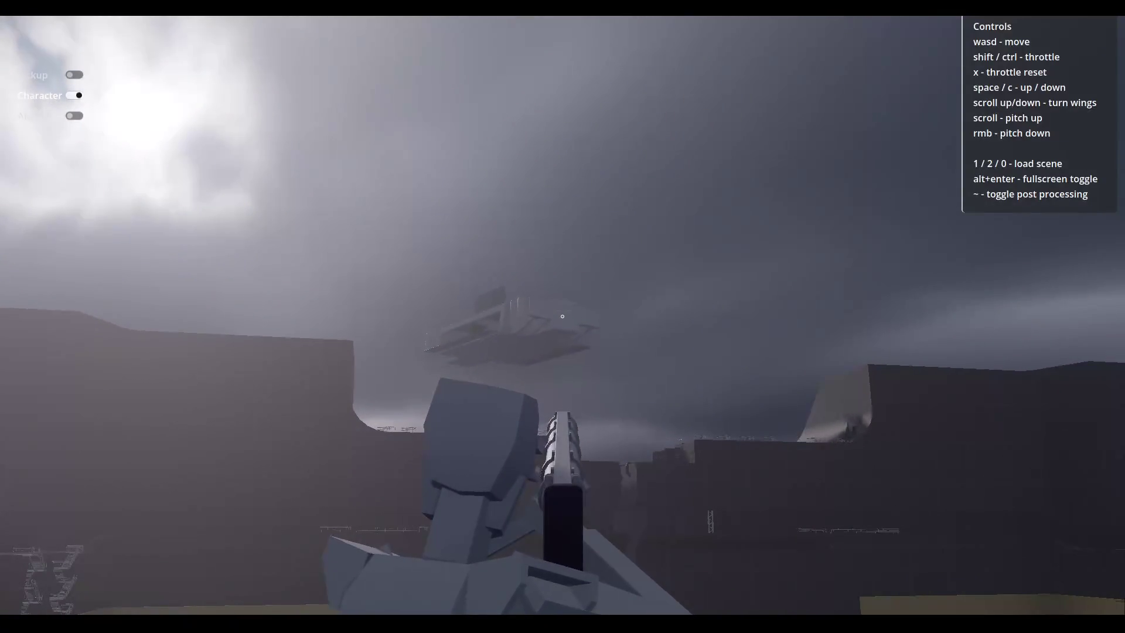
{"action": "key", "text": "w"}
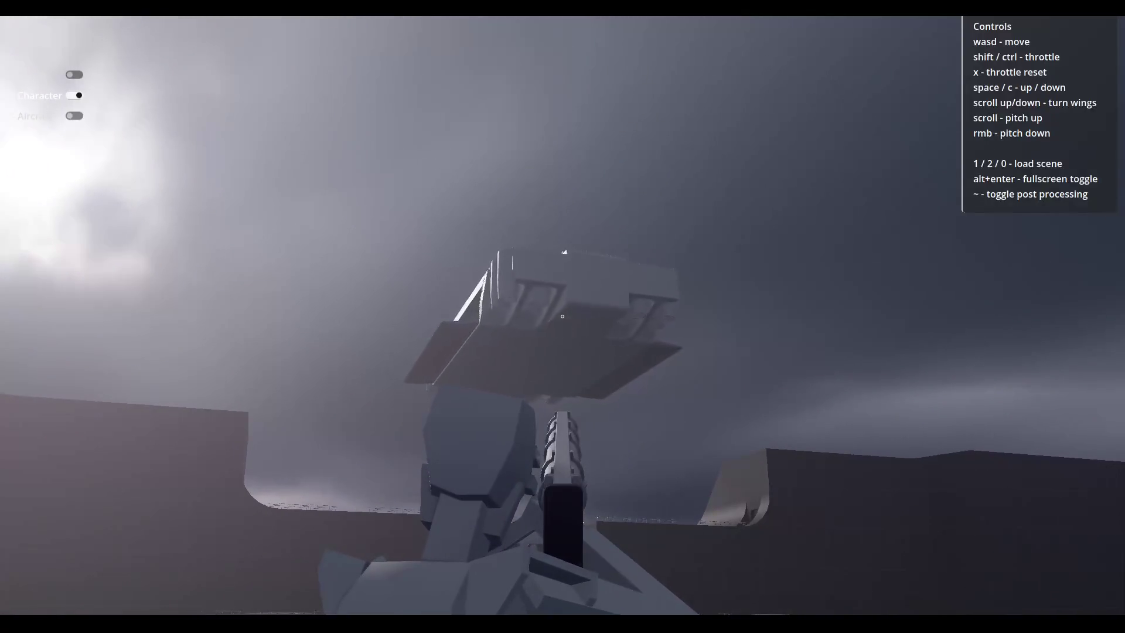
{"action": "key", "text": "w"}
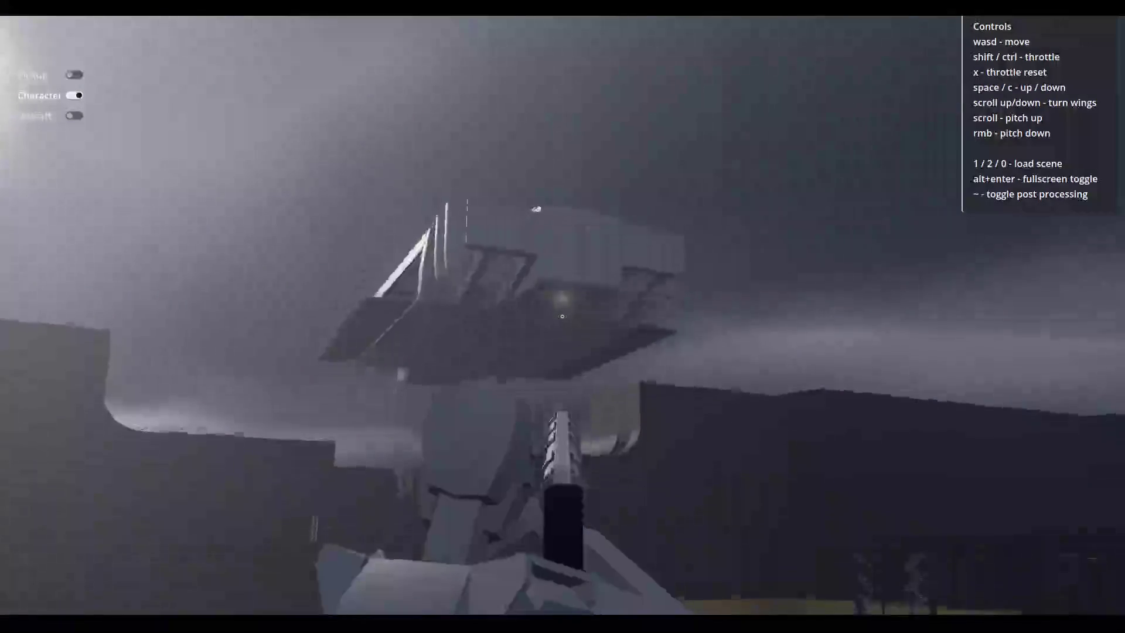
{"action": "key", "text": "w"}
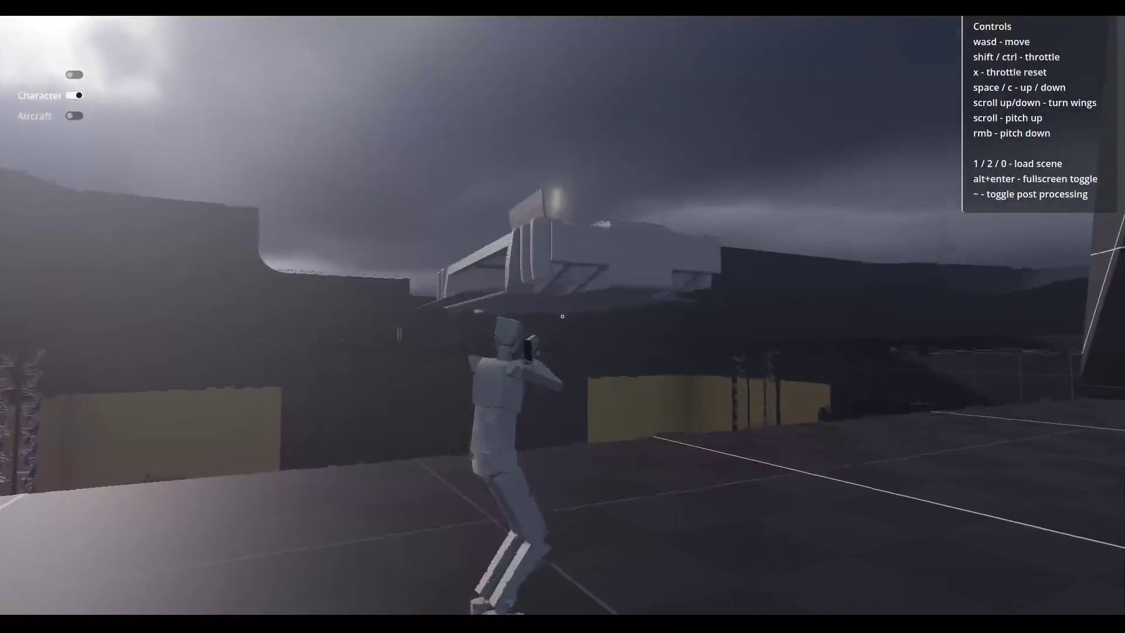
{"action": "key", "text": "w"}
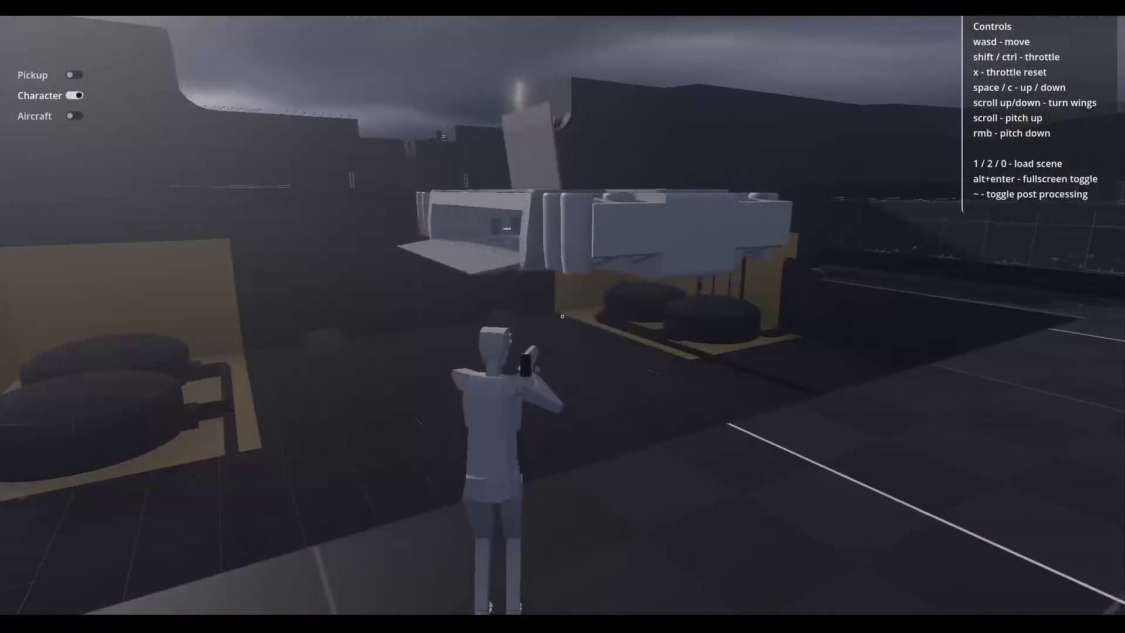
{"action": "key", "text": "w"}
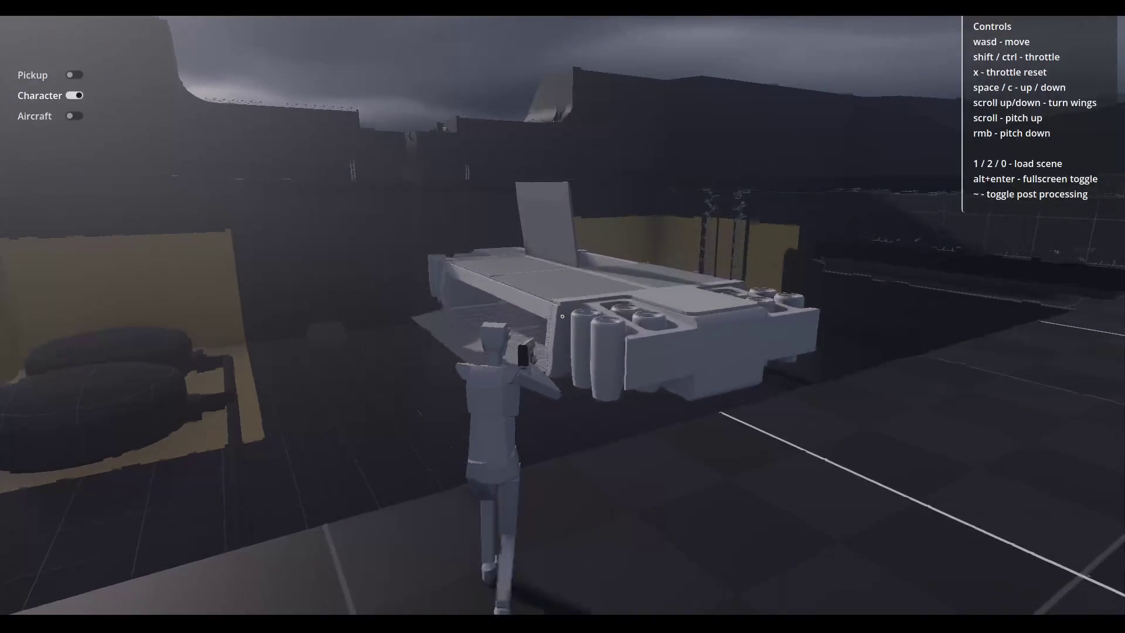
{"action": "key", "text": "w"}
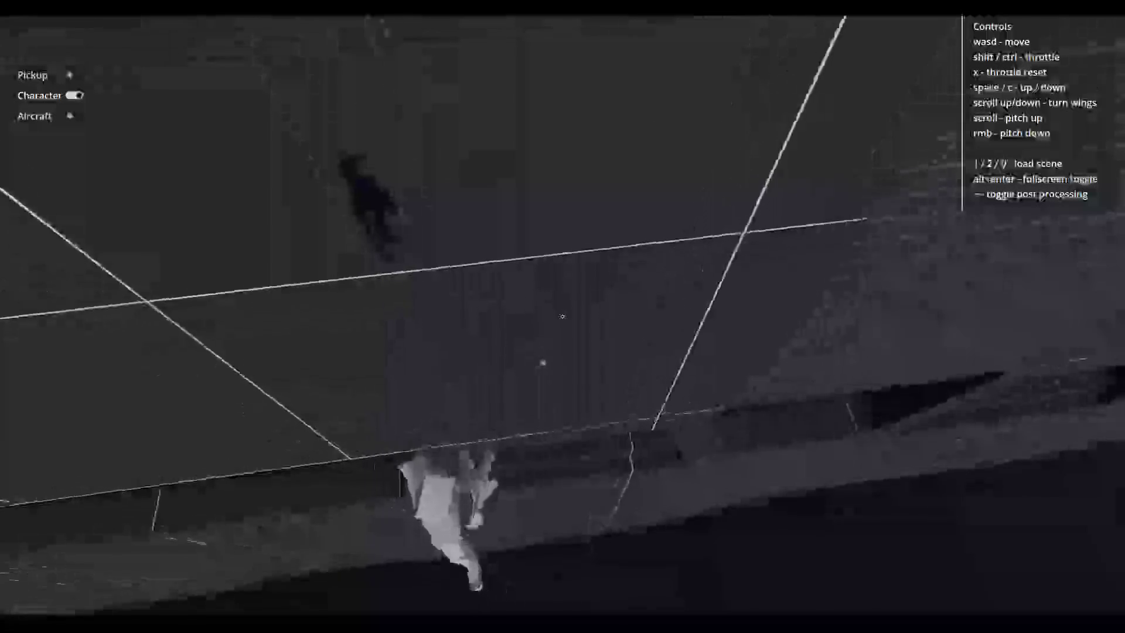
{"action": "key", "text": "w"}
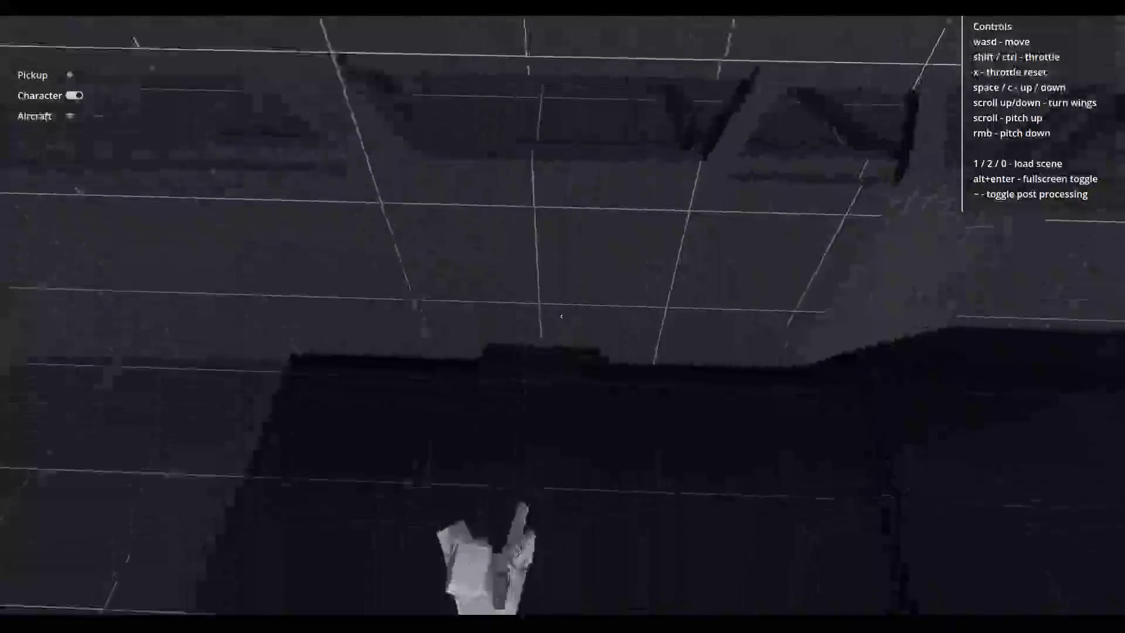
Run through the hangar doorway and back, then quit the game and return to Godot.
{"action": "key", "text": "w"}
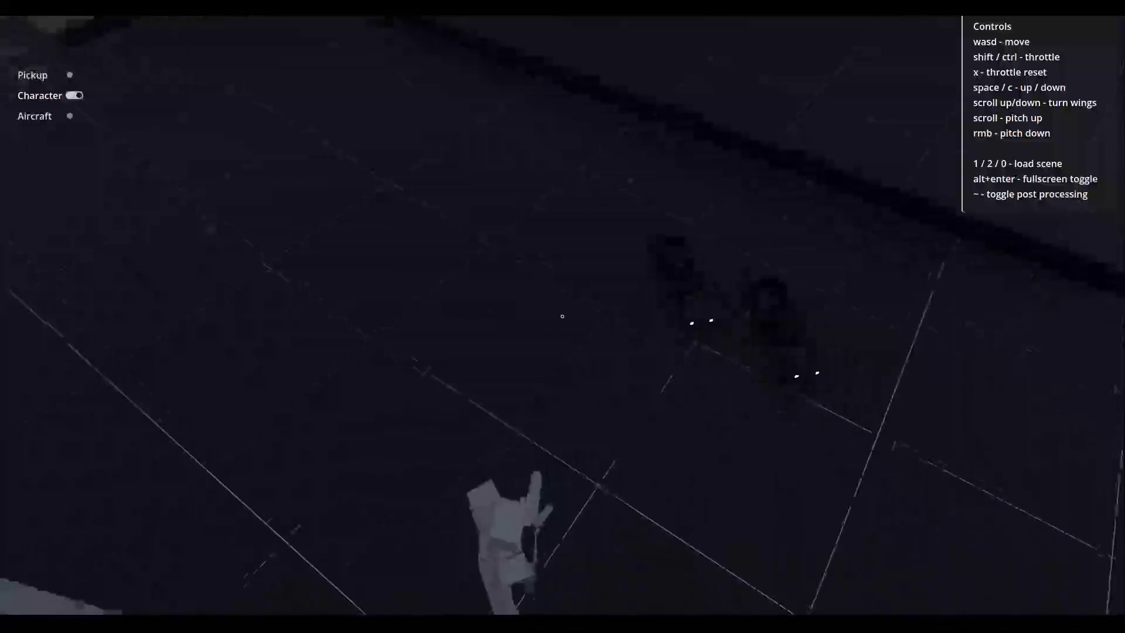
{"action": "key", "text": "w"}
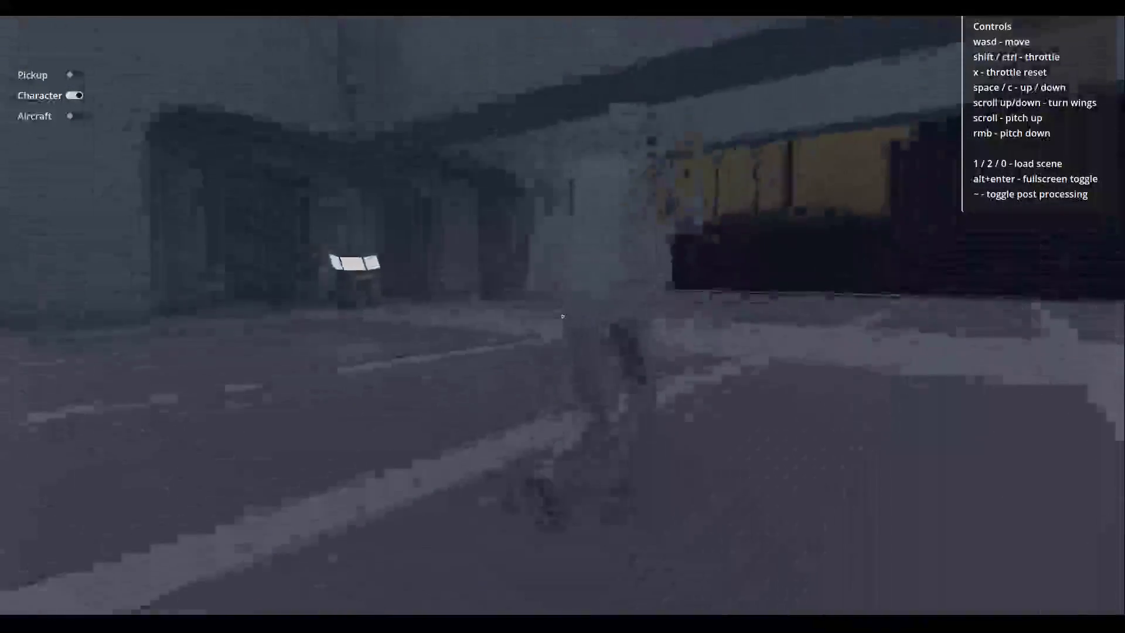
{"action": "key", "text": "w"}
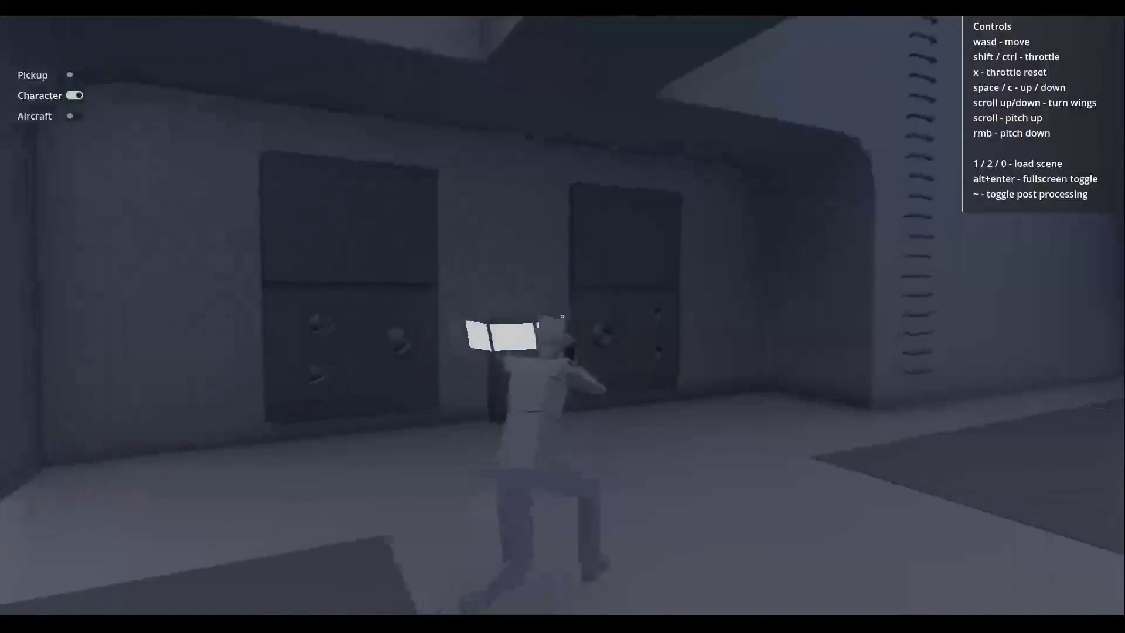
{"action": "key", "text": "w"}
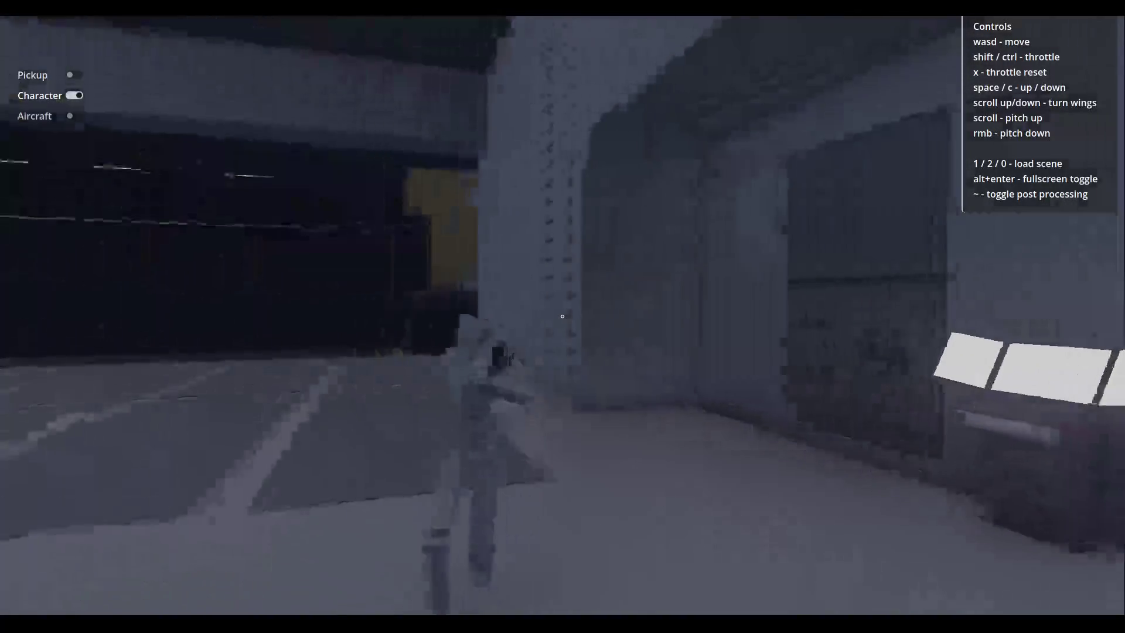
{"action": "key", "text": "alt+F4"}
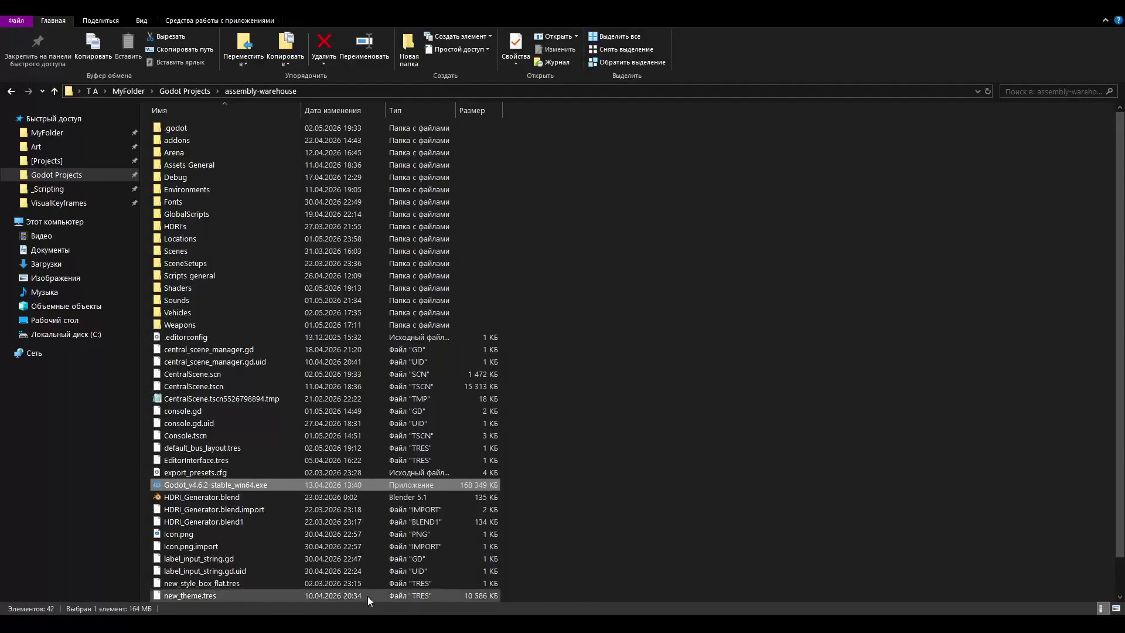
{"action": "key", "text": "alt+Tab"}
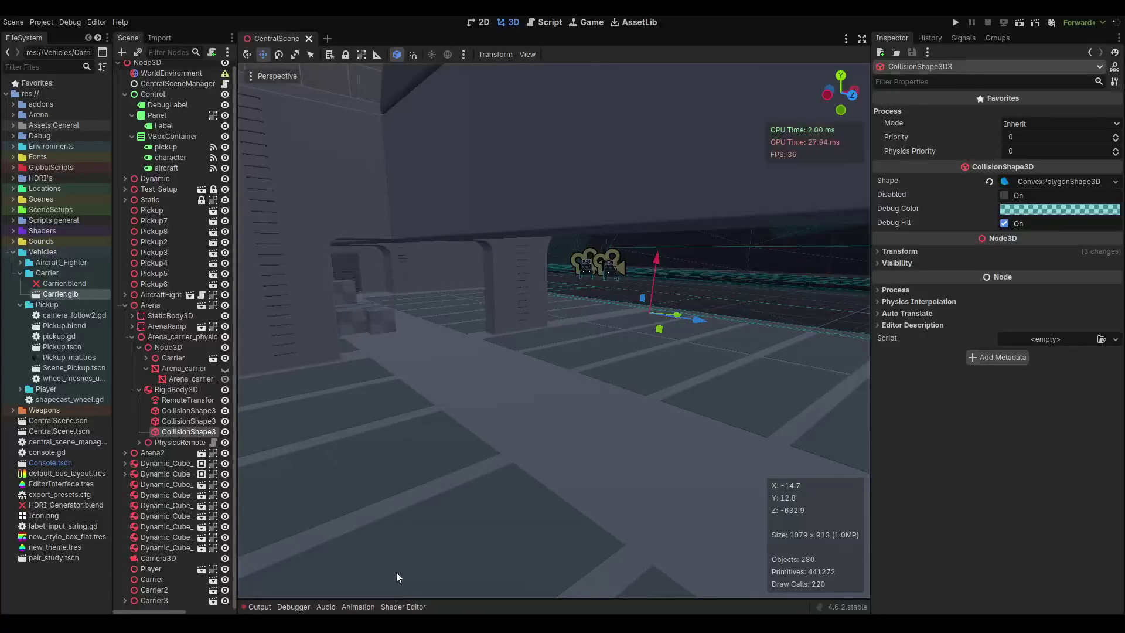
Select the AnimationPlayer under PhysicsRemoteTransform and switch off its Active setting.
{"action": "mouse_move", "coordinate": [416, 419]}
{"action": "left_mouse_down"}
{"action": "mouse_move", "coordinate": [511, 388]}
{"action": "mouse_move", "coordinate": [706, 385]}
{"action": "mouse_move", "coordinate": [697, 385]}
{"action": "left_mouse_up"}
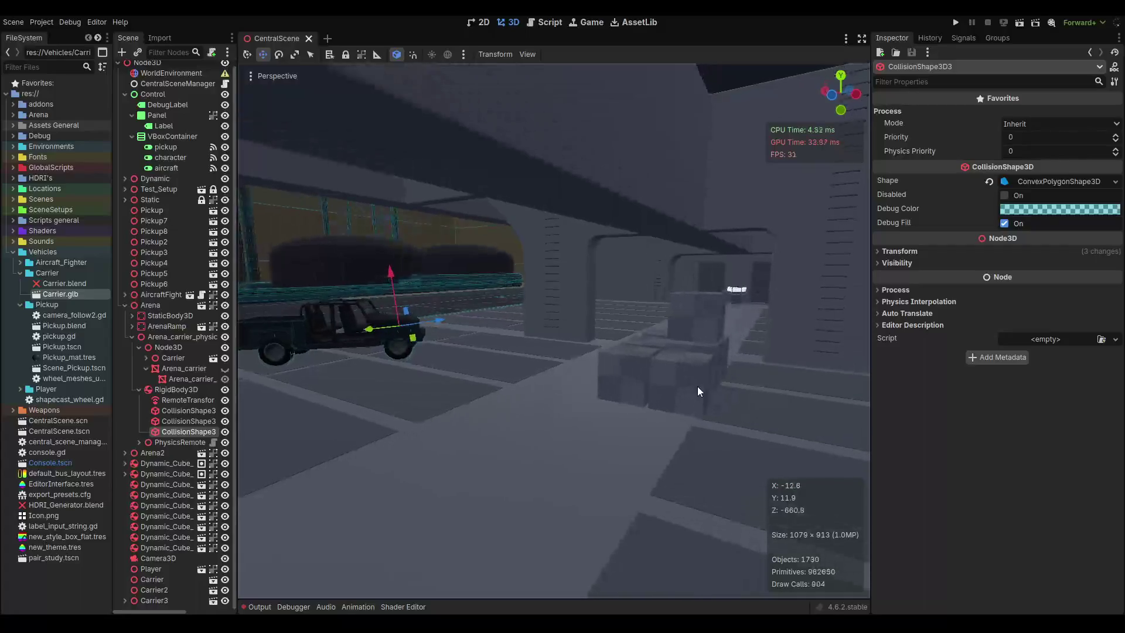
{"action": "left_click", "coordinate": [140, 442]}
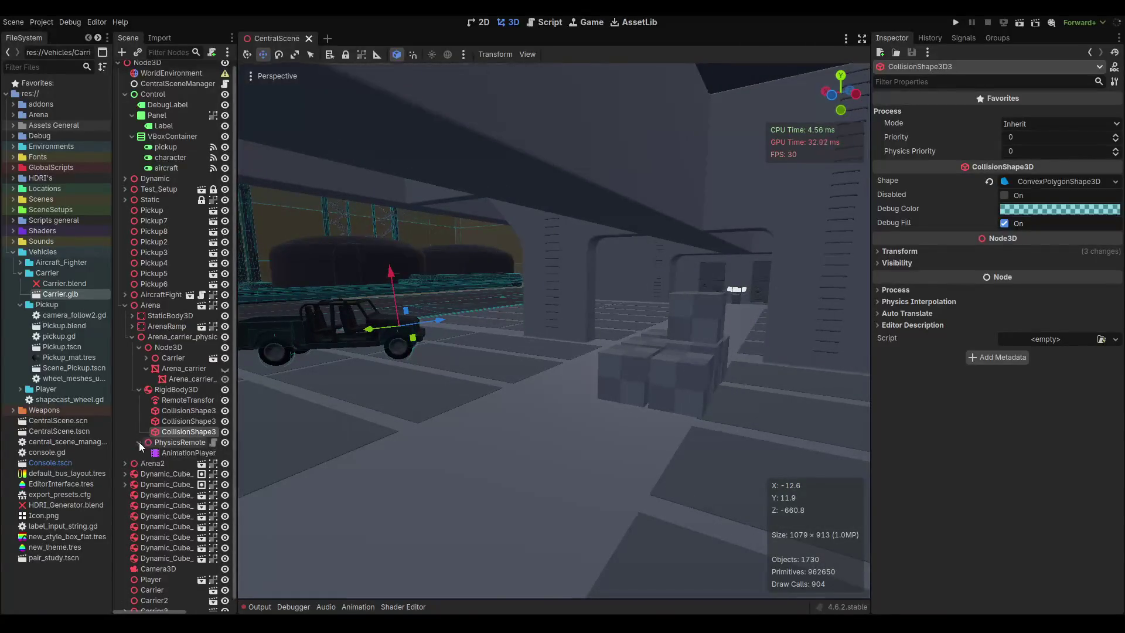
{"action": "left_click", "coordinate": [169, 453]}
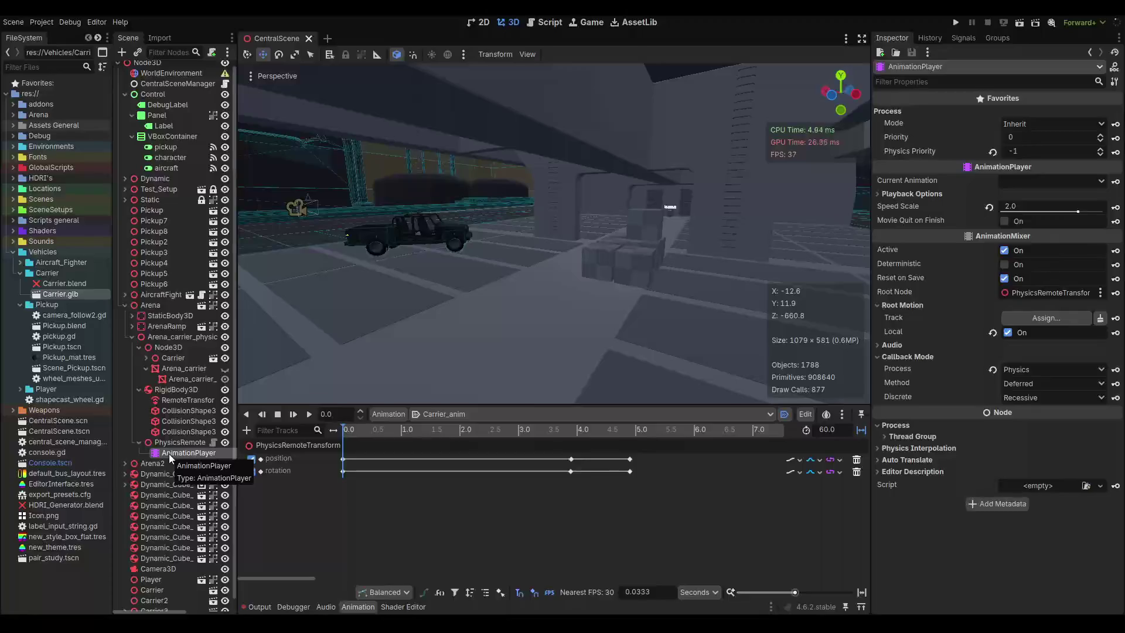
{"action": "left_click", "coordinate": [1004, 251]}
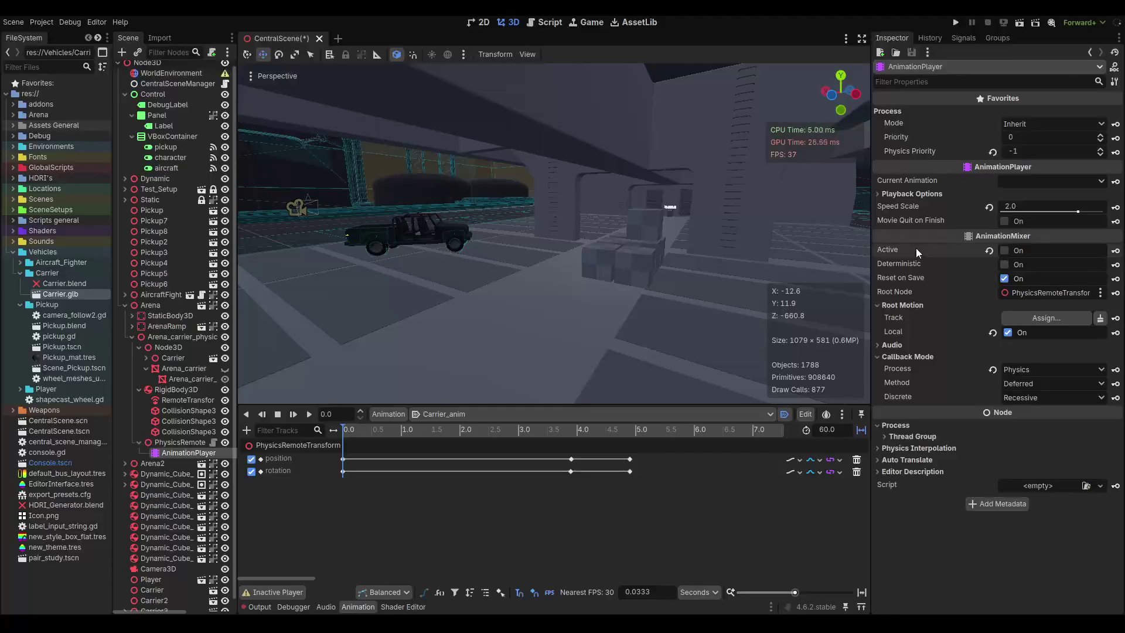
{"action": "left_click_drag", "start_coordinate": [860, 248], "coordinate": [557, 245]}
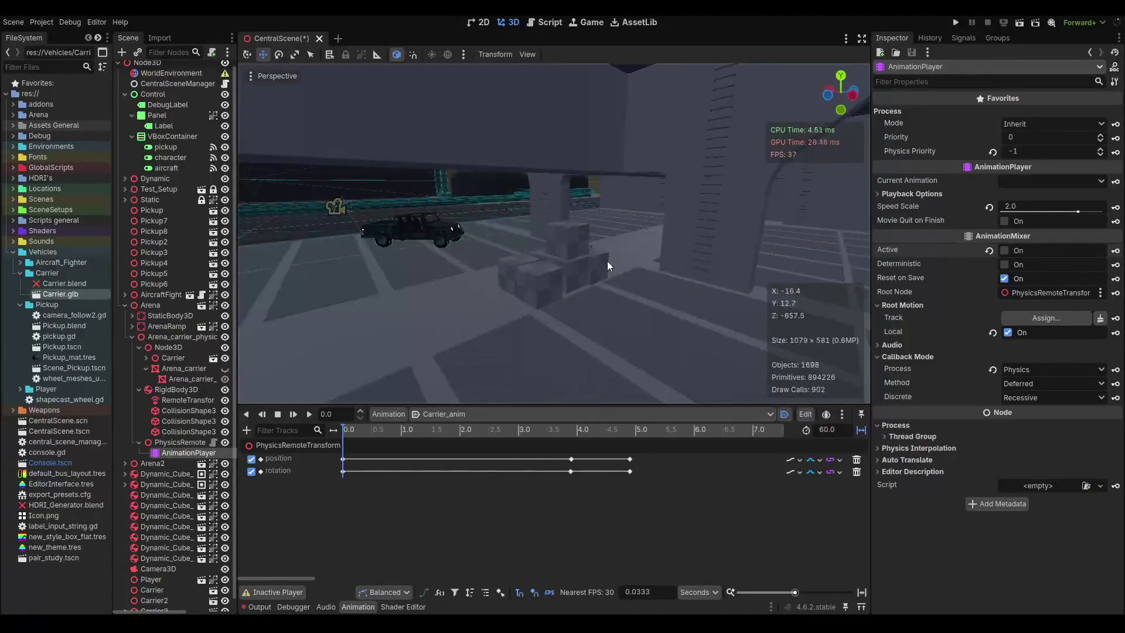
{"action": "mouse_move", "coordinate": [739, 230]}
{"action": "left_mouse_down"}
{"action": "mouse_move", "coordinate": [514, 262]}
{"action": "mouse_move", "coordinate": [631, 223]}
{"action": "mouse_move", "coordinate": [685, 223]}
{"action": "left_mouse_up"}
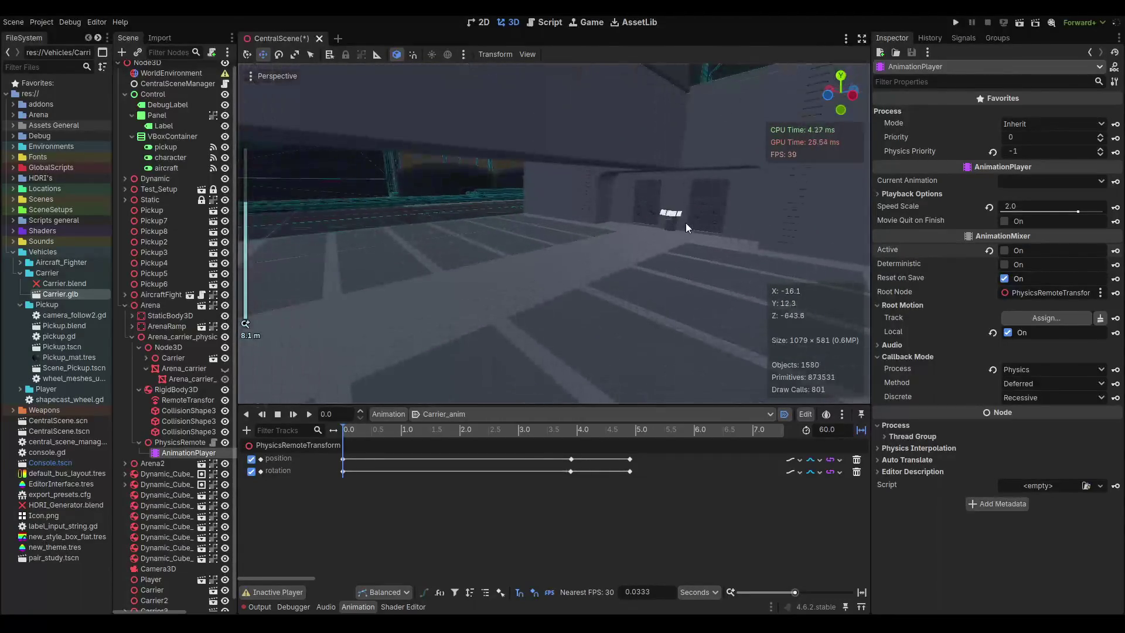
{"action": "scroll", "coordinate": [557, 261], "scroll_direction": "up", "scroll_amount": 3}
{"action": "scroll", "coordinate": [557, 261], "scroll_direction": "up", "scroll_amount": 5}
{"action": "mouse_move", "coordinate": [557, 262]}
{"action": "left_mouse_down"}
{"action": "mouse_move", "coordinate": [641, 240]}
{"action": "mouse_move", "coordinate": [505, 268]}
{"action": "mouse_move", "coordinate": [646, 247]}
{"action": "mouse_move", "coordinate": [505, 289]}
{"action": "mouse_move", "coordinate": [678, 256]}
{"action": "left_mouse_up"}
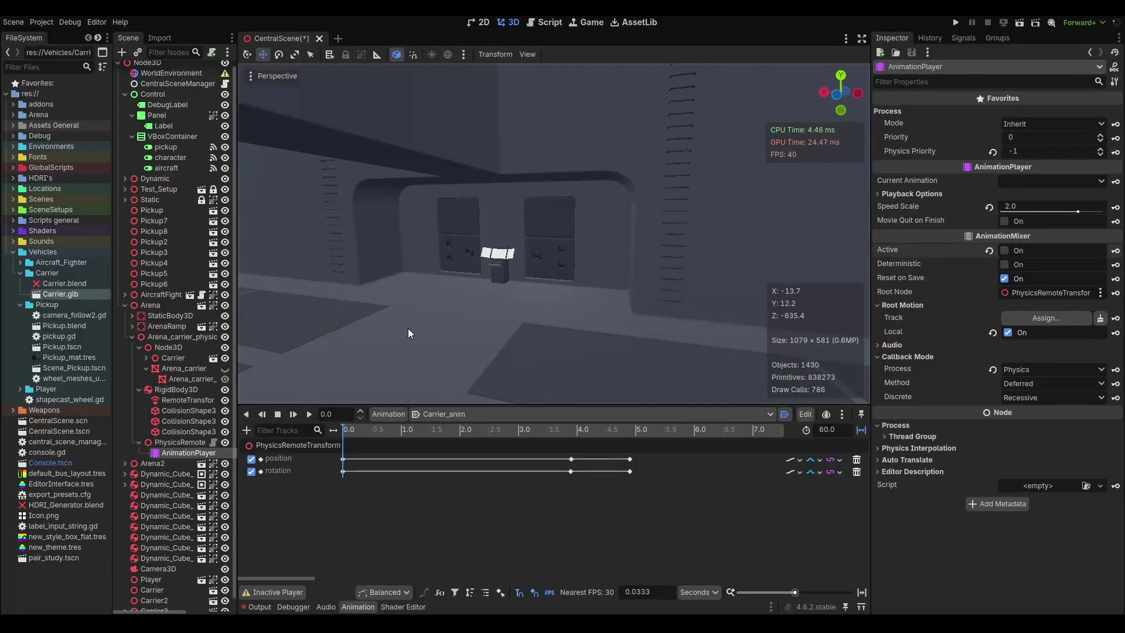
{"action": "left_click", "coordinate": [132, 336]}
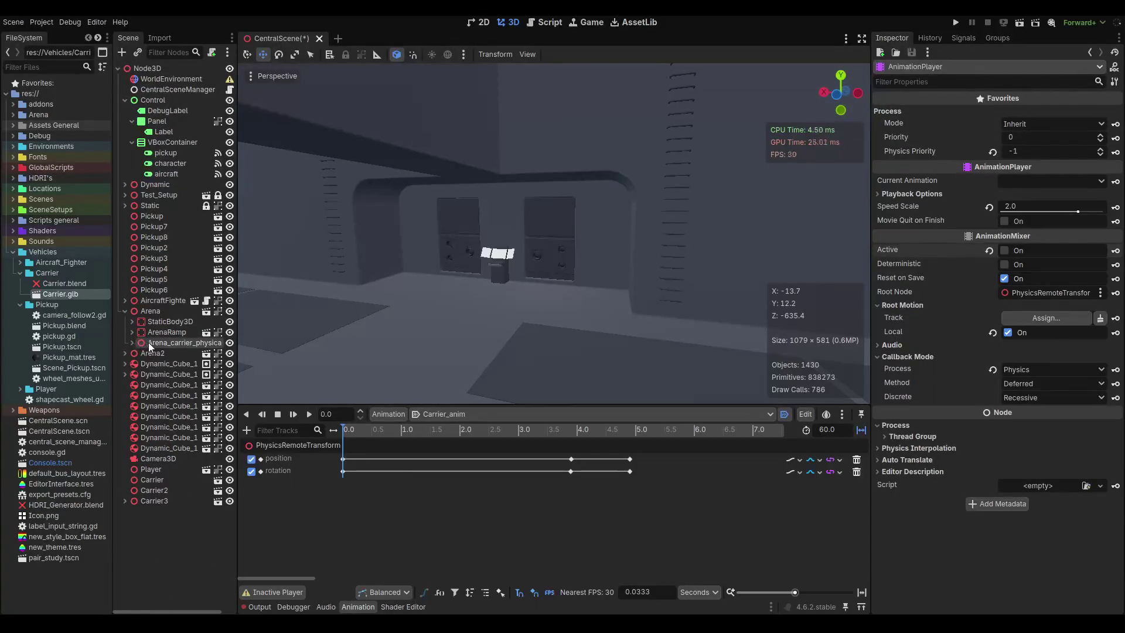
{"action": "left_click", "coordinate": [149, 342]}
{"action": "left_click", "coordinate": [130, 342]}
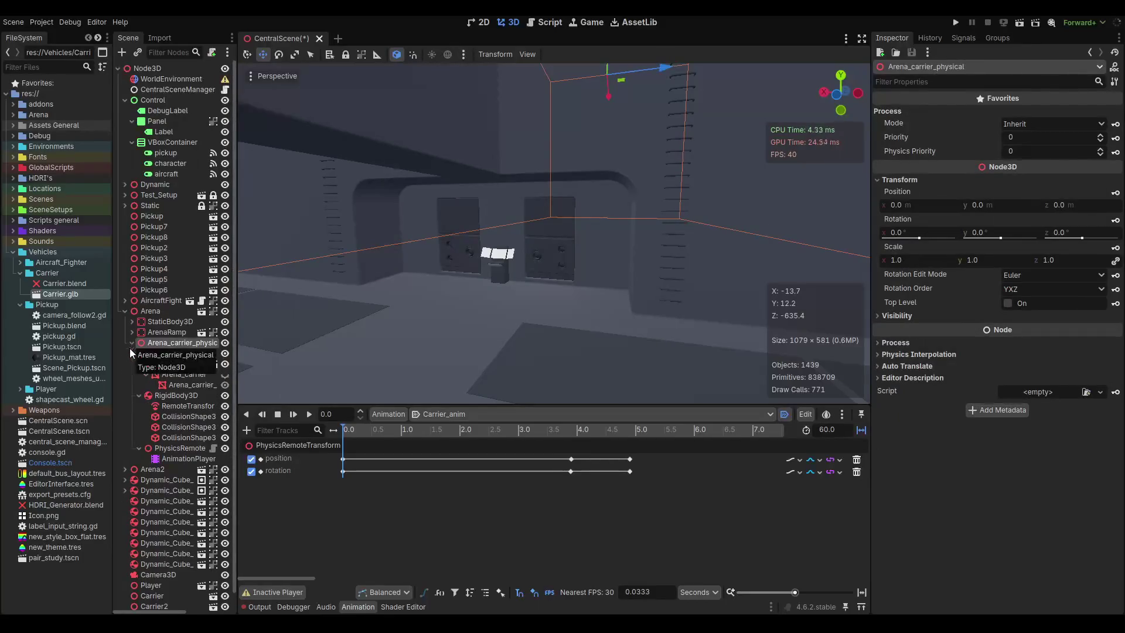
{"action": "left_click", "coordinate": [167, 395]}
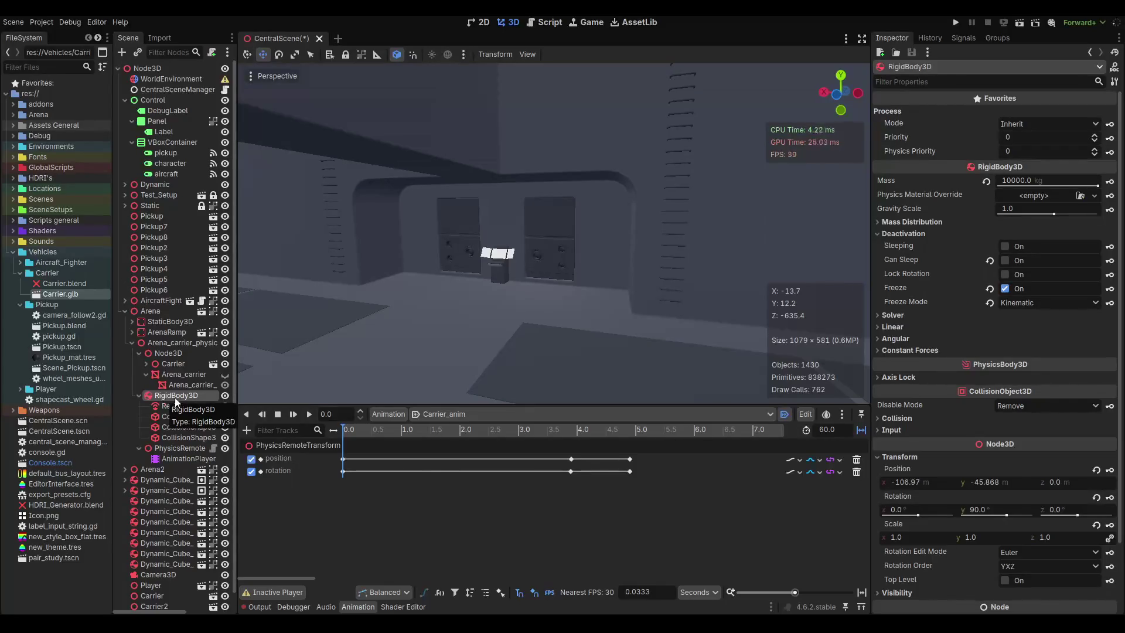
{"action": "left_click", "coordinate": [137, 394]}
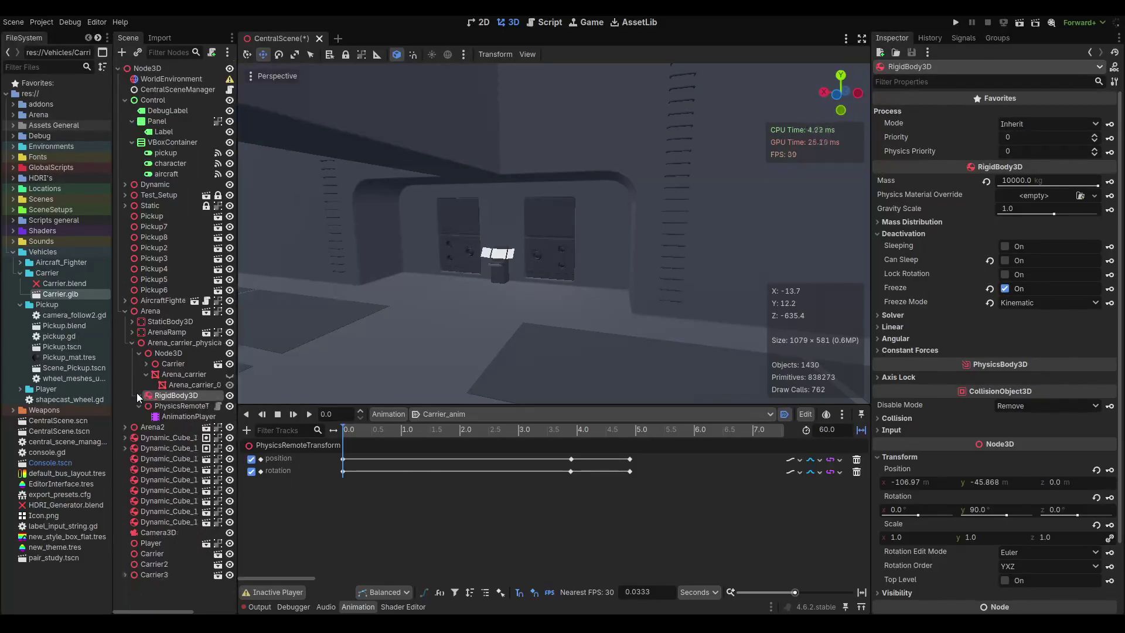
{"action": "left_click", "coordinate": [144, 373]}
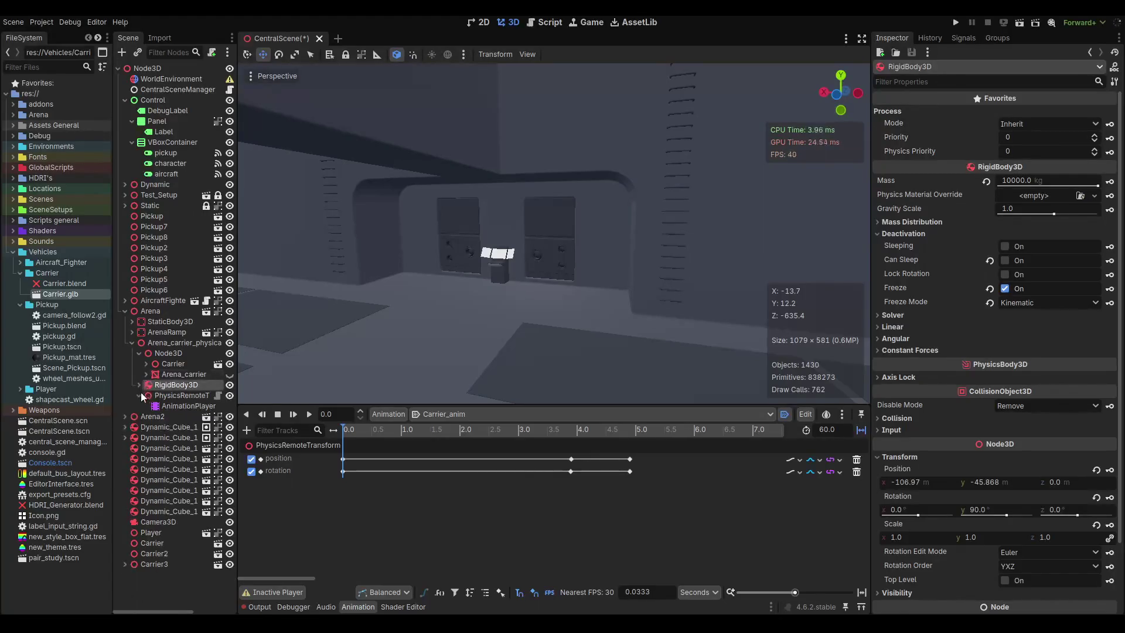
{"action": "left_click", "coordinate": [144, 343]}
{"action": "left_click", "coordinate": [139, 354]}
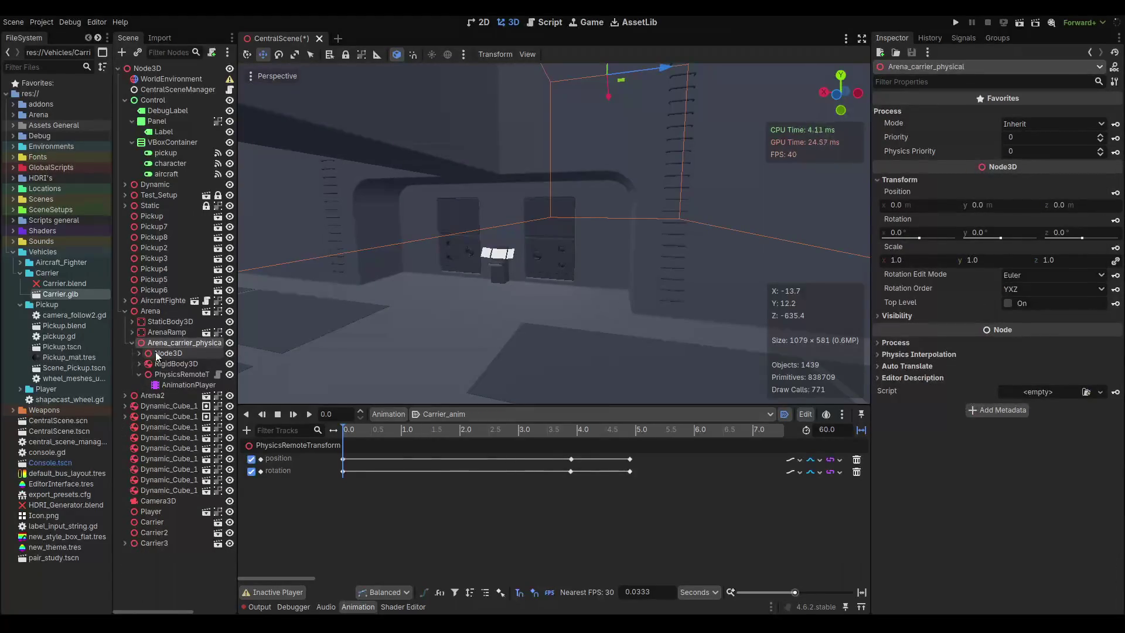
{"action": "left_click", "coordinate": [157, 354]}
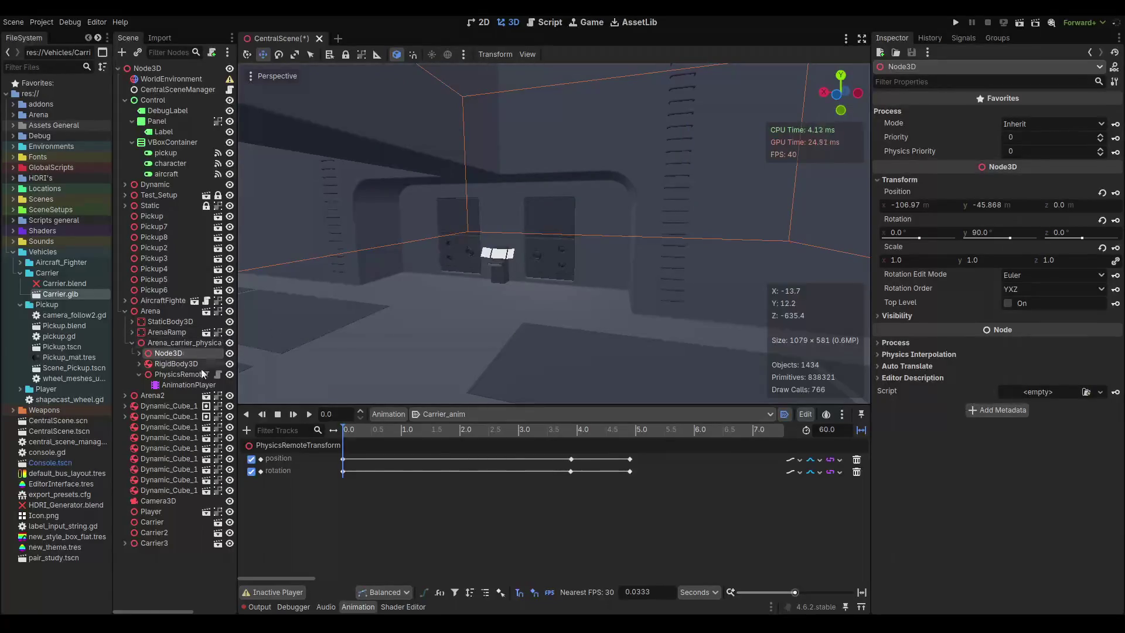
{"action": "left_click", "coordinate": [158, 378]}
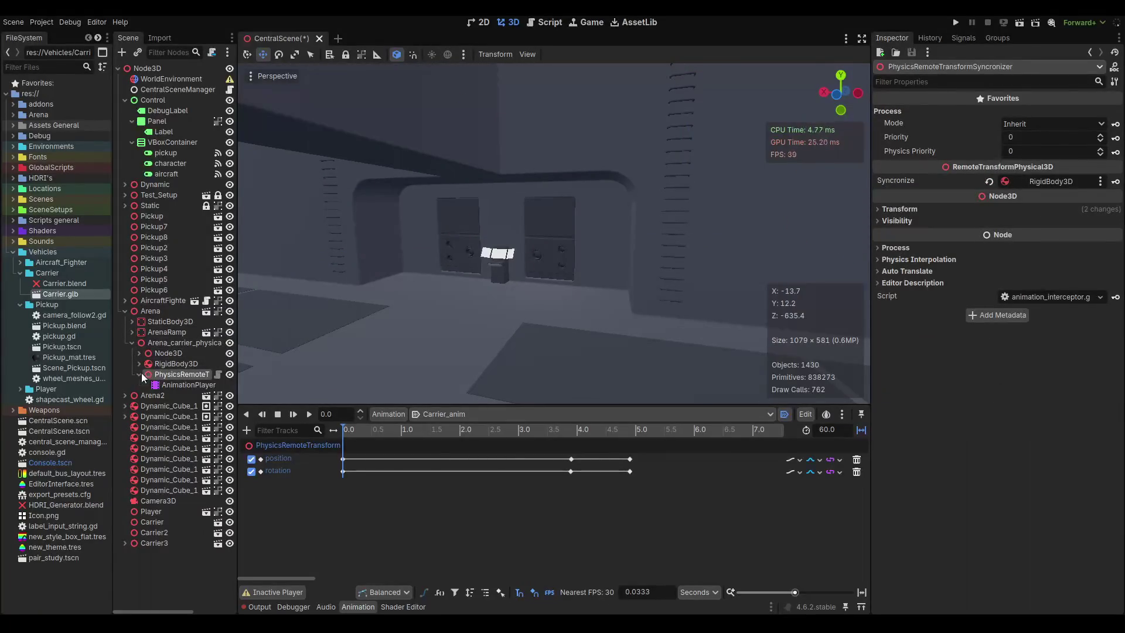
{"action": "left_click", "coordinate": [141, 374]}
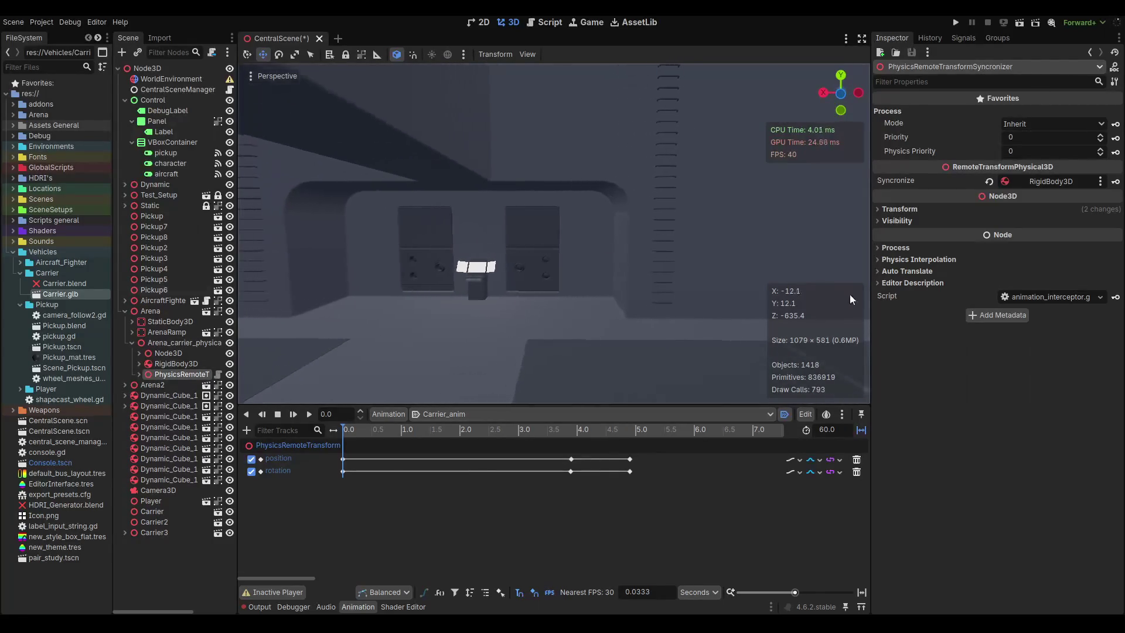
{"action": "scroll", "coordinate": [519, 328], "scroll_direction": "up", "scroll_amount": 5}
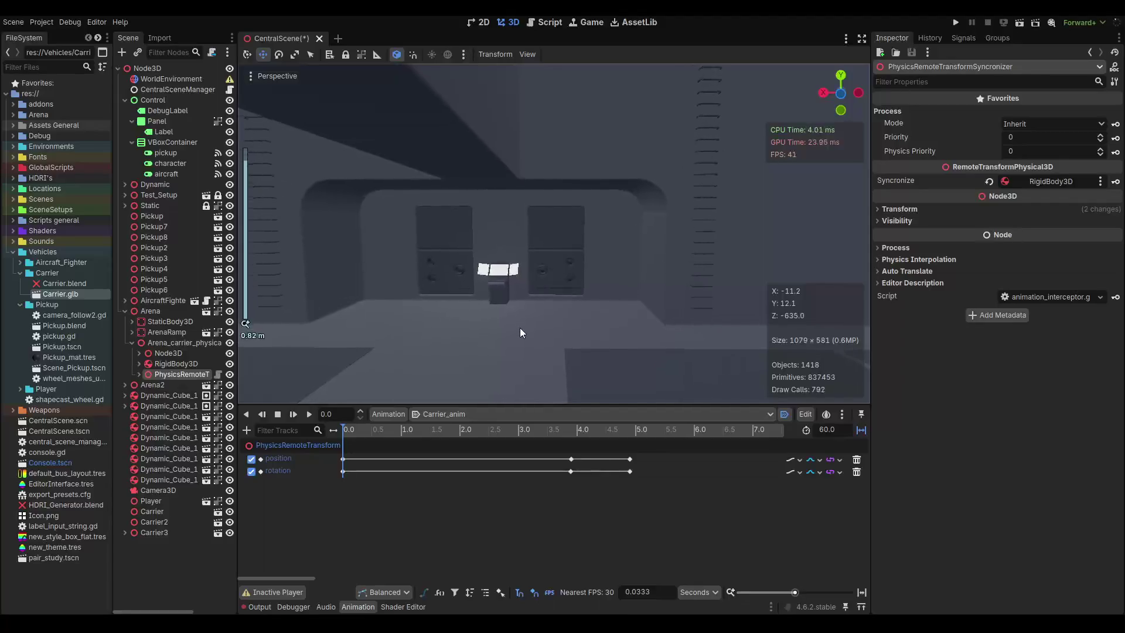
{"action": "mouse_move", "coordinate": [572, 310]}
{"action": "left_mouse_down"}
{"action": "mouse_move", "coordinate": [497, 314]}
{"action": "mouse_move", "coordinate": [760, 297]}
{"action": "mouse_move", "coordinate": [464, 311]}
{"action": "mouse_move", "coordinate": [573, 304]}
{"action": "left_mouse_up"}
{"action": "scroll", "coordinate": [574, 299], "scroll_direction": "up", "scroll_amount": 3}
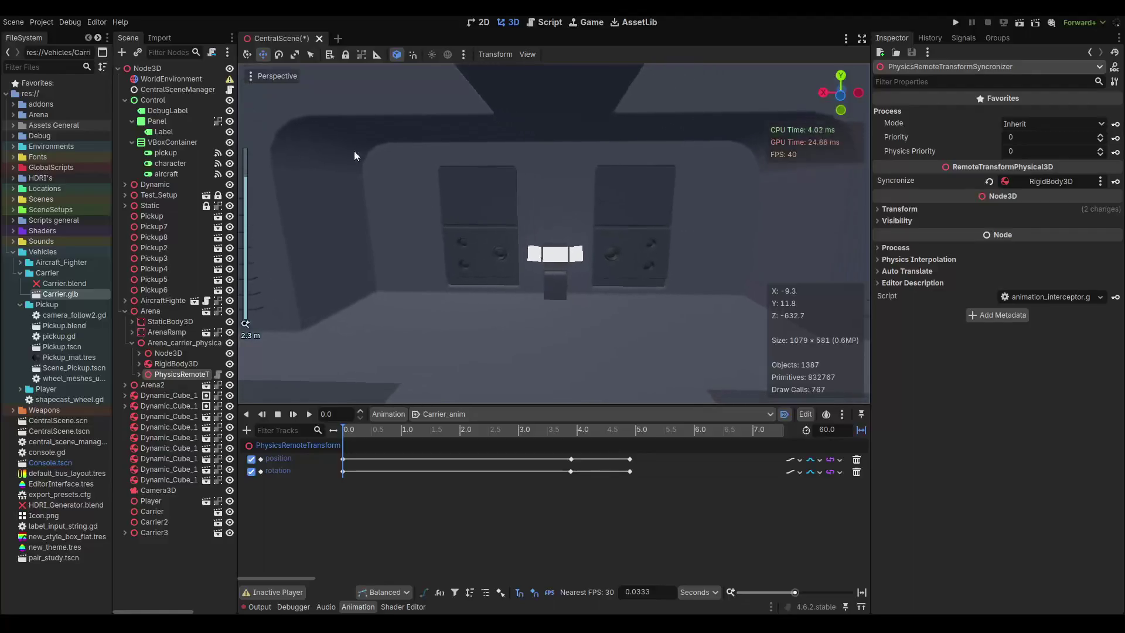
{"action": "left_click", "coordinate": [263, 75]}
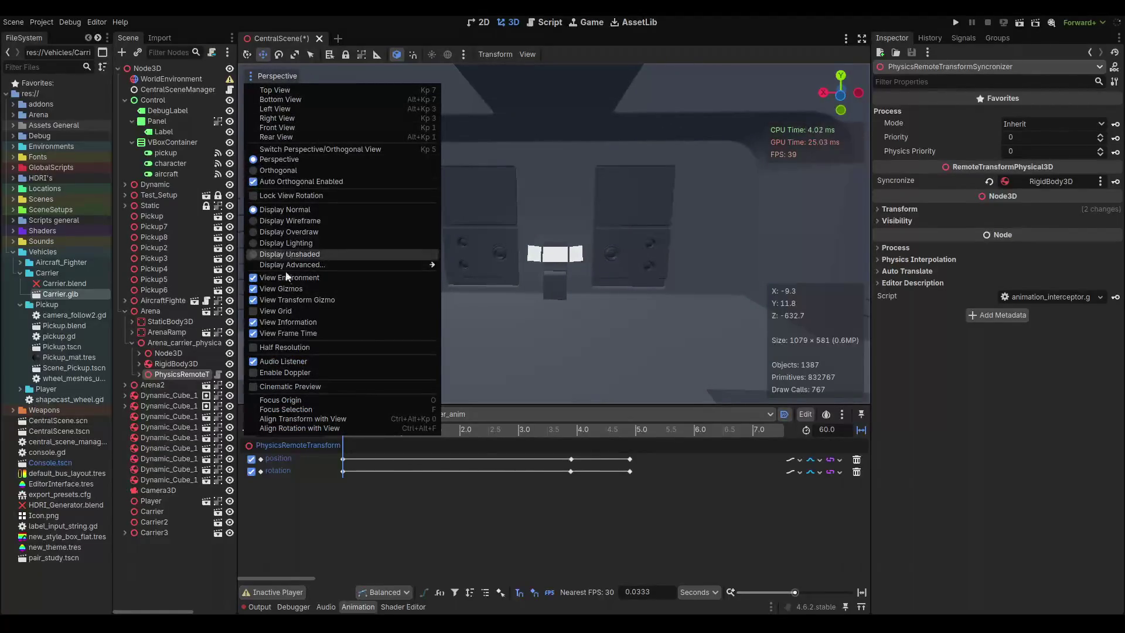
Hide the animation timeline panel and bring up the node actions for Arena_carrier_physical.
{"action": "left_click_drag", "start_coordinate": [431, 289], "coordinate": [466, 301]}
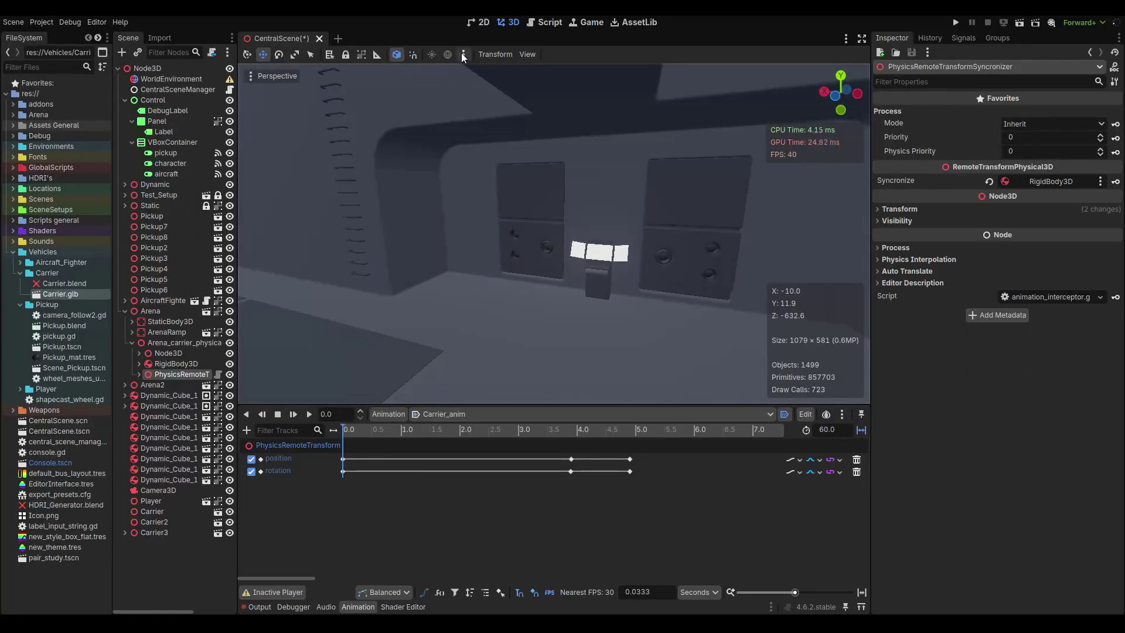
{"action": "mouse_move", "coordinate": [457, 282]}
{"action": "left_mouse_down"}
{"action": "mouse_move", "coordinate": [467, 294]}
{"action": "mouse_move", "coordinate": [457, 292]}
{"action": "mouse_move", "coordinate": [502, 279]}
{"action": "mouse_move", "coordinate": [459, 361]}
{"action": "left_mouse_up"}
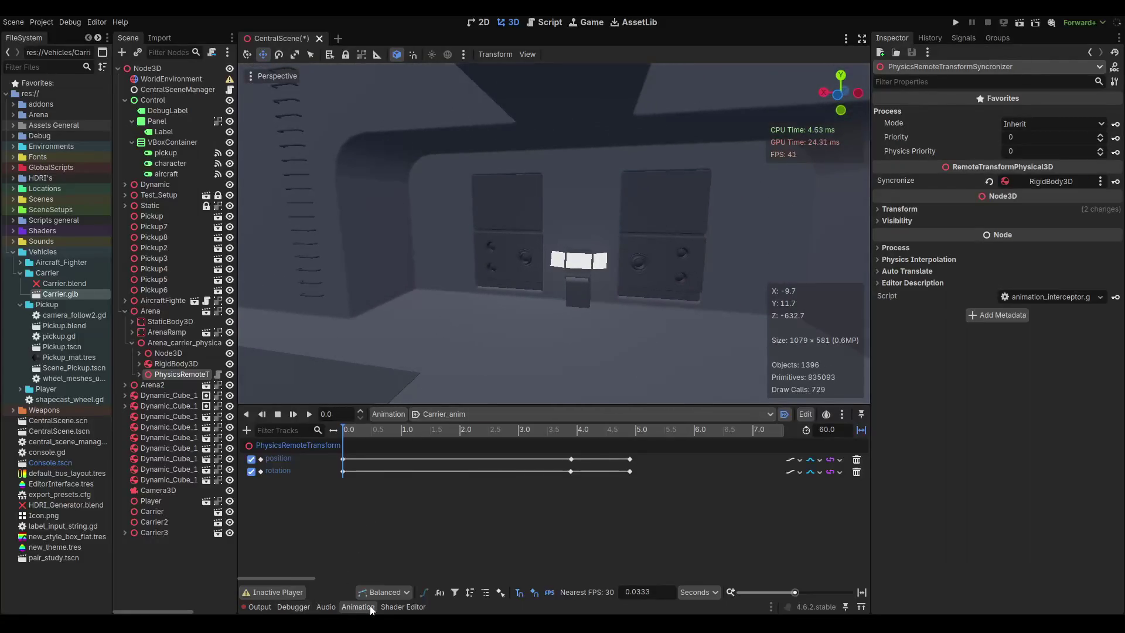
{"action": "left_click", "coordinate": [357, 607]}
{"action": "left_click", "coordinate": [253, 607]}
{"action": "left_click", "coordinate": [253, 607]}
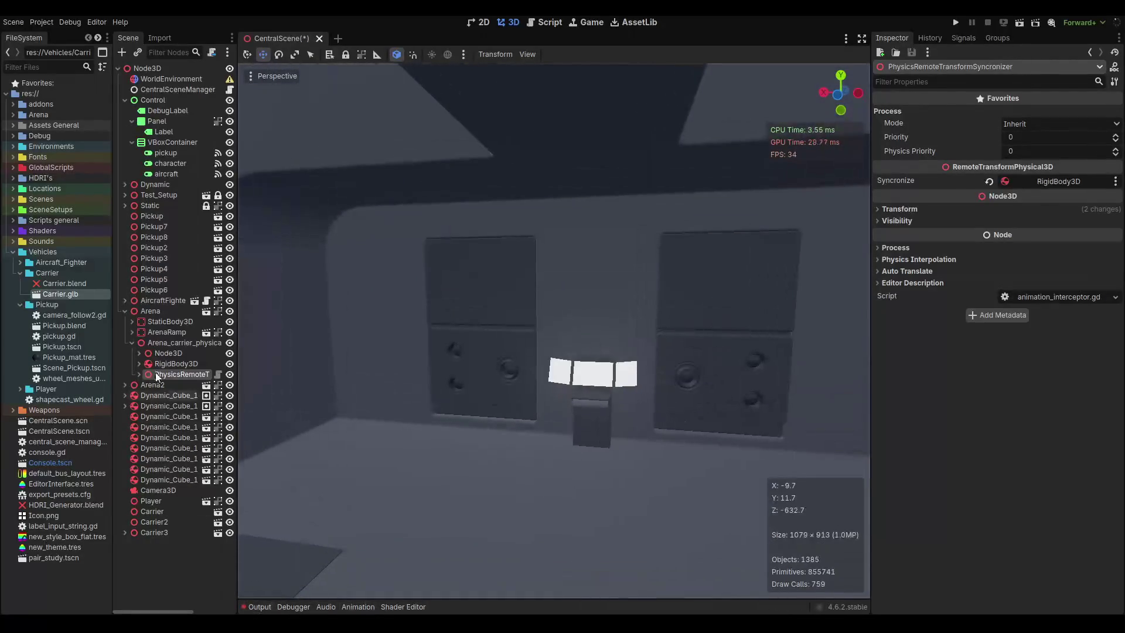
{"action": "right_click", "coordinate": [155, 344]}
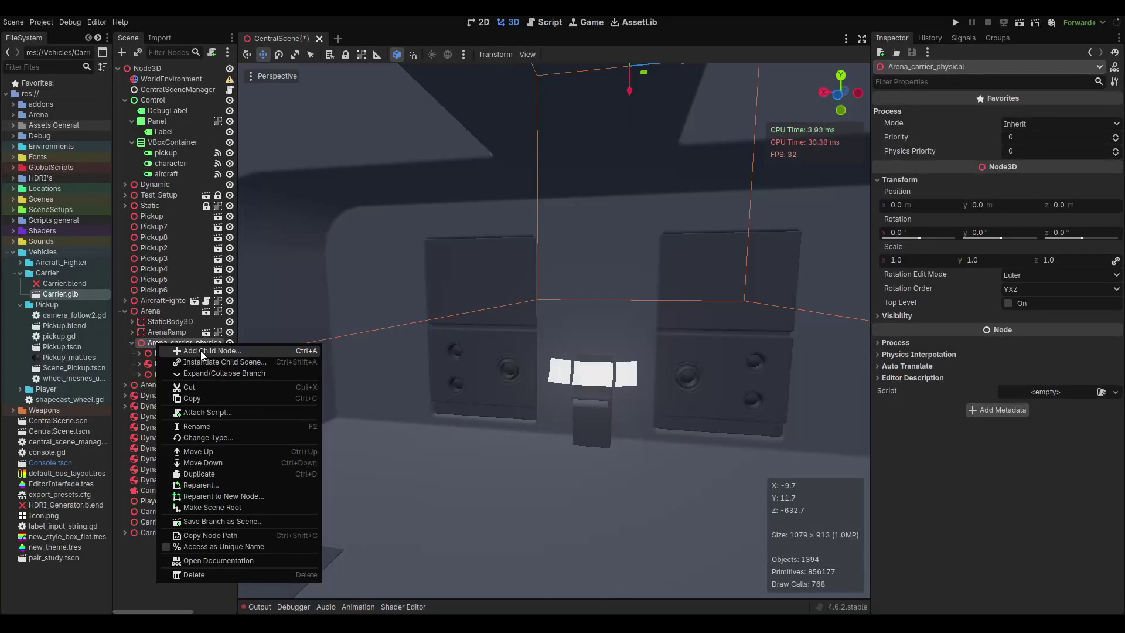
Add an Area3D node and make it a child of the carrier's RigidBody3D.
{"action": "left_click", "coordinate": [201, 350]}
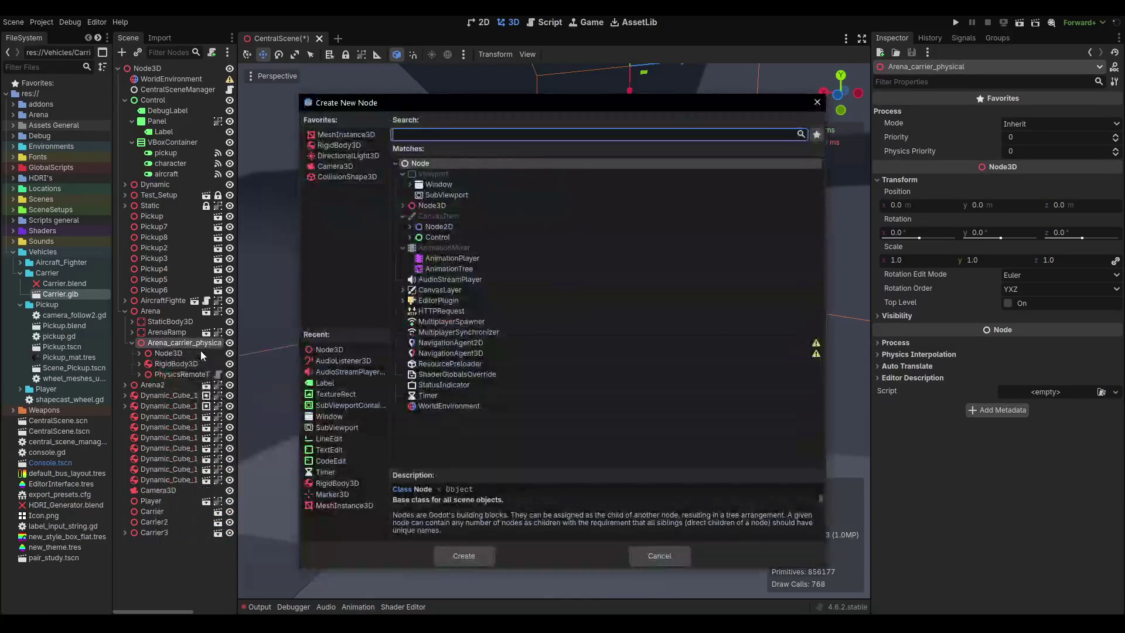
{"action": "type", "text": "area"}
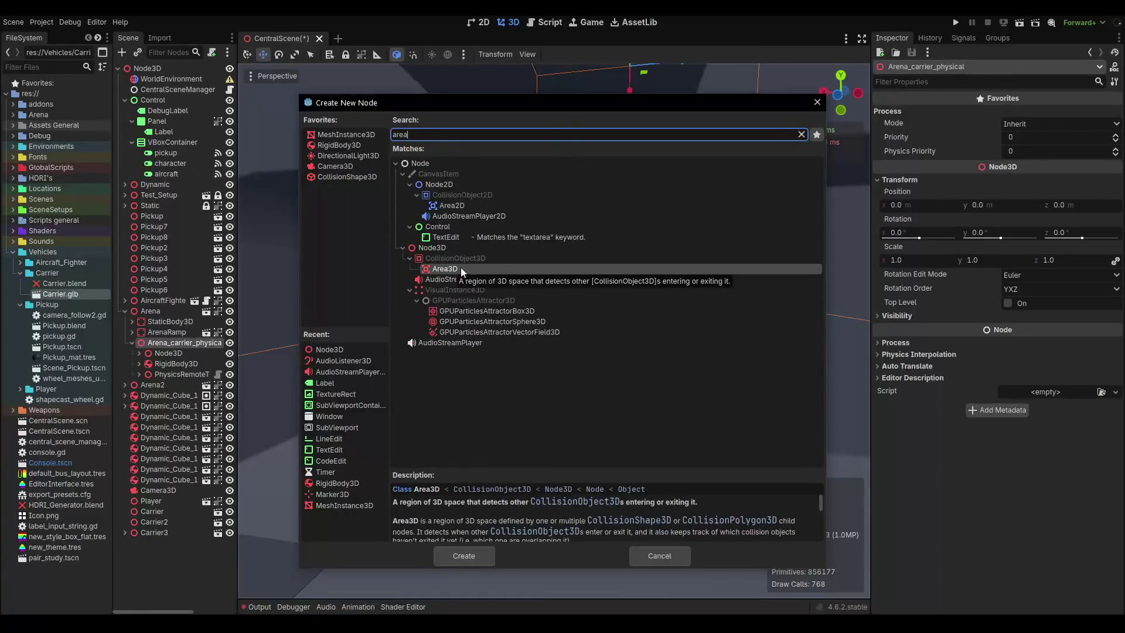
{"action": "double_click", "coordinate": [461, 269]}
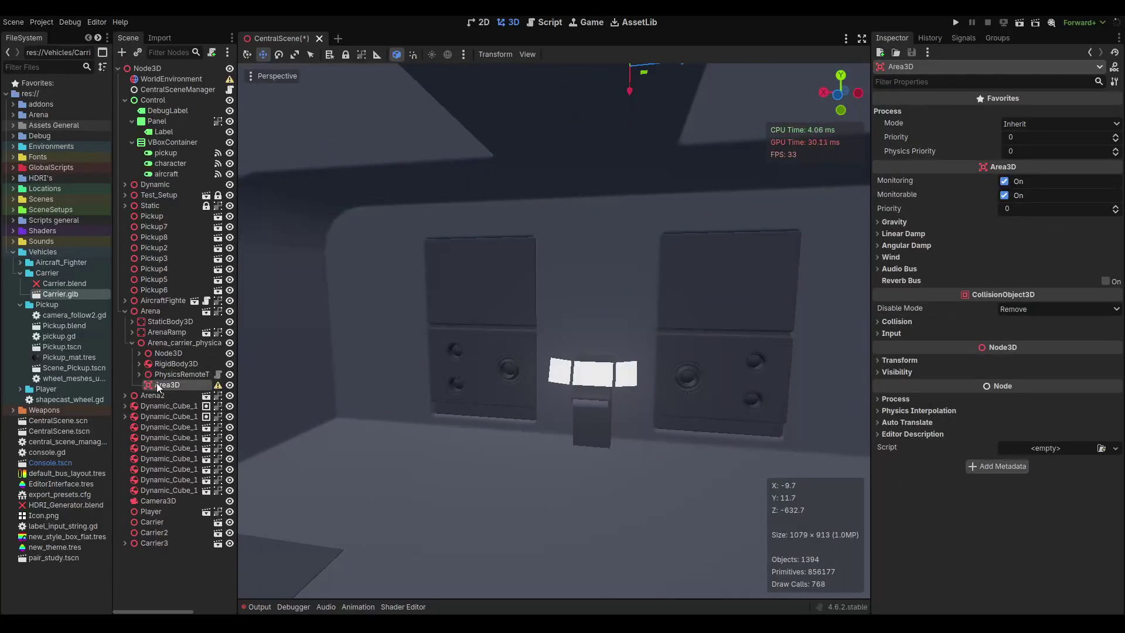
{"action": "left_click", "coordinate": [141, 363]}
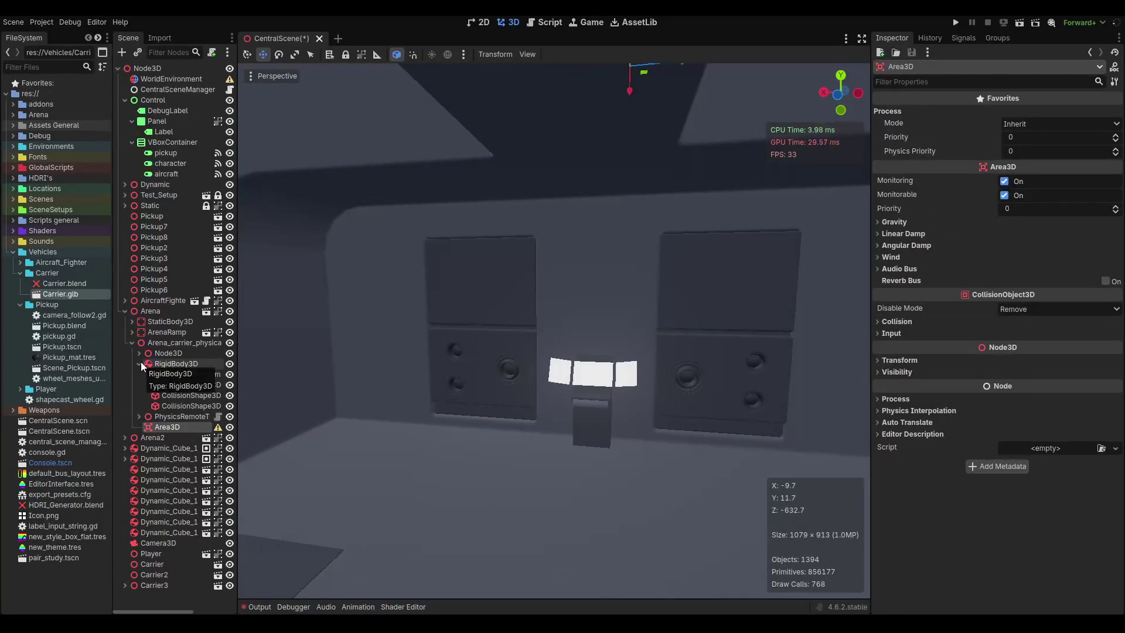
{"action": "left_click", "coordinate": [140, 363]}
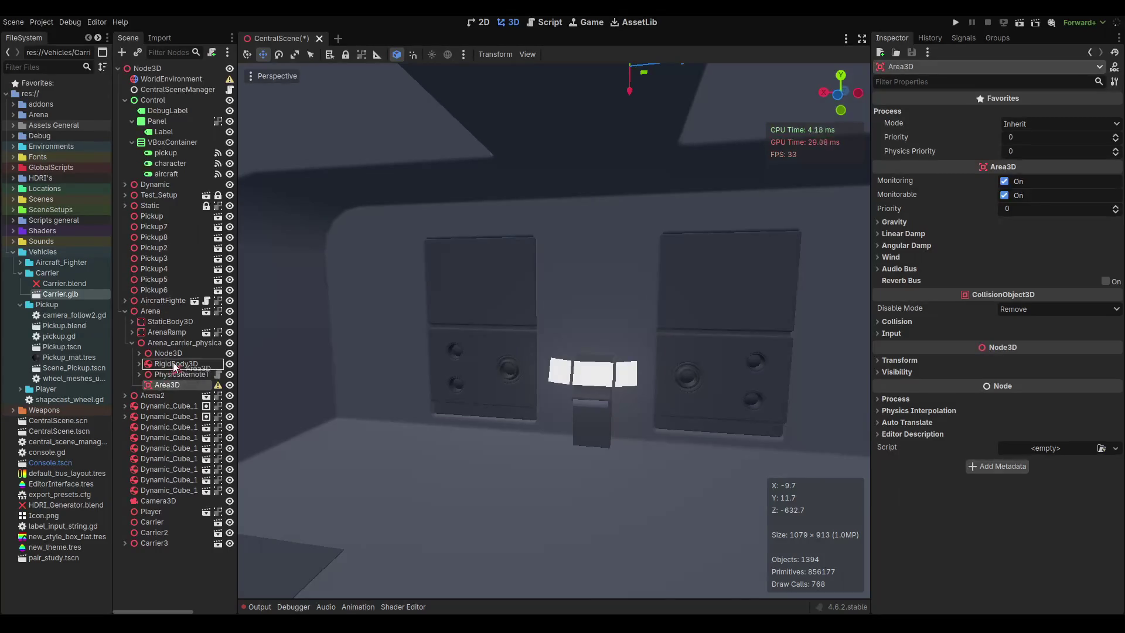
{"action": "left_click_drag", "start_coordinate": [168, 374], "coordinate": [170, 366]}
Reset the Area3D's position and rotation to zero, then move it just below the carrier deck.
{"action": "scroll", "coordinate": [500, 323], "scroll_direction": "down", "scroll_amount": 3}
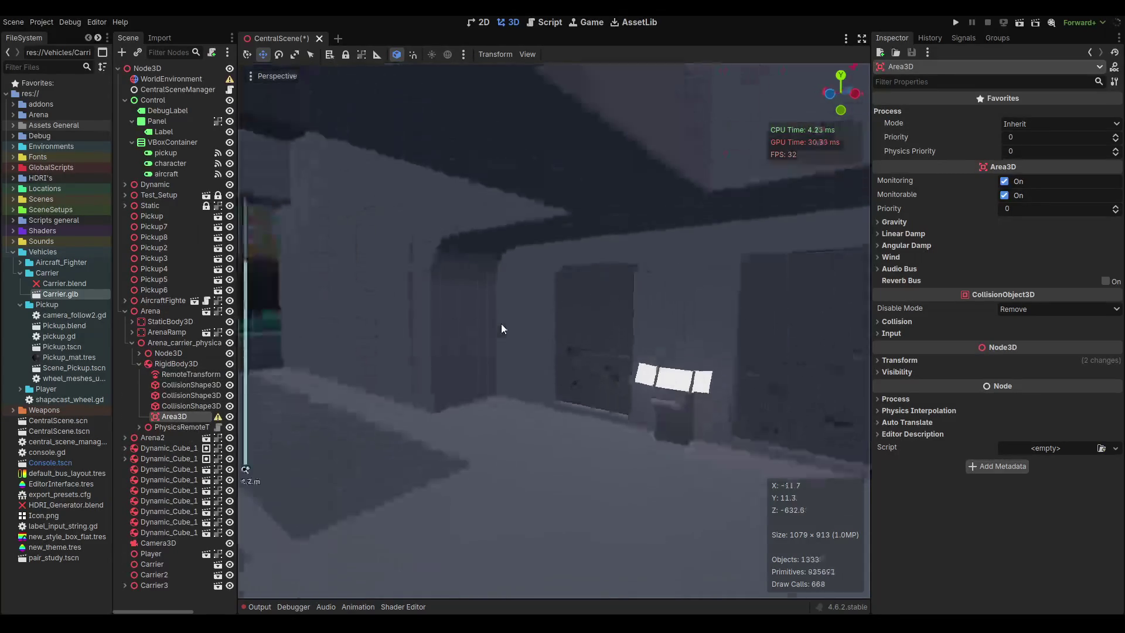
{"action": "scroll", "coordinate": [577, 264], "scroll_direction": "down", "scroll_amount": 4}
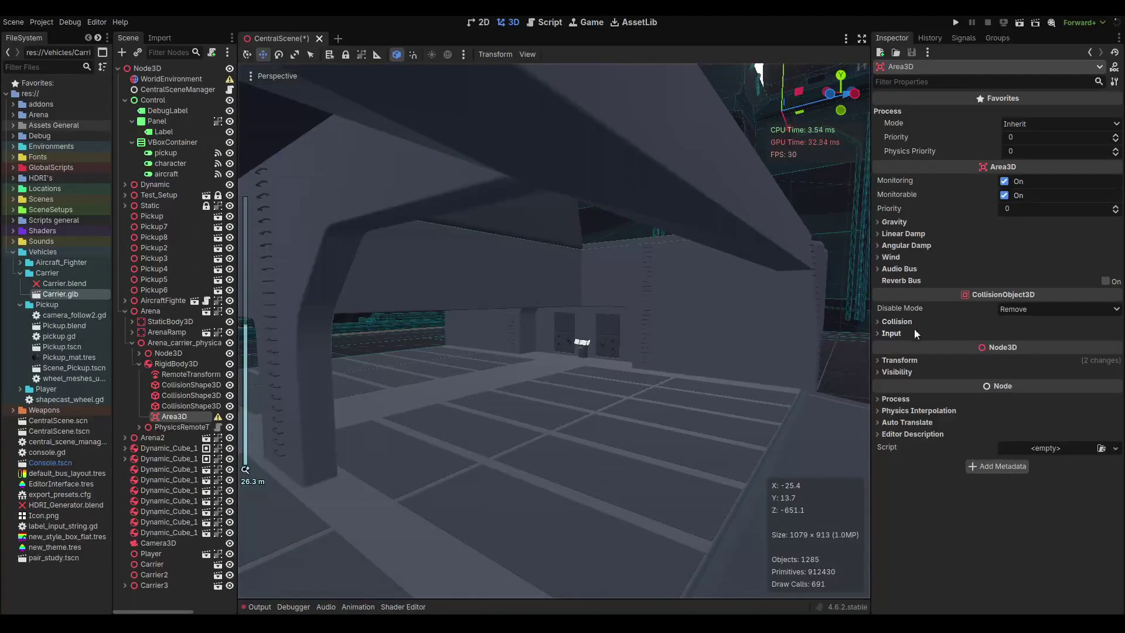
{"action": "left_click", "coordinate": [902, 360]}
{"action": "left_click", "coordinate": [1116, 373]}
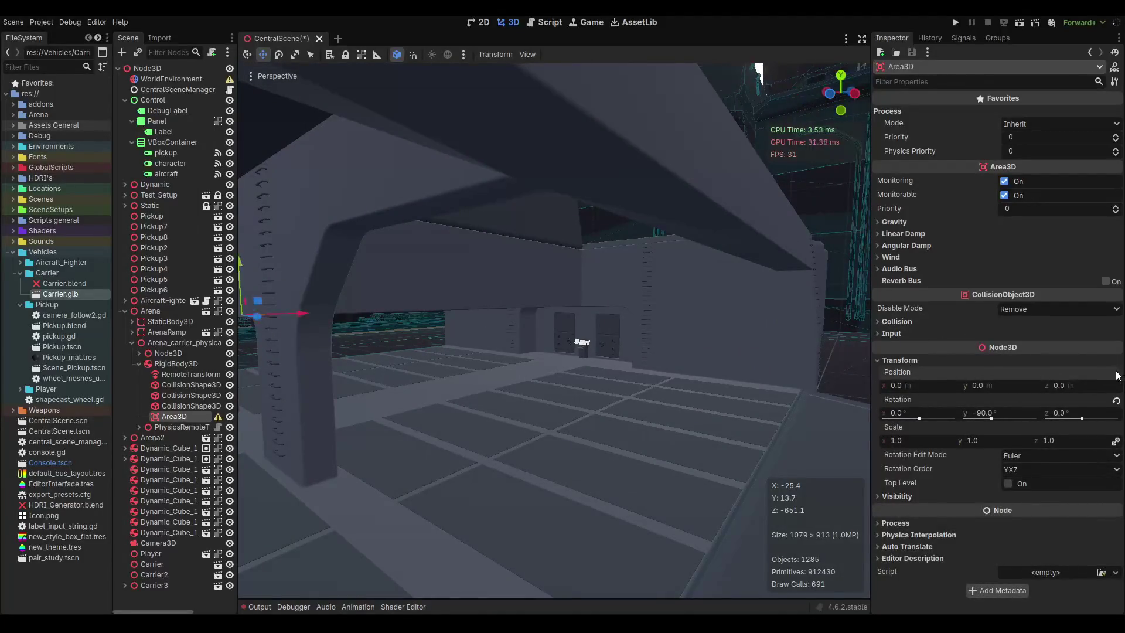
{"action": "key", "text": "f"}
{"action": "scroll", "coordinate": [622, 313], "scroll_direction": "up", "scroll_amount": 4}
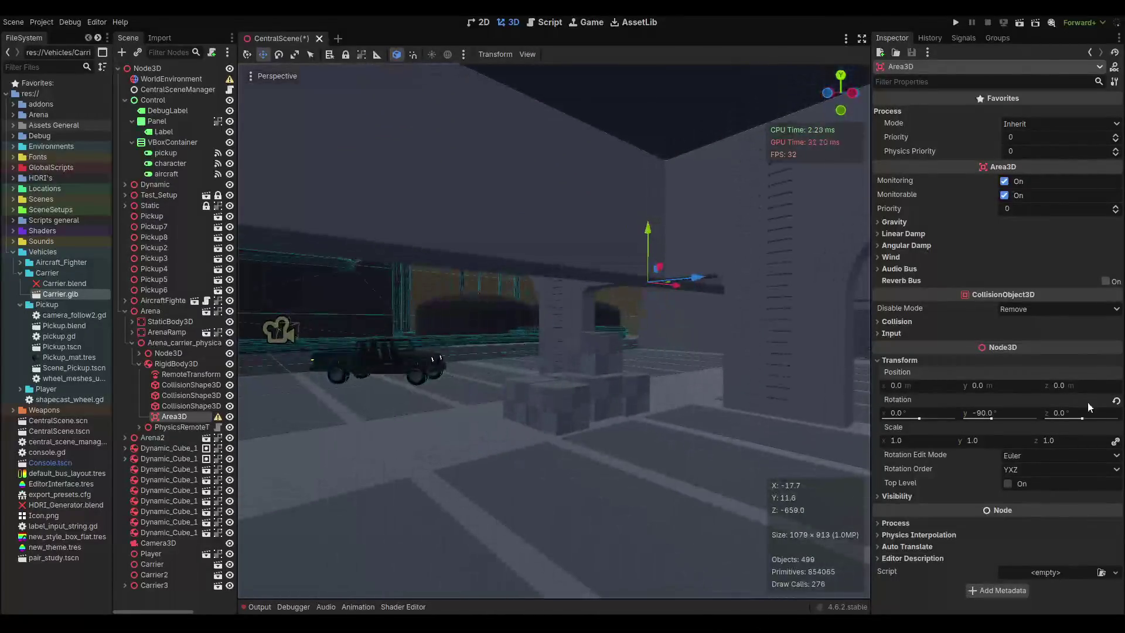
{"action": "left_click", "coordinate": [1116, 400]}
{"action": "scroll", "coordinate": [562, 263], "scroll_direction": "up", "scroll_amount": 2}
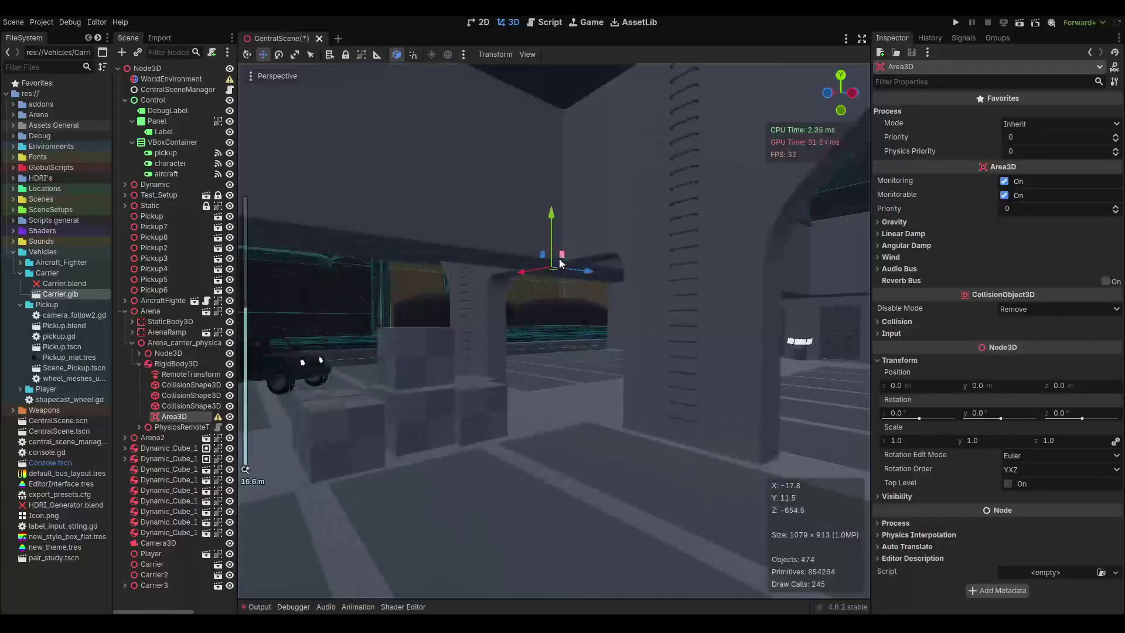
{"action": "left_click_drag", "start_coordinate": [561, 260], "coordinate": [606, 342]}
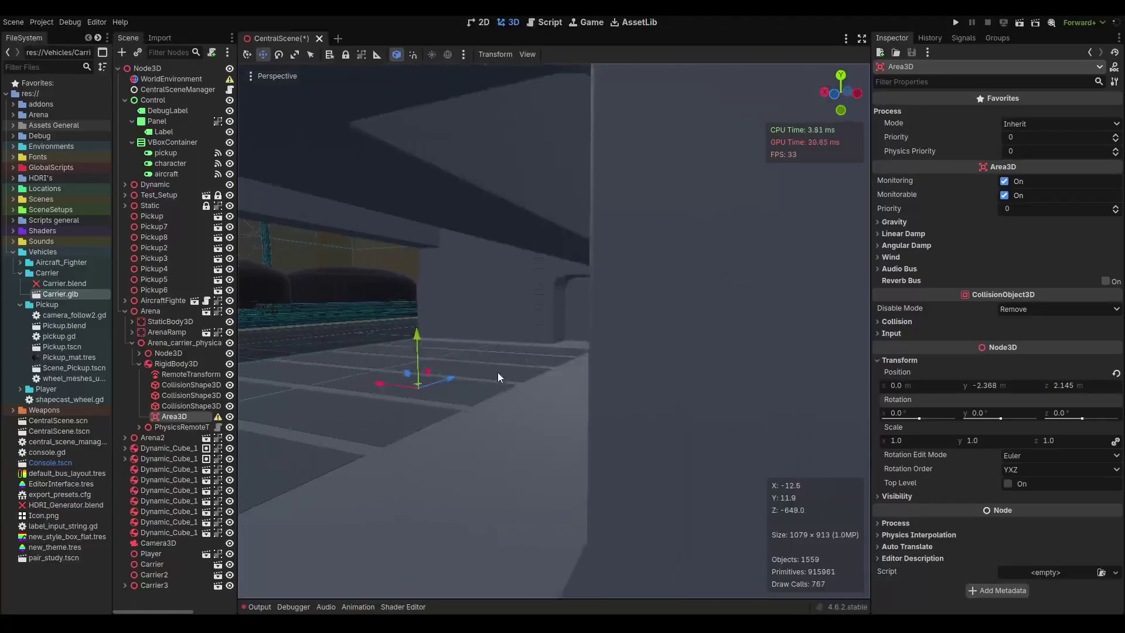
{"action": "right_click", "coordinate": [185, 416]}
Add a CollisionShape3D under the Area3D with a BoxShape3D shape.
{"action": "left_click", "coordinate": [239, 381]}
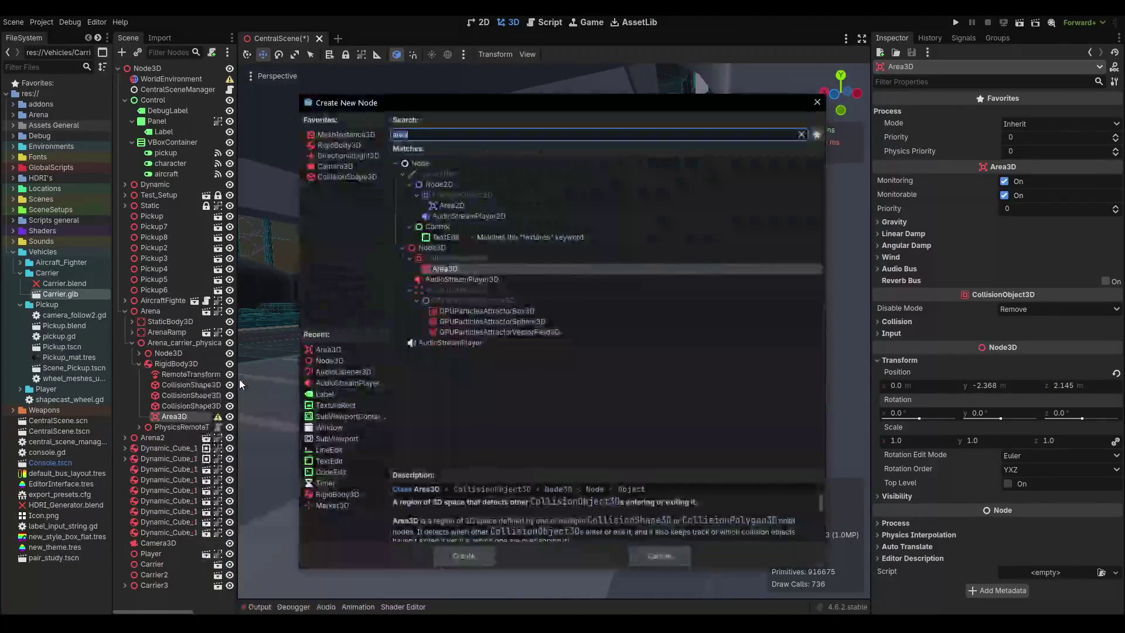
{"action": "type", "text": "coll"}
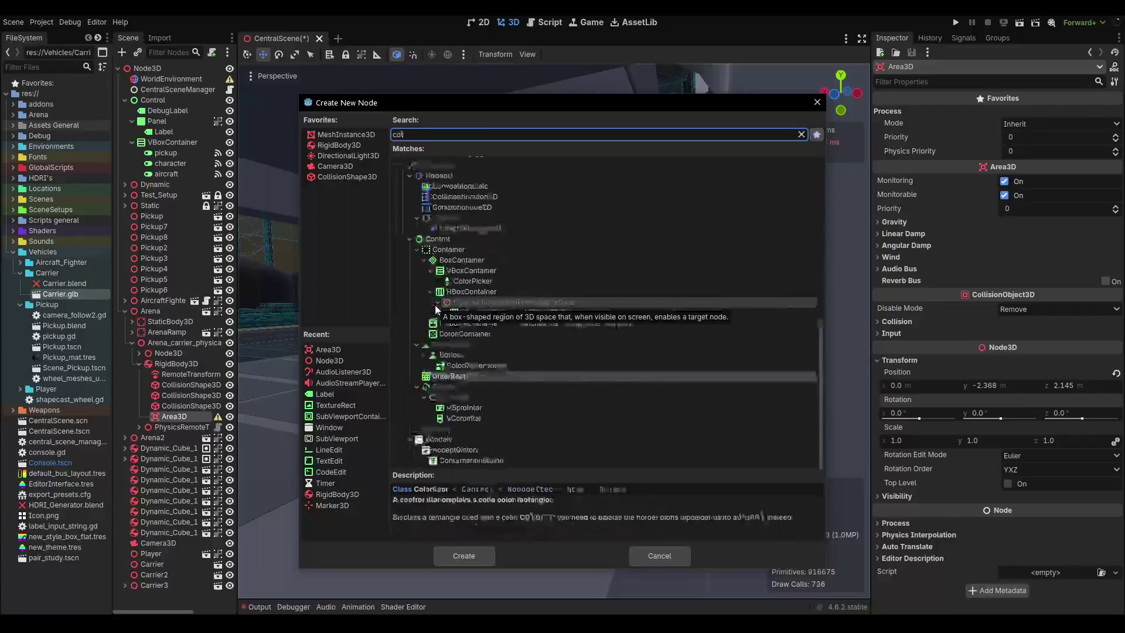
{"action": "double_click", "coordinate": [454, 314]}
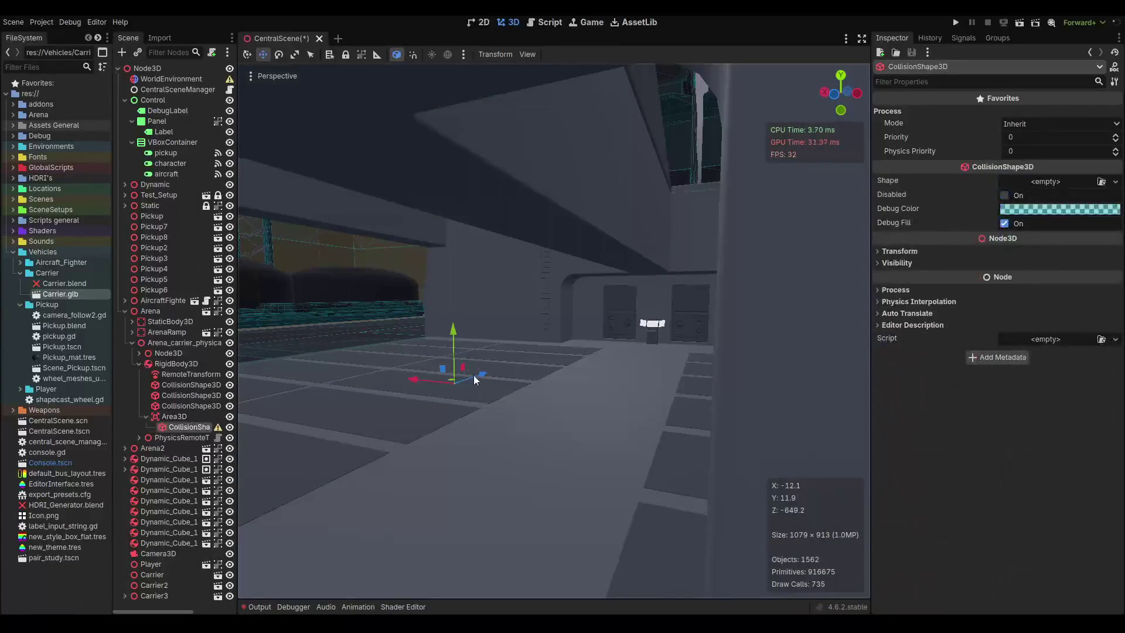
{"action": "left_click", "coordinate": [1047, 183]}
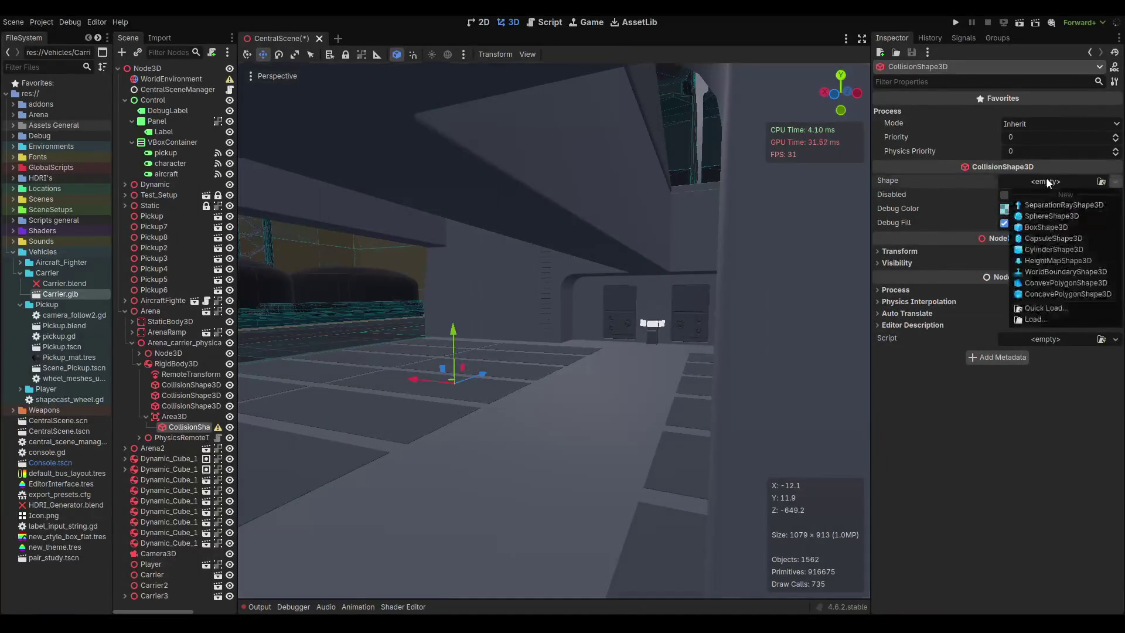
{"action": "left_click", "coordinate": [1035, 226]}
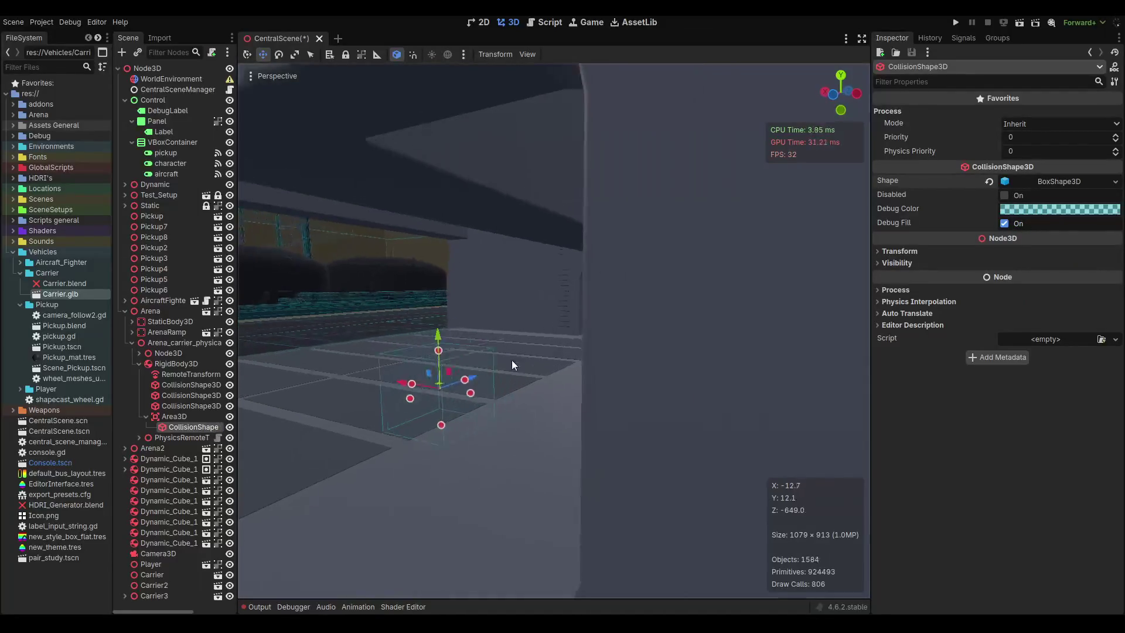
Move the Area3D over to the carrier's control panel.
{"action": "left_click", "coordinate": [169, 417]}
{"action": "left_click_drag", "start_coordinate": [439, 371], "coordinate": [856, 294]}
{"action": "scroll", "coordinate": [857, 294], "scroll_direction": "up", "scroll_amount": 3}
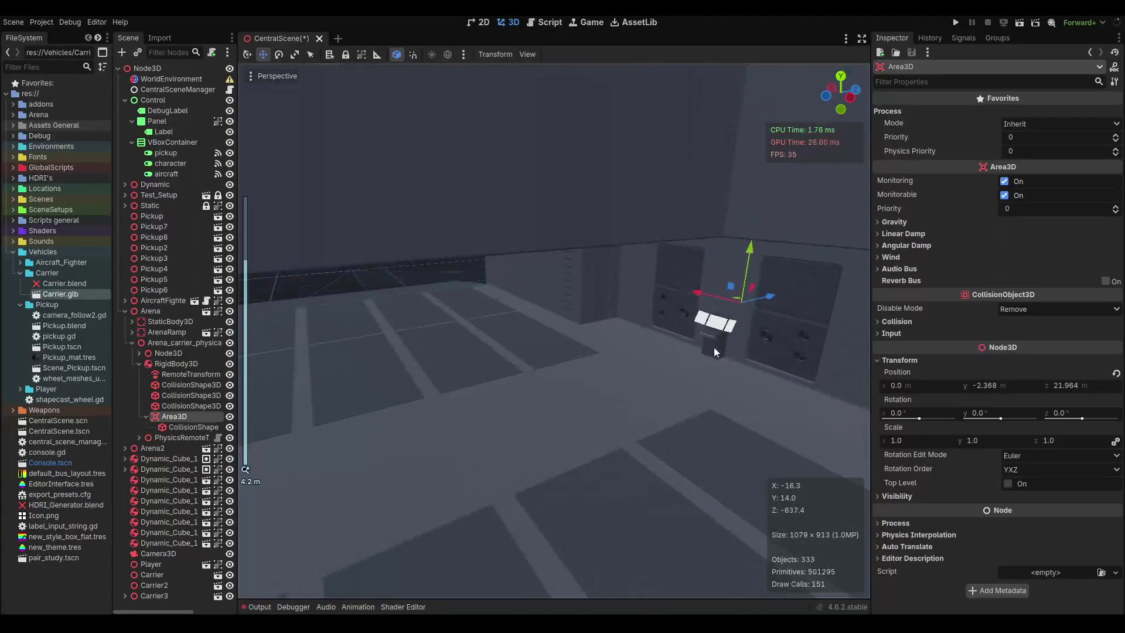
{"action": "scroll", "coordinate": [712, 302], "scroll_direction": "up", "scroll_amount": 2}
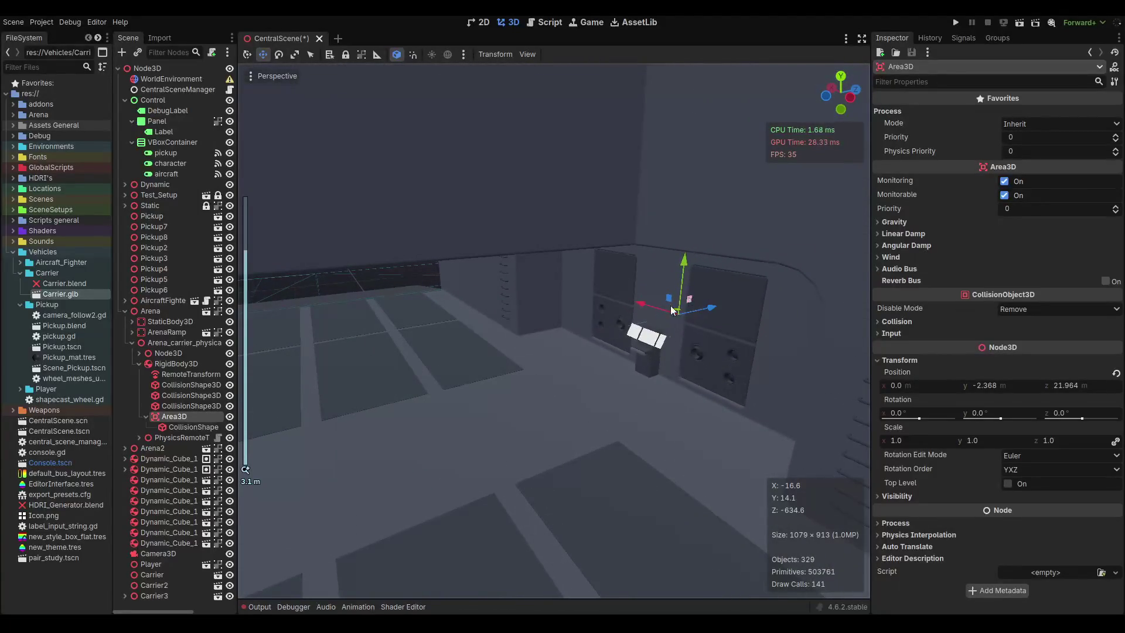
{"action": "scroll", "coordinate": [673, 309], "scroll_direction": "up", "scroll_amount": 3}
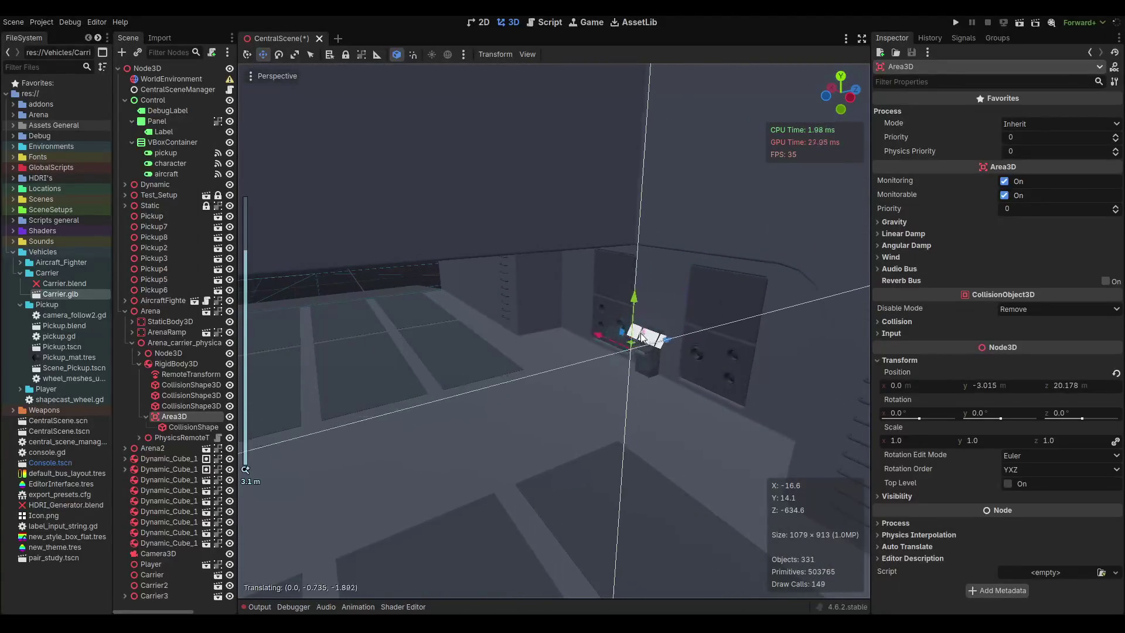
{"action": "left_click_drag", "start_coordinate": [673, 309], "coordinate": [634, 368]}
{"action": "scroll", "coordinate": [504, 402], "scroll_direction": "down", "scroll_amount": 3}
{"action": "mouse_move", "coordinate": [503, 402]}
{"action": "left_mouse_down"}
{"action": "mouse_move", "coordinate": [779, 364]}
{"action": "mouse_move", "coordinate": [649, 358]}
{"action": "mouse_move", "coordinate": [551, 334]}
{"action": "mouse_move", "coordinate": [521, 348]}
{"action": "mouse_move", "coordinate": [535, 299]}
{"action": "left_mouse_up"}
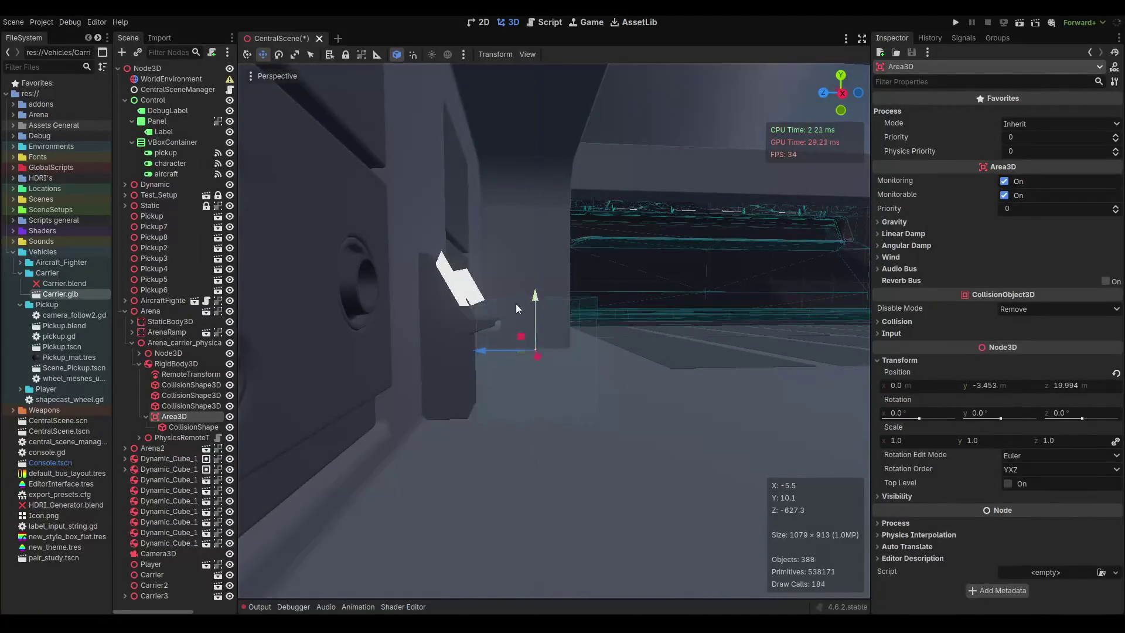
Resize the collision box to enclose the control panel and save the scene.
{"action": "left_click", "coordinate": [194, 427]}
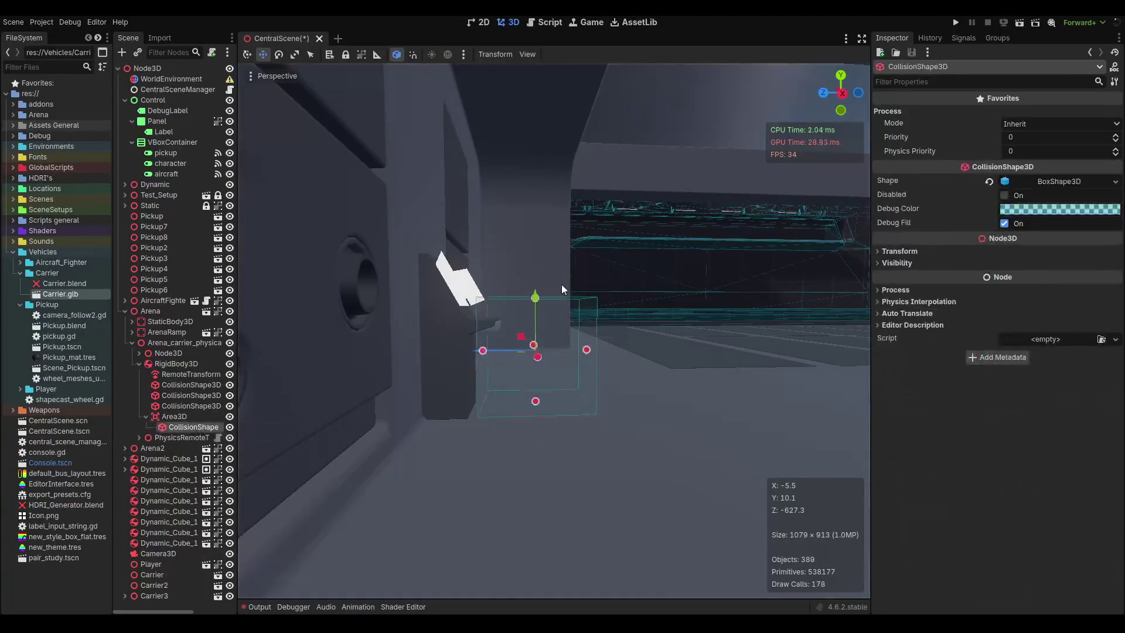
{"action": "mouse_move", "coordinate": [535, 295]}
{"action": "left_mouse_down"}
{"action": "mouse_move", "coordinate": [533, 248]}
{"action": "mouse_move", "coordinate": [493, 329]}
{"action": "mouse_move", "coordinate": [456, 321]}
{"action": "left_mouse_up"}
{"action": "mouse_move", "coordinate": [589, 307]}
{"action": "left_mouse_down"}
{"action": "mouse_move", "coordinate": [616, 306]}
{"action": "mouse_move", "coordinate": [597, 331]}
{"action": "left_mouse_up"}
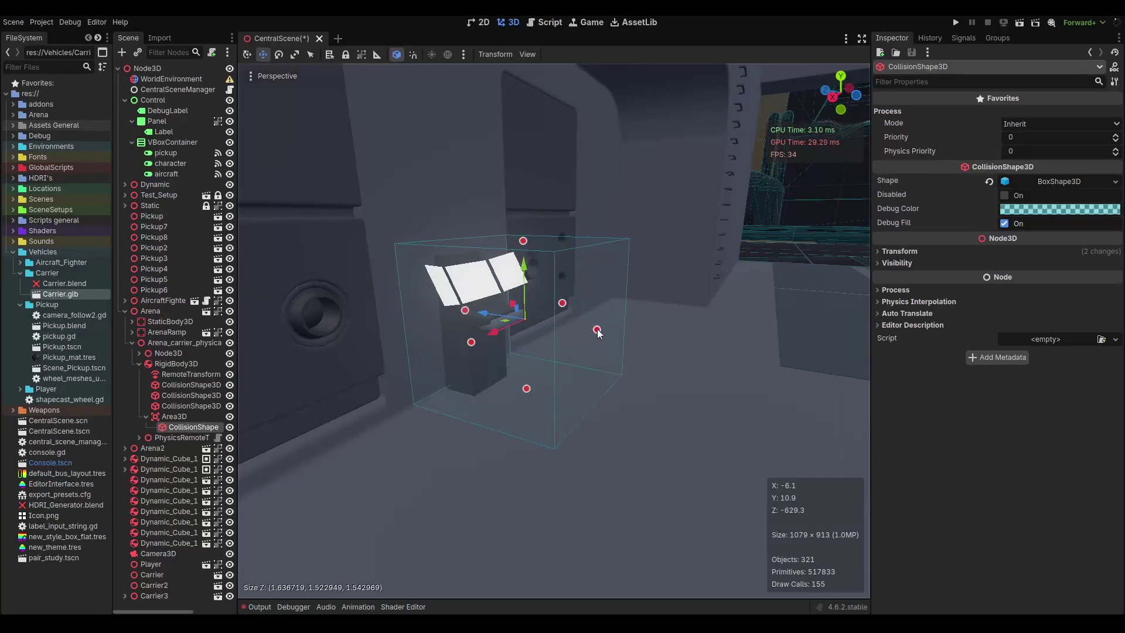
{"action": "key", "text": "ctrl+s"}
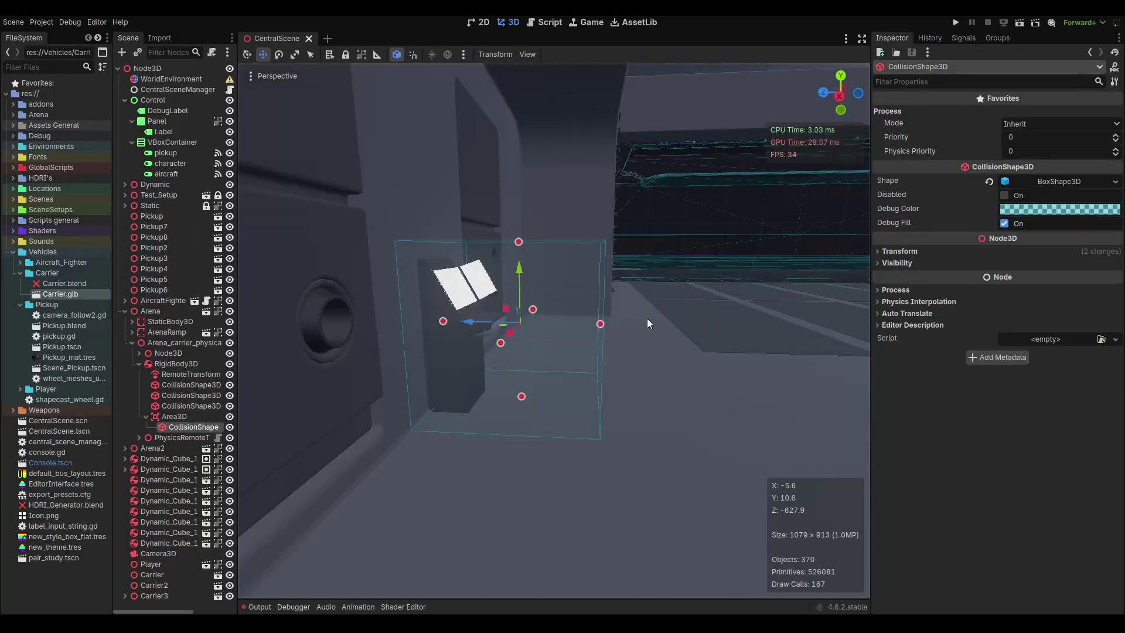
{"action": "left_click", "coordinate": [166, 416]}
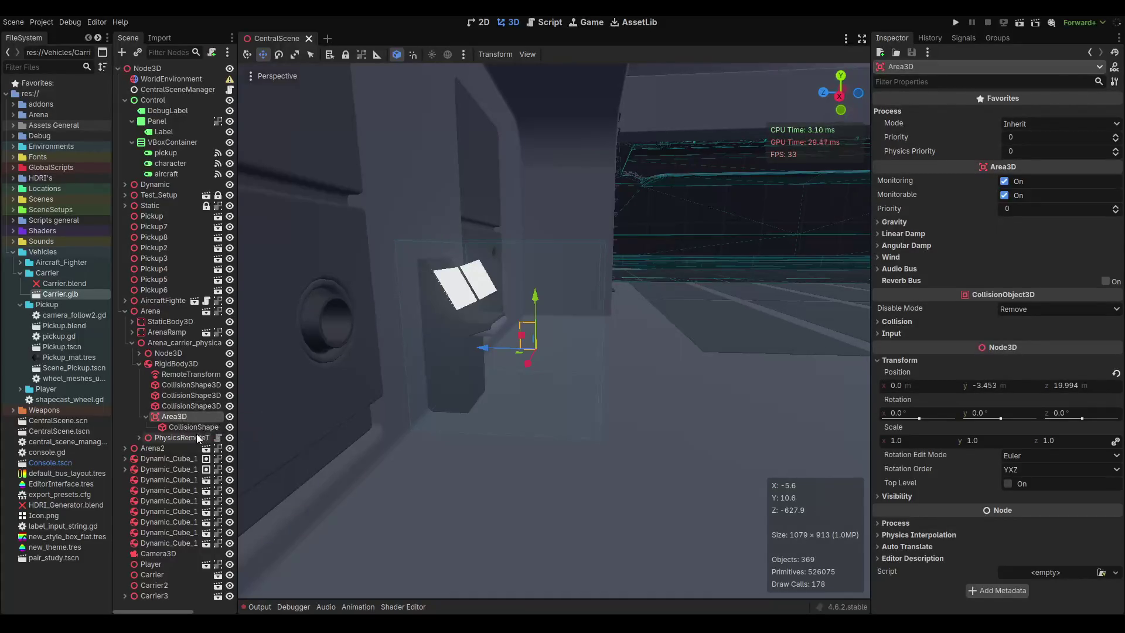
{"action": "mouse_move", "coordinate": [275, 431]}
{"action": "left_mouse_down"}
{"action": "mouse_move", "coordinate": [427, 384]}
{"action": "mouse_move", "coordinate": [308, 392]}
{"action": "mouse_move", "coordinate": [515, 368]}
{"action": "mouse_move", "coordinate": [357, 398]}
{"action": "left_mouse_up"}
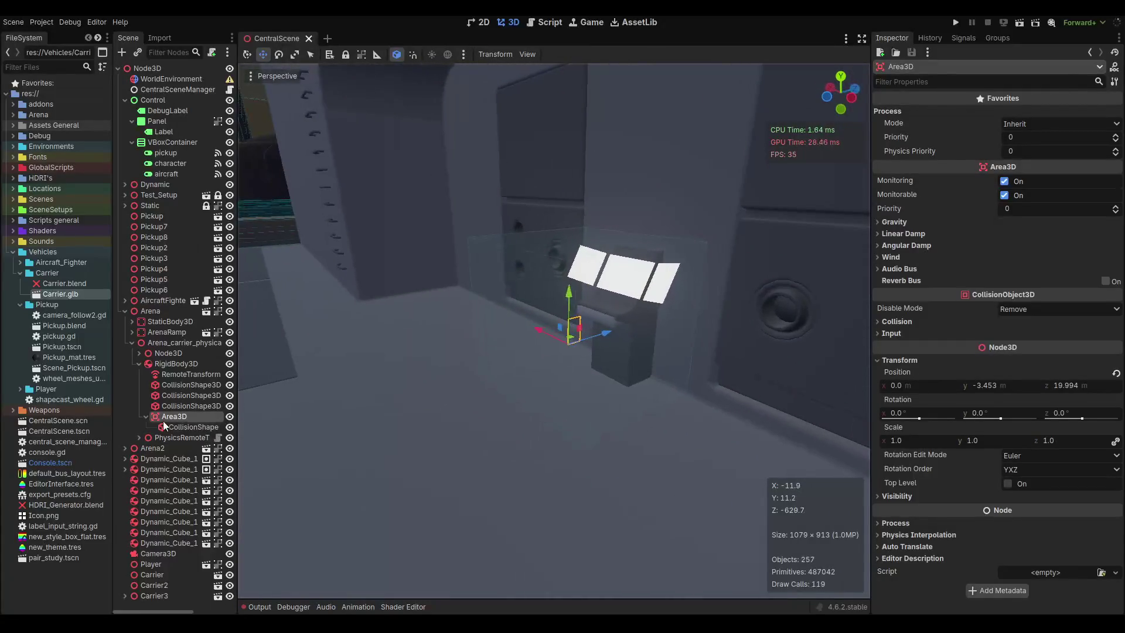
Attach a new script res://carrier_trigger.gd to the Area3D and open it for editing.
{"action": "right_click", "coordinate": [164, 417]}
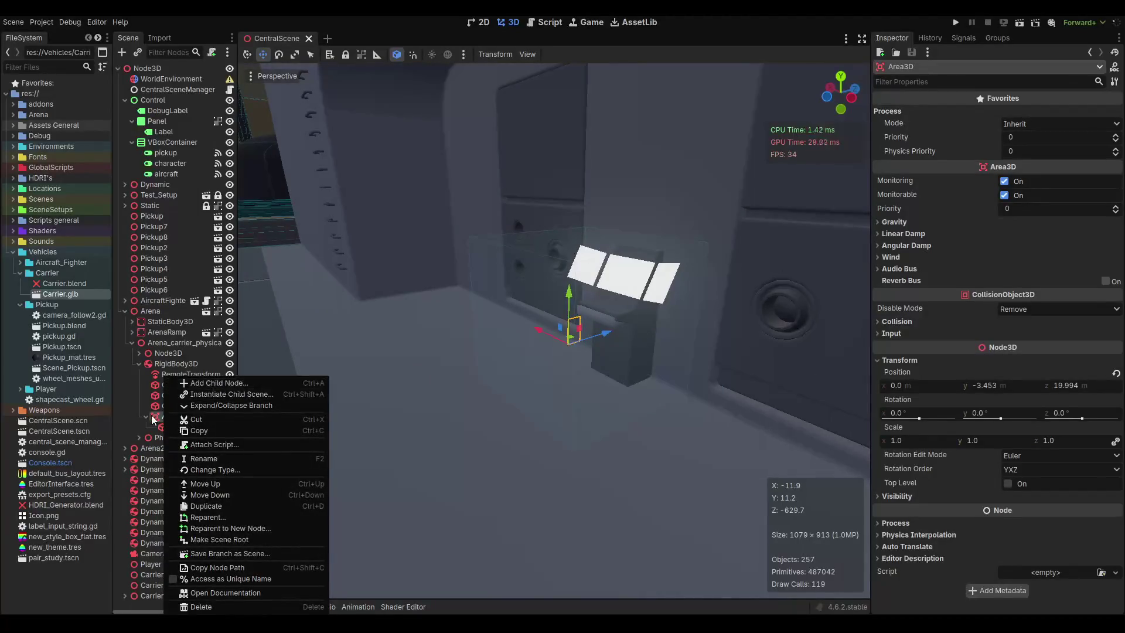
{"action": "key", "text": "Escape"}
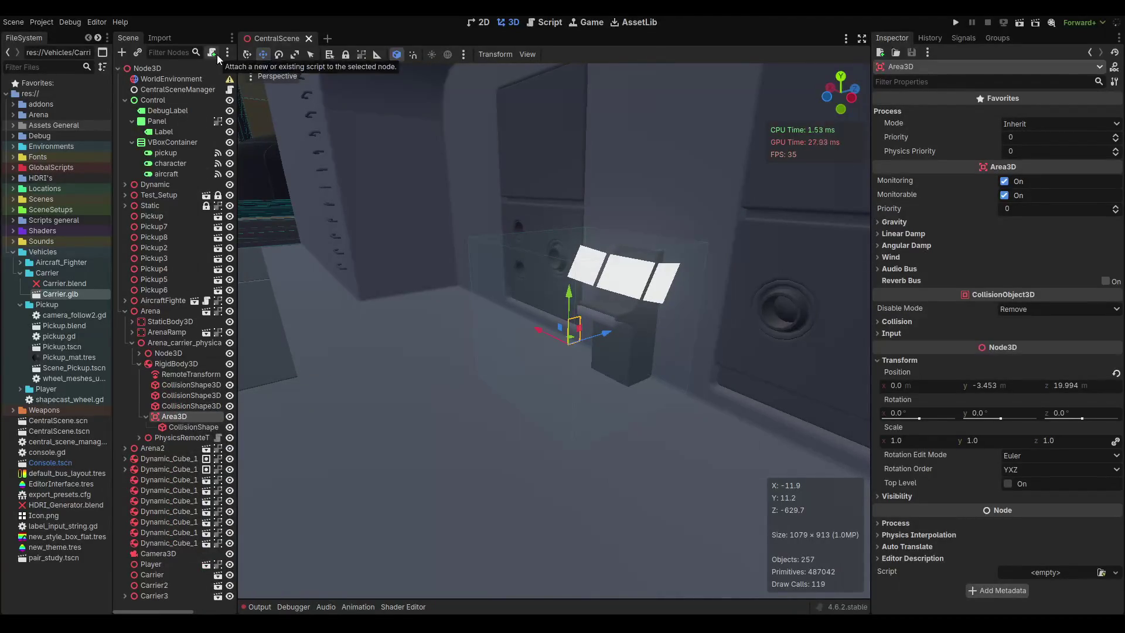
{"action": "left_click", "coordinate": [215, 53]}
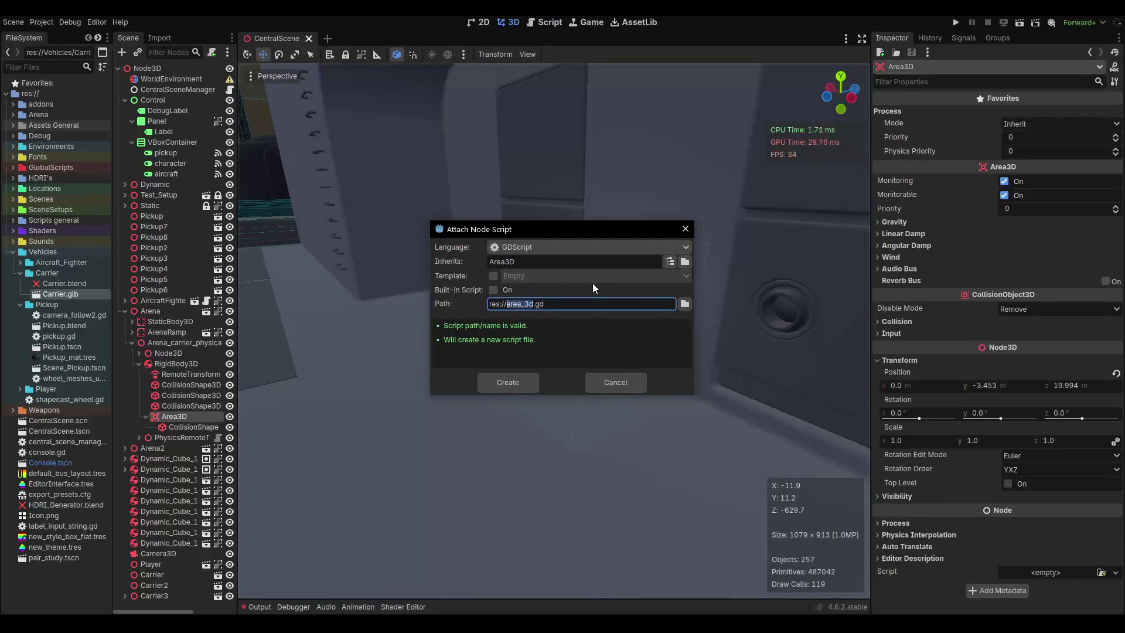
{"action": "type", "text": "trog"}
{"action": "key", "text": "BackSpace"}
{"action": "key", "text": "BackSpace"}
{"action": "type", "text": "igger"}
{"action": "key", "text": "BackSpace"}
{"action": "key", "text": "BackSpace"}
{"action": "key", "text": "BackSpace"}
{"action": "type", "text": "carrier_trigg"}
{"action": "type", "text": "er"}
{"action": "key", "text": "Return"}
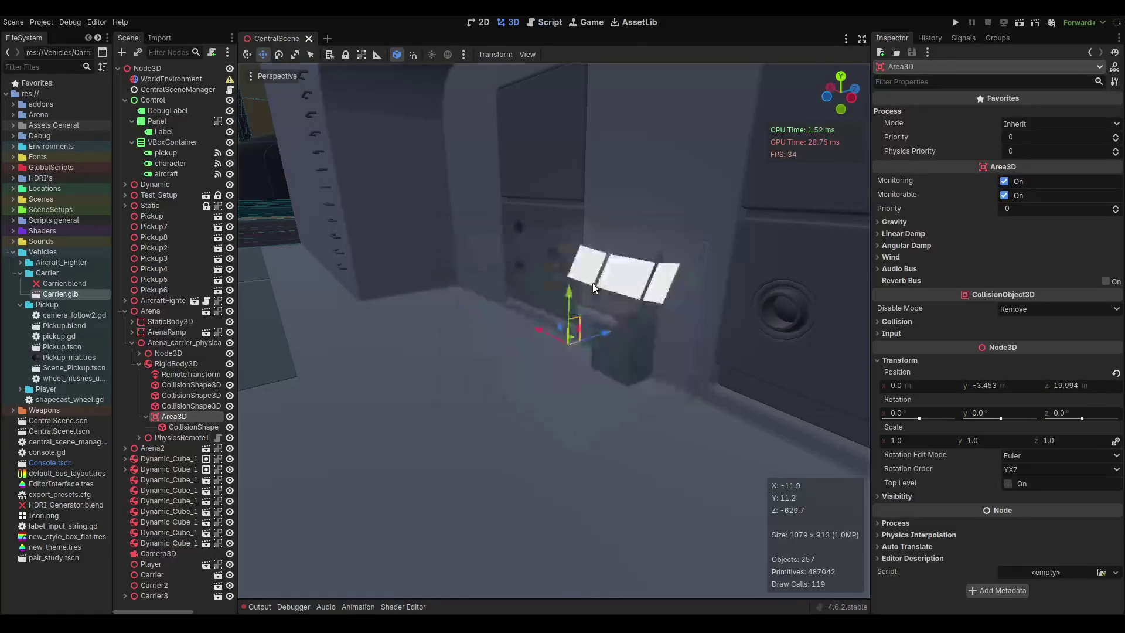
{"action": "left_click", "coordinate": [505, 158]}
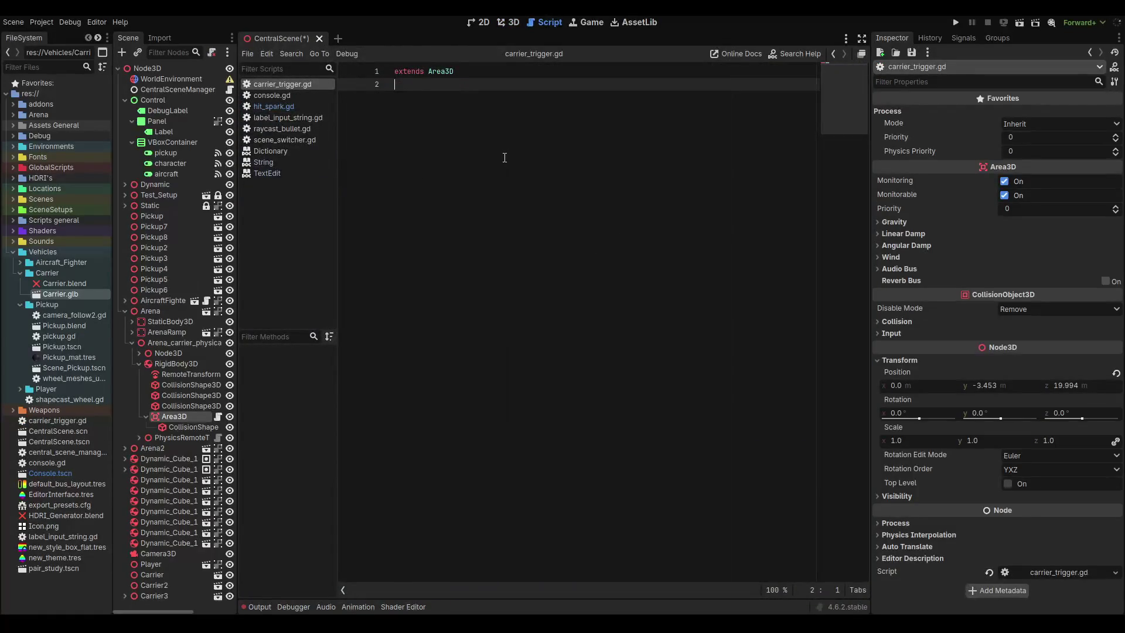
{"action": "left_click", "coordinate": [956, 39]}
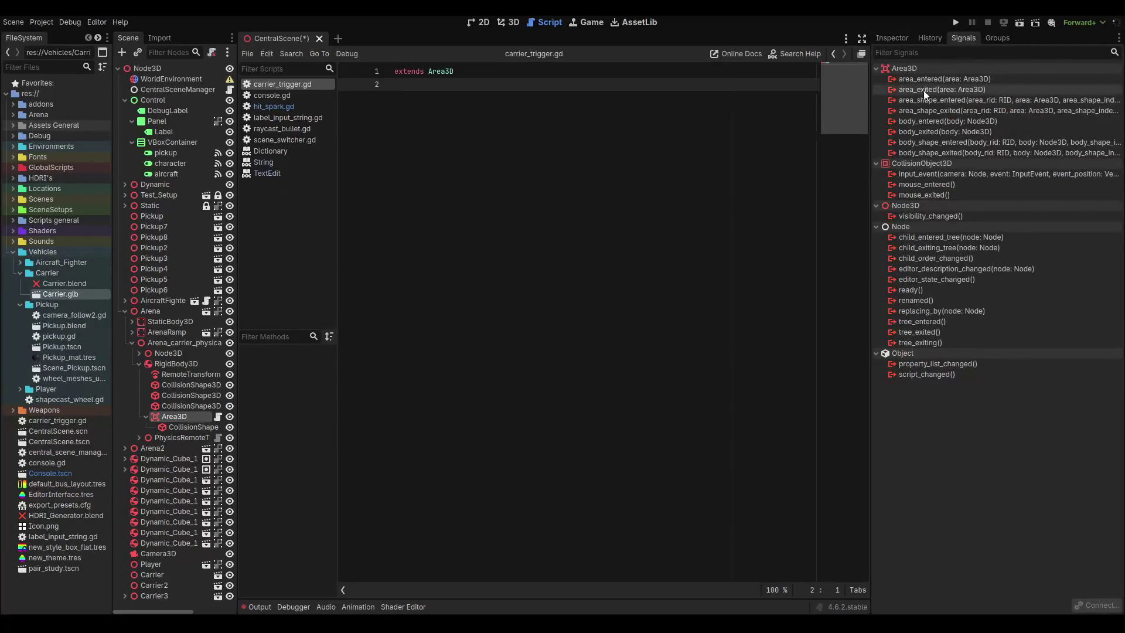
{"action": "mouse_move", "coordinate": [923, 91]}
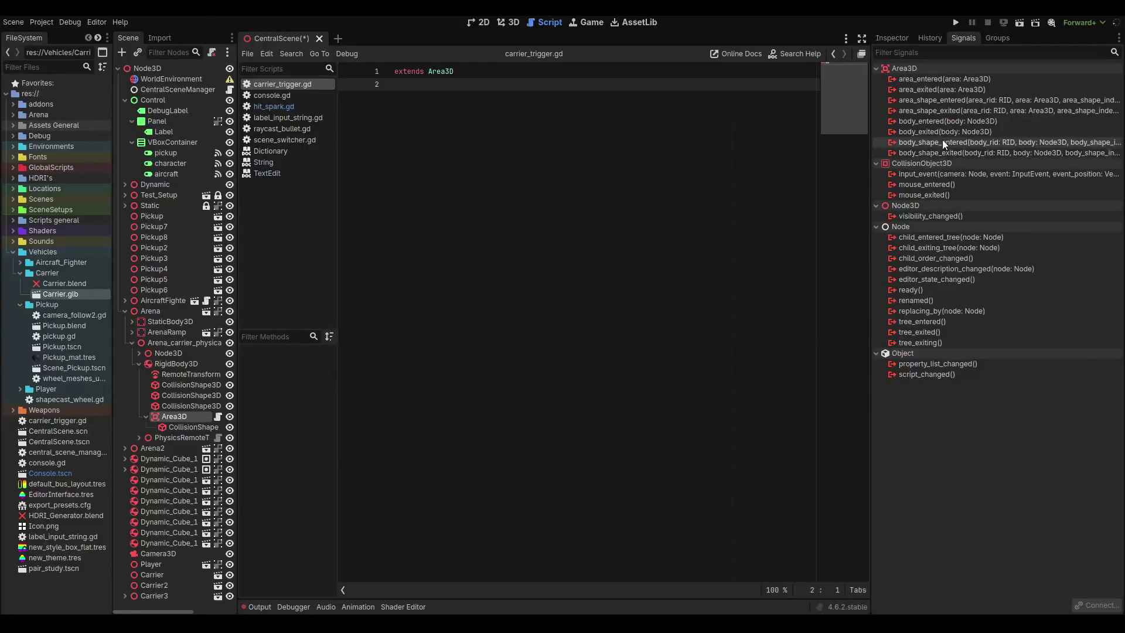
{"action": "mouse_move", "coordinate": [942, 141]}
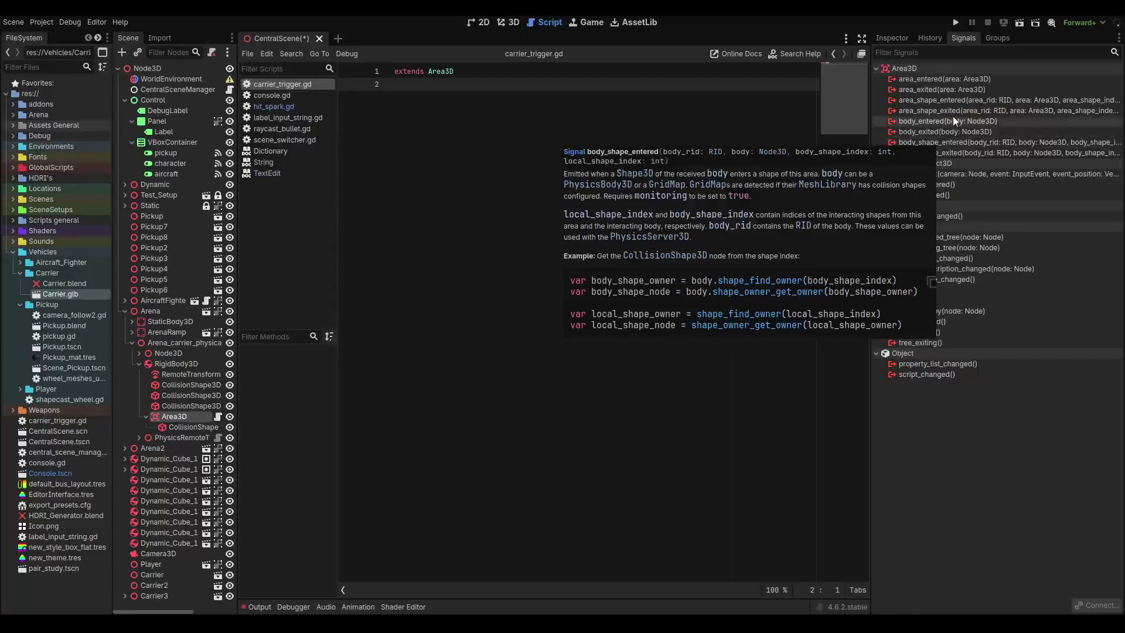
{"action": "mouse_move", "coordinate": [945, 122]}
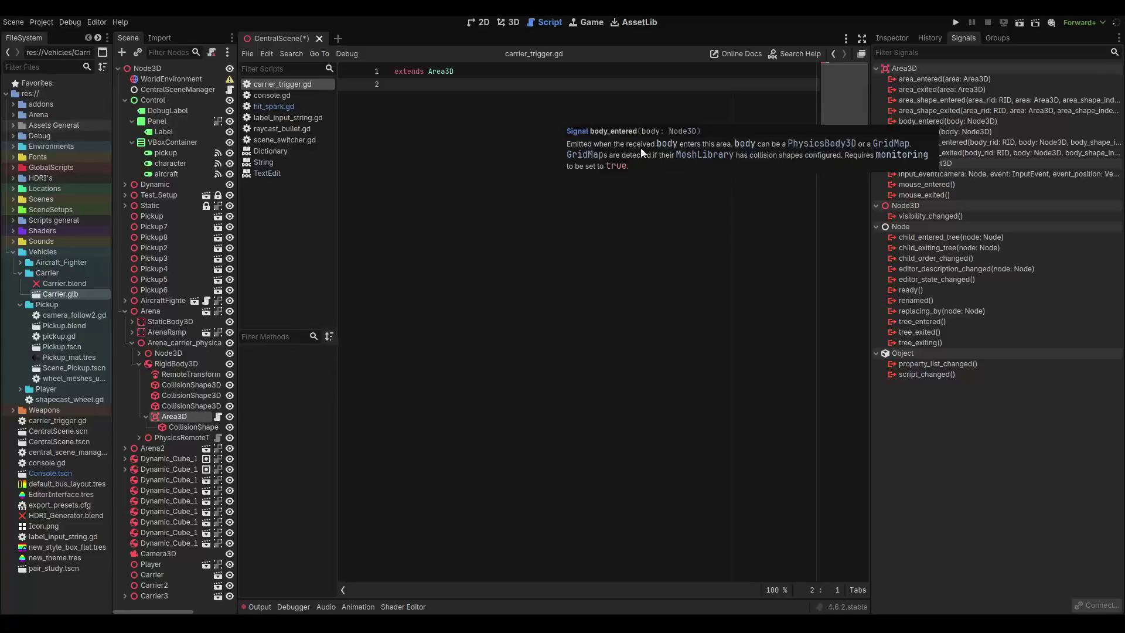
Read through the Area3D class documentation.
{"action": "left_click", "coordinate": [444, 75], "text": "ctrl"}
{"action": "scroll", "coordinate": [427, 321], "scroll_direction": "down", "scroll_amount": 5}
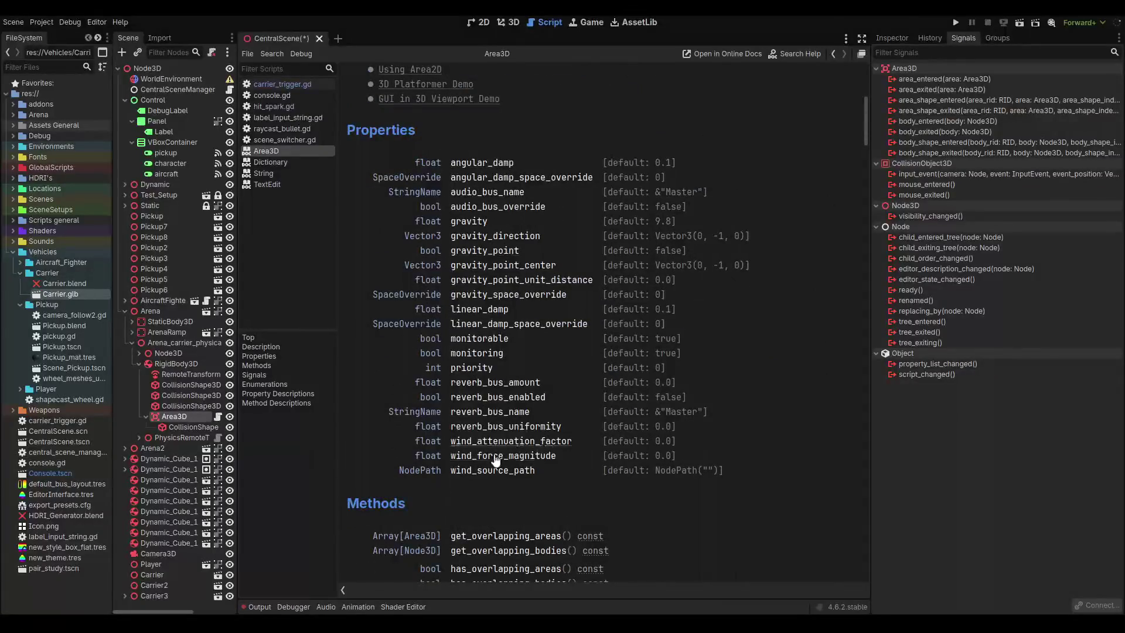
{"action": "scroll", "coordinate": [495, 460], "scroll_direction": "down", "scroll_amount": 5}
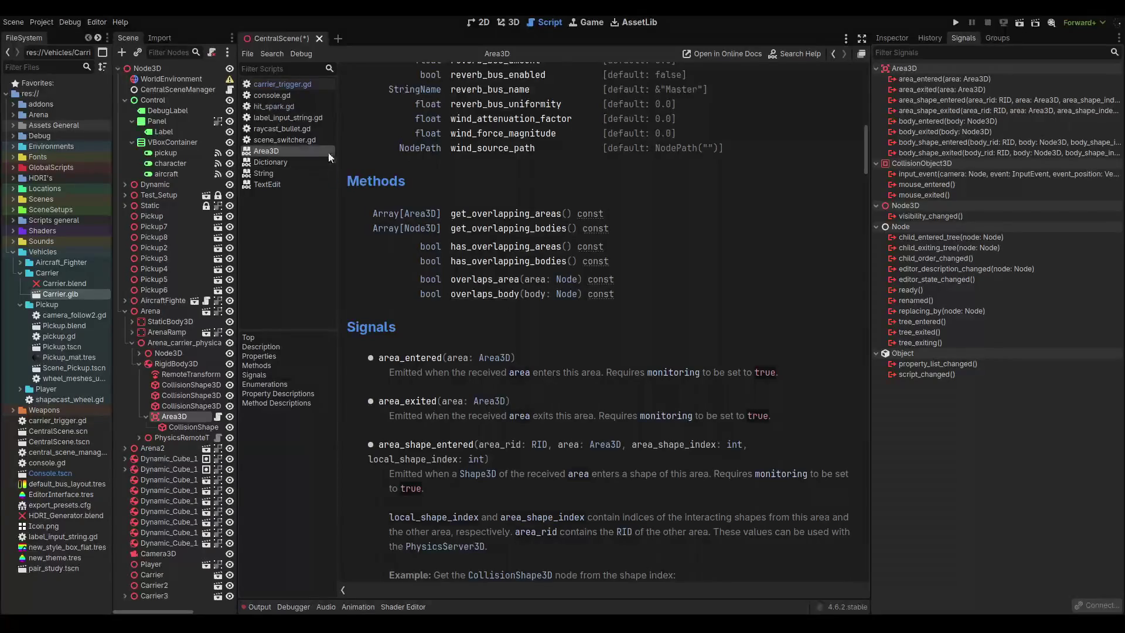
In carrier_trigger.gd, add func _input with an 'if event is InputEventKey:' check.
{"action": "left_click", "coordinate": [292, 85]}
{"action": "left_click", "coordinate": [475, 108]}
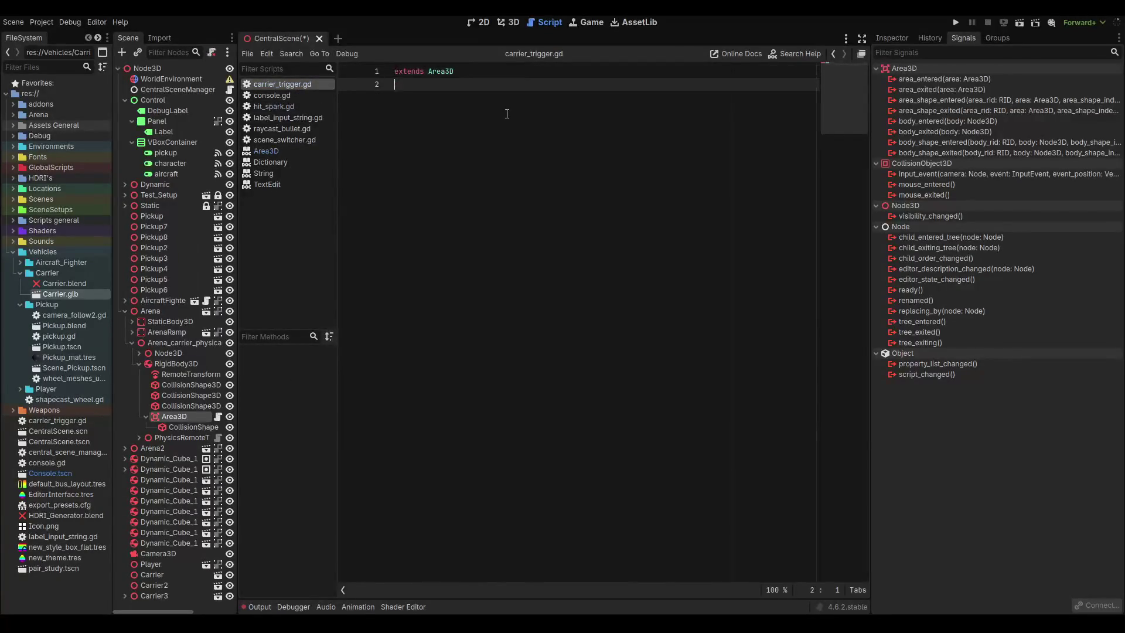
{"action": "key", "text": "Return"}
{"action": "type", "text": "fu"}
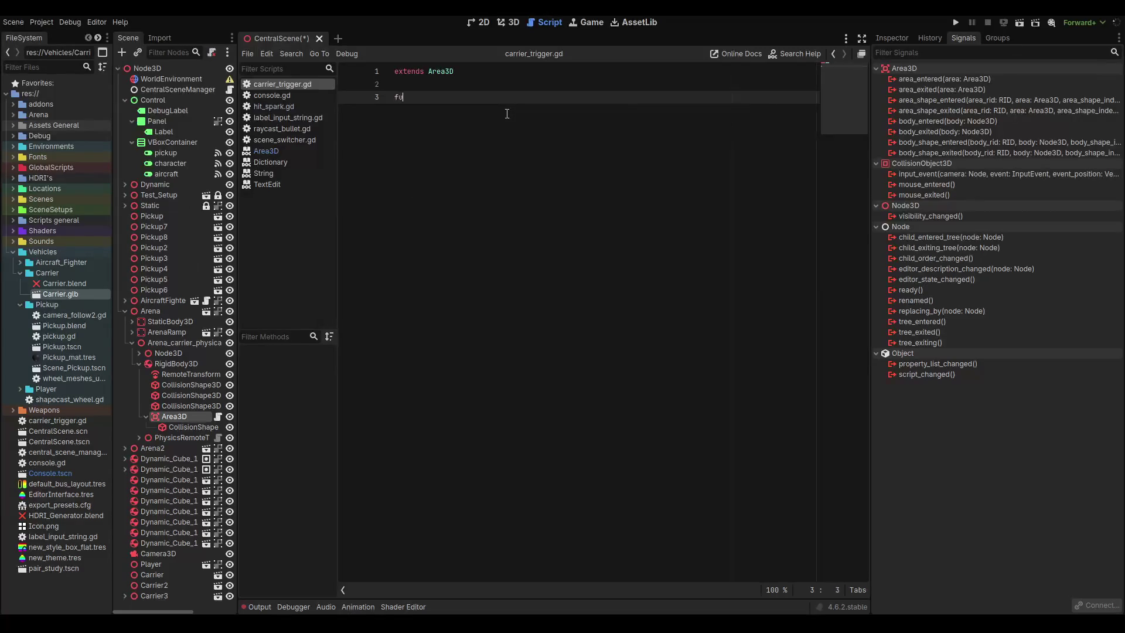
{"action": "type", "text": "nc _inpu"}
{"action": "key", "text": "Return"}
{"action": "key", "text": "Return"}
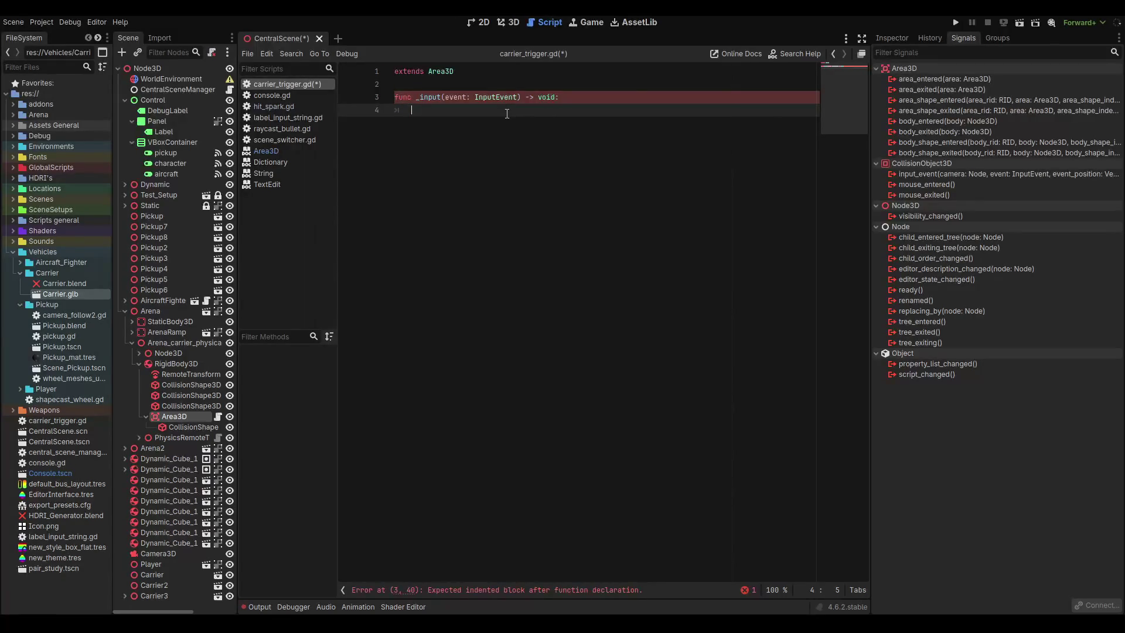
{"action": "type", "text": "ene"}
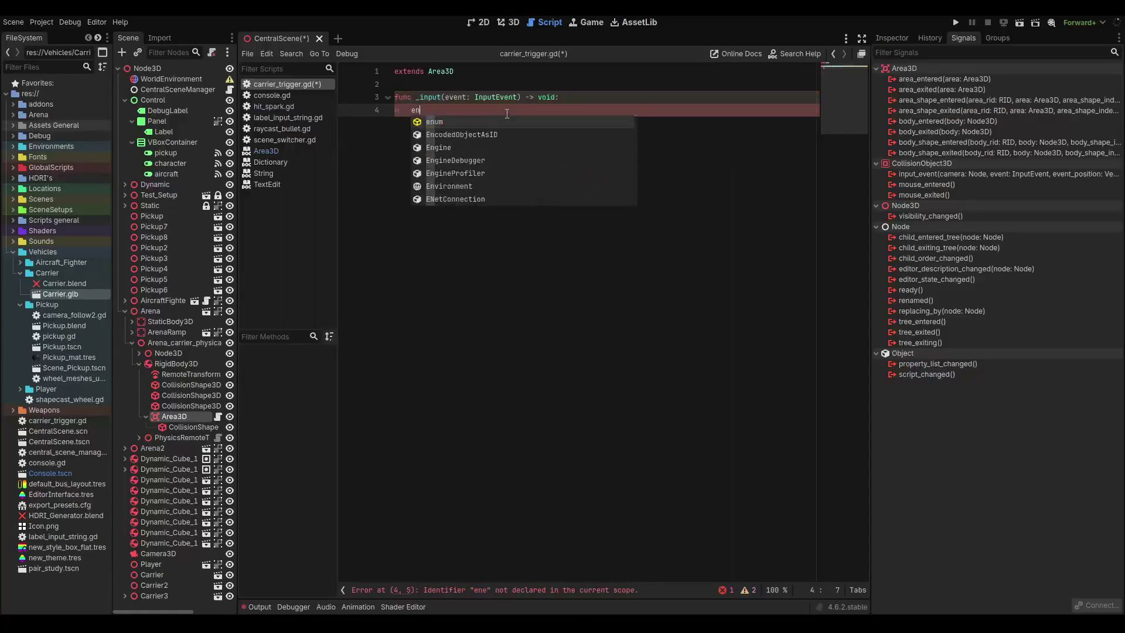
{"action": "key", "text": "BackSpace"}
{"action": "key", "text": "BackSpace"}
{"action": "key", "text": "BackSpace"}
{"action": "type", "text": "if event "}
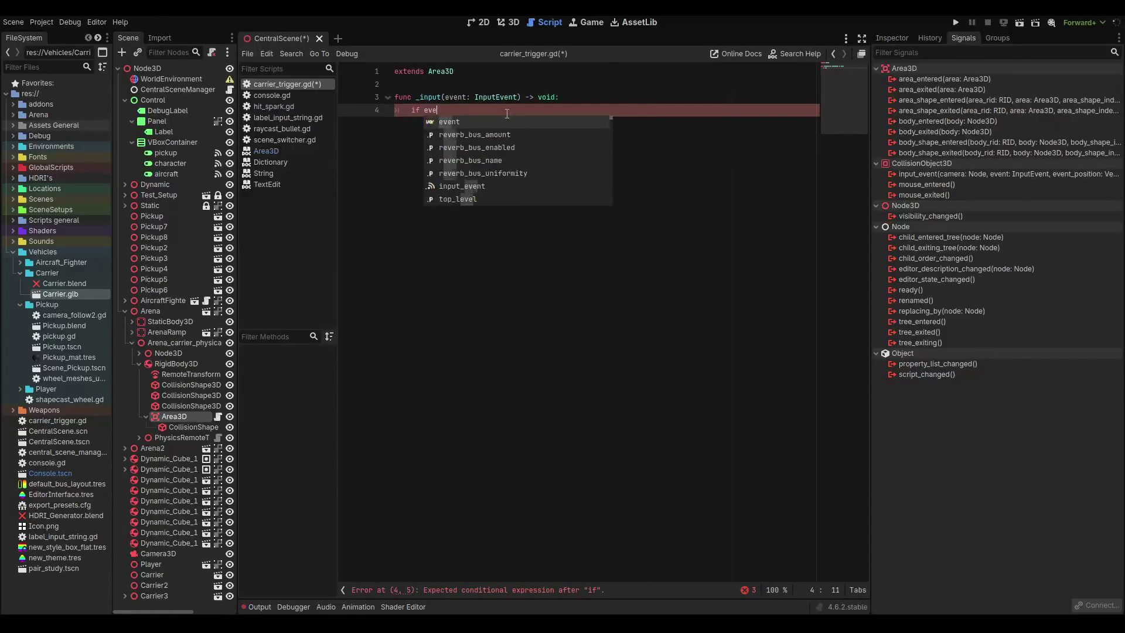
{"action": "type", "text": "is"}
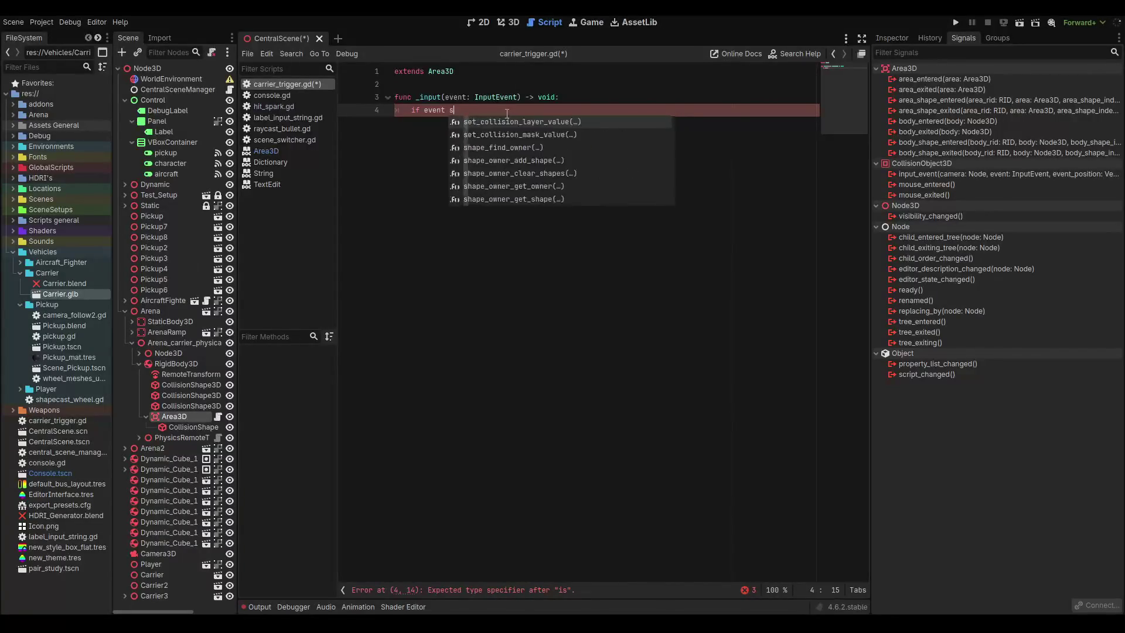
{"action": "type", "text": " keyo"}
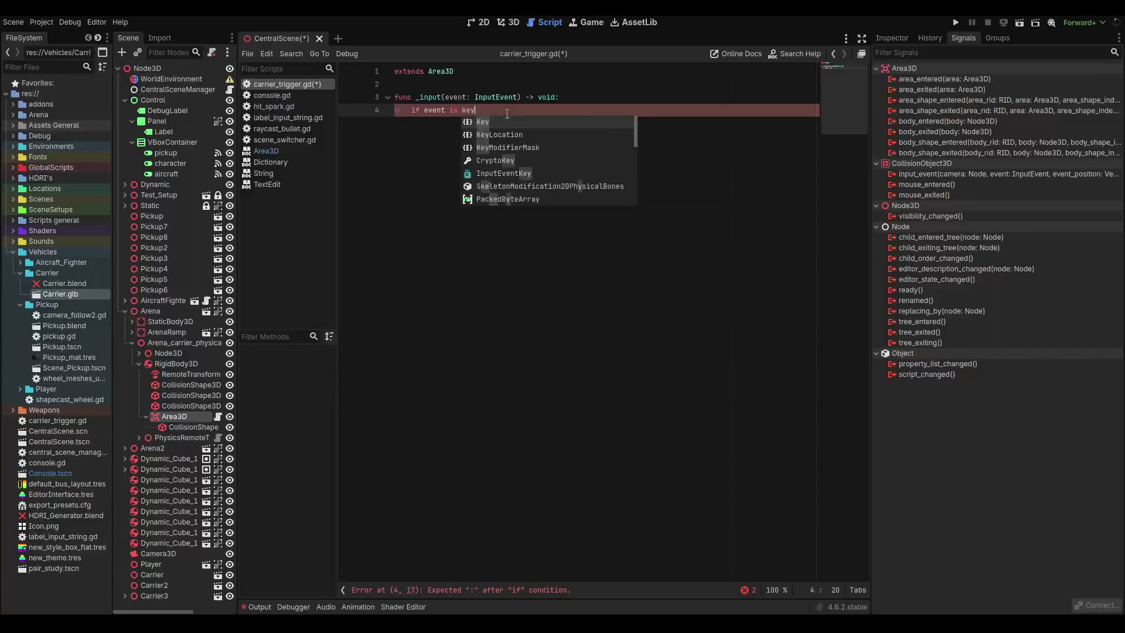
{"action": "key", "text": "BackSpace"}
{"action": "key", "text": "BackSpace"}
{"action": "type", "text": "t"}
{"action": "key", "text": "BackSpace"}
{"action": "type", "text": "y"}
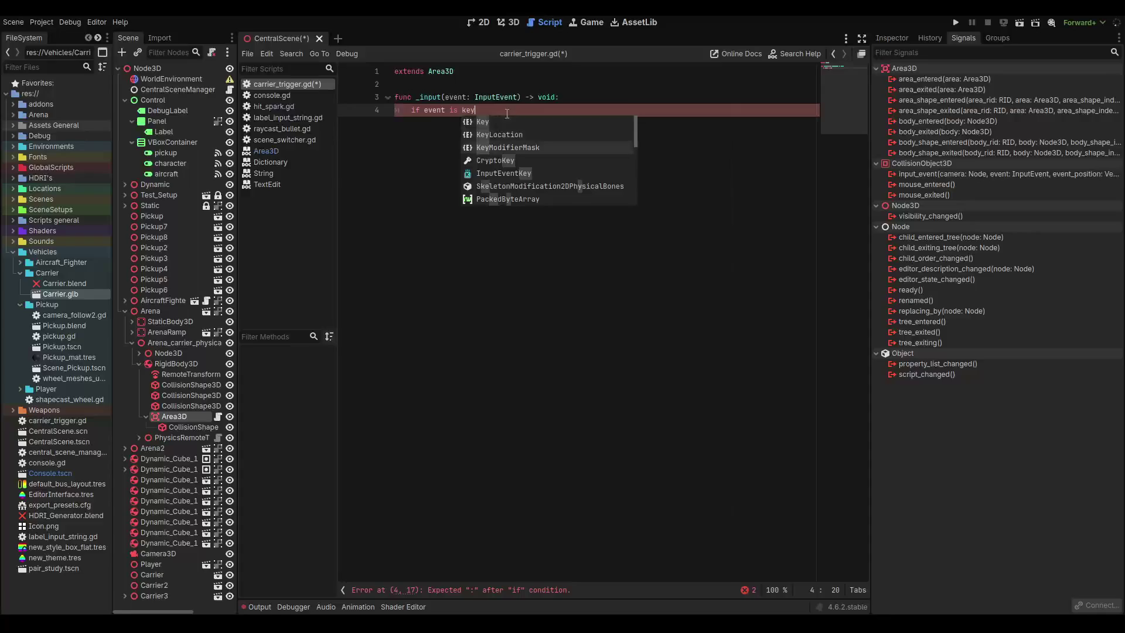
{"action": "key", "text": "Return"}
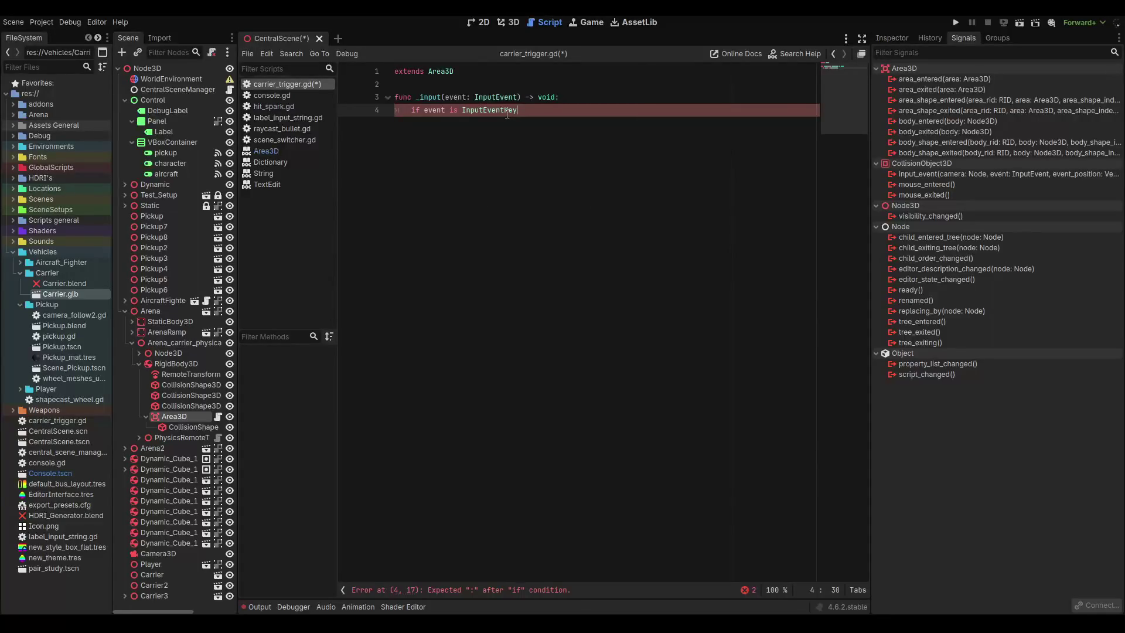
{"action": "type", "text": ":"}
Nest an 'if event.pressed:' check inside, trying then deleting an overlaps_body() call.
{"action": "key", "text": "Return"}
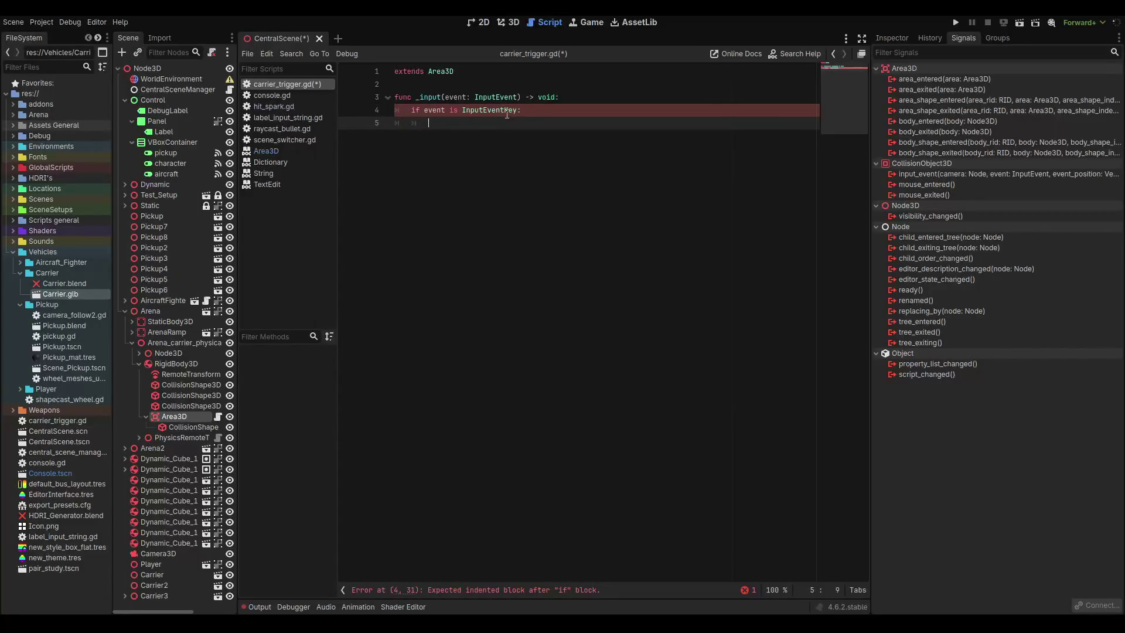
{"action": "type", "text": "event.pres"}
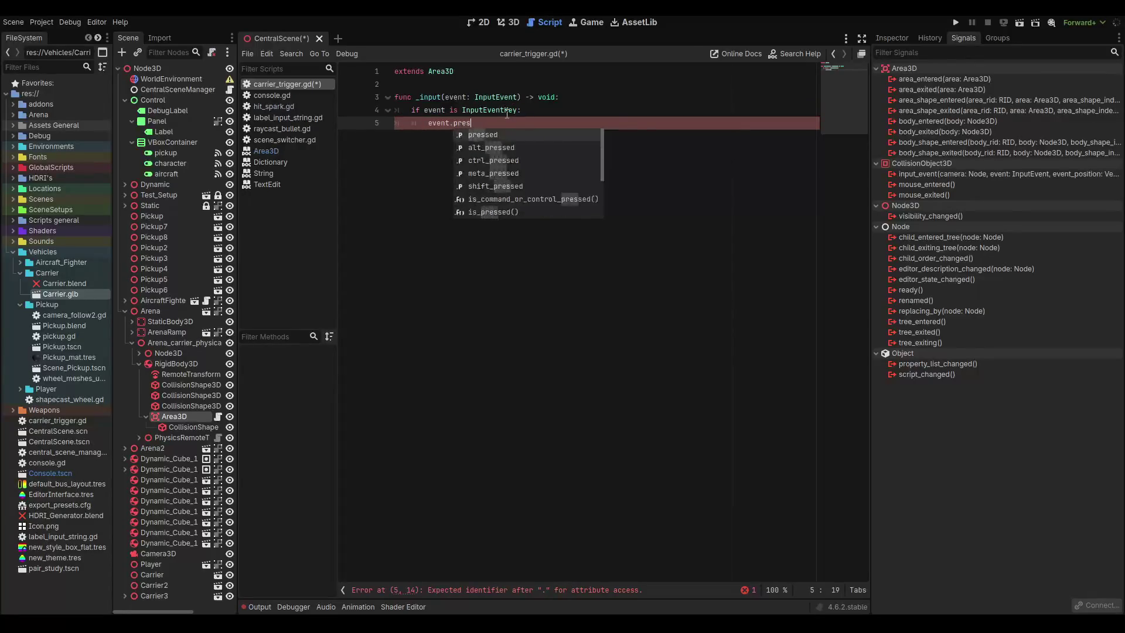
{"action": "type", "text": "sed:"}
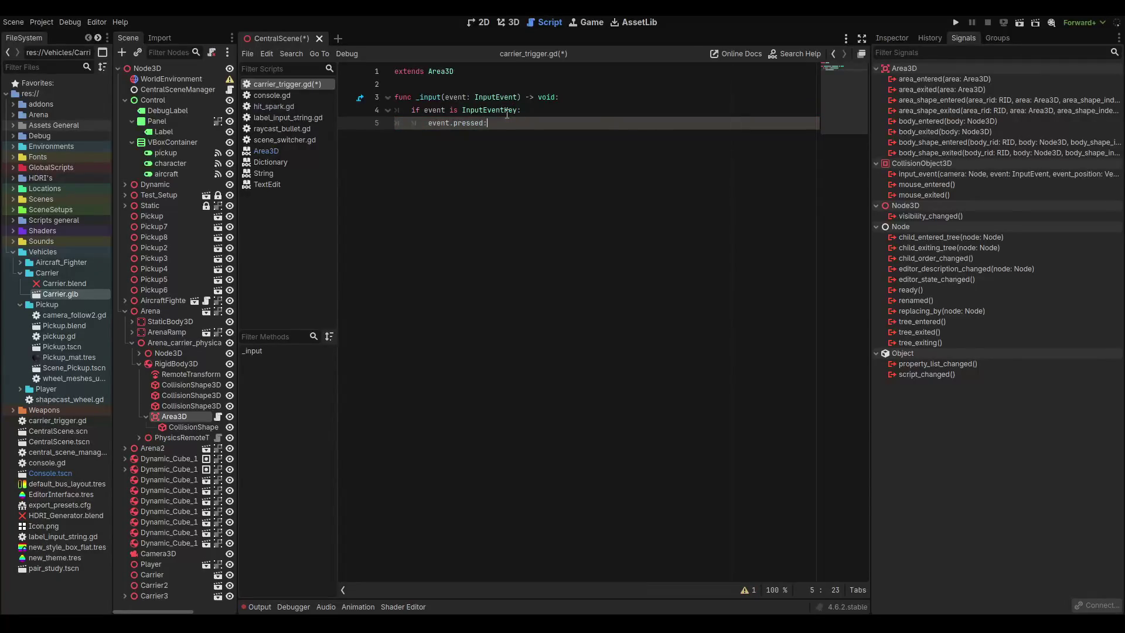
{"action": "key", "text": "BackSpace"}
{"action": "key", "text": "BackSpace"}
{"action": "key", "text": "BackSpace"}
{"action": "type", "text": "if event."}
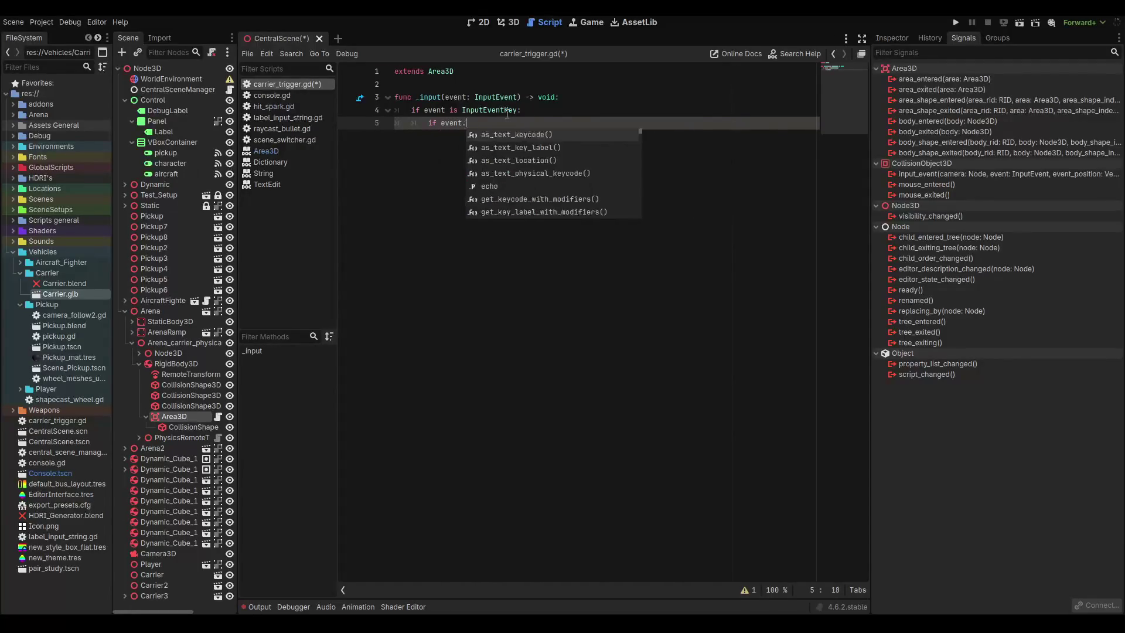
{"action": "type", "text": "pressed:"}
{"action": "key", "text": "Return"}
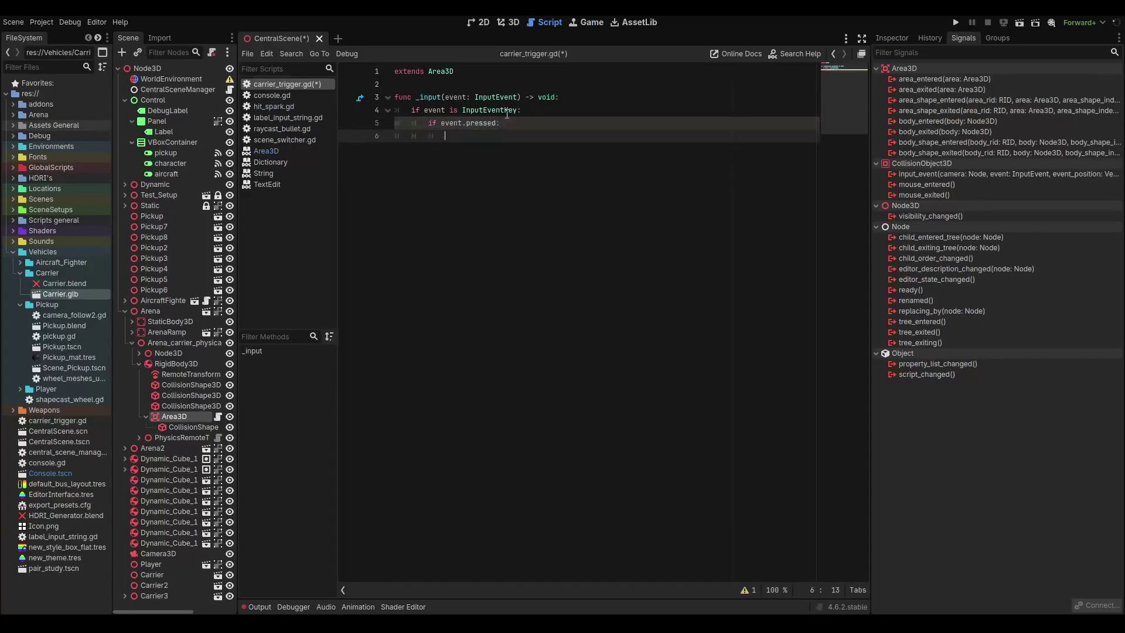
{"action": "type", "text": "overla"}
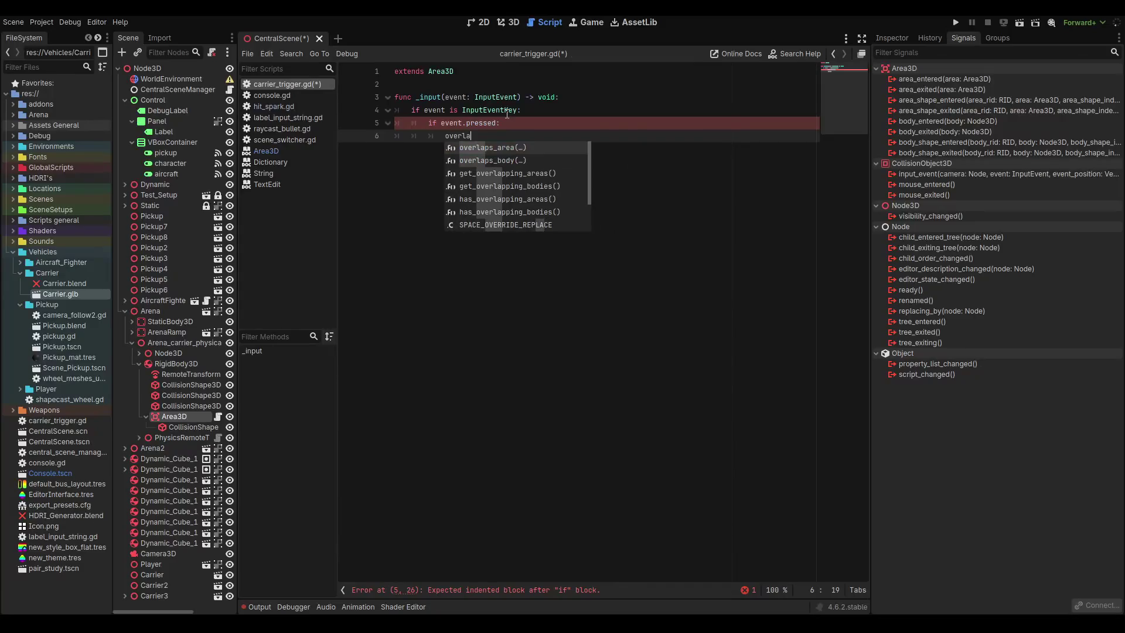
{"action": "key", "text": "Down"}
{"action": "key", "text": "Return"}
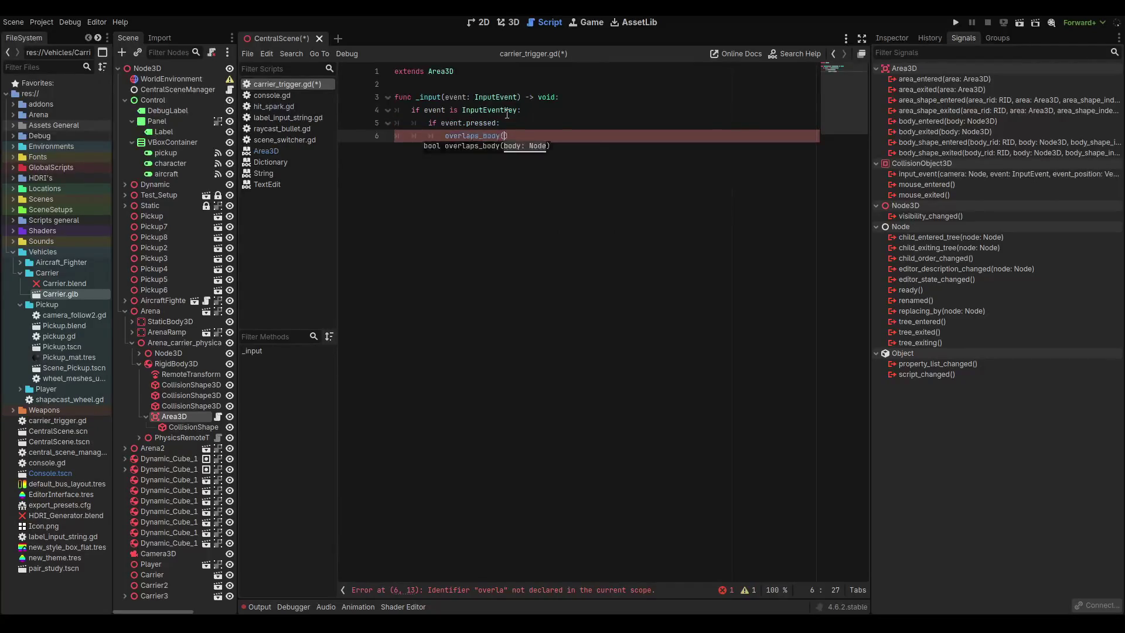
{"action": "left_click", "coordinate": [442, 140]}
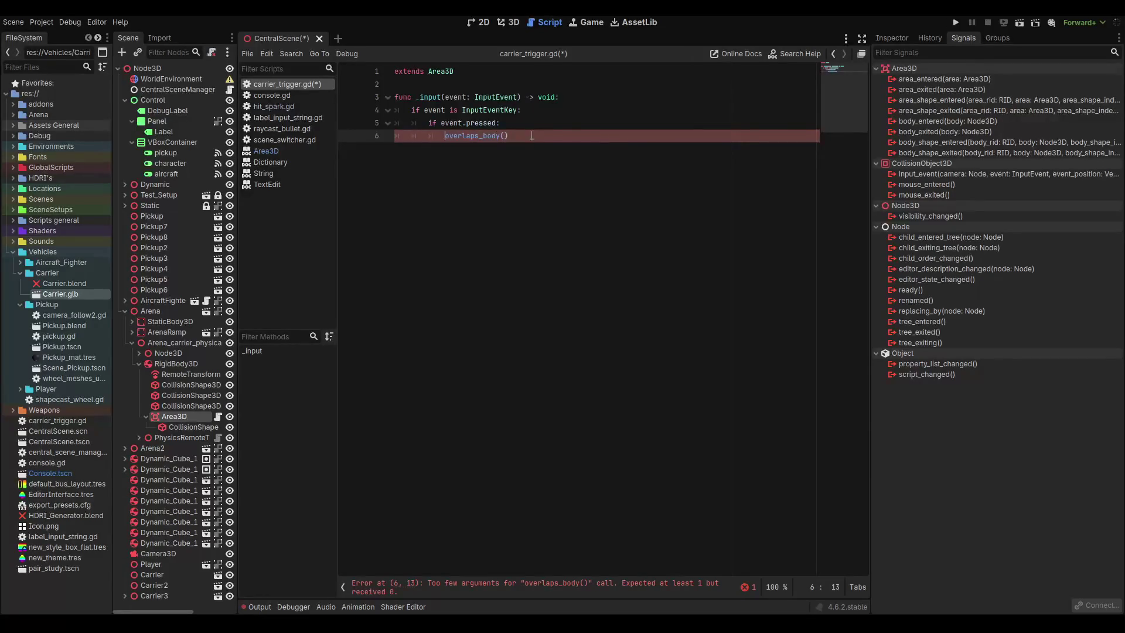
{"action": "left_click_drag", "start_coordinate": [532, 136], "coordinate": [444, 137]}
{"action": "key", "text": "BackSpace"}
{"action": "key", "text": "BackSpace"}
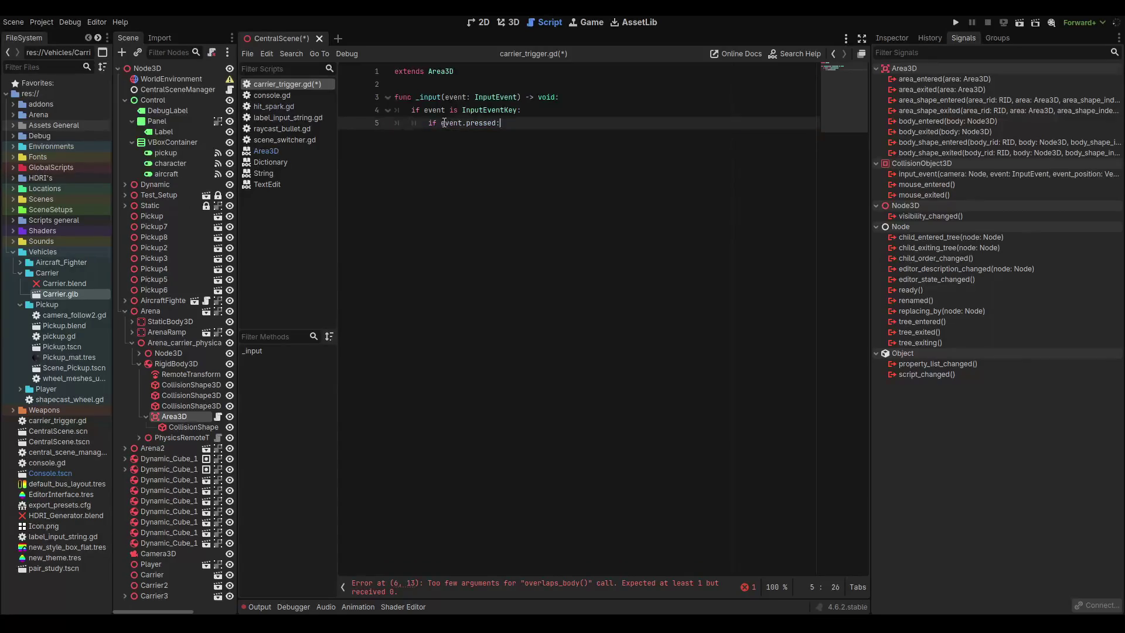
Extend line 5 to 'if event.pressed and event.keycode == KEY_F and overlaps_body'.
{"action": "key", "text": "Left"}
{"action": "type", "text": "a"}
{"action": "type", "text": "nd Text"}
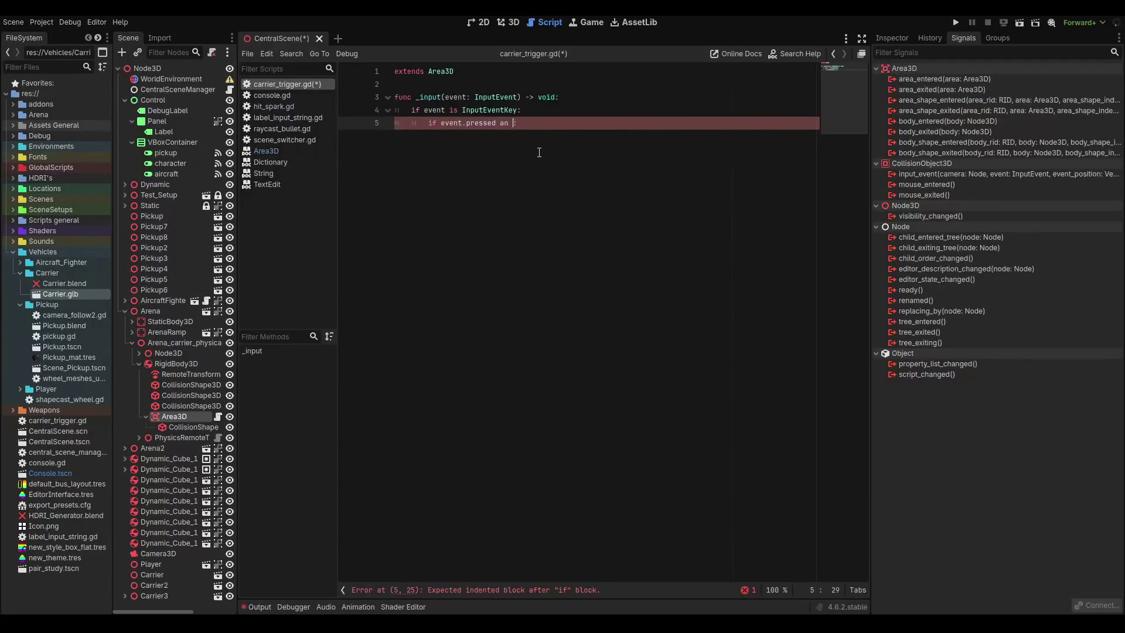
{"action": "key", "text": "Return"}
{"action": "key", "text": "BackSpace"}
{"action": "key", "text": "BackSpace"}
{"action": "key", "text": "BackSpace"}
{"action": "key", "text": "BackSpace"}
{"action": "key", "text": "BackSpace"}
{"action": "type", "text": "event.l"}
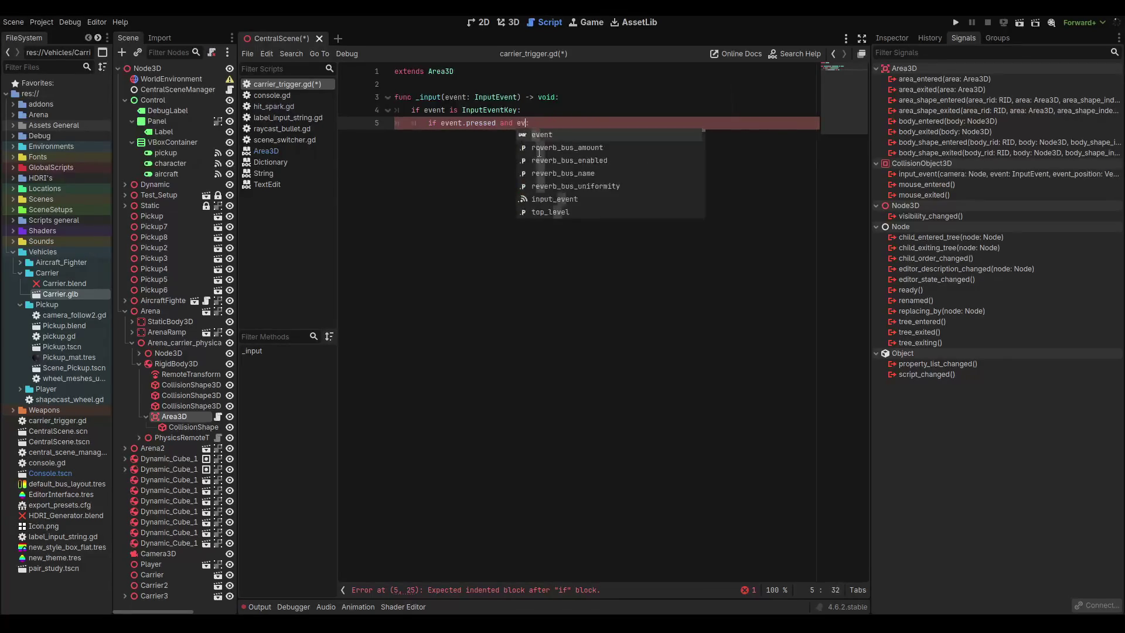
{"action": "key", "text": "BackSpace"}
{"action": "type", "text": "keycode ="}
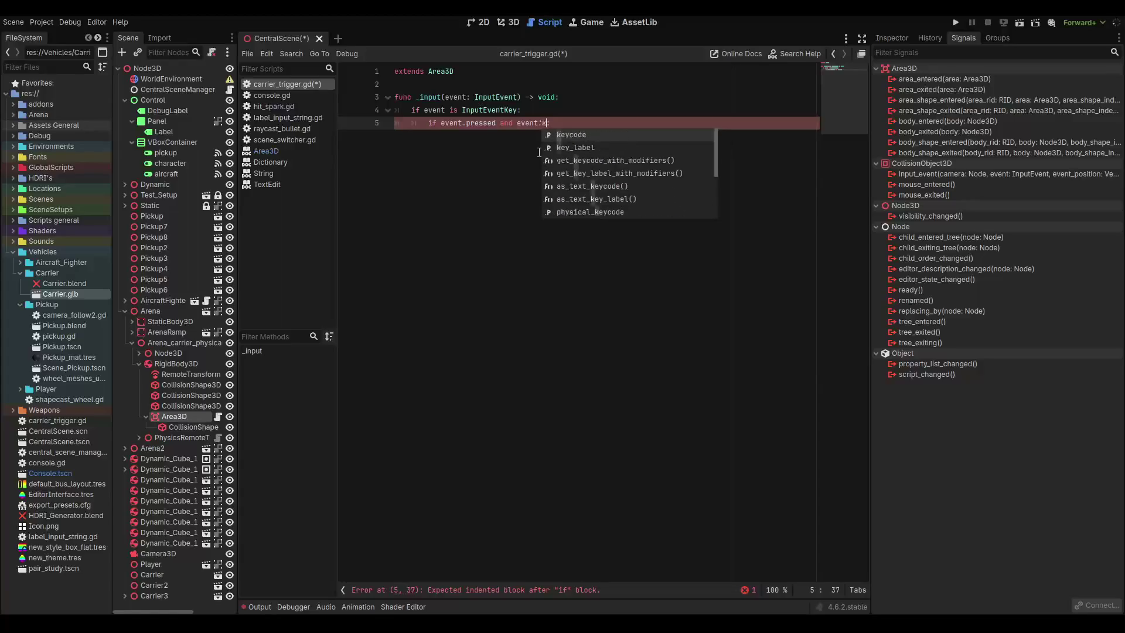
{"action": "key", "text": "BackSpace"}
{"action": "type", "text": "= K"}
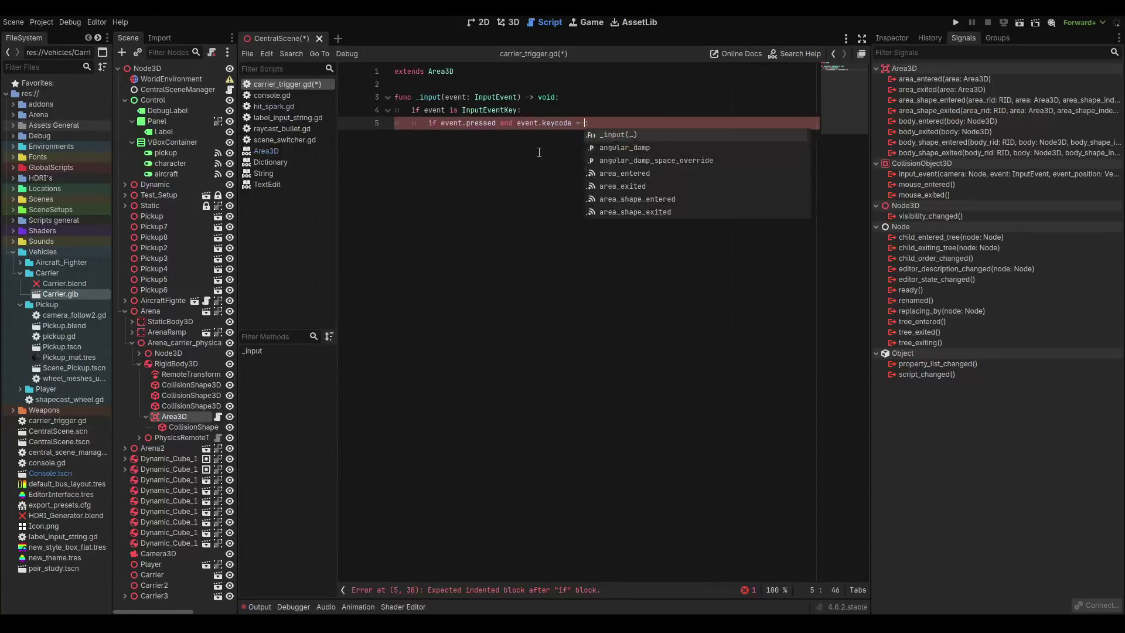
{"action": "key", "text": "BackSpace"}
{"action": "type", "text": "="}
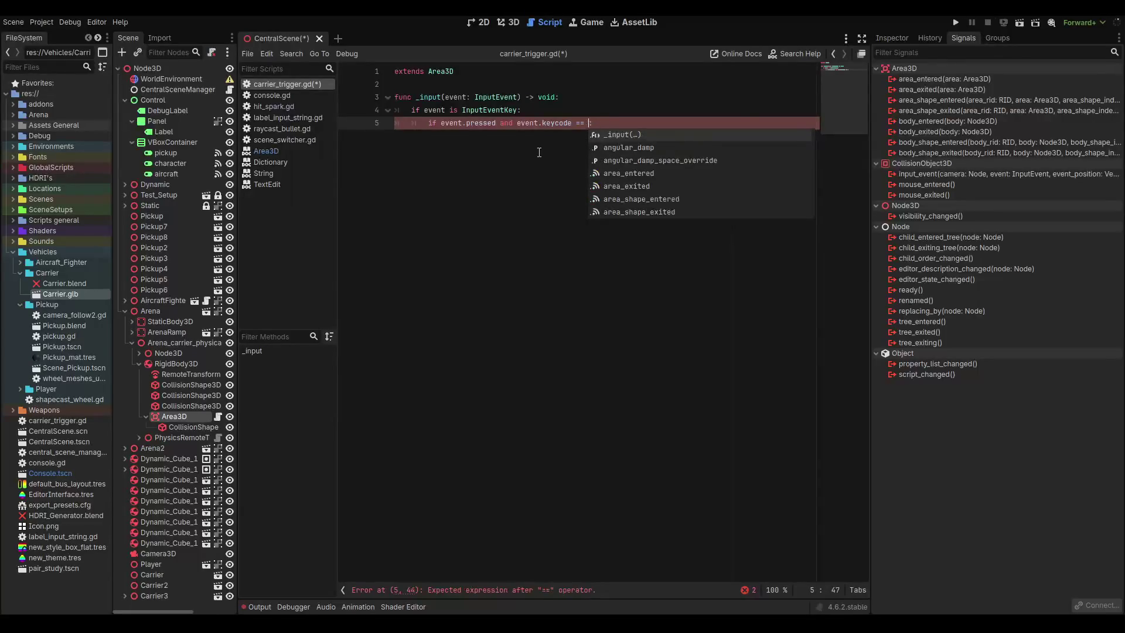
{"action": "type", "text": "keyf"}
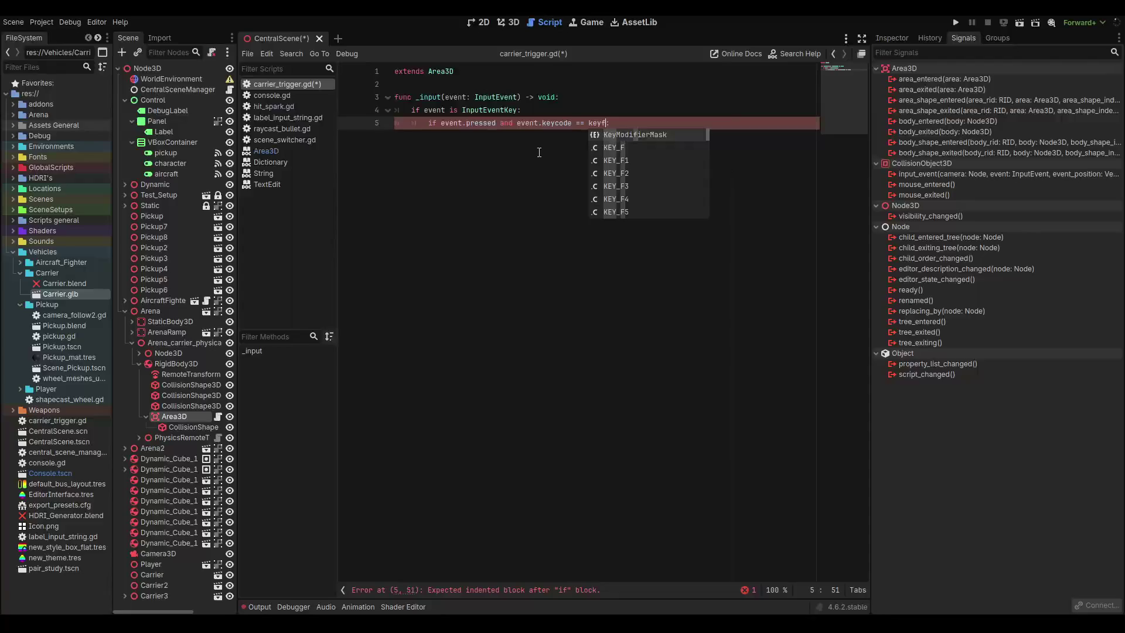
{"action": "key", "text": "Down"}
{"action": "key", "text": "Return"}
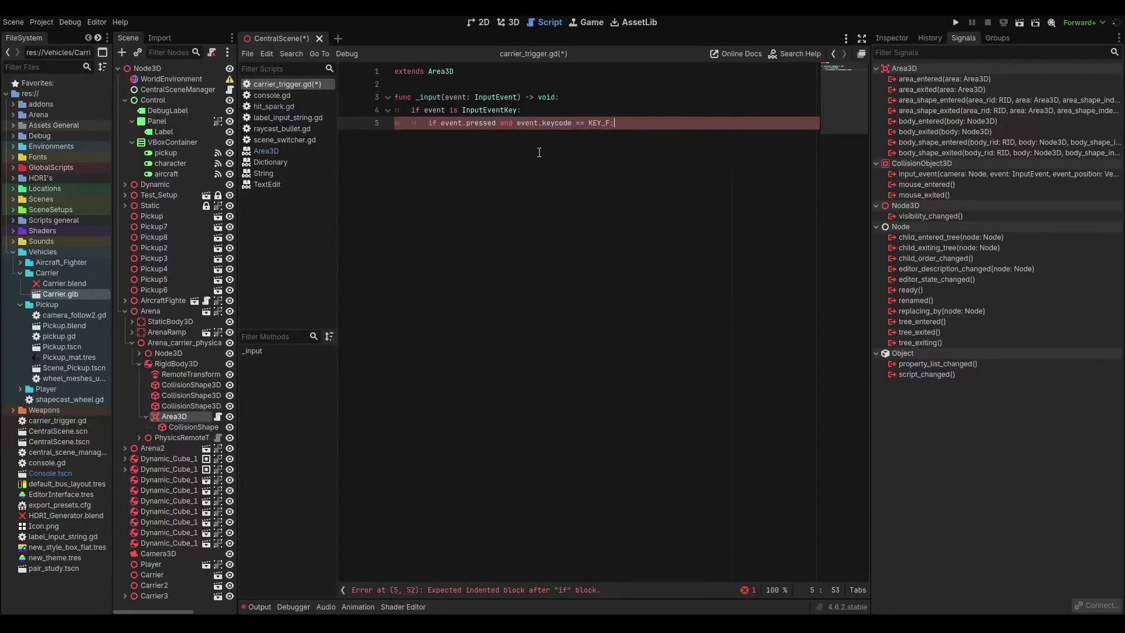
{"action": "type", "text": "and "}
{"action": "type", "text": "over"}
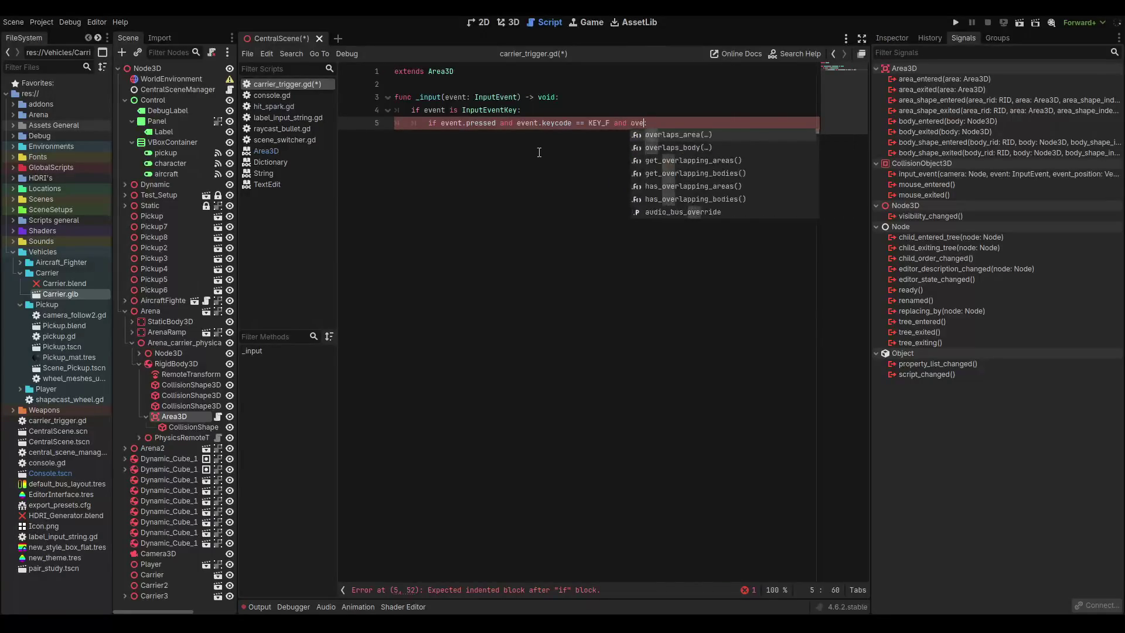
{"action": "key", "text": "Return"}
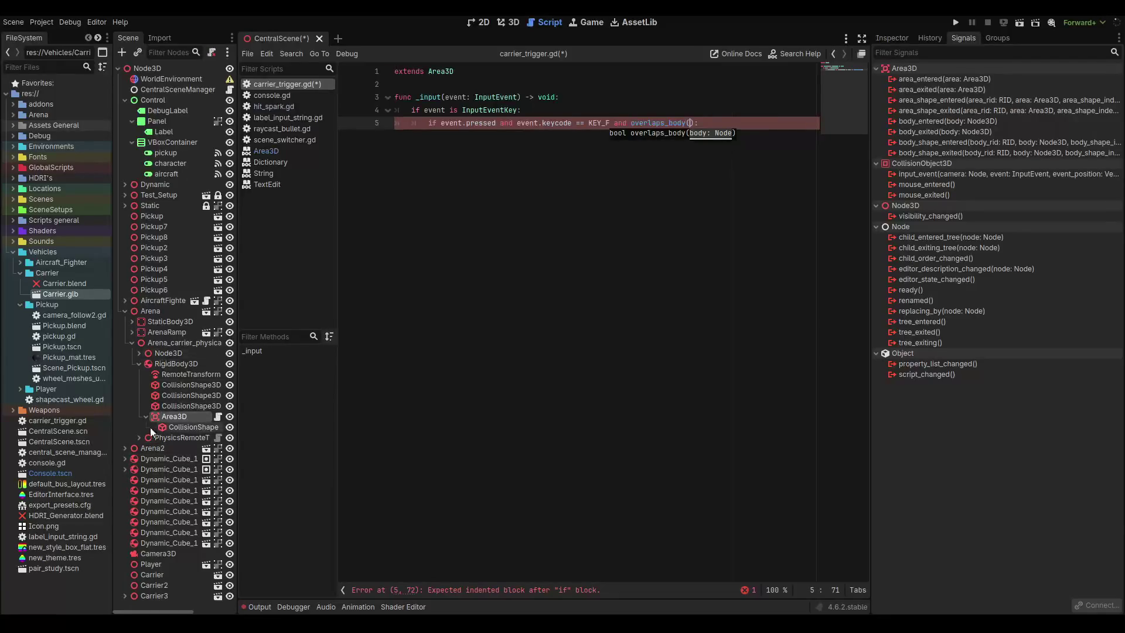
Make the Player instance local to expose its child nodes.
{"action": "left_click", "coordinate": [149, 564]}
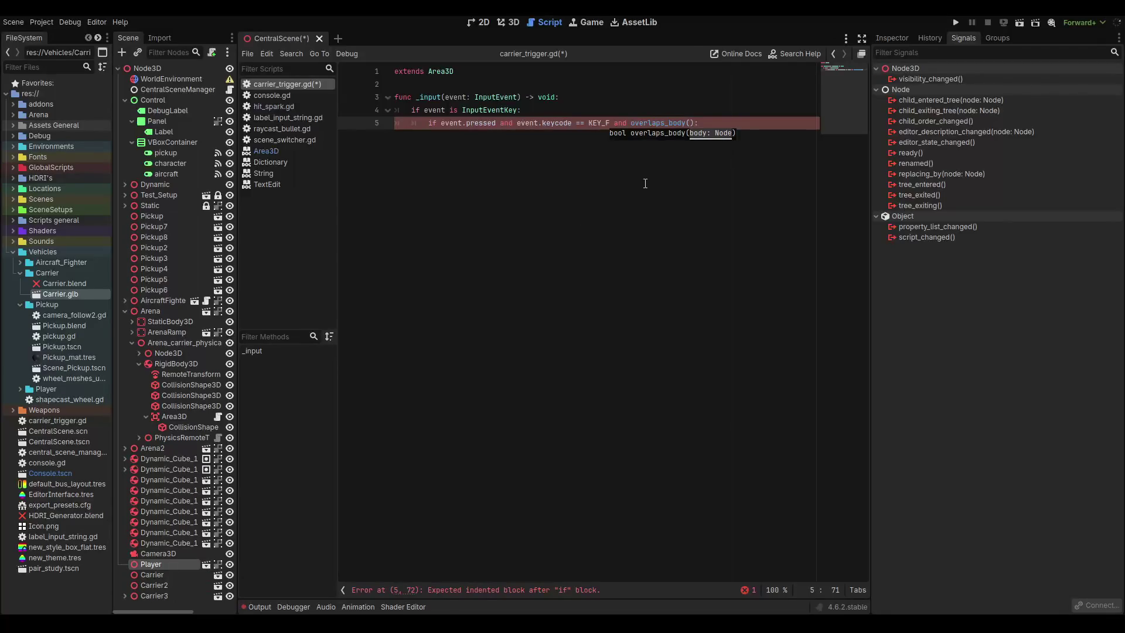
{"action": "mouse_move", "coordinate": [673, 122]}
{"action": "right_click", "coordinate": [162, 563]}
{"action": "left_click", "coordinate": [173, 557]}
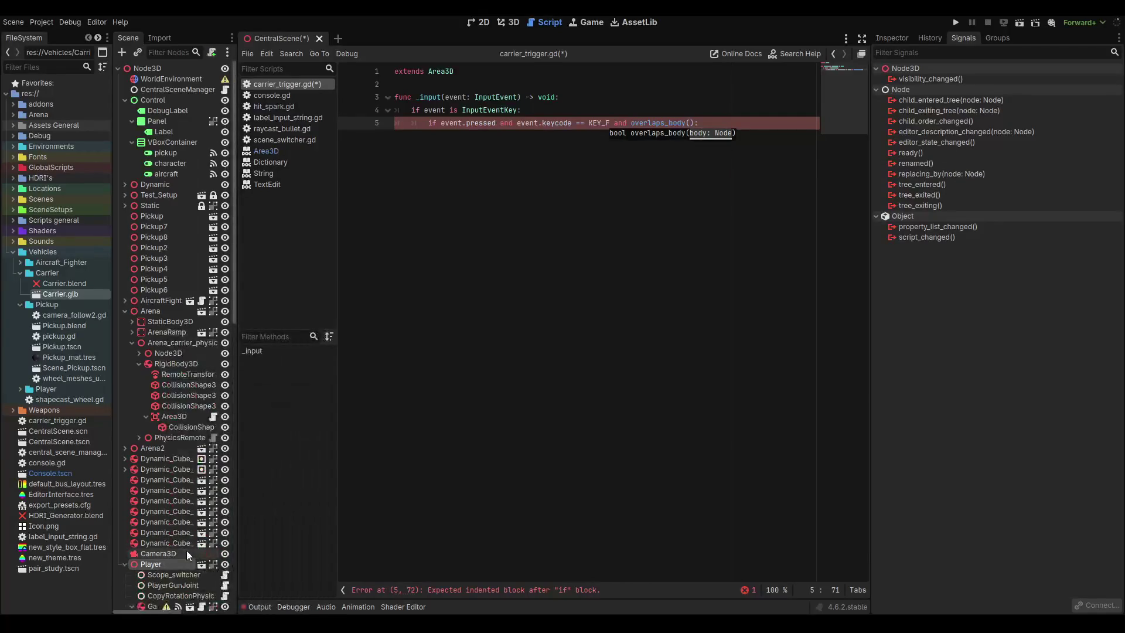
Pass the inner Player node path into overlaps_body() and start an indented body line.
{"action": "mouse_move", "coordinate": [160, 515]}
{"action": "left_mouse_down"}
{"action": "mouse_move", "coordinate": [721, 161]}
{"action": "mouse_move", "coordinate": [711, 126]}
{"action": "left_mouse_up"}
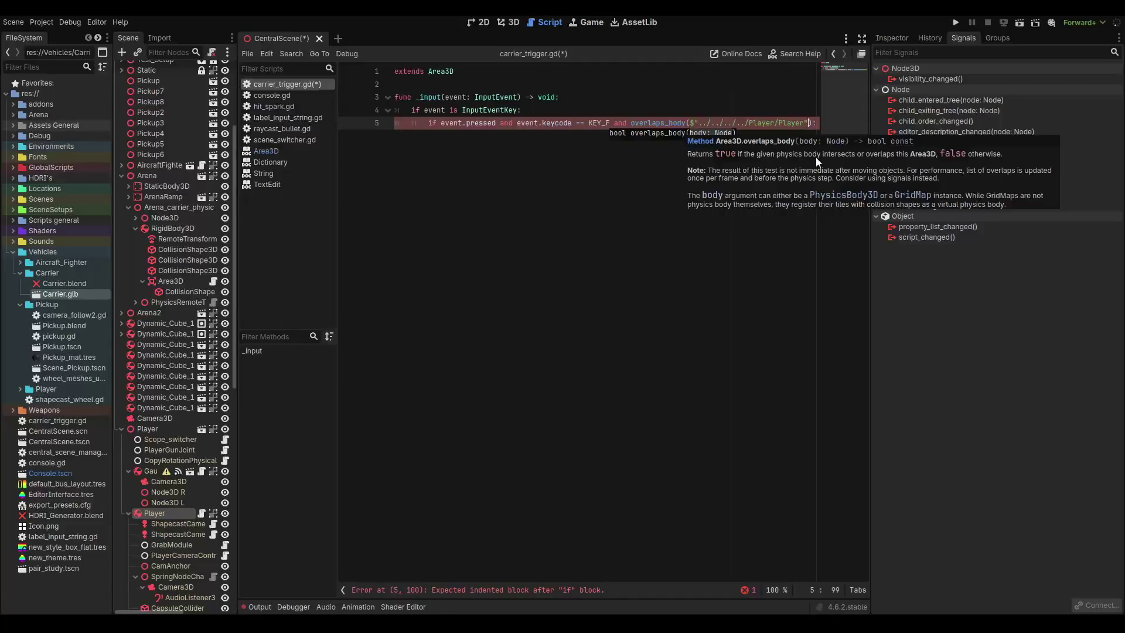
{"action": "key", "text": "End"}
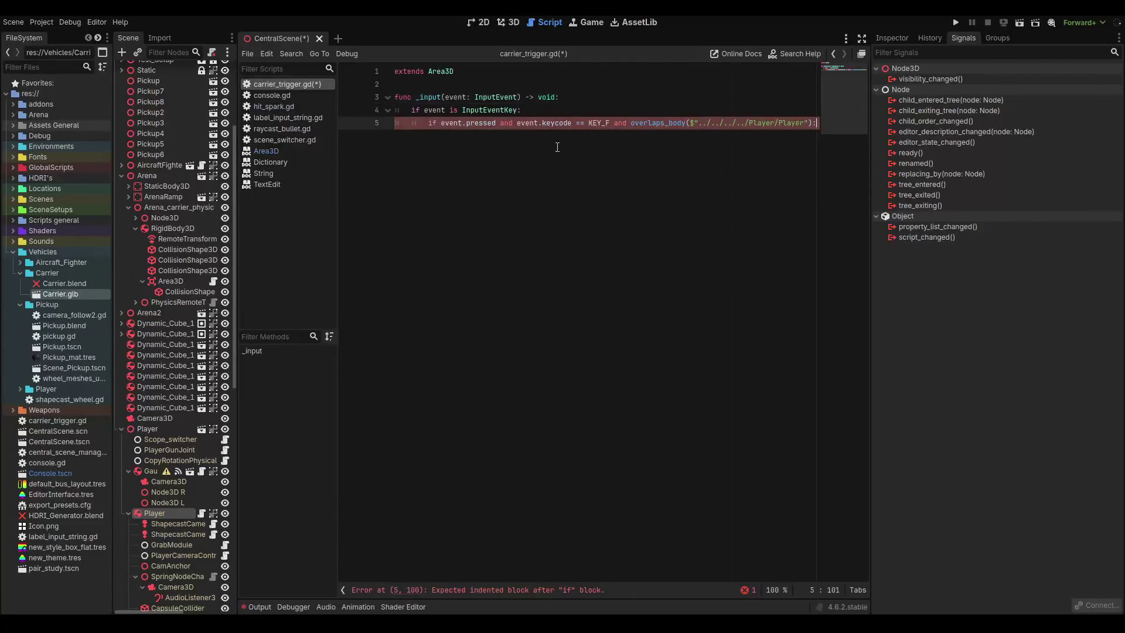
{"action": "key", "text": "Return"}
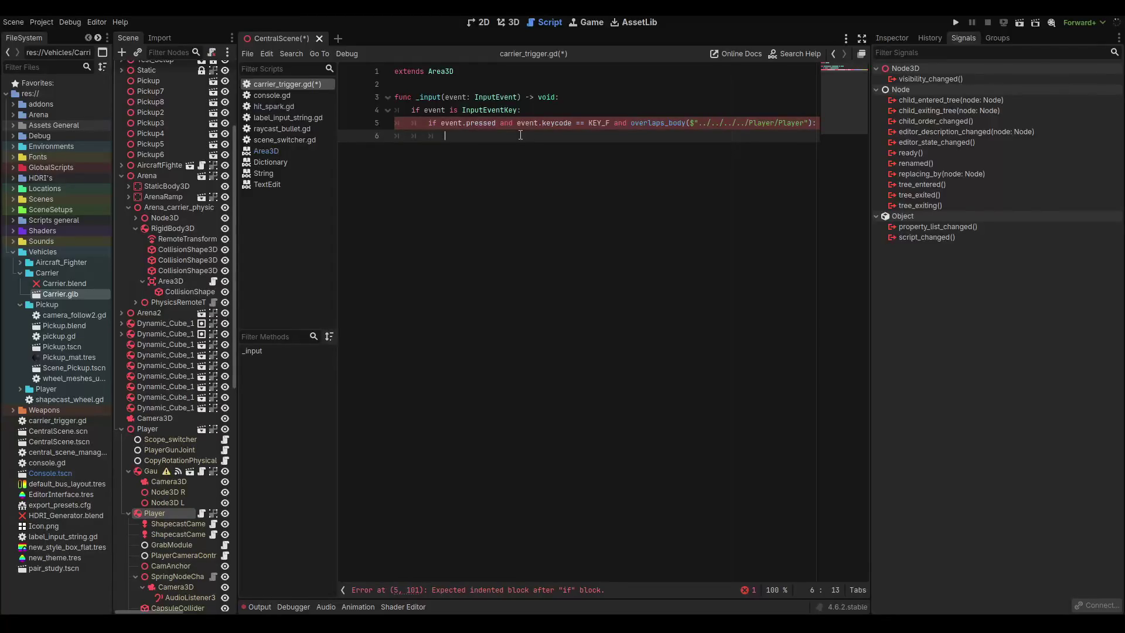
{"action": "scroll", "coordinate": [189, 496], "scroll_direction": "up", "scroll_amount": 3}
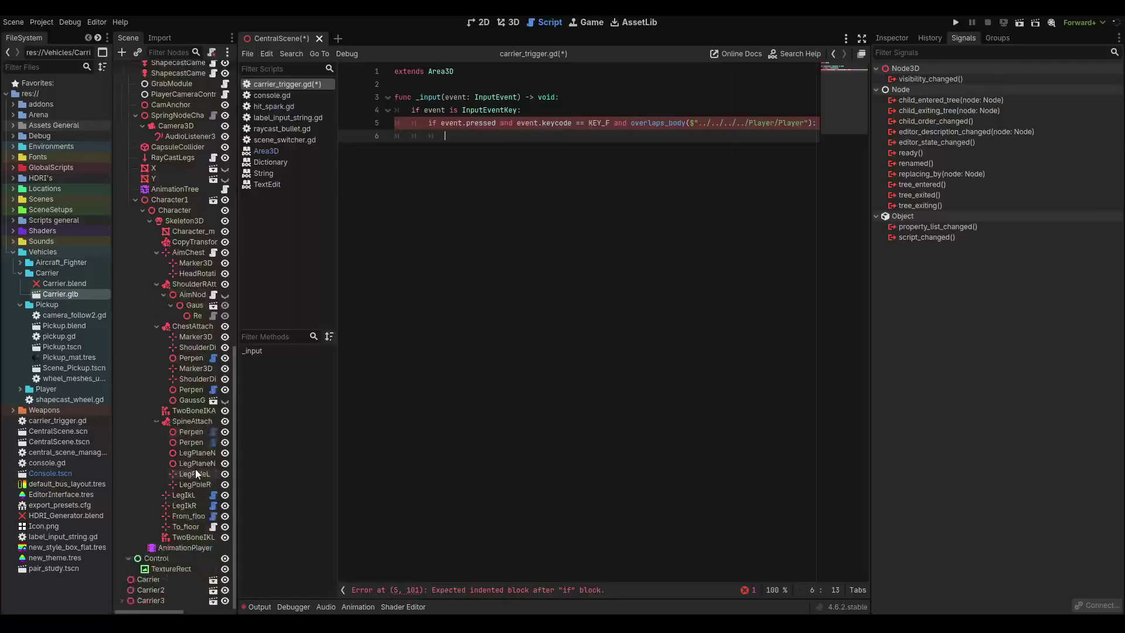
{"action": "left_click", "coordinate": [122, 443]}
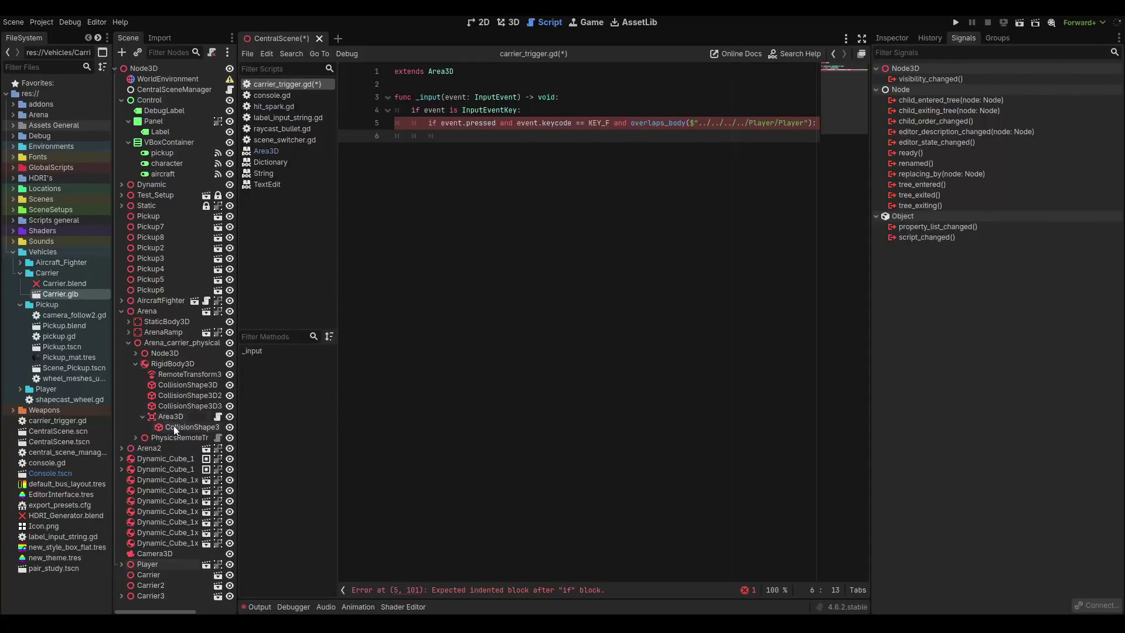
Call play("Carrier_anim") on the carrier's AnimationPlayer on line 6 and save.
{"action": "left_click", "coordinate": [136, 437]}
{"action": "mouse_move", "coordinate": [160, 448]}
{"action": "left_mouse_down"}
{"action": "mouse_move", "coordinate": [489, 169]}
{"action": "mouse_move", "coordinate": [458, 136]}
{"action": "left_mouse_up"}
{"action": "type", "text": "play("}
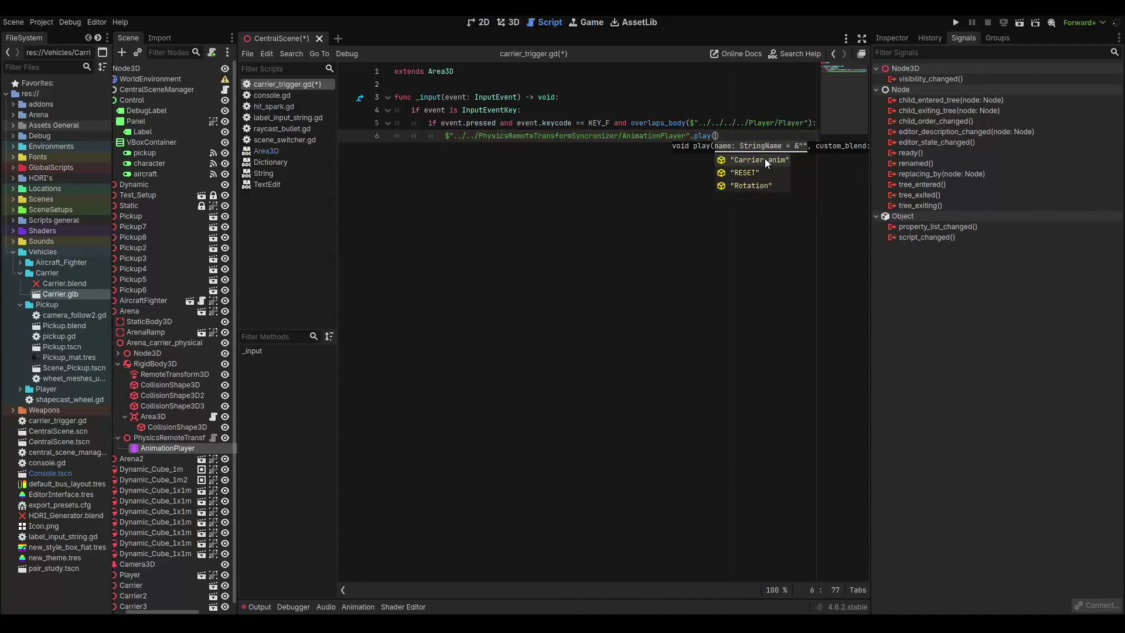
{"action": "left_click", "coordinate": [764, 159]}
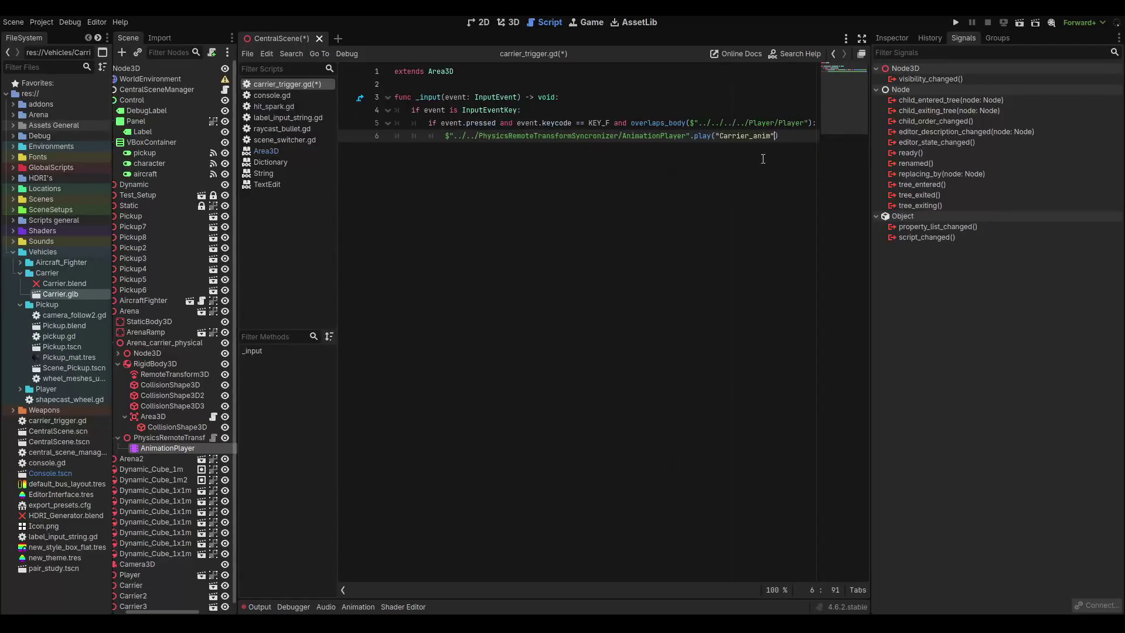
{"action": "key", "text": "ctrl+s"}
{"action": "mouse_move", "coordinate": [705, 141]}
{"action": "left_click", "coordinate": [791, 54]}
Search the docs for 'animation play' and open AnimationPlayer's play() method description.
{"action": "type", "text": "ann"}
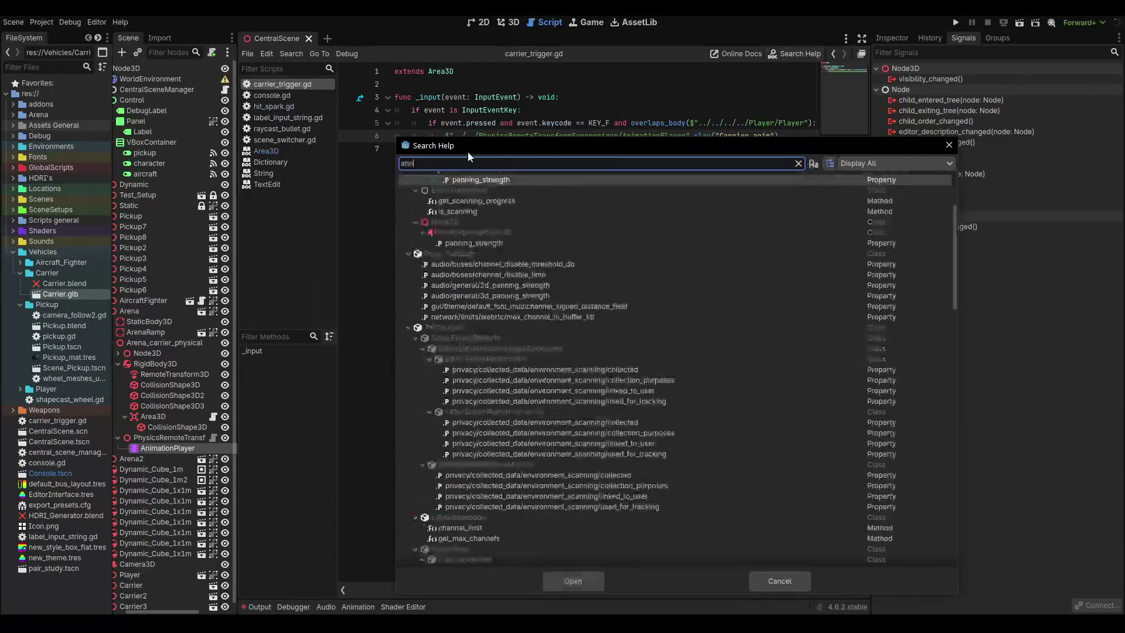
{"action": "key", "text": "BackSpace"}
{"action": "type", "text": "ima"}
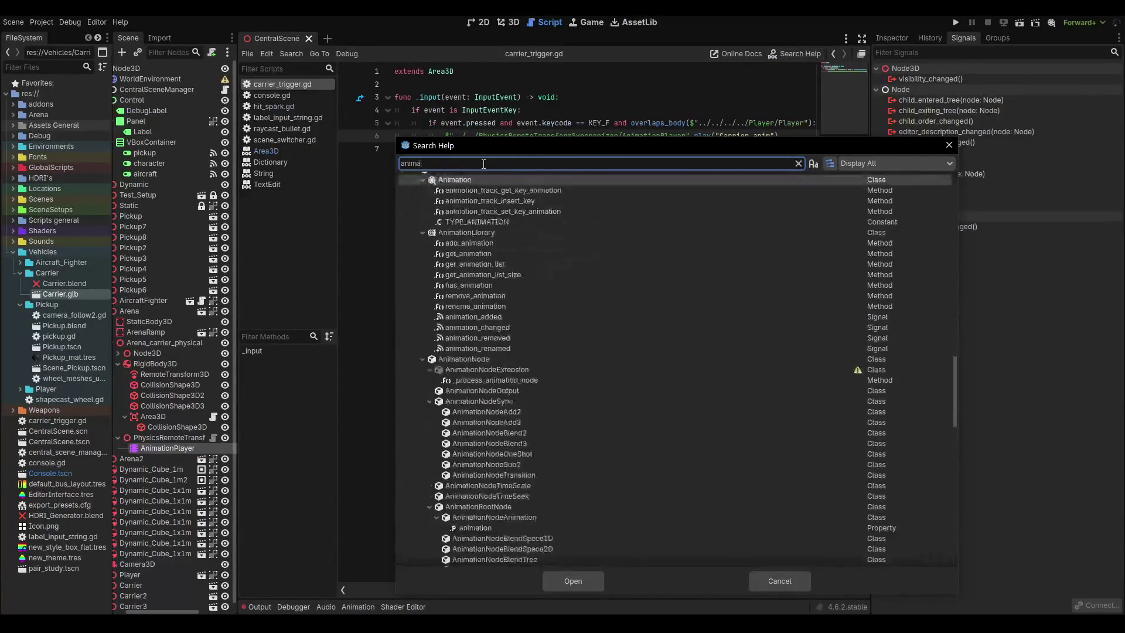
{"action": "type", "text": "tion play"}
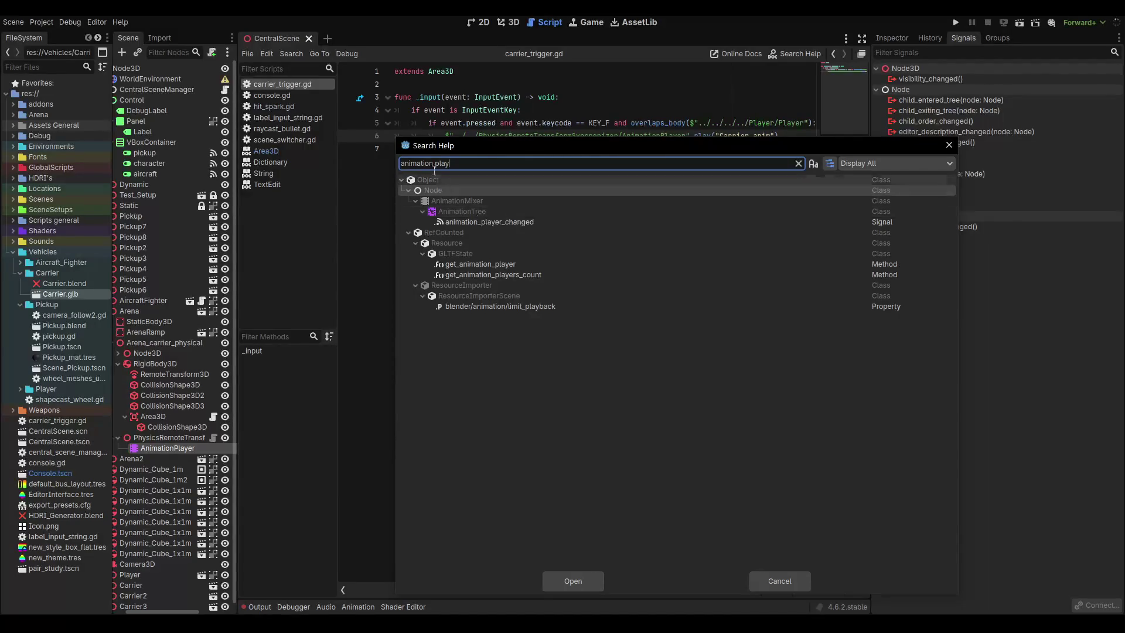
{"action": "left_click", "coordinate": [448, 202]}
{"action": "double_click", "coordinate": [445, 202]}
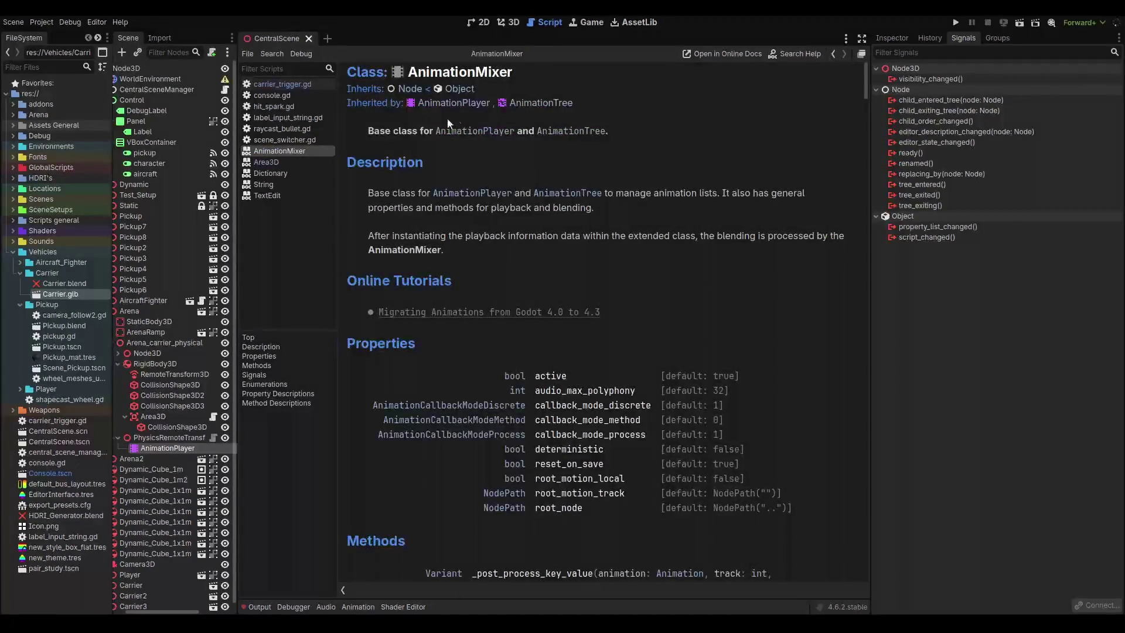
{"action": "left_click", "coordinate": [458, 107]}
{"action": "scroll", "coordinate": [534, 303], "scroll_direction": "down", "scroll_amount": 3}
{"action": "scroll", "coordinate": [534, 303], "scroll_direction": "down", "scroll_amount": 3}
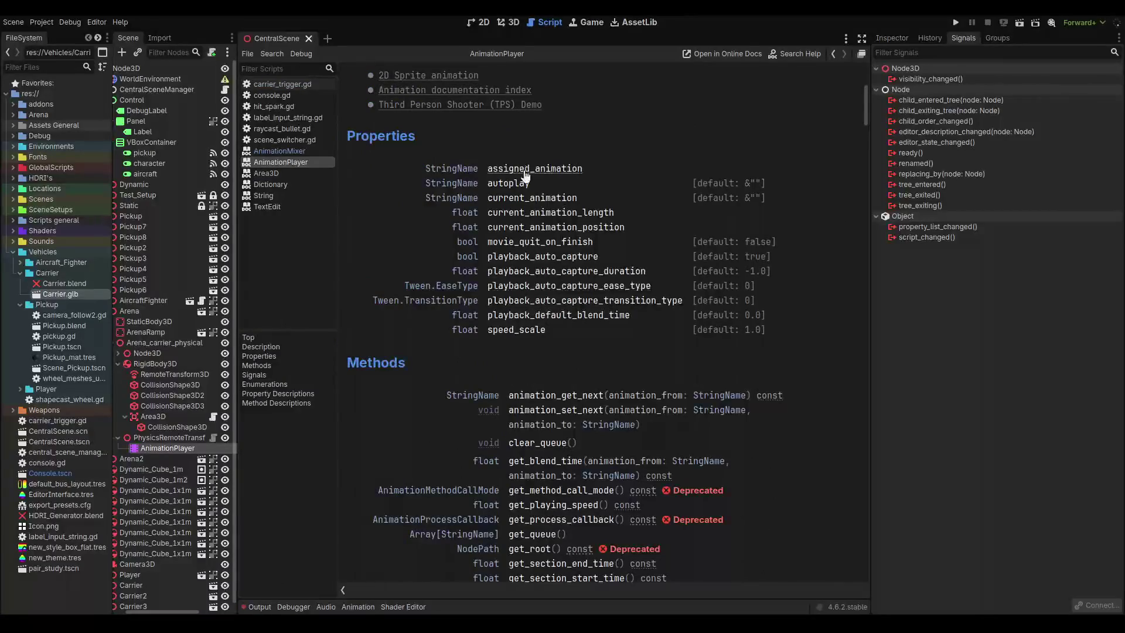
{"action": "scroll", "coordinate": [524, 342], "scroll_direction": "down", "scroll_amount": 4}
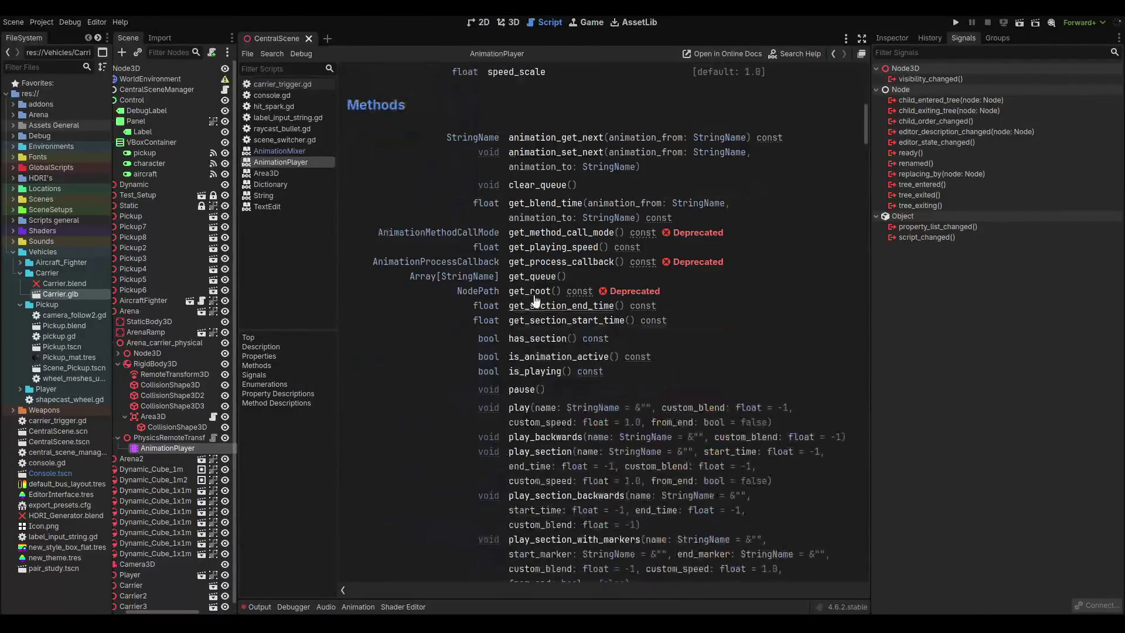
{"action": "left_click", "coordinate": [520, 408]}
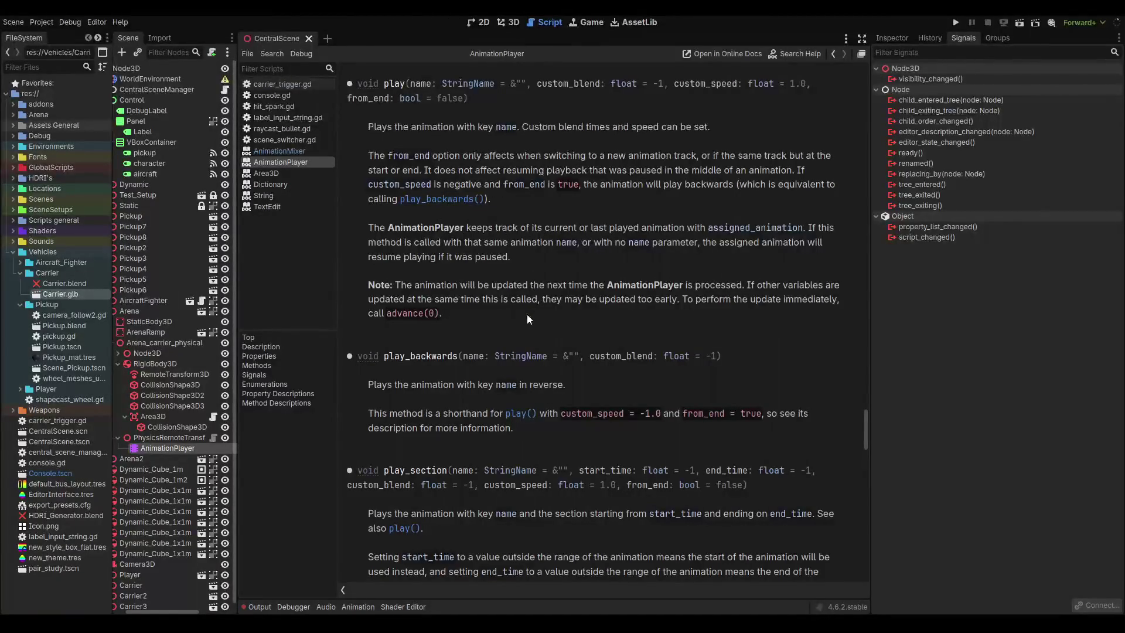
Read through the play() documentation, then return to carrier_trigger.gd.
{"action": "scroll", "coordinate": [458, 419], "scroll_direction": "down", "scroll_amount": 4}
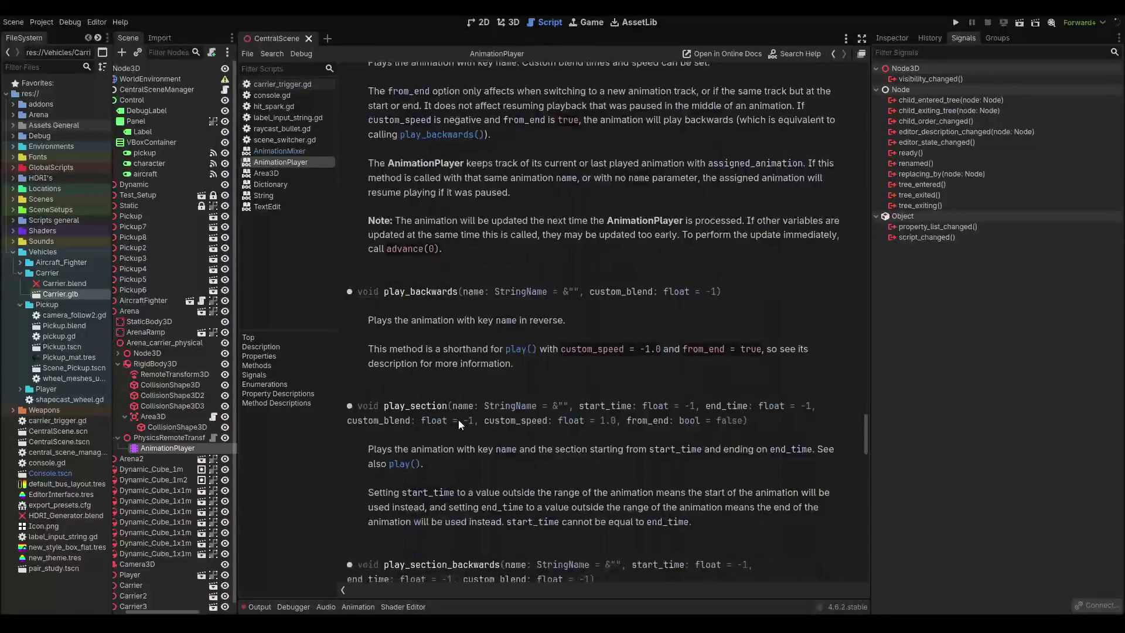
{"action": "scroll", "coordinate": [432, 282], "scroll_direction": "down", "scroll_amount": 3}
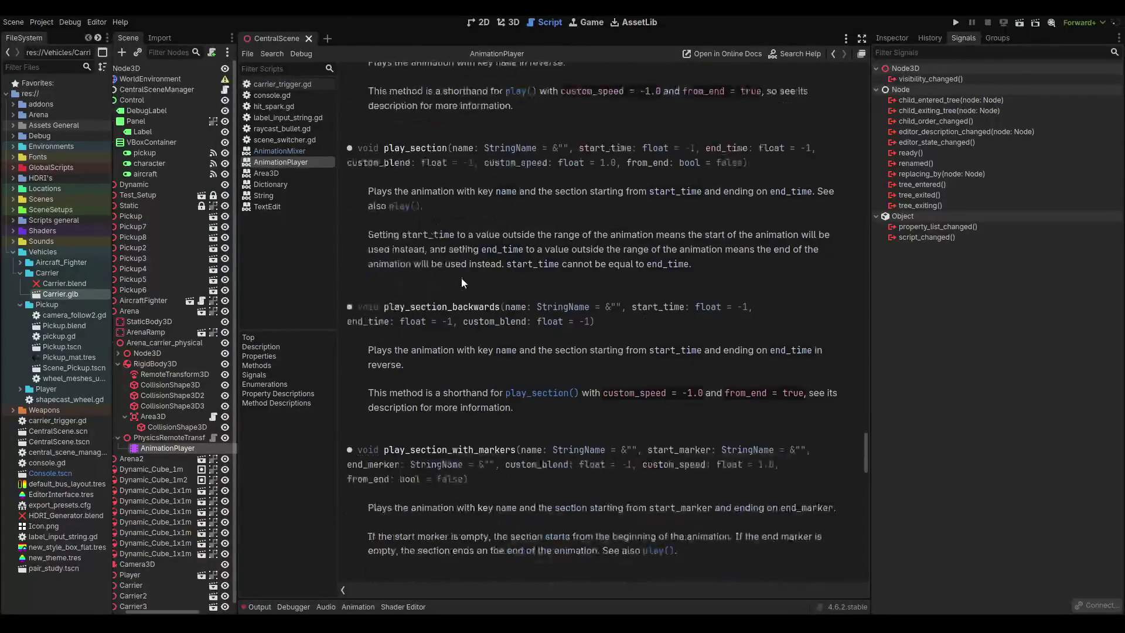
{"action": "scroll", "coordinate": [539, 363], "scroll_direction": "down", "scroll_amount": 4}
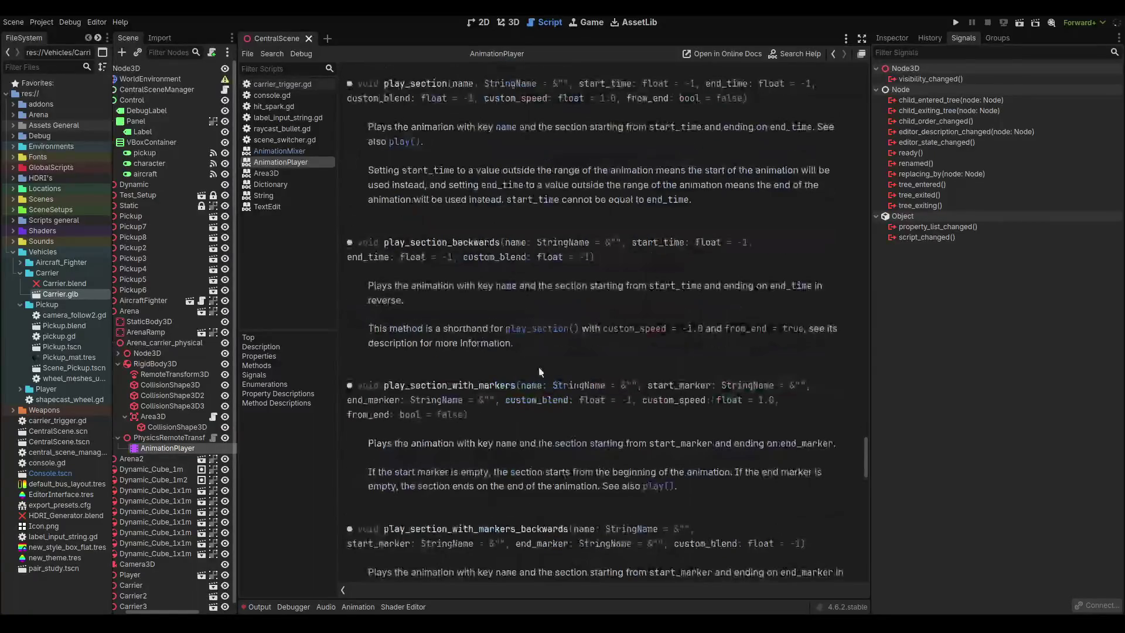
{"action": "scroll", "coordinate": [540, 357], "scroll_direction": "down", "scroll_amount": 3}
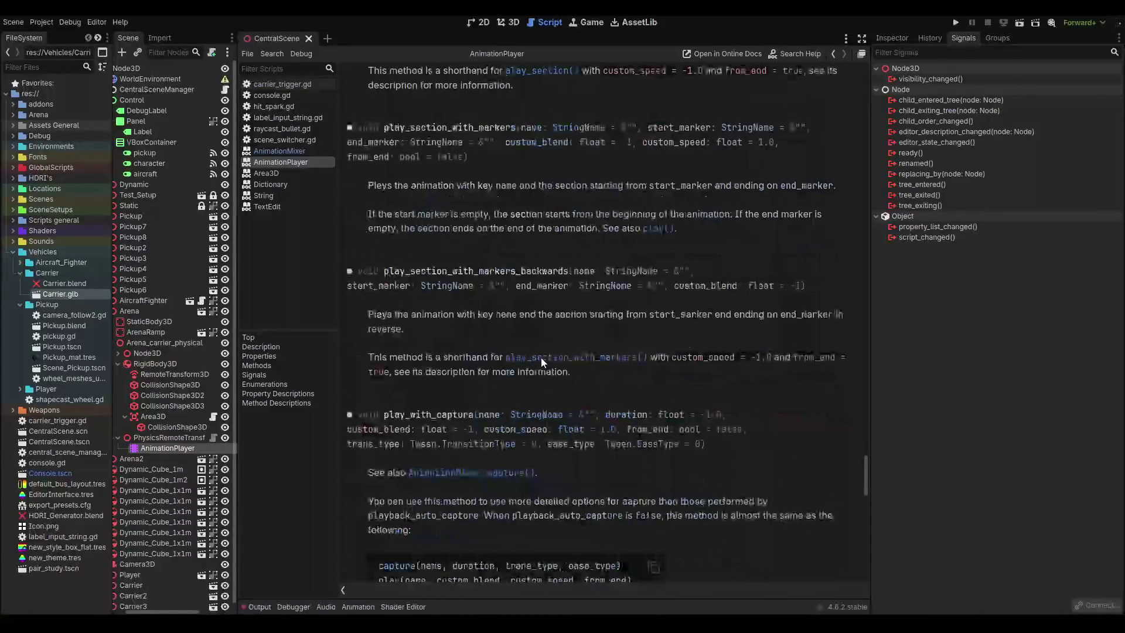
{"action": "scroll", "coordinate": [542, 354], "scroll_direction": "down", "scroll_amount": 1}
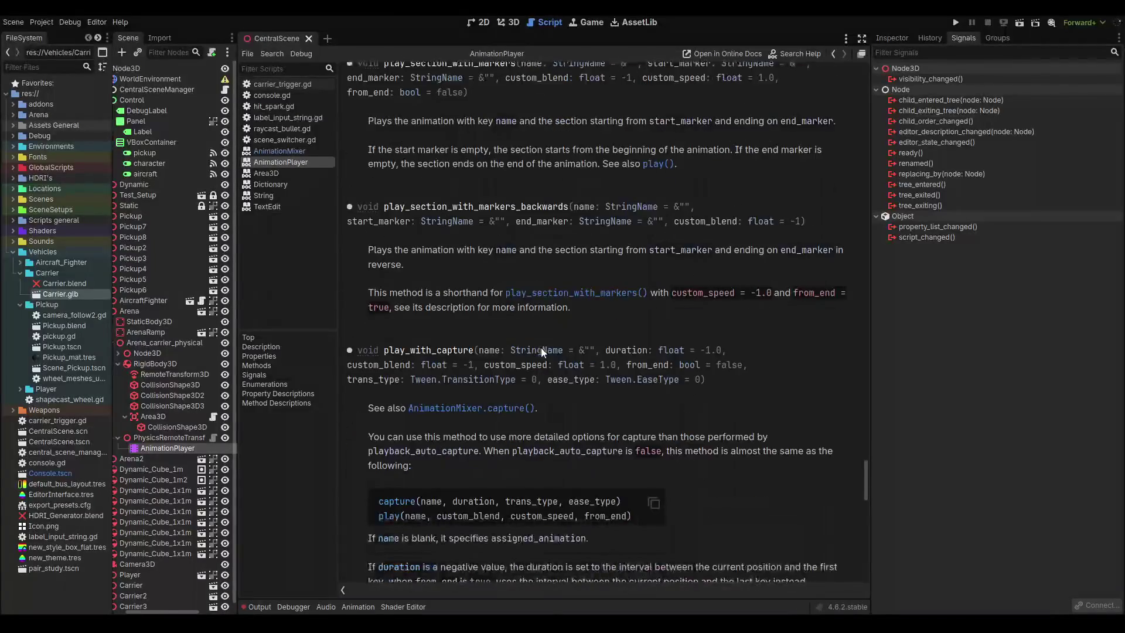
{"action": "scroll", "coordinate": [443, 358], "scroll_direction": "down", "scroll_amount": 9}
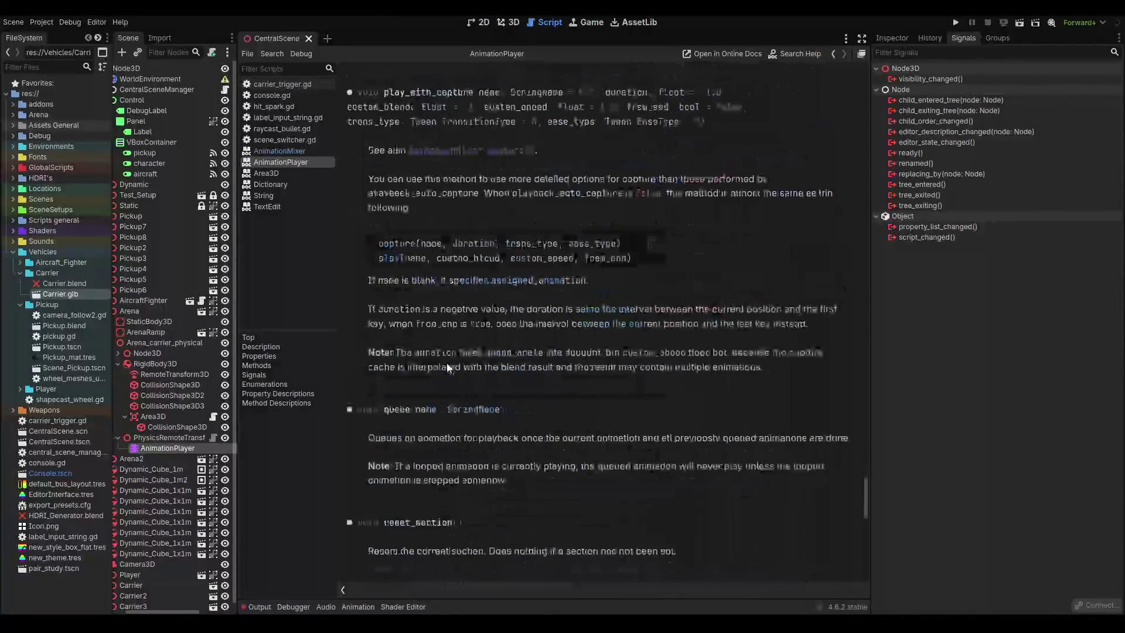
{"action": "scroll", "coordinate": [446, 367], "scroll_direction": "down", "scroll_amount": 3}
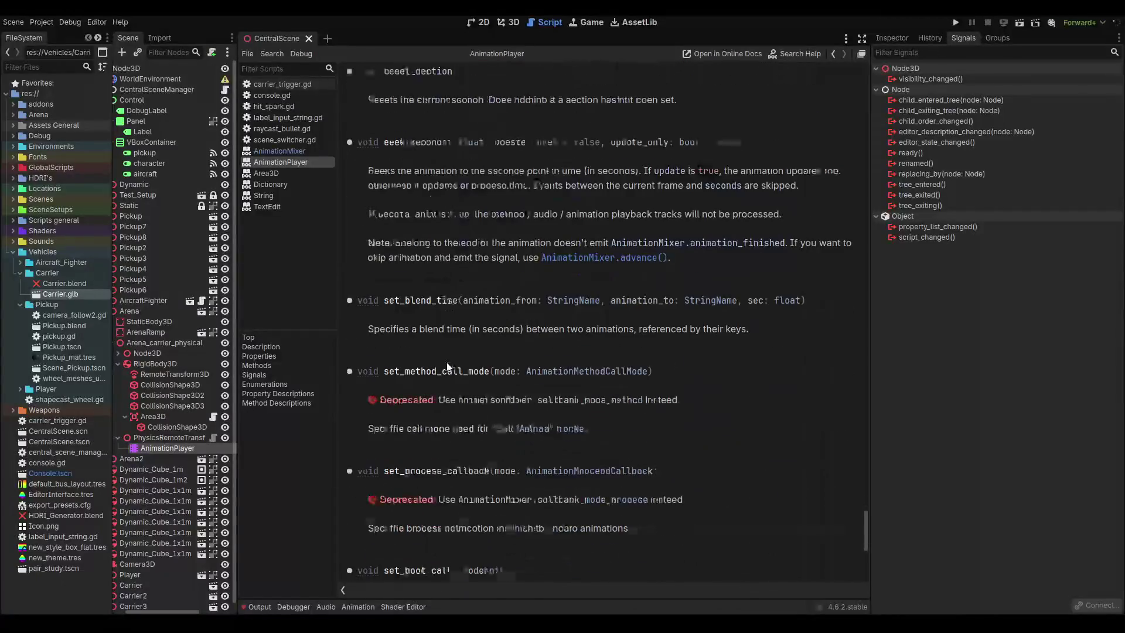
{"action": "scroll", "coordinate": [447, 367], "scroll_direction": "up", "scroll_amount": 1}
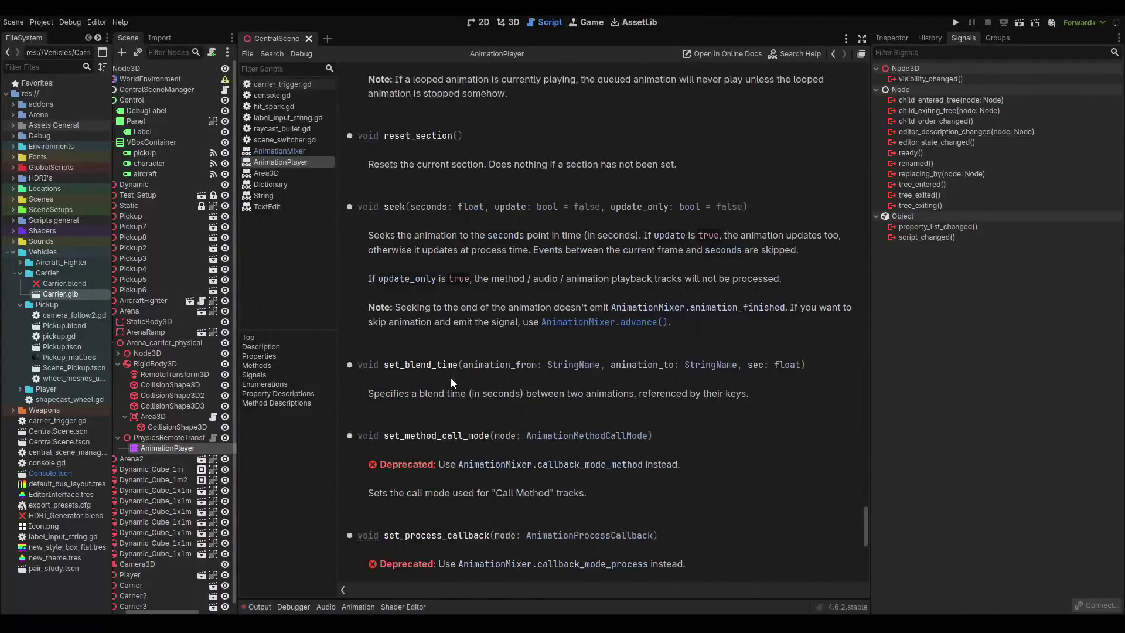
{"action": "scroll", "coordinate": [451, 378], "scroll_direction": "down", "scroll_amount": 3}
{"action": "scroll", "coordinate": [451, 378], "scroll_direction": "down", "scroll_amount": 5}
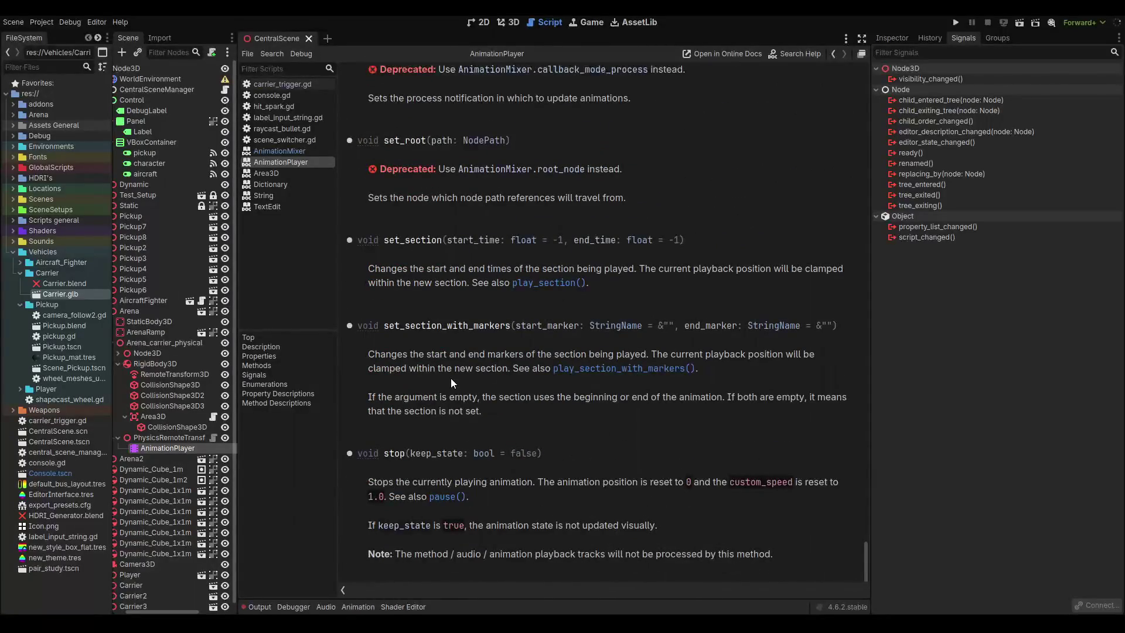
{"action": "scroll", "coordinate": [451, 377], "scroll_direction": "up", "scroll_amount": 20}
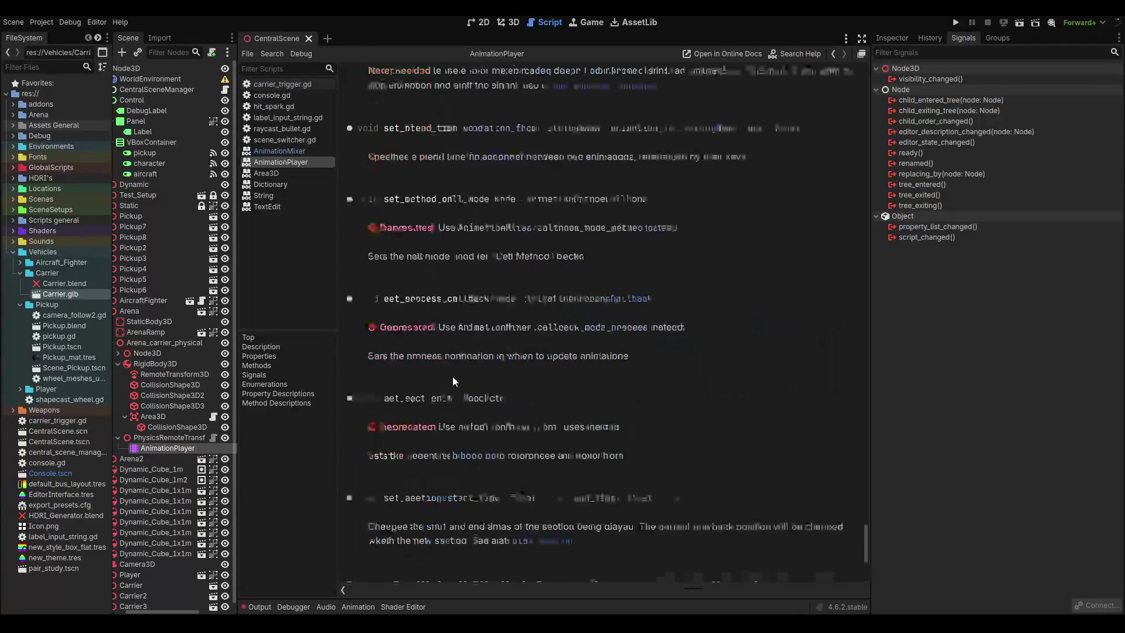
{"action": "scroll", "coordinate": [516, 104], "scroll_direction": "up", "scroll_amount": 10}
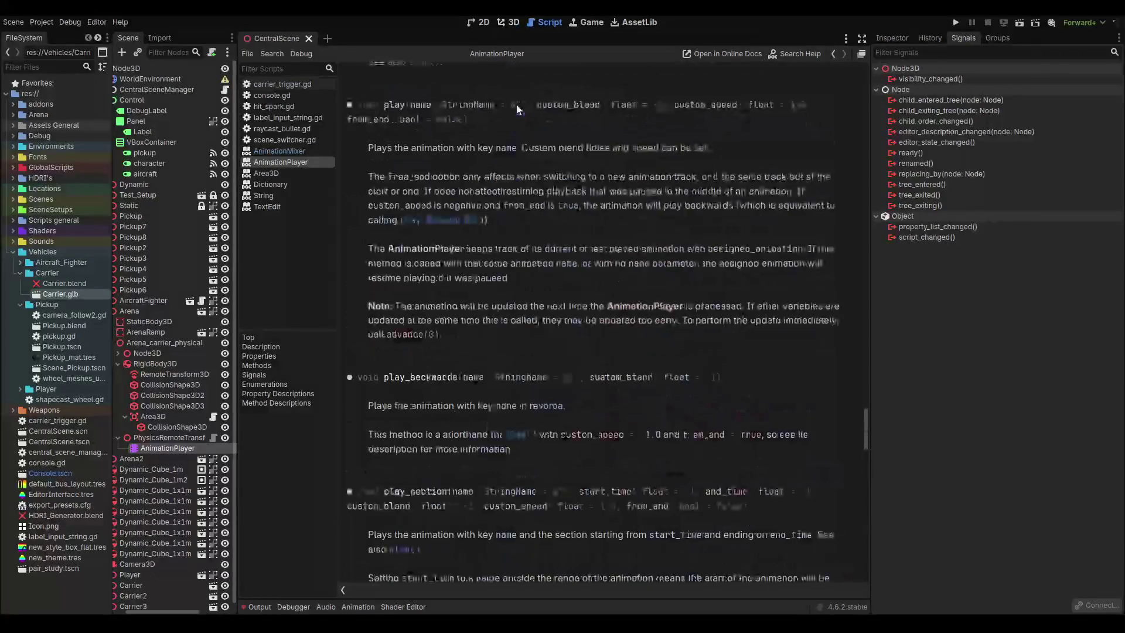
{"action": "scroll", "coordinate": [515, 114], "scroll_direction": "down", "scroll_amount": 5}
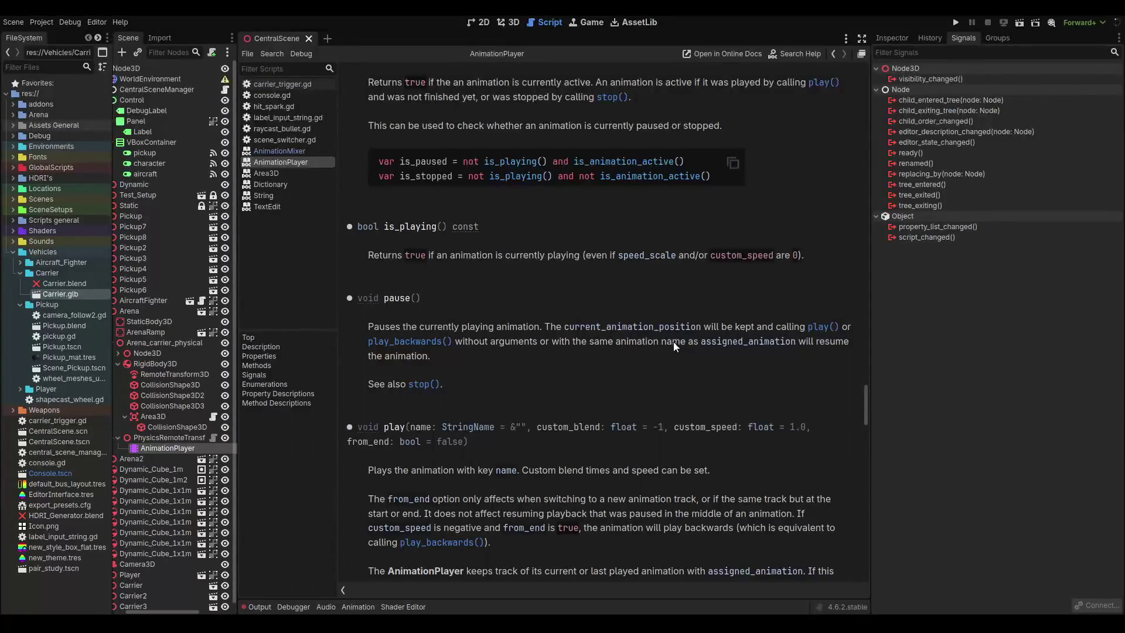
{"action": "scroll", "coordinate": [417, 356], "scroll_direction": "down", "scroll_amount": 2}
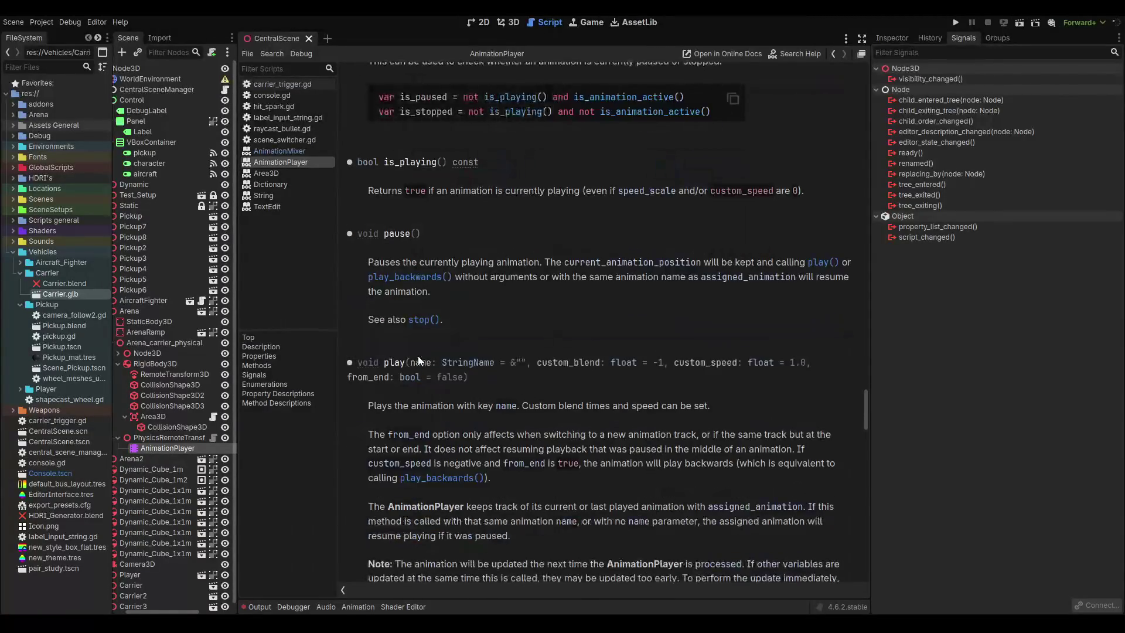
{"action": "scroll", "coordinate": [399, 369], "scroll_direction": "down", "scroll_amount": 2}
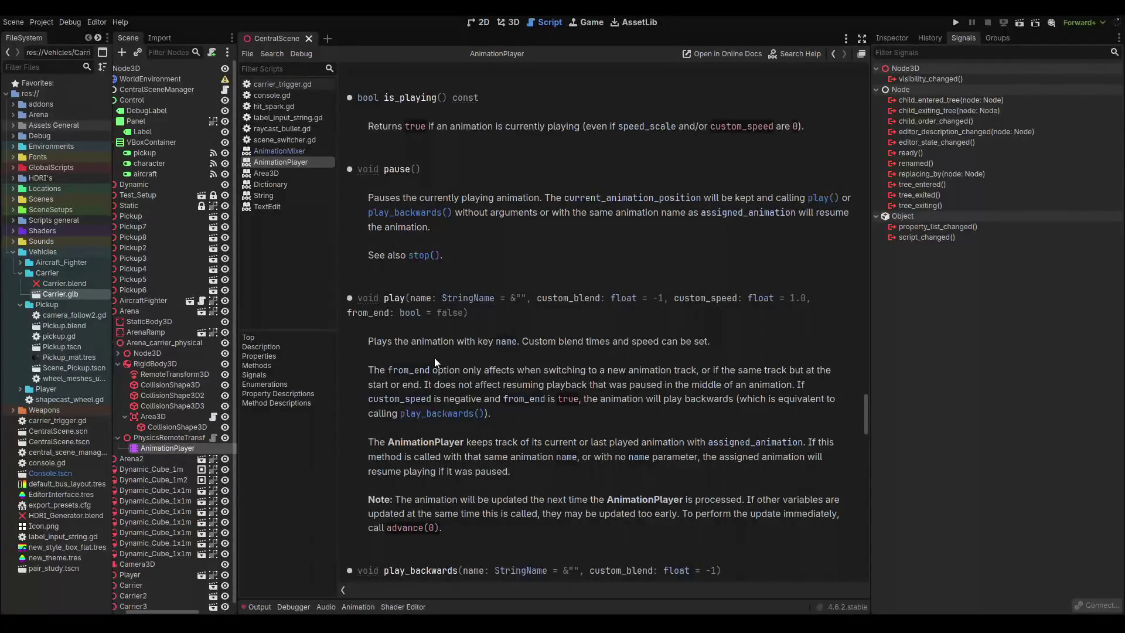
{"action": "left_click", "coordinate": [295, 84]}
Switch to the 3D editor and open the Animation timeline panel.
{"action": "key", "text": "ctrl+F2"}
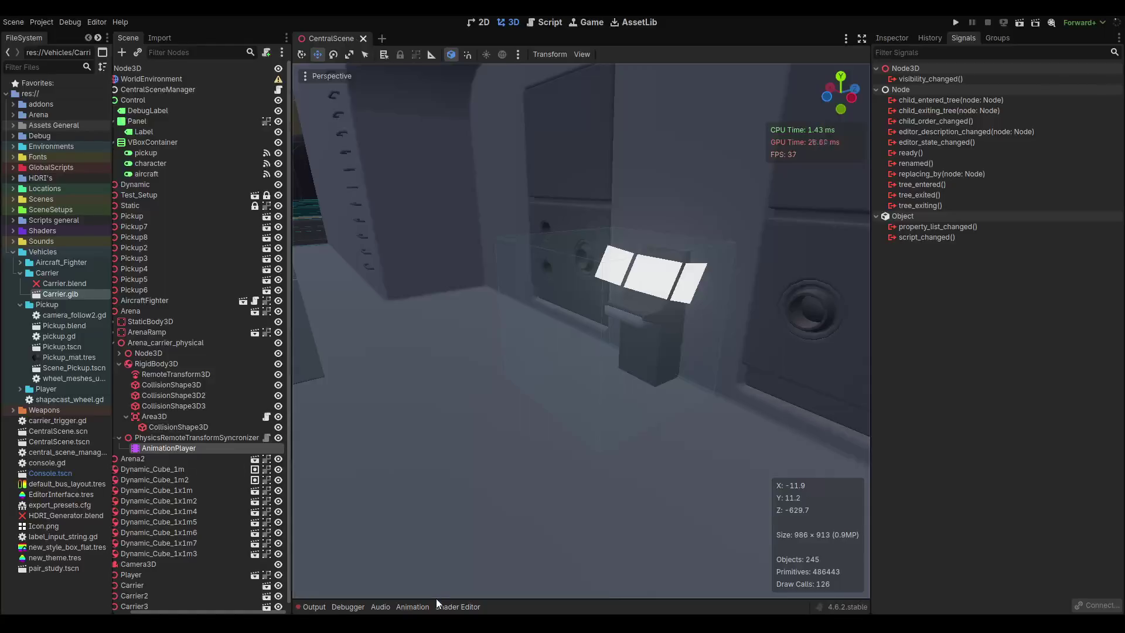
{"action": "left_click", "coordinate": [417, 606]}
{"action": "scroll", "coordinate": [515, 323], "scroll_direction": "down", "scroll_amount": 8}
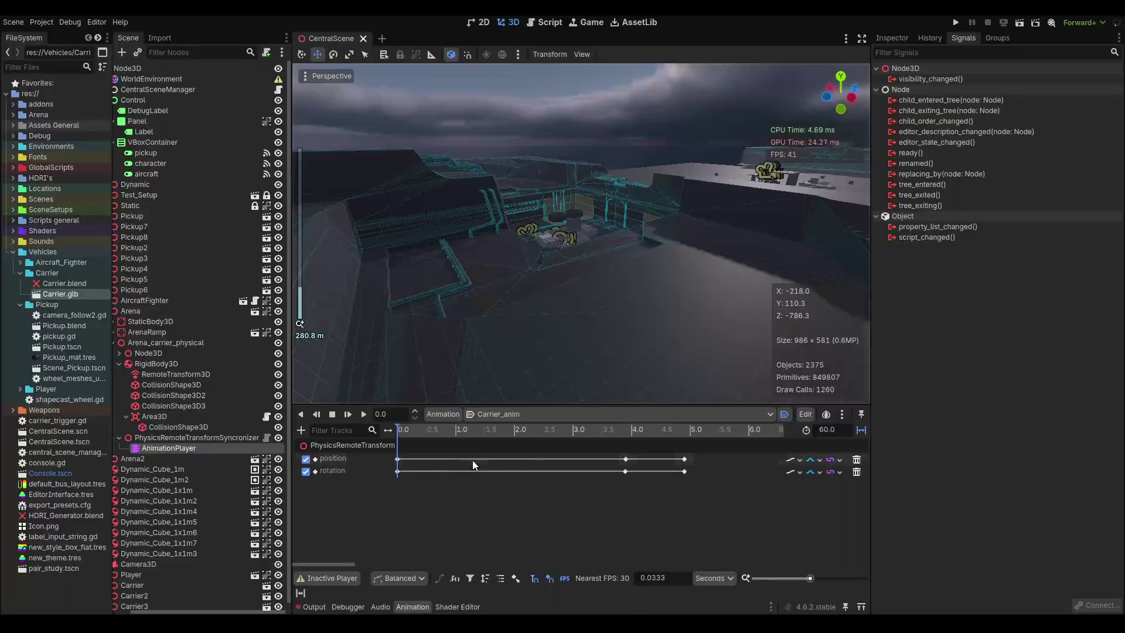
{"action": "scroll", "coordinate": [472, 459], "scroll_direction": "down", "scroll_amount": 5}
{"action": "scroll", "coordinate": [472, 459], "scroll_direction": "up", "scroll_amount": 5}
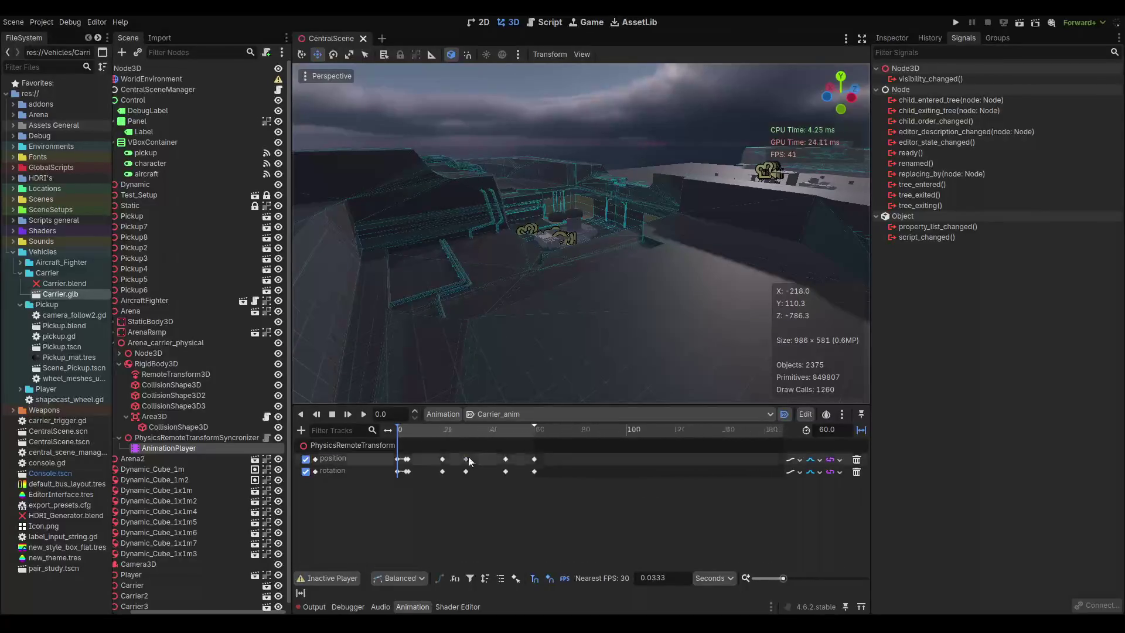
{"action": "scroll", "coordinate": [447, 465], "scroll_direction": "down", "scroll_amount": 3}
{"action": "left_click_drag", "start_coordinate": [537, 563], "coordinate": [492, 564]}
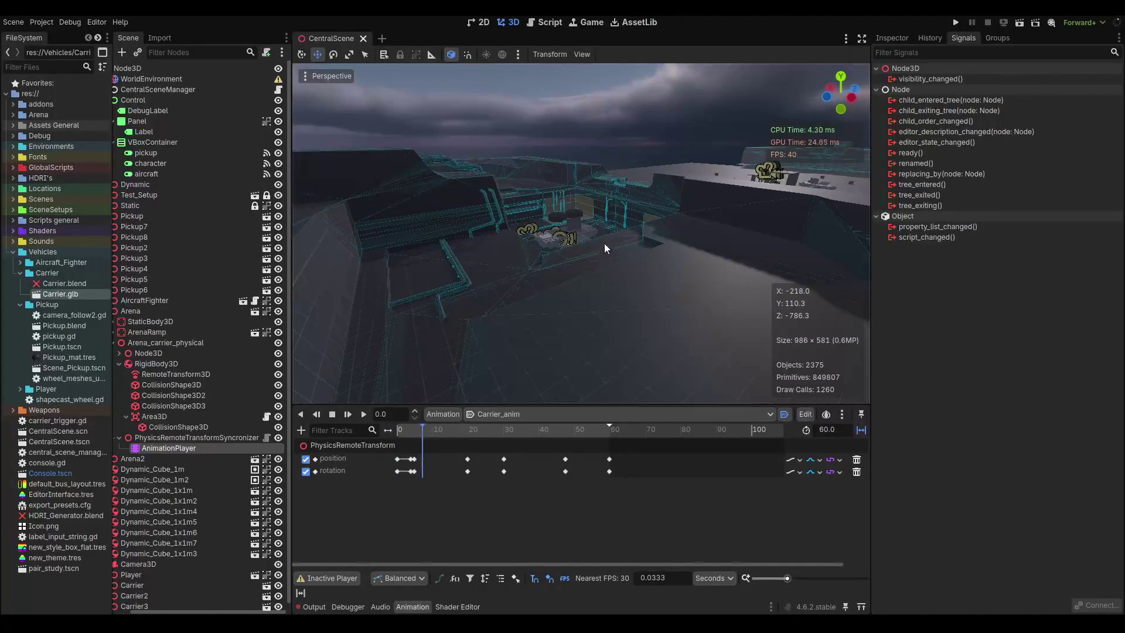
{"action": "scroll", "coordinate": [571, 227], "scroll_direction": "up", "scroll_amount": 5}
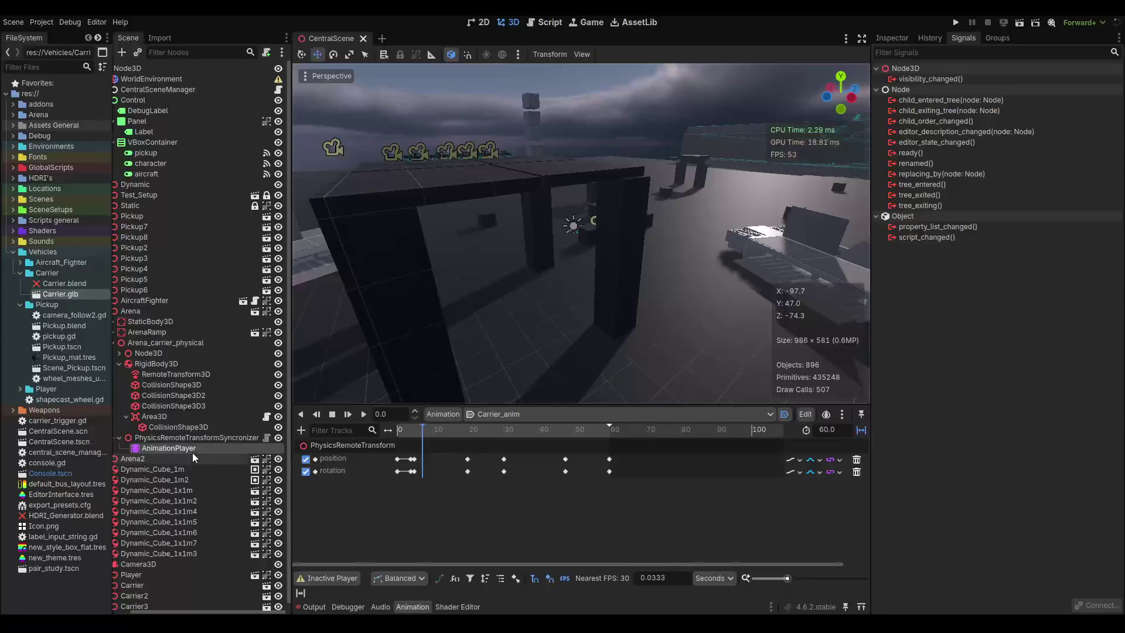
Select PhysicsRemoteTransformSyncronizer, checking AnimationPlayer, RigidBody3D and Node3D along the way.
{"action": "double_click", "coordinate": [194, 437]}
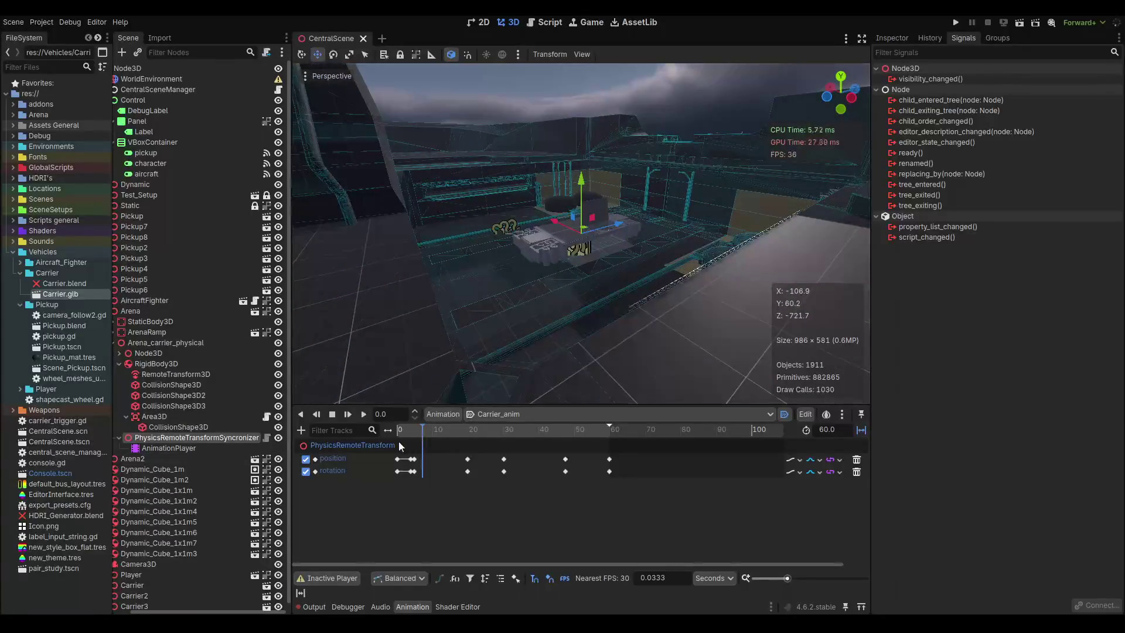
{"action": "left_click", "coordinate": [474, 430]}
{"action": "left_click", "coordinate": [202, 447]}
{"action": "left_click", "coordinate": [201, 434]}
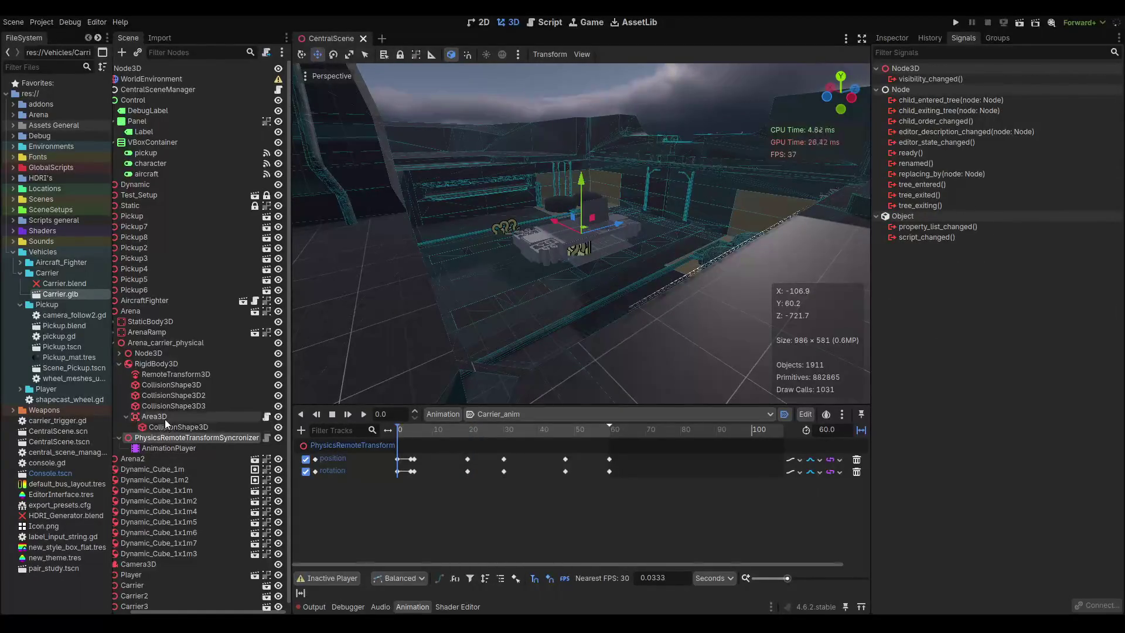
{"action": "left_click", "coordinate": [164, 363]}
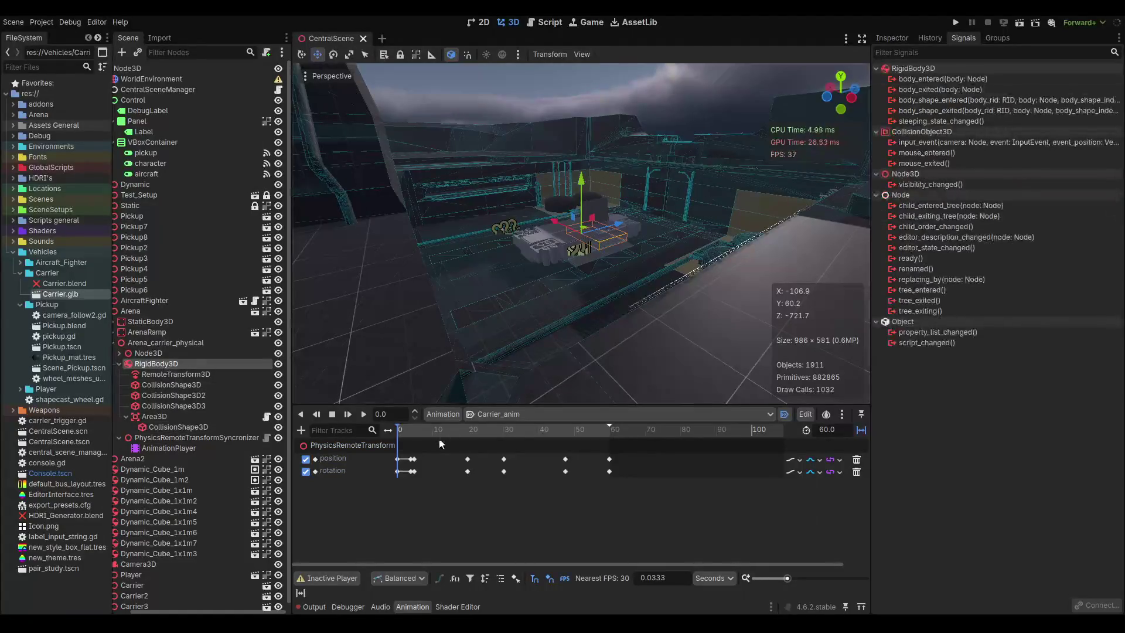
{"action": "left_click", "coordinate": [167, 353]}
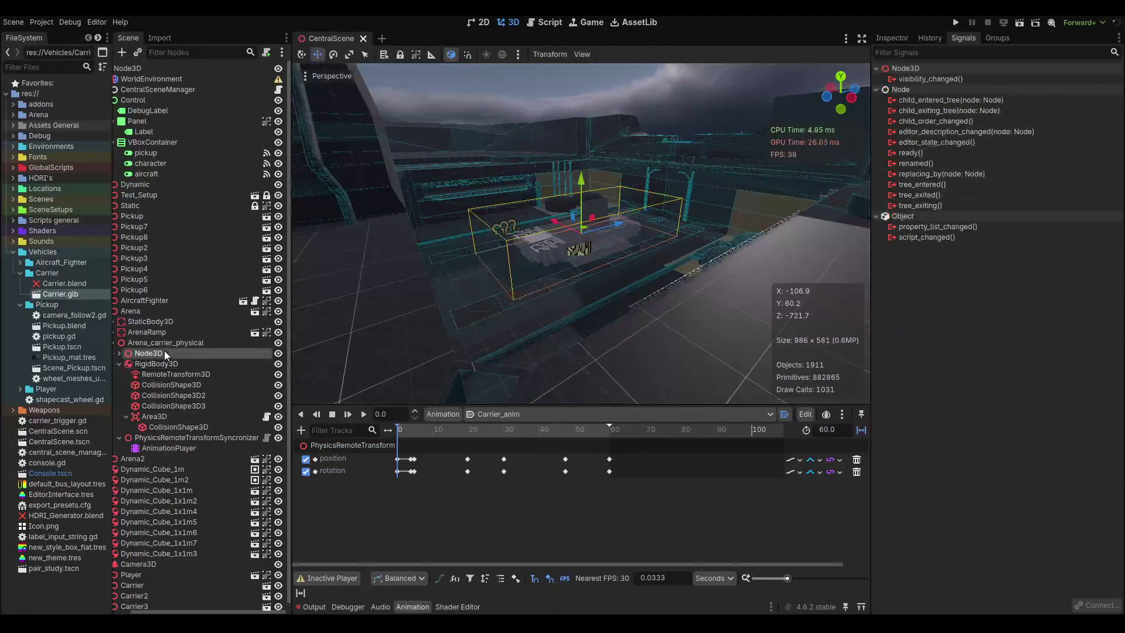
{"action": "left_click", "coordinate": [187, 437]}
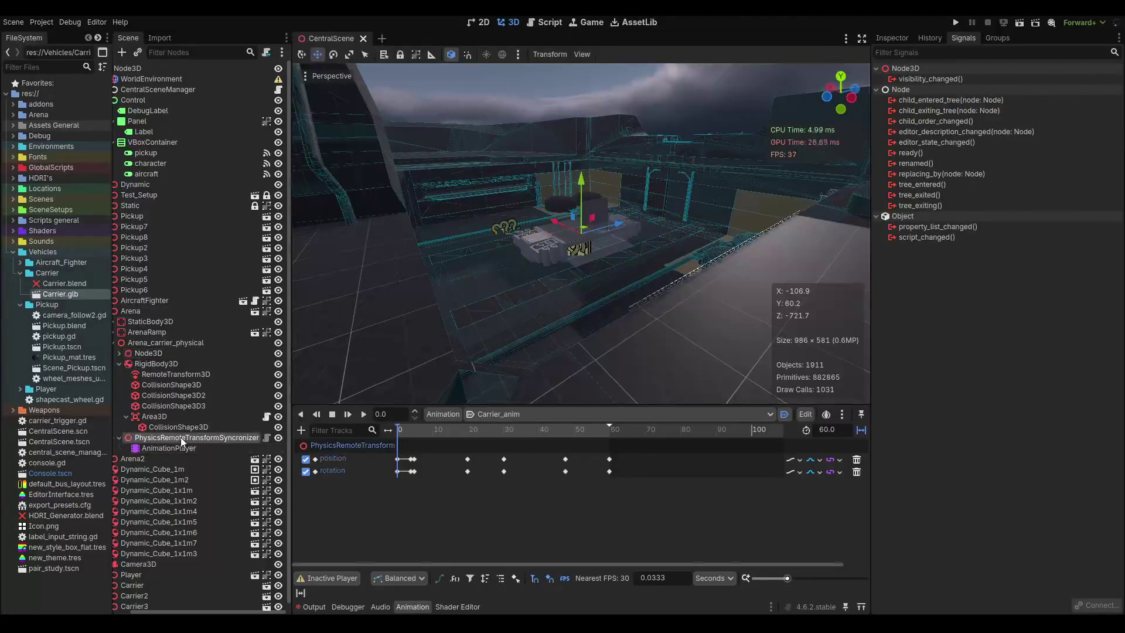
Scrub, play and stop Carrier_anim to preview the carrier's motion.
{"action": "mouse_move", "coordinate": [413, 429]}
{"action": "left_mouse_down"}
{"action": "mouse_move", "coordinate": [491, 428]}
{"action": "mouse_move", "coordinate": [475, 429]}
{"action": "left_mouse_up"}
{"action": "mouse_move", "coordinate": [474, 429]}
{"action": "left_mouse_down"}
{"action": "mouse_move", "coordinate": [408, 431]}
{"action": "mouse_move", "coordinate": [508, 431]}
{"action": "left_mouse_up"}
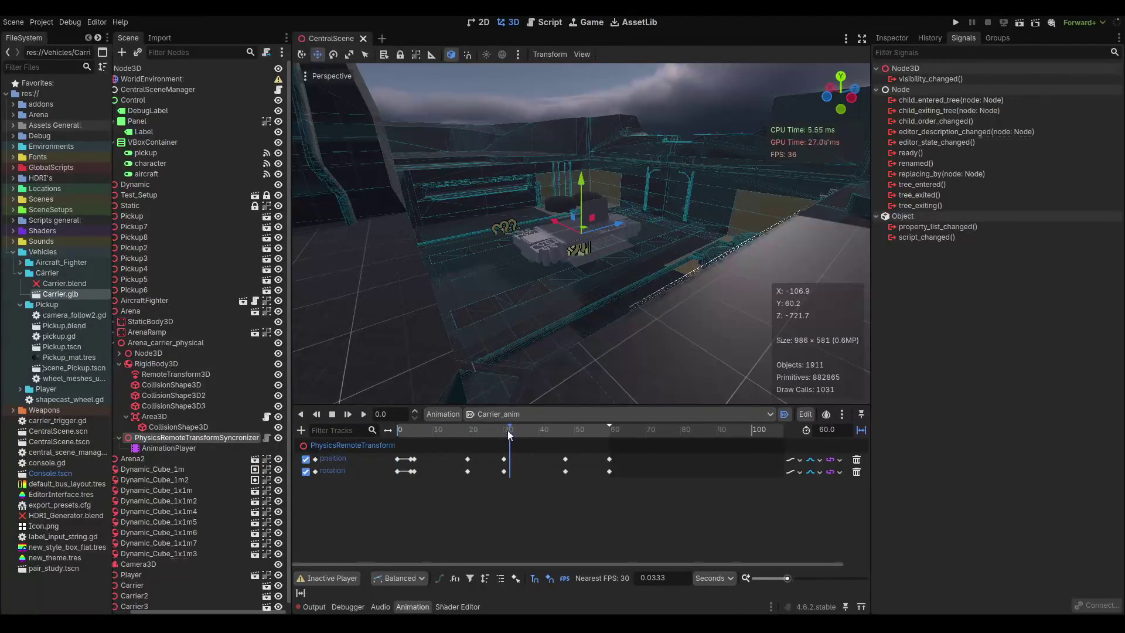
{"action": "left_click", "coordinate": [348, 413]}
{"action": "left_click", "coordinate": [348, 414]}
{"action": "left_click", "coordinate": [331, 414]}
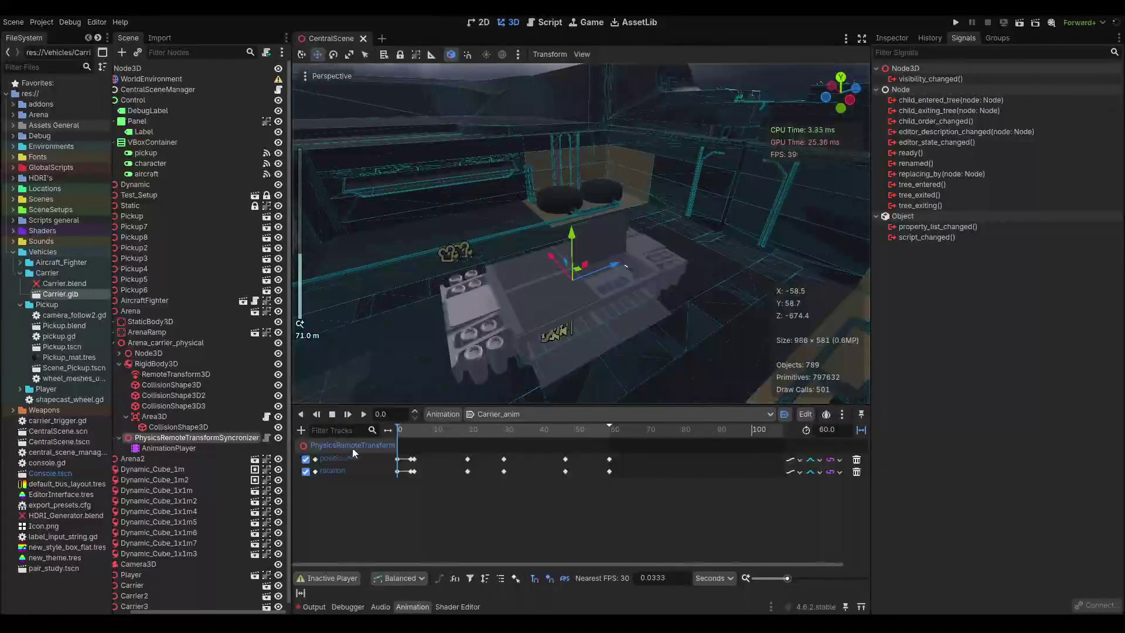
{"action": "left_click", "coordinate": [462, 429]}
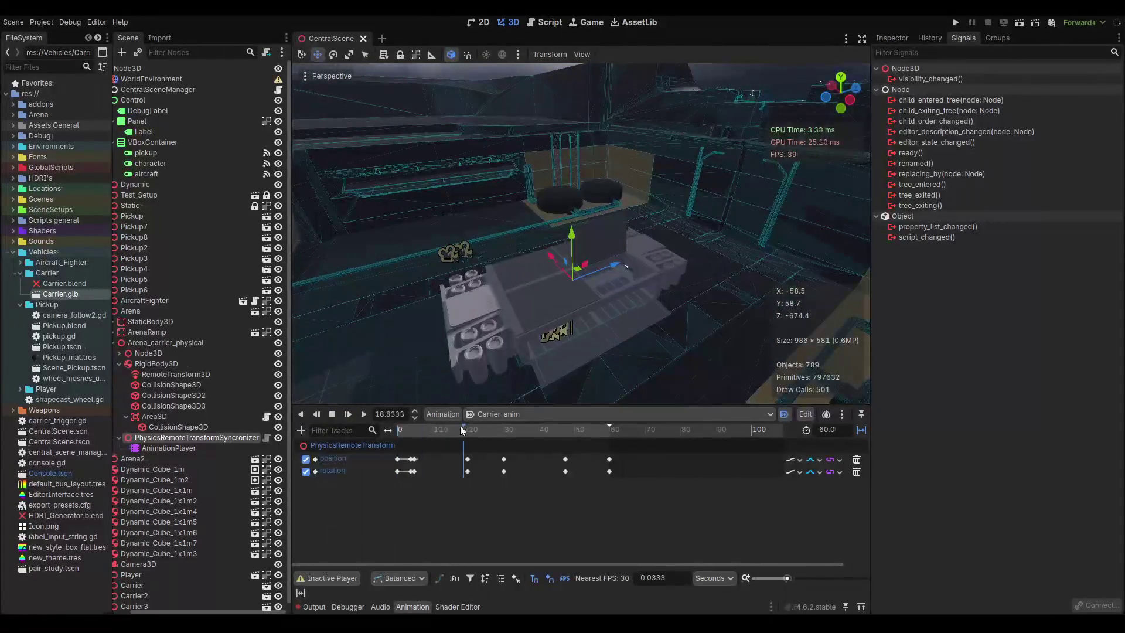
{"action": "left_click", "coordinate": [348, 414]}
{"action": "left_click", "coordinate": [332, 413]}
{"action": "left_click", "coordinate": [900, 38]}
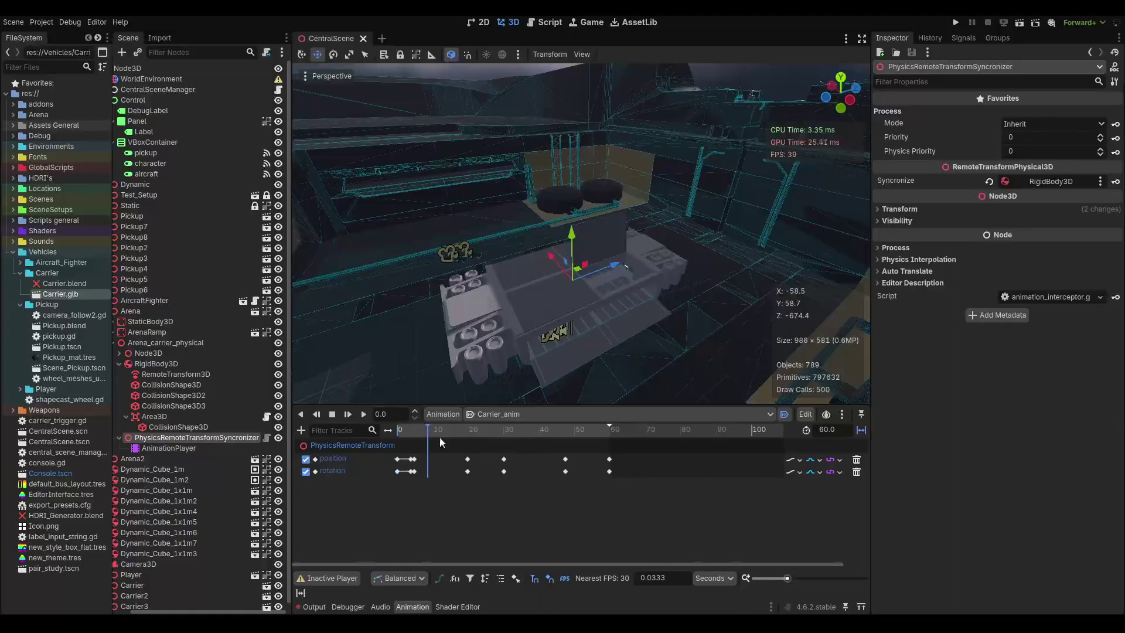
Rewind the timeline and enable the AnimationPlayer's Active property.
{"action": "left_click_drag", "start_coordinate": [459, 429], "coordinate": [399, 438]}
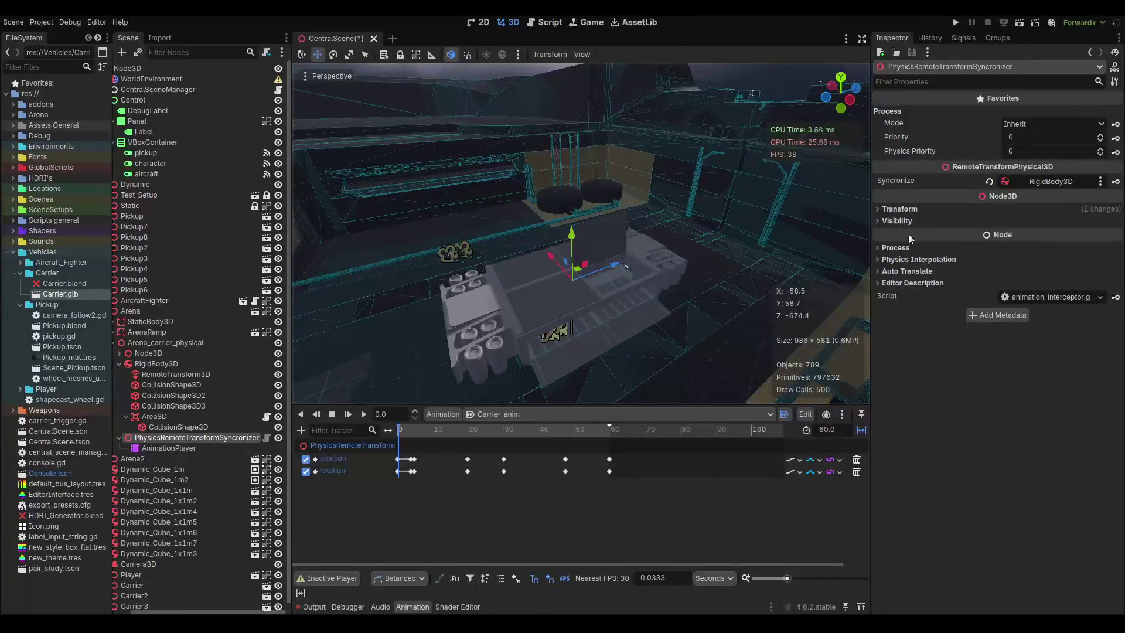
{"action": "left_click", "coordinate": [196, 445]}
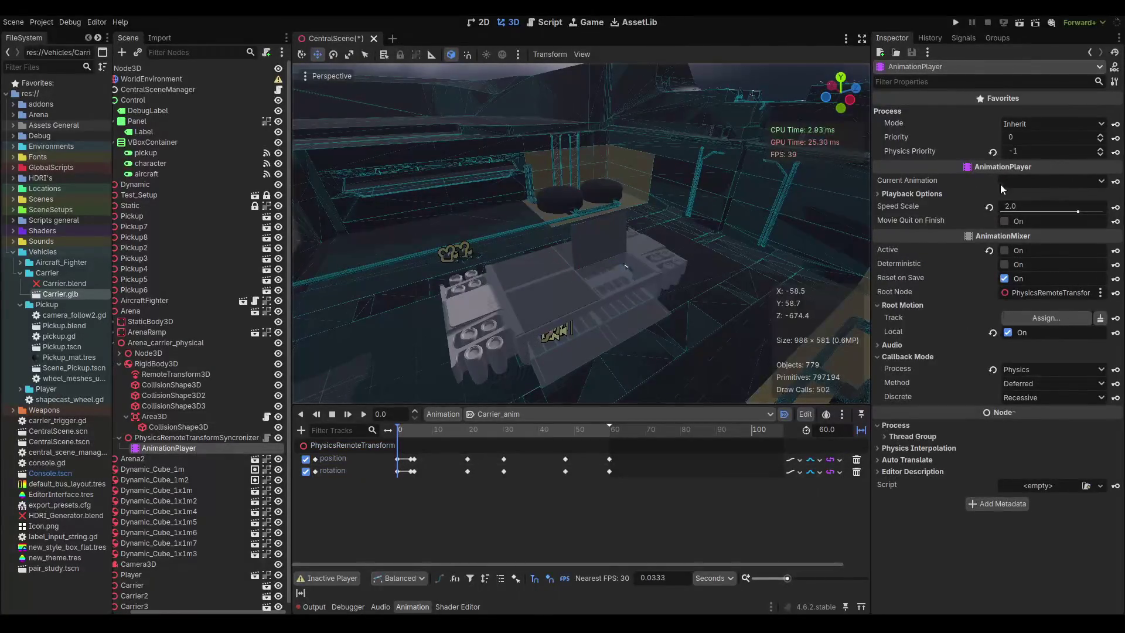
{"action": "left_click", "coordinate": [1004, 250]}
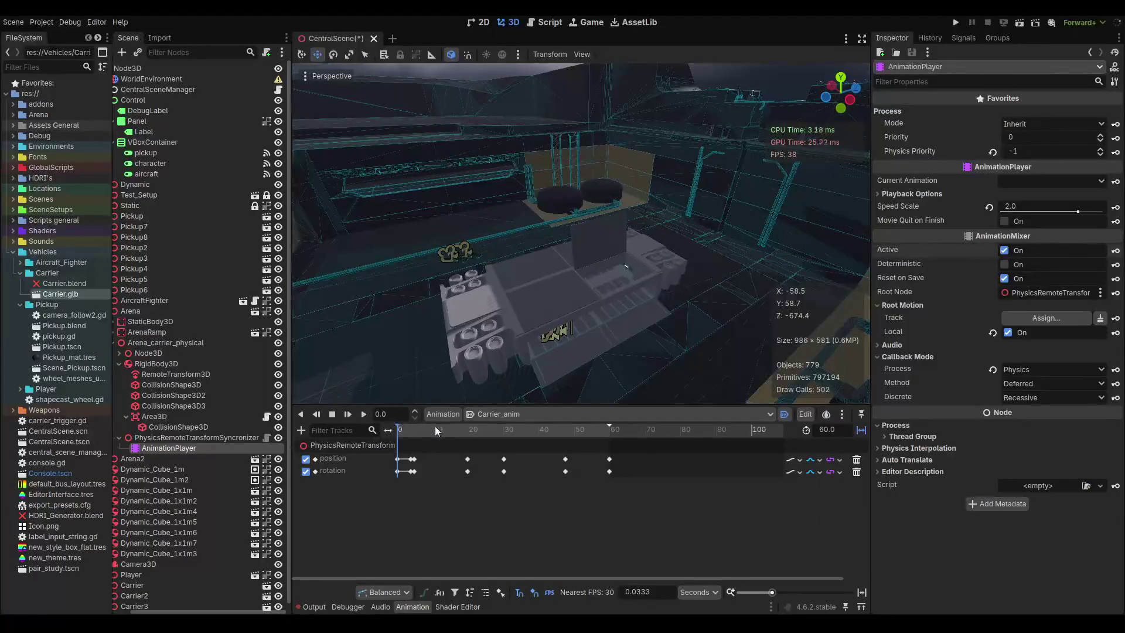
Turn off Autoplay on Load for Carrier_anim on the AnimationPlayer.
{"action": "mouse_move", "coordinate": [404, 429]}
{"action": "left_mouse_down"}
{"action": "mouse_move", "coordinate": [509, 433]}
{"action": "mouse_move", "coordinate": [426, 439]}
{"action": "left_mouse_up"}
{"action": "left_click", "coordinate": [225, 437]}
{"action": "left_click", "coordinate": [183, 446]}
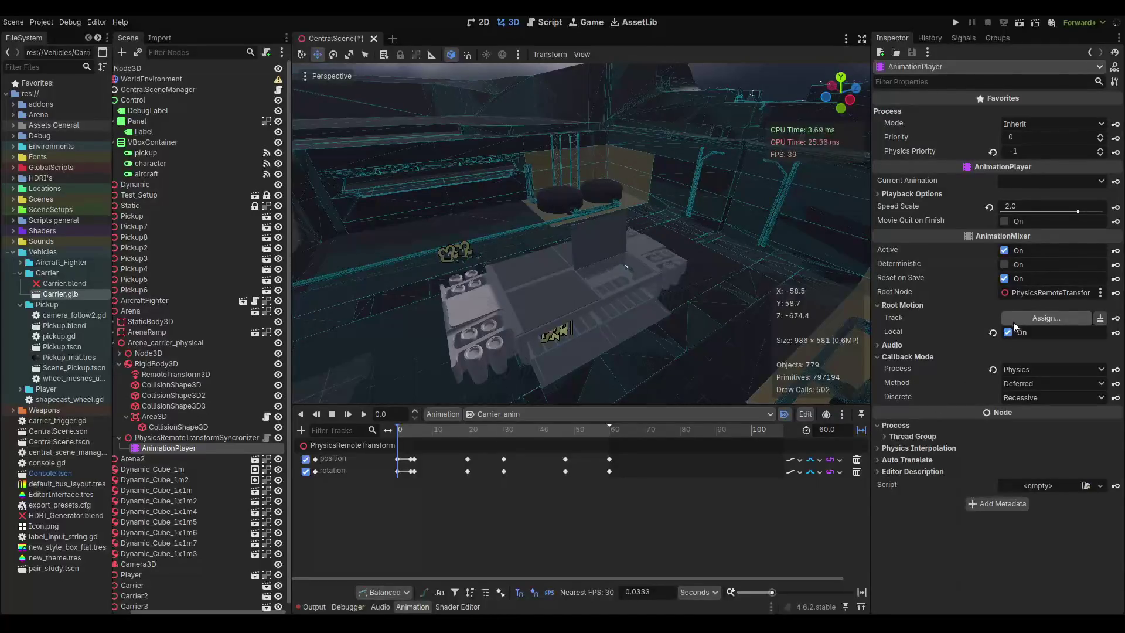
{"action": "left_click", "coordinate": [785, 415]}
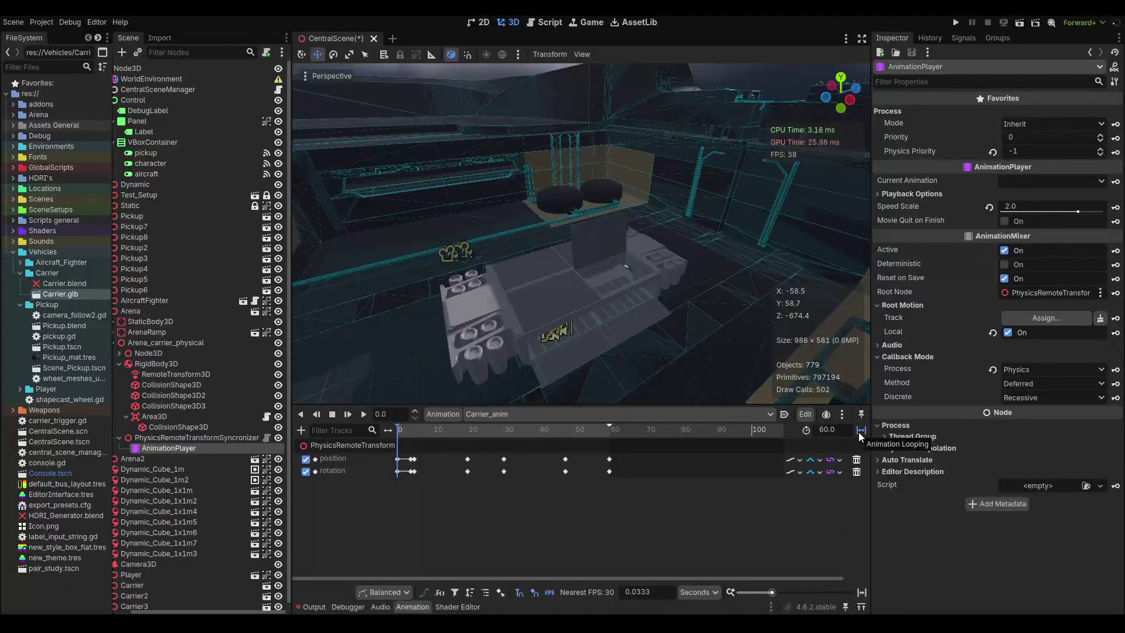
{"action": "mouse_move", "coordinate": [398, 436]}
{"action": "left_mouse_down"}
{"action": "mouse_move", "coordinate": [526, 433]}
{"action": "mouse_move", "coordinate": [464, 430]}
{"action": "left_mouse_up"}
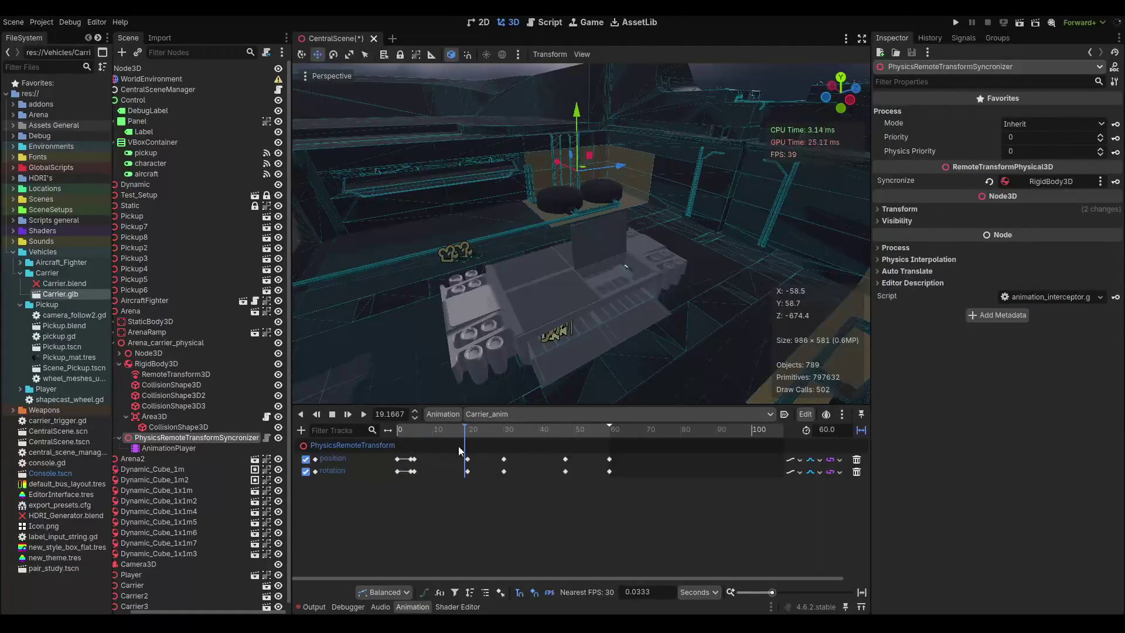
Drag Carrier_anim's second position and rotation keys from about 4.9 s to about 1.03 s.
{"action": "mouse_move", "coordinate": [452, 433]}
{"action": "left_mouse_down"}
{"action": "mouse_move", "coordinate": [510, 433]}
{"action": "mouse_move", "coordinate": [445, 444]}
{"action": "left_mouse_up"}
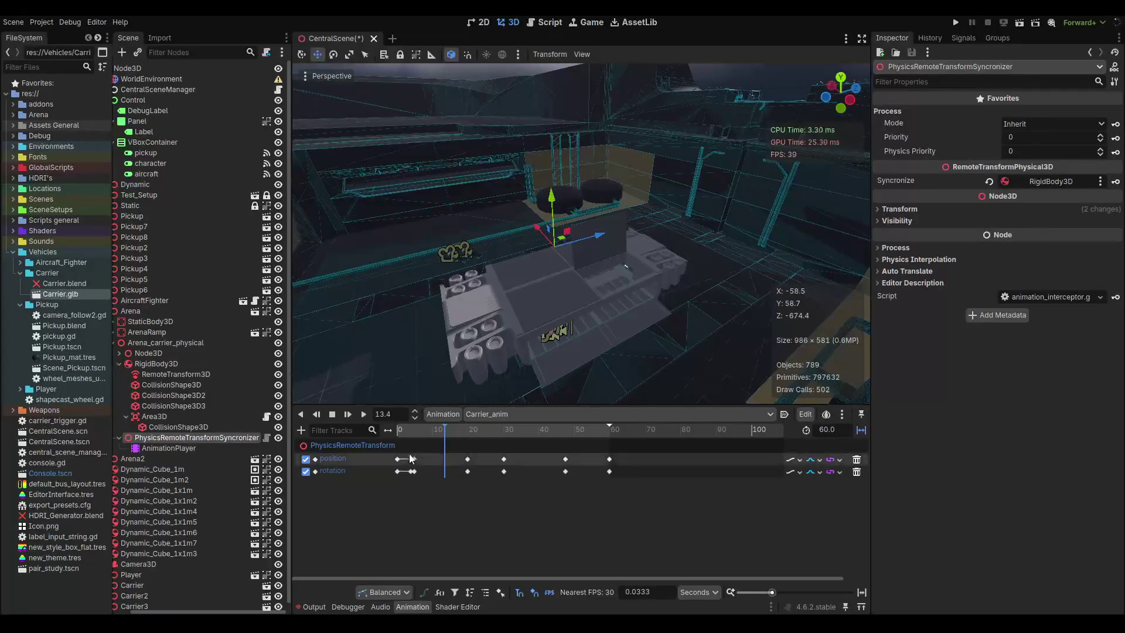
{"action": "scroll", "coordinate": [411, 459], "scroll_direction": "up", "scroll_amount": 5}
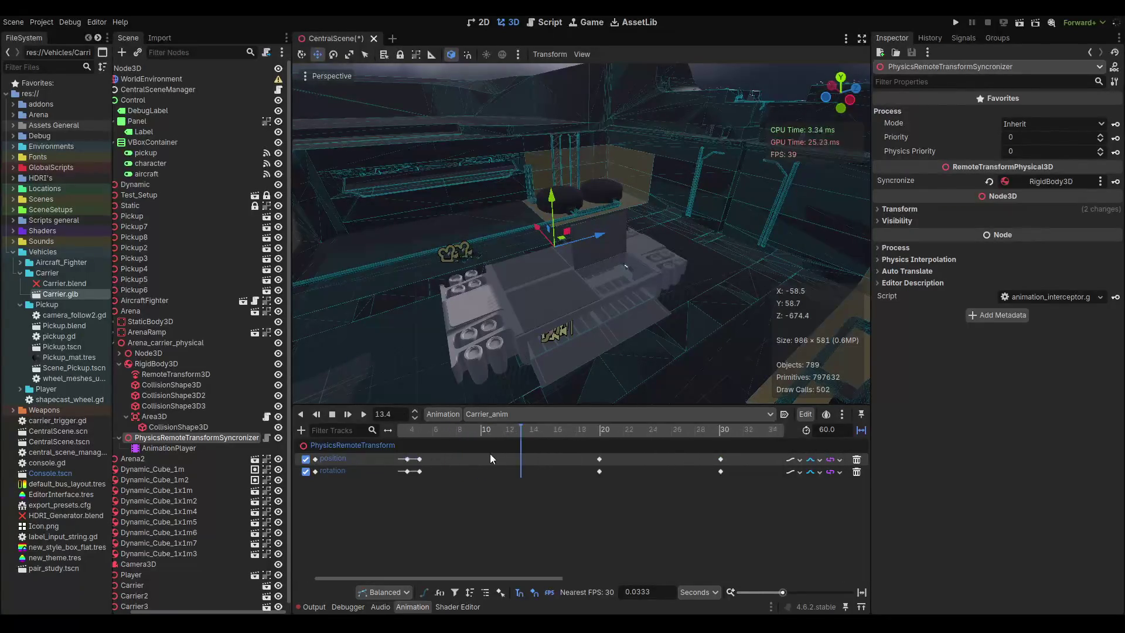
{"action": "left_click_drag", "start_coordinate": [514, 578], "coordinate": [492, 578]}
{"action": "left_click_drag", "start_coordinate": [562, 431], "coordinate": [478, 433]}
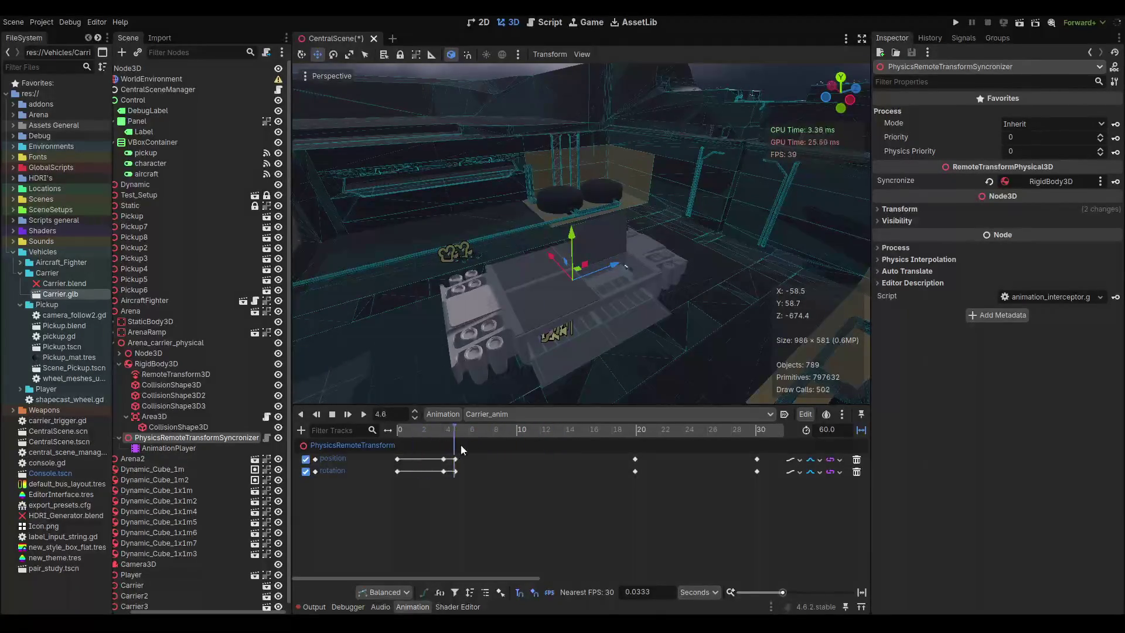
{"action": "left_click", "coordinate": [444, 458]}
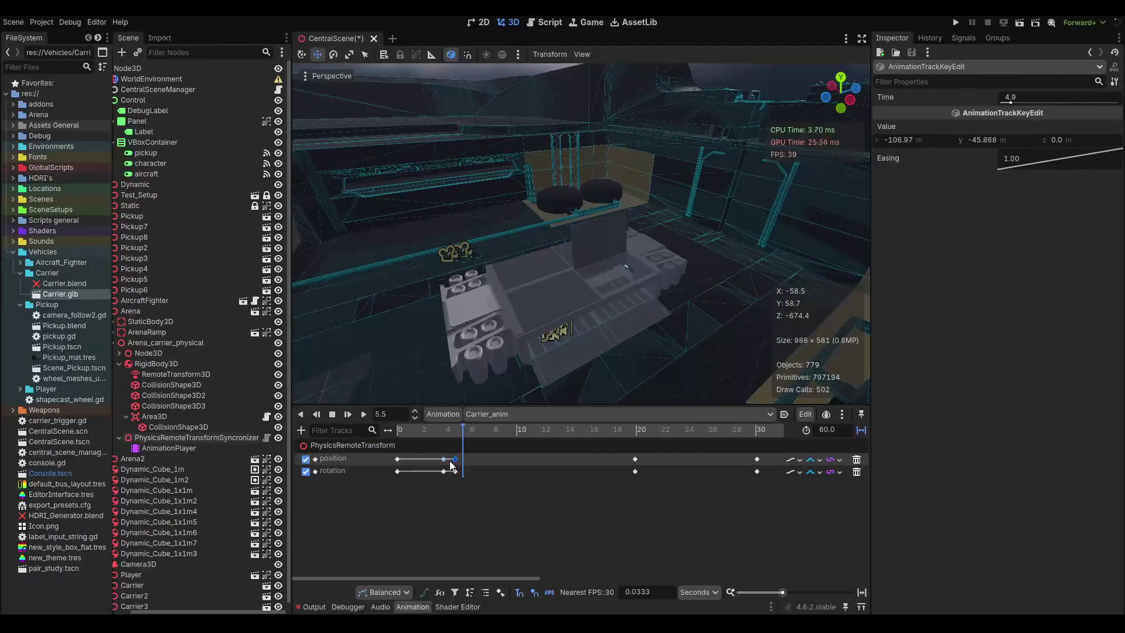
{"action": "left_click", "coordinate": [445, 461]}
{"action": "mouse_move", "coordinate": [455, 459]}
{"action": "left_mouse_down"}
{"action": "mouse_move", "coordinate": [409, 462]}
{"action": "mouse_move", "coordinate": [451, 476]}
{"action": "mouse_move", "coordinate": [410, 469]}
{"action": "left_mouse_up"}
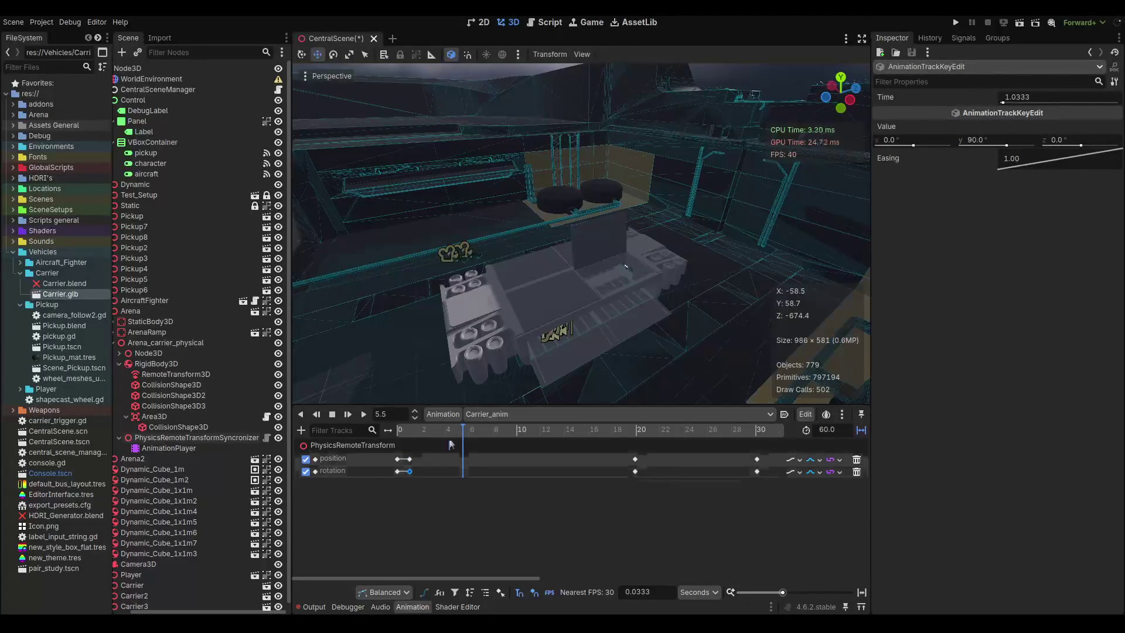
{"action": "left_click", "coordinate": [427, 430]}
Reparent Node3D under PhysicsRemoteTransformSyncronizer and scrub the animation to check it.
{"action": "left_click", "coordinate": [433, 434]}
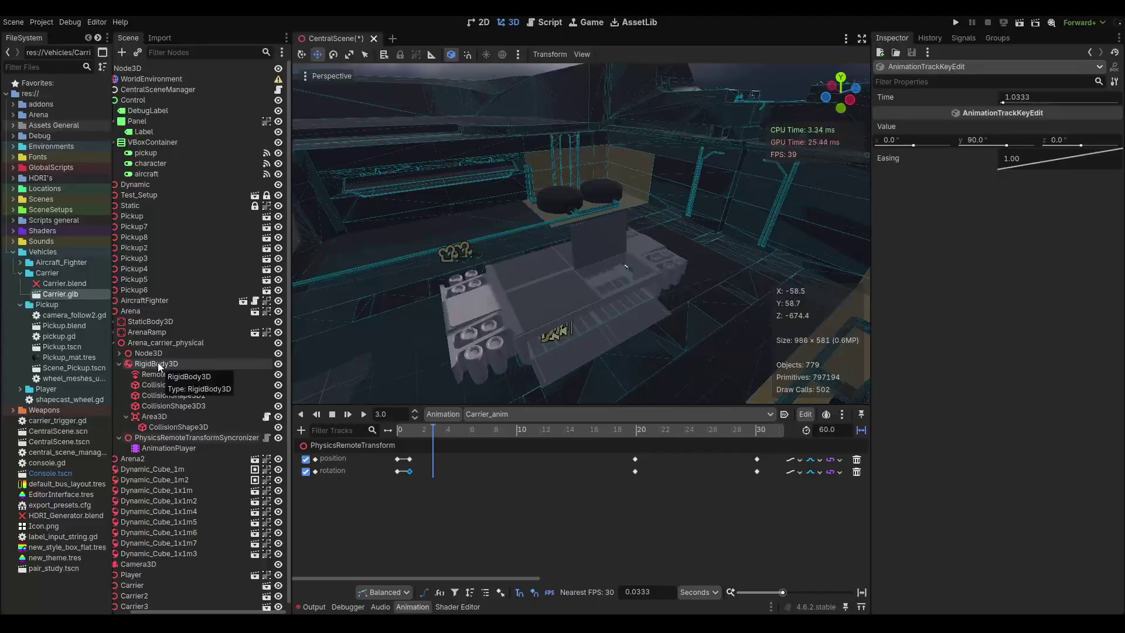
{"action": "left_click_drag", "start_coordinate": [148, 353], "coordinate": [176, 439]}
{"action": "mouse_move", "coordinate": [436, 429]}
{"action": "left_mouse_down"}
{"action": "mouse_move", "coordinate": [680, 430]}
{"action": "mouse_move", "coordinate": [394, 442]}
{"action": "mouse_move", "coordinate": [669, 446]}
{"action": "mouse_move", "coordinate": [402, 452]}
{"action": "left_mouse_up"}
Undo the reparent and drag Node3D under PhysicsRemoteTransformSyncronizer again, zeroing its transform.
{"action": "key", "text": "ctrl+z"}
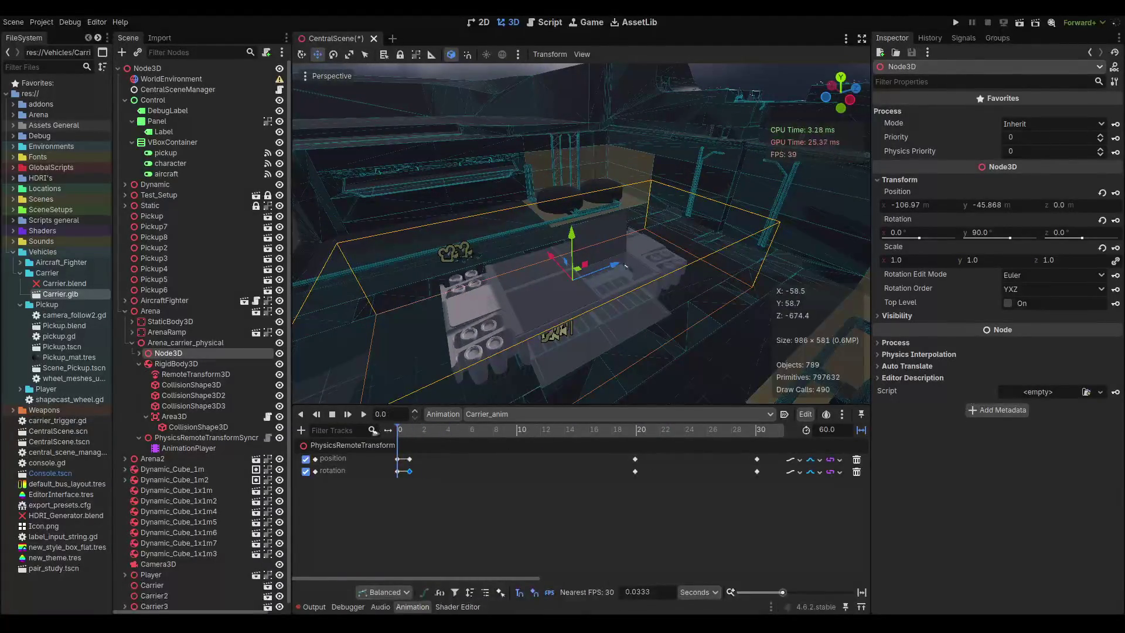
{"action": "left_click_drag", "start_coordinate": [169, 353], "coordinate": [176, 441]}
{"action": "mouse_move", "coordinate": [400, 429]}
{"action": "left_mouse_down"}
{"action": "mouse_move", "coordinate": [507, 427]}
{"action": "mouse_move", "coordinate": [397, 442]}
{"action": "mouse_move", "coordinate": [419, 443]}
{"action": "mouse_move", "coordinate": [413, 449]}
{"action": "left_mouse_up"}
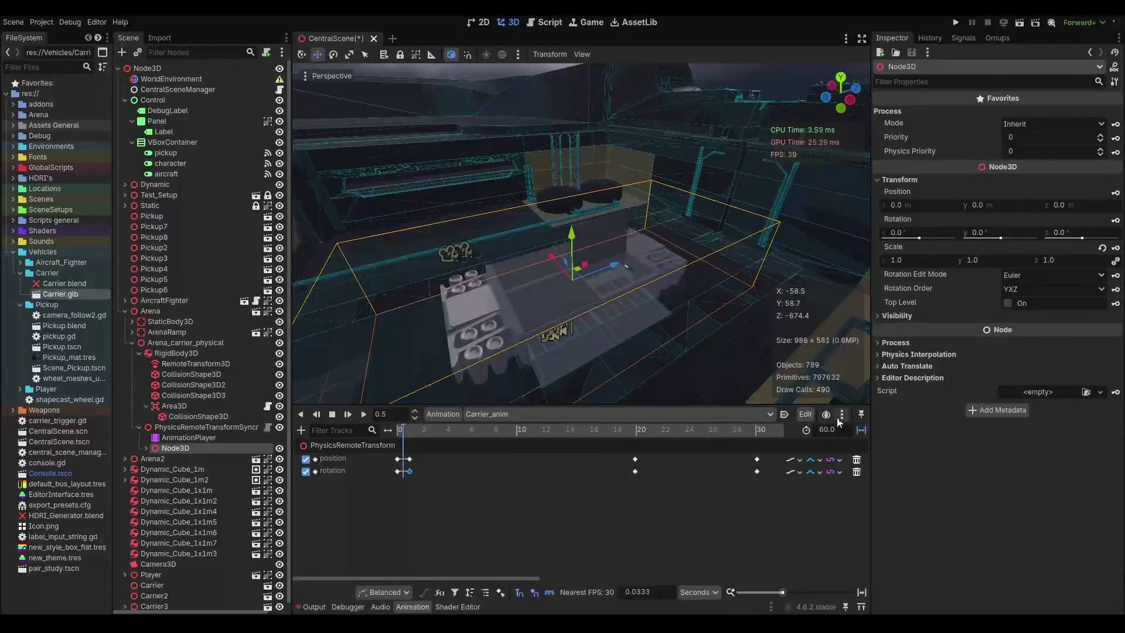
Insert starting keyframes on the rotation and position tracks of Carrier_anim.
{"action": "right_click", "coordinate": [400, 477]}
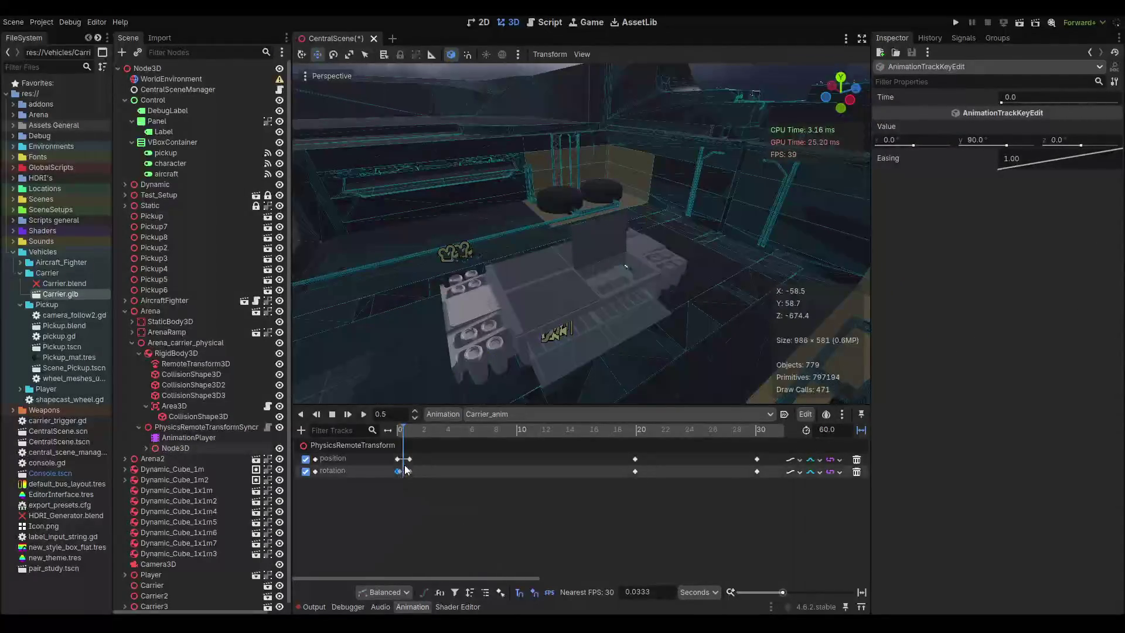
{"action": "right_click", "coordinate": [400, 462]}
{"action": "left_click", "coordinate": [665, 515]}
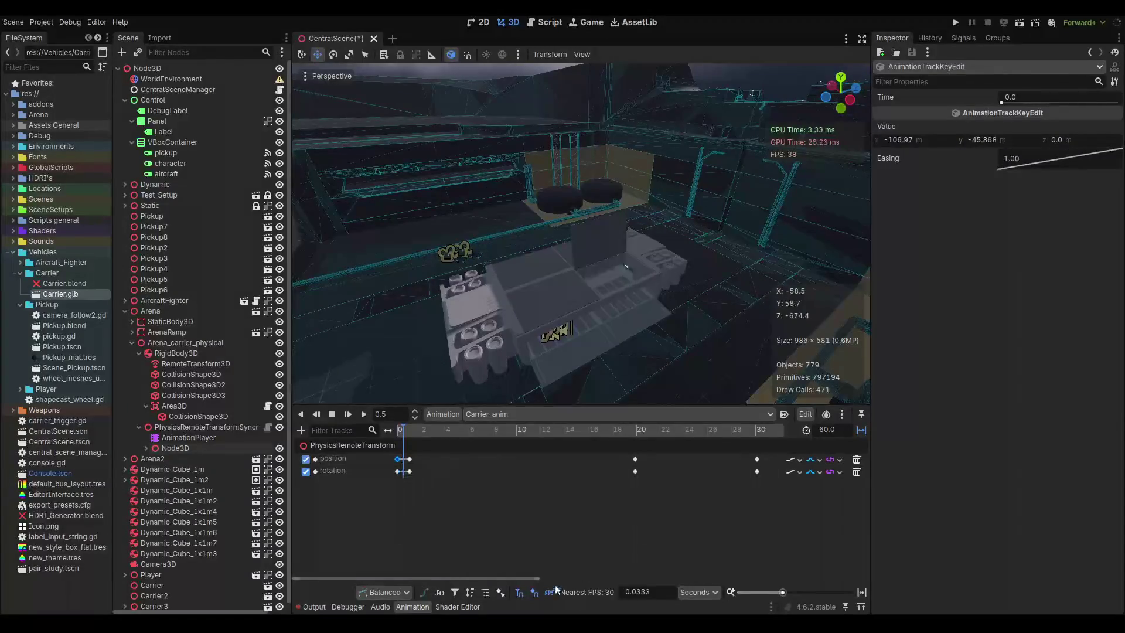
{"action": "left_click", "coordinate": [501, 589]}
{"action": "right_click", "coordinate": [444, 469]}
{"action": "left_click", "coordinate": [466, 476]}
{"action": "double_click", "coordinate": [345, 458]}
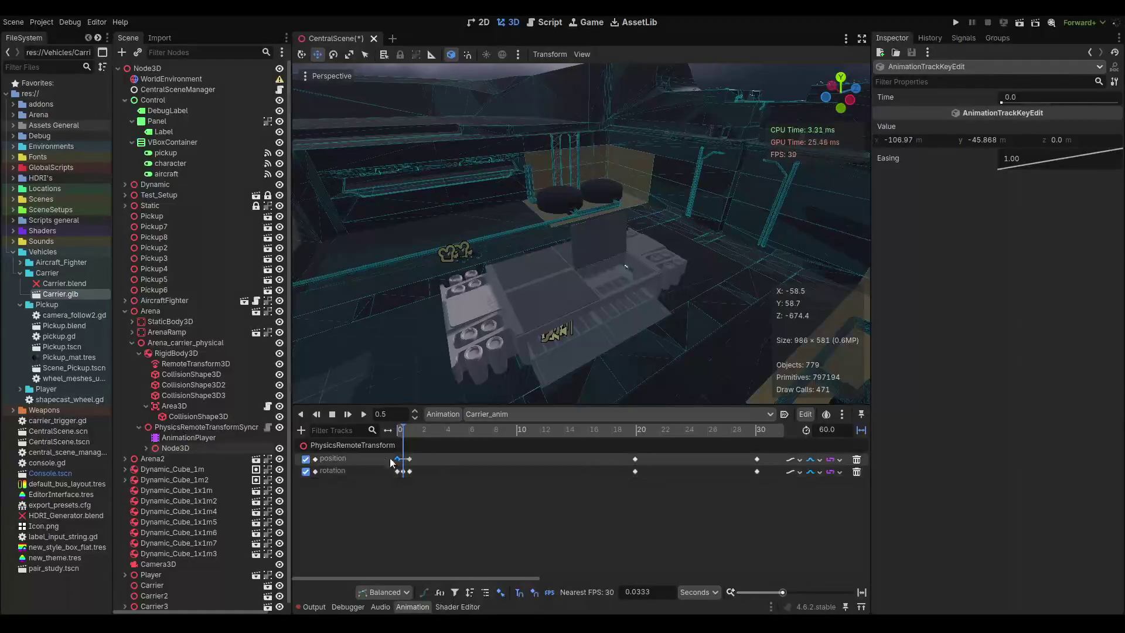
{"action": "left_click", "coordinate": [461, 458]}
{"action": "right_click", "coordinate": [469, 461]}
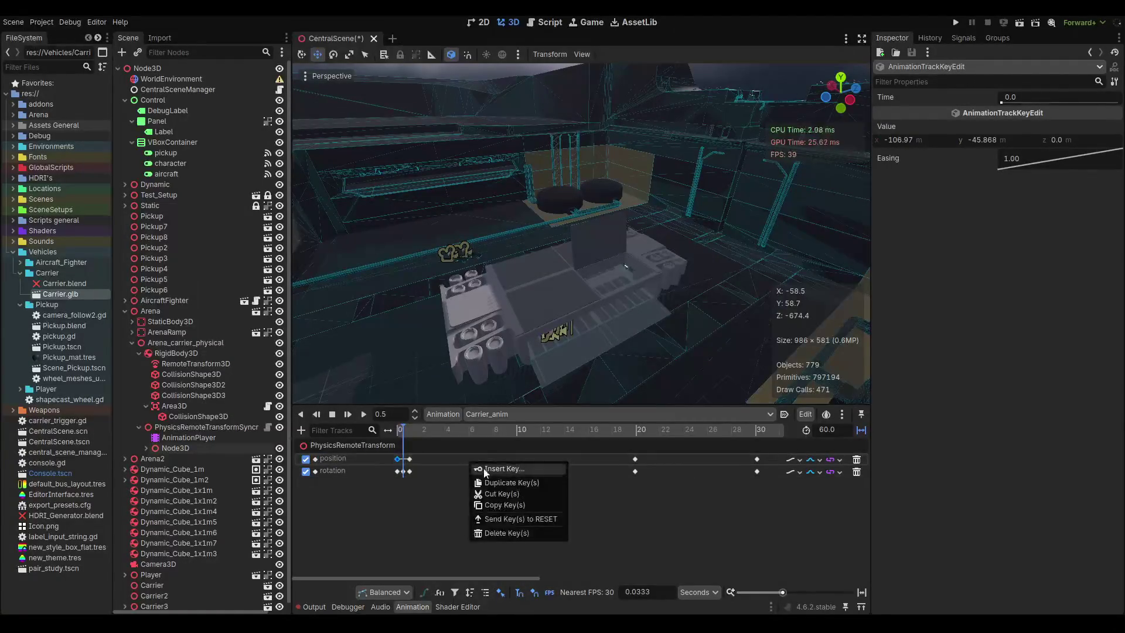
{"action": "left_click", "coordinate": [492, 466]}
Delete the stray keys near 1.03 s, preview the carrier motion, and save the scene.
{"action": "mouse_move", "coordinate": [403, 434]}
{"action": "left_mouse_down"}
{"action": "mouse_move", "coordinate": [460, 448]}
{"action": "mouse_move", "coordinate": [409, 437]}
{"action": "mouse_move", "coordinate": [659, 437]}
{"action": "mouse_move", "coordinate": [407, 437]}
{"action": "left_mouse_up"}
{"action": "left_click", "coordinate": [450, 430]}
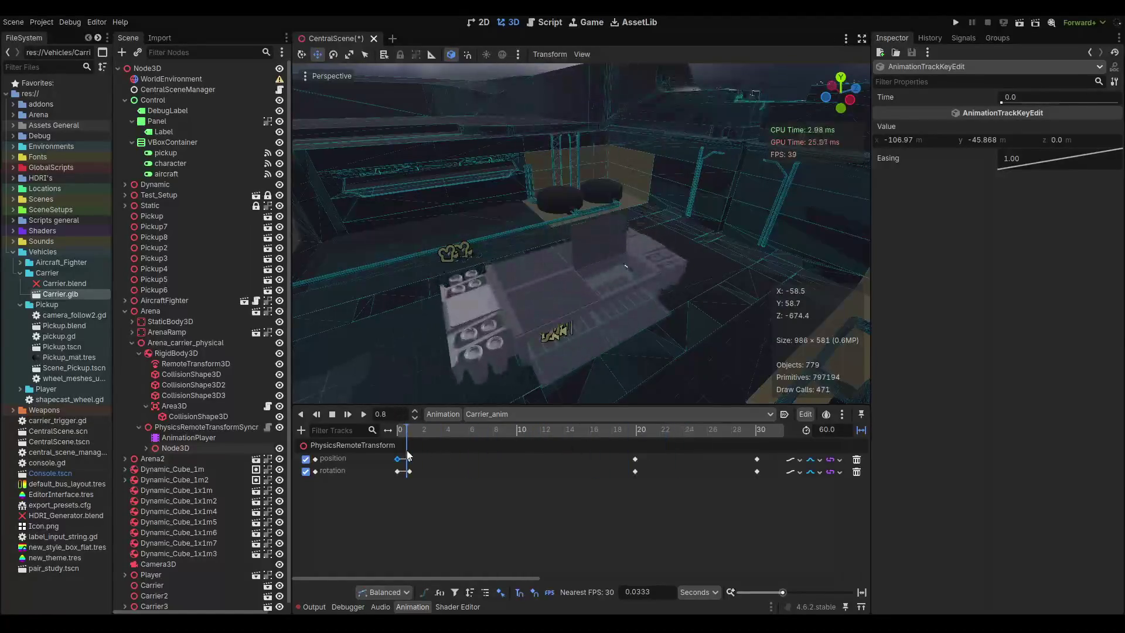
{"action": "left_click", "coordinate": [409, 459]}
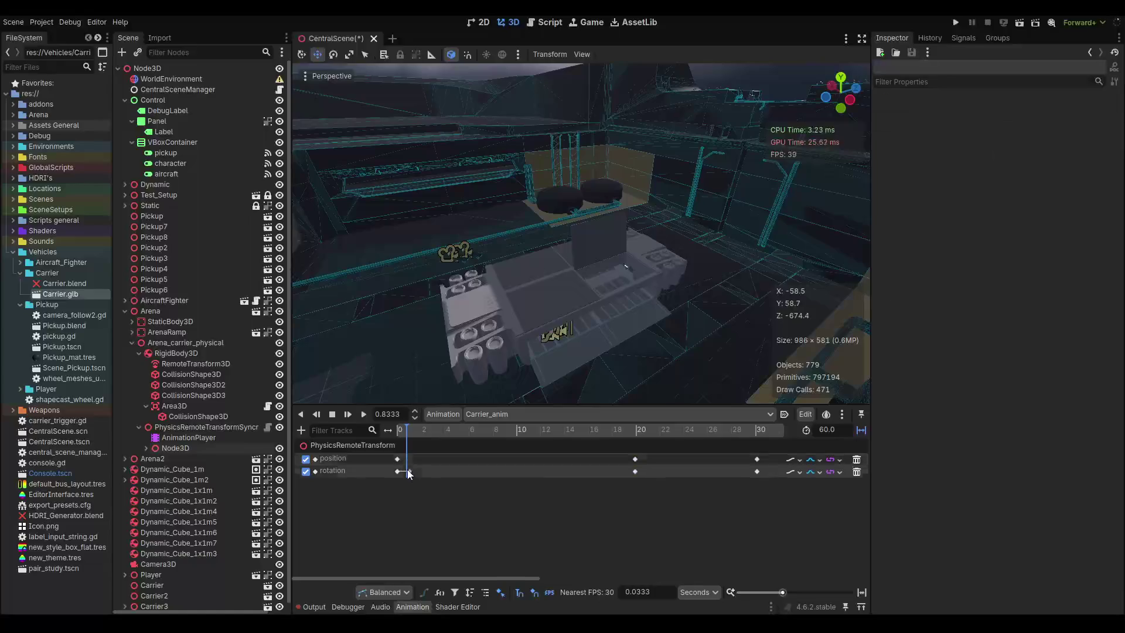
{"action": "key", "text": "Delete"}
{"action": "left_click", "coordinate": [401, 431]}
{"action": "mouse_move", "coordinate": [401, 432]}
{"action": "left_mouse_down"}
{"action": "mouse_move", "coordinate": [729, 431]}
{"action": "mouse_move", "coordinate": [585, 431]}
{"action": "left_mouse_up"}
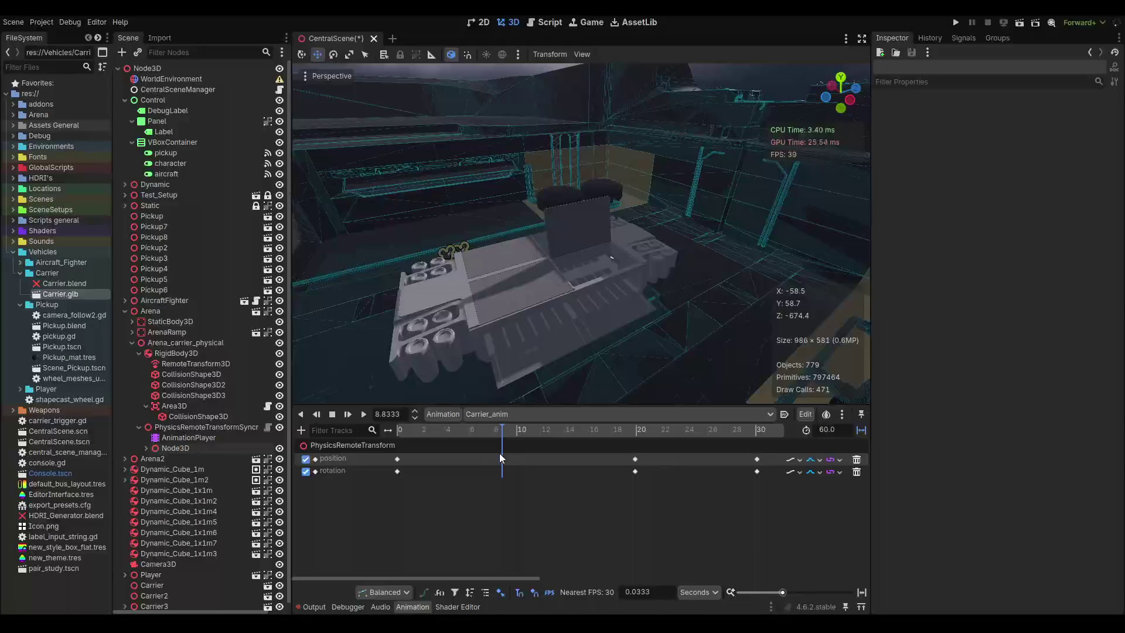
{"action": "key", "text": "ctrl+s"}
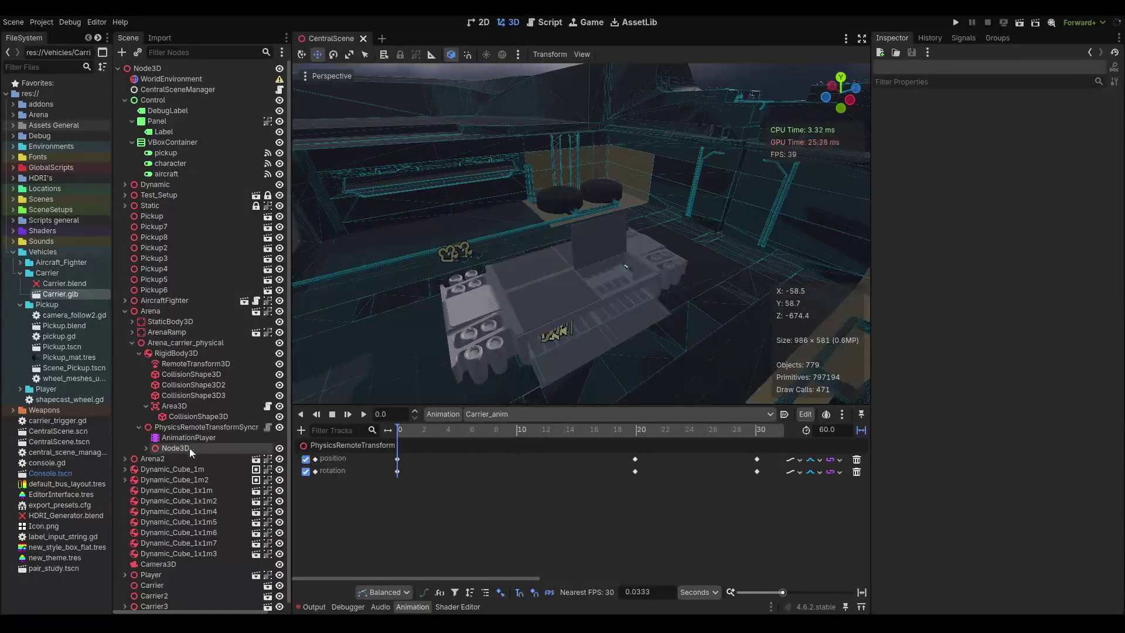
Move Node3D above RigidBody3D as the first child of Arena_carrier_physical and save.
{"action": "left_click_drag", "start_coordinate": [183, 448], "coordinate": [177, 343]}
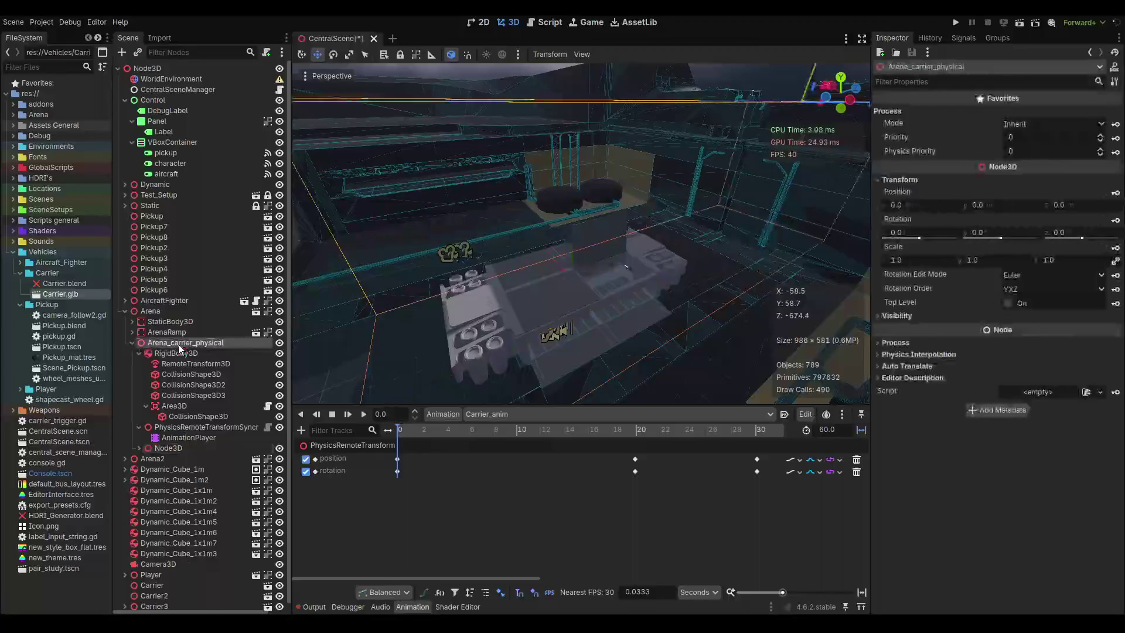
{"action": "left_click_drag", "start_coordinate": [167, 449], "coordinate": [171, 352]}
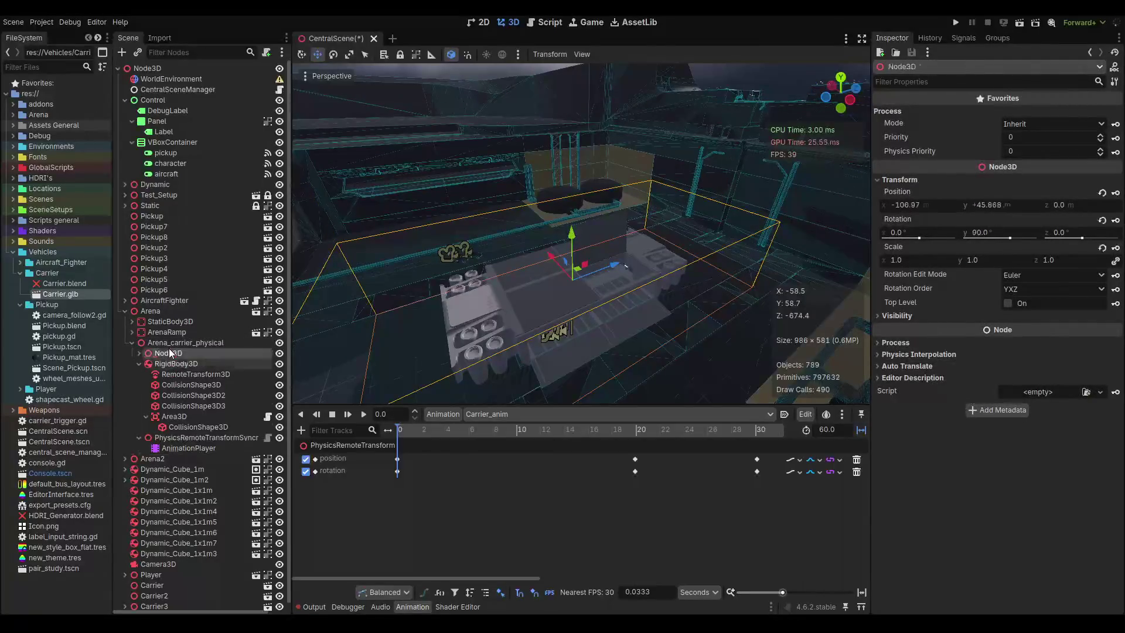
{"action": "key", "text": "ctrl+s"}
{"action": "left_click", "coordinate": [140, 364]}
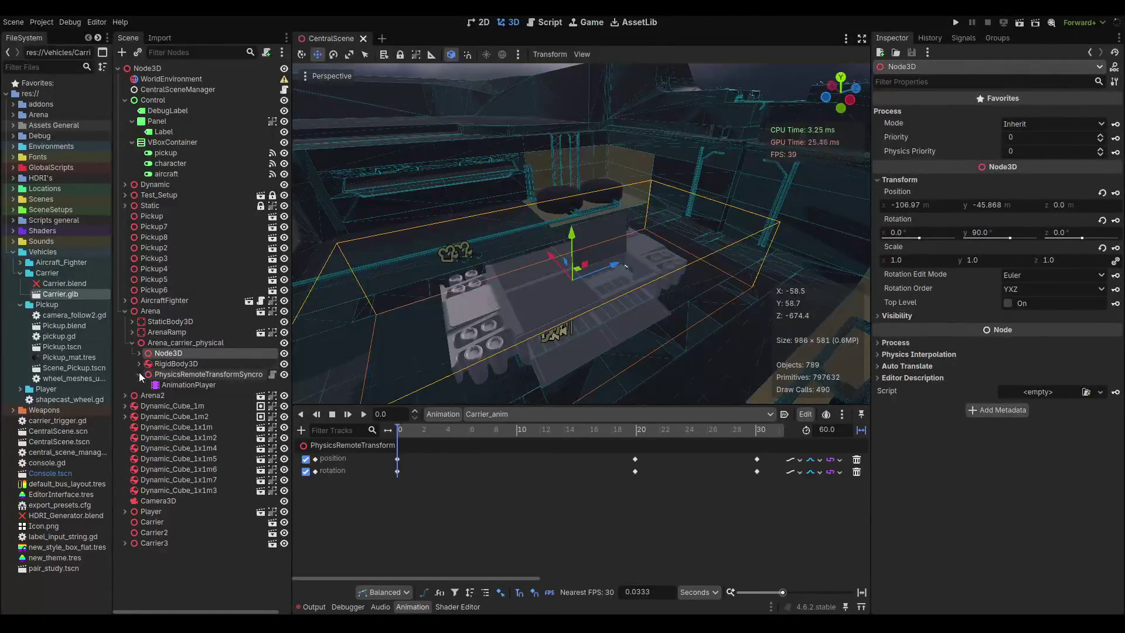
{"action": "left_click", "coordinate": [139, 373]}
{"action": "left_click_drag", "start_coordinate": [406, 430], "coordinate": [535, 433]}
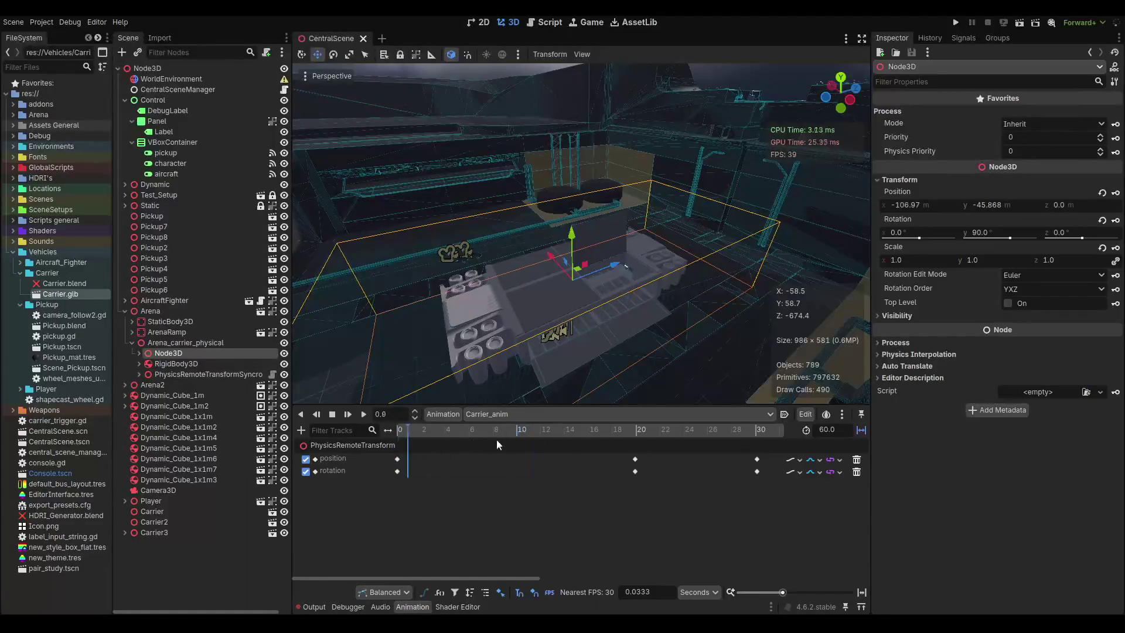
{"action": "key", "text": "ctrl+s"}
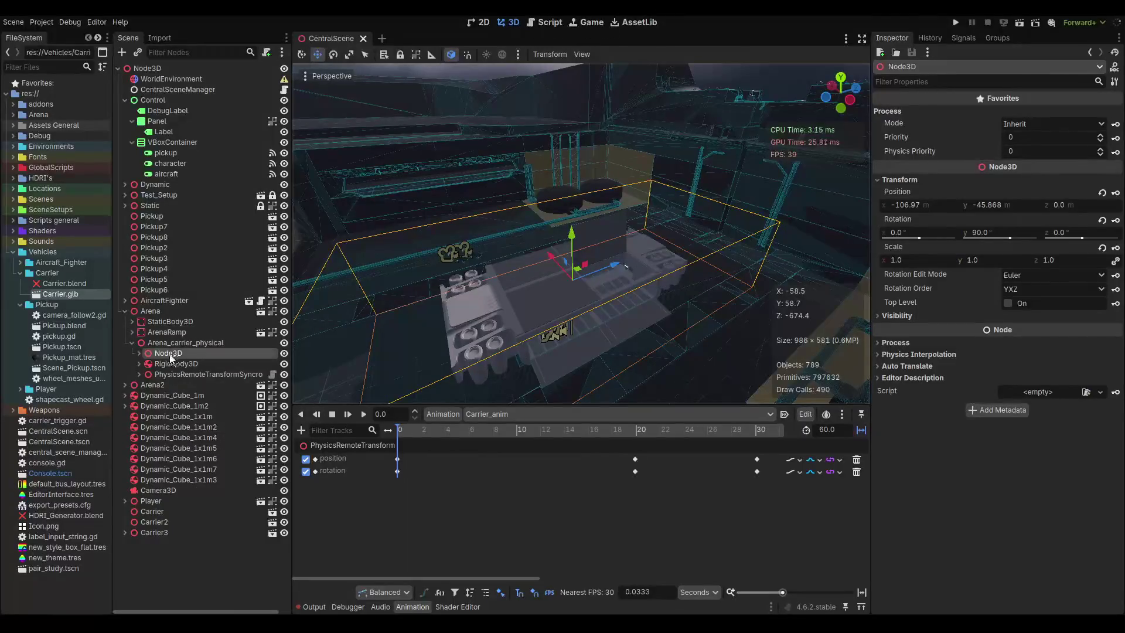
Inspect the RigidBody3D nodes, then open the Area3D's carrier_trigger.gd script.
{"action": "left_click", "coordinate": [199, 374]}
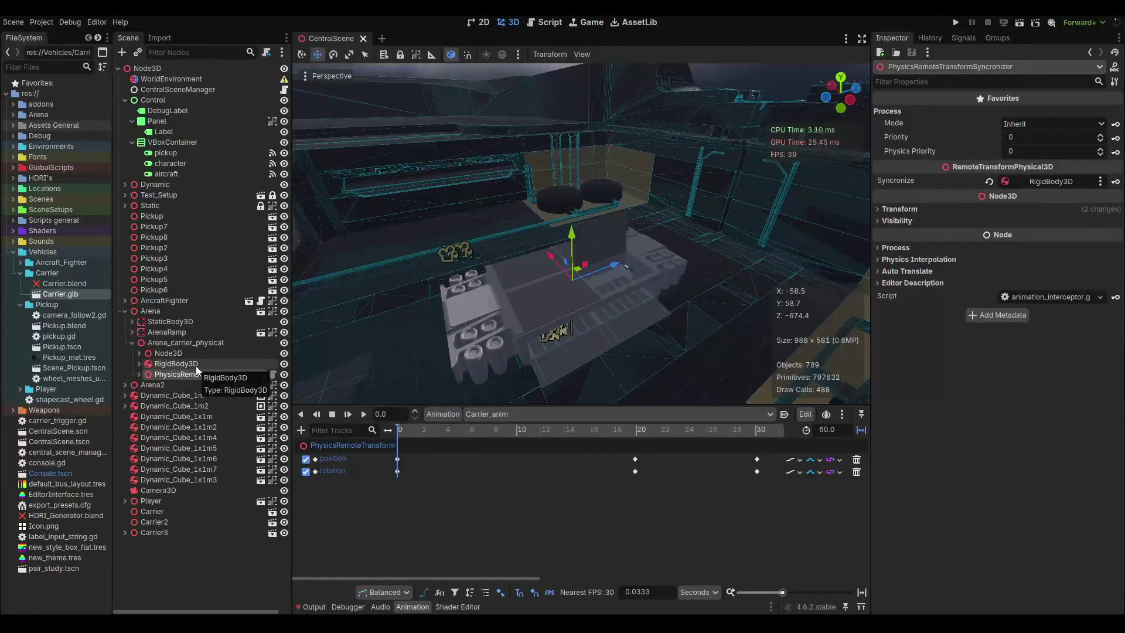
{"action": "left_click", "coordinate": [196, 366]}
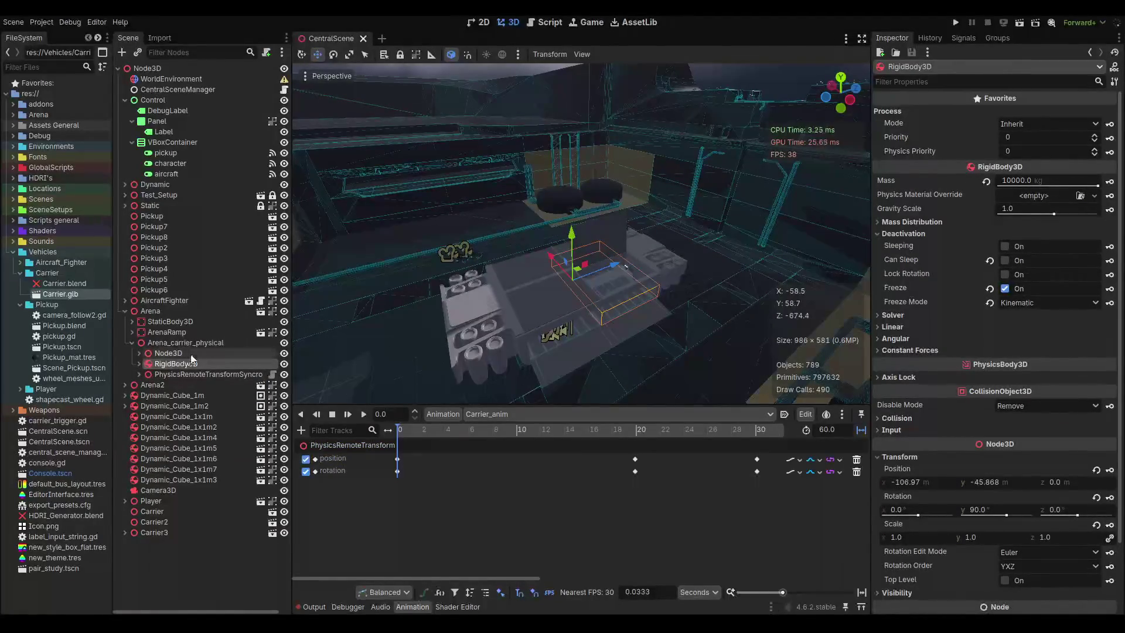
{"action": "left_click", "coordinate": [139, 364]}
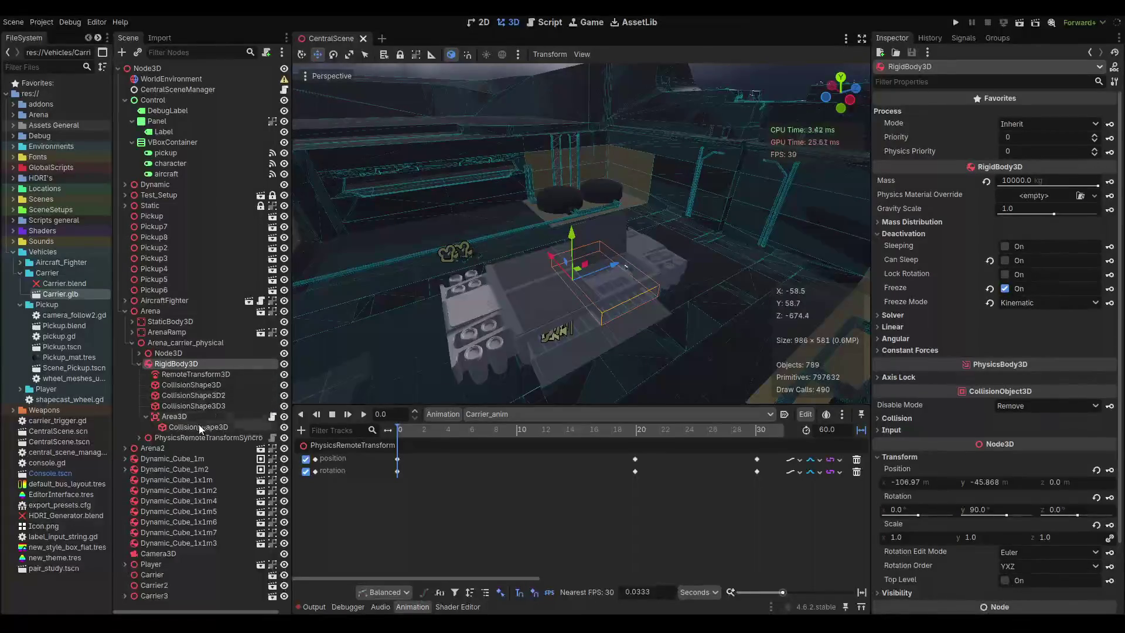
{"action": "left_click", "coordinate": [199, 427]}
{"action": "key", "text": "Escape"}
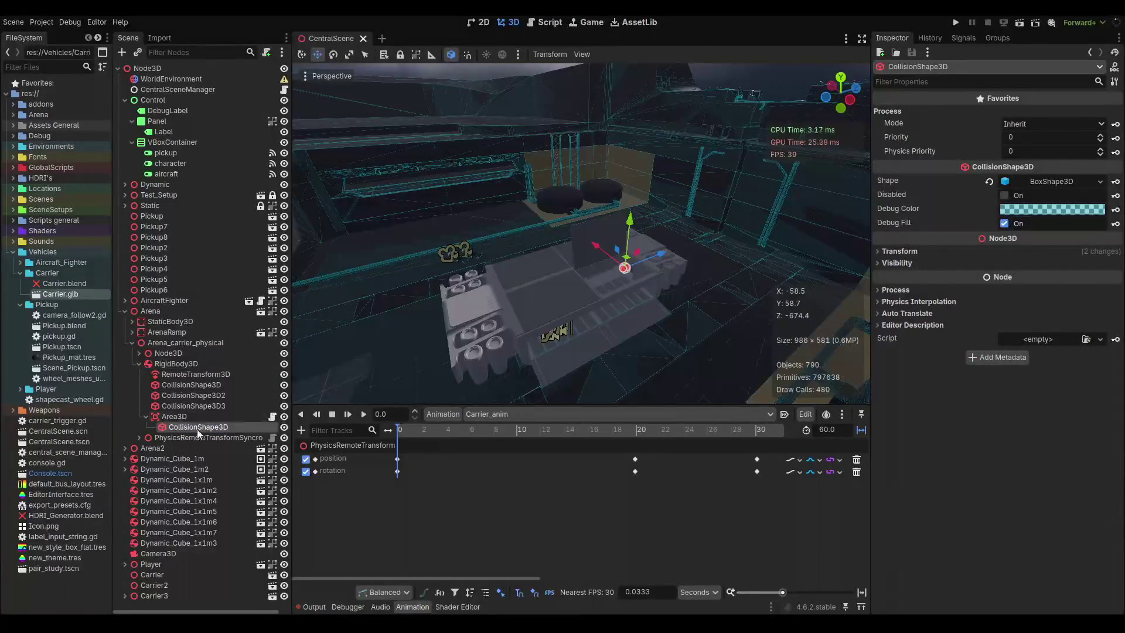
{"action": "left_click", "coordinate": [272, 416]}
{"action": "scroll", "coordinate": [663, 383], "scroll_direction": "right", "scroll_amount": 3}
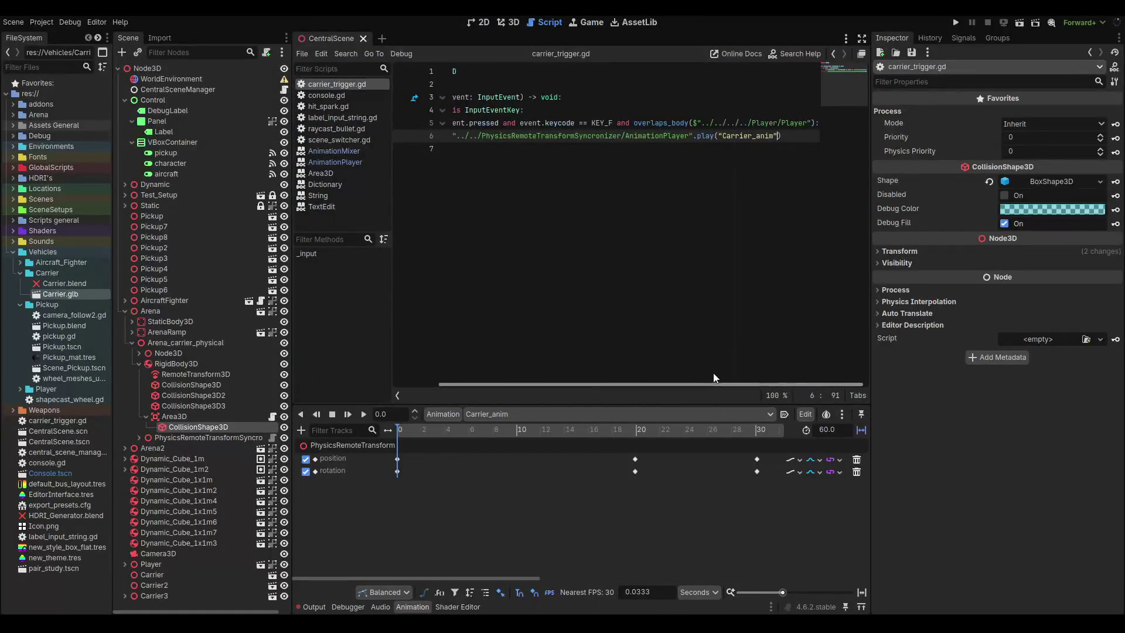
Hide the animation panel and resize the layout to enlarge the script editor.
{"action": "scroll", "coordinate": [687, 374], "scroll_direction": "left", "scroll_amount": 2}
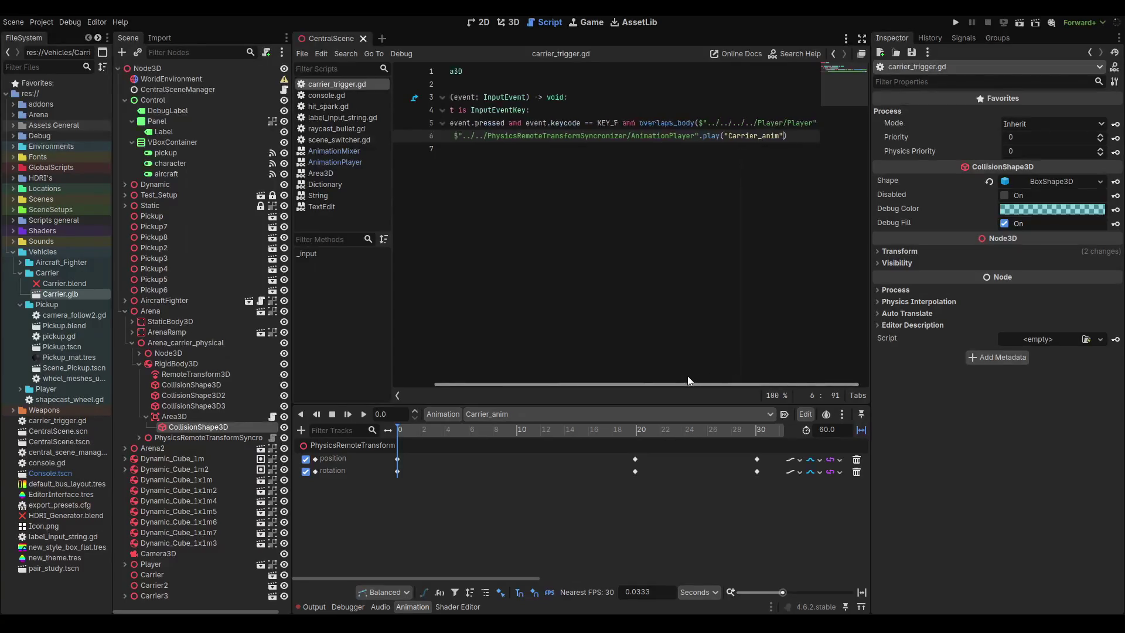
{"action": "left_click", "coordinate": [419, 608]}
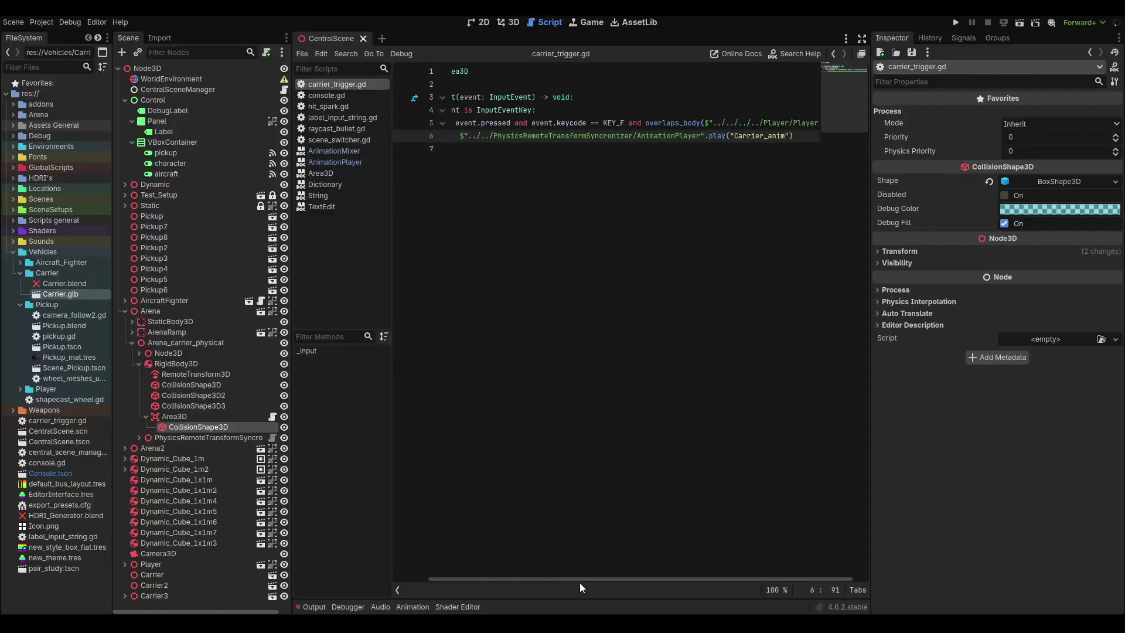
{"action": "mouse_move", "coordinate": [586, 581]}
{"action": "left_mouse_down"}
{"action": "mouse_move", "coordinate": [599, 581]}
{"action": "mouse_move", "coordinate": [575, 575]}
{"action": "left_mouse_up"}
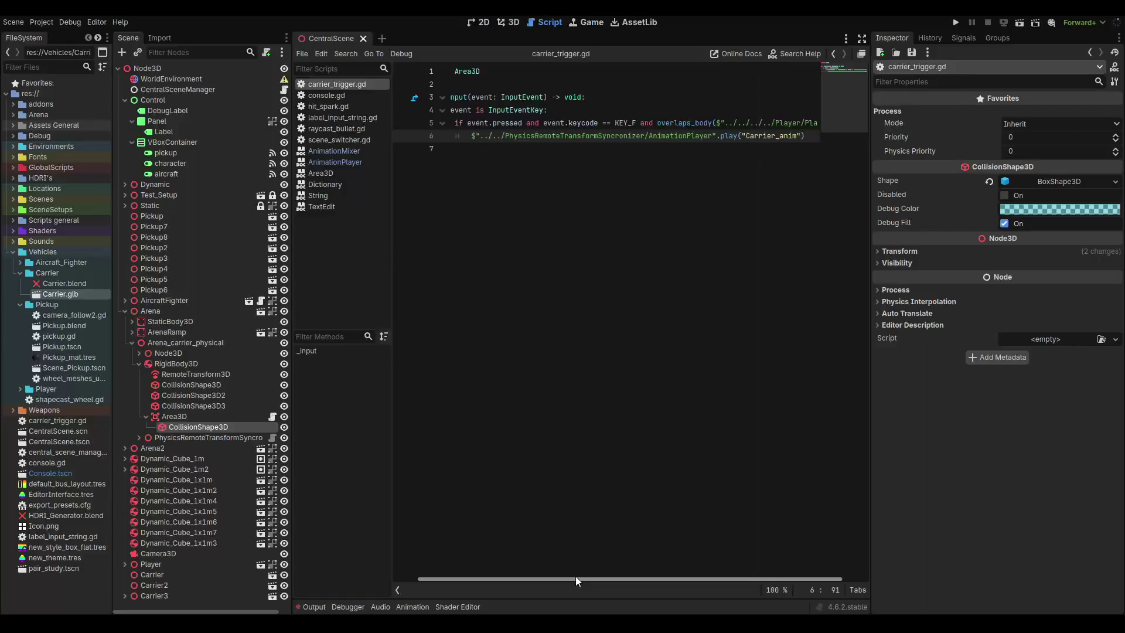
{"action": "mouse_move", "coordinate": [575, 575]}
{"action": "left_mouse_down"}
{"action": "mouse_move", "coordinate": [553, 570]}
{"action": "mouse_move", "coordinate": [640, 571]}
{"action": "left_mouse_up"}
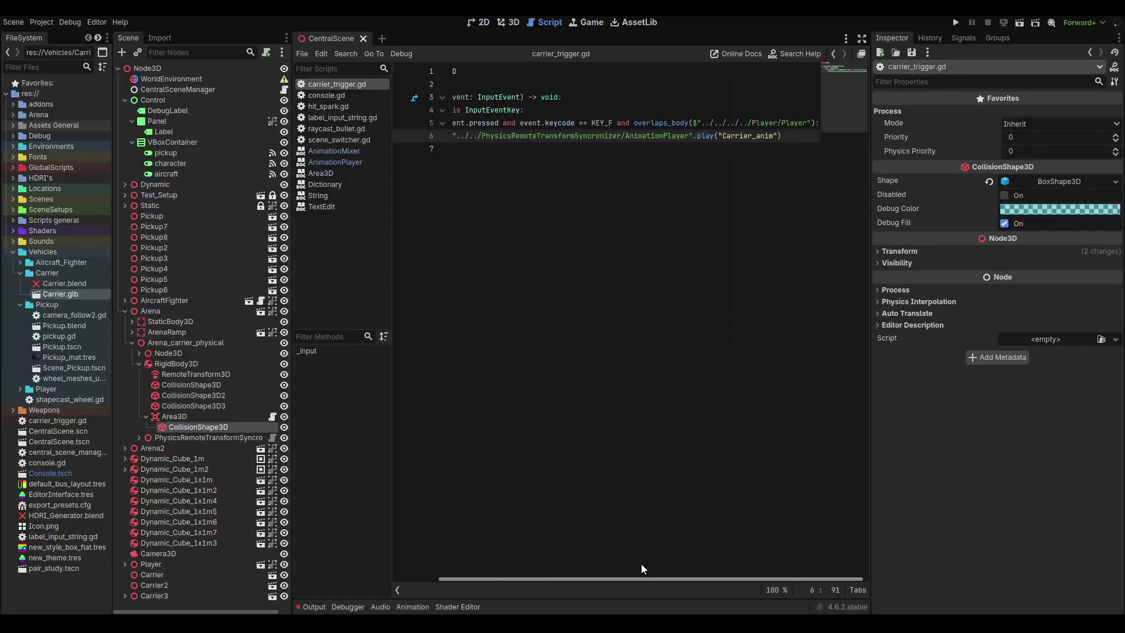
{"action": "scroll", "coordinate": [658, 377], "scroll_direction": "left", "scroll_amount": 5}
Add print("startplay") on line 7, save, and return to the 3D view with Output shown.
{"action": "left_click", "coordinate": [795, 202]}
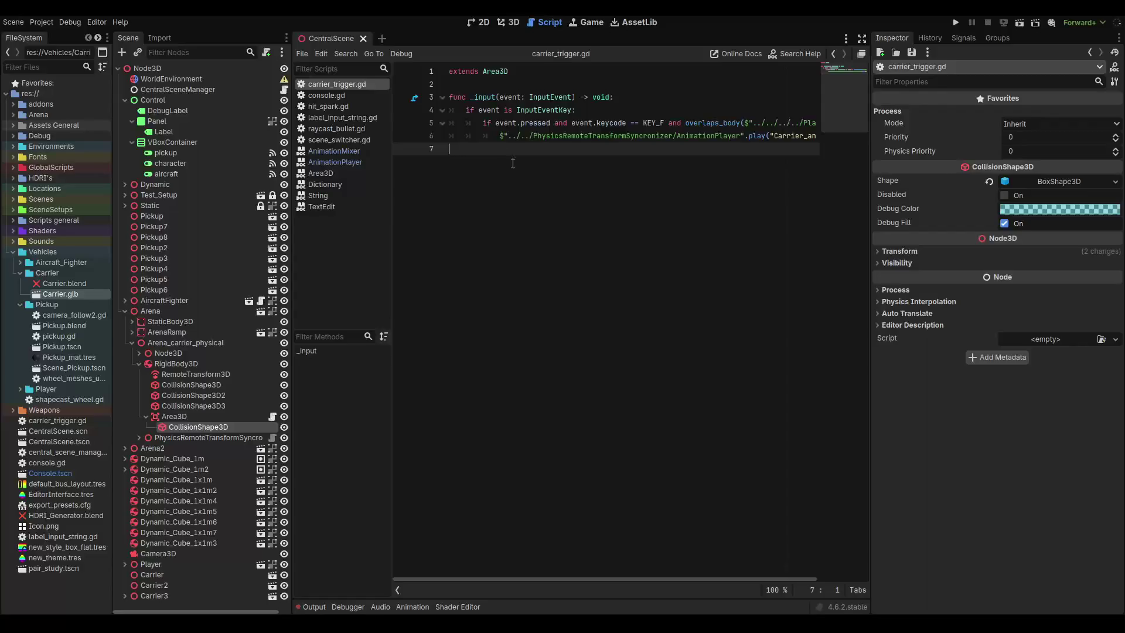
{"action": "type", "text": "print"}
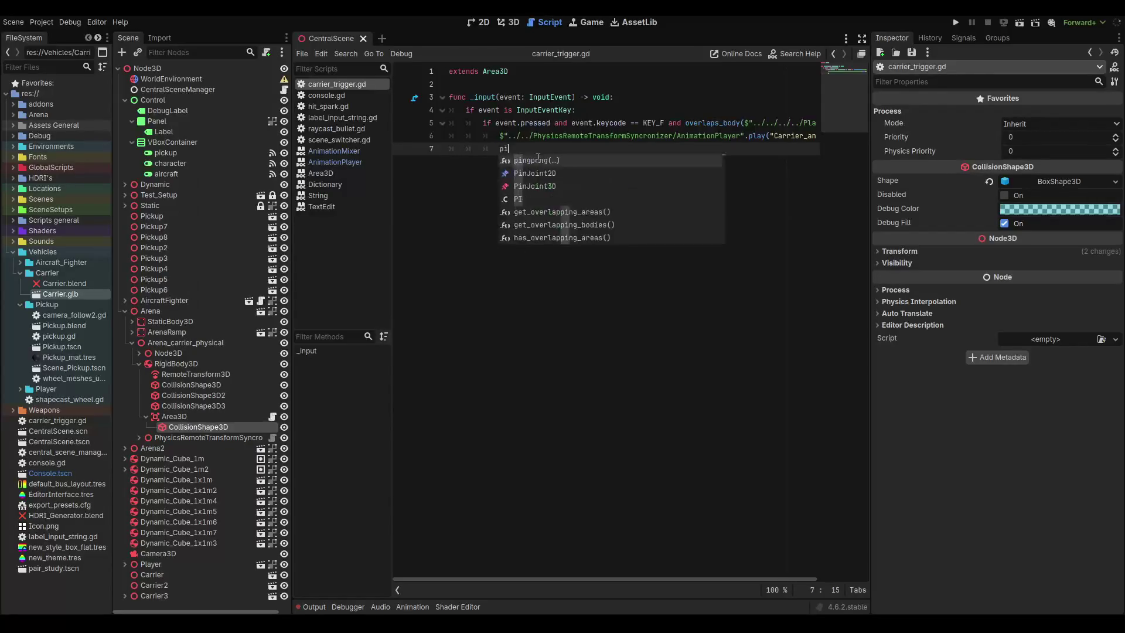
{"action": "key", "text": "Return"}
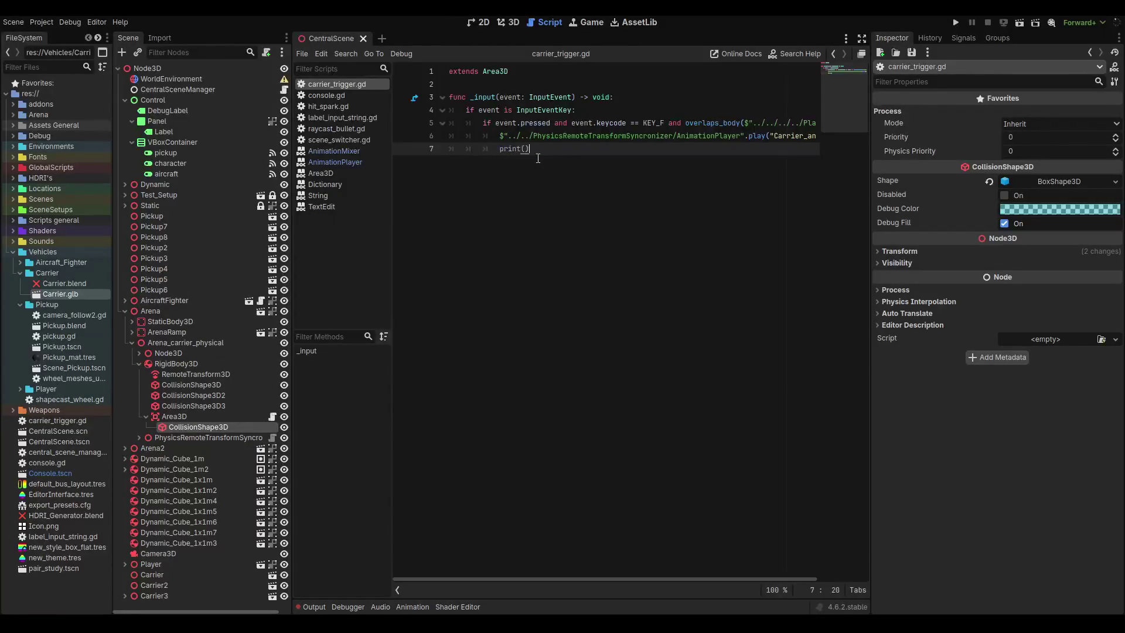
{"action": "type", "text": "\"startplay\""}
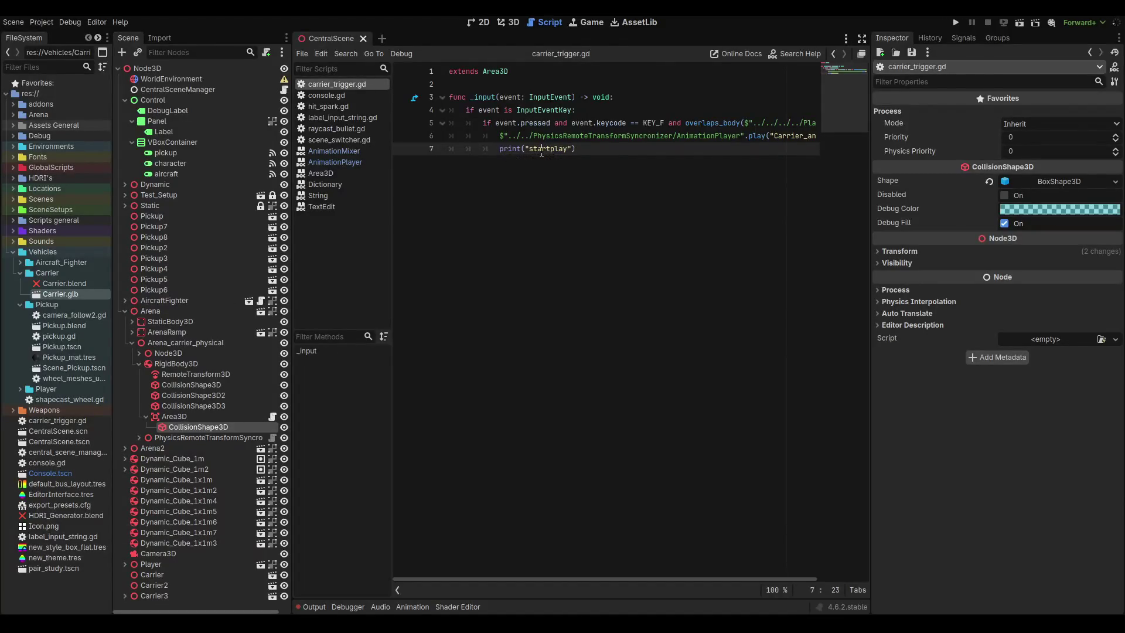
{"action": "type", "text": "lay"}
{"action": "key", "text": "ctrl+s"}
{"action": "key", "text": "ctrl+F2"}
{"action": "left_click", "coordinate": [317, 609]}
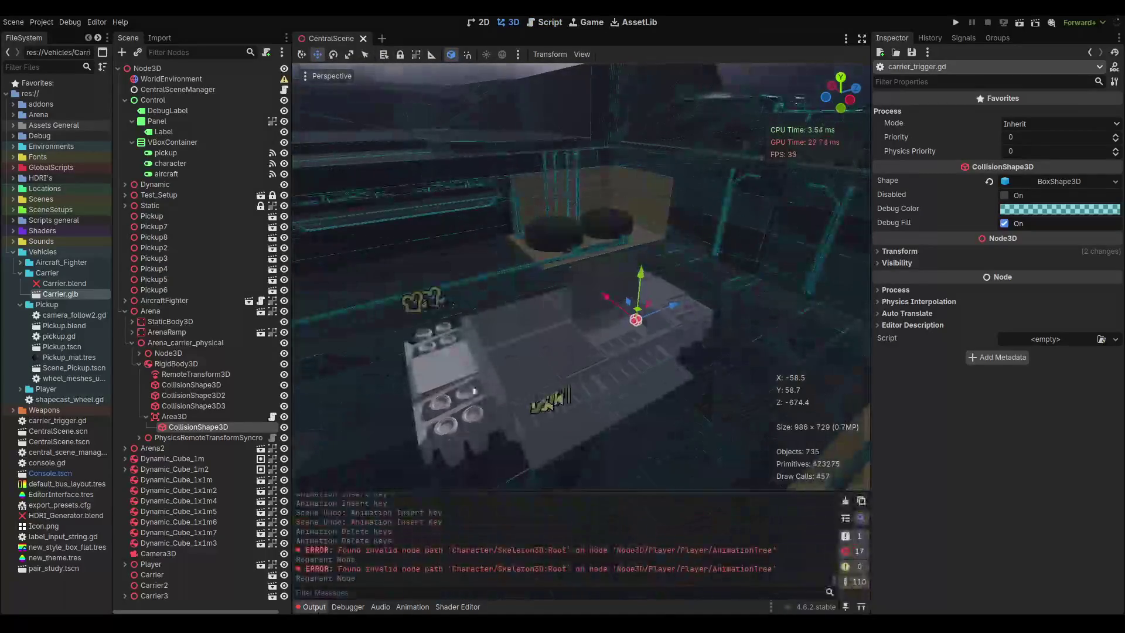
Run the scene with F6 and walk to the carrier to trigger the platform animation.
{"action": "key", "text": "F6"}
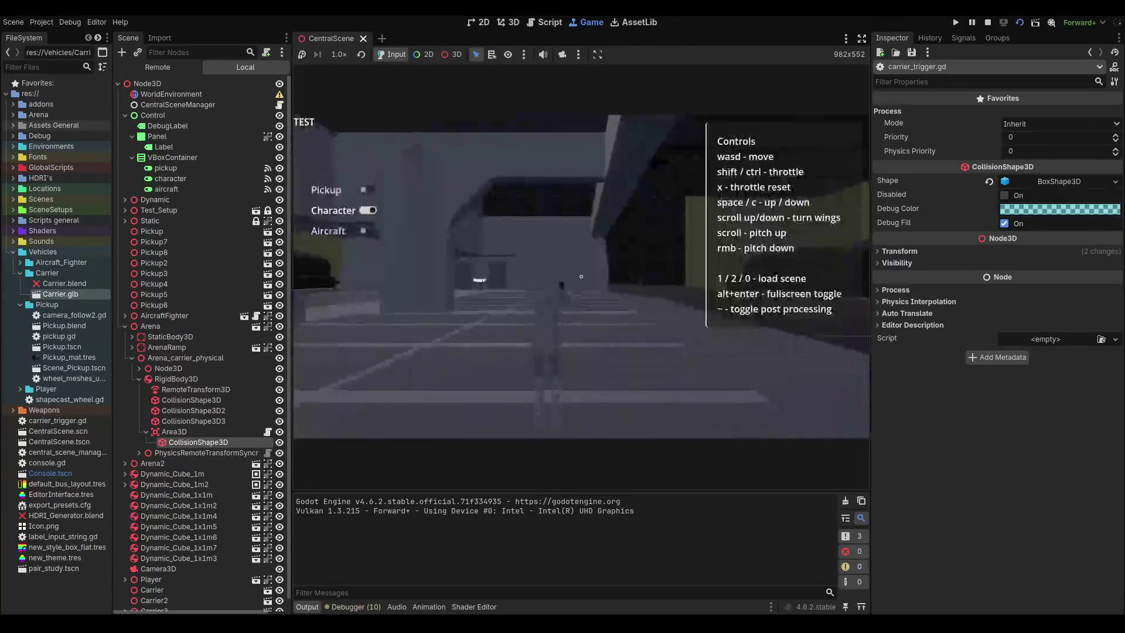
{"action": "key", "text": "w"}
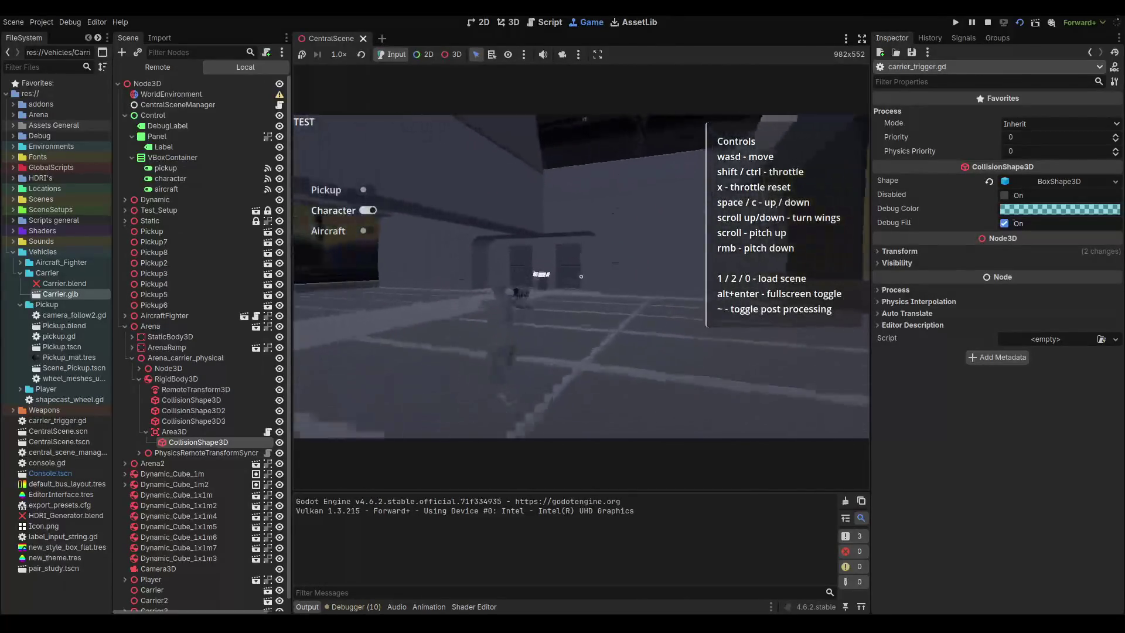
{"action": "key", "text": "w"}
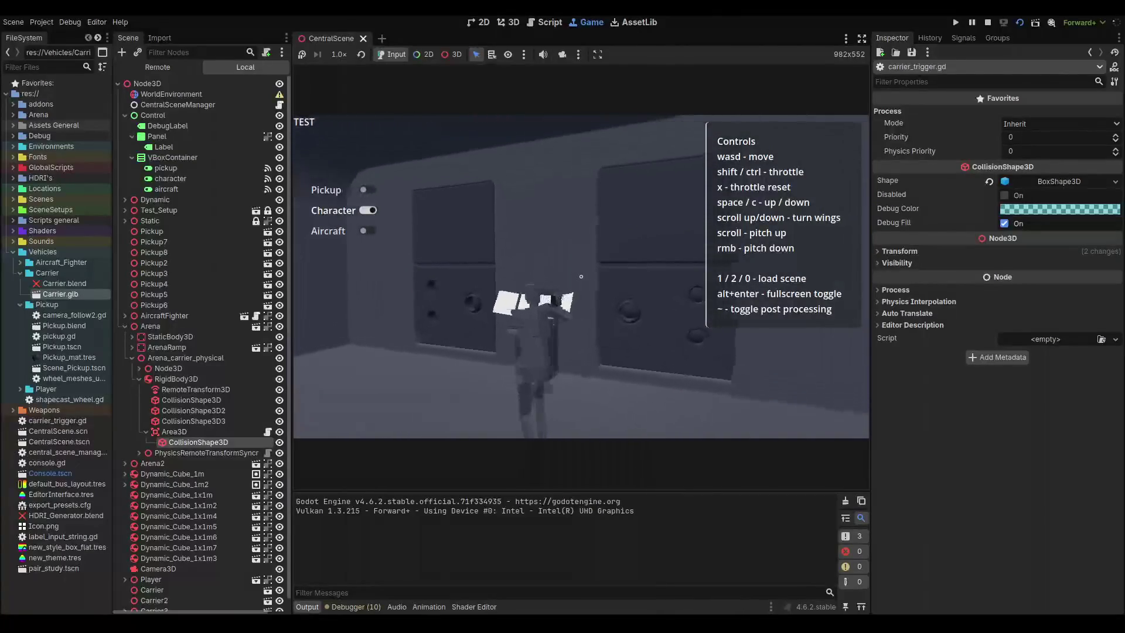
{"action": "key", "text": "d"}
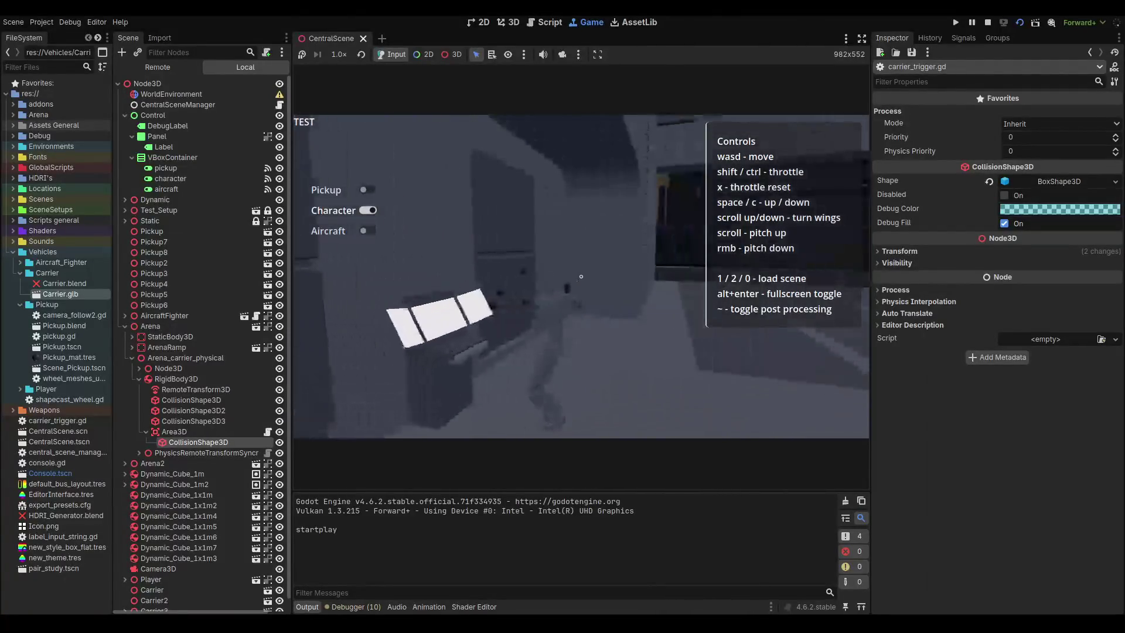
Walk around the carrier deck, trigger the platform animation again, then stop the game with F8.
{"action": "key", "text": "w"}
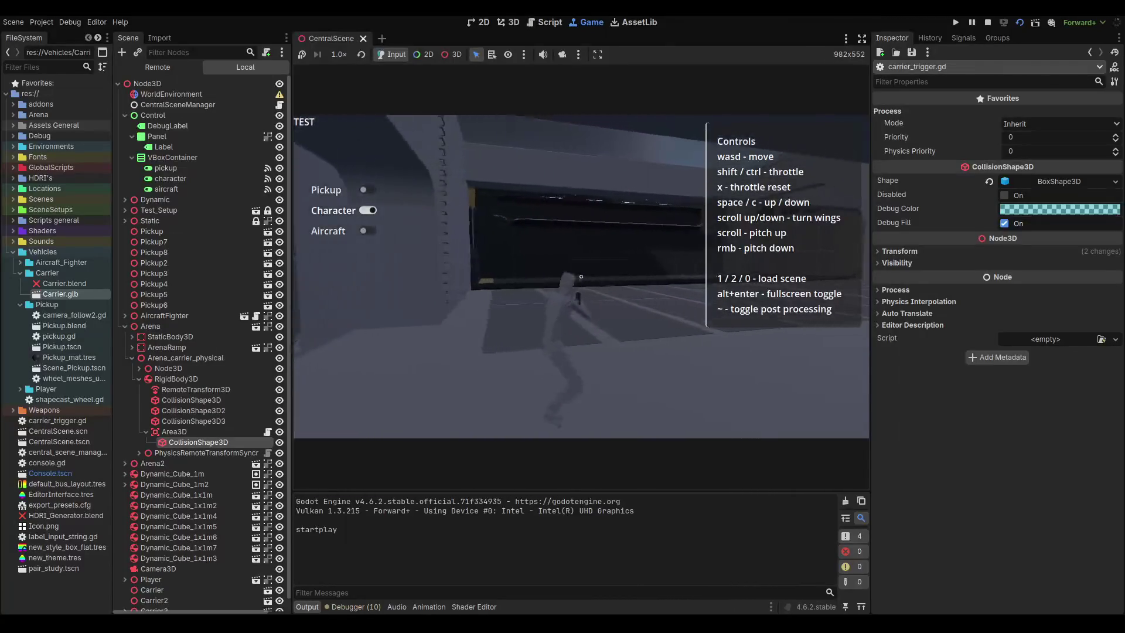
{"action": "key", "text": "w"}
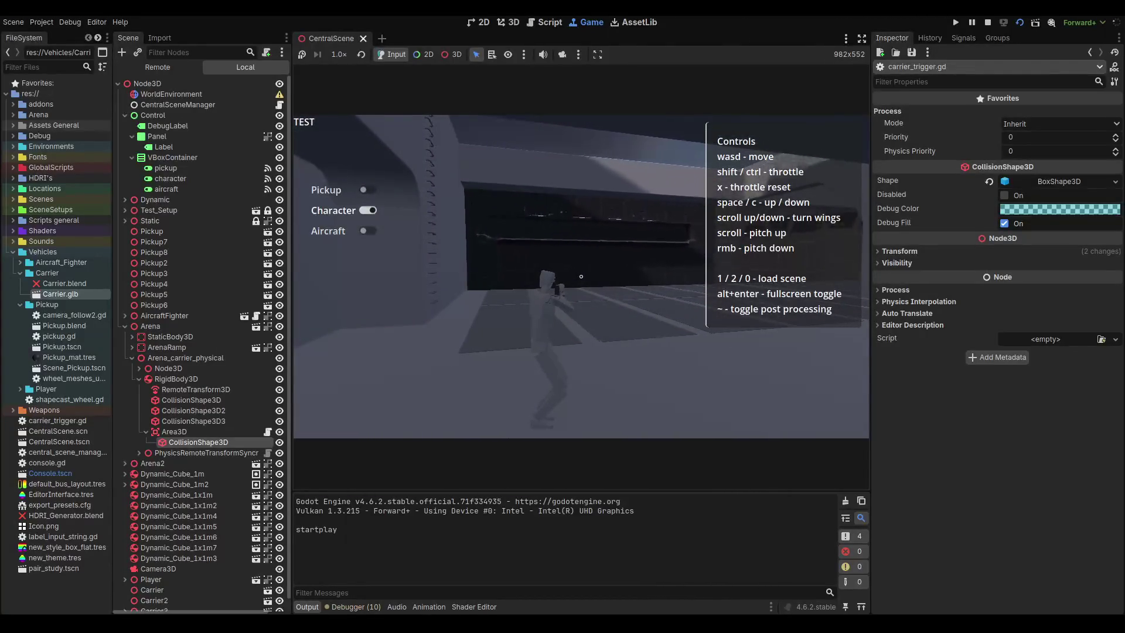
{"action": "key", "text": "w"}
{"action": "key", "text": "w"}
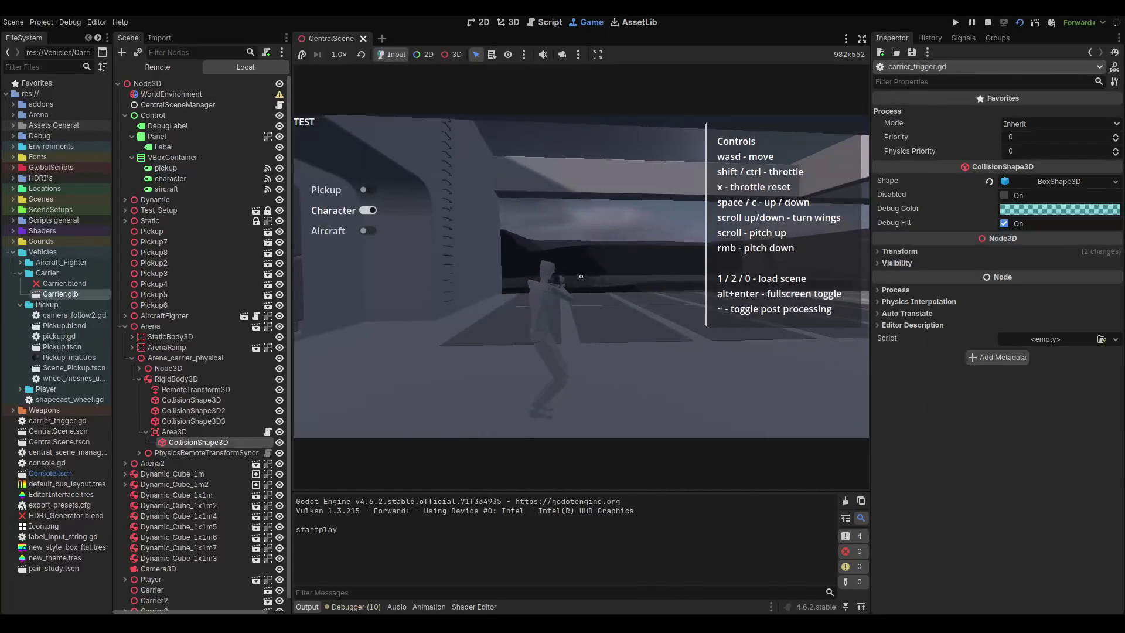
{"action": "key", "text": "w"}
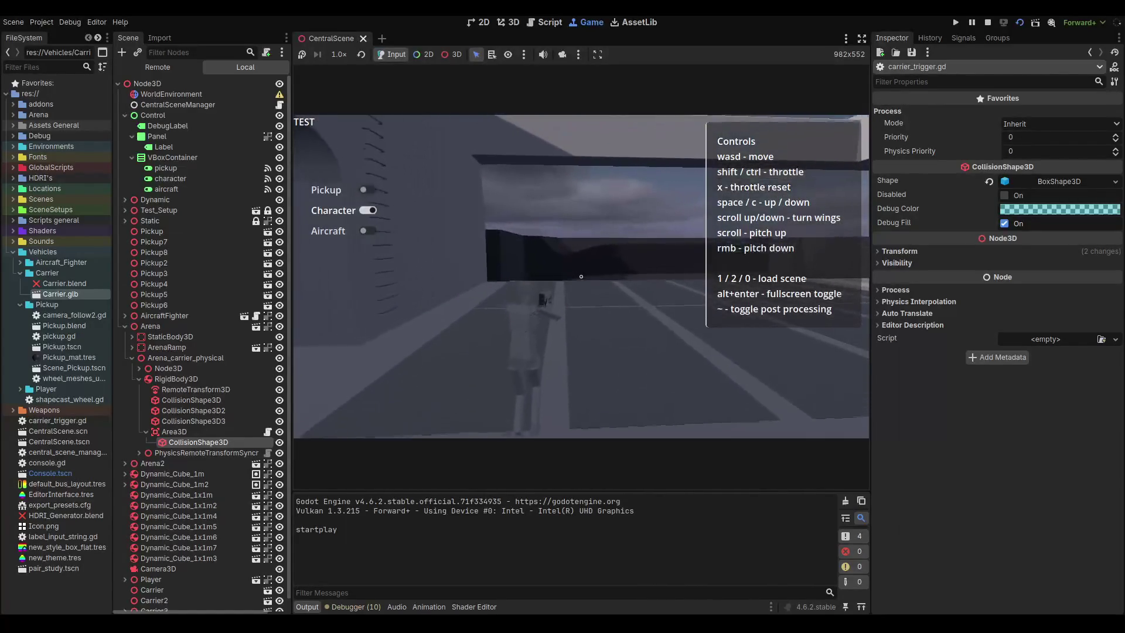
{"action": "key", "text": "w"}
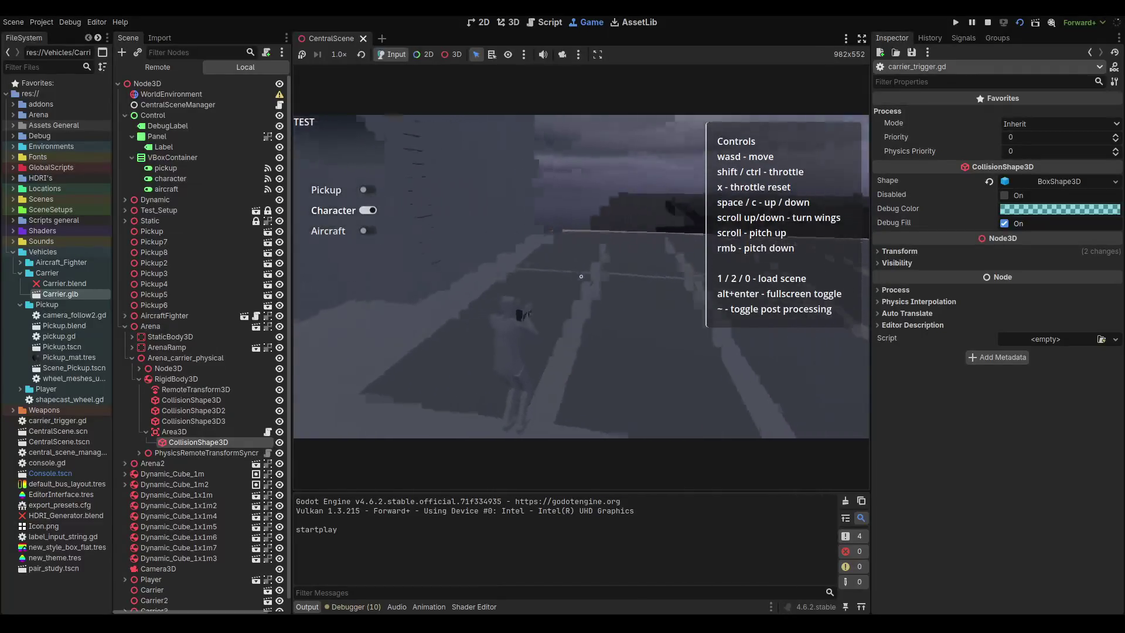
{"action": "key", "text": "w"}
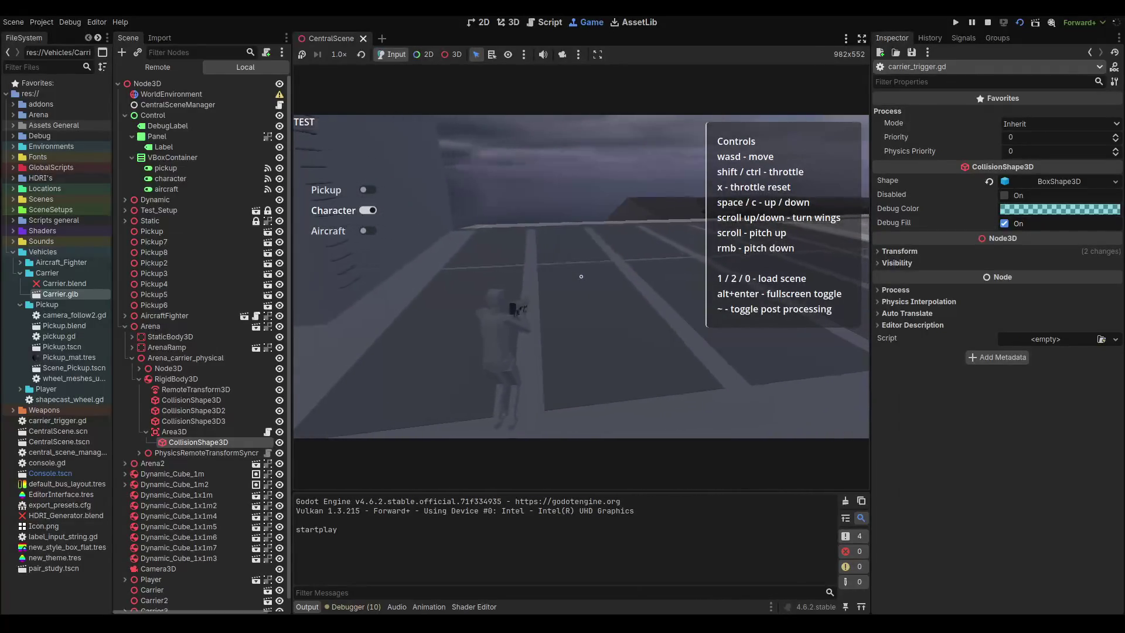
{"action": "key", "text": "w"}
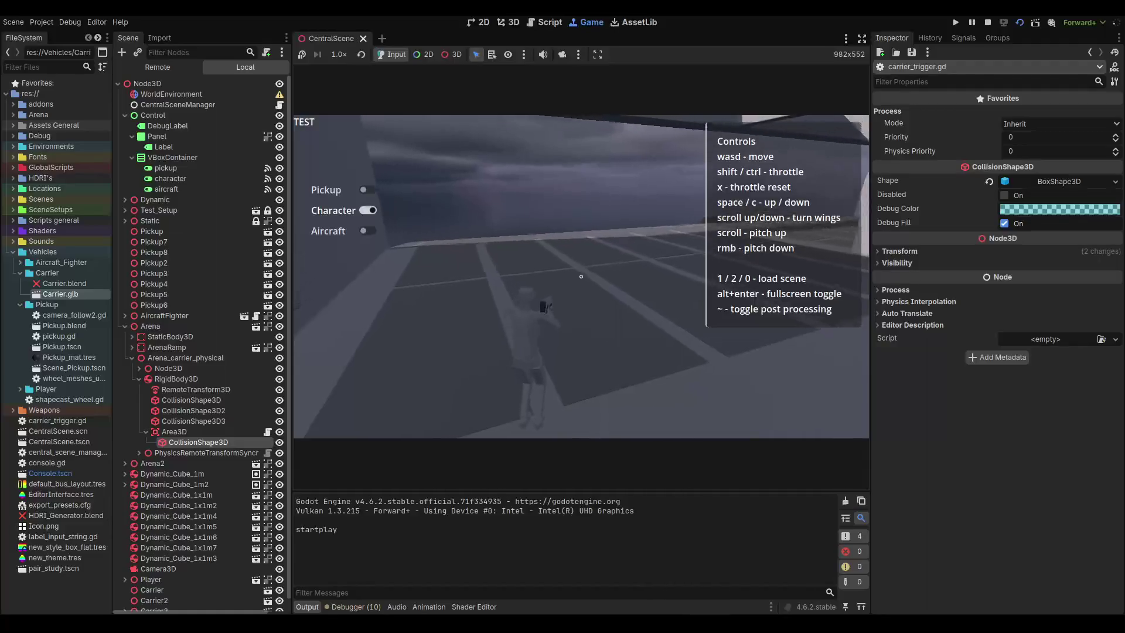
{"action": "key", "text": "w"}
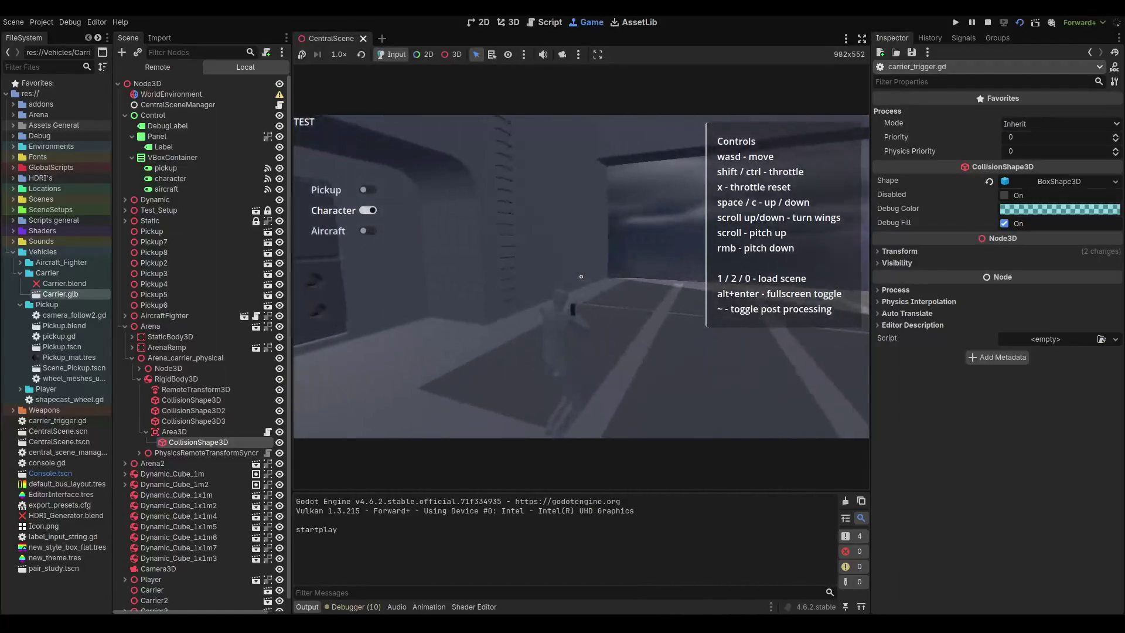
{"action": "key", "text": "w"}
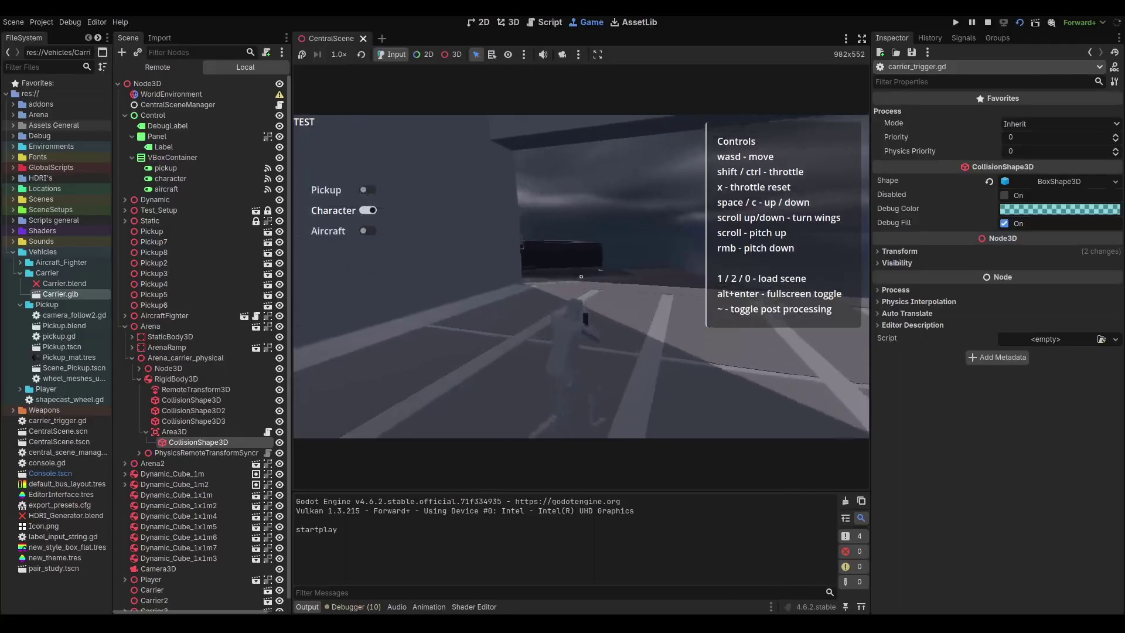
{"action": "key", "text": "w"}
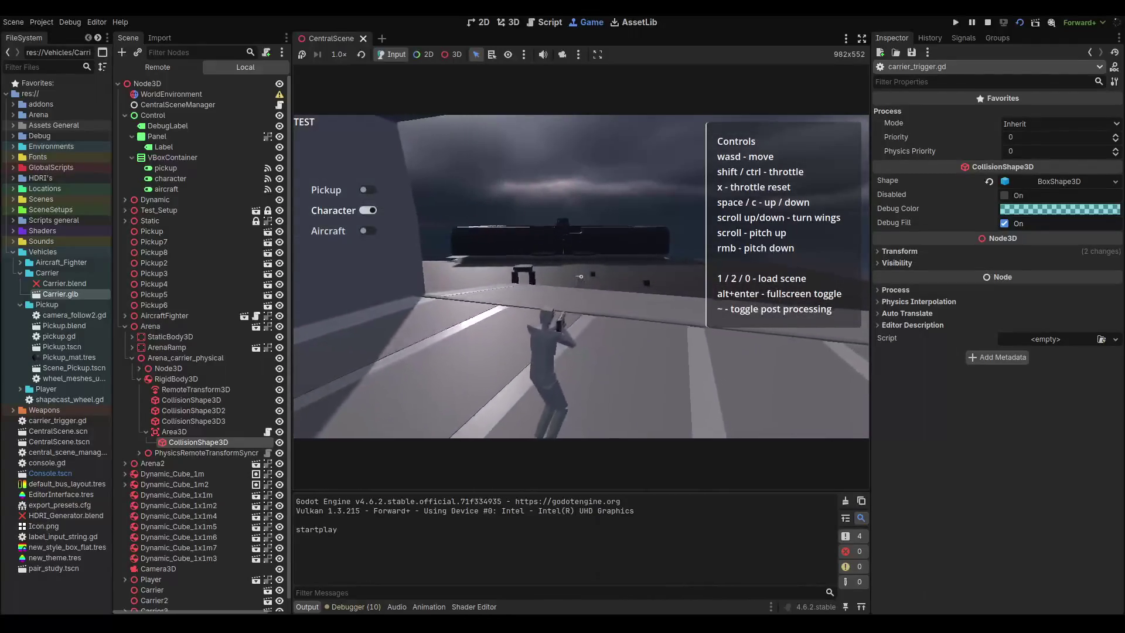
{"action": "key", "text": "w"}
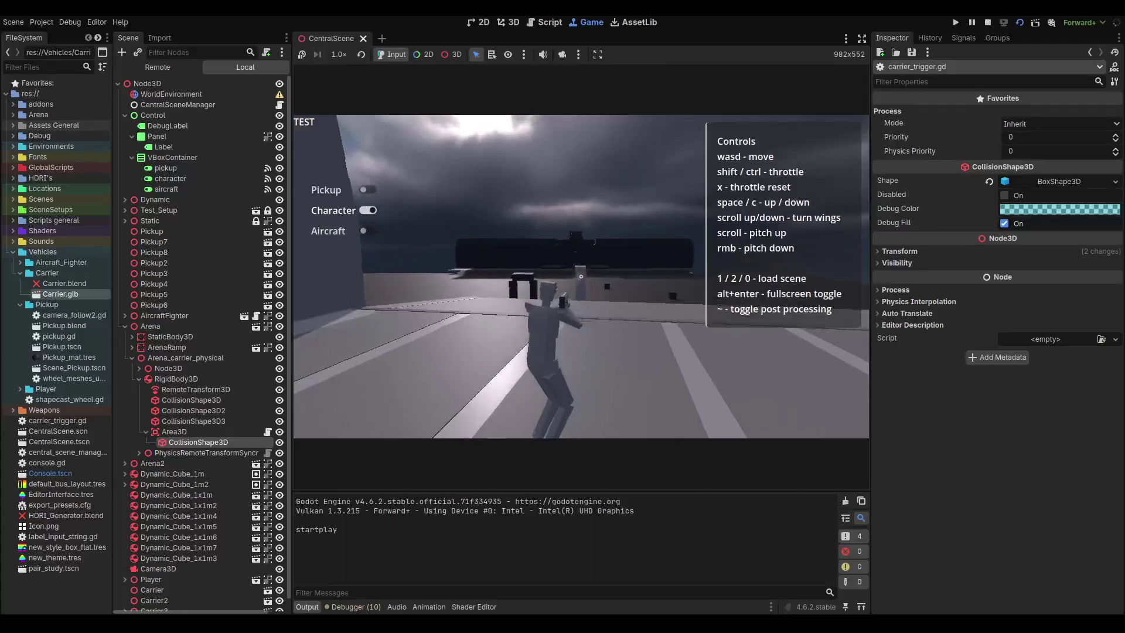
{"action": "key", "text": "w"}
{"action": "key", "text": "w"}
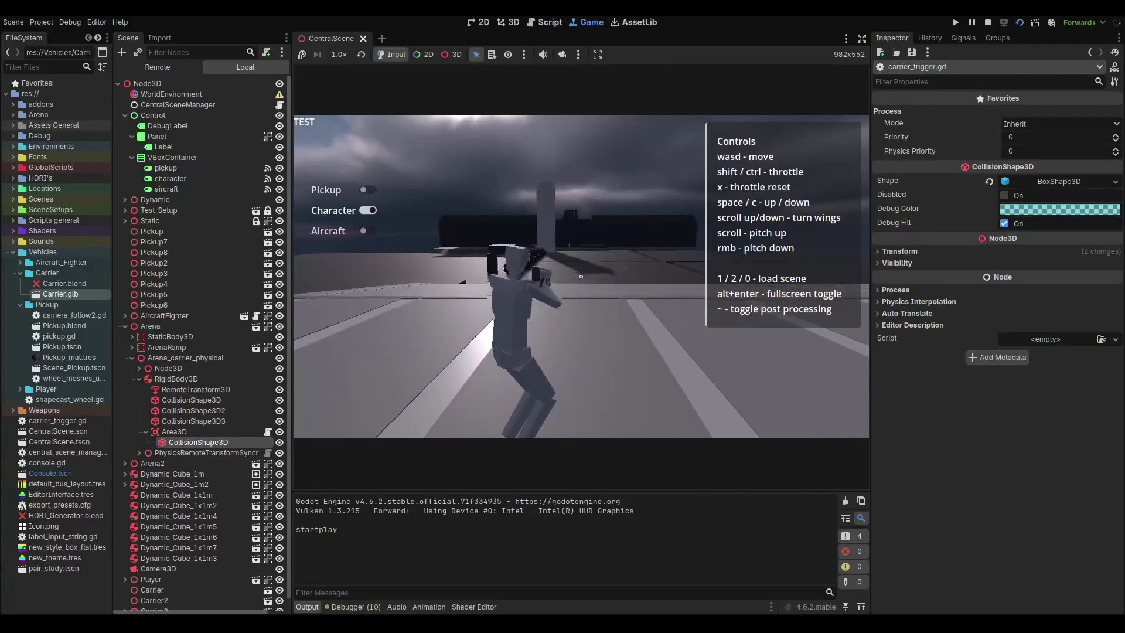
{"action": "key", "text": "w"}
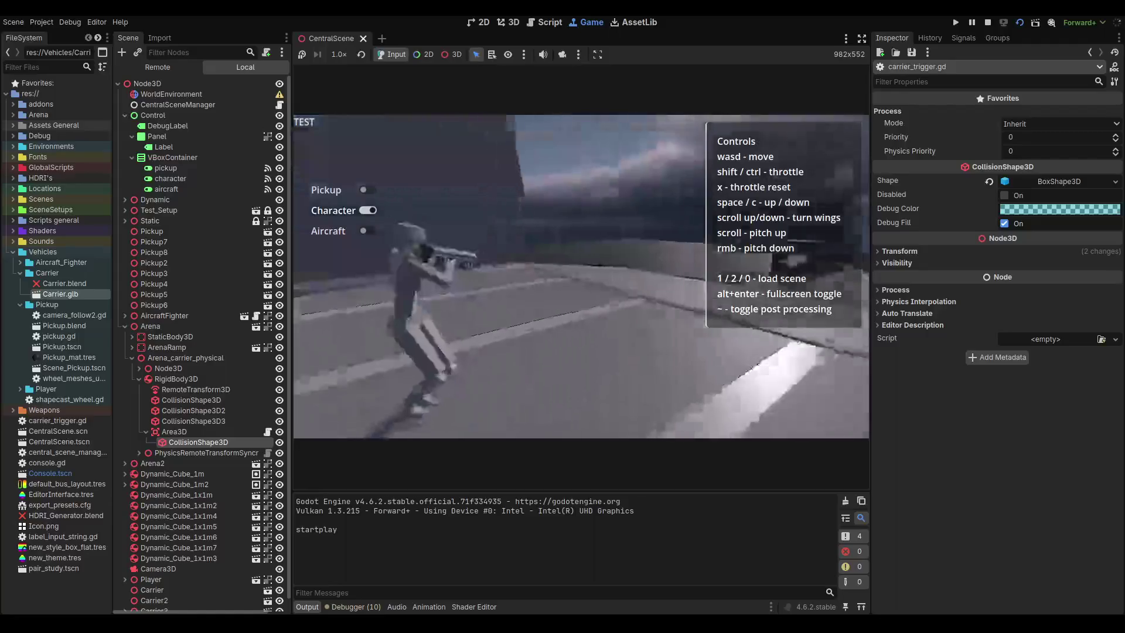
{"action": "key", "text": "w"}
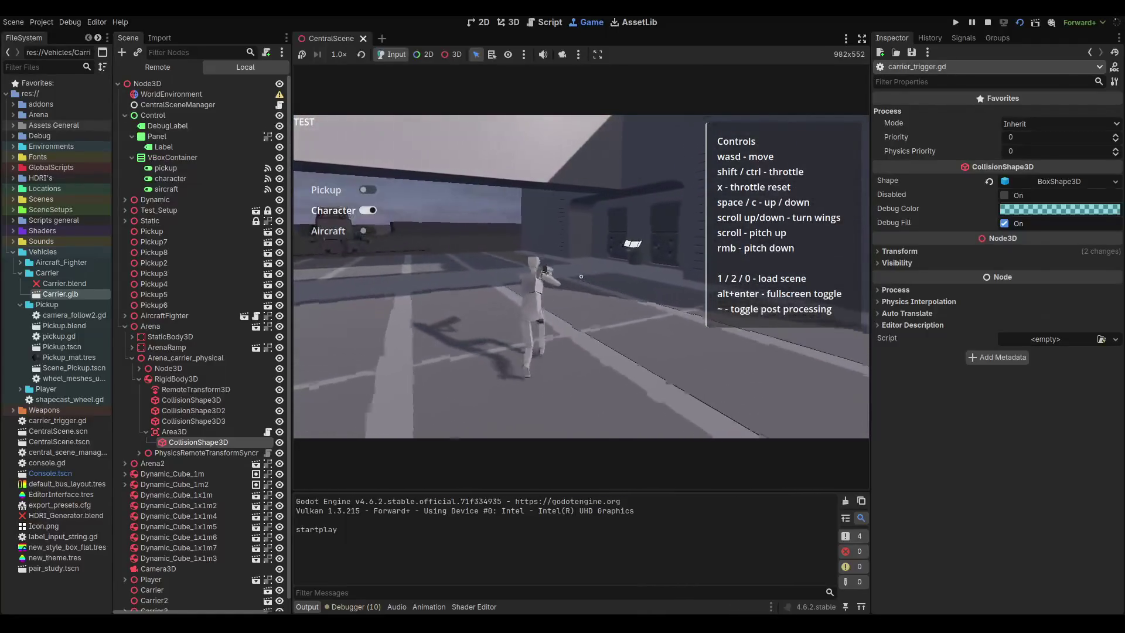
{"action": "key", "text": "w"}
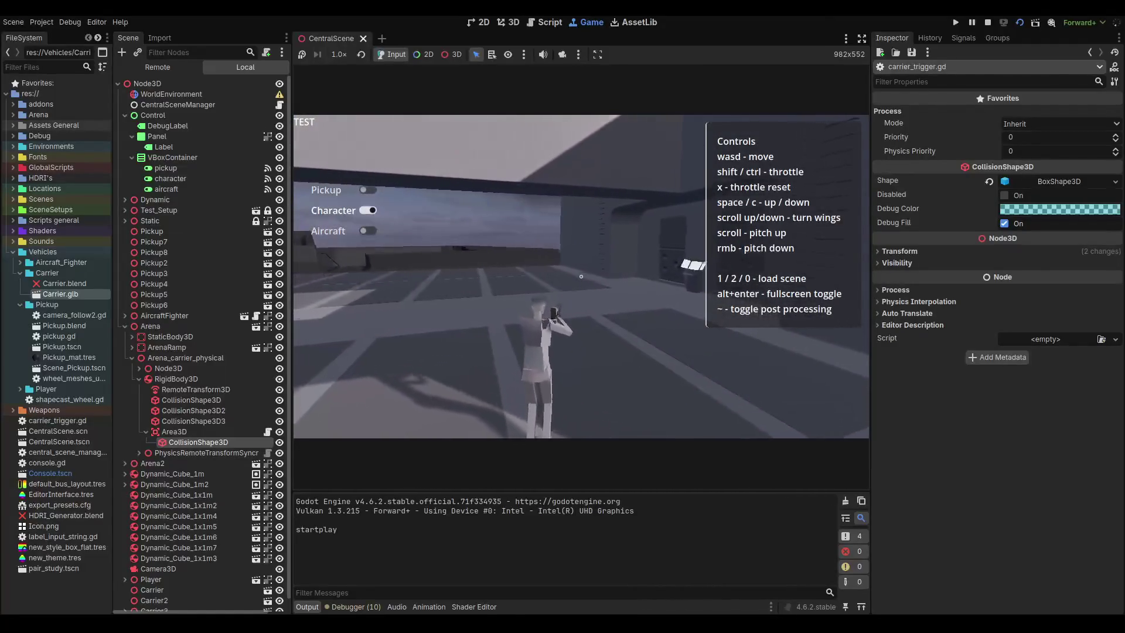
{"action": "key", "text": "w"}
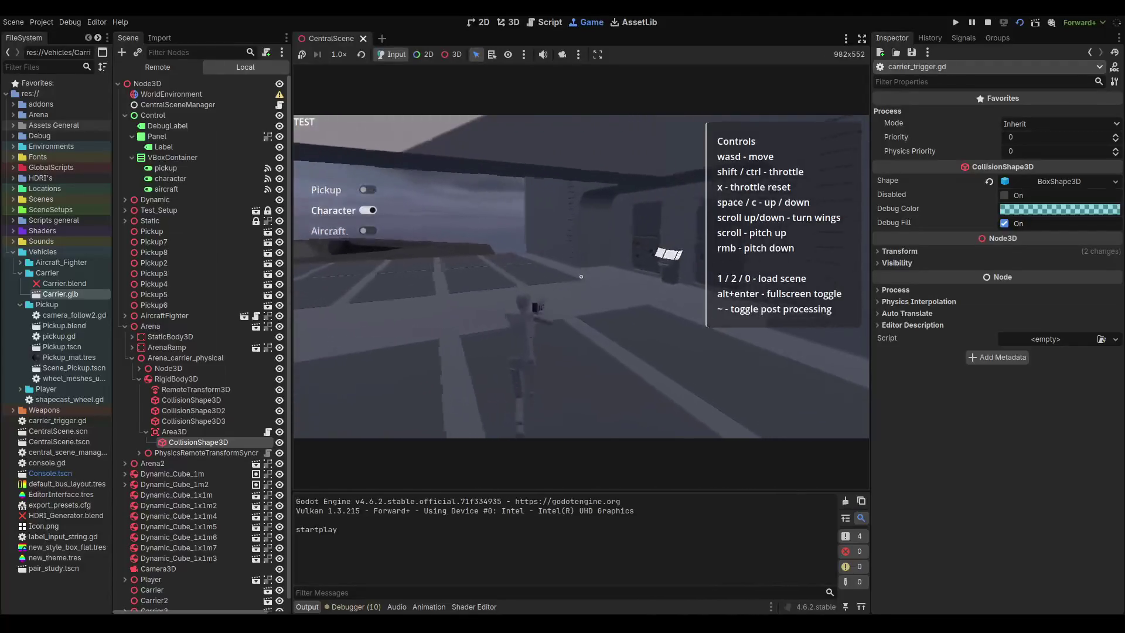
{"action": "key", "text": "w"}
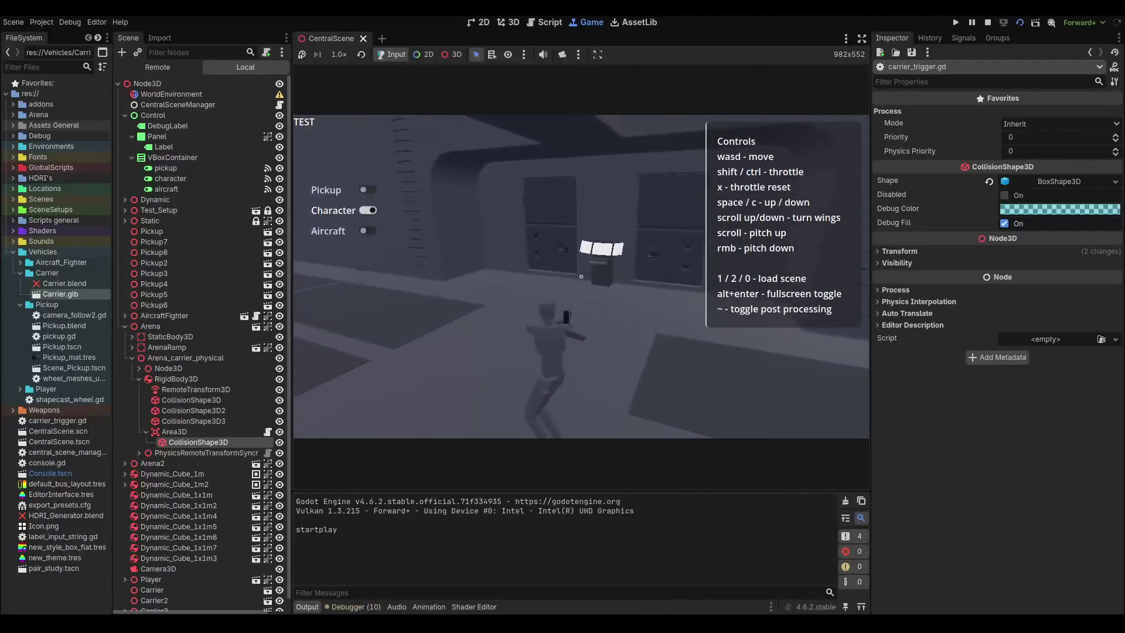
{"action": "key", "text": "w"}
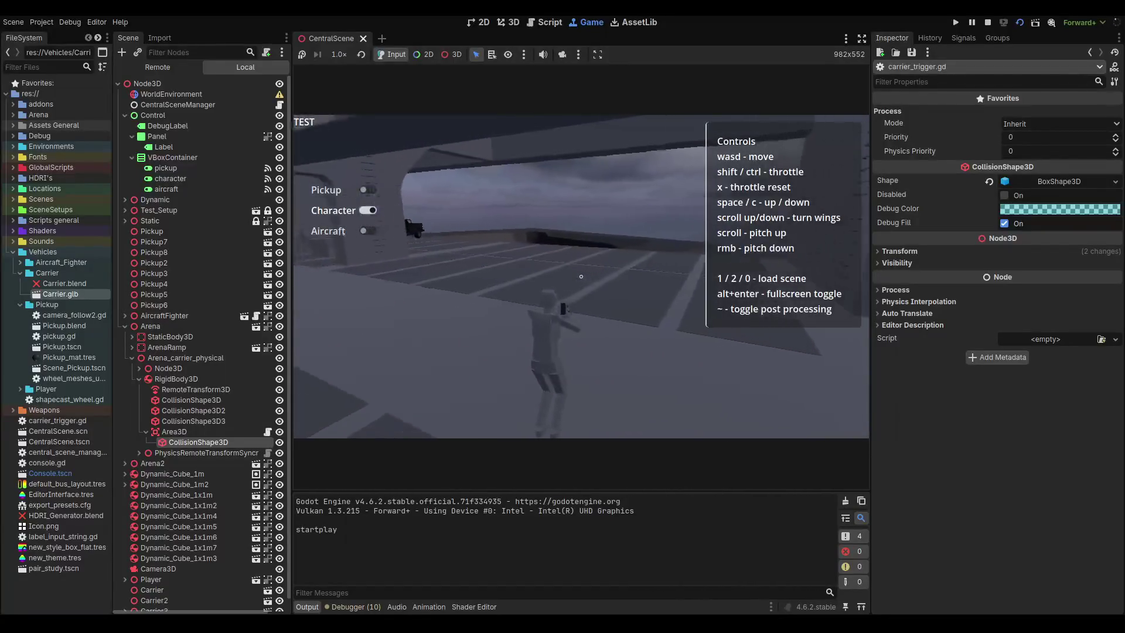
{"action": "key", "text": "w"}
{"action": "key", "text": "w"}
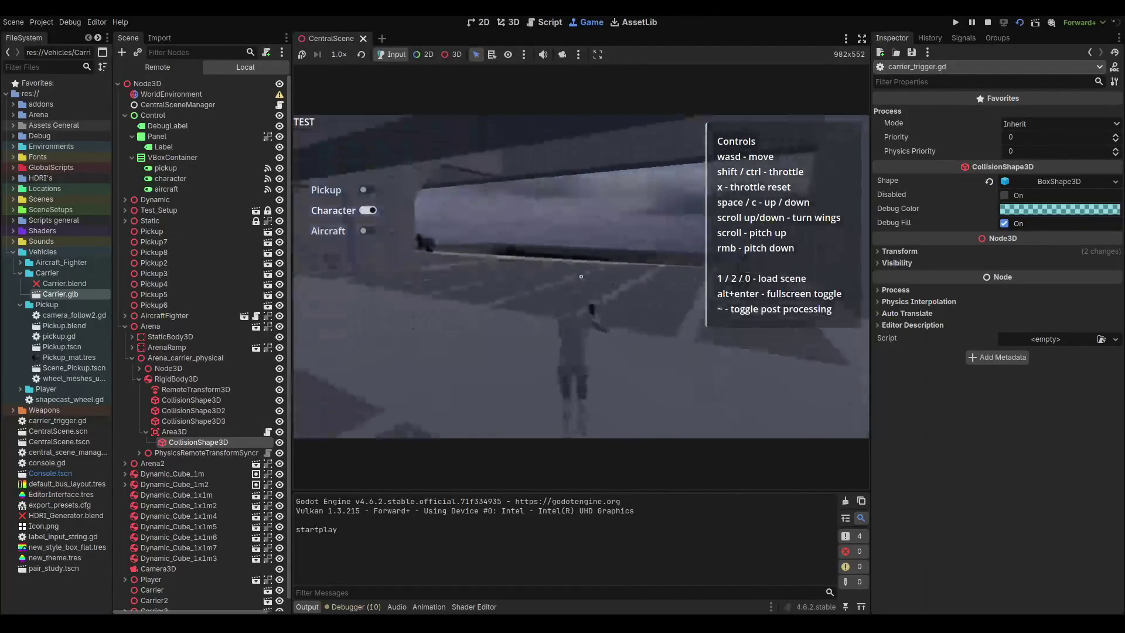
{"action": "key", "text": "w"}
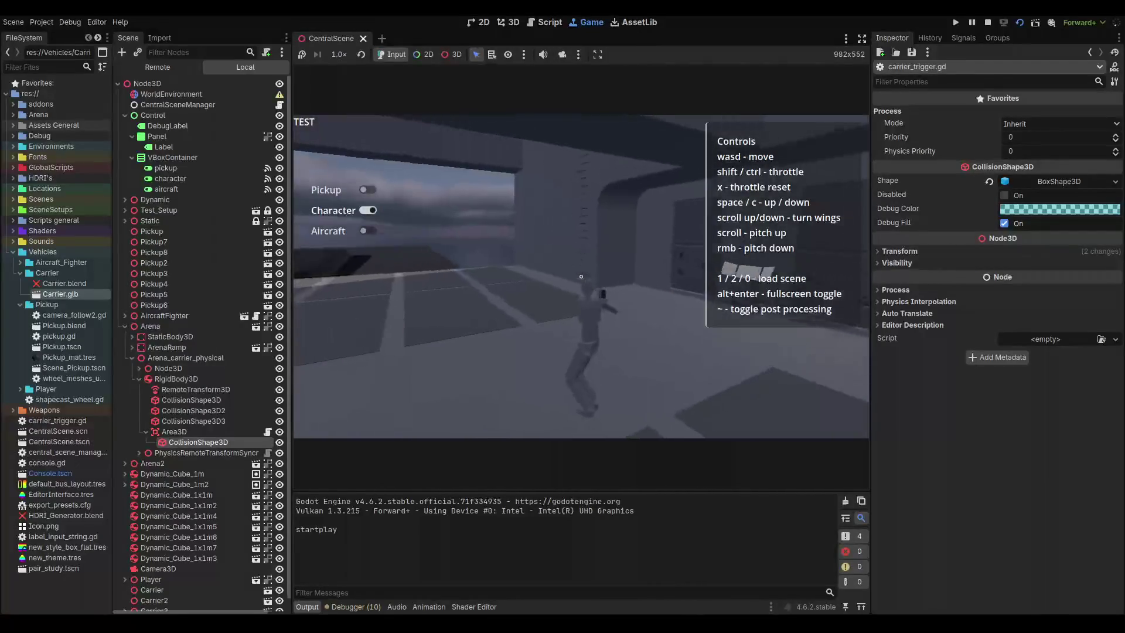
{"action": "key", "text": "w"}
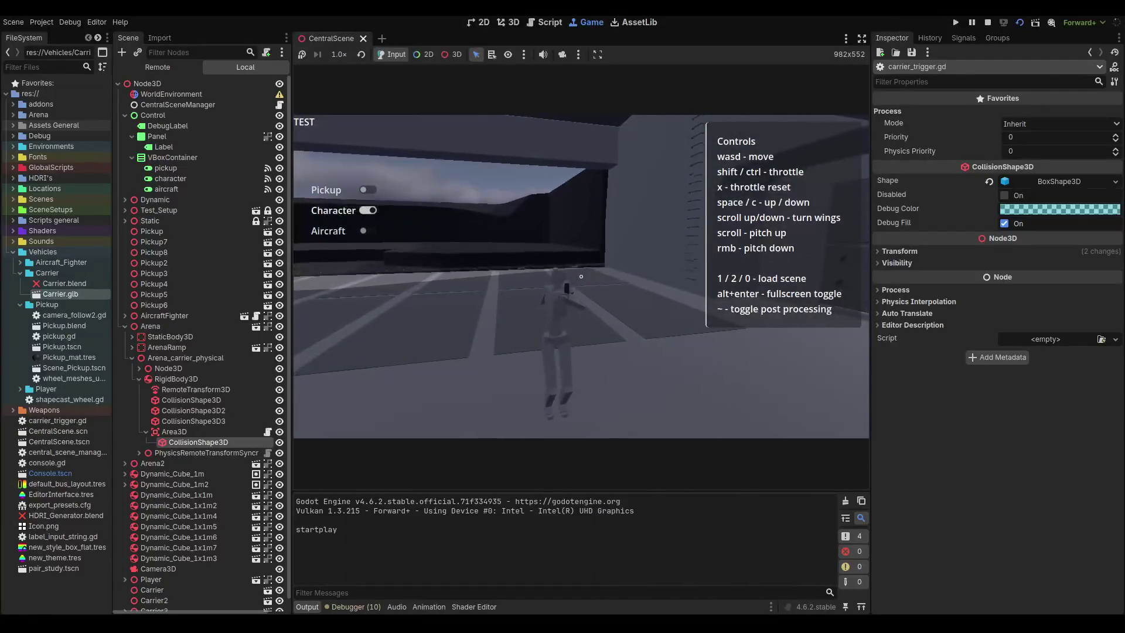
{"action": "key", "text": "w"}
{"action": "key", "text": "w"}
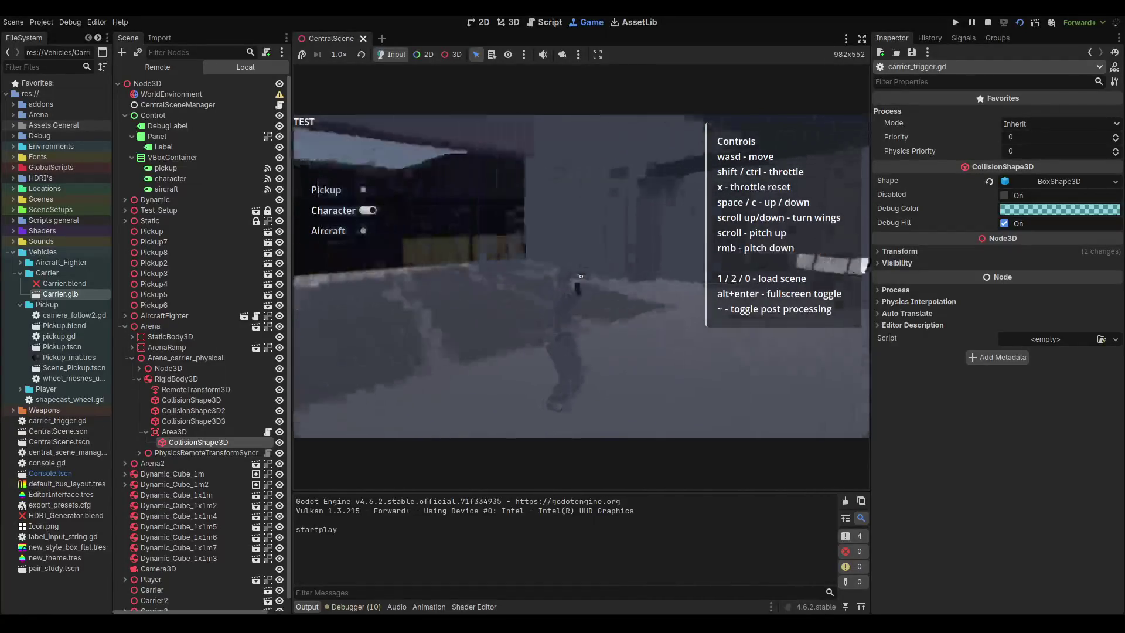
{"action": "key", "text": "w"}
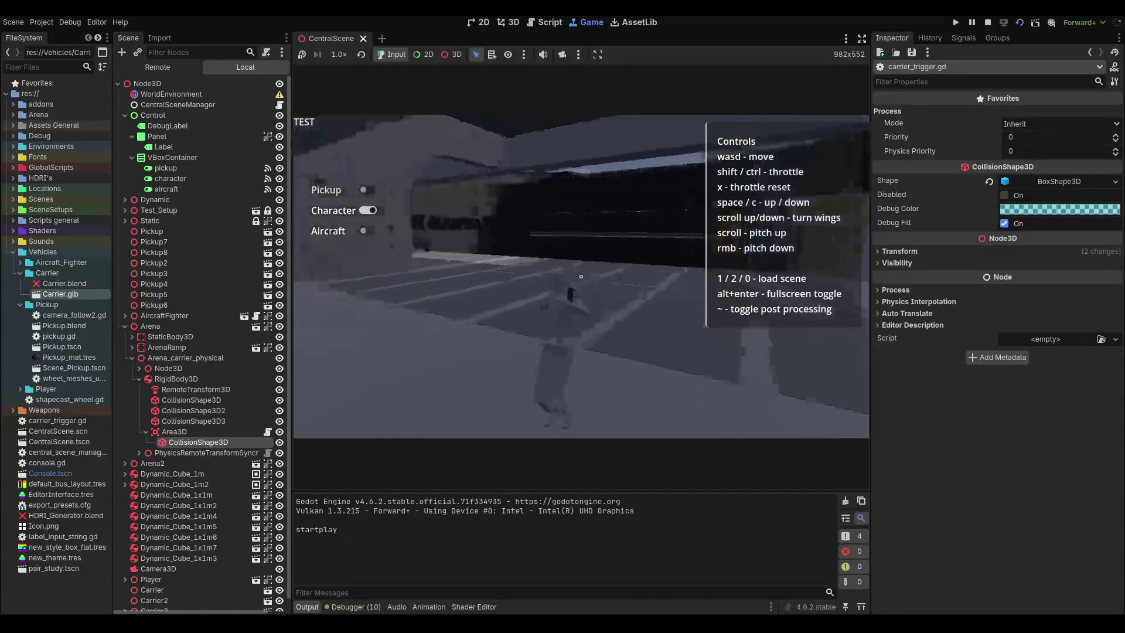
{"action": "key", "text": "w"}
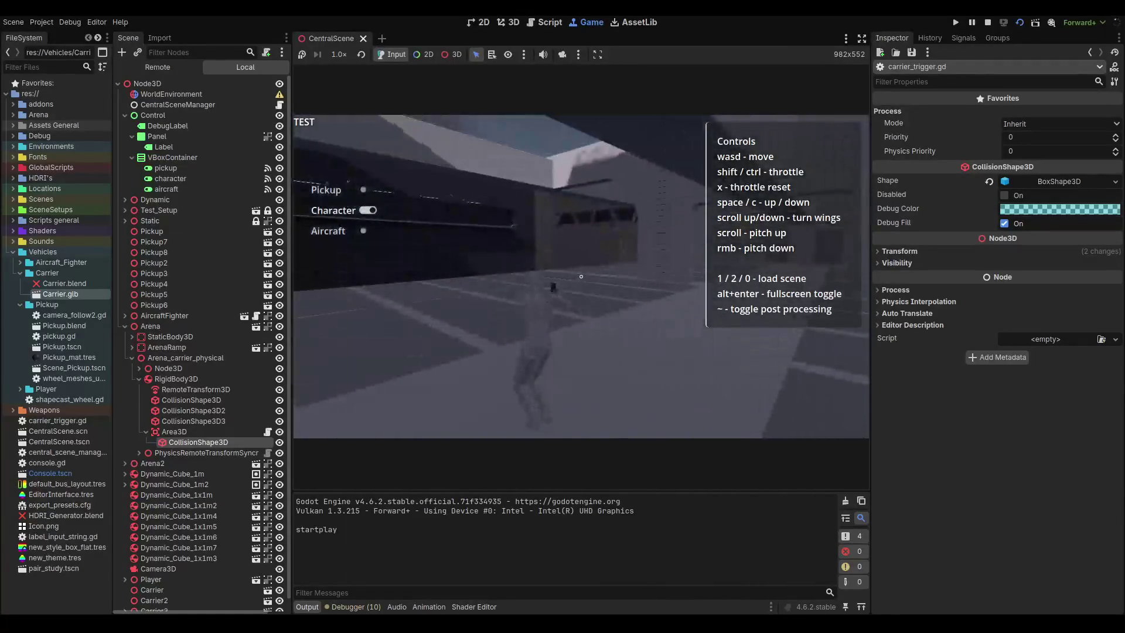
{"action": "key", "text": "w"}
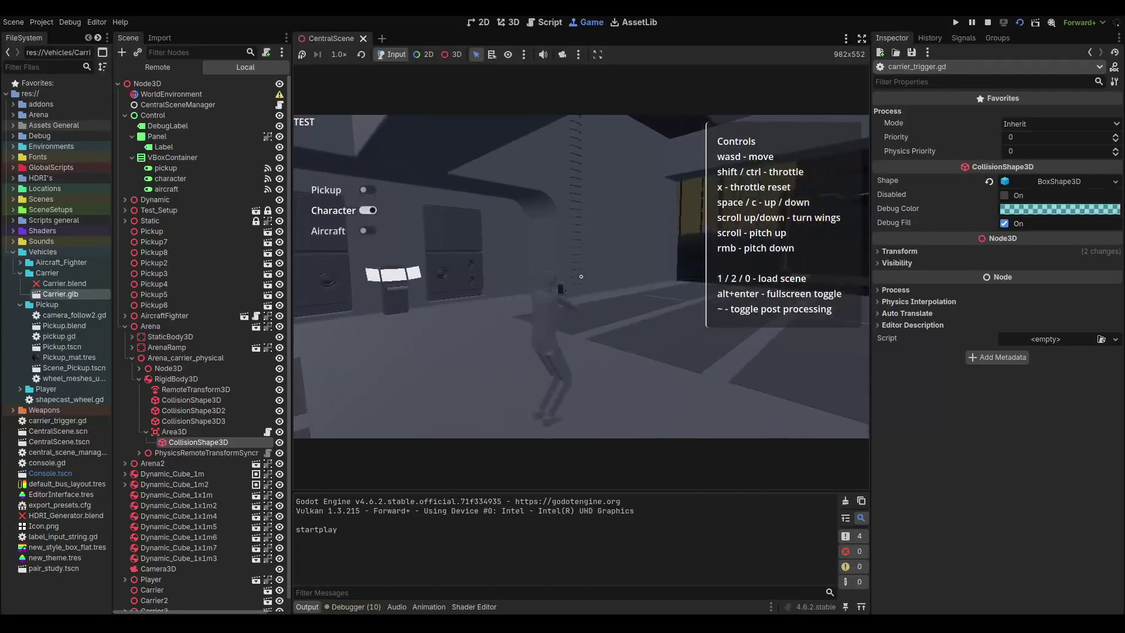
{"action": "key", "text": "w"}
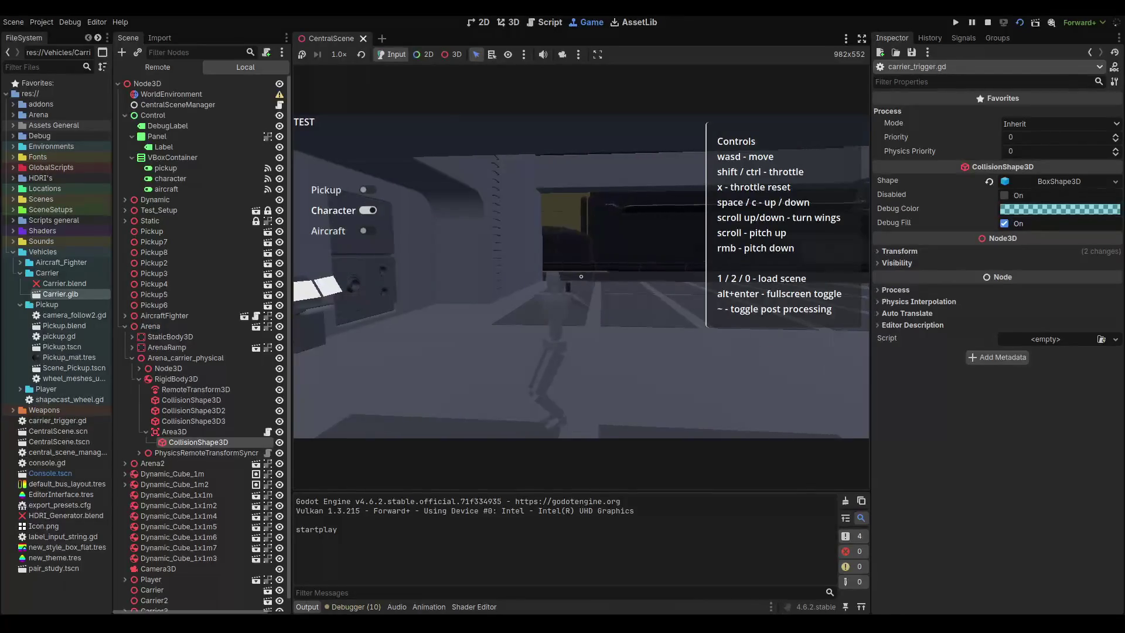
{"action": "key", "text": "w"}
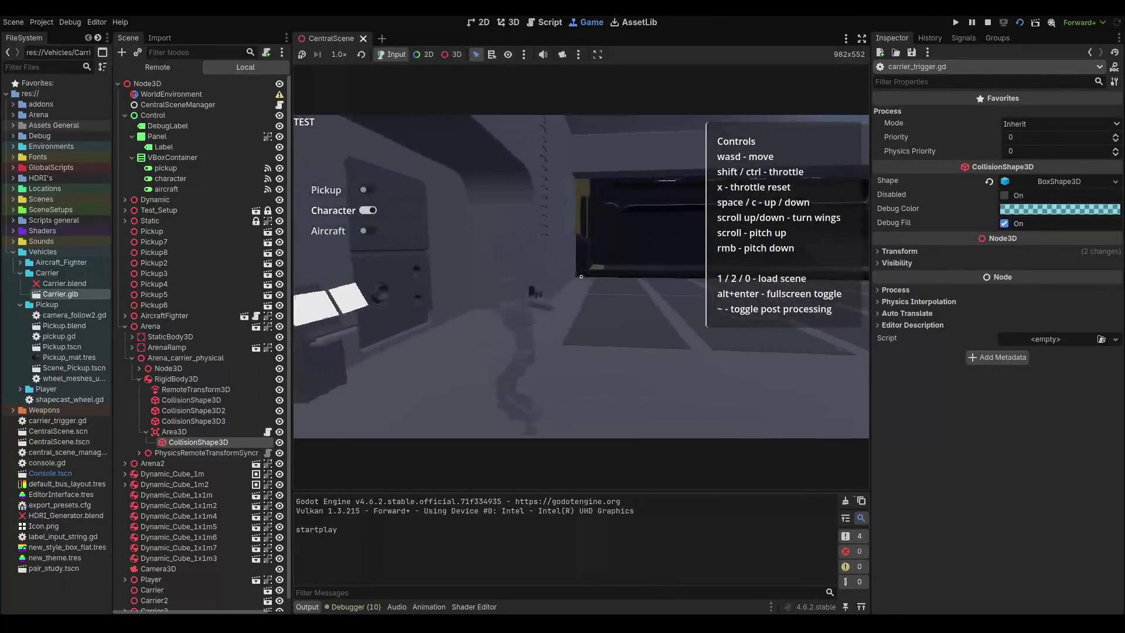
{"action": "key", "text": "1"}
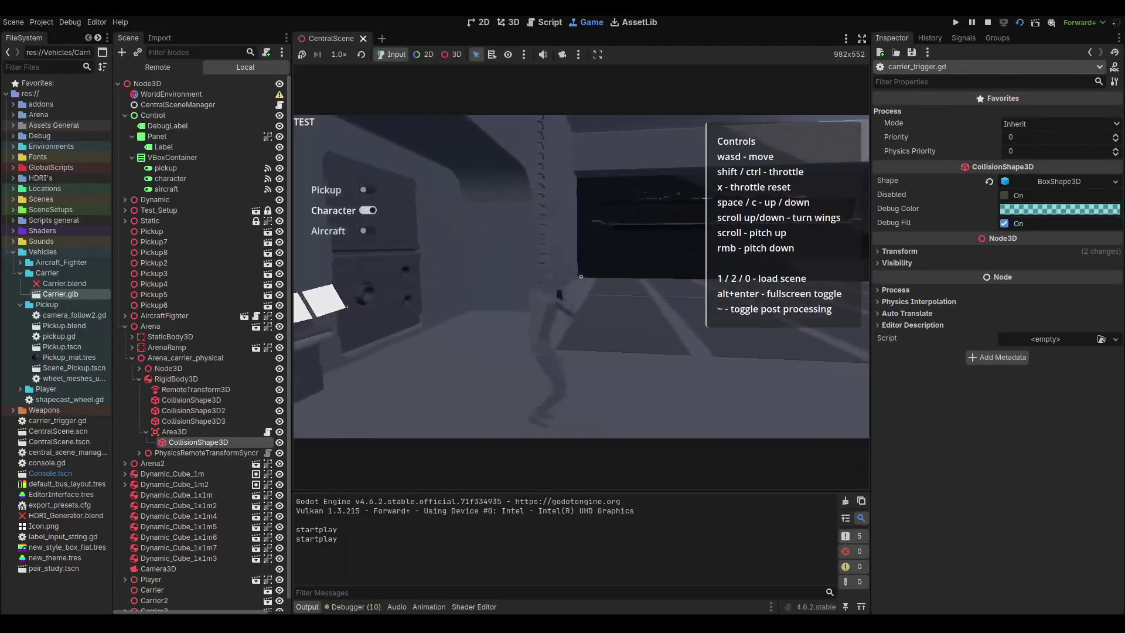
{"action": "key", "text": "F8"}
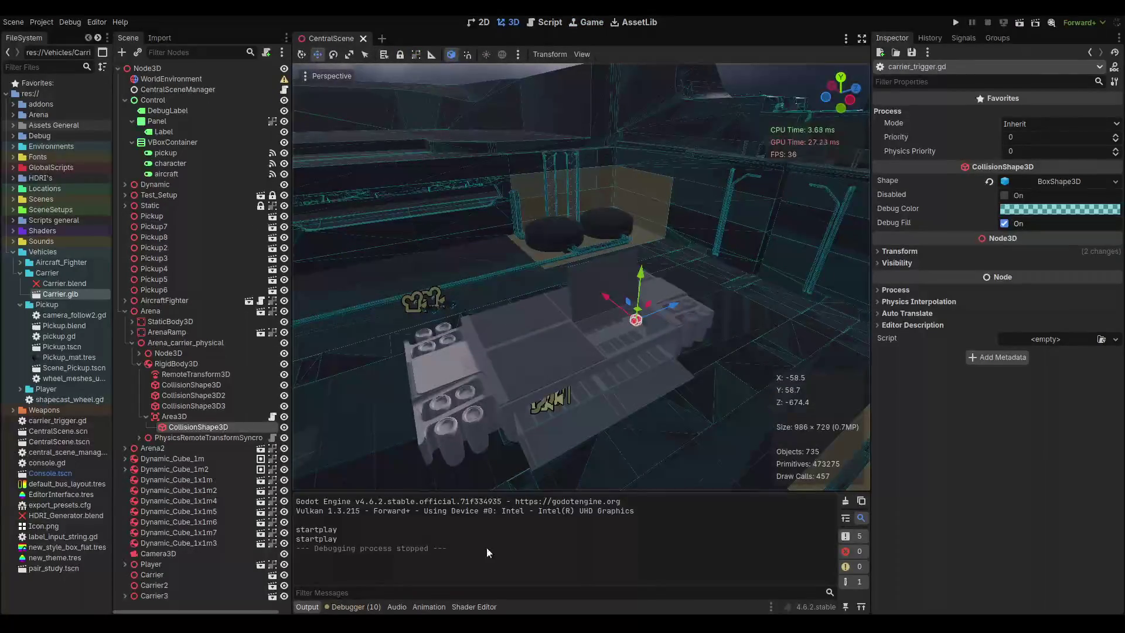
Show carrier_trigger.gd, check the Signals tab, and close AnimationMixer help, leaving AnimationPlayer's reference open.
{"action": "left_click", "coordinate": [548, 26]}
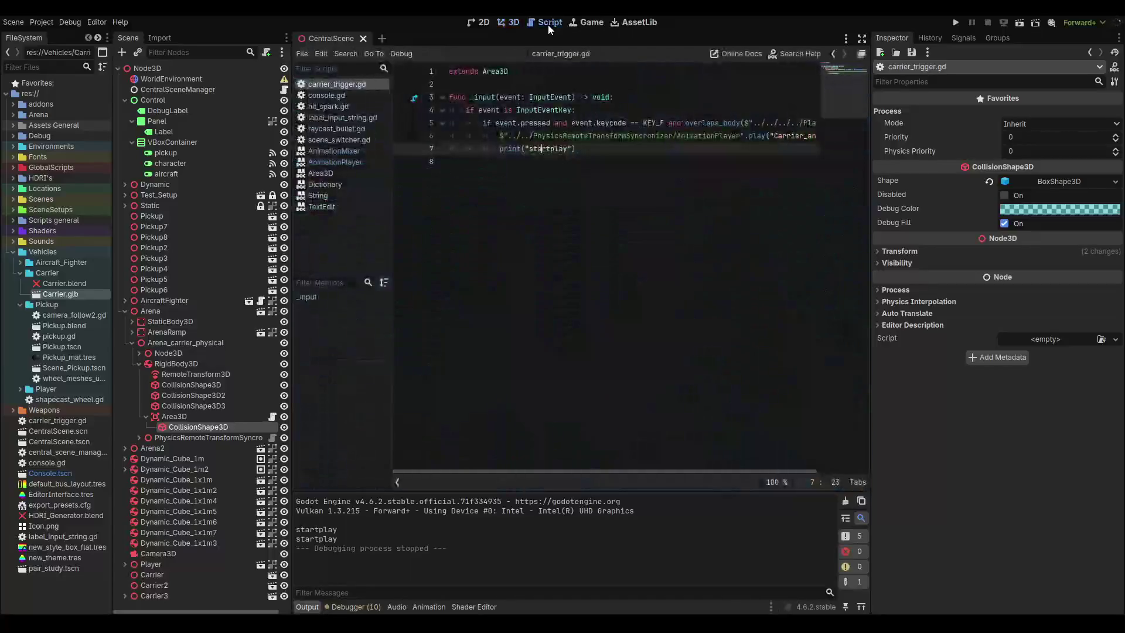
{"action": "left_click", "coordinate": [615, 153]}
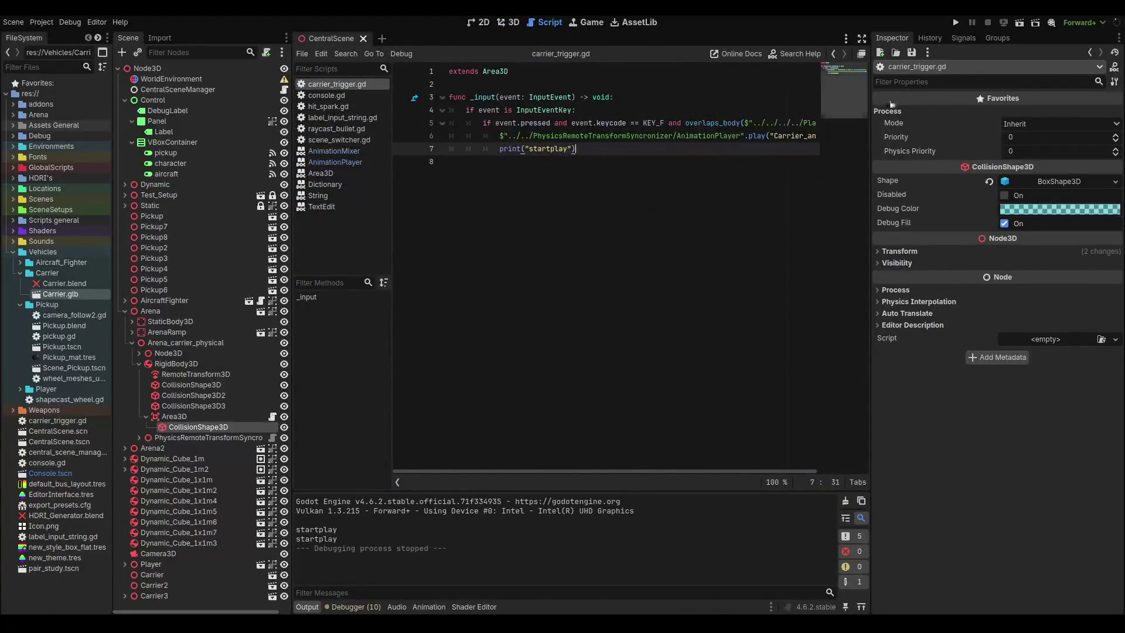
{"action": "left_click", "coordinate": [962, 39]}
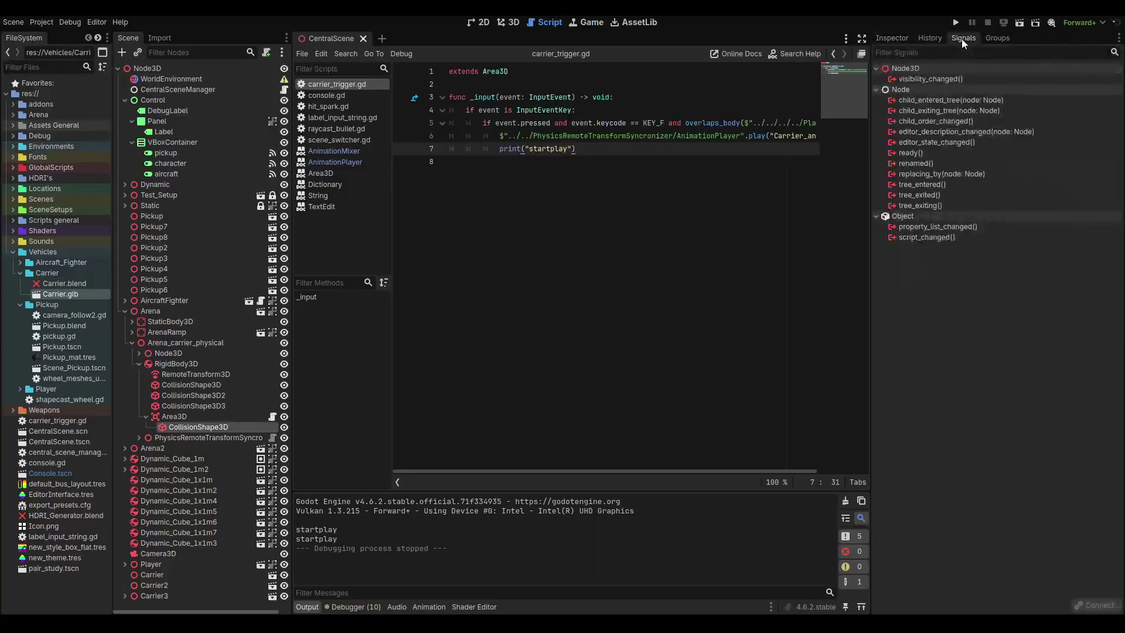
{"action": "left_click", "coordinate": [904, 37]}
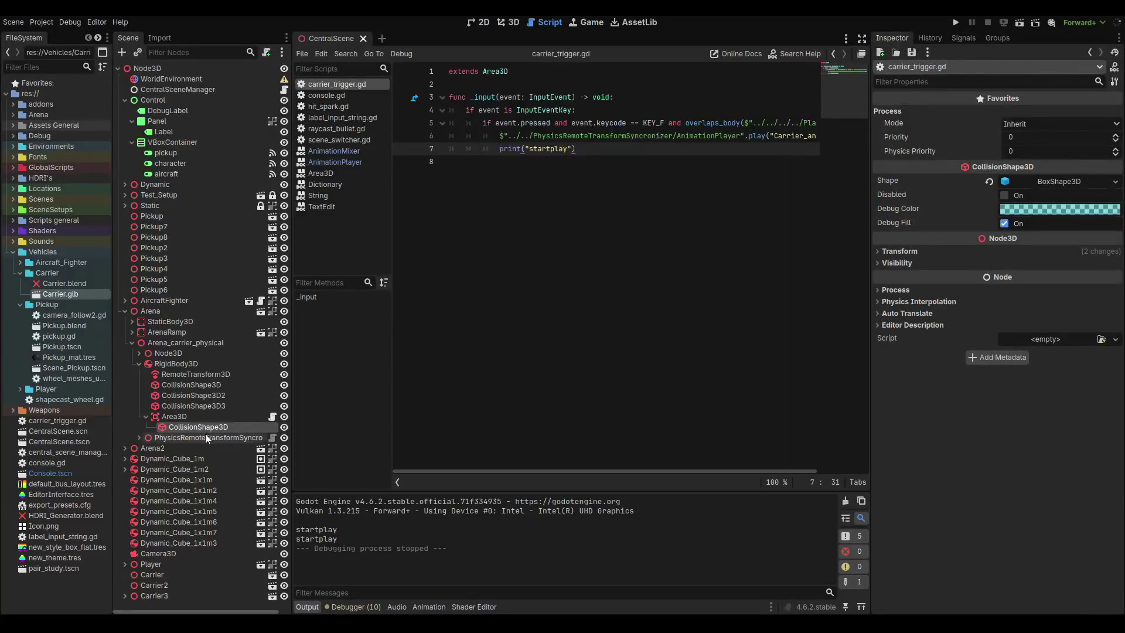
{"action": "middle_click", "coordinate": [330, 151]}
{"action": "left_click", "coordinate": [329, 151]}
Jump to AnimationPlayer's Methods list, review play and play_backwards, and read is_animation_active.
{"action": "scroll", "coordinate": [569, 233], "scroll_direction": "up", "scroll_amount": 8}
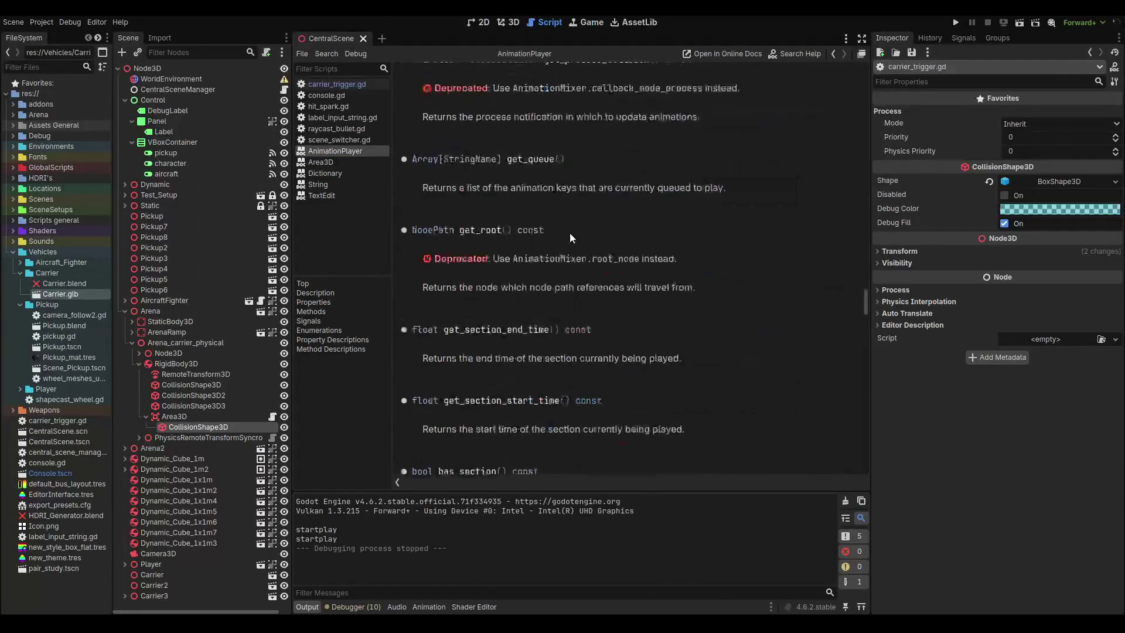
{"action": "left_click", "coordinate": [318, 311]}
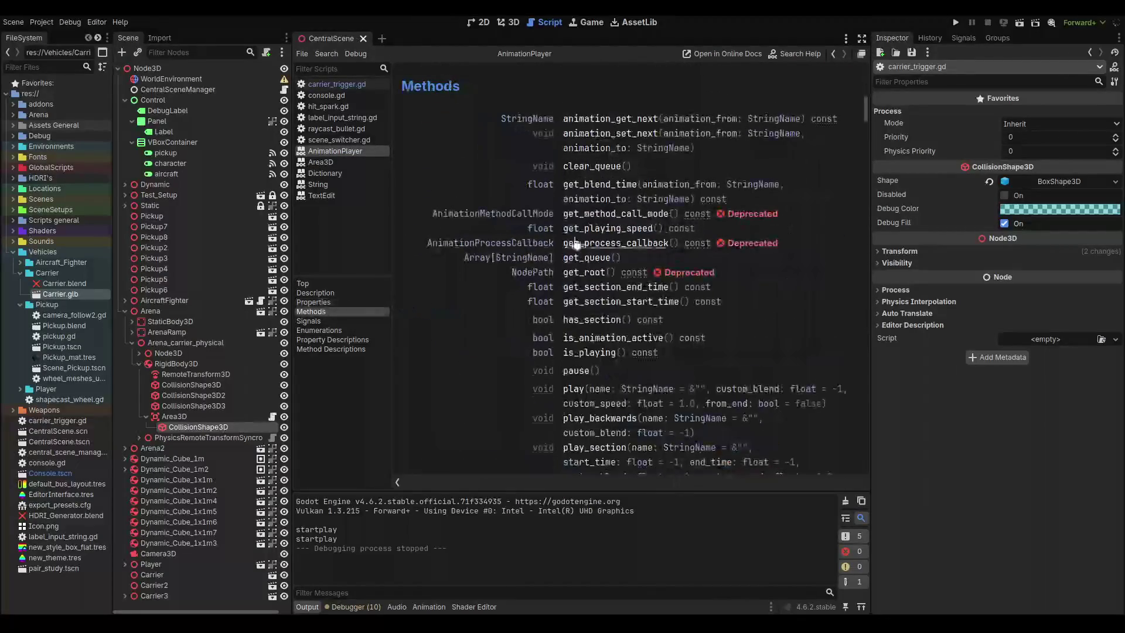
{"action": "scroll", "coordinate": [602, 224], "scroll_direction": "down", "scroll_amount": 3}
{"action": "scroll", "coordinate": [602, 225], "scroll_direction": "down", "scroll_amount": 5}
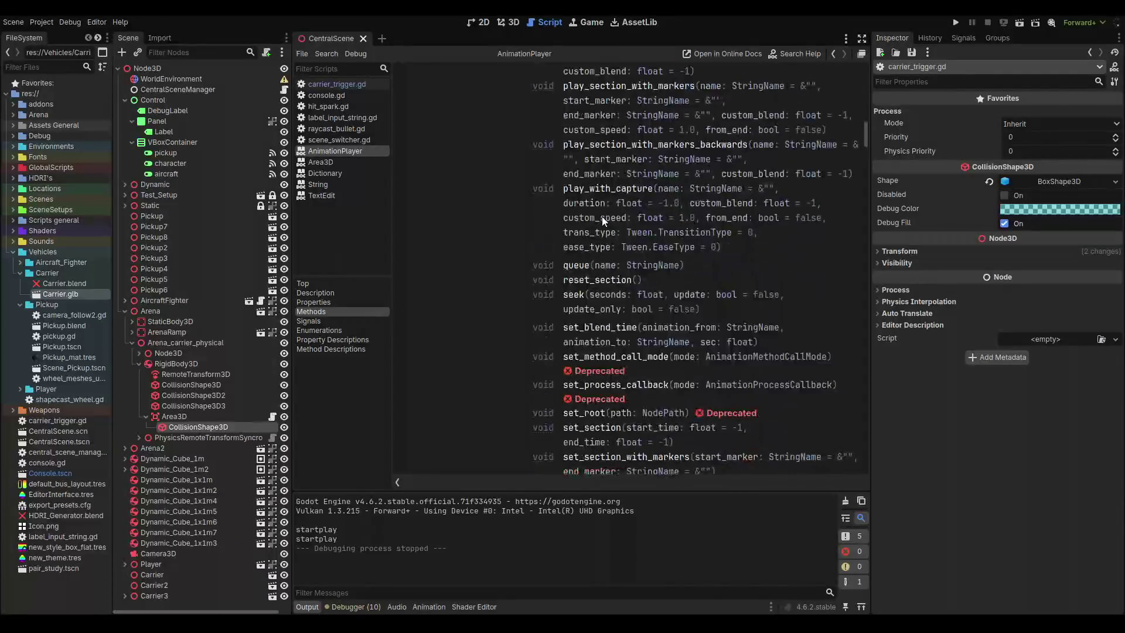
{"action": "scroll", "coordinate": [602, 217], "scroll_direction": "up", "scroll_amount": 7}
{"action": "scroll", "coordinate": [602, 217], "scroll_direction": "down", "scroll_amount": 9}
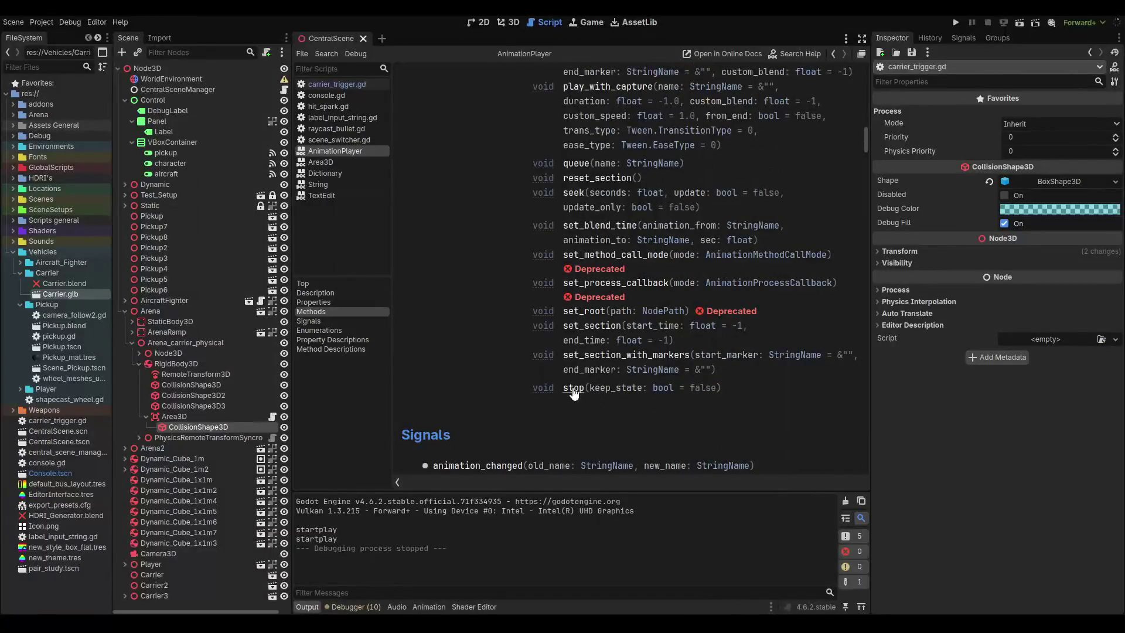
{"action": "scroll", "coordinate": [597, 317], "scroll_direction": "up", "scroll_amount": 4}
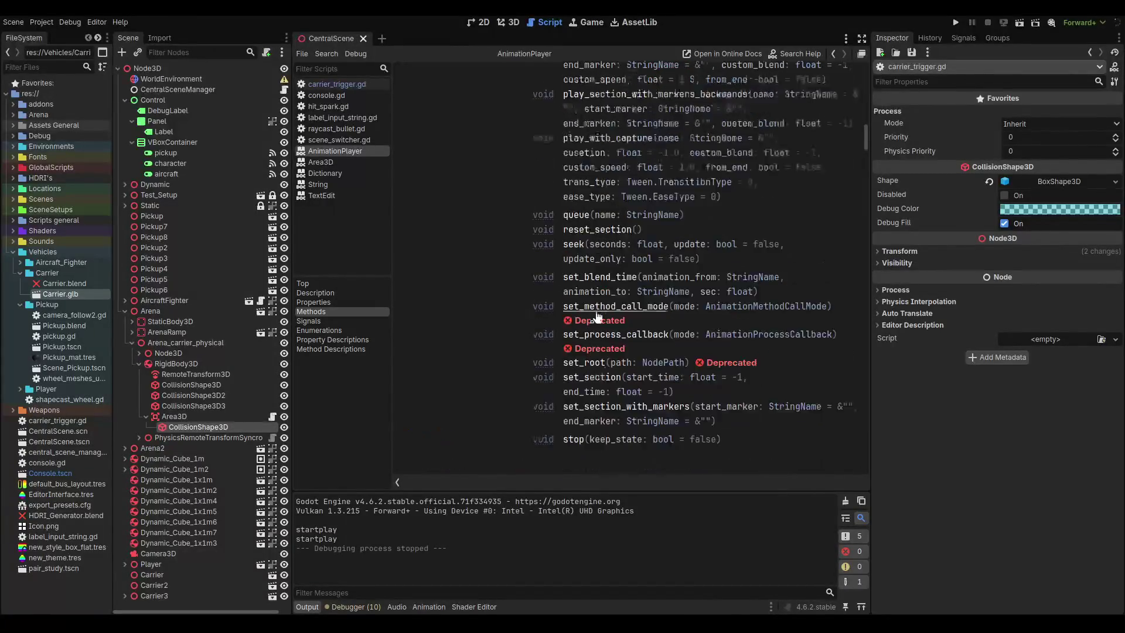
{"action": "scroll", "coordinate": [589, 279], "scroll_direction": "up", "scroll_amount": 2}
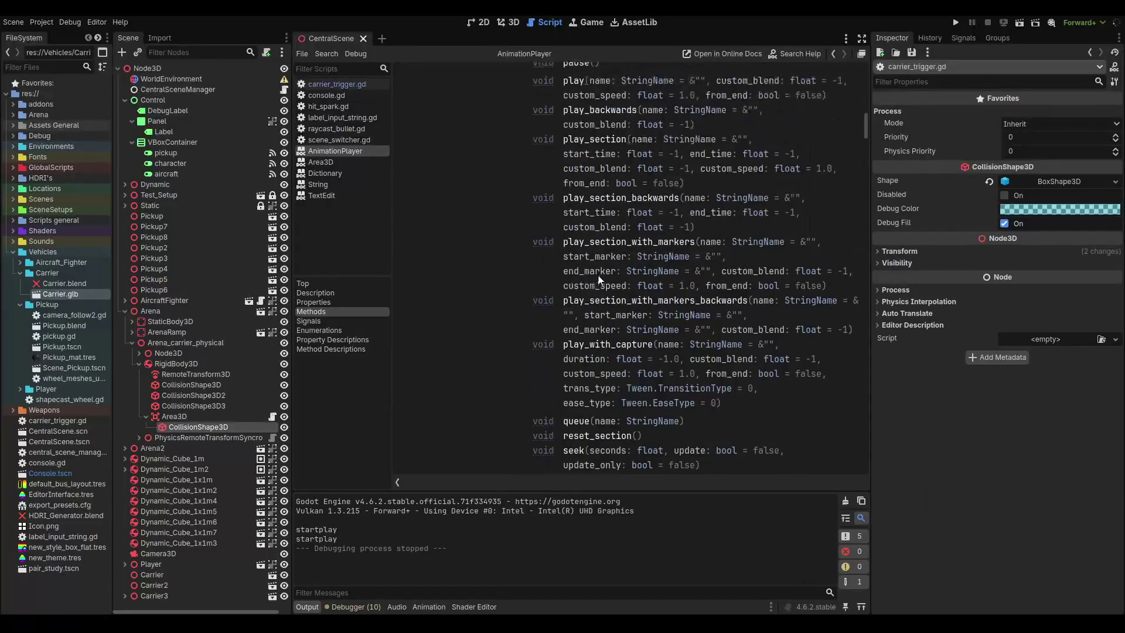
{"action": "scroll", "coordinate": [602, 265], "scroll_direction": "up", "scroll_amount": 2}
{"action": "scroll", "coordinate": [586, 234], "scroll_direction": "down", "scroll_amount": 2}
{"action": "scroll", "coordinate": [577, 195], "scroll_direction": "up", "scroll_amount": 2}
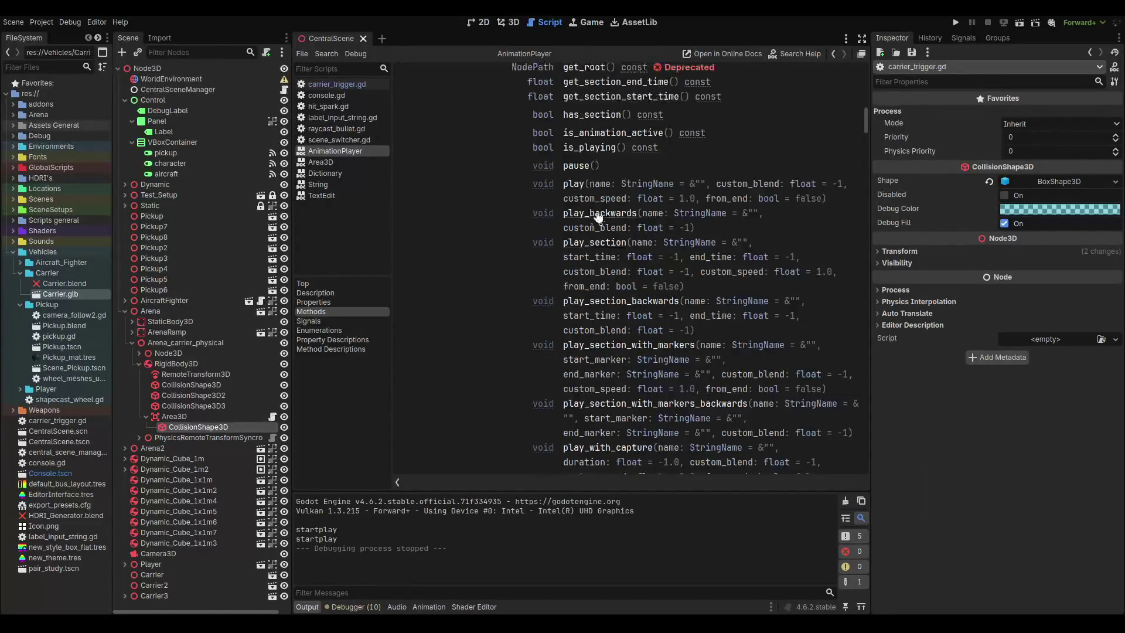
{"action": "scroll", "coordinate": [577, 220], "scroll_direction": "up", "scroll_amount": 1}
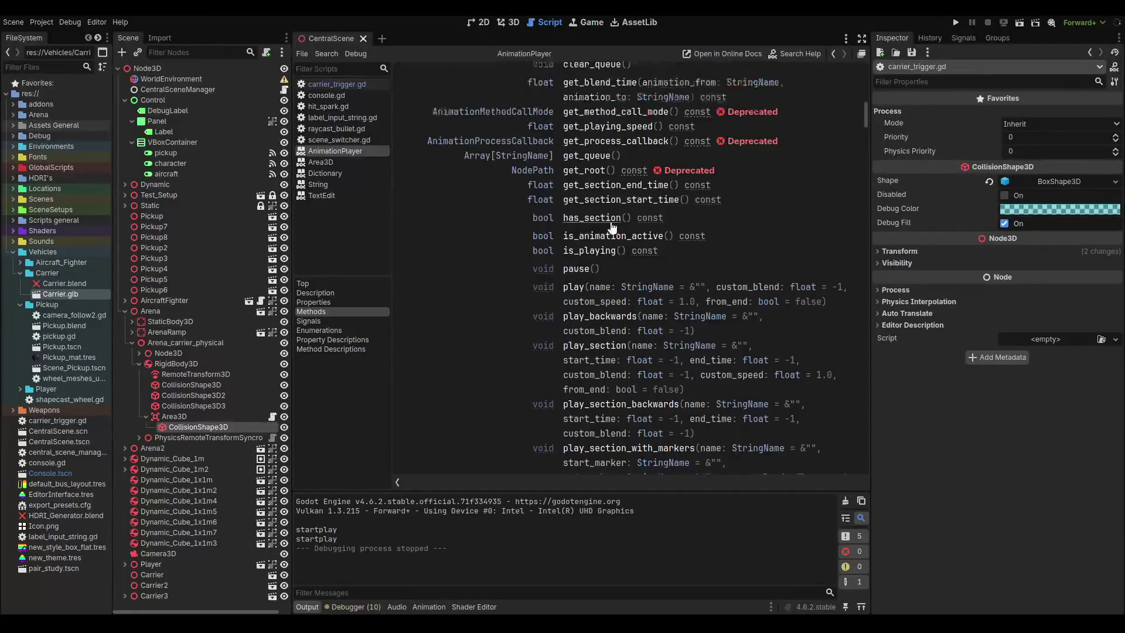
{"action": "scroll", "coordinate": [585, 281], "scroll_direction": "up", "scroll_amount": 1}
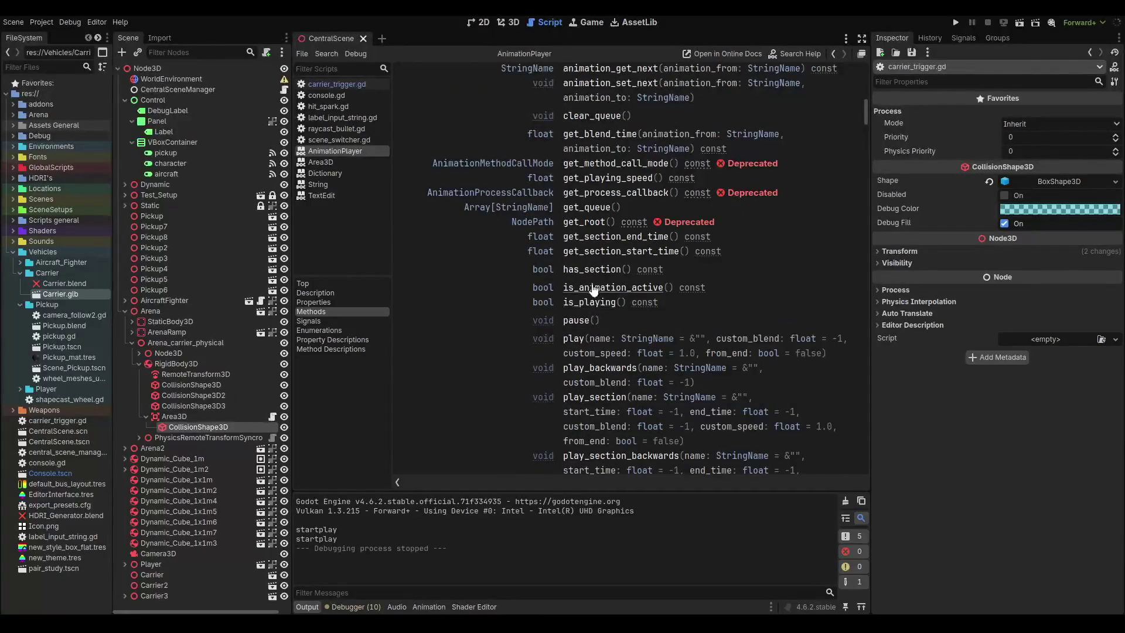
{"action": "scroll", "coordinate": [608, 302], "scroll_direction": "up", "scroll_amount": 1}
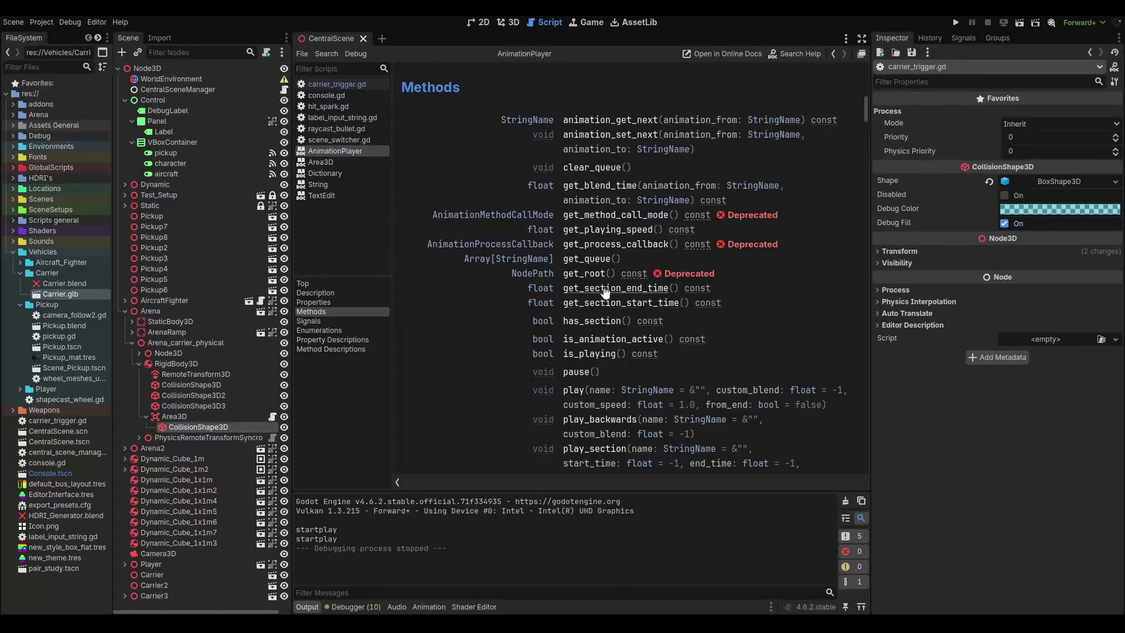
{"action": "left_click", "coordinate": [603, 340]}
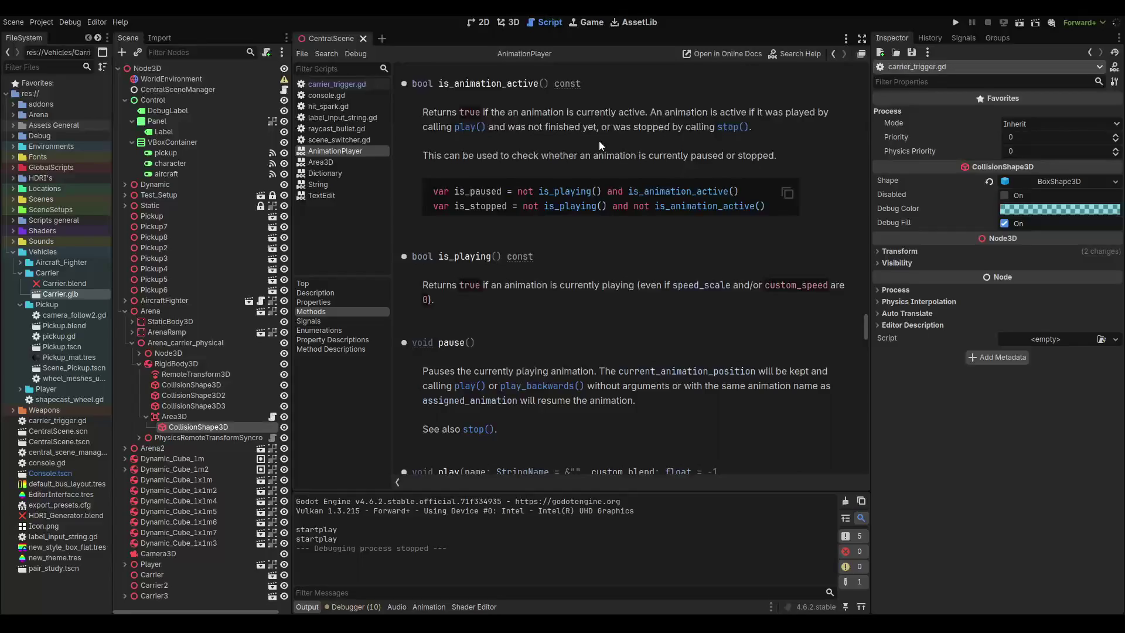
Scroll down through the AnimationPlayer class reference page.
{"action": "scroll", "coordinate": [599, 143], "scroll_direction": "down", "scroll_amount": 5}
{"action": "scroll", "coordinate": [599, 140], "scroll_direction": "down", "scroll_amount": 6}
{"action": "scroll", "coordinate": [599, 140], "scroll_direction": "up", "scroll_amount": 6}
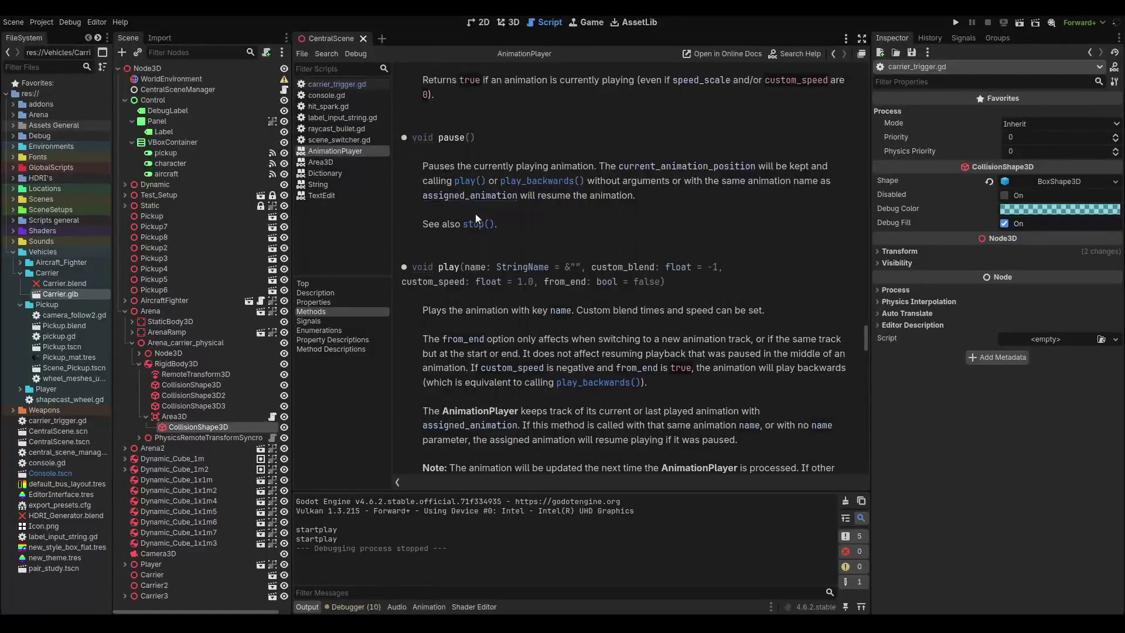
{"action": "scroll", "coordinate": [476, 231], "scroll_direction": "down", "scroll_amount": 1}
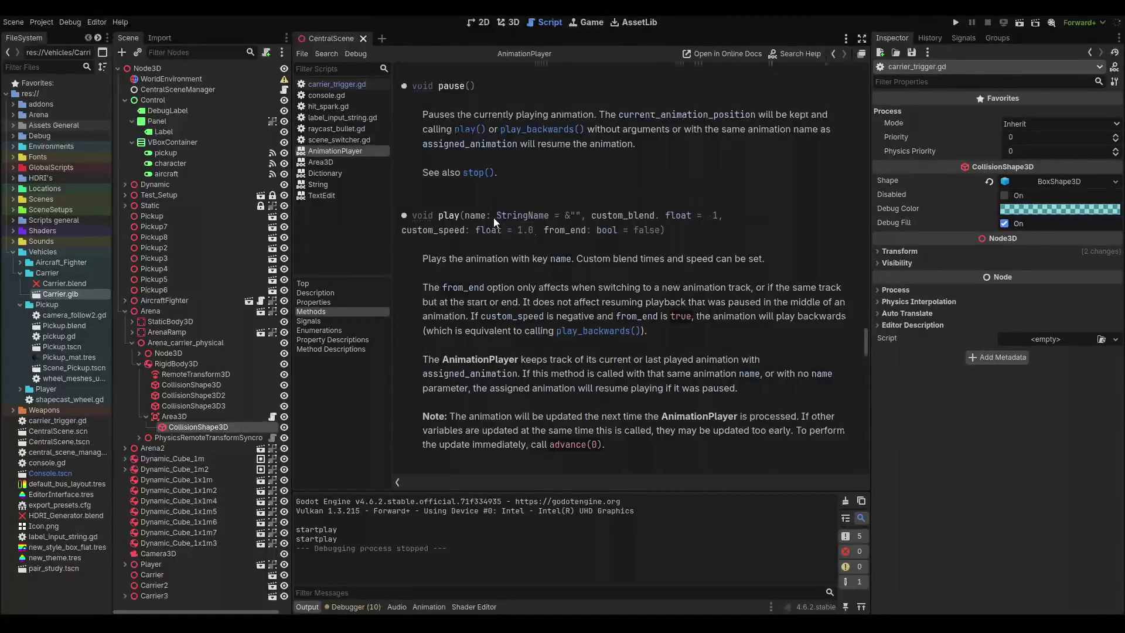
{"action": "scroll", "coordinate": [497, 223], "scroll_direction": "down", "scroll_amount": 2}
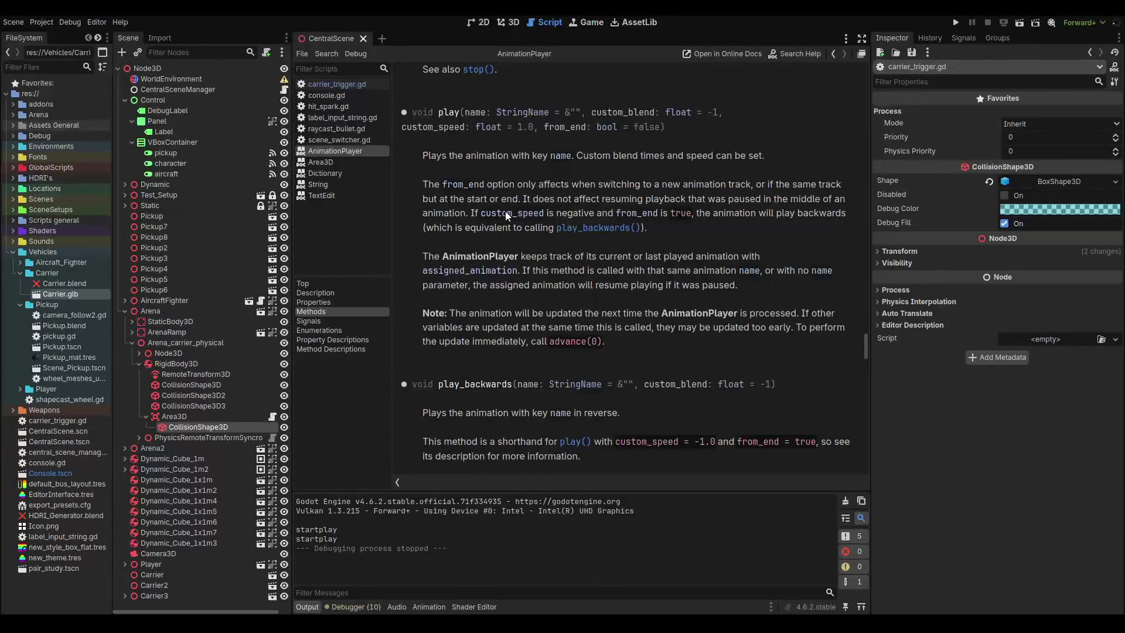
{"action": "scroll", "coordinate": [507, 215], "scroll_direction": "down", "scroll_amount": 7}
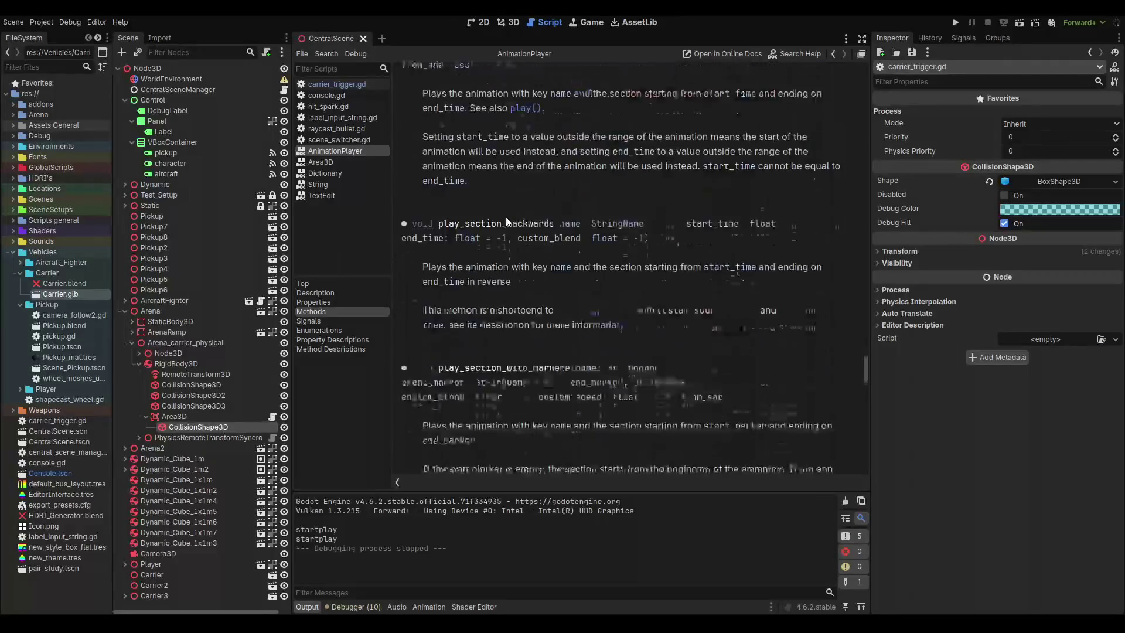
{"action": "scroll", "coordinate": [507, 222], "scroll_direction": "down", "scroll_amount": 10}
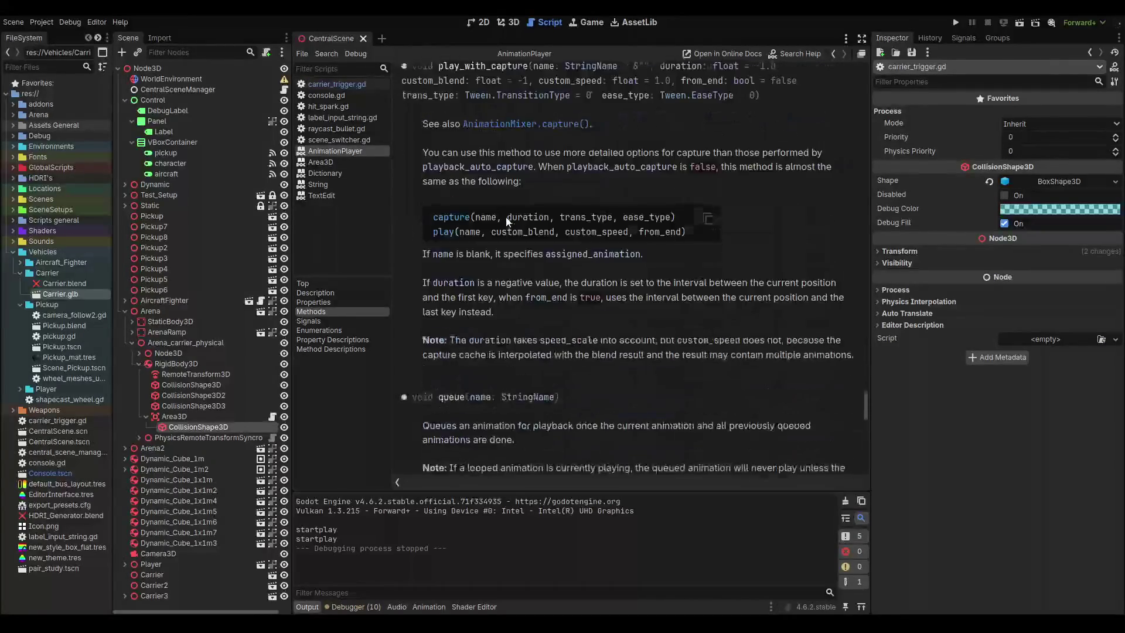
{"action": "scroll", "coordinate": [506, 218], "scroll_direction": "down", "scroll_amount": 3}
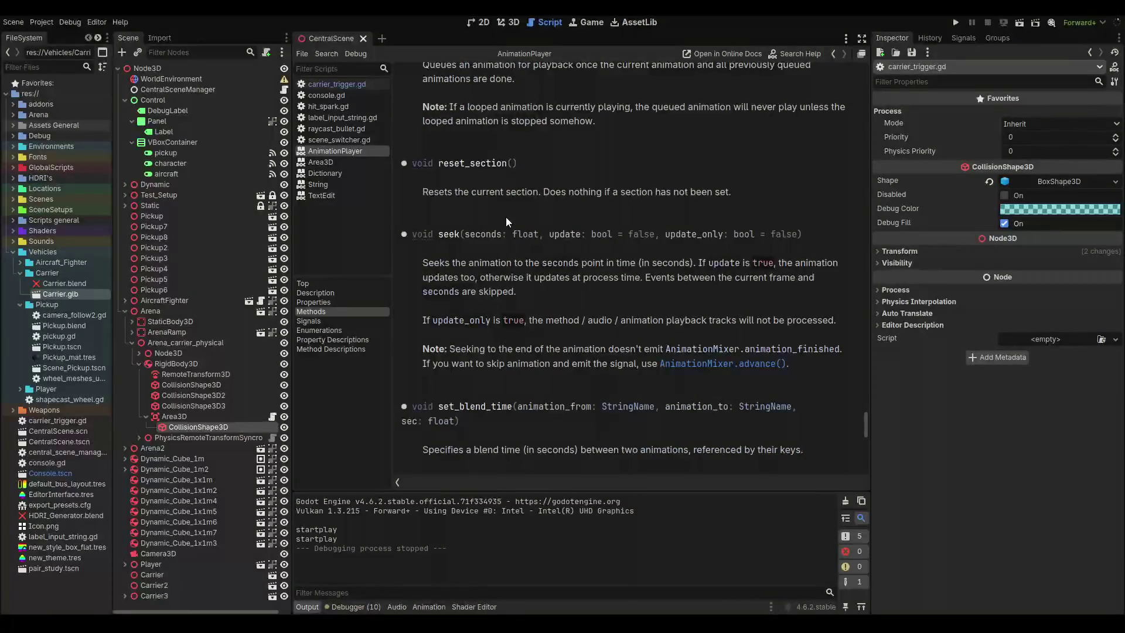
{"action": "scroll", "coordinate": [505, 221], "scroll_direction": "down", "scroll_amount": 6}
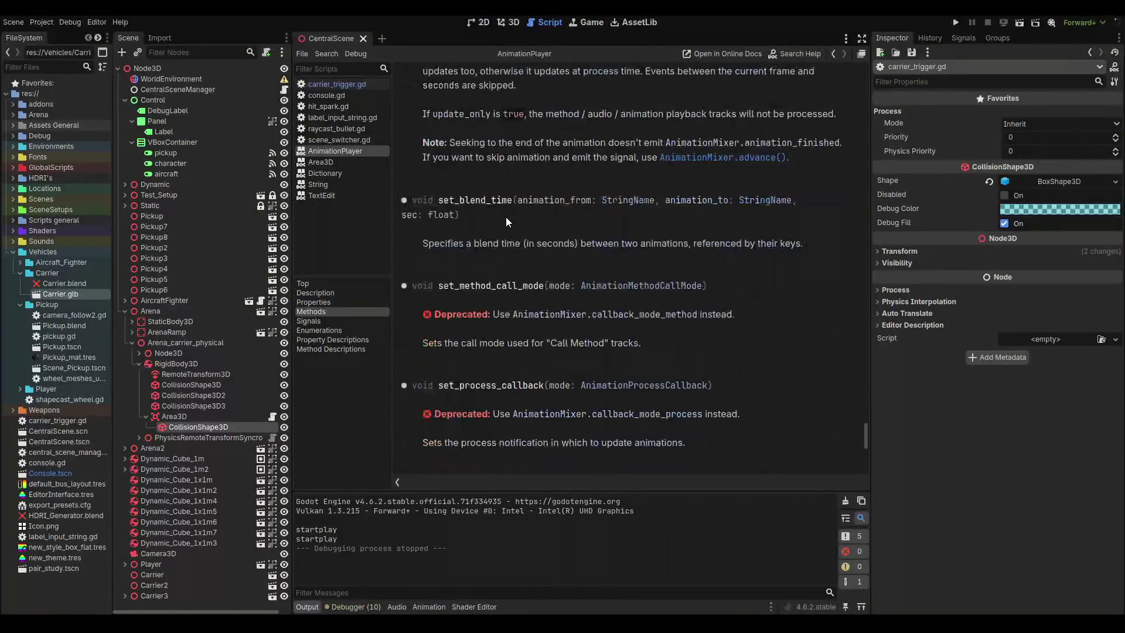
{"action": "scroll", "coordinate": [508, 220], "scroll_direction": "down", "scroll_amount": 10}
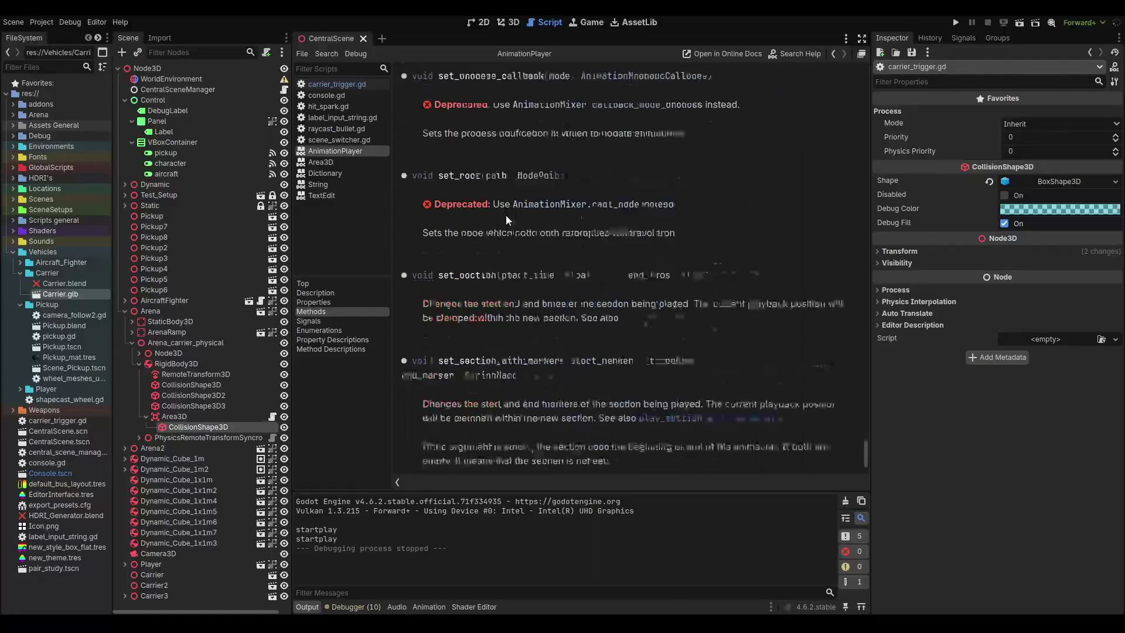
{"action": "scroll", "coordinate": [506, 220], "scroll_direction": "down", "scroll_amount": 3}
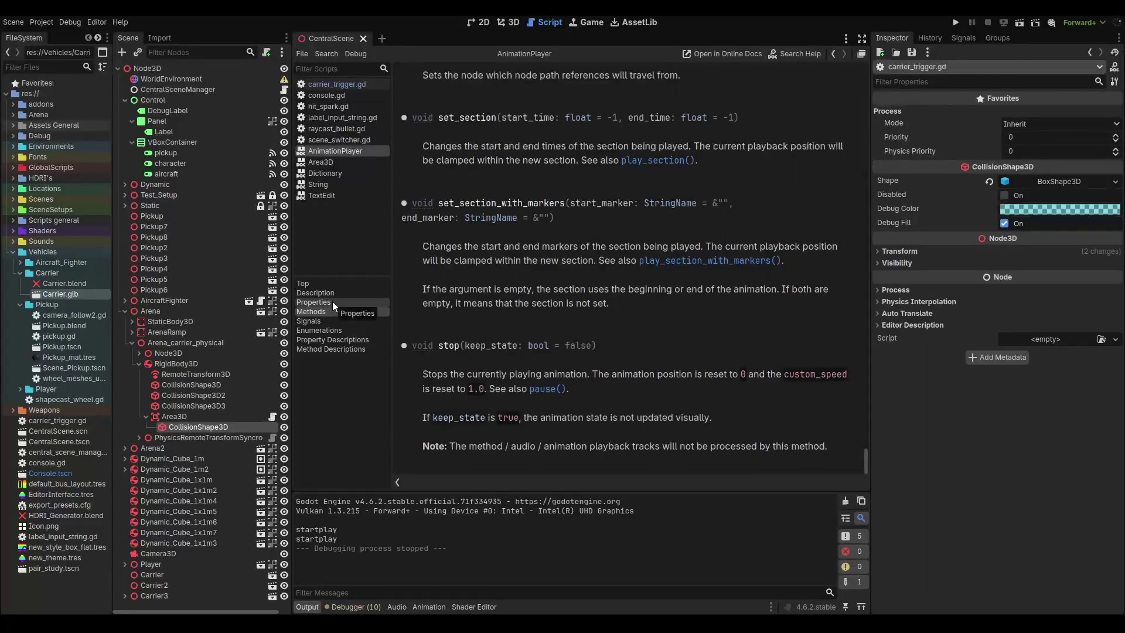
Jump to the AnimationPlayer Signals section and read through it.
{"action": "left_click", "coordinate": [324, 322]}
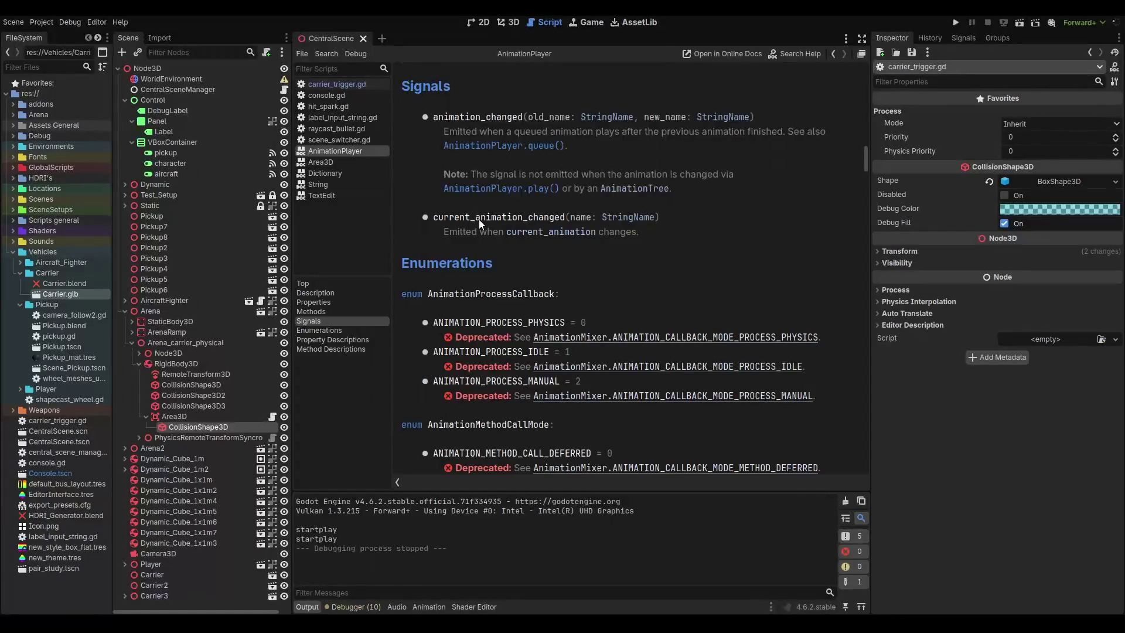
{"action": "scroll", "coordinate": [479, 218], "scroll_direction": "down", "scroll_amount": 3}
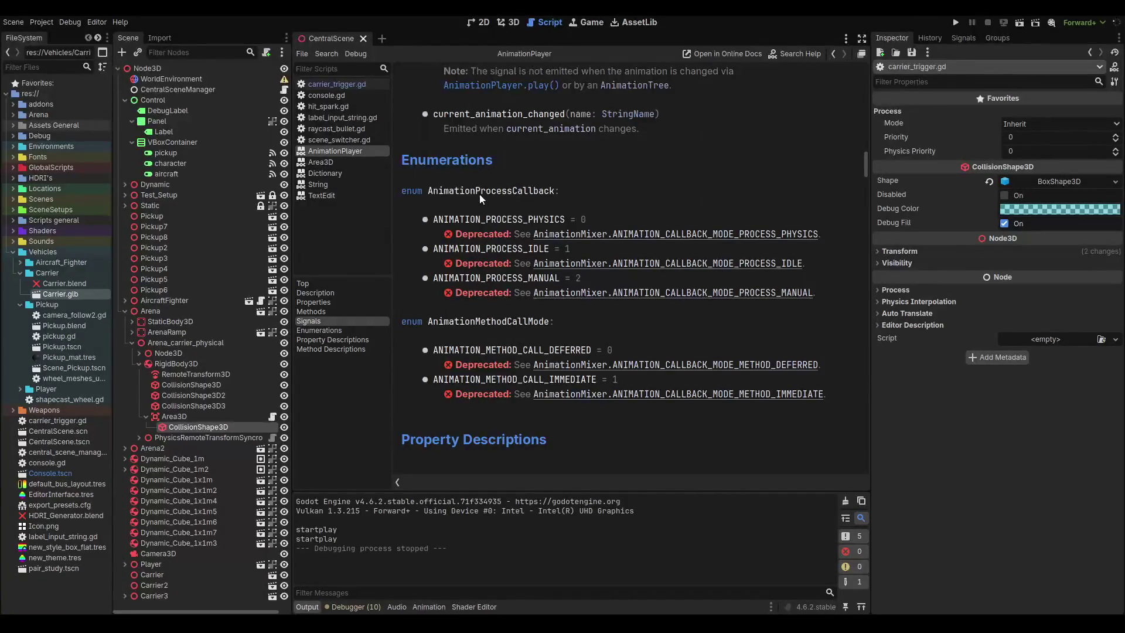
{"action": "scroll", "coordinate": [479, 195], "scroll_direction": "down", "scroll_amount": 2}
{"action": "scroll", "coordinate": [479, 195], "scroll_direction": "down", "scroll_amount": 5}
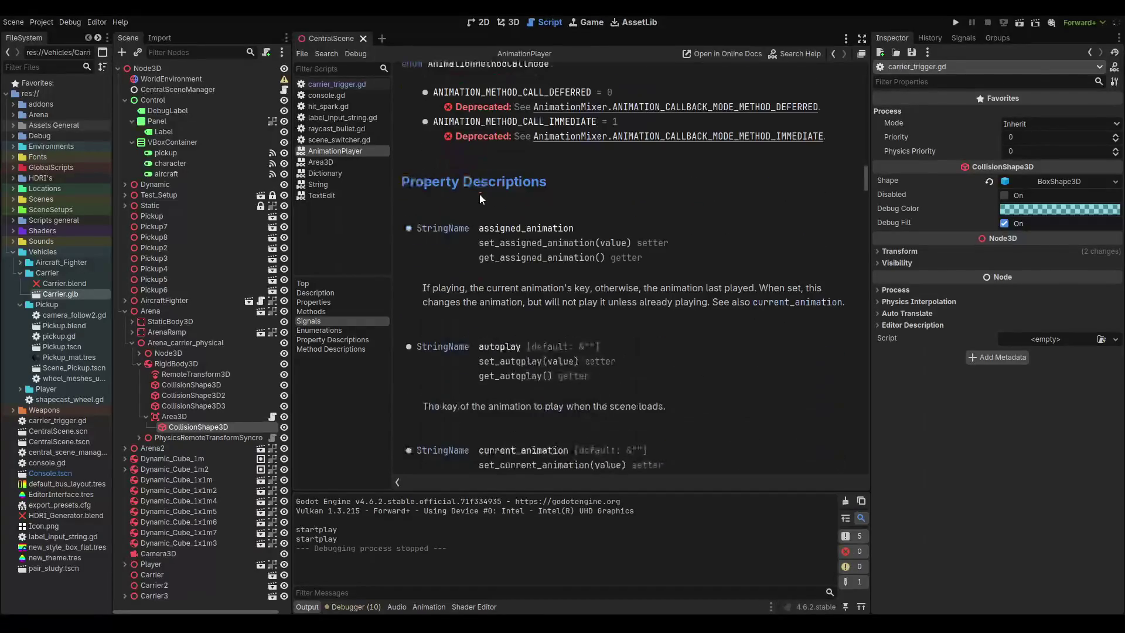
{"action": "scroll", "coordinate": [479, 195], "scroll_direction": "down", "scroll_amount": 3}
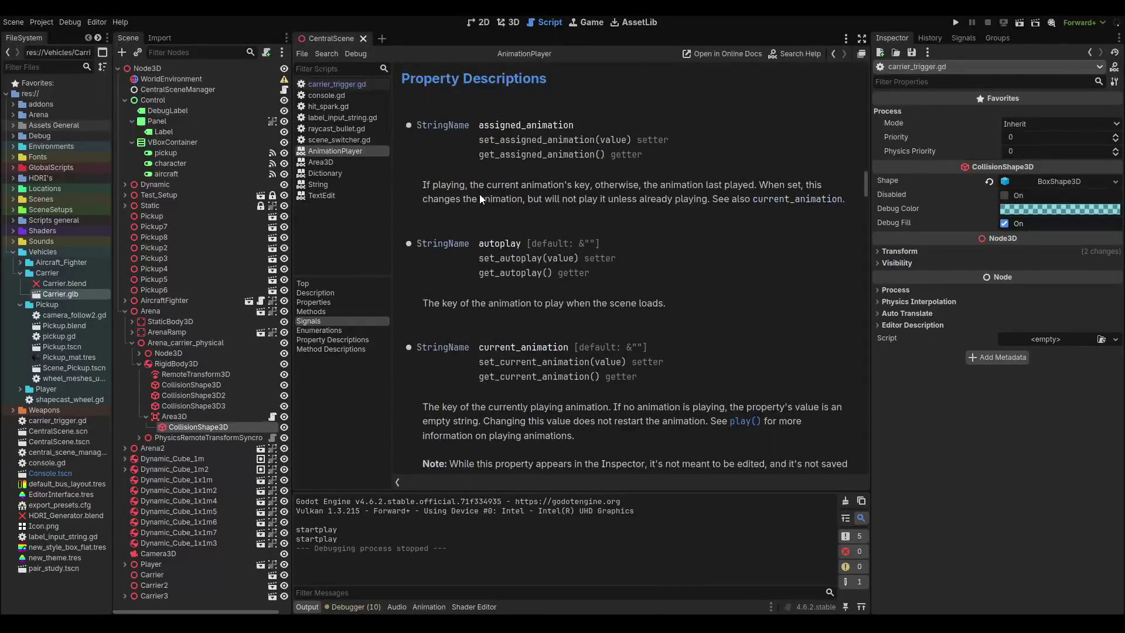
{"action": "scroll", "coordinate": [479, 194], "scroll_direction": "down", "scroll_amount": 6}
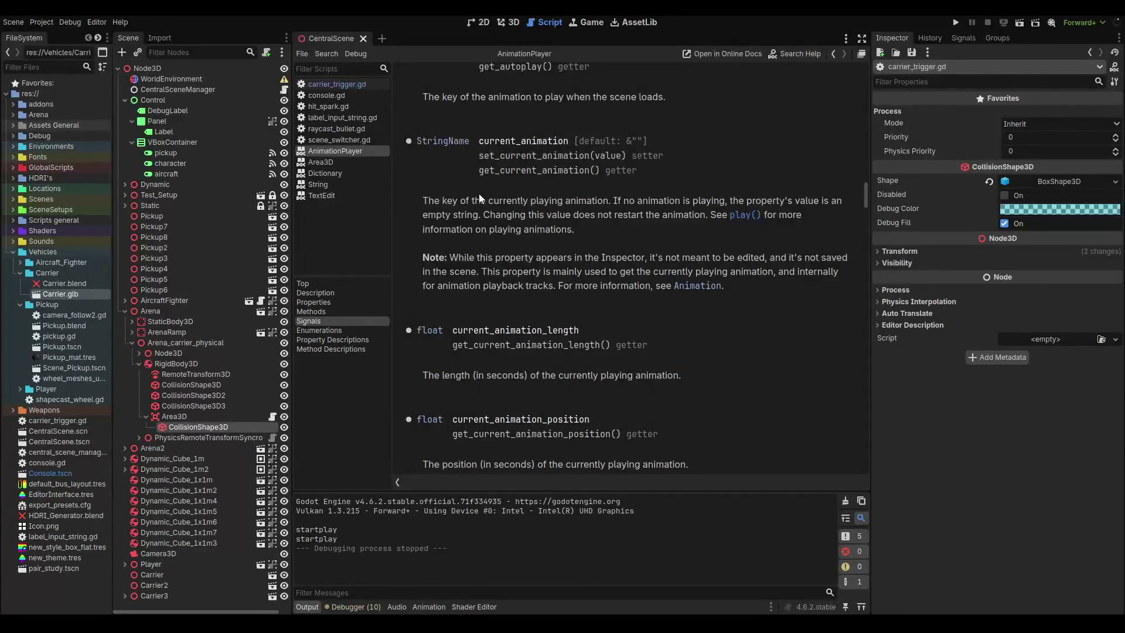
{"action": "scroll", "coordinate": [479, 195], "scroll_direction": "up", "scroll_amount": 4}
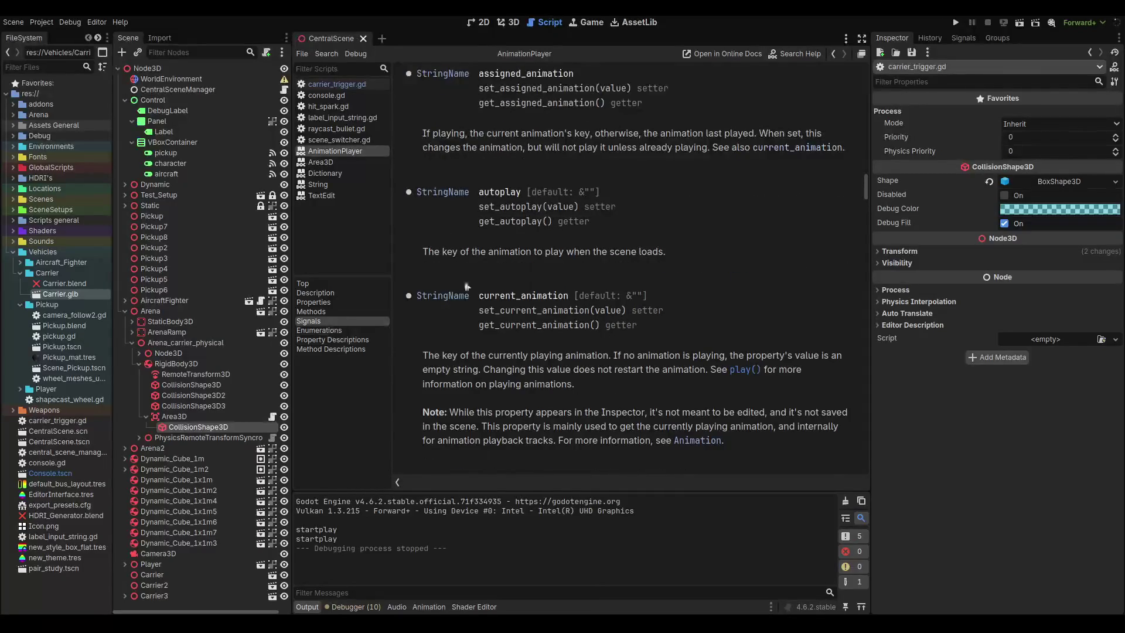
{"action": "scroll", "coordinate": [466, 285], "scroll_direction": "up", "scroll_amount": 5}
Review the Properties section, including movie_quit_on_finish, then scroll back to the page top.
{"action": "left_click", "coordinate": [314, 311]}
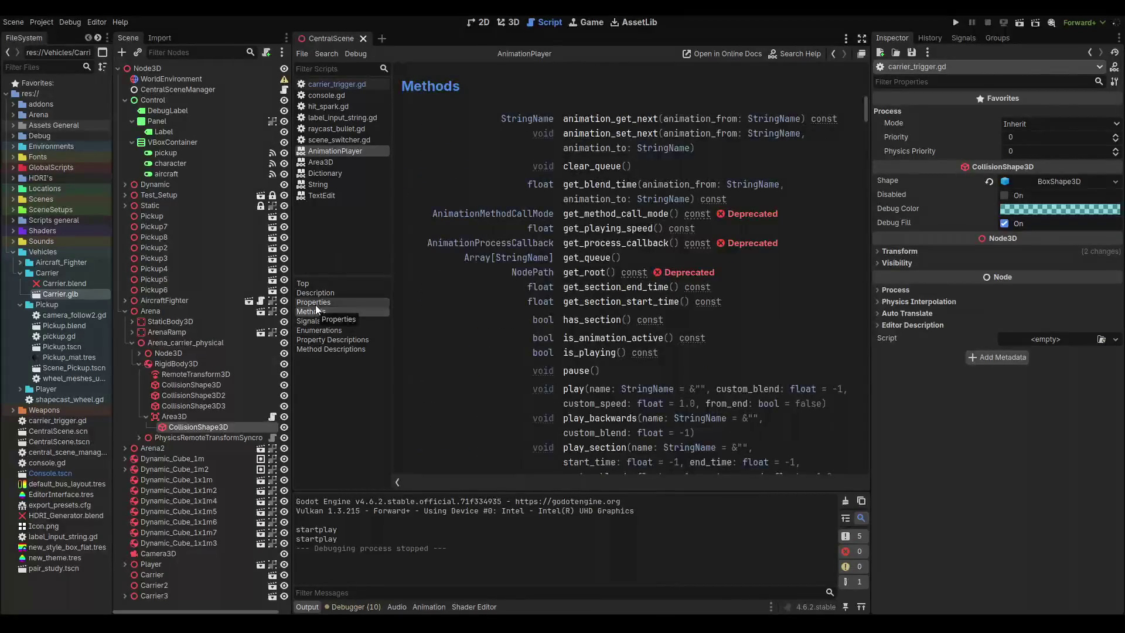
{"action": "left_click", "coordinate": [316, 303]}
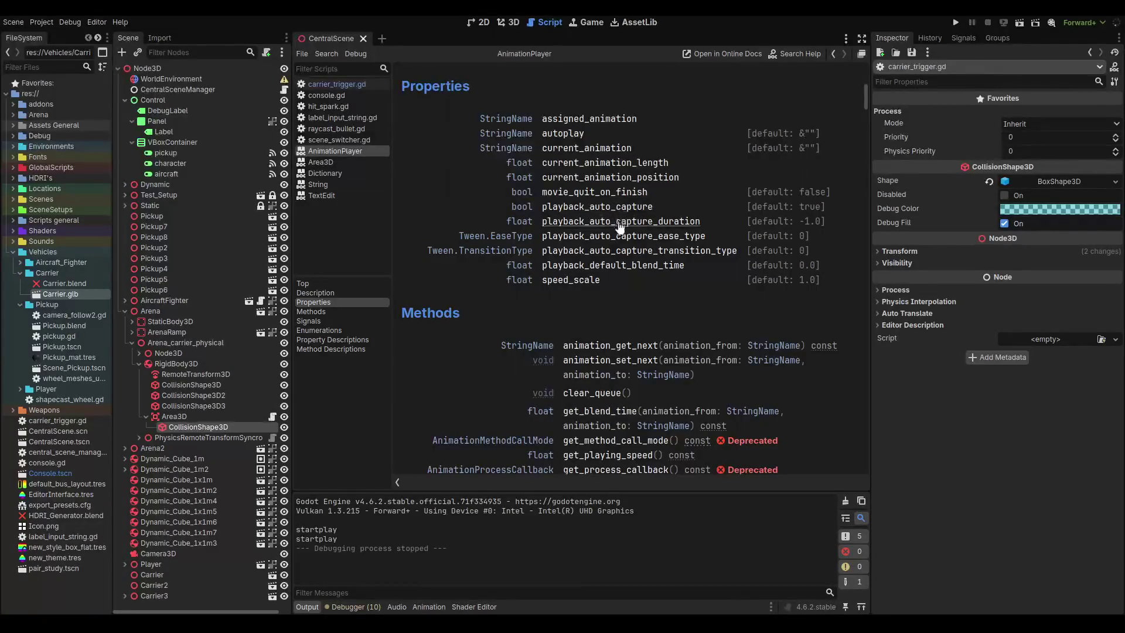
{"action": "left_click", "coordinate": [612, 193]}
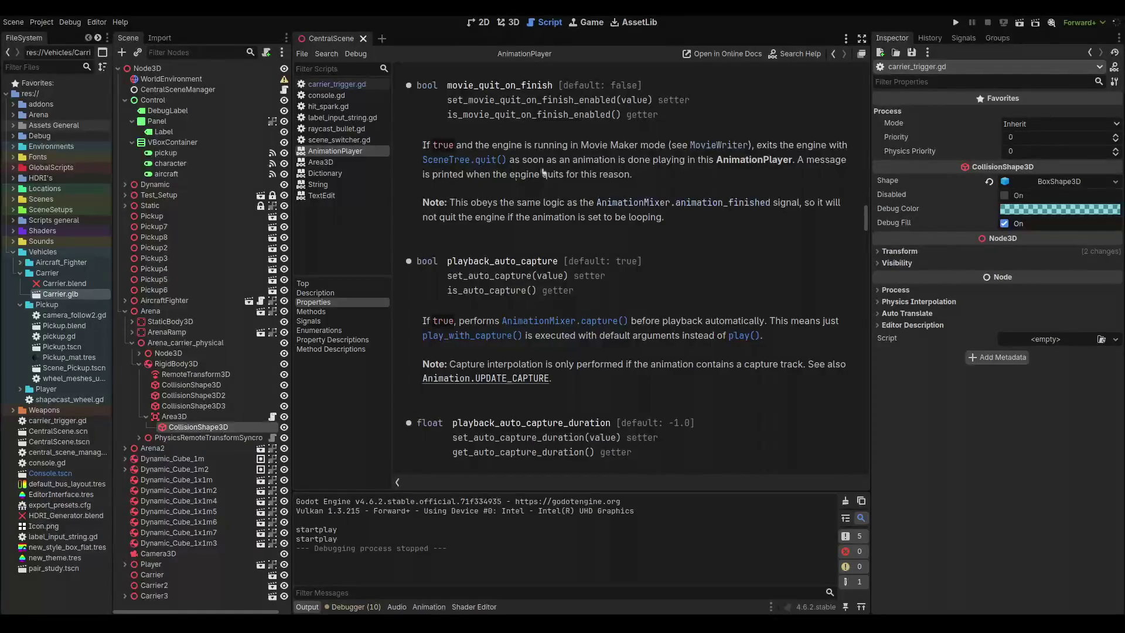
{"action": "left_click", "coordinate": [335, 300]}
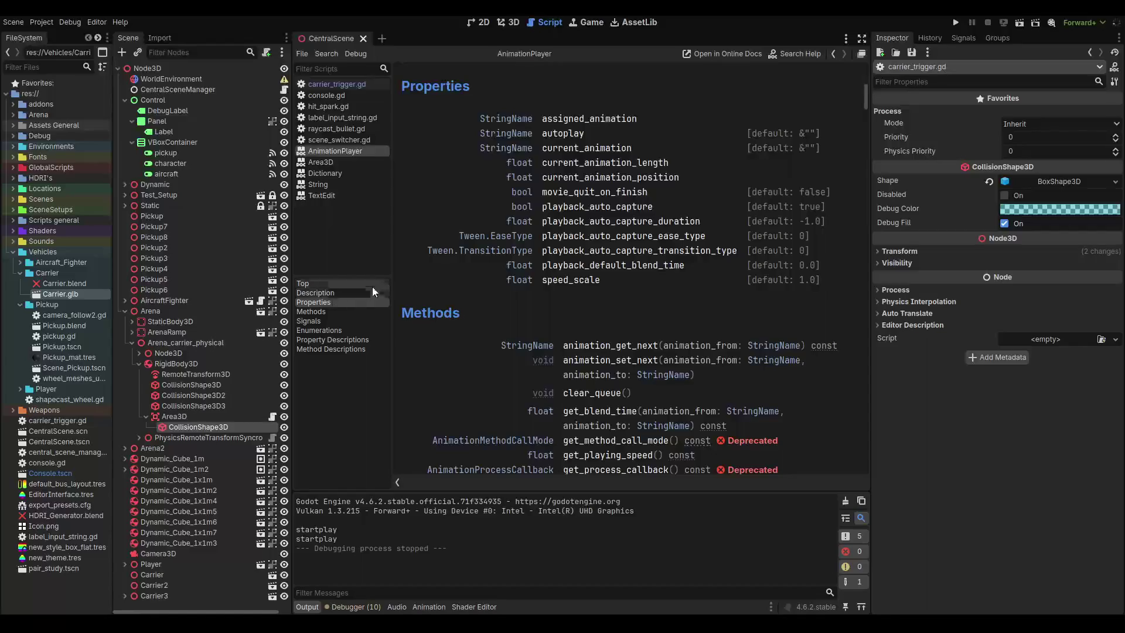
{"action": "scroll", "coordinate": [606, 243], "scroll_direction": "up", "scroll_amount": 5}
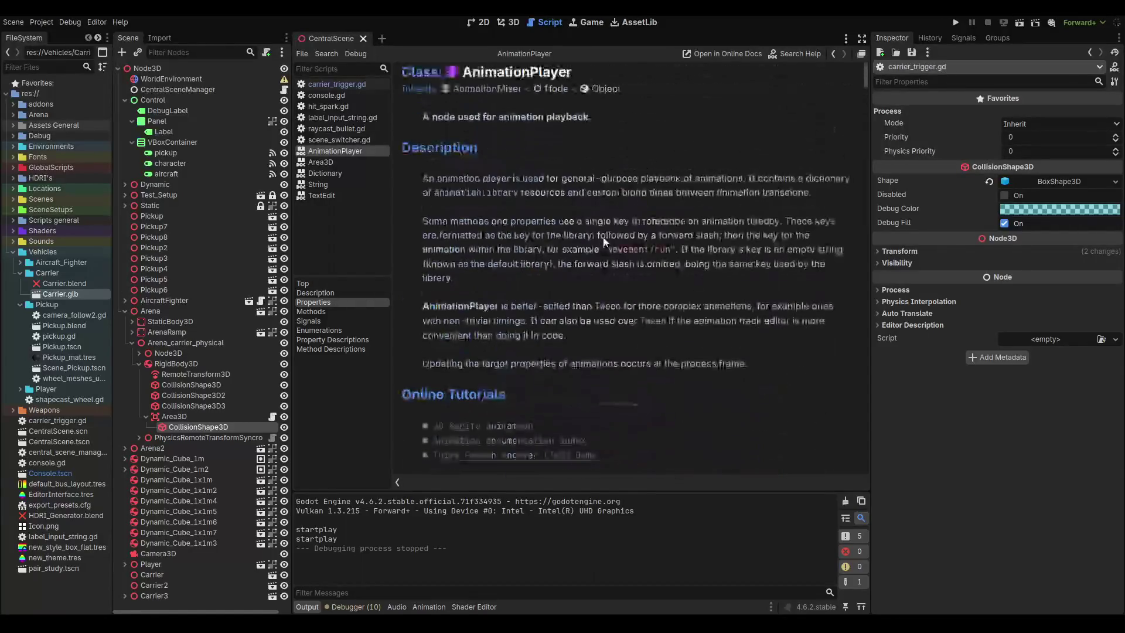
Open AnimationMixer via the Inherits link, review signals like animation_finished, then return to 3D.
{"action": "left_click", "coordinate": [496, 90]}
{"action": "scroll", "coordinate": [544, 205], "scroll_direction": "down", "scroll_amount": 5}
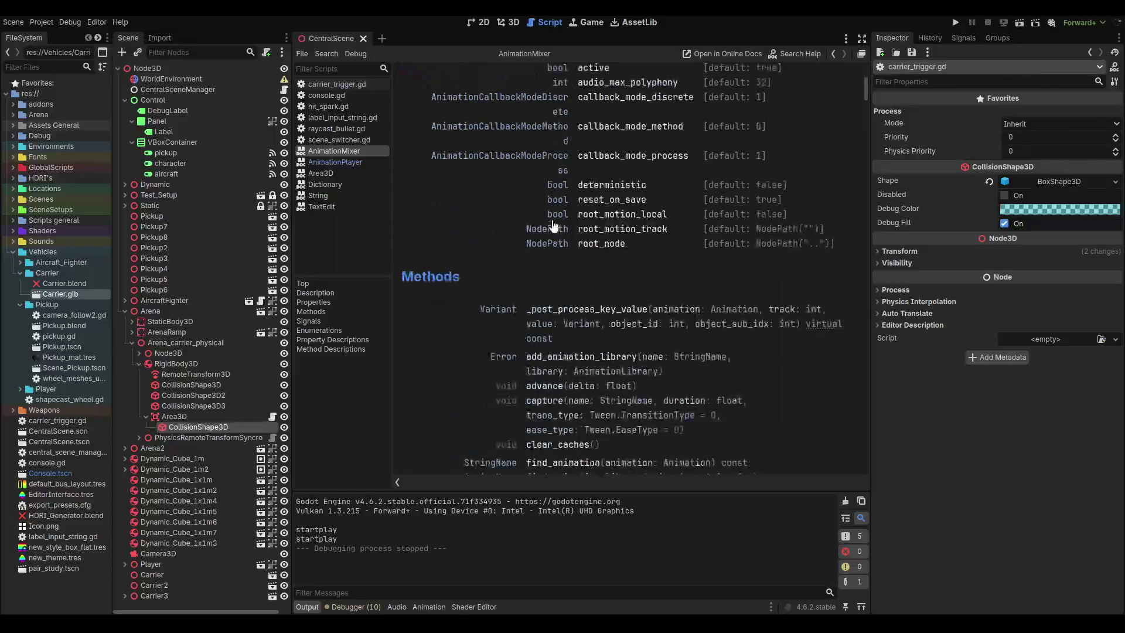
{"action": "scroll", "coordinate": [544, 205], "scroll_direction": "up", "scroll_amount": 2}
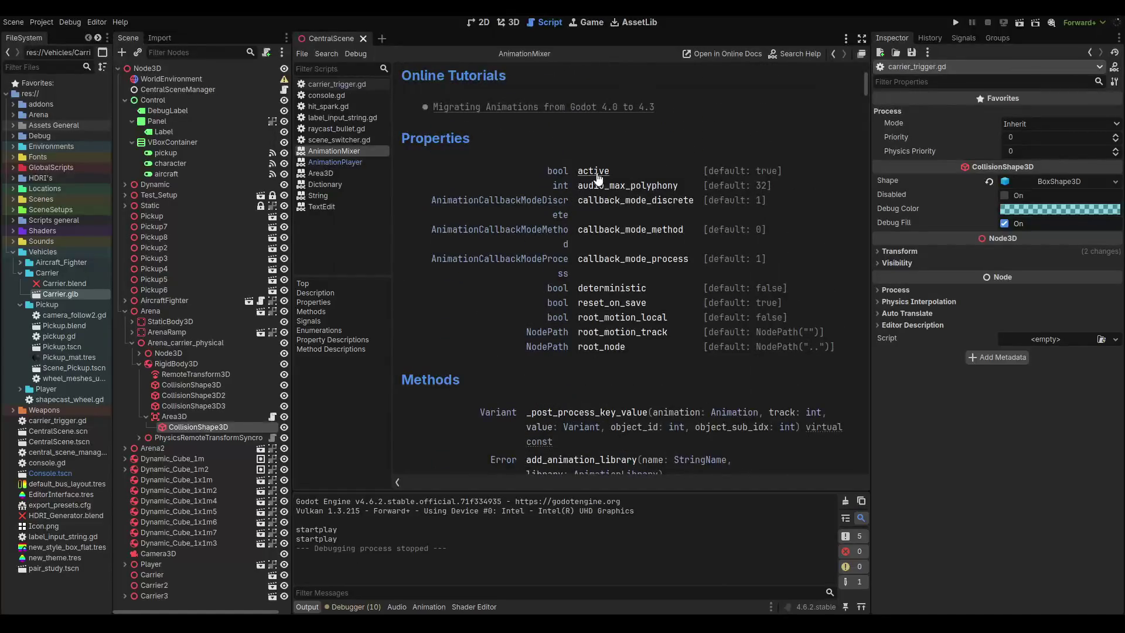
{"action": "scroll", "coordinate": [600, 273], "scroll_direction": "down", "scroll_amount": 5}
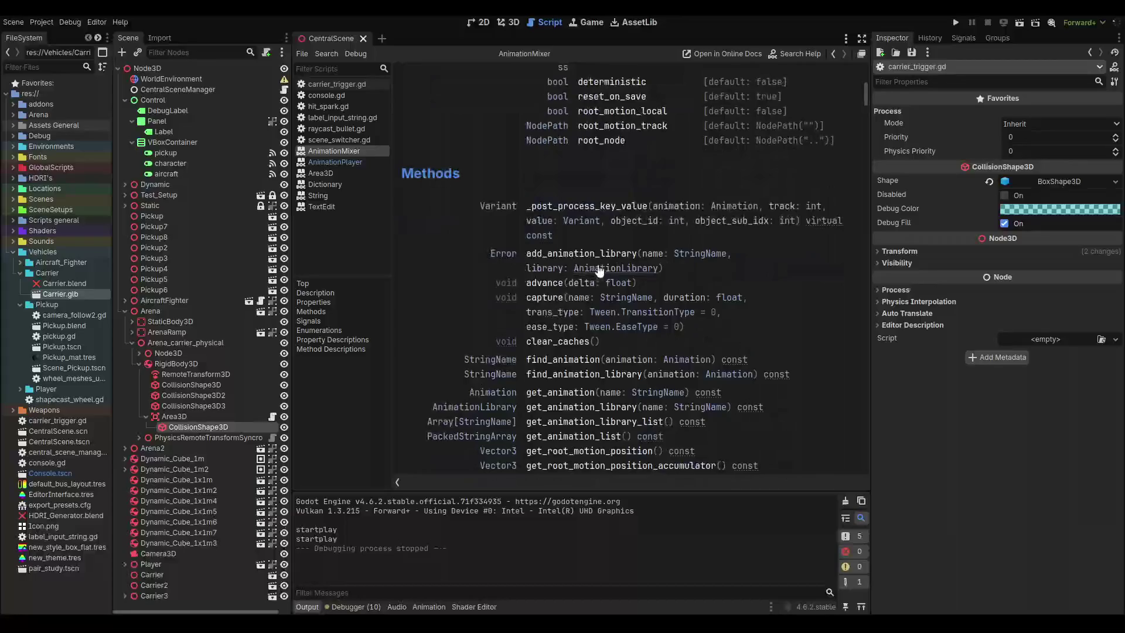
{"action": "scroll", "coordinate": [600, 273], "scroll_direction": "down", "scroll_amount": 4}
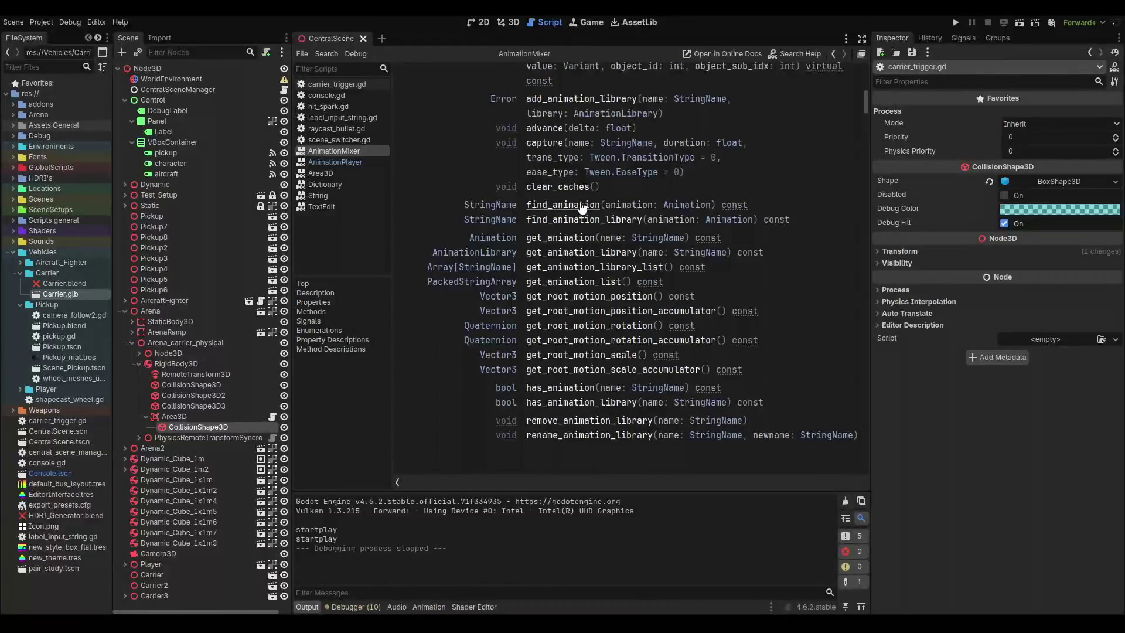
{"action": "scroll", "coordinate": [582, 208], "scroll_direction": "down", "scroll_amount": 4}
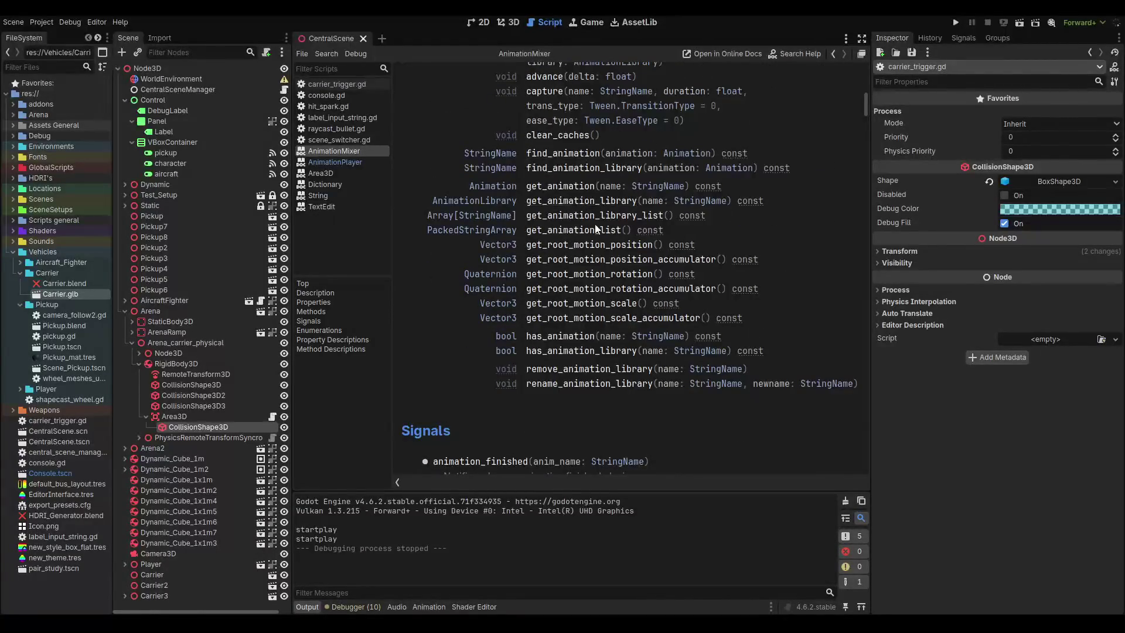
{"action": "scroll", "coordinate": [595, 224], "scroll_direction": "down", "scroll_amount": 7}
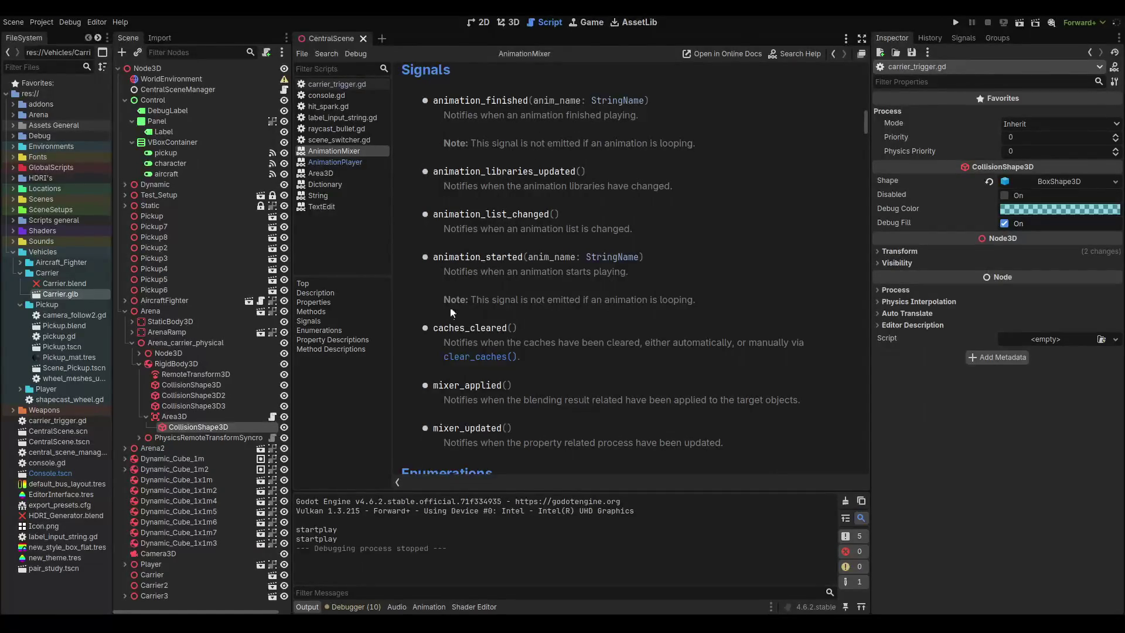
{"action": "scroll", "coordinate": [445, 316], "scroll_direction": "down", "scroll_amount": 1}
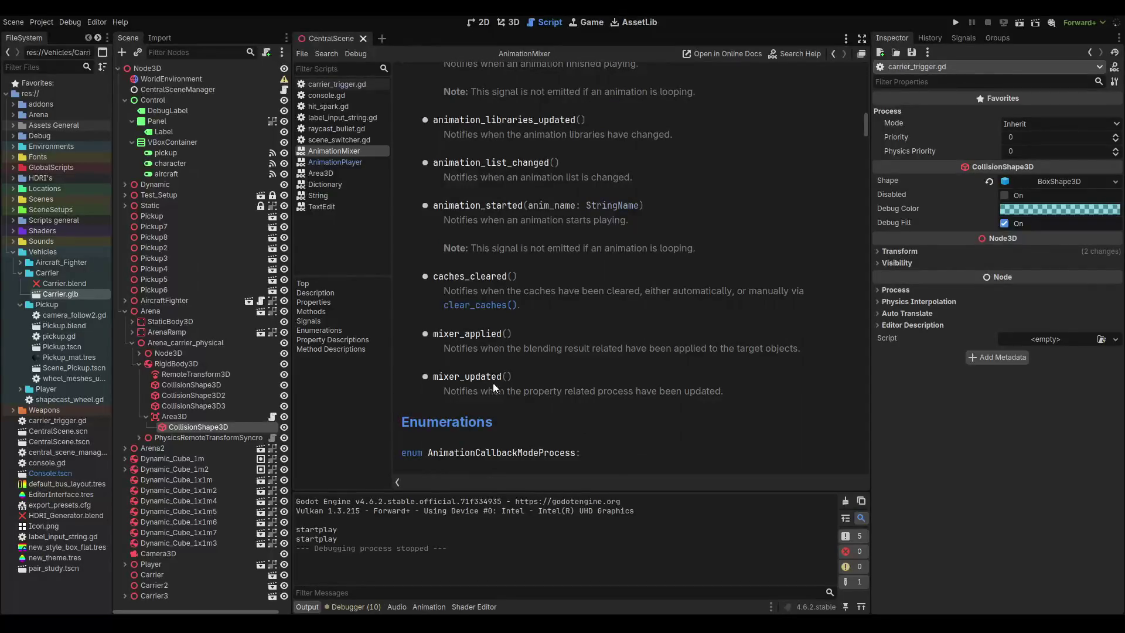
{"action": "scroll", "coordinate": [492, 388], "scroll_direction": "down", "scroll_amount": 2}
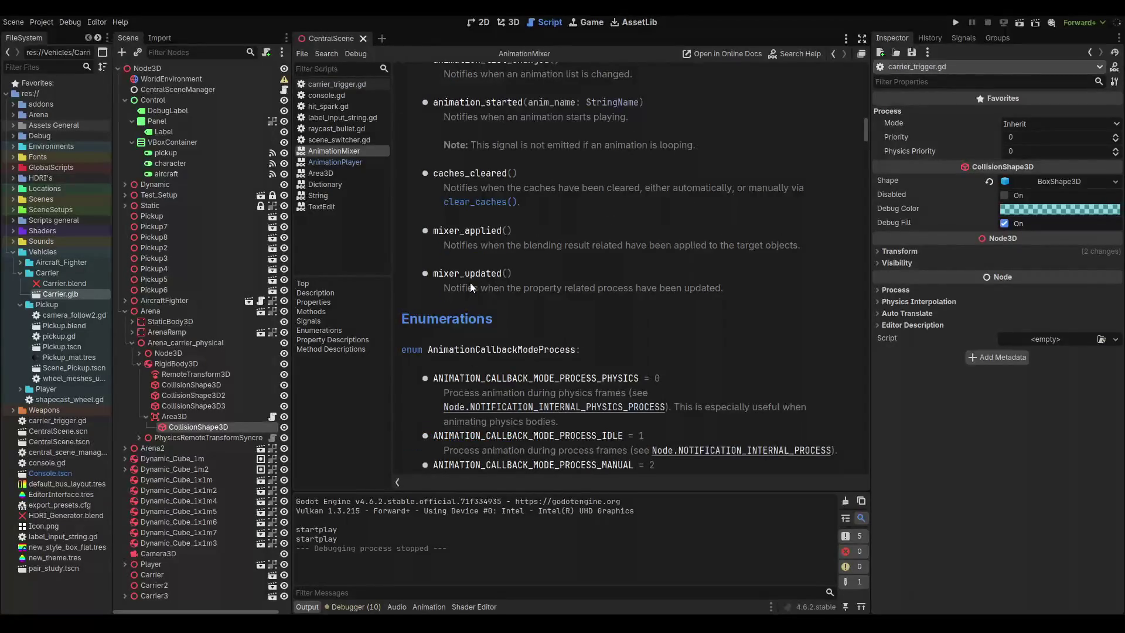
{"action": "scroll", "coordinate": [478, 279], "scroll_direction": "up", "scroll_amount": 5}
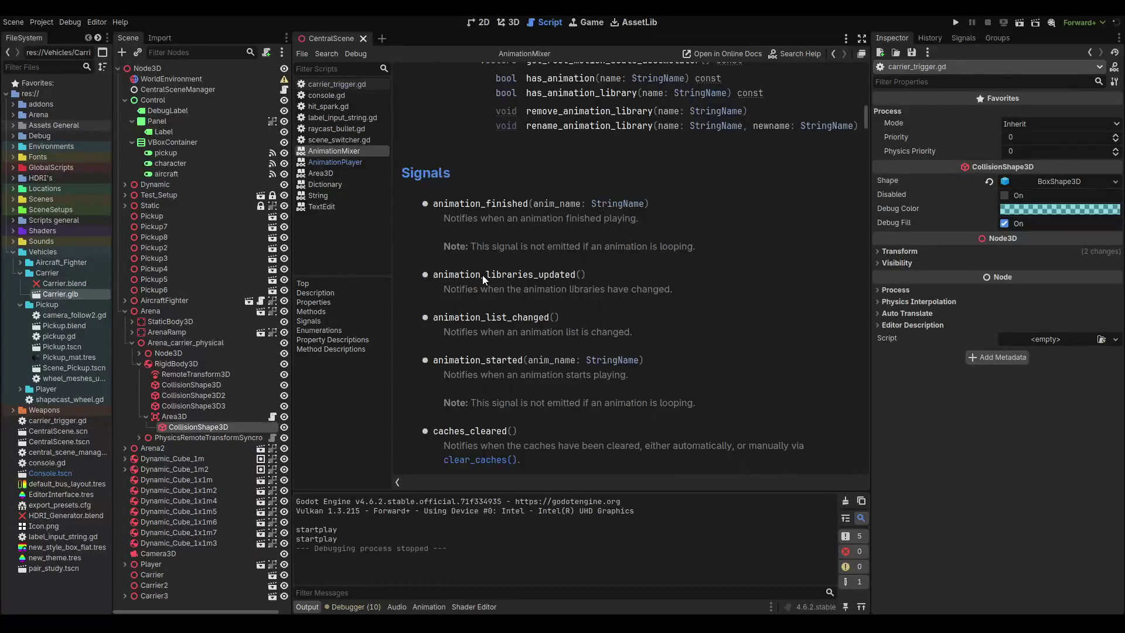
{"action": "scroll", "coordinate": [483, 275], "scroll_direction": "down", "scroll_amount": 6}
{"action": "scroll", "coordinate": [482, 273], "scroll_direction": "down", "scroll_amount": 5}
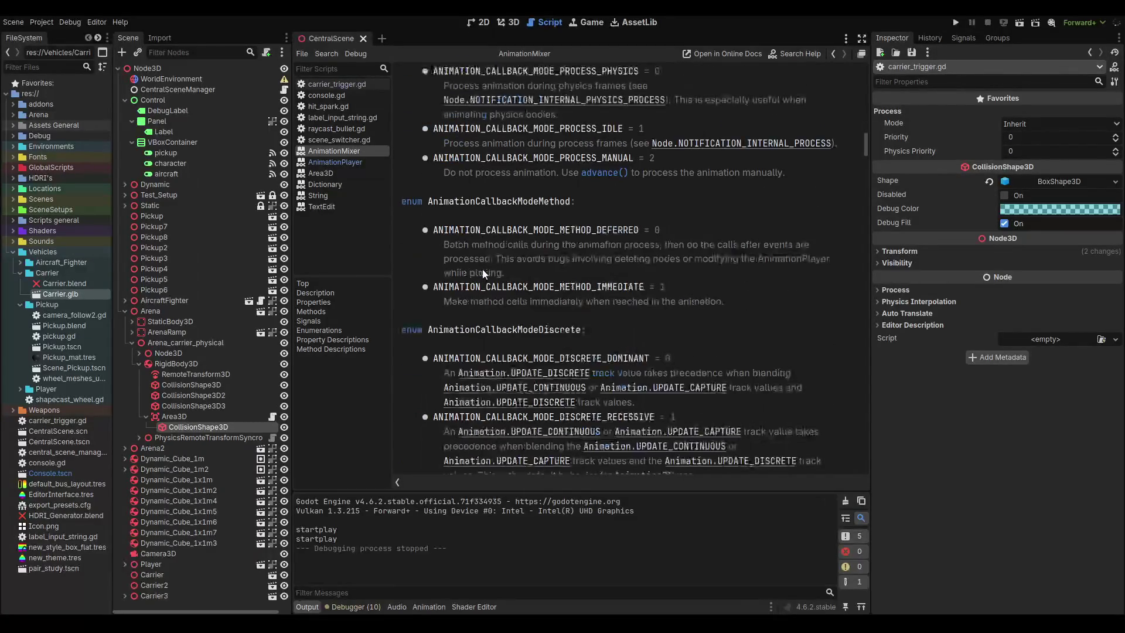
{"action": "scroll", "coordinate": [483, 264], "scroll_direction": "up", "scroll_amount": 10}
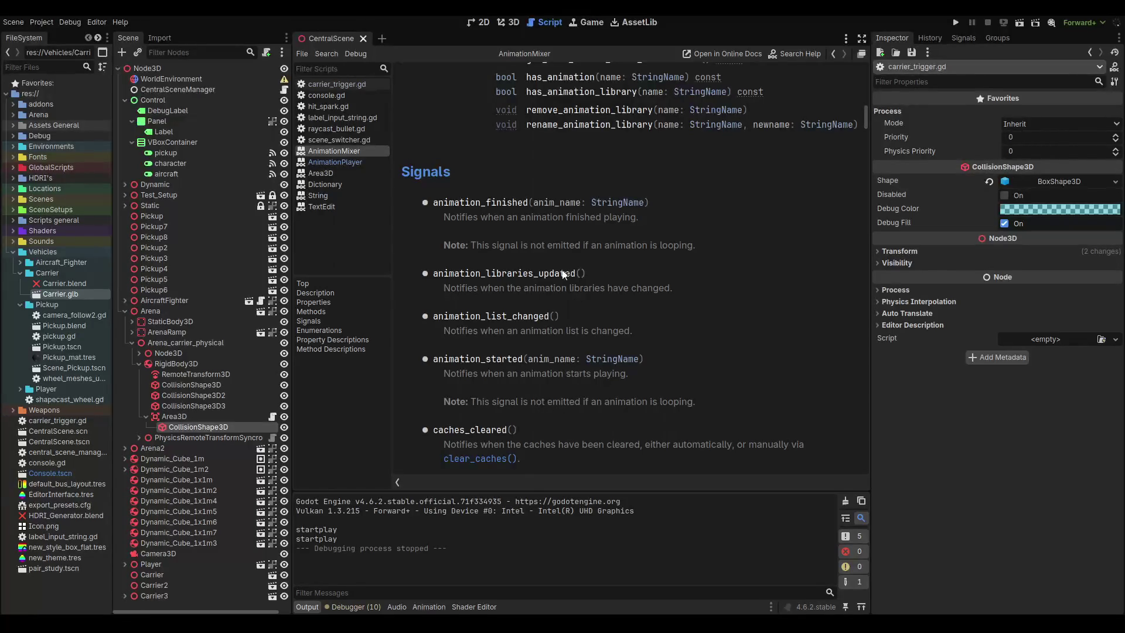
{"action": "left_click", "coordinate": [507, 23]}
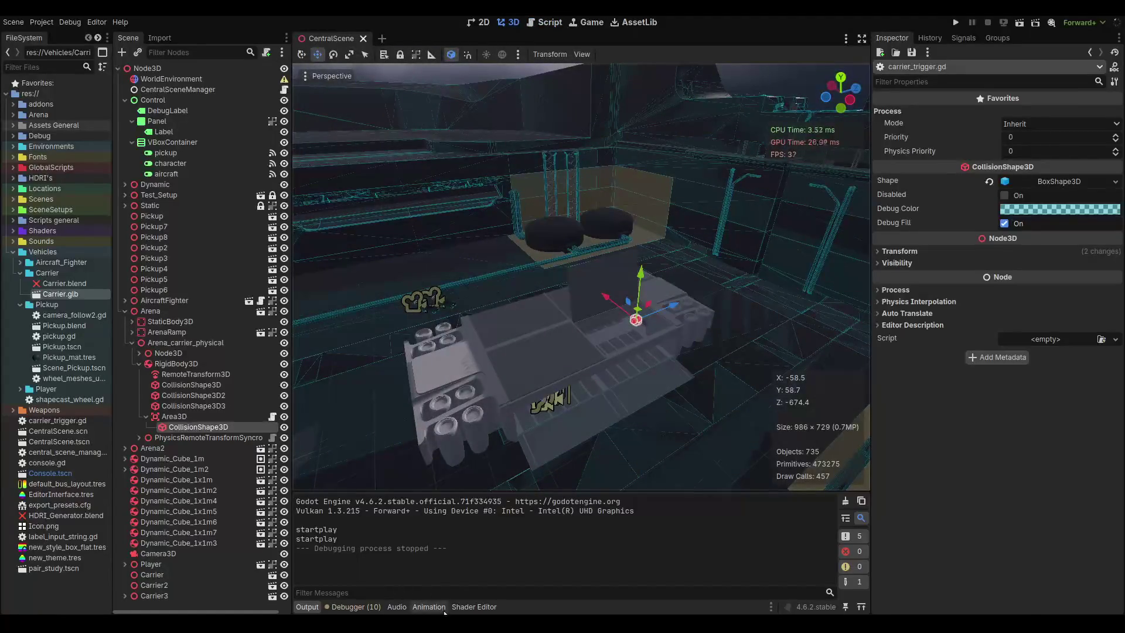
Set the Carrier_anim animation to ping-pong looping and save the CentralScene.
{"action": "left_click", "coordinate": [429, 606]}
{"action": "left_click", "coordinate": [861, 430]}
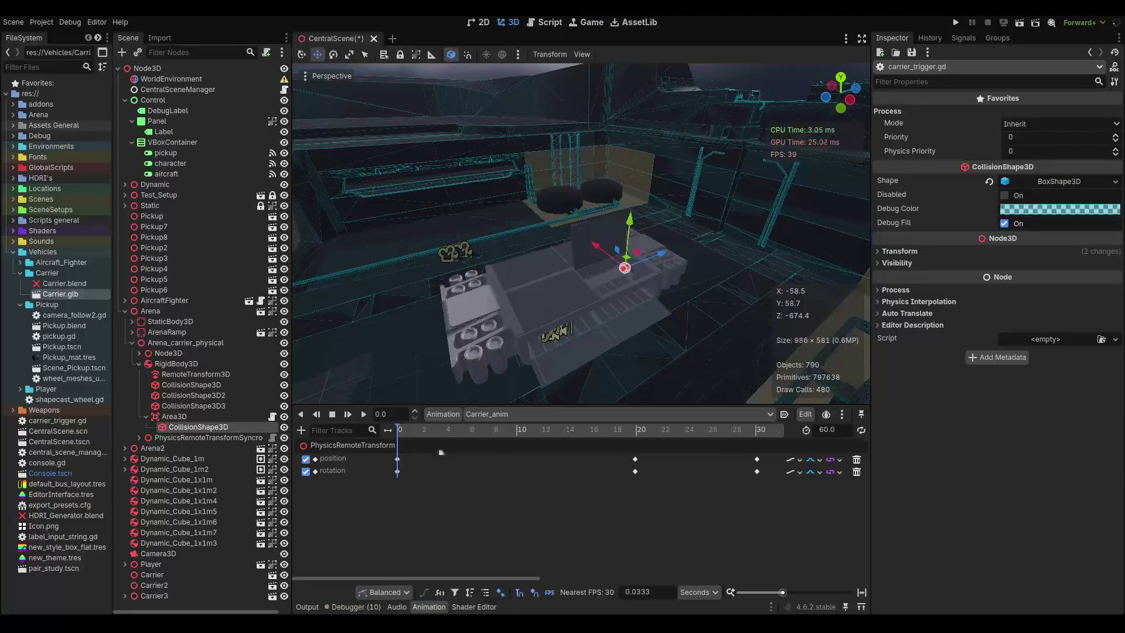
{"action": "left_click", "coordinate": [864, 433]}
{"action": "mouse_move", "coordinate": [442, 435]}
{"action": "left_mouse_down"}
{"action": "mouse_move", "coordinate": [611, 434]}
{"action": "mouse_move", "coordinate": [392, 434]}
{"action": "left_mouse_up"}
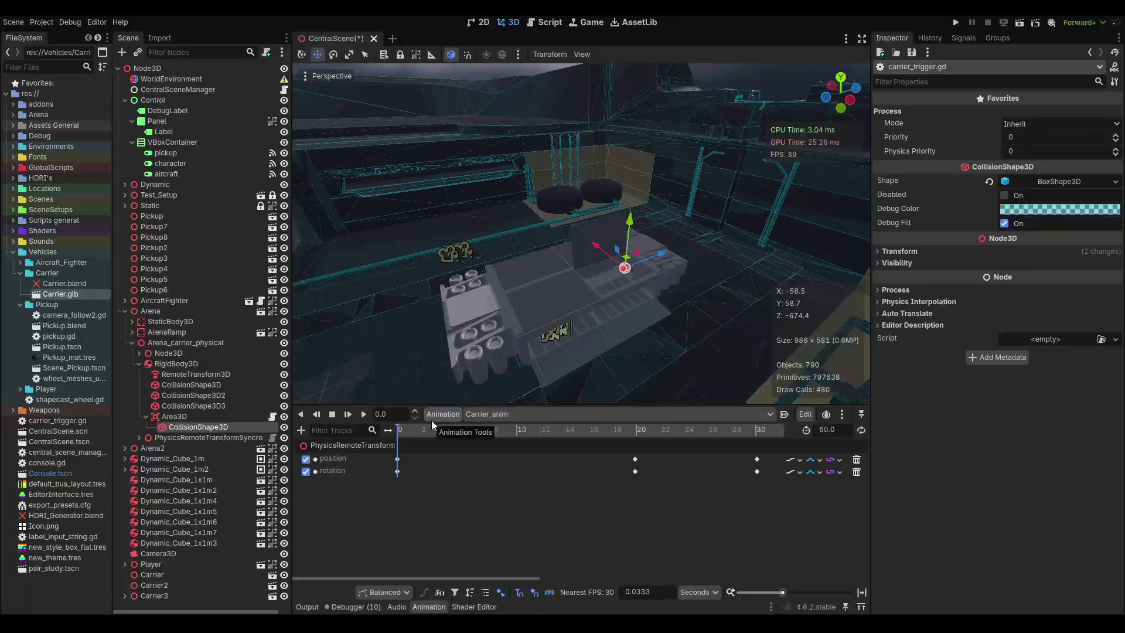
{"action": "left_click", "coordinate": [861, 431]}
{"action": "left_click", "coordinate": [861, 431]}
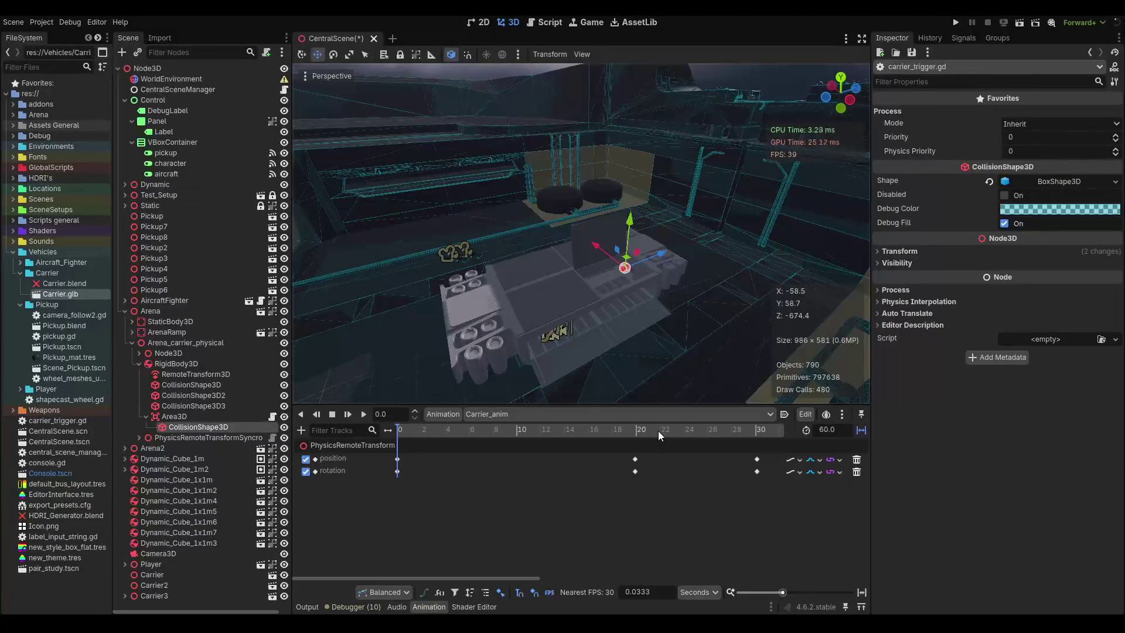
{"action": "key", "text": "ctrl+s"}
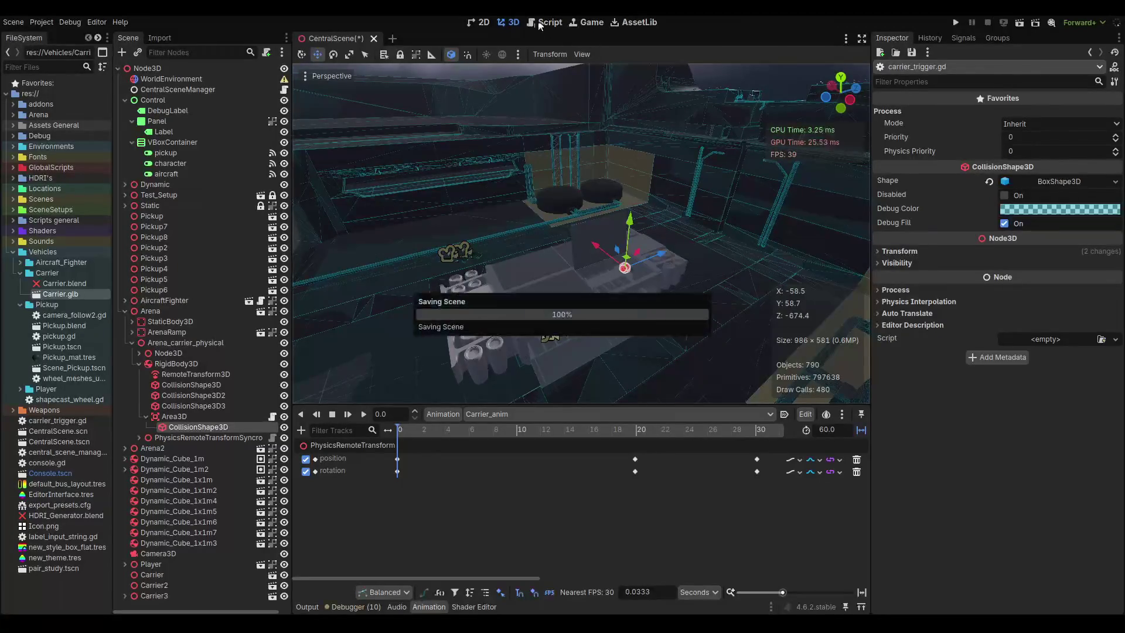
{"action": "left_click", "coordinate": [538, 23]}
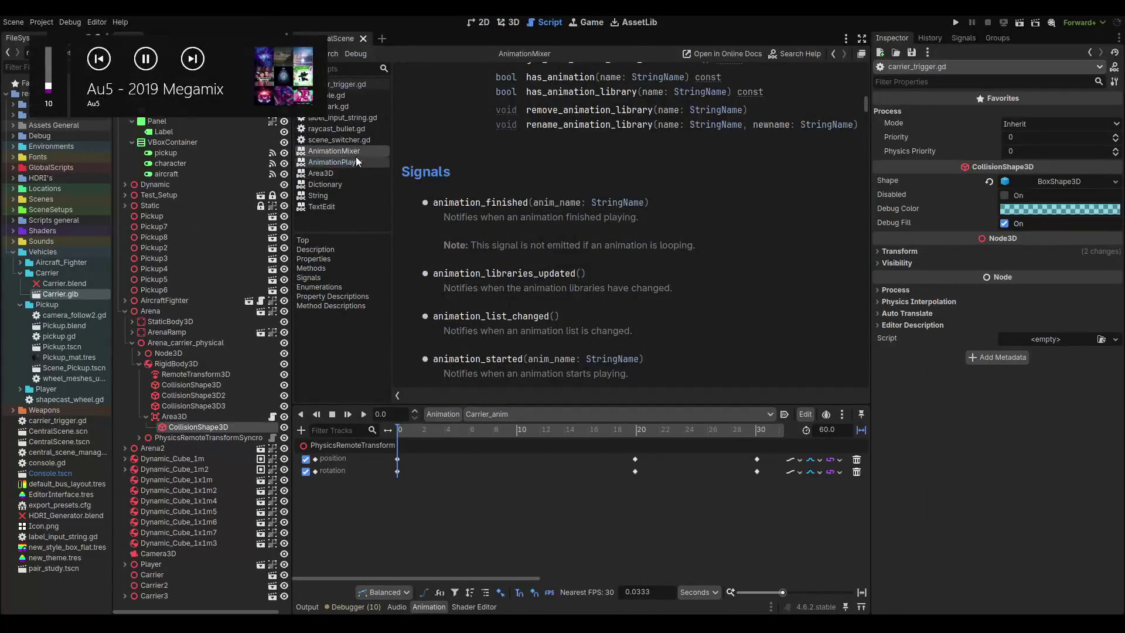
In carrier_trigger.gd, delete the startplay print and add an empty _physics_process function.
{"action": "left_click", "coordinate": [353, 85]}
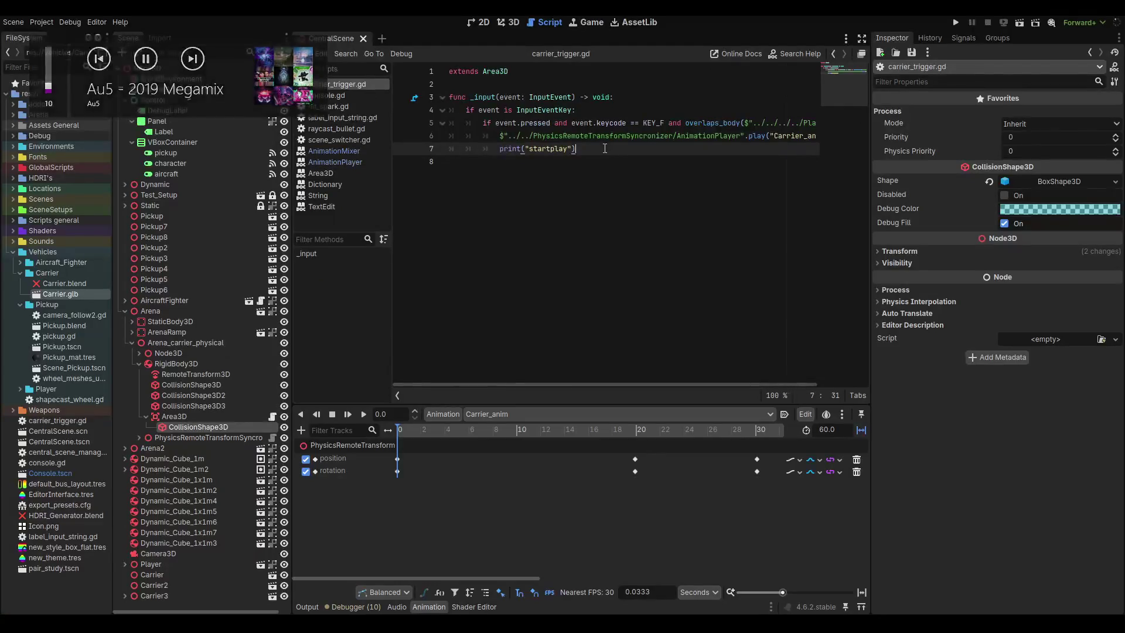
{"action": "left_click_drag", "start_coordinate": [579, 148], "coordinate": [498, 147]}
{"action": "key", "text": "BackSpace"}
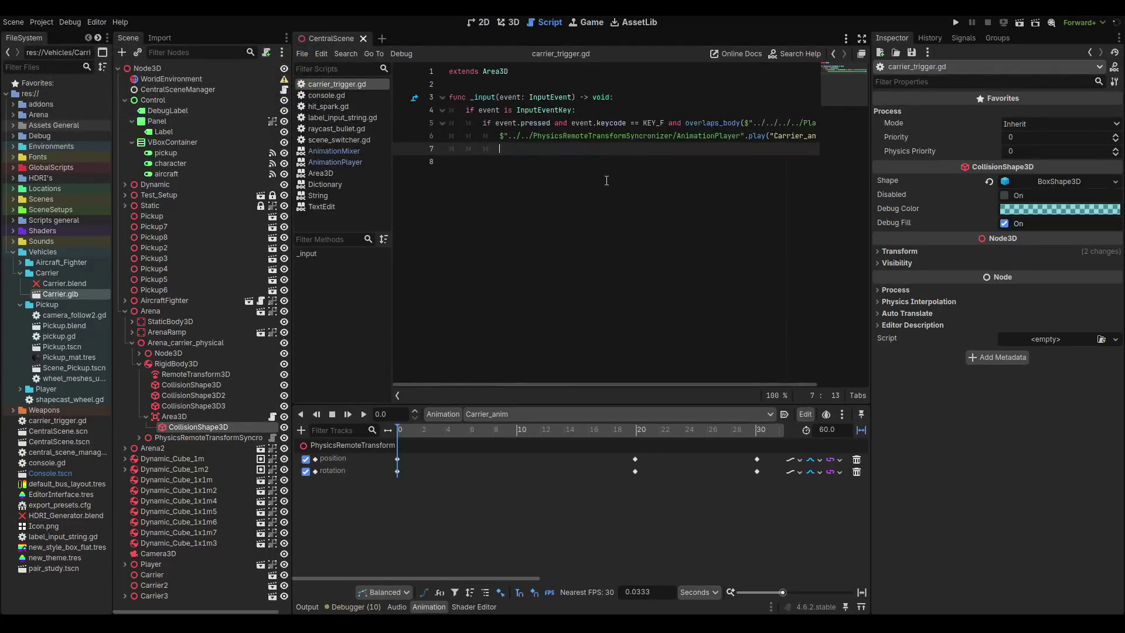
{"action": "key", "text": "BackSpace"}
{"action": "key", "text": "BackSpace"}
{"action": "key", "text": "BackSpace"}
{"action": "key", "text": "Return"}
{"action": "key", "text": "Return"}
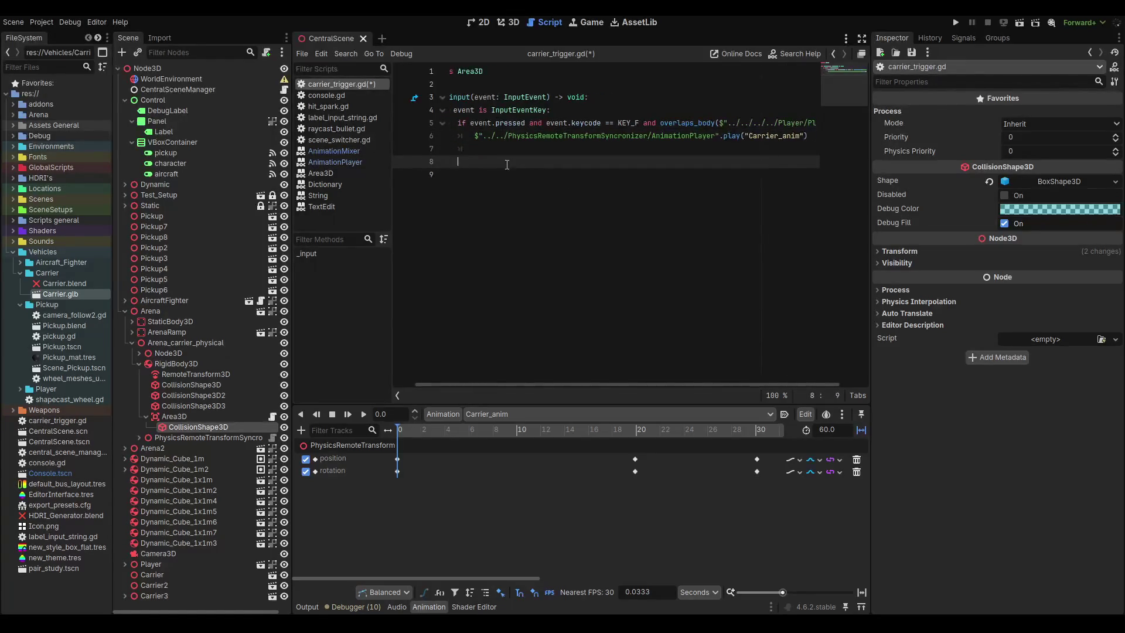
{"action": "key", "text": "BackSpace"}
{"action": "key", "text": "BackSpace"}
{"action": "key", "text": "BackSpace"}
{"action": "key", "text": "BackSpace"}
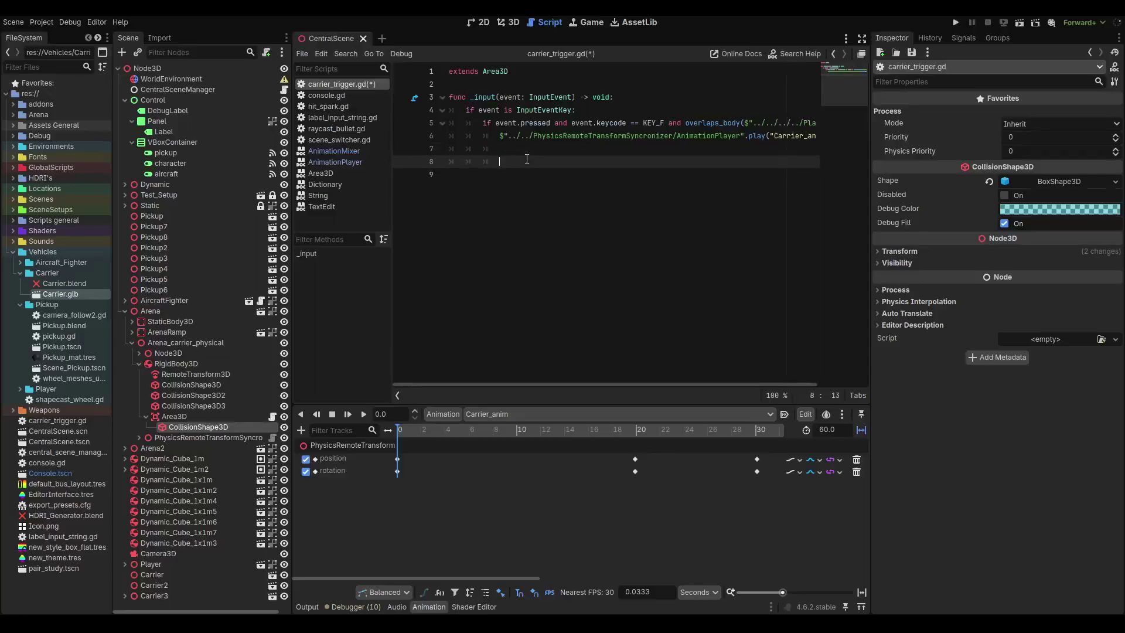
{"action": "type", "text": "f"}
{"action": "key", "text": "BackSpace"}
{"action": "key", "text": "Return"}
{"action": "key", "text": "BackSpace"}
{"action": "type", "text": "func phy"}
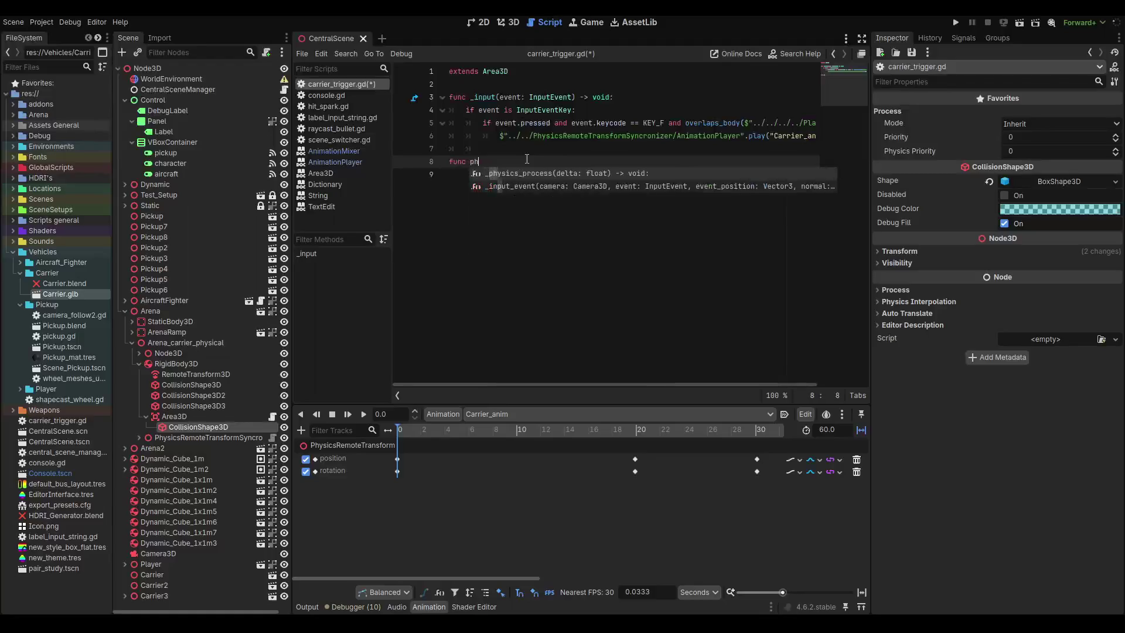
{"action": "key", "text": "Return"}
{"action": "key", "text": "Return"}
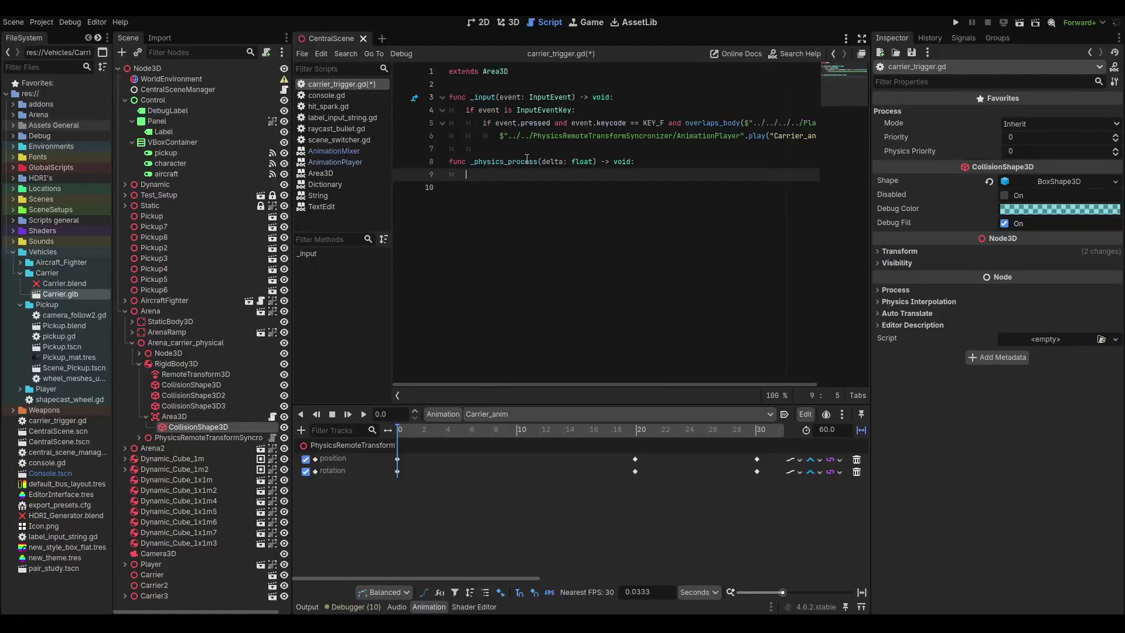
{"action": "type", "text": "if"}
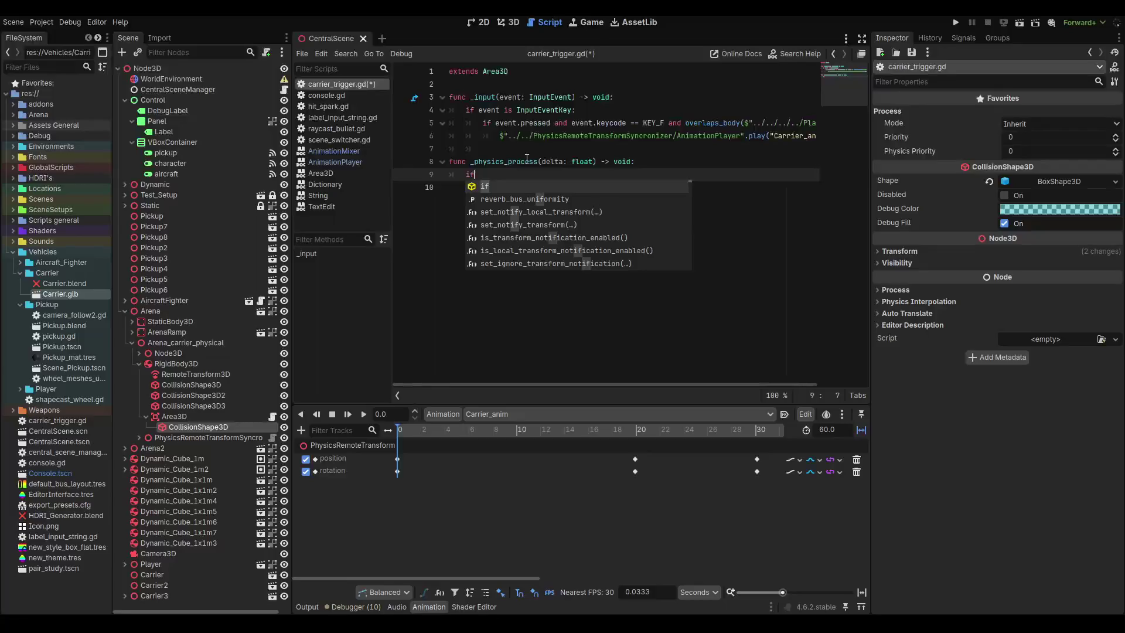
{"action": "key", "text": "BackSpace"}
{"action": "key", "text": "BackSpace"}
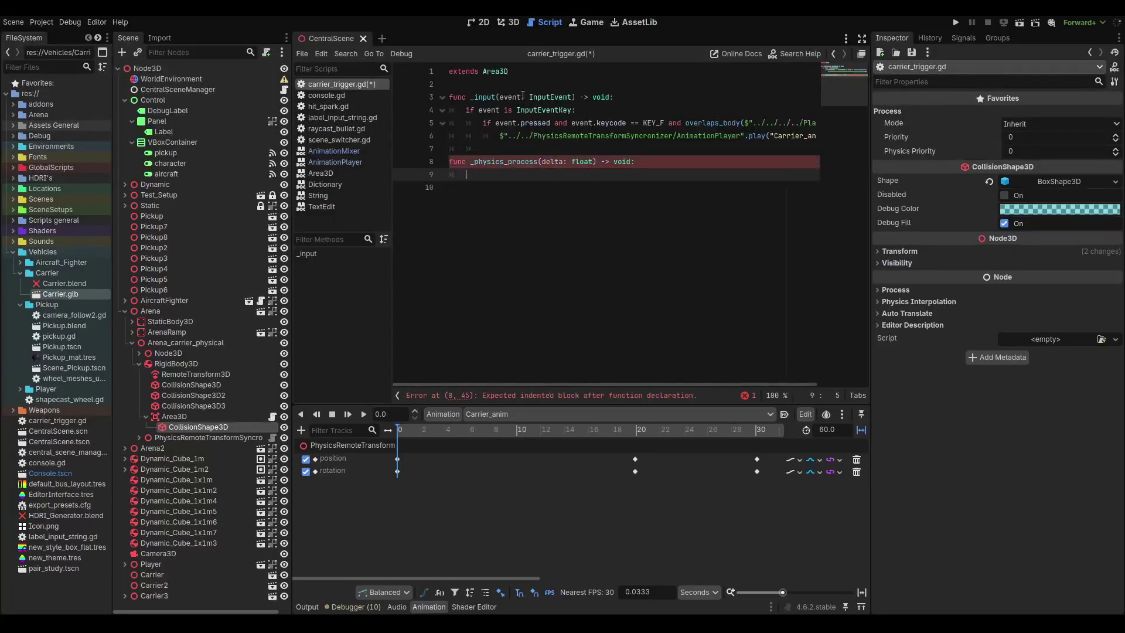
Declare var ap:AnimationPlayer, initialised with the node path cut from line 8.
{"action": "left_click", "coordinate": [523, 88]}
{"action": "key", "text": "Return"}
{"action": "key", "text": "Return"}
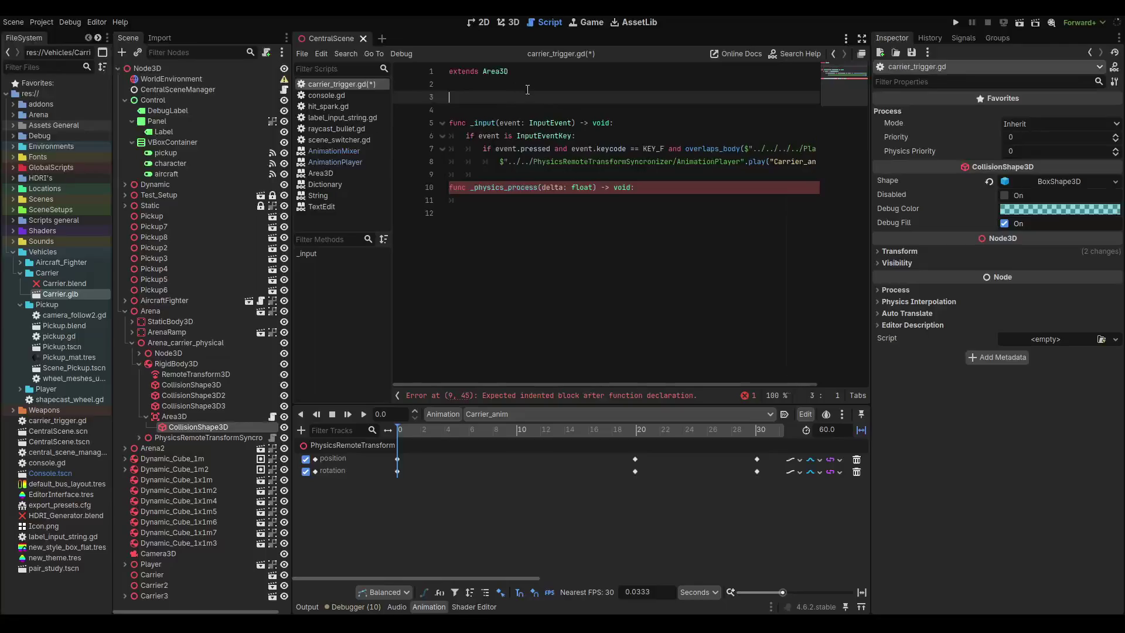
{"action": "type", "text": "var an"}
{"action": "type", "text": "p:anima"}
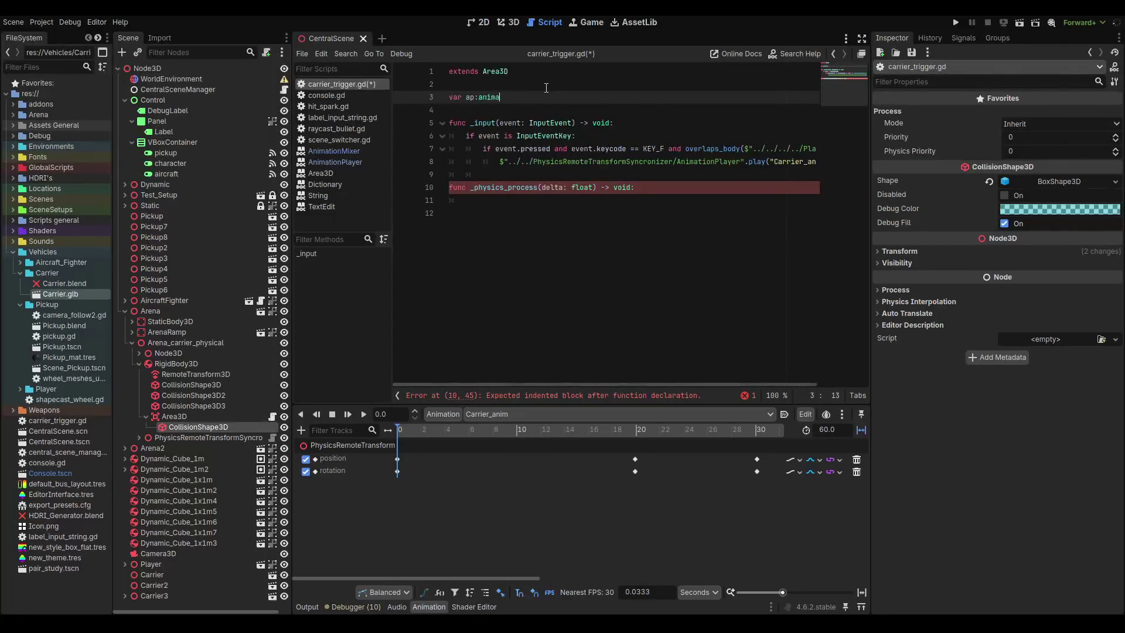
{"action": "type", "text": "tio"}
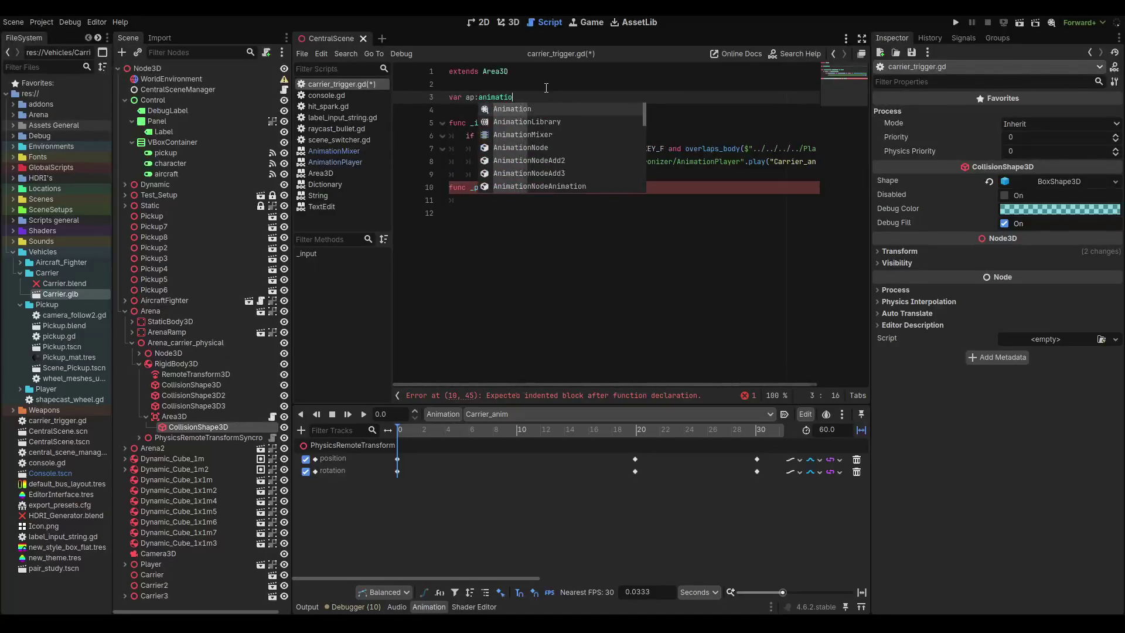
{"action": "type", "text": "nP"}
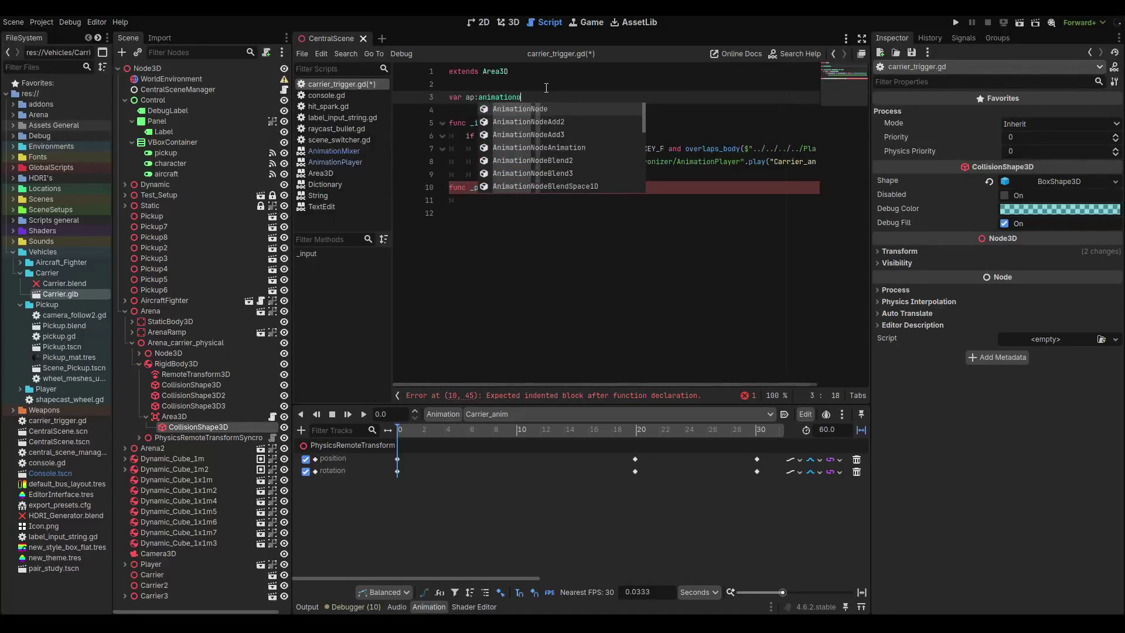
{"action": "key", "text": "Return"}
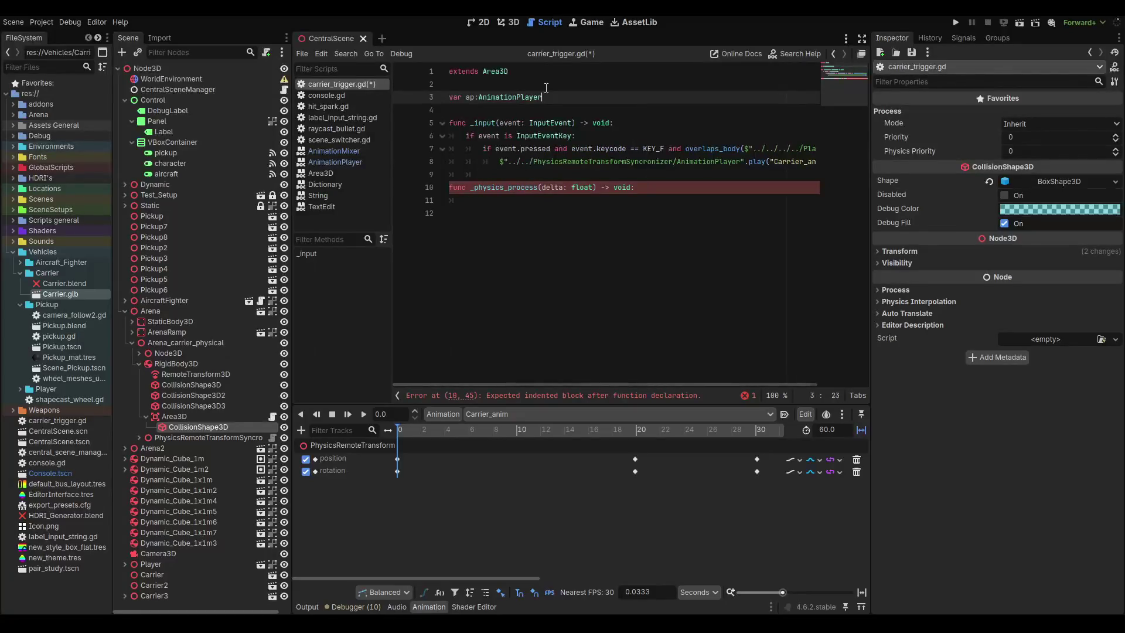
{"action": "type", "text": " ="}
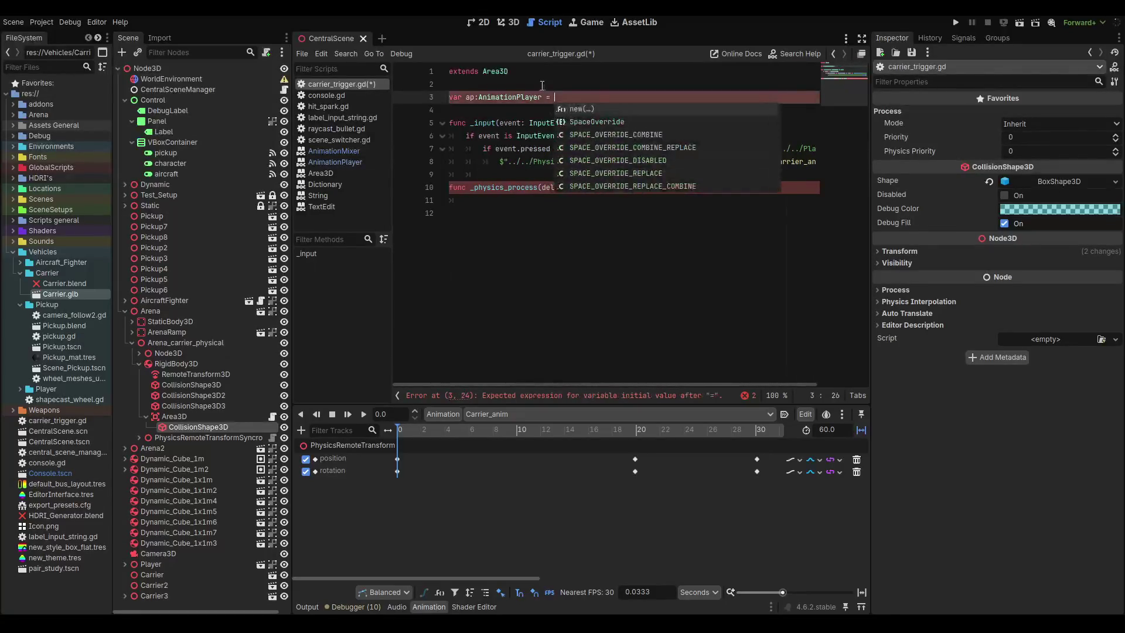
{"action": "left_click_drag", "start_coordinate": [499, 161], "coordinate": [745, 162]}
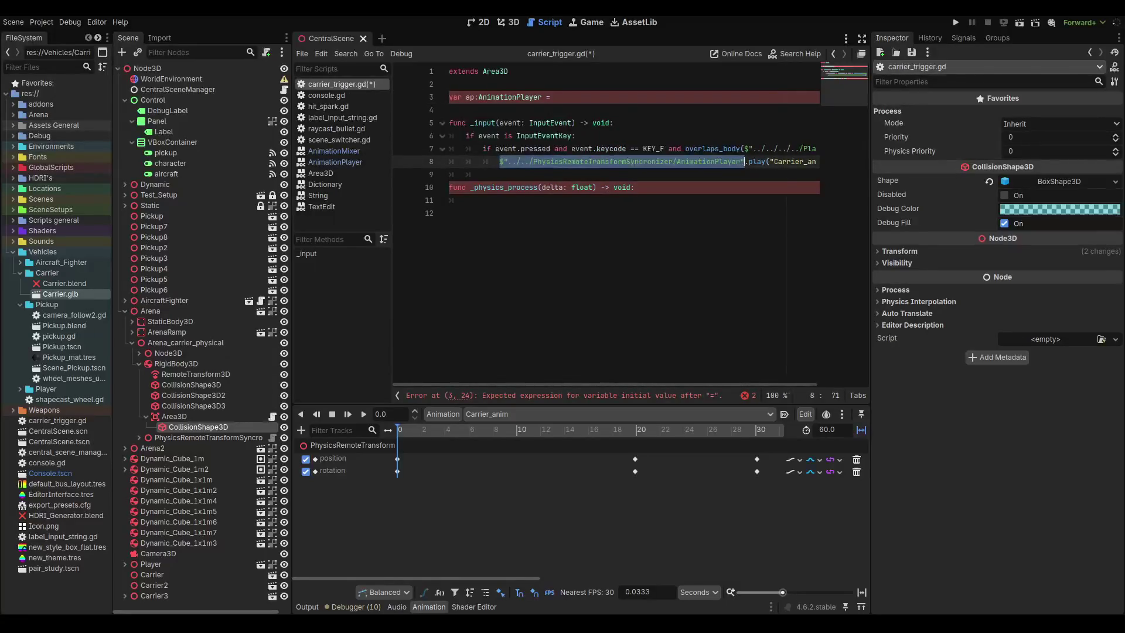
{"action": "key", "text": "ctrl+x"}
{"action": "left_click", "coordinate": [563, 97]}
{"action": "key", "text": "ctrl+v"}
{"action": "double_click", "coordinate": [478, 97]}
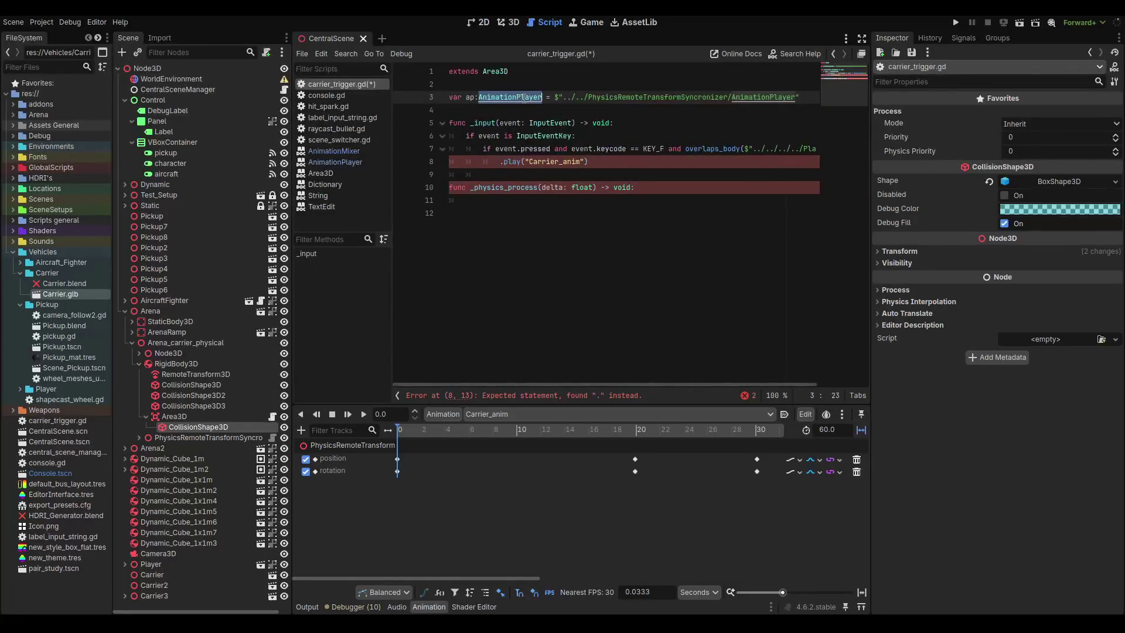
{"action": "left_click", "coordinate": [478, 97]}
{"action": "type", "text": ":"}
Change line 8 to ap.play and call ap.get_section_end_time() inside _physics_process.
{"action": "left_click", "coordinate": [499, 162]}
{"action": "type", "text": "ap"}
{"action": "left_click", "coordinate": [504, 209]}
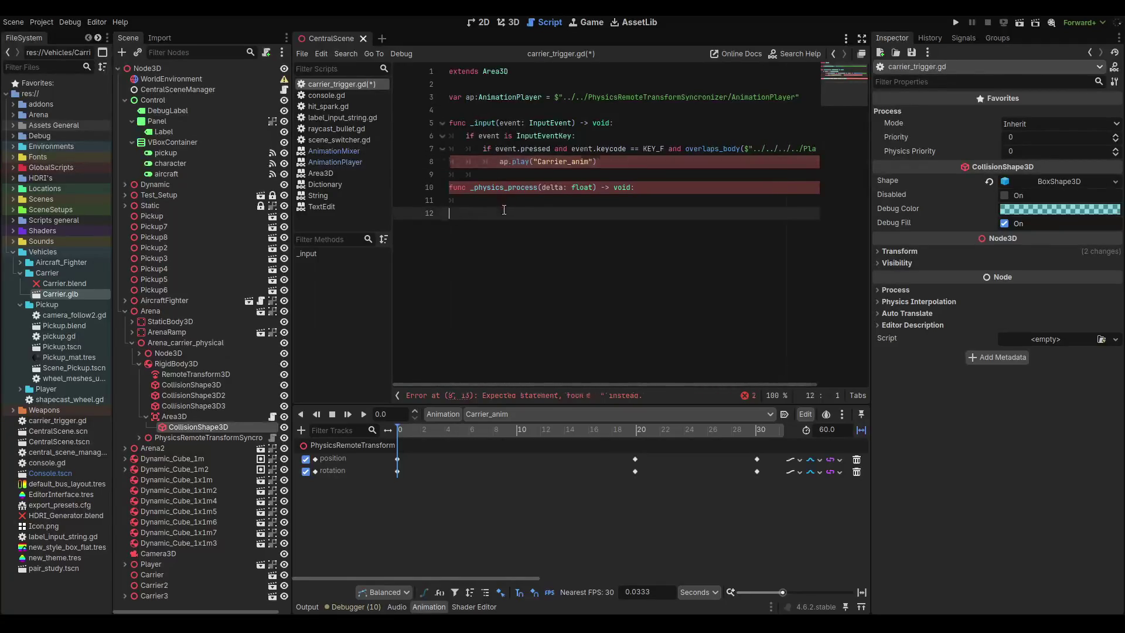
{"action": "key", "text": "Up"}
{"action": "key", "text": "Tab"}
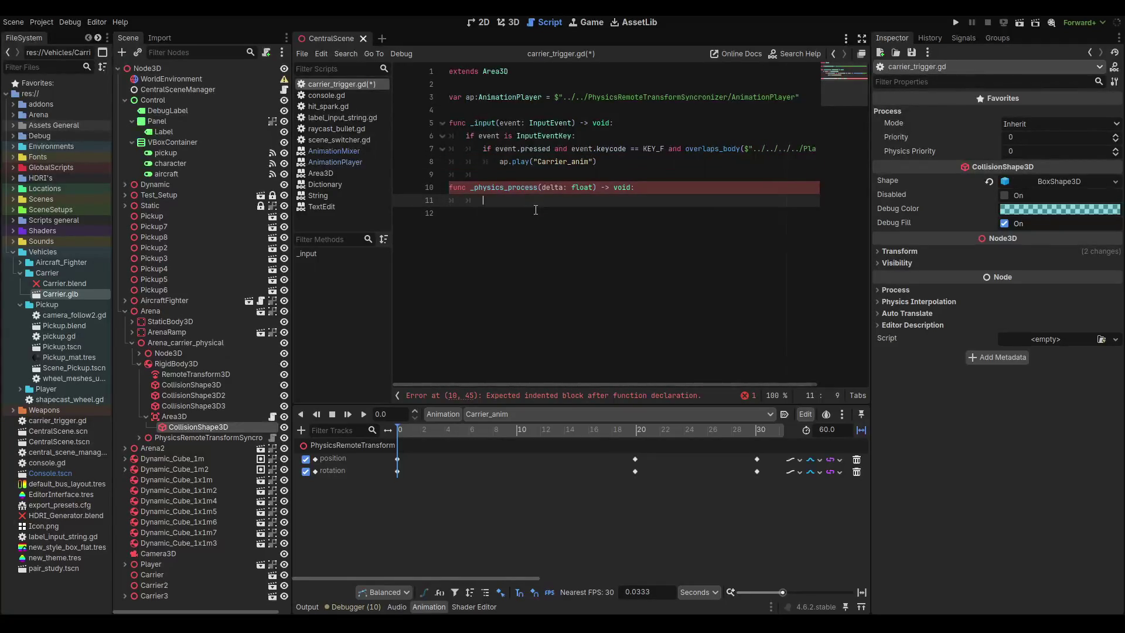
{"action": "key", "text": "BackSpace"}
{"action": "type", "text": "ap."}
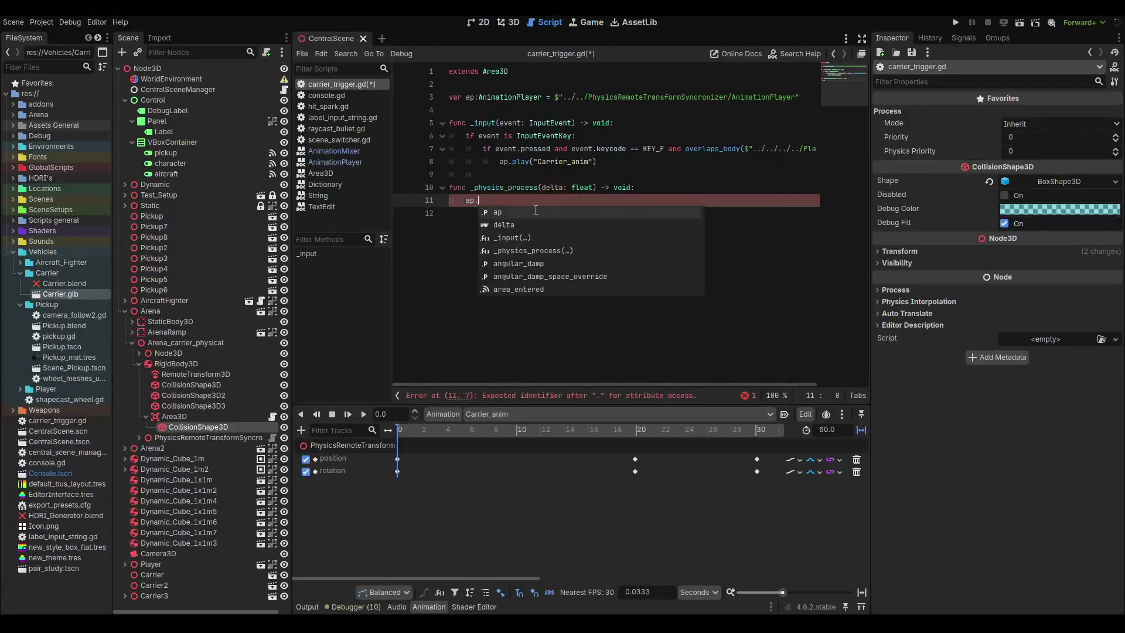
{"action": "type", "text": "get"}
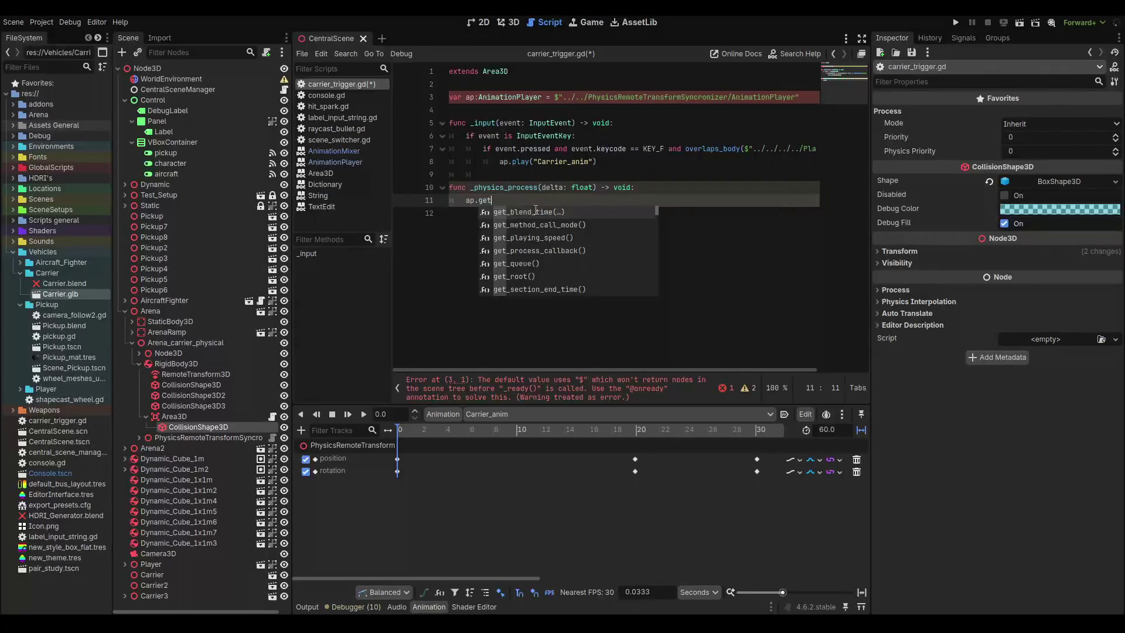
{"action": "key", "text": "Down"}
{"action": "key", "text": "Down"}
{"action": "key", "text": "Down"}
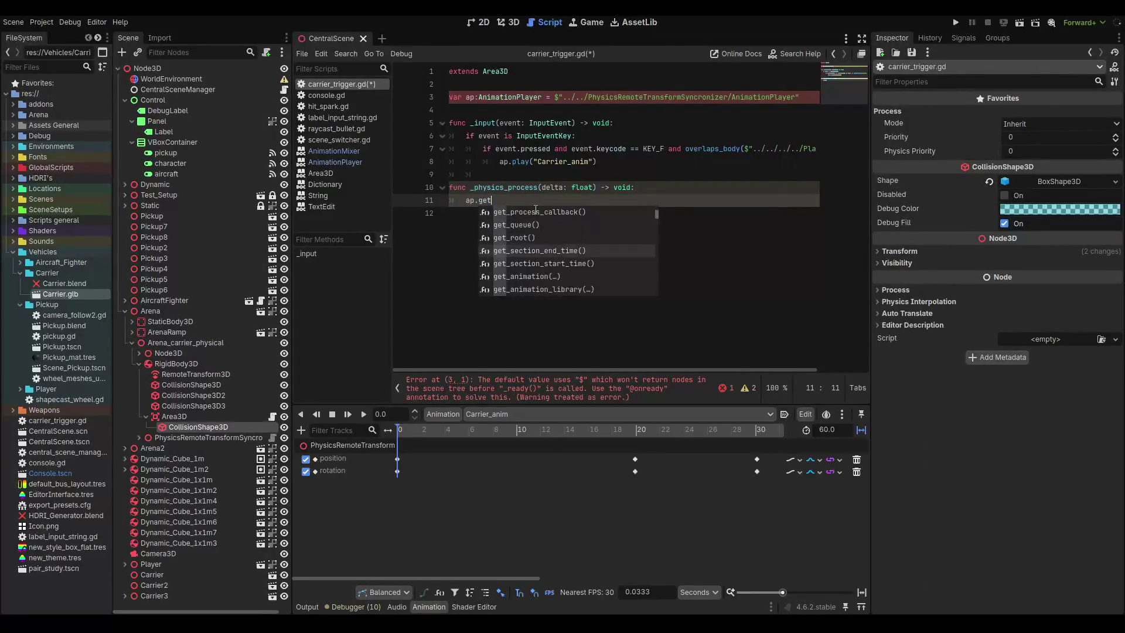
{"action": "key", "text": "Down"}
{"action": "key", "text": "Up"}
{"action": "key", "text": "Return"}
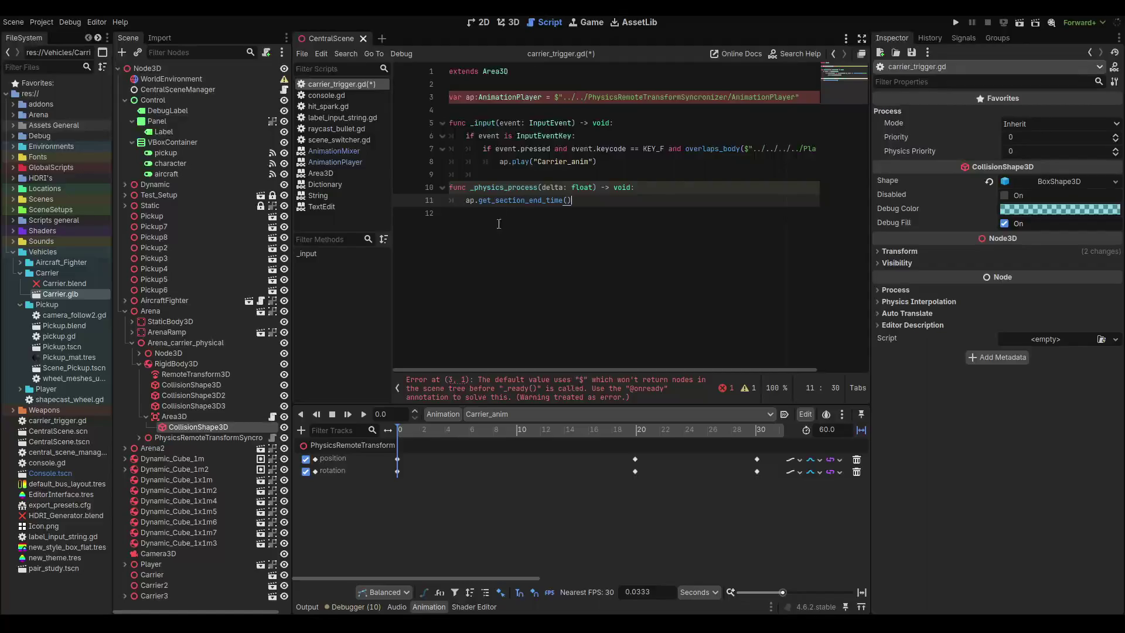
{"action": "left_click_drag", "start_coordinate": [473, 122], "coordinate": [449, 110]}
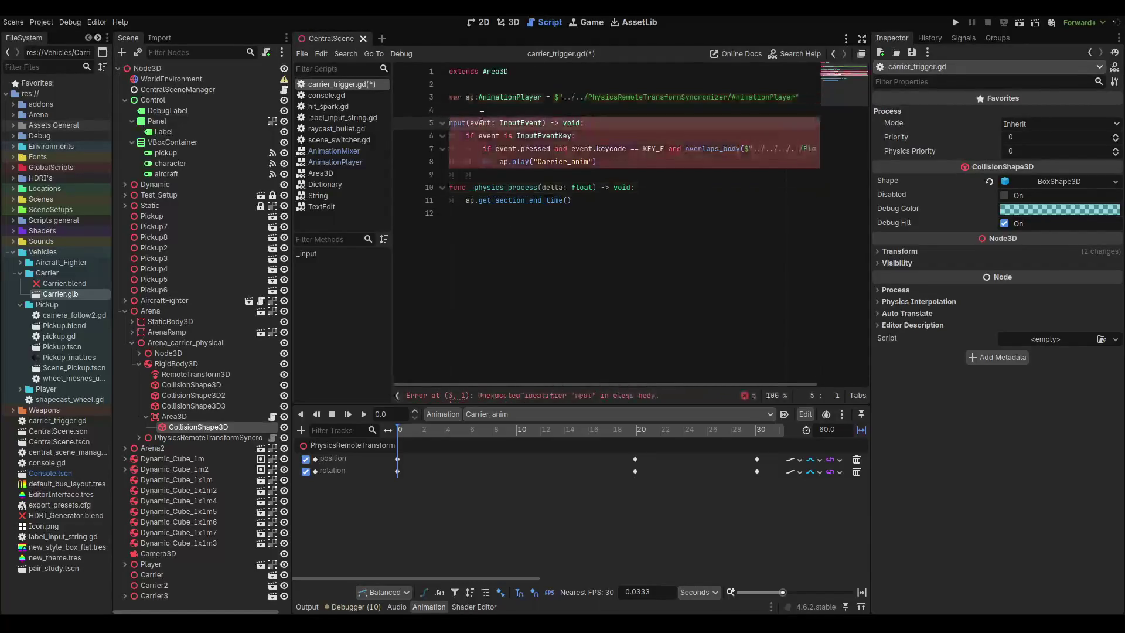
Add a func _ready() above the _input function.
{"action": "left_click", "coordinate": [477, 114]}
{"action": "key", "text": "Return"}
{"action": "key", "text": "Return"}
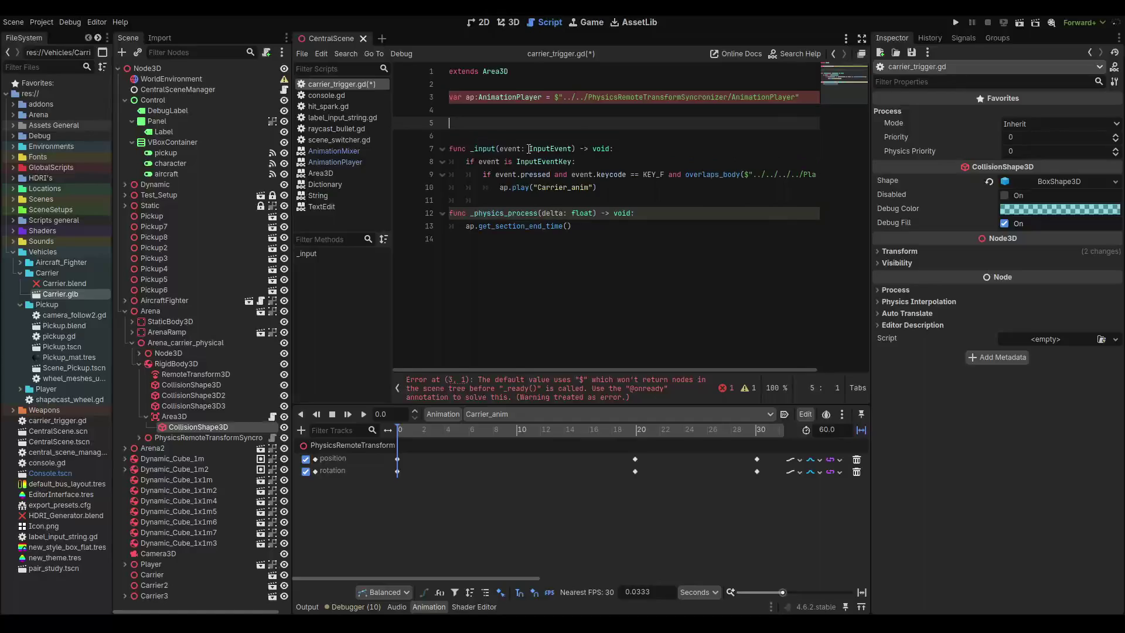
{"action": "key", "text": "Up"}
{"action": "type", "text": "func _rea"}
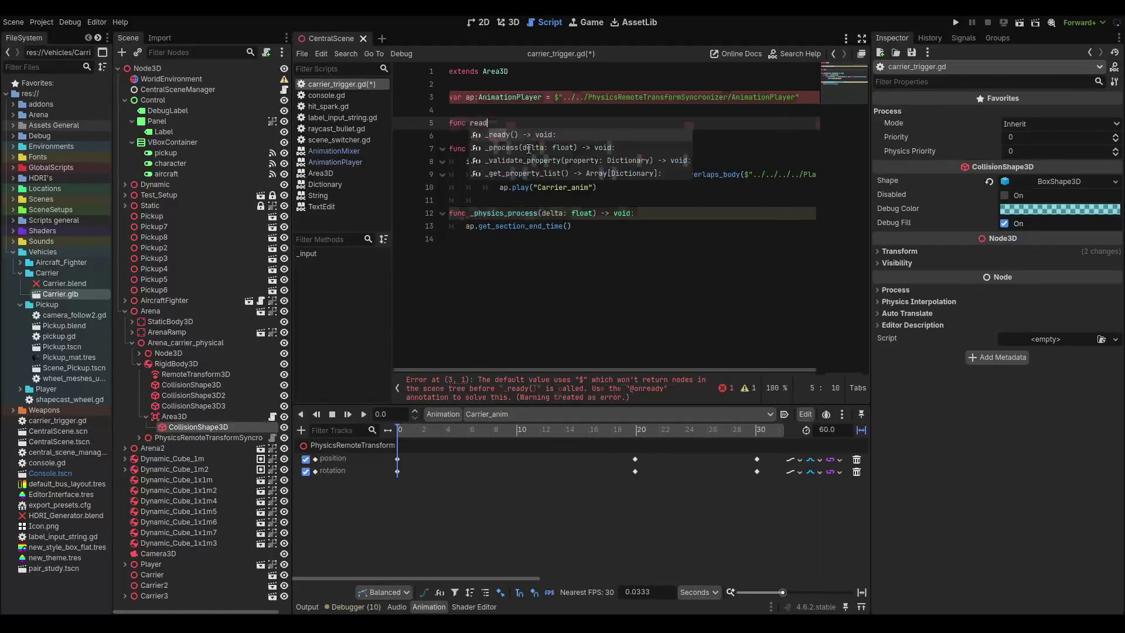
{"action": "key", "text": "Return"}
{"action": "key", "text": "Return"}
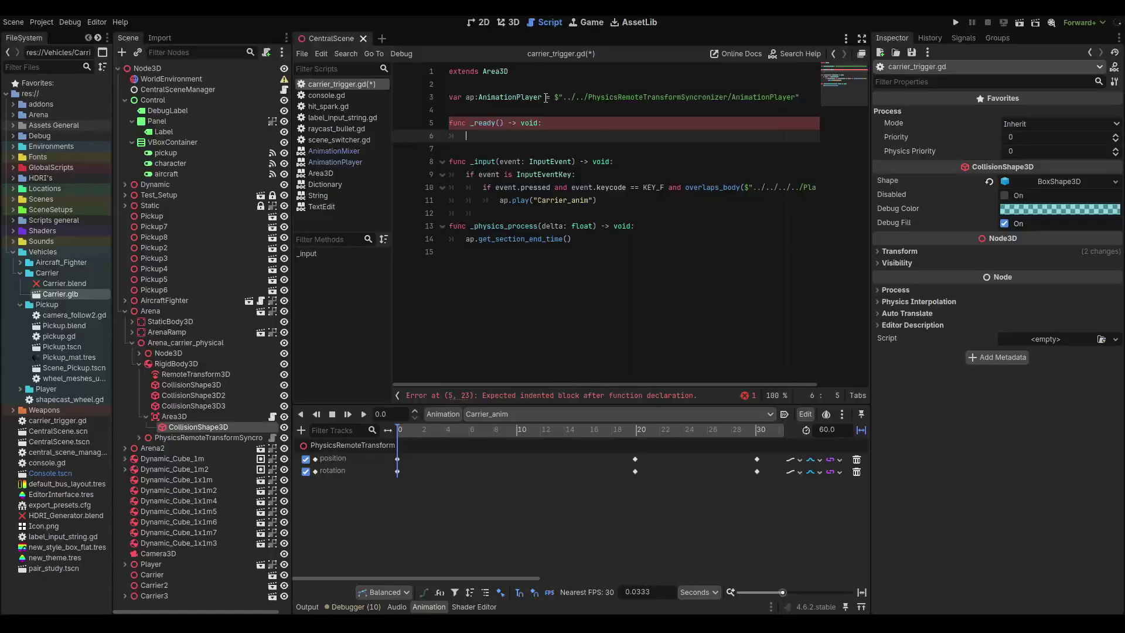
Move the node path into _ready as ap = $..., leaving ap declared without a value, and save.
{"action": "mouse_move", "coordinate": [546, 97]}
{"action": "left_mouse_down"}
{"action": "mouse_move", "coordinate": [822, 100]}
{"action": "mouse_move", "coordinate": [546, 97]}
{"action": "mouse_move", "coordinate": [466, 136]}
{"action": "left_mouse_up"}
{"action": "left_click_drag", "start_coordinate": [470, 97], "coordinate": [506, 97]}
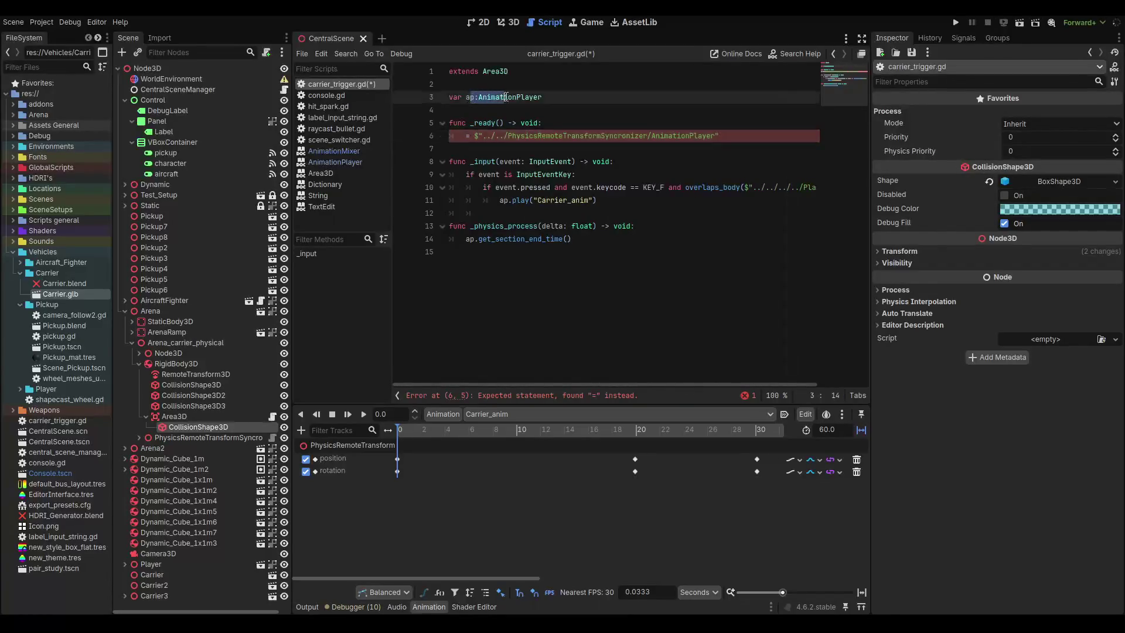
{"action": "double_click", "coordinate": [470, 97]}
{"action": "key", "text": "ctrl+v"}
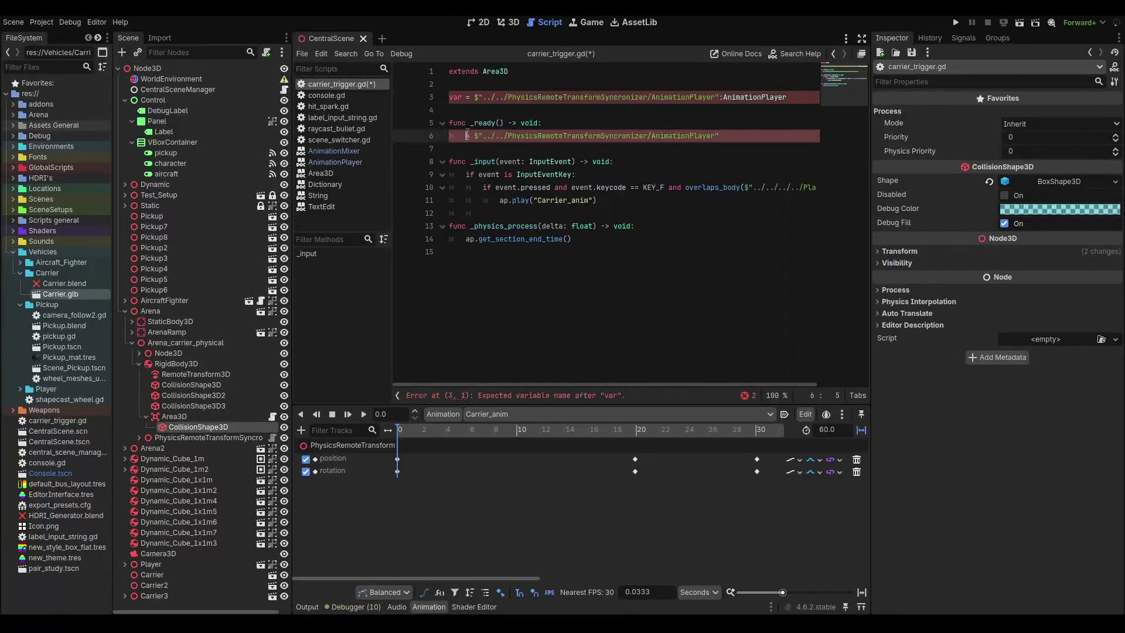
{"action": "key", "text": "ctrl+z"}
{"action": "key", "text": "ctrl+y"}
{"action": "key", "text": "ctrl+z"}
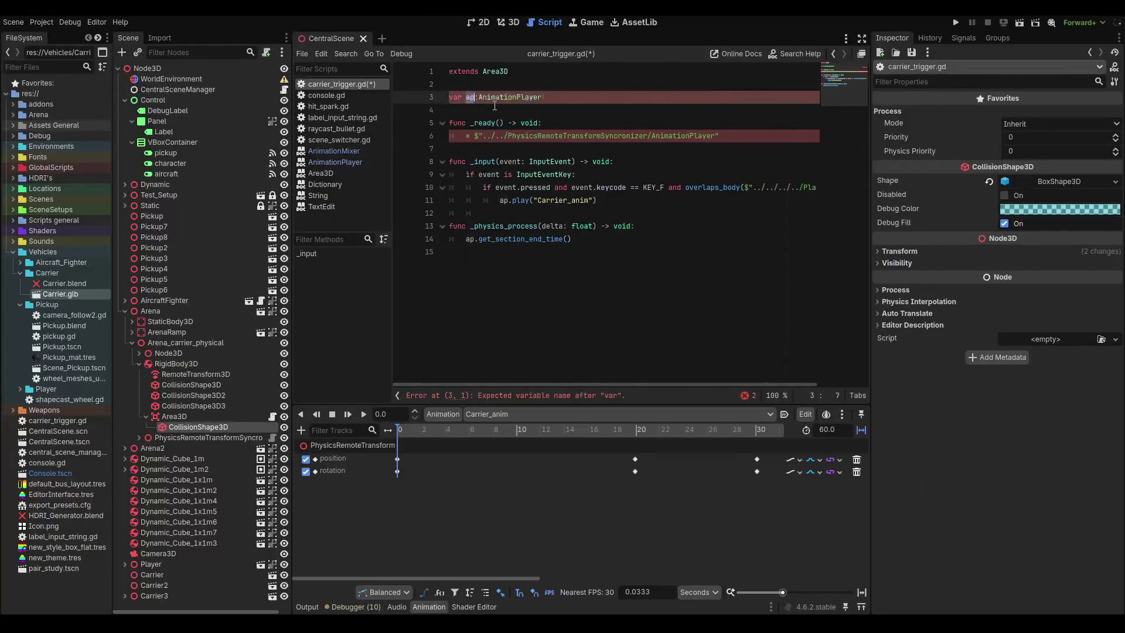
{"action": "key", "text": "Down"}
{"action": "key", "text": "Down"}
{"action": "key", "text": "Down"}
{"action": "key", "text": "Home"}
{"action": "type", "text": "ap"}
{"action": "key", "text": "ctrl+s"}
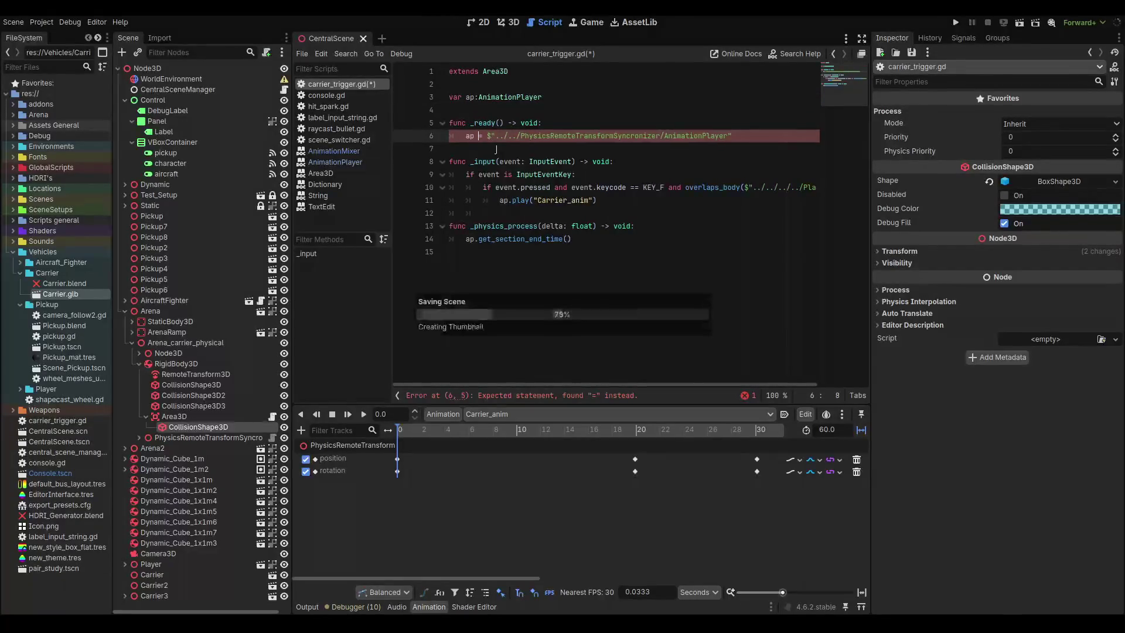
{"action": "left_click", "coordinate": [573, 242]}
{"action": "left_click", "coordinate": [664, 226]}
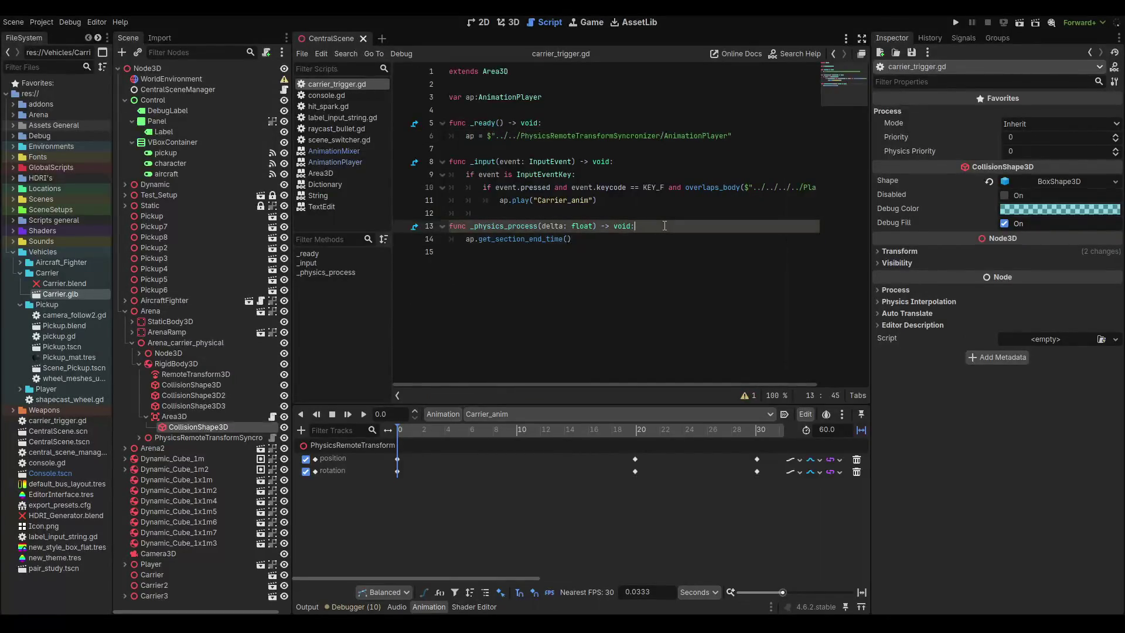
Add print(ap.current_animation_position) to _physics_process.
{"action": "key", "text": "Return"}
{"action": "type", "text": "print"}
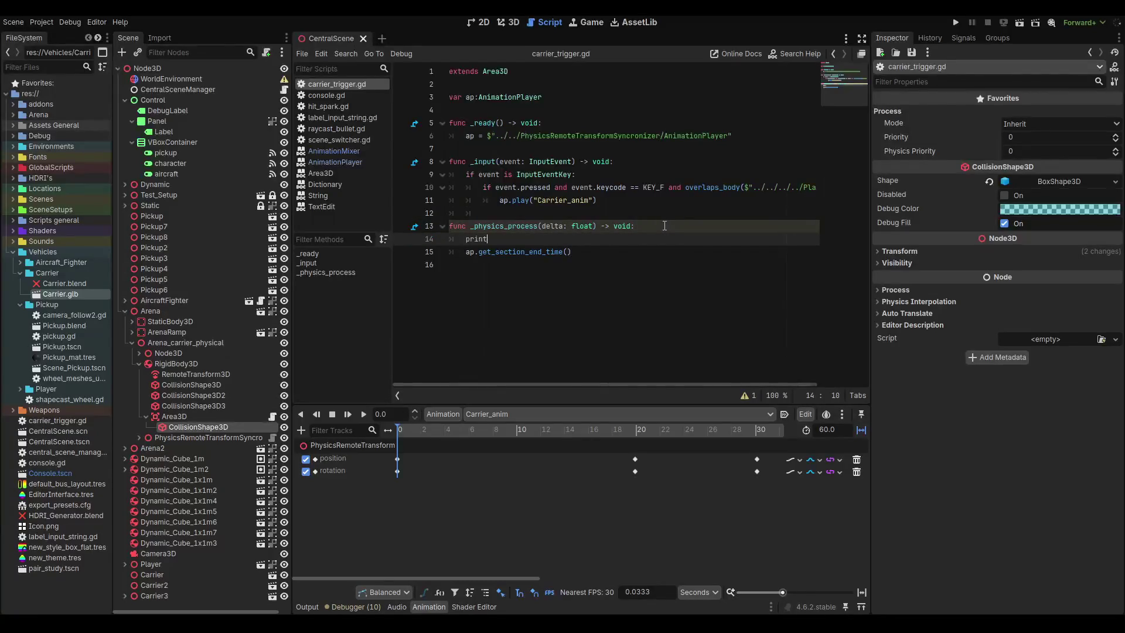
{"action": "type", "text": "(ap.c"}
{"action": "type", "text": "urrent"}
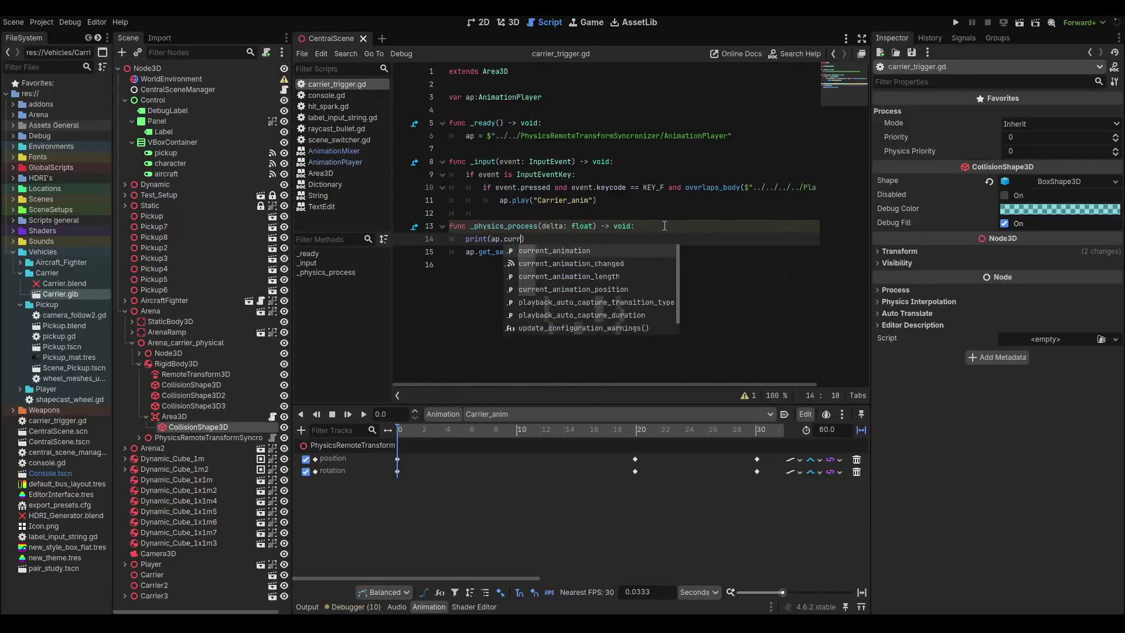
{"action": "key", "text": "Down"}
{"action": "key", "text": "Down"}
{"action": "key", "text": "Down"}
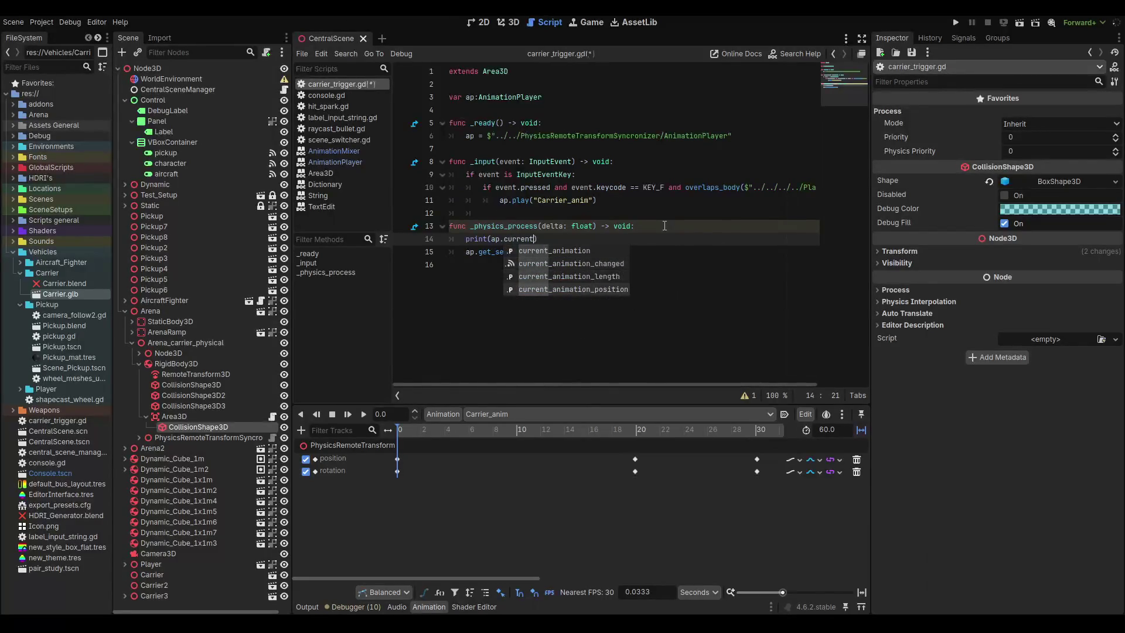
{"action": "key", "text": "Return"}
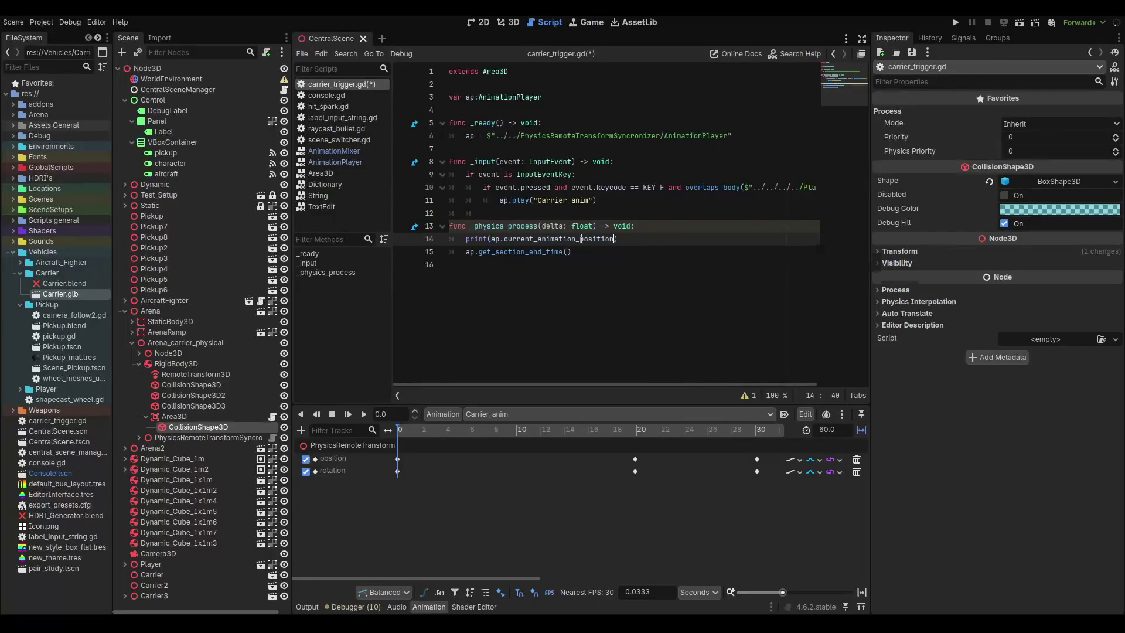
Wrap ap.get_section_end_time() in print(), save, and start a test run with F6.
{"action": "mouse_move", "coordinate": [581, 239]}
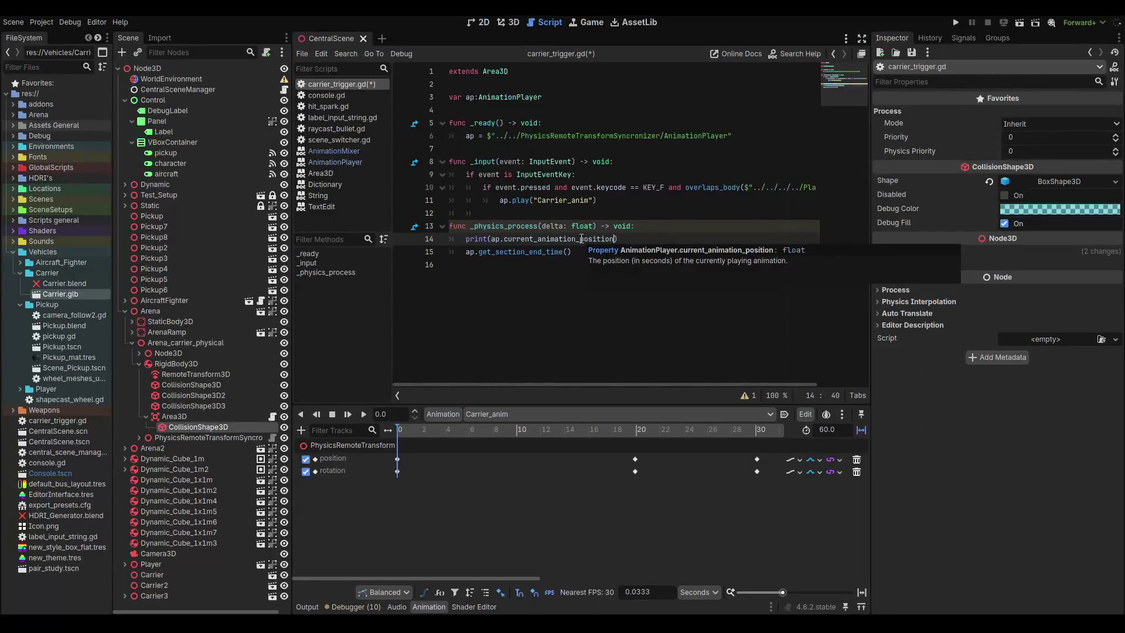
{"action": "mouse_move", "coordinate": [512, 256]}
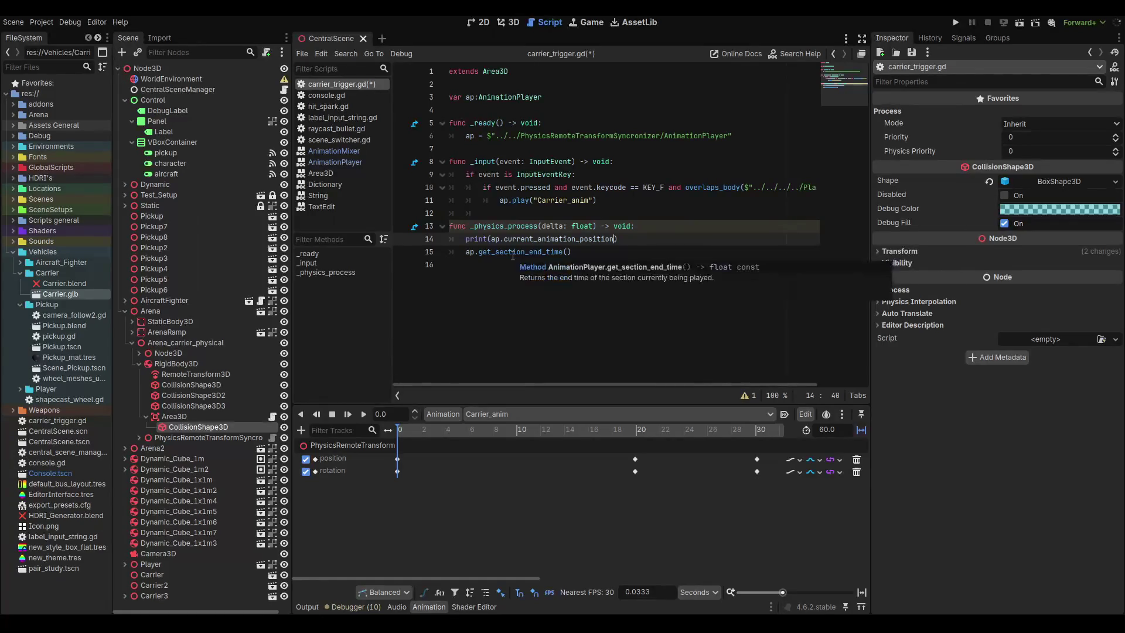
{"action": "left_click_drag", "start_coordinate": [465, 239], "coordinate": [638, 239]}
{"action": "left_click", "coordinate": [464, 255]}
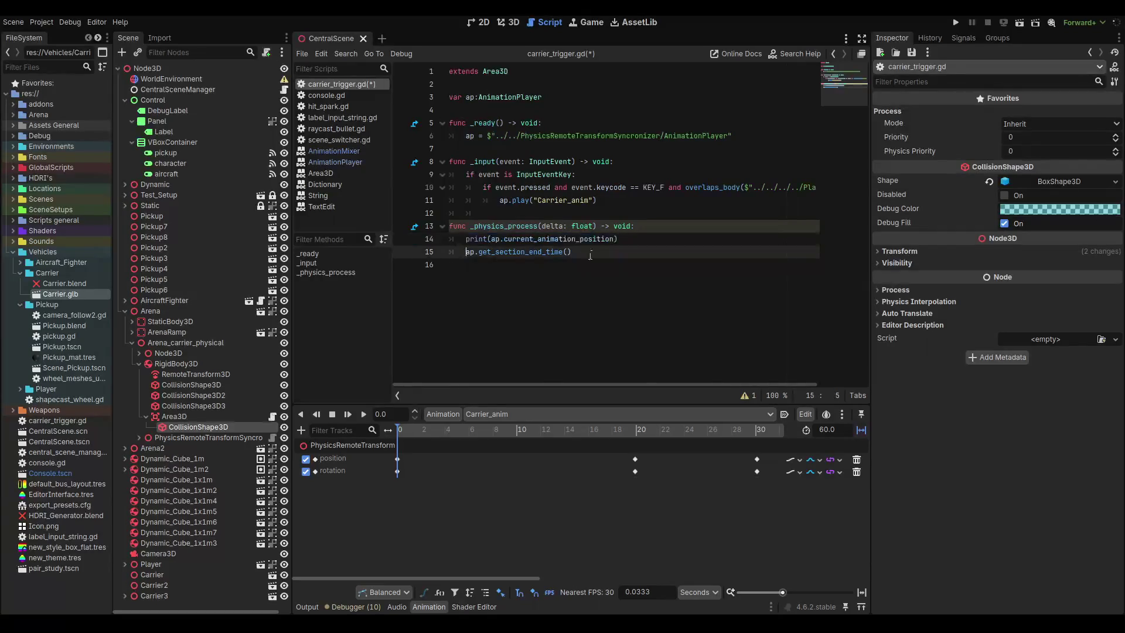
{"action": "type", "text": "print("}
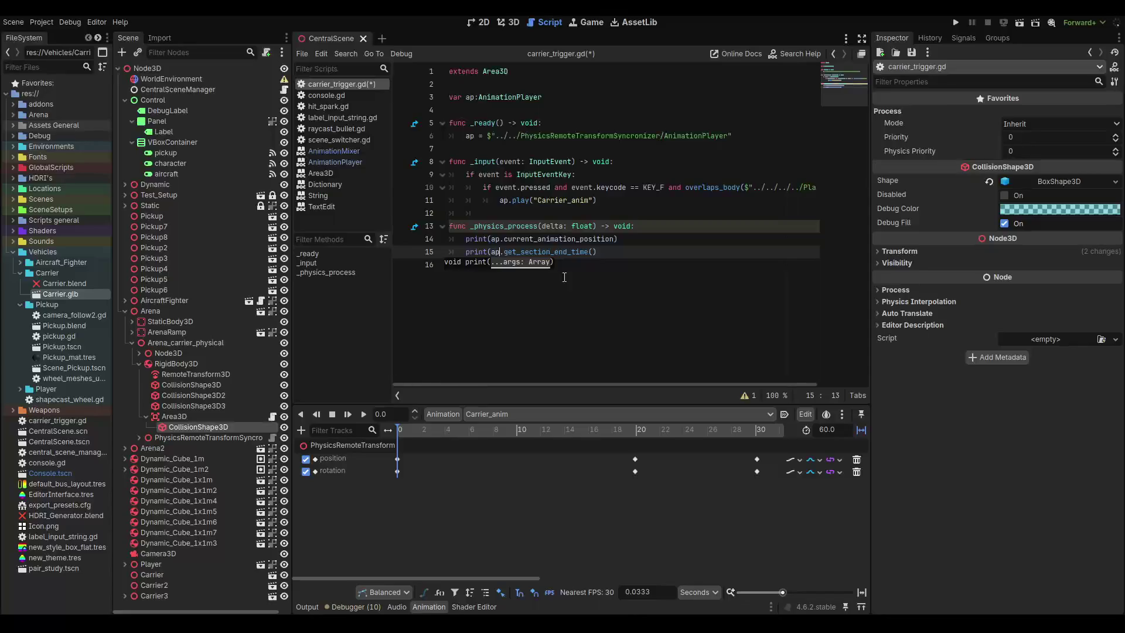
{"action": "key", "text": "Right"}
{"action": "type", "text": "))"}
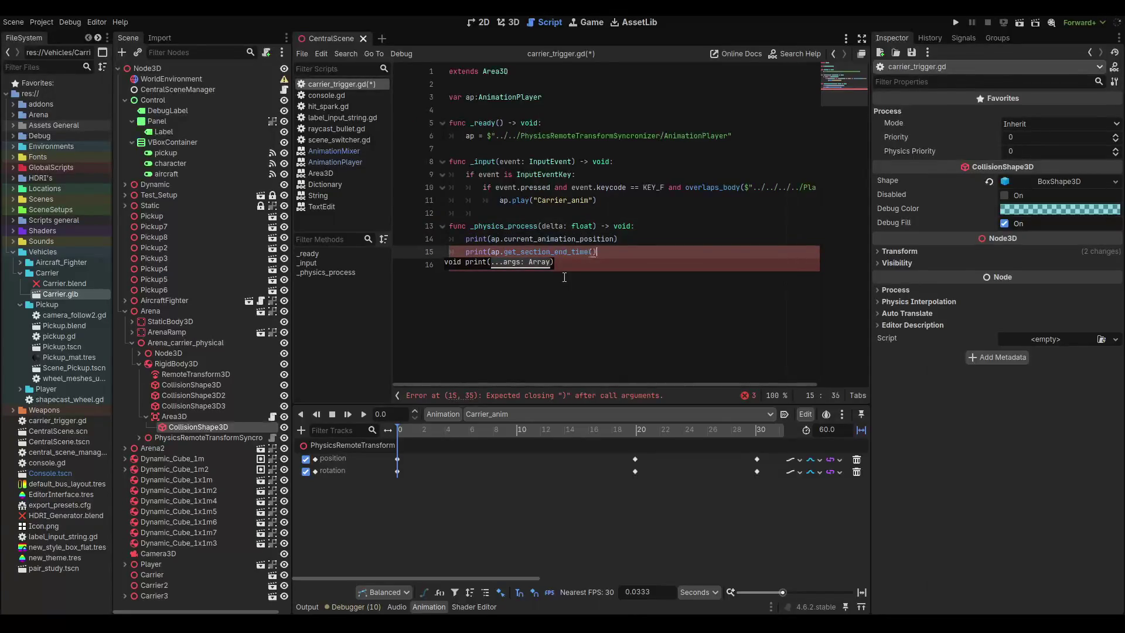
{"action": "key", "text": "ctrl+s"}
{"action": "key", "text": "F6"}
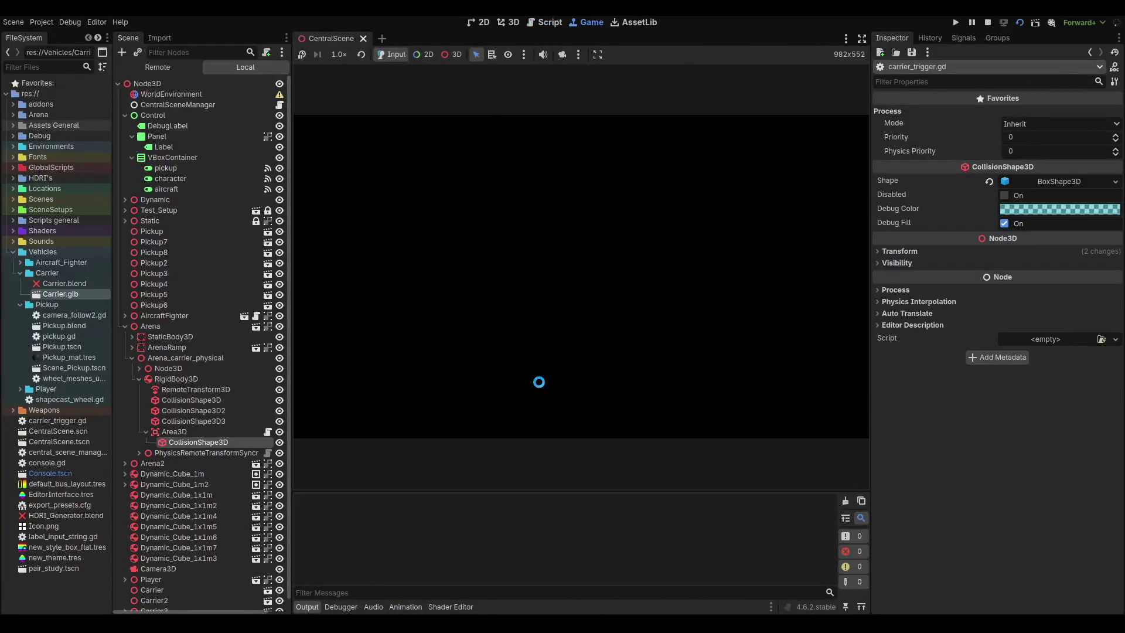
Stop the test run and scroll the Output log to check the printed 0.0 values.
{"action": "key", "text": "F8"}
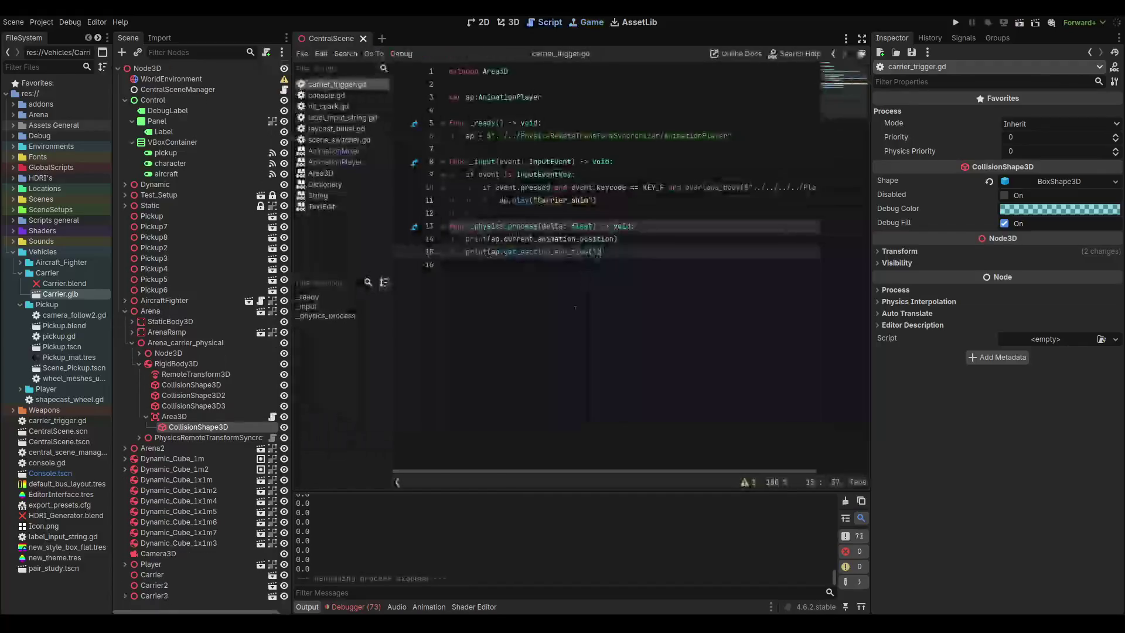
{"action": "scroll", "coordinate": [497, 546], "scroll_direction": "up", "scroll_amount": 5}
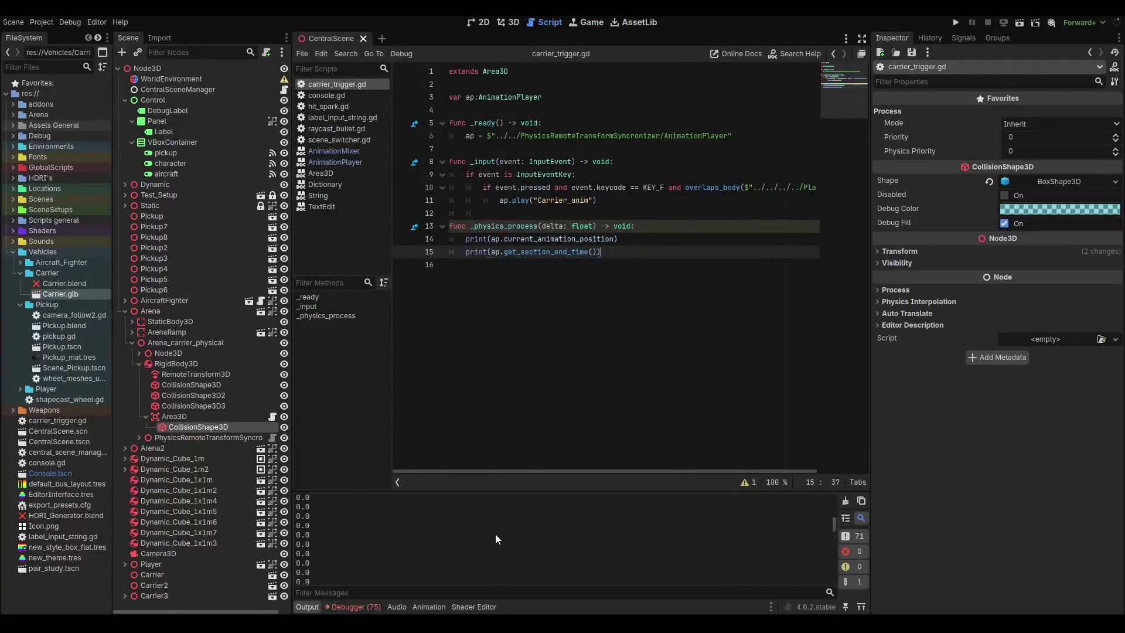
{"action": "scroll", "coordinate": [495, 530], "scroll_direction": "up", "scroll_amount": 10}
{"action": "scroll", "coordinate": [496, 514], "scroll_direction": "down", "scroll_amount": 3}
{"action": "scroll", "coordinate": [497, 505], "scroll_direction": "down", "scroll_amount": 5}
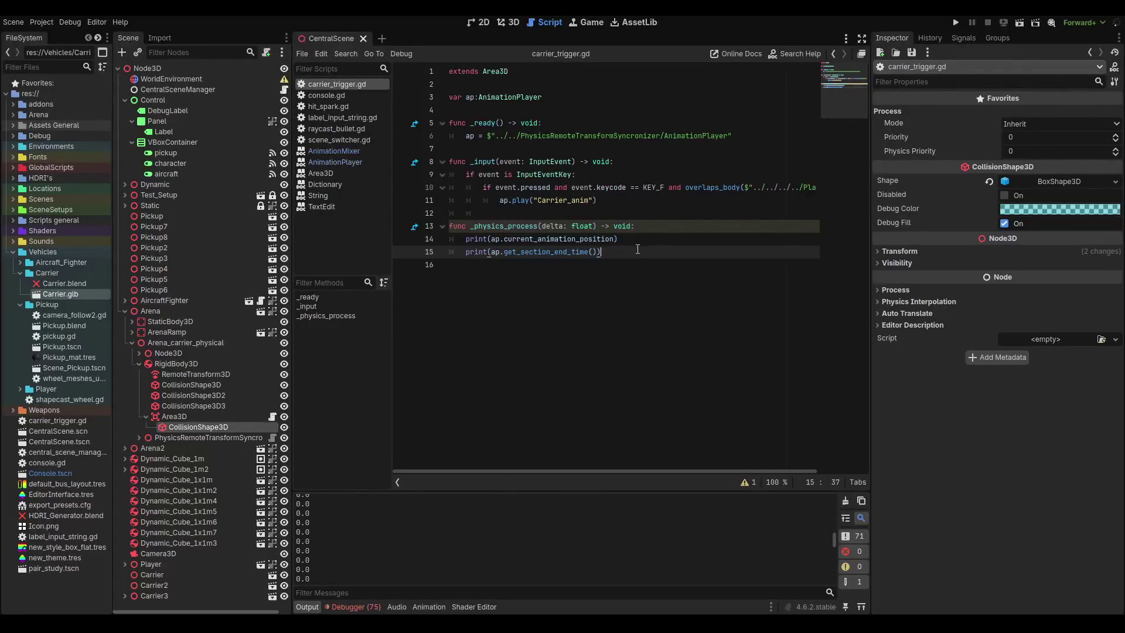
{"action": "left_click", "coordinate": [644, 225]}
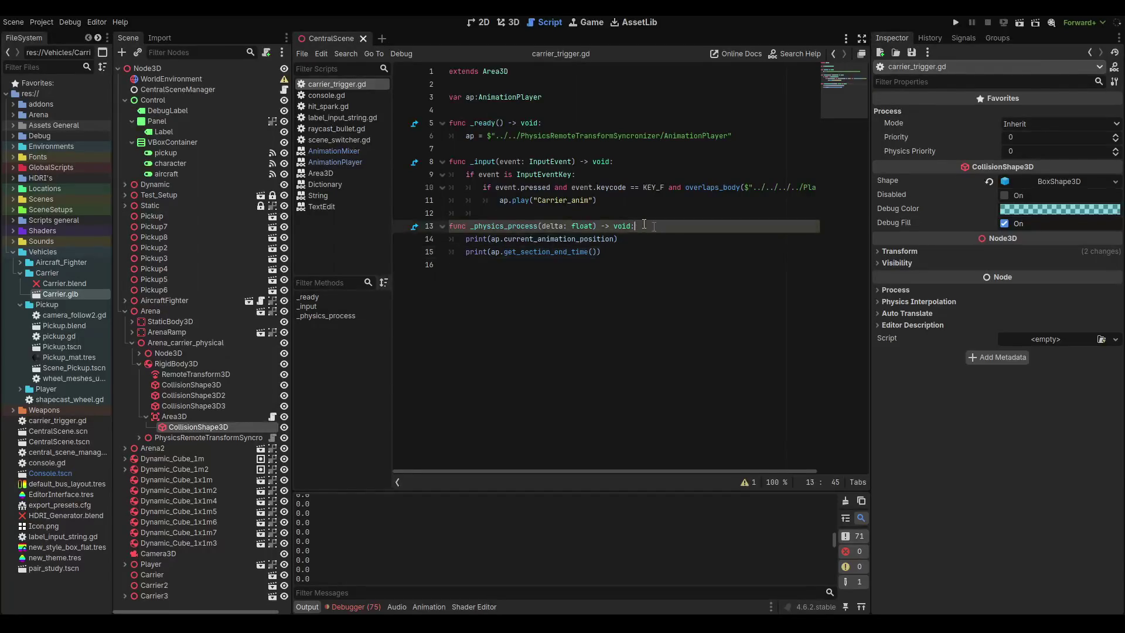
Nest both print lines under 'if ap.is_playing():', save, and run the game with F5.
{"action": "key", "text": "Return"}
{"action": "type", "text": "if ap"}
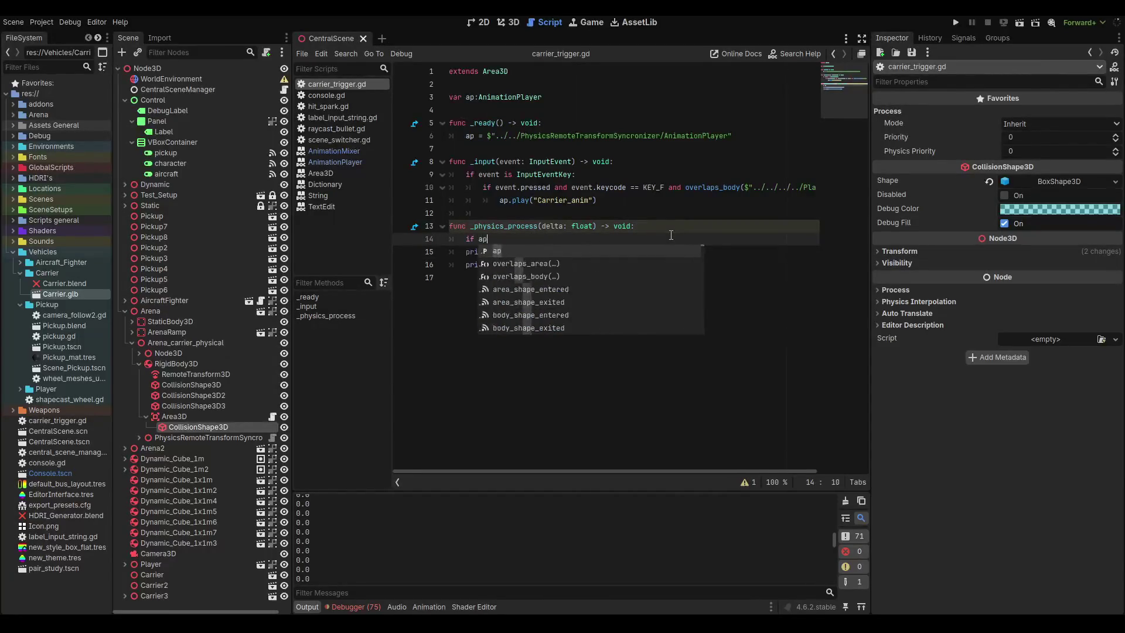
{"action": "type", "text": ".isp"}
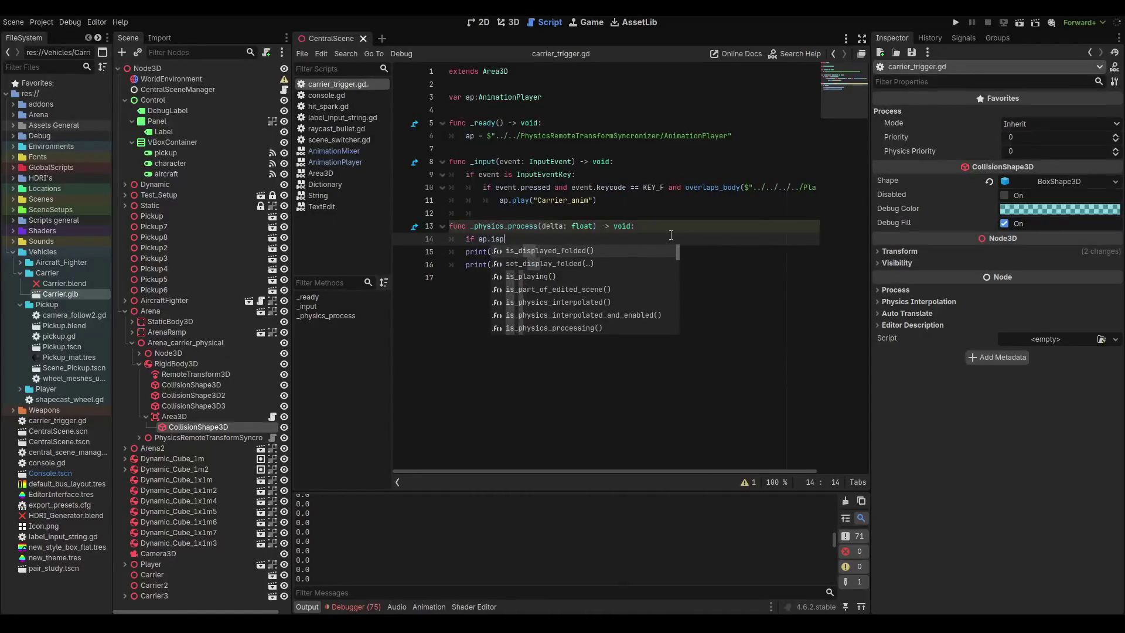
{"action": "key", "text": "BackSpace"}
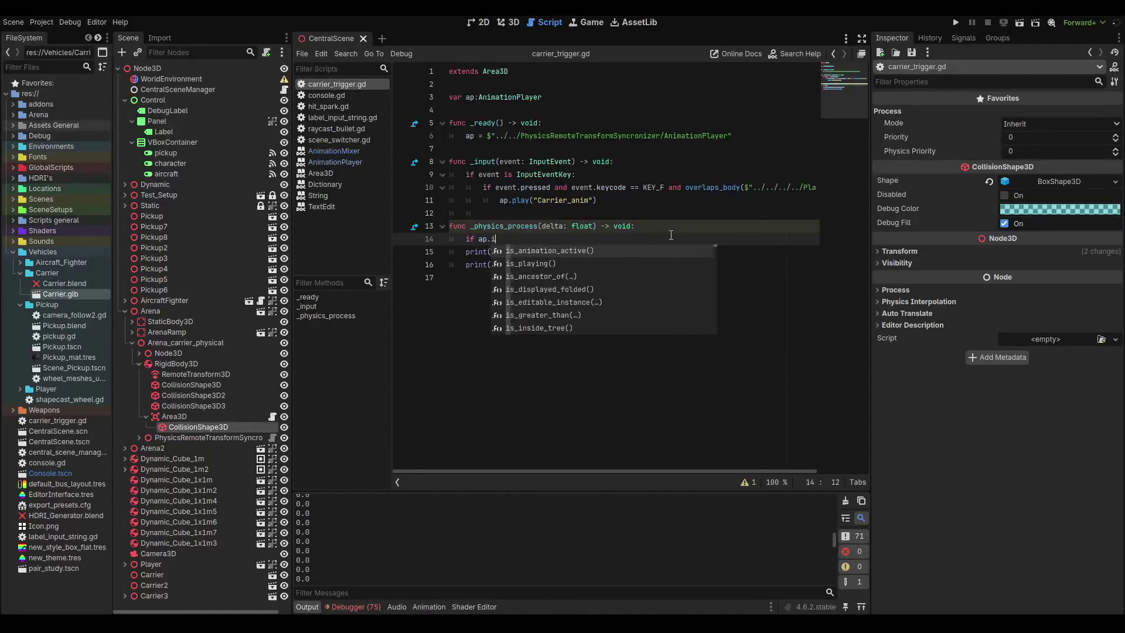
{"action": "key", "text": "Down"}
{"action": "key", "text": "Return"}
{"action": "type", "text": ":"}
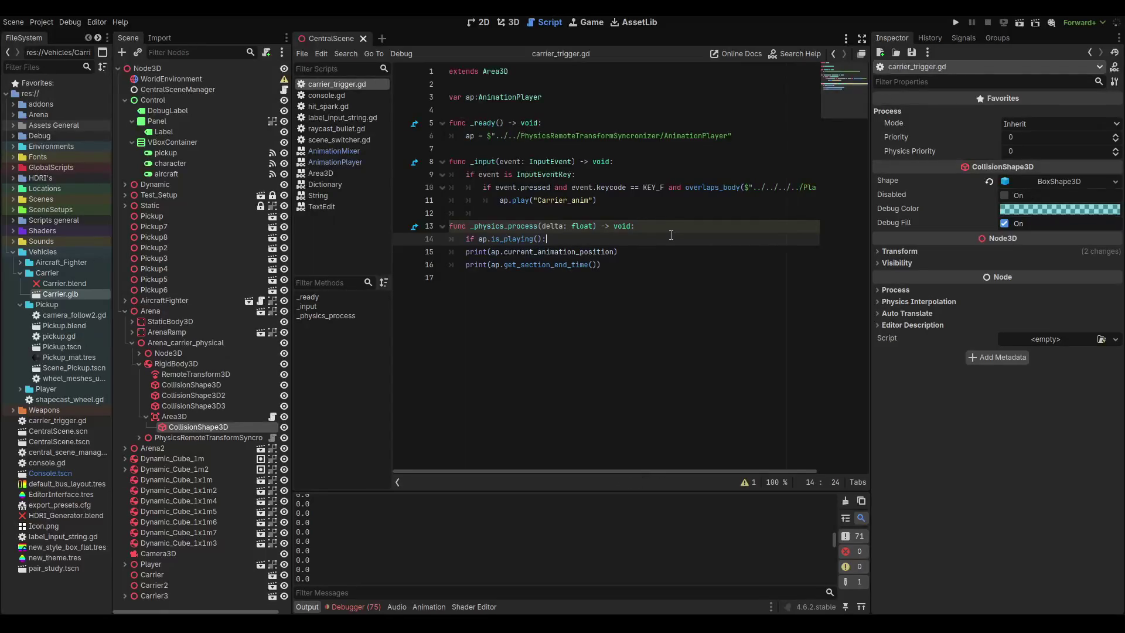
{"action": "mouse_move", "coordinate": [620, 265]}
{"action": "left_mouse_down"}
{"action": "mouse_move", "coordinate": [487, 265]}
{"action": "mouse_move", "coordinate": [450, 252]}
{"action": "left_mouse_up"}
{"action": "key", "text": "Tab"}
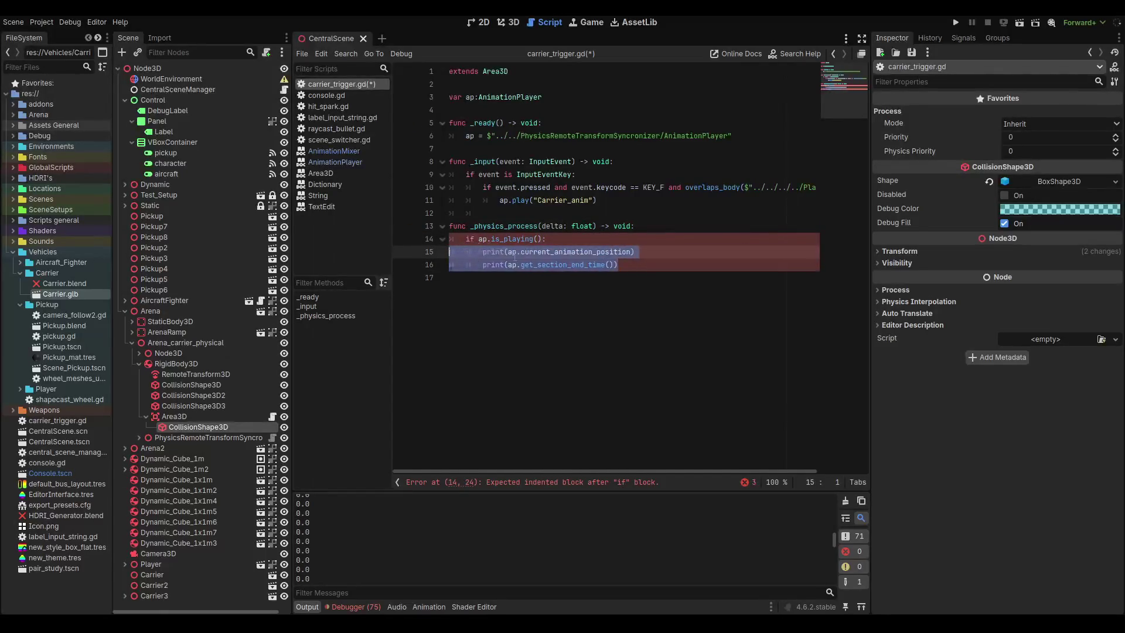
{"action": "key", "text": "ctrl+s"}
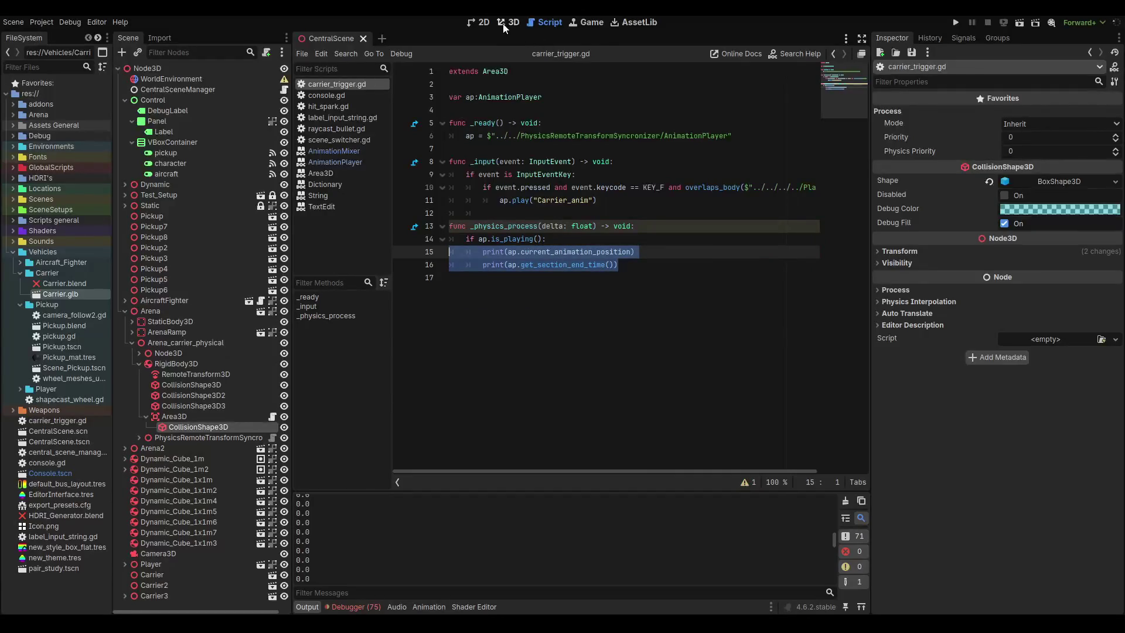
{"action": "key", "text": "F5"}
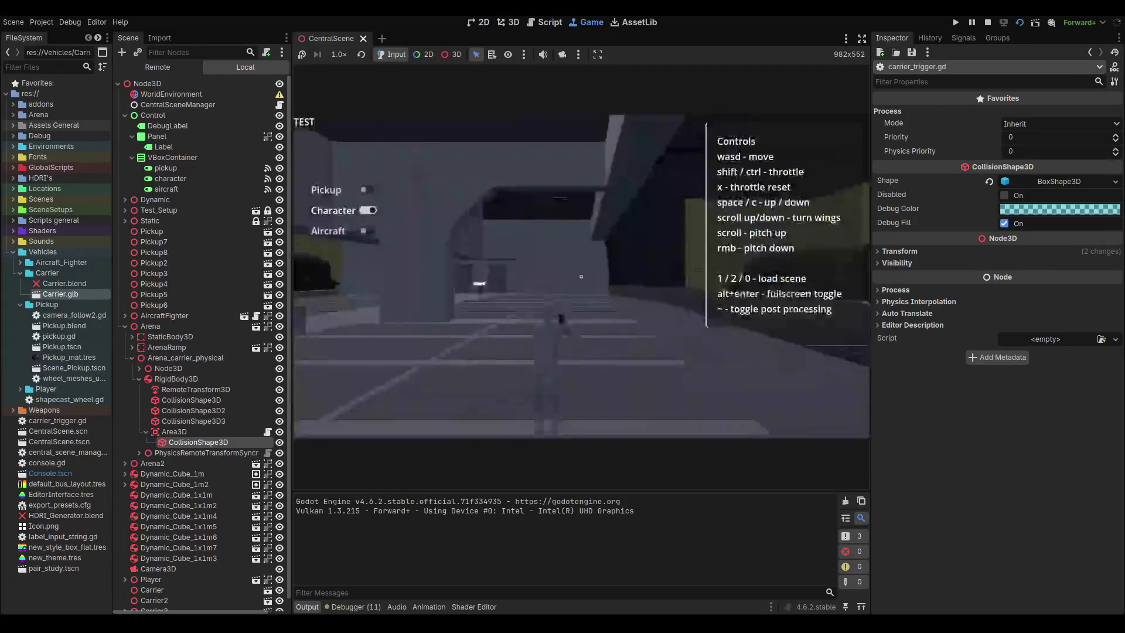
Walk to the console in-game and trigger the carrier animation, watch the 60.0 end time print, then stop.
{"action": "key", "text": "w"}
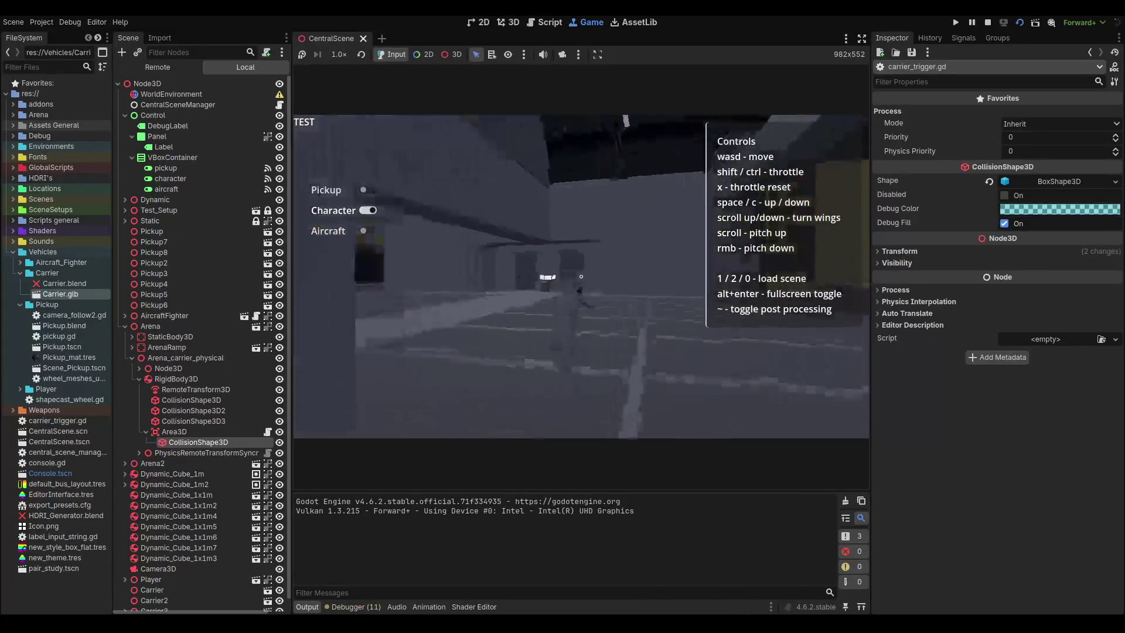
{"action": "key", "text": "w"}
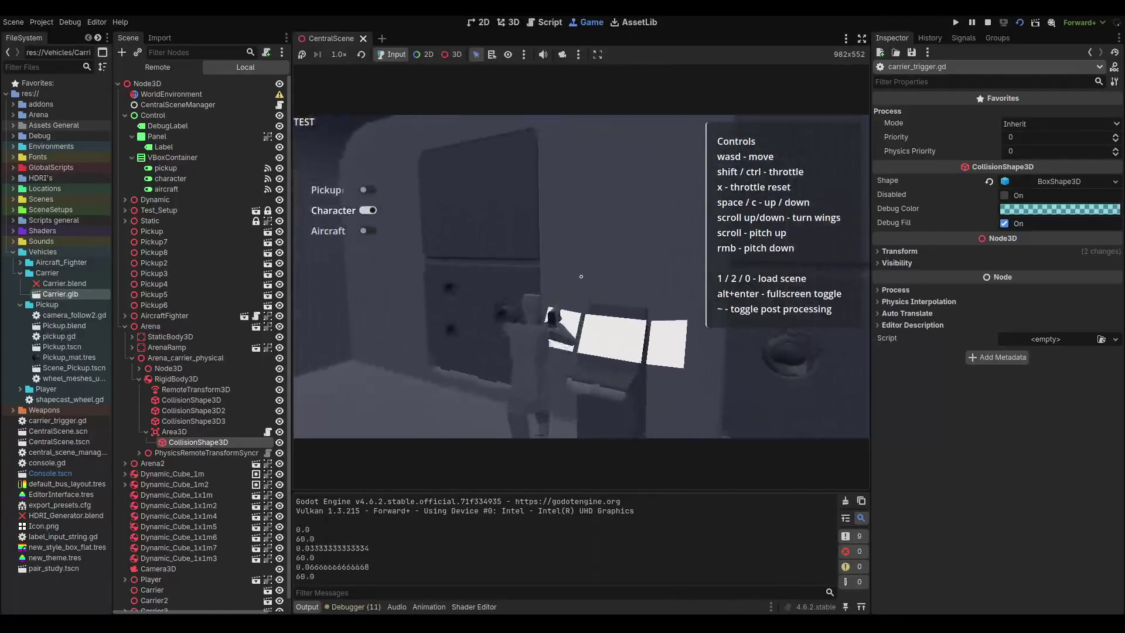
{"action": "key", "text": "w"}
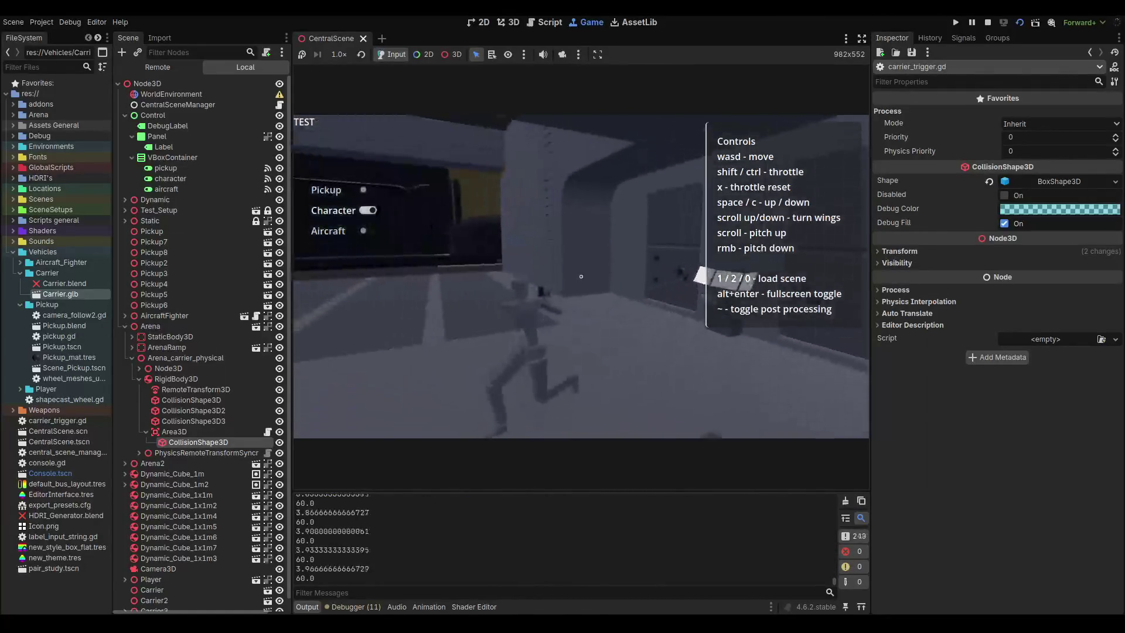
{"action": "key", "text": "w"}
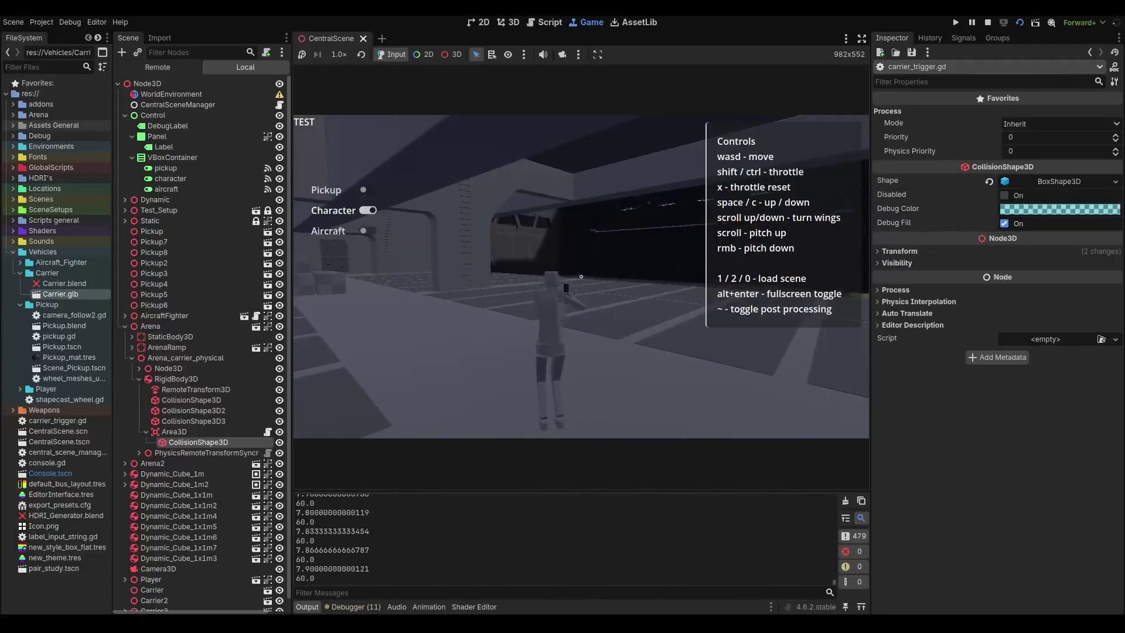
{"action": "key", "text": "w"}
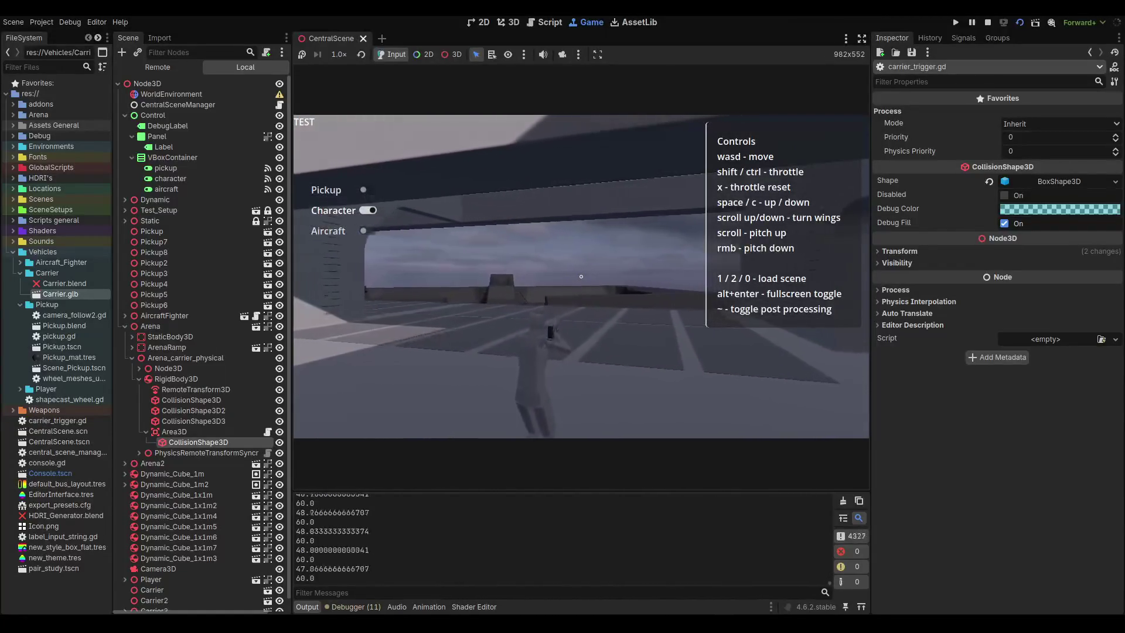
{"action": "key", "text": "F8"}
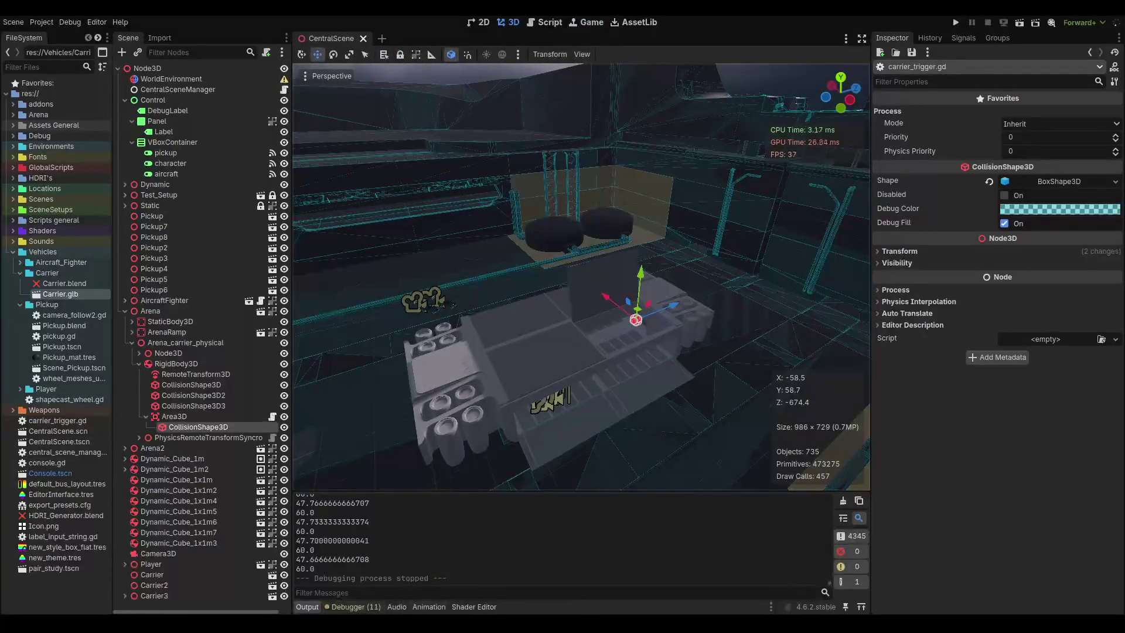
{"action": "key", "text": "alt+Tab"}
Switch to the DeepSeek tab and start a new empty chat.
{"action": "key", "text": "ctrl+Tab"}
{"action": "key", "text": "ctrl+Tab"}
{"action": "key", "text": "ctrl+Tab"}
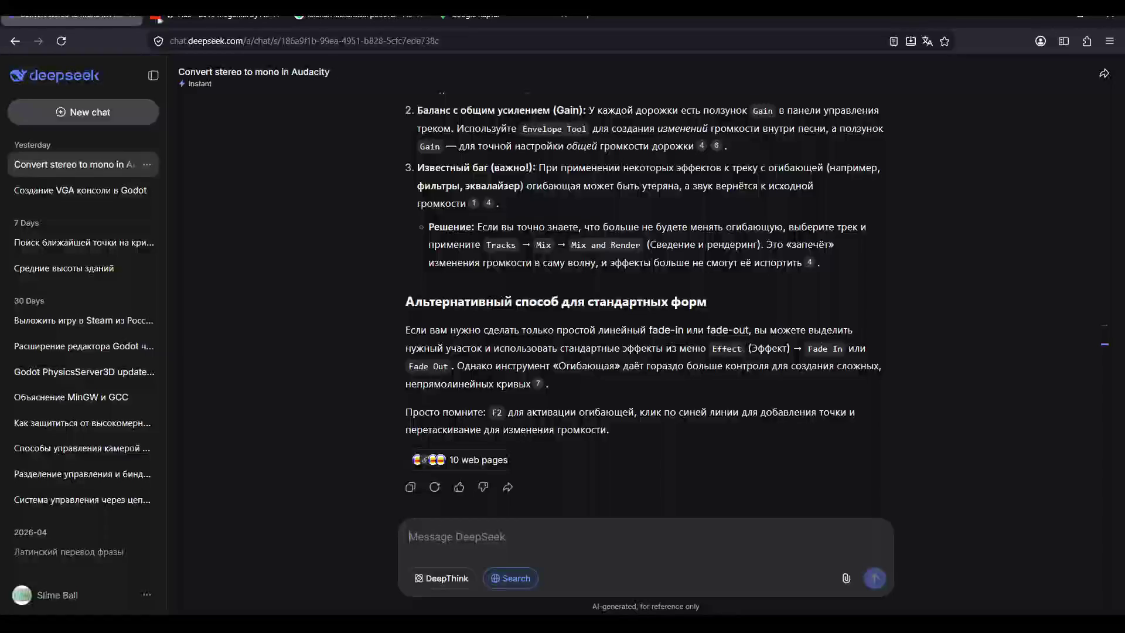
{"action": "left_click", "coordinate": [73, 191]}
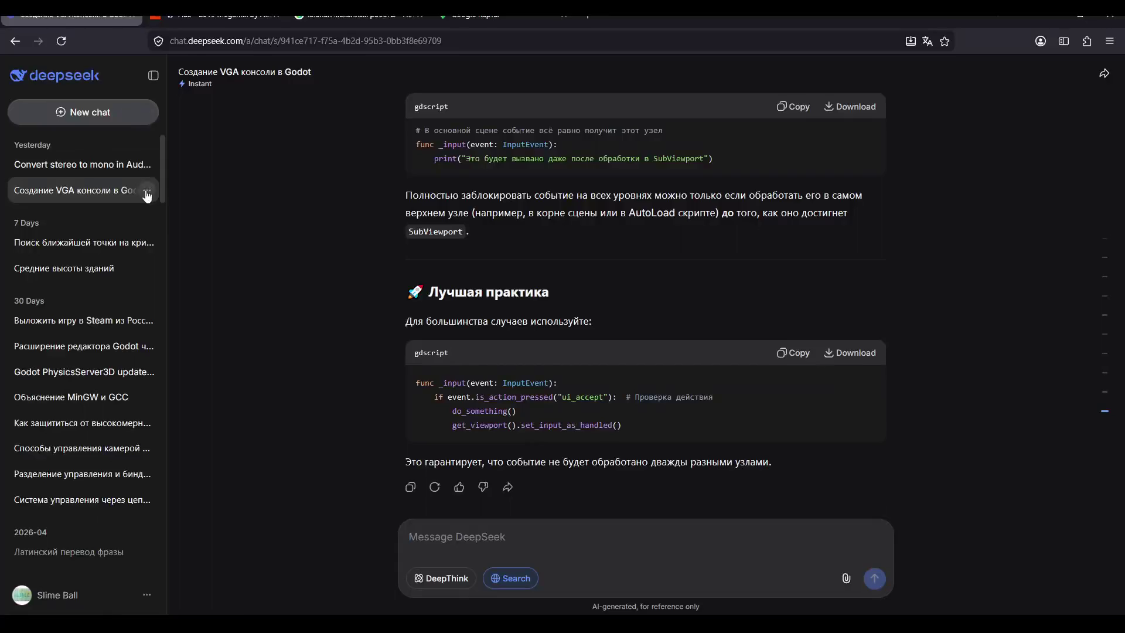
{"action": "left_click", "coordinate": [147, 189]}
{"action": "left_click", "coordinate": [304, 265]}
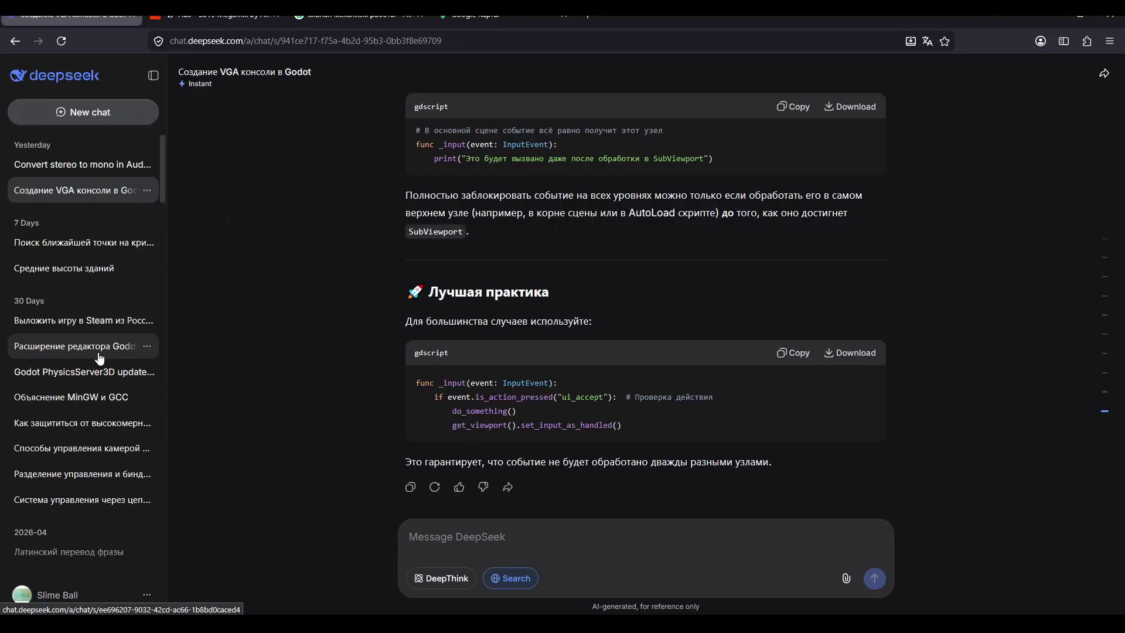
{"action": "left_click", "coordinate": [114, 104]}
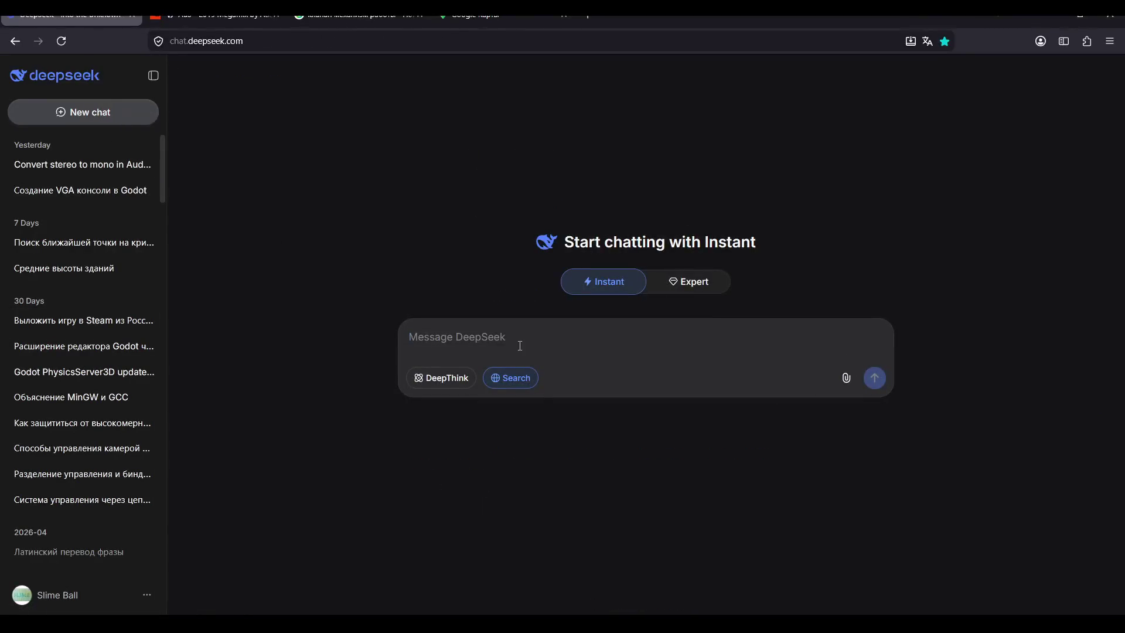
Begin the prompt 'как узнать о том что' in the message box.
{"action": "type", "text": "как уз"}
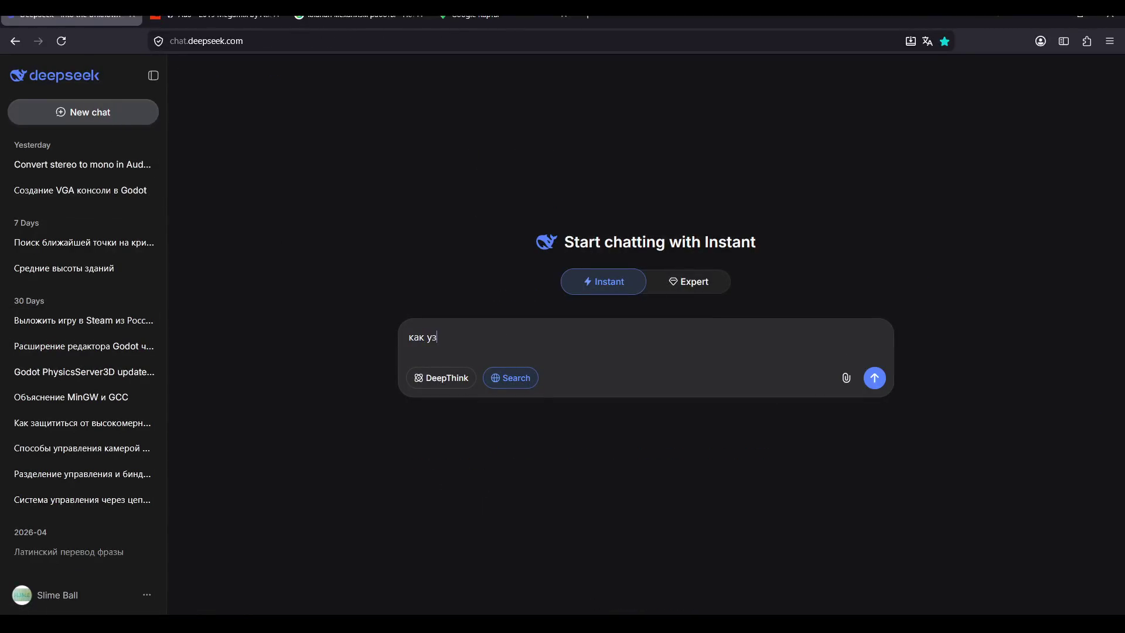
{"action": "type", "text": "нать о"}
{"action": "type", "text": "емля"}
{"action": "key", "text": "BackSpace"}
{"action": "key", "text": "BackSpace"}
{"action": "key", "text": "BackSpace"}
{"action": "type", "text": "том чт"}
{"action": "type", "text": "о "}
{"action": "type", "text": "зац"}
{"action": "key", "text": "BackSpace"}
{"action": "key", "text": "BackSpace"}
{"action": "key", "text": "BackSpace"}
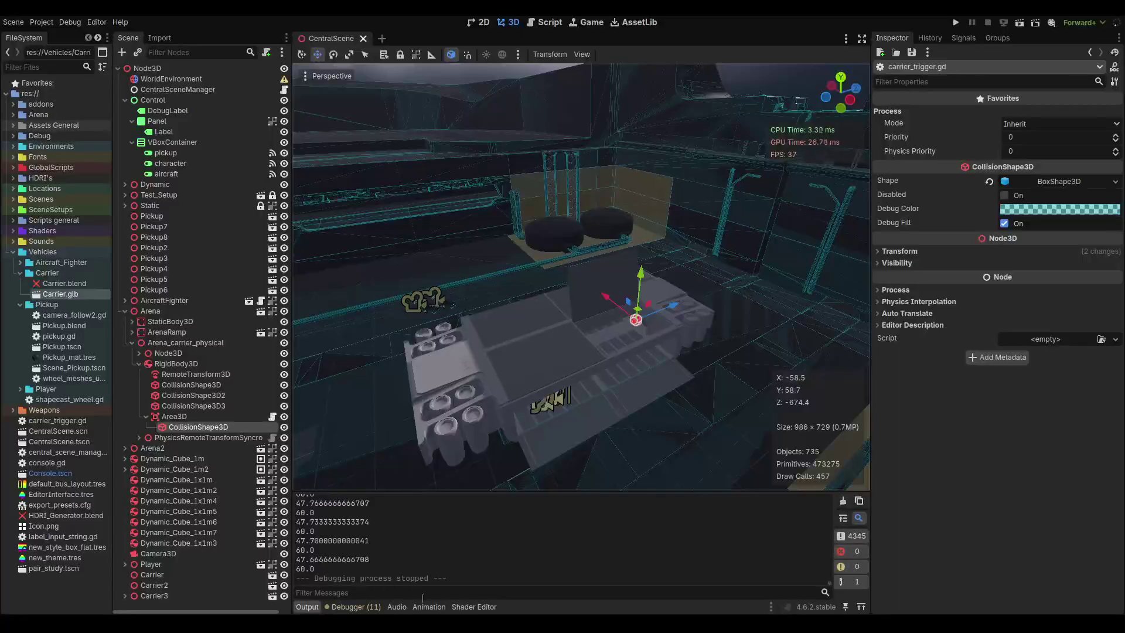
{"action": "left_click", "coordinate": [429, 606]}
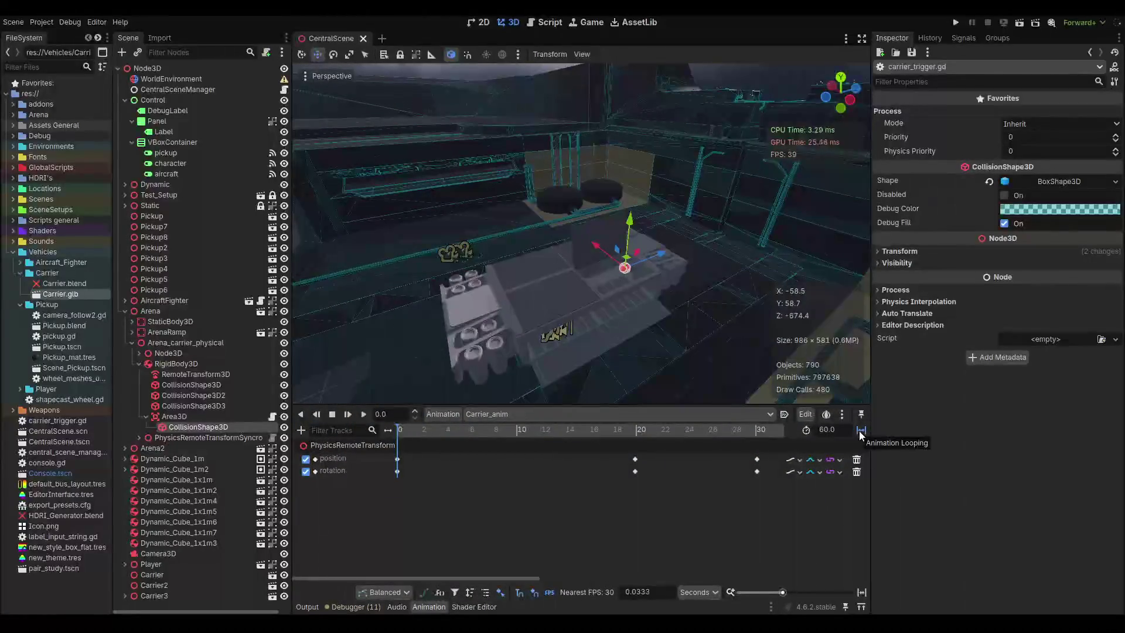
Return from Godot to the DeepSeek chat holding the unfinished prompt.
{"action": "key", "text": "alt+Tab"}
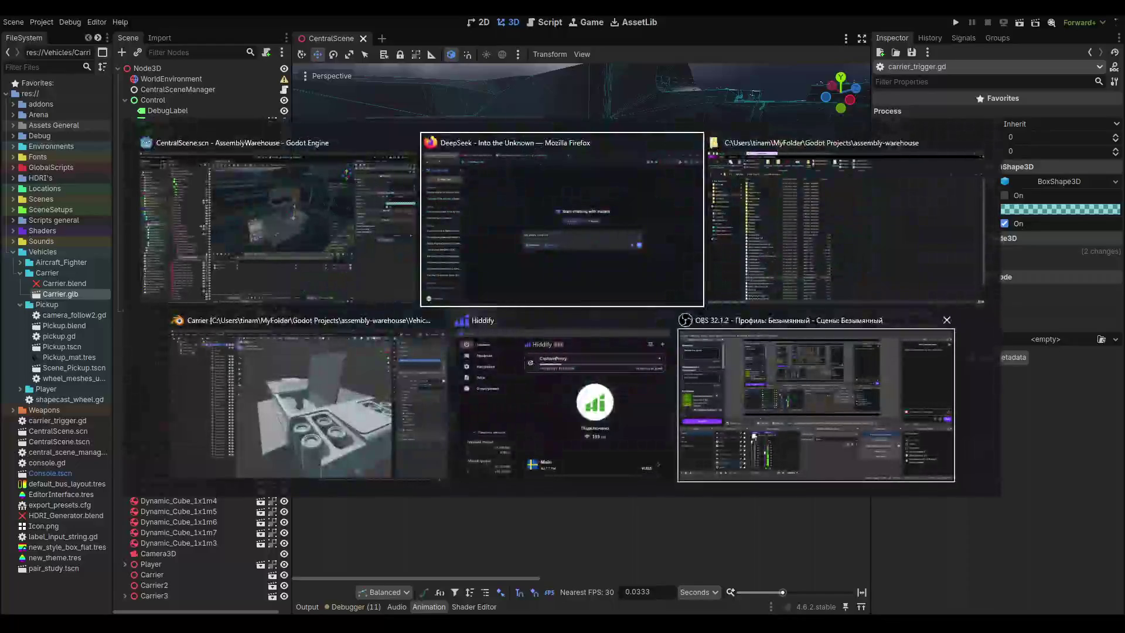
{"action": "left_click", "coordinate": [568, 269]}
{"action": "type", "text": "как узнать о том что з"}
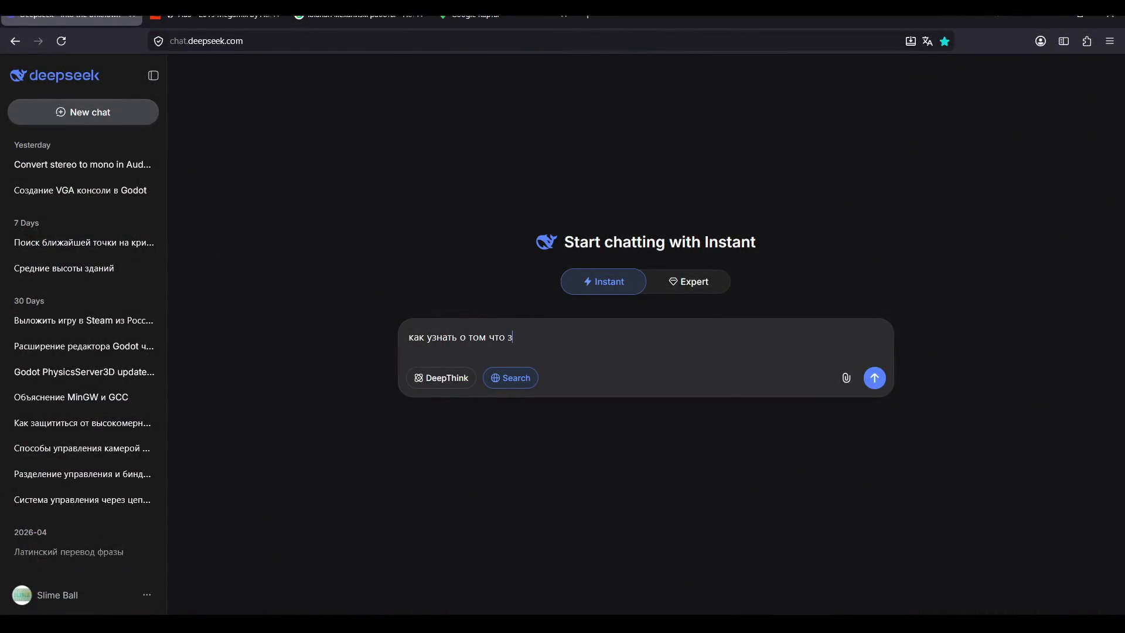
Finish and send the question about detecting when a looping animation reaches its timeline end in Godot.
{"action": "type", "text": "ацикленна"}
{"action": "key", "text": "BackSpace"}
{"action": "type", "text": "я аним"}
{"action": "type", "text": "ация"}
{"action": "type", "text": " к"}
{"action": "key", "text": "BackSpace"}
{"action": "type", "text": "кос"}
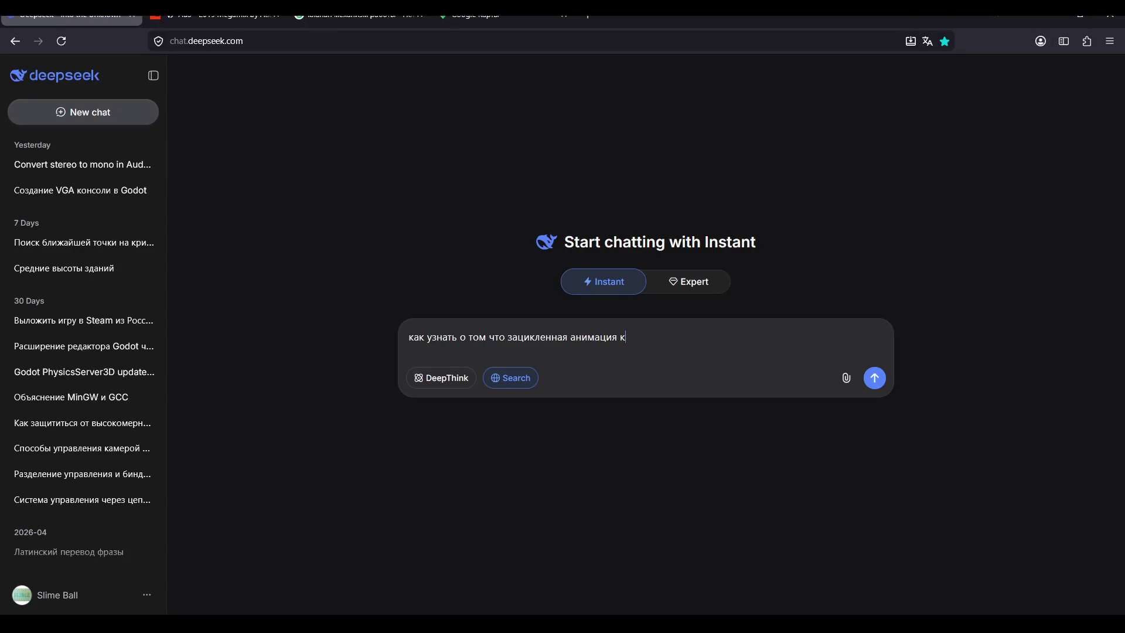
{"action": "type", "text": "нулась ко"}
{"action": "type", "text": "нца аним"}
{"action": "key", "text": "BackSpace"}
{"action": "key", "text": "BackSpace"}
{"action": "key", "text": "BackSpace"}
{"action": "type", "text": "нимацион"}
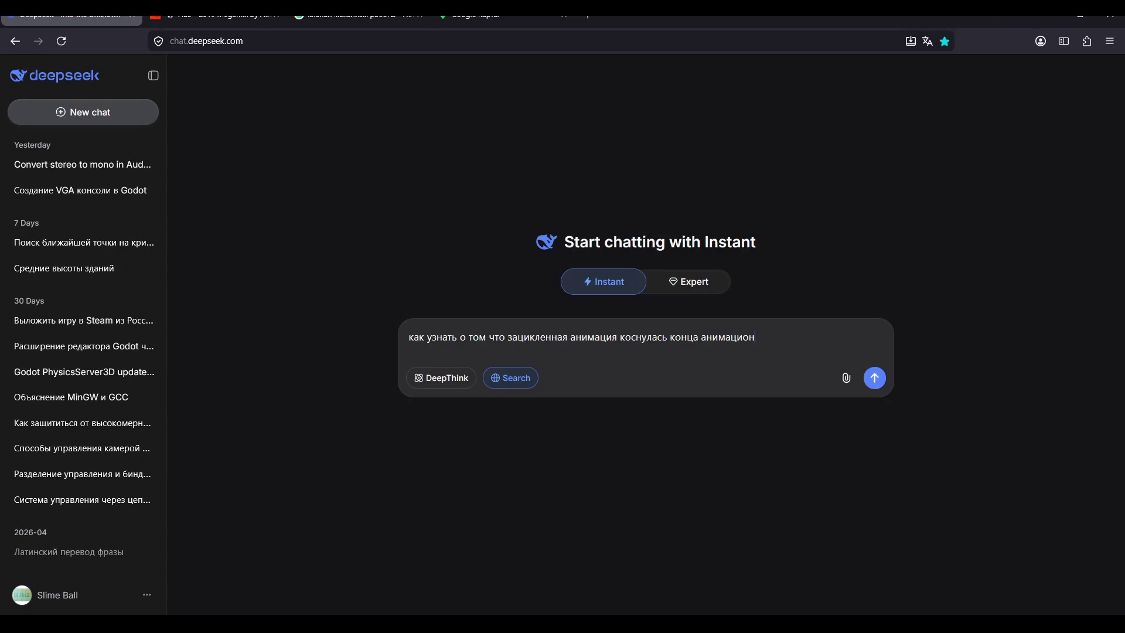
{"action": "type", "text": "ной ленты в "}
{"action": "type", "text": "godot"}
{"action": "type", "text": "?"}
{"action": "key", "text": "Return"}
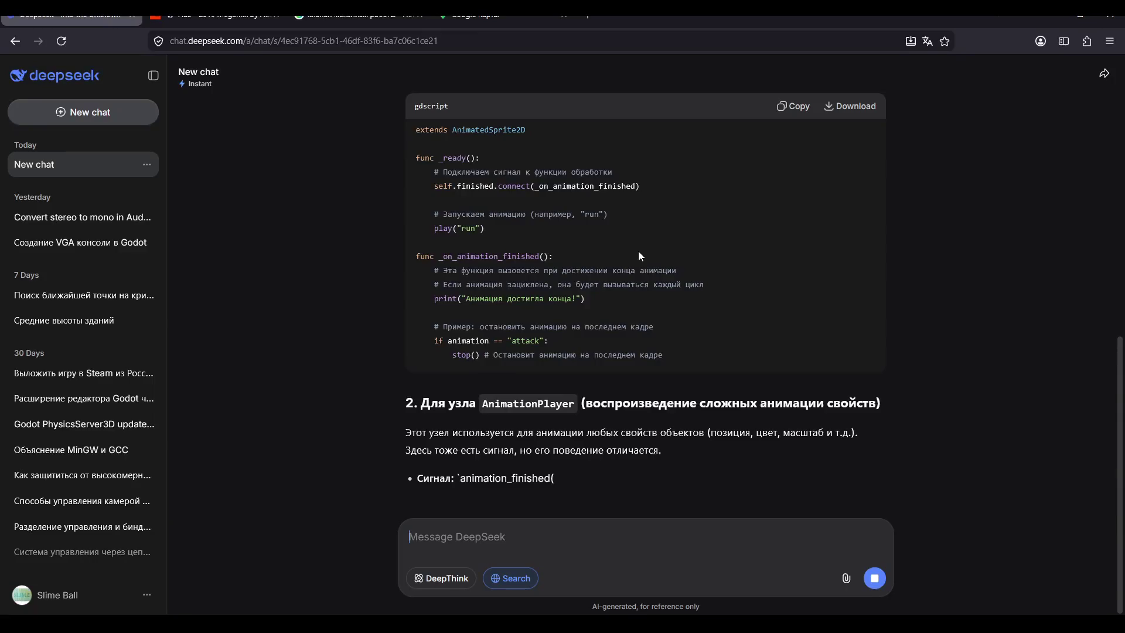
Read DeepSeek's reply down to the set_animation_loop advice, then return to the Godot editor.
{"action": "scroll", "coordinate": [607, 256], "scroll_direction": "up", "scroll_amount": 1}
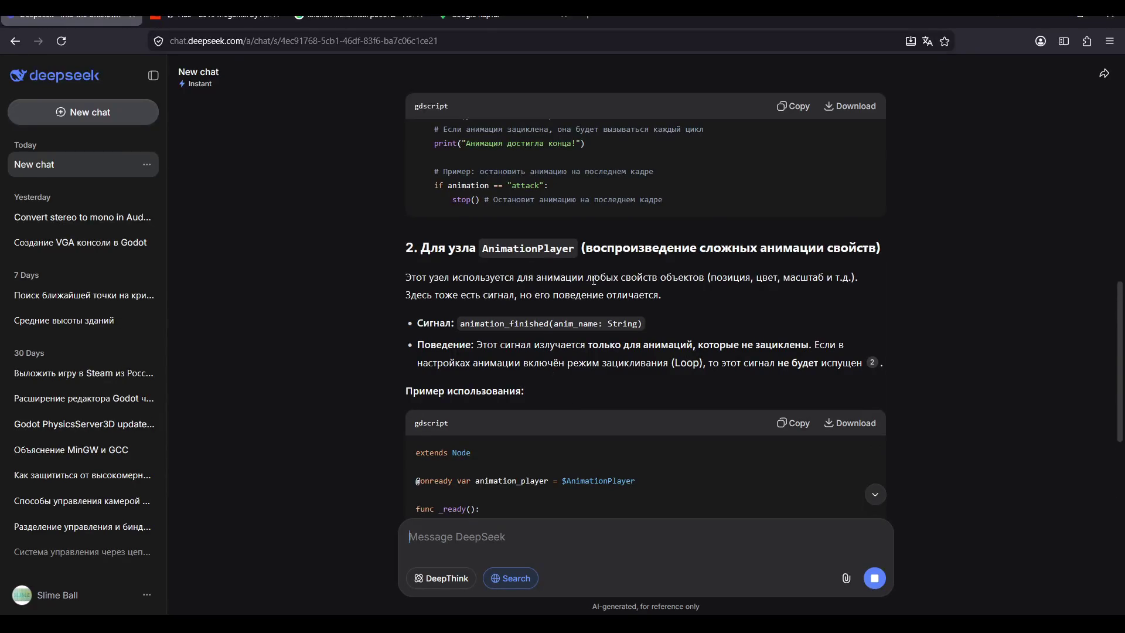
{"action": "scroll", "coordinate": [514, 351], "scroll_direction": "down", "scroll_amount": 1}
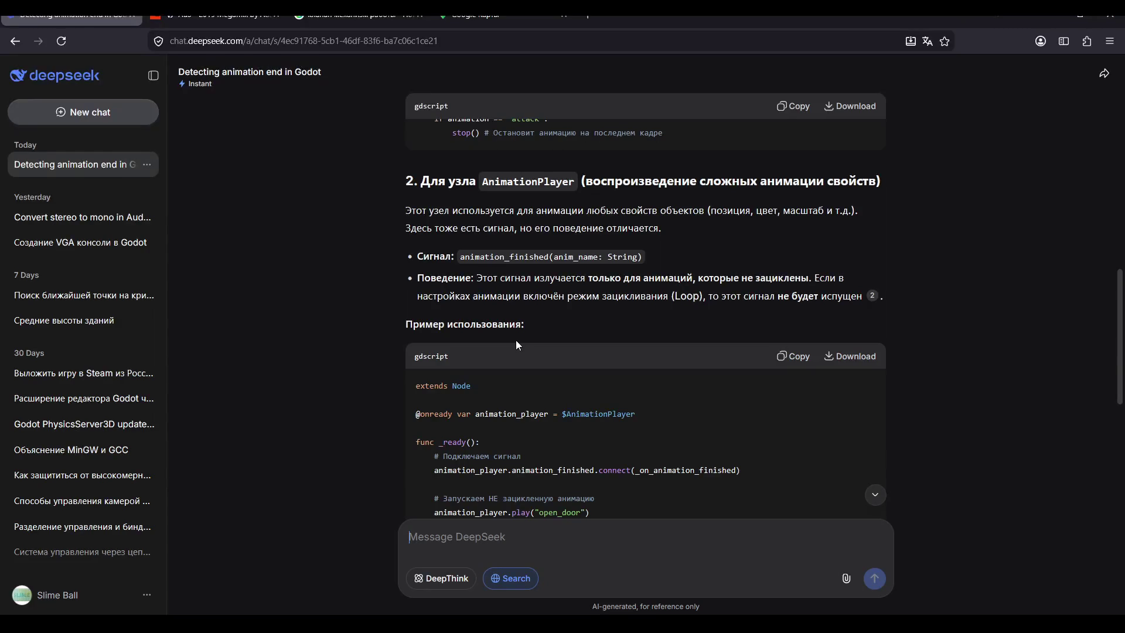
{"action": "scroll", "coordinate": [517, 345], "scroll_direction": "down", "scroll_amount": 6}
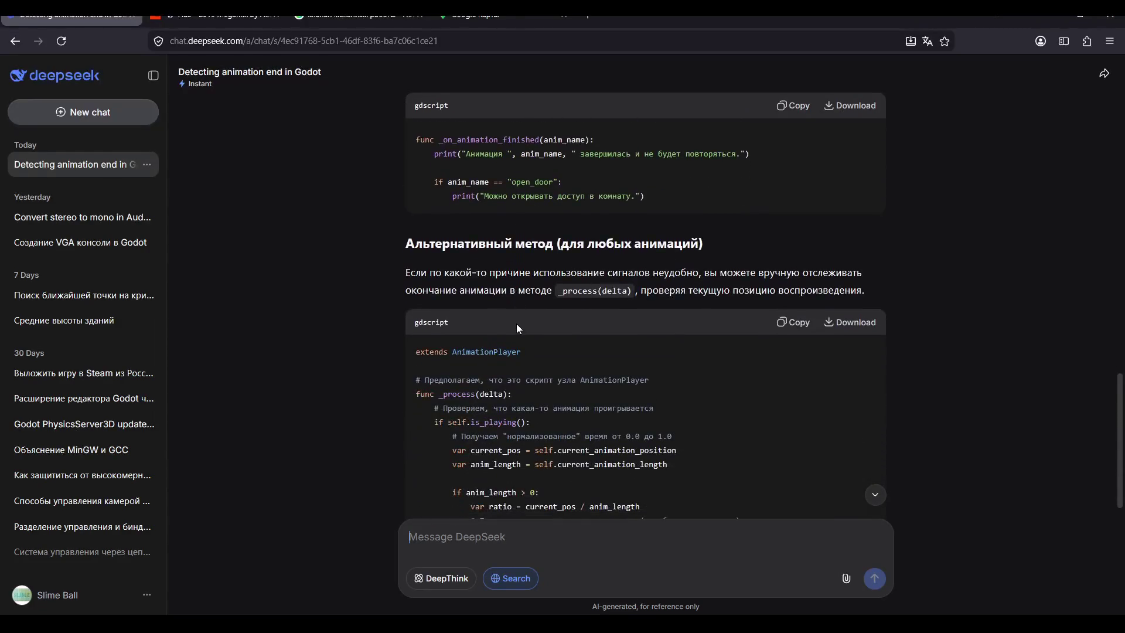
{"action": "scroll", "coordinate": [518, 321], "scroll_direction": "down", "scroll_amount": 2}
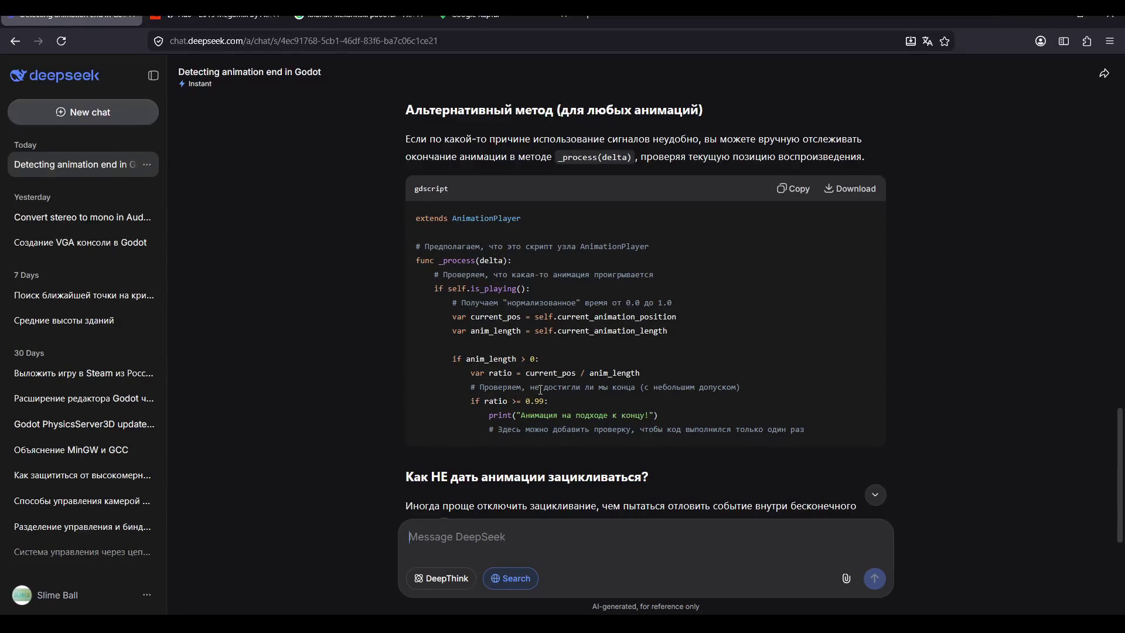
{"action": "scroll", "coordinate": [586, 412], "scroll_direction": "down", "scroll_amount": 2}
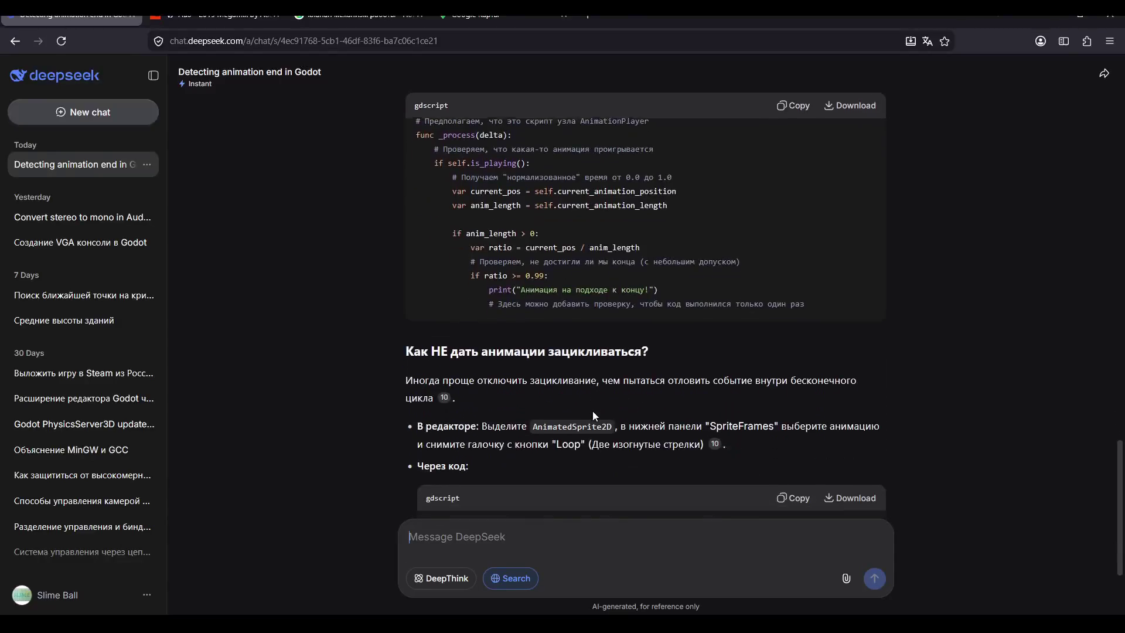
{"action": "scroll", "coordinate": [572, 305], "scroll_direction": "down", "scroll_amount": 1}
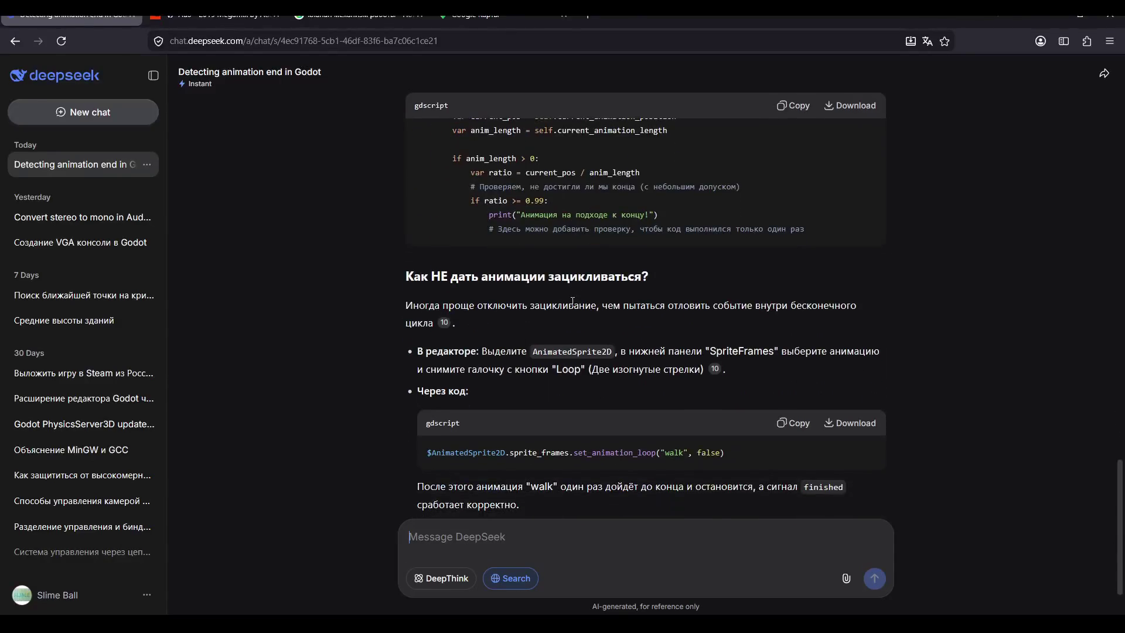
{"action": "scroll", "coordinate": [575, 301], "scroll_direction": "down", "scroll_amount": 1}
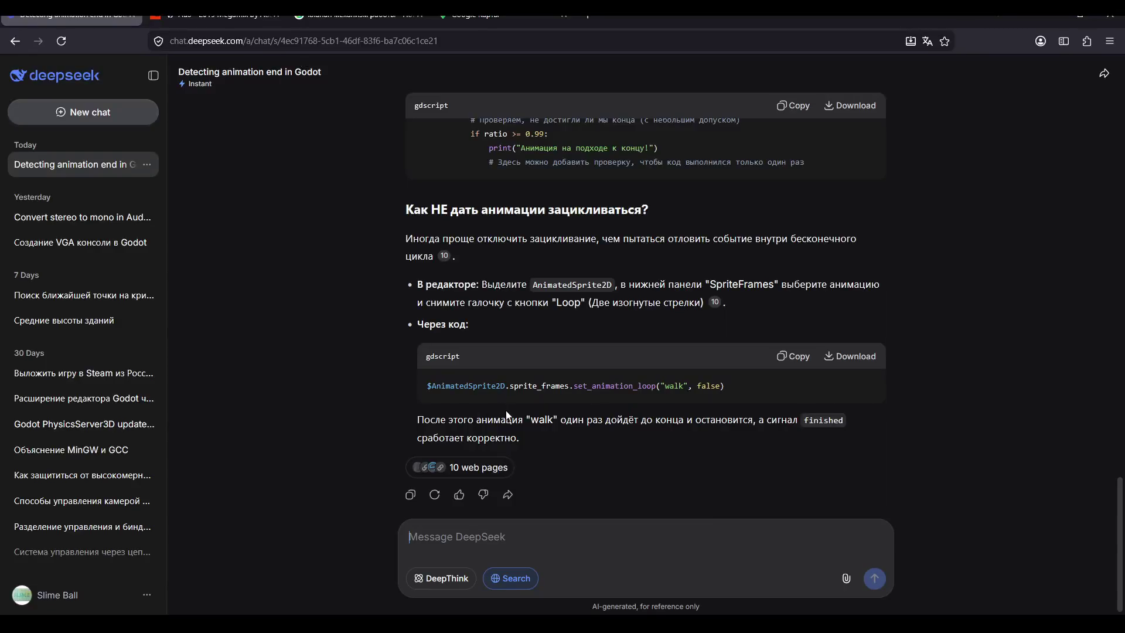
{"action": "key", "text": "alt+Tab"}
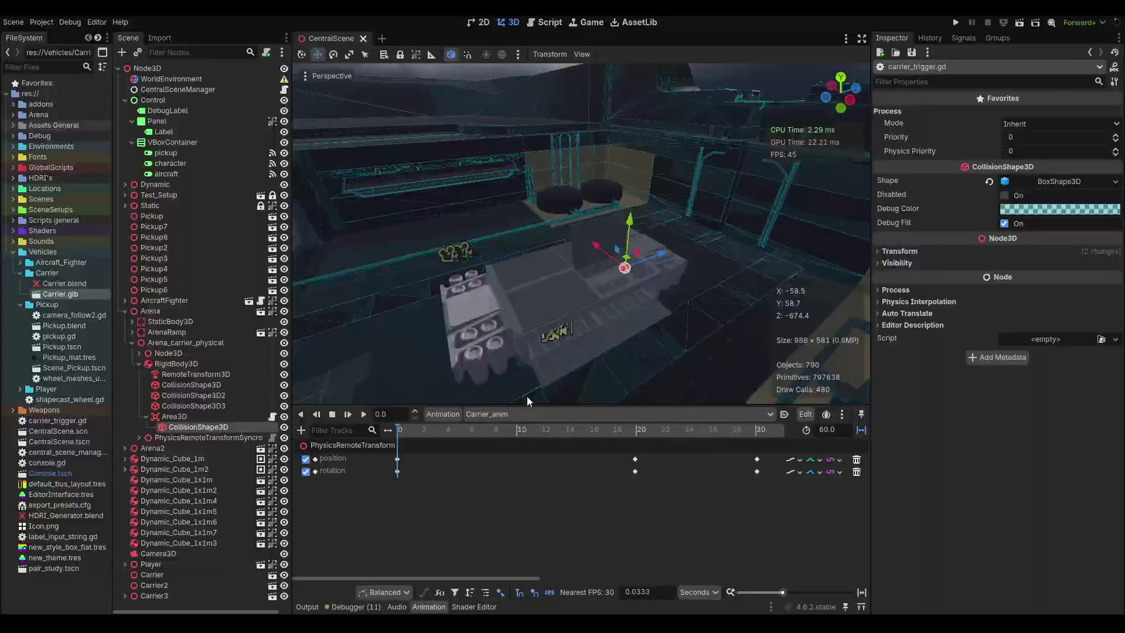
Toggle Carrier_anim's ping-pong looping, save the scene, and delete _physics_process from carrier_trigger.gd.
{"action": "left_click", "coordinate": [860, 430]}
{"action": "key", "text": "ctrl+s"}
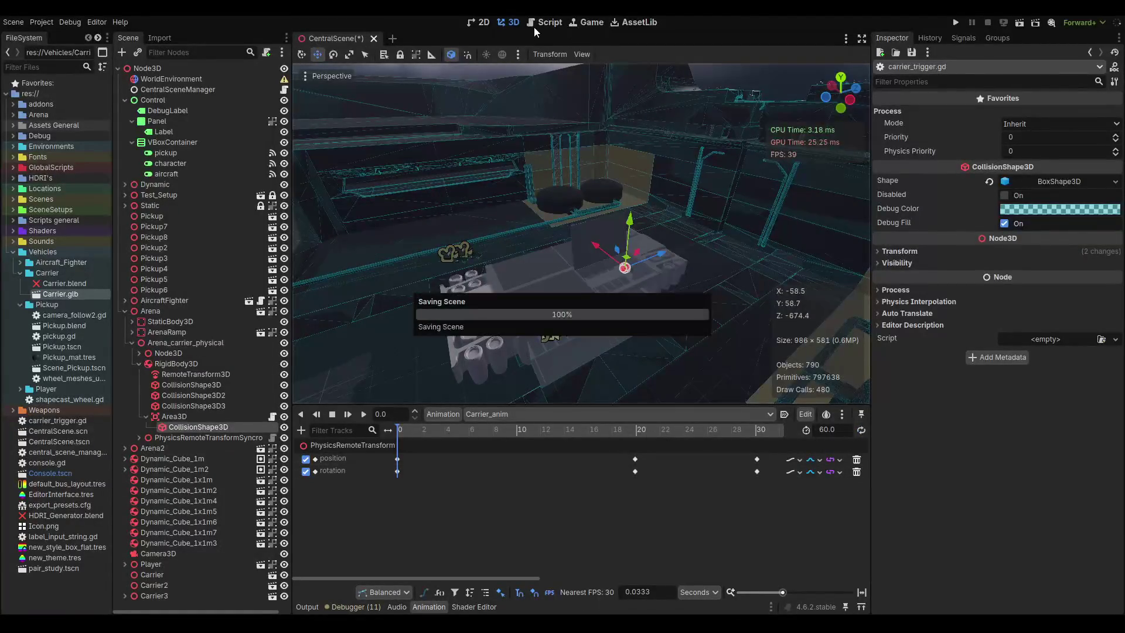
{"action": "left_click", "coordinate": [535, 24]}
{"action": "left_click_drag", "start_coordinate": [643, 266], "coordinate": [484, 213]}
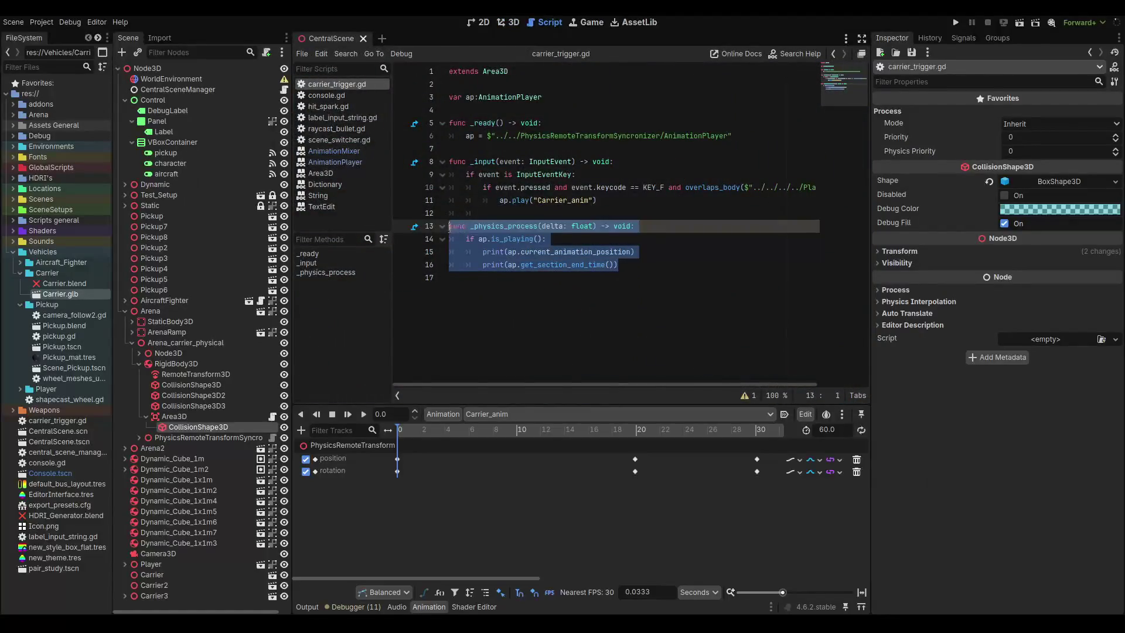
{"action": "key", "text": "BackSpace"}
{"action": "key", "text": "BackSpace"}
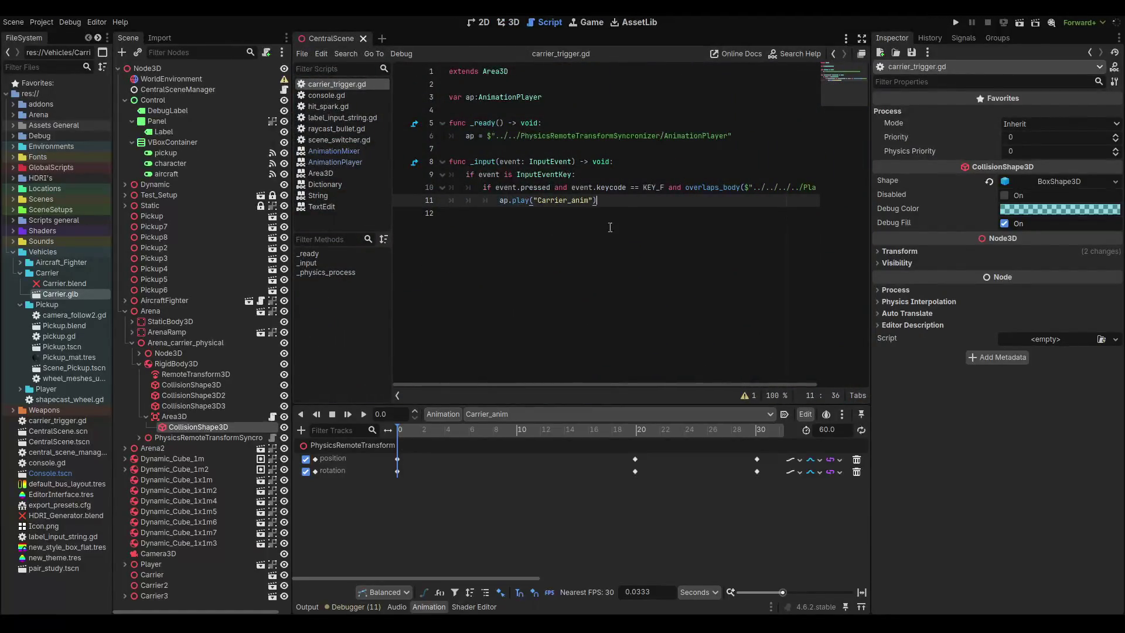
{"action": "key", "text": "ctrl+s"}
Insert a new line above ap.play("Carrier_anim") in _input for a condition.
{"action": "left_click", "coordinate": [497, 199]}
{"action": "key", "text": "Return"}
{"action": "key", "text": "Up"}
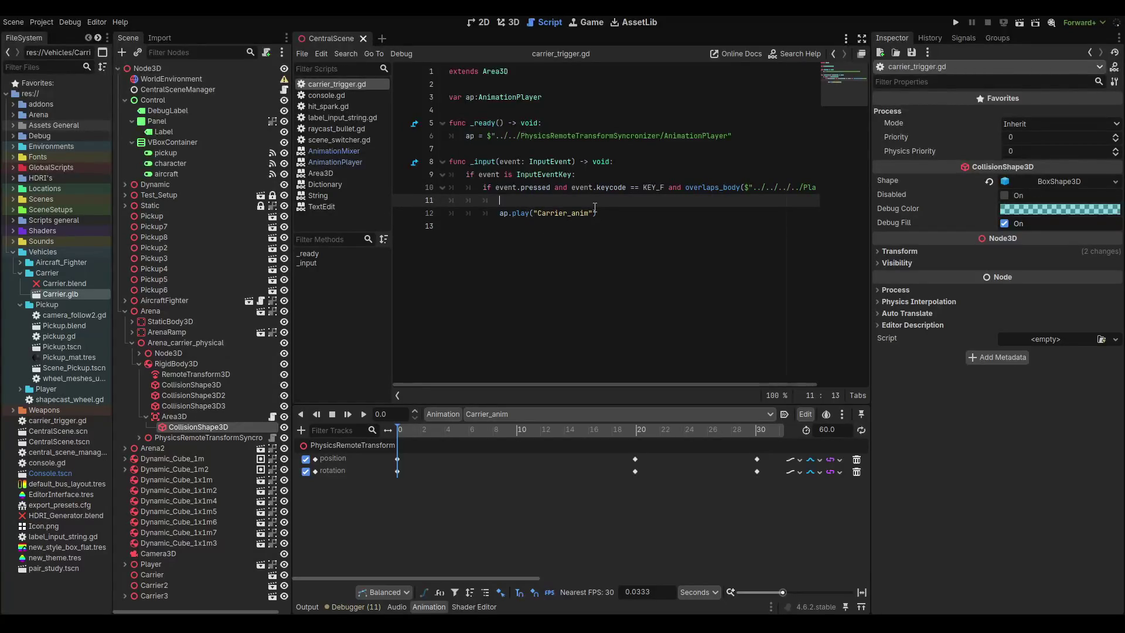
{"action": "key", "text": "BackSpace"}
{"action": "key", "text": "BackSpace"}
Write the condition 'if !ap.is_playing():' above the play call using autocomplete.
{"action": "type", "text": ".is"}
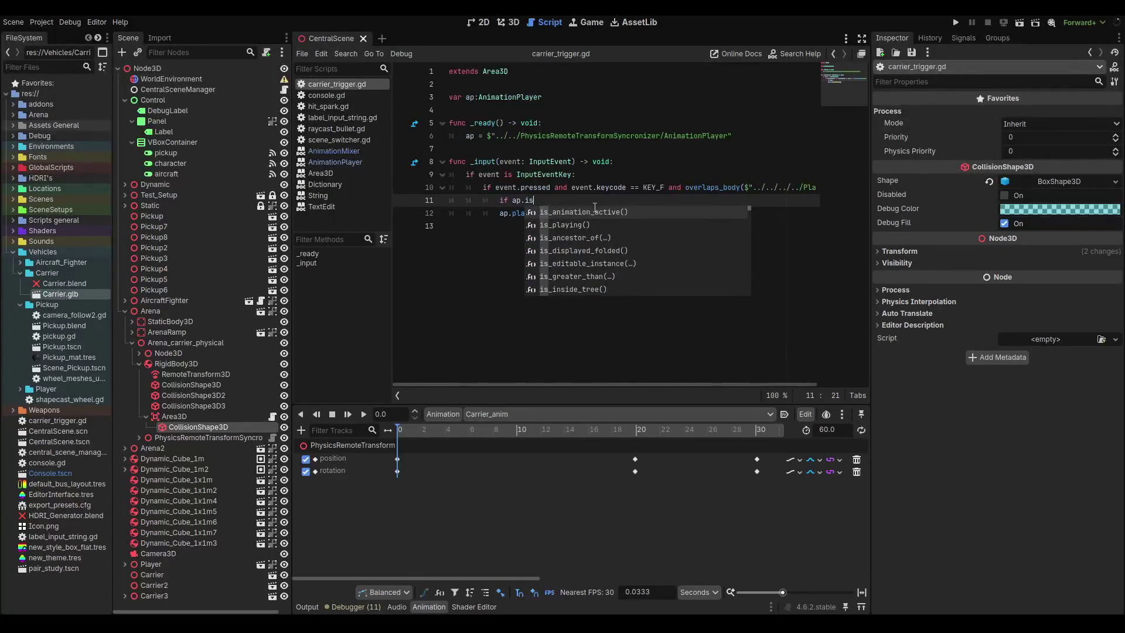
{"action": "scroll", "coordinate": [595, 208], "scroll_direction": "down", "scroll_amount": 10}
{"action": "scroll", "coordinate": [595, 208], "scroll_direction": "up", "scroll_amount": 10}
{"action": "scroll", "coordinate": [595, 208], "scroll_direction": "down", "scroll_amount": 1}
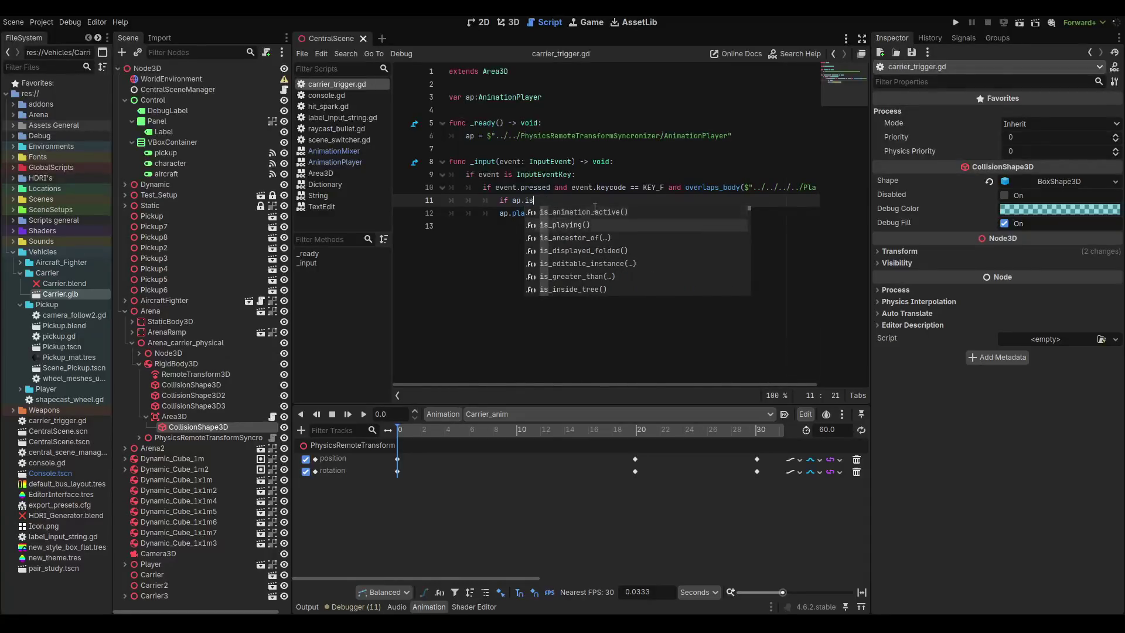
{"action": "key", "text": "Return"}
{"action": "key", "text": "Left"}
{"action": "key", "text": "Left"}
{"action": "key", "text": "Left"}
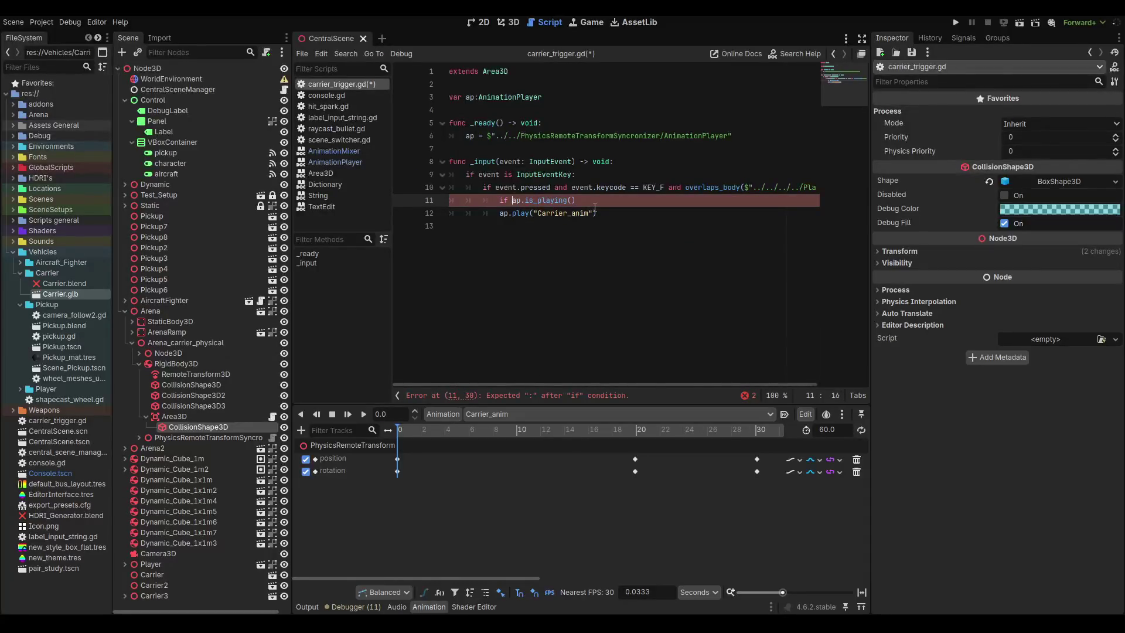
{"action": "type", "text": "!"}
{"action": "key", "text": "Down"}
{"action": "key", "text": "Home"}
{"action": "key", "text": "Home"}
{"action": "key", "text": "Up"}
{"action": "key", "text": "End"}
{"action": "type", "text": ":"}
Indent ap.play("Carrier_anim") under the is_playing check, save, and remove the empty line below.
{"action": "key", "text": "Down"}
{"action": "key", "text": "Home"}
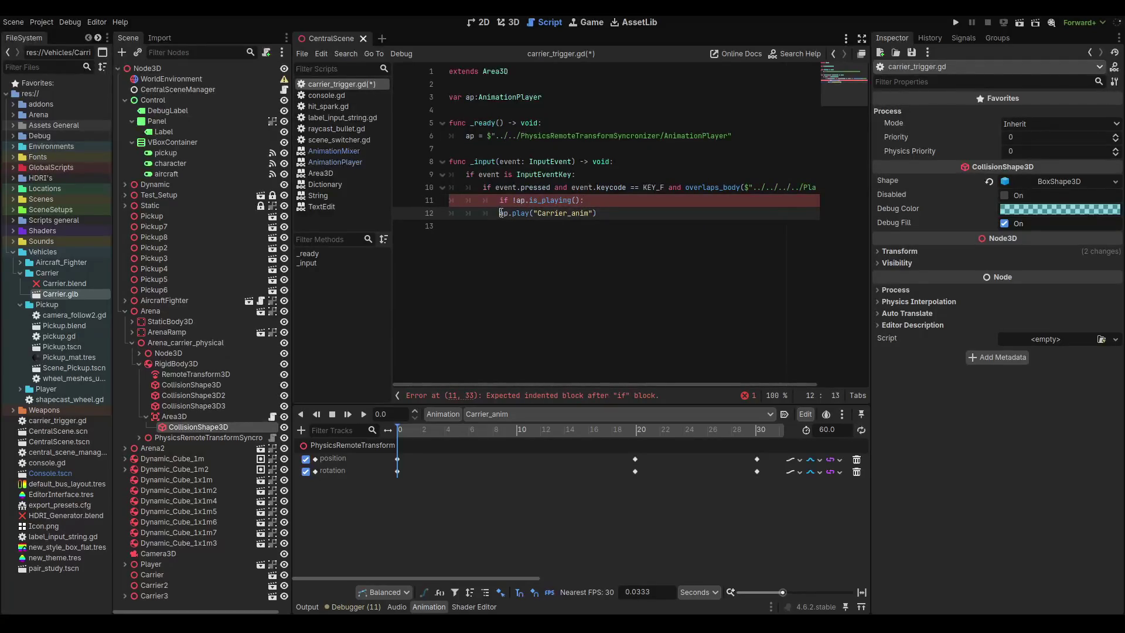
{"action": "key", "text": "Tab"}
{"action": "left_click", "coordinate": [645, 215]}
{"action": "key", "text": "ctrl+s"}
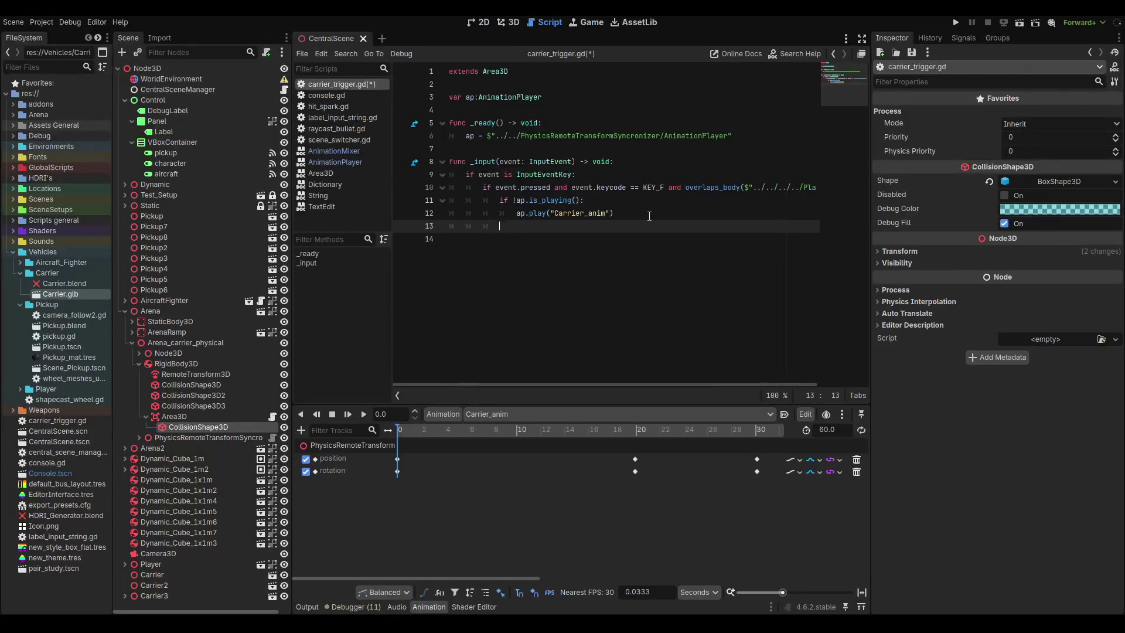
{"action": "key", "text": "BackSpace"}
{"action": "key", "text": "BackSpace"}
{"action": "key", "text": "BackSpace"}
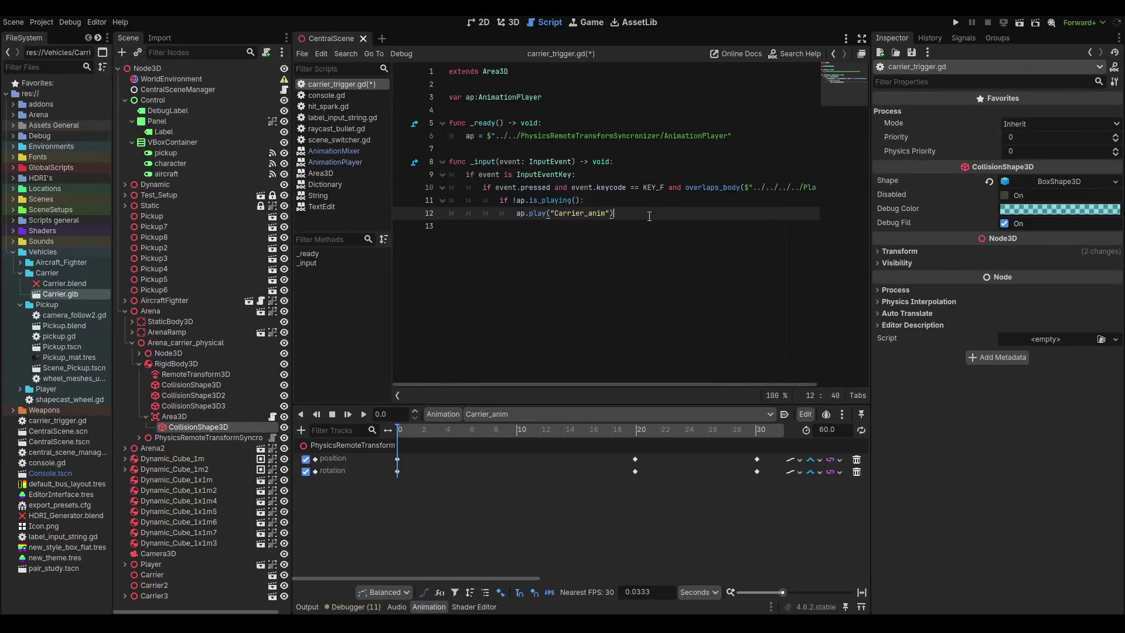
{"action": "key", "text": "Up"}
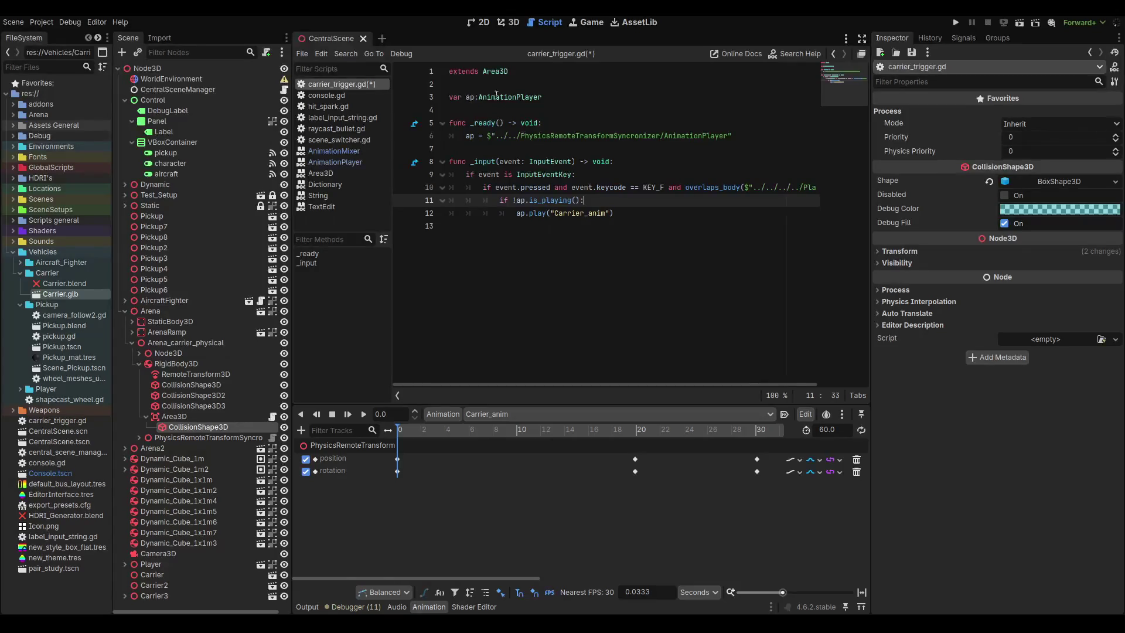
{"action": "left_click", "coordinate": [549, 110]}
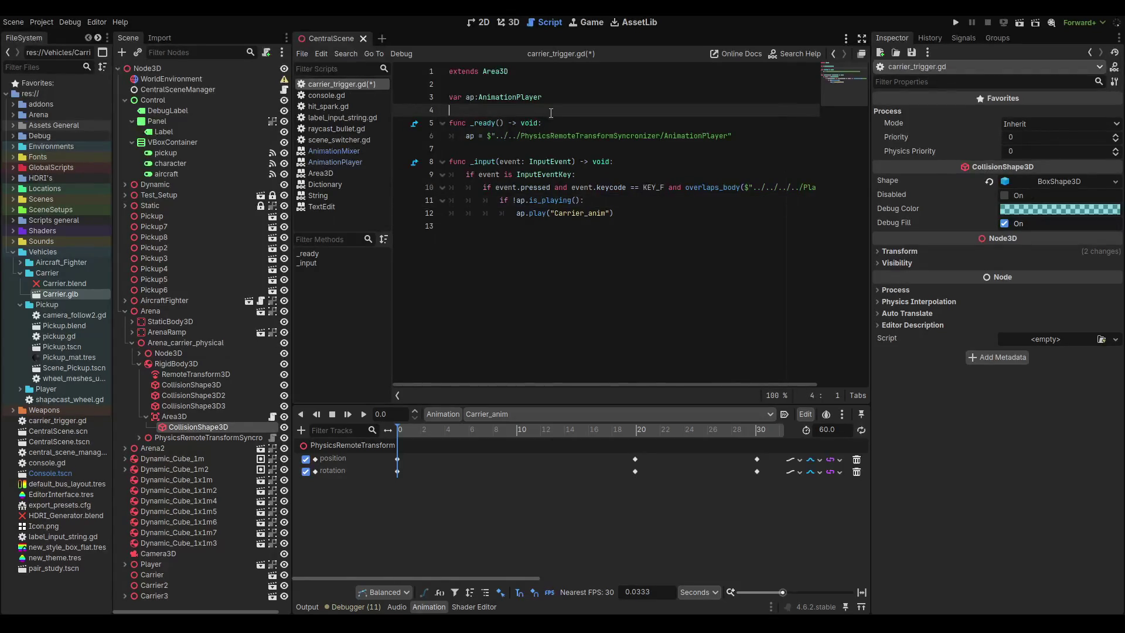
Declare an animation_forward flag set to true below the AnimationPlayer variable.
{"action": "key", "text": "Return"}
{"action": "key", "text": "Up"}
{"action": "key", "text": "Return"}
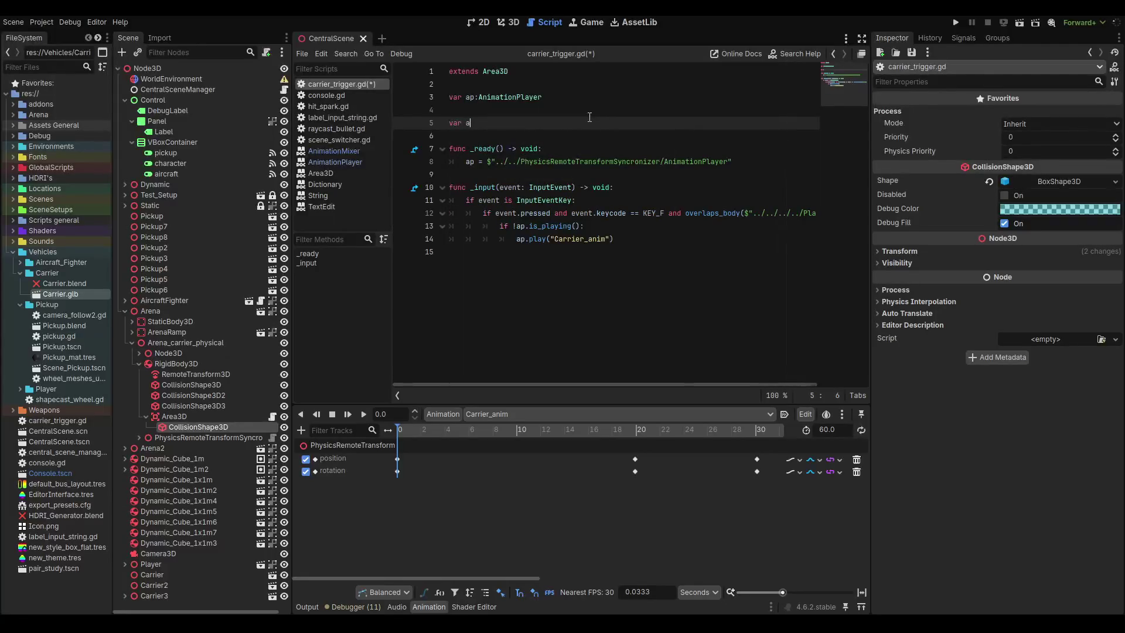
{"action": "type", "text": "ma"}
{"action": "key", "text": "BackSpace"}
{"action": "key", "text": "BackSpace"}
{"action": "type", "text": "= true"}
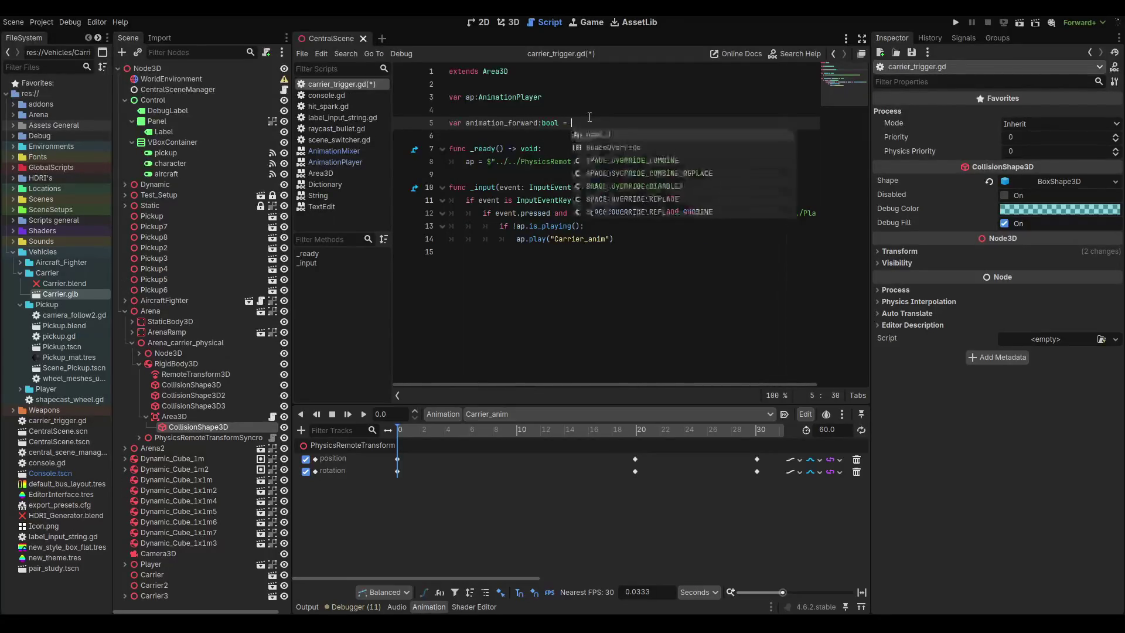
Add 'if animation_forward:' under the is_playing check and nest the forward play call inside it.
{"action": "left_click", "coordinate": [613, 229]}
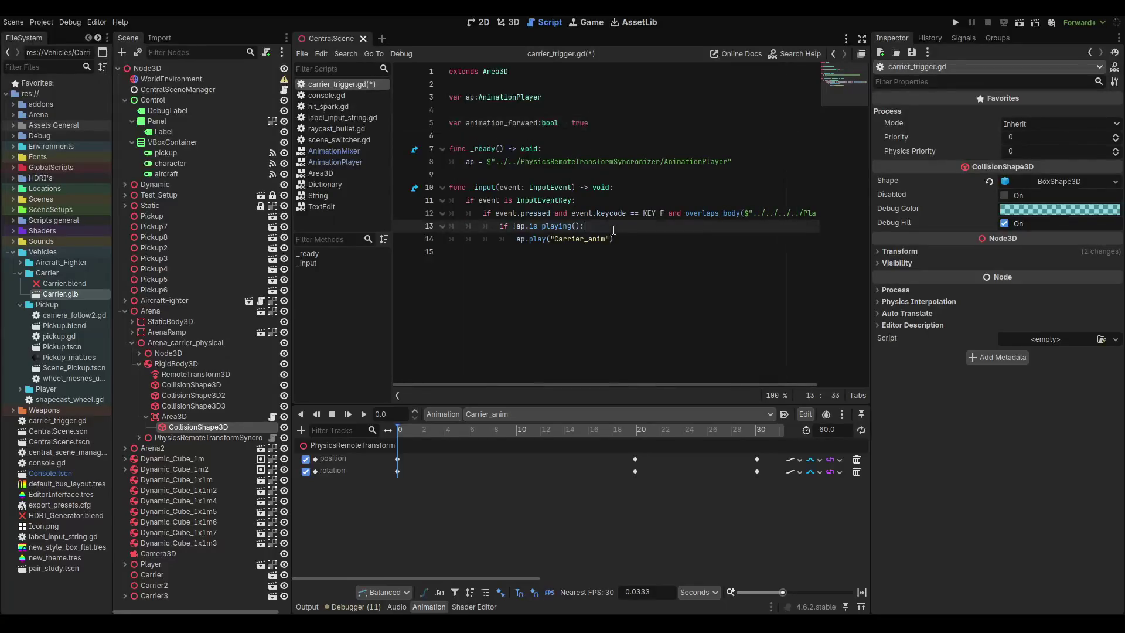
{"action": "key", "text": "Return"}
{"action": "type", "text": "if ani"}
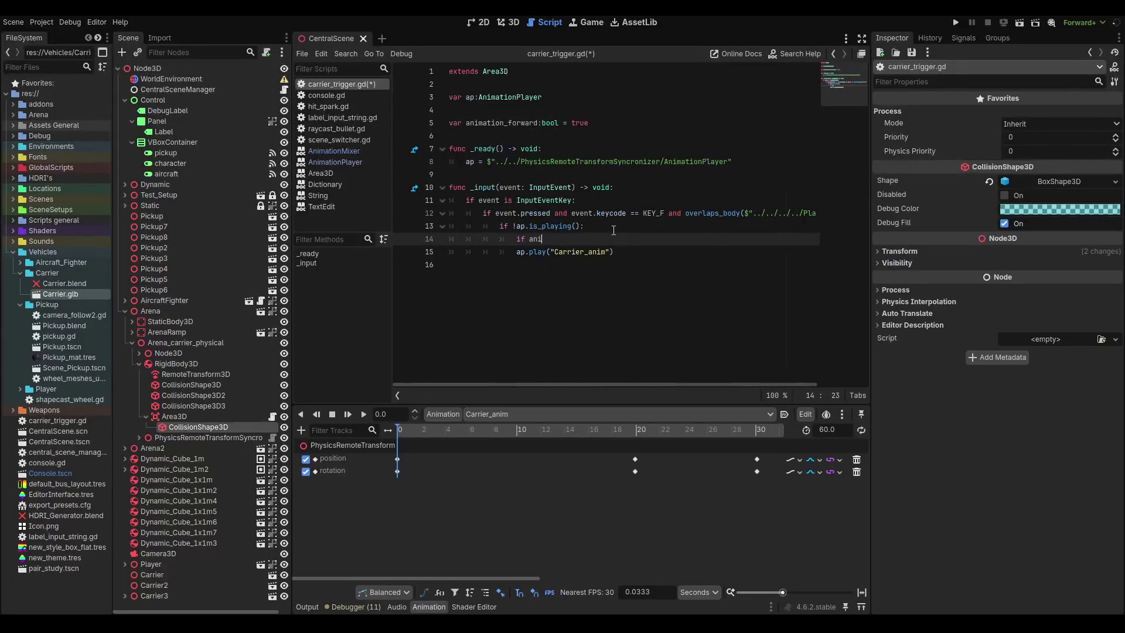
{"action": "type", "text": "mat"}
{"action": "key", "text": "Return"}
{"action": "key", "text": "BackSpace"}
{"action": "key", "text": "BackSpace"}
{"action": "type", "text": ":"}
{"action": "left_click", "coordinate": [511, 258]}
{"action": "key", "text": "Tab"}
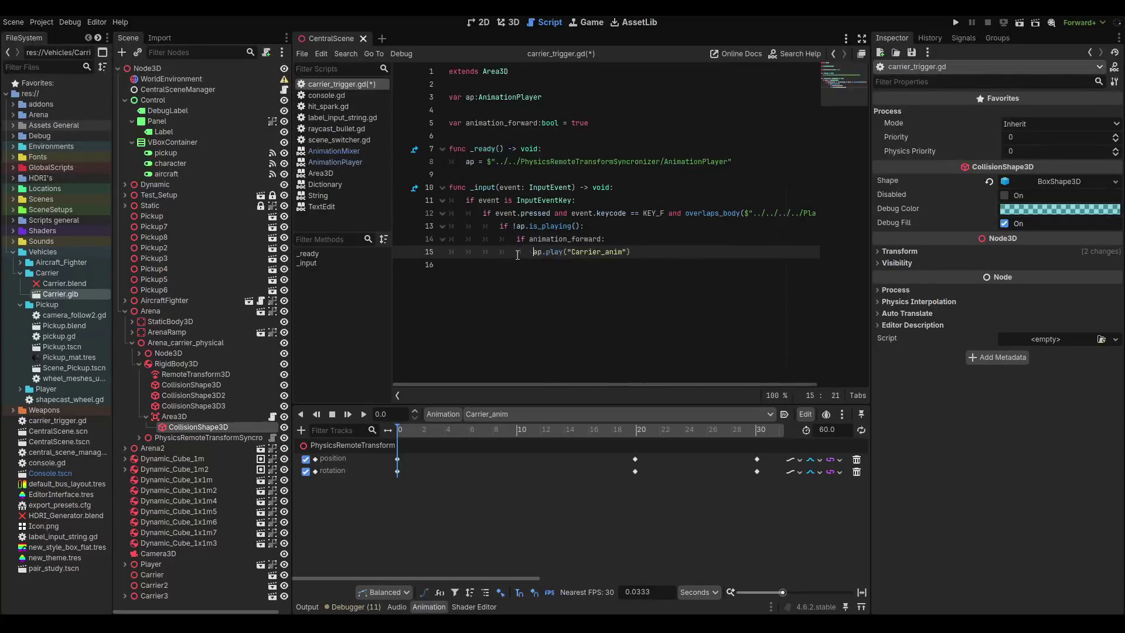
{"action": "left_click", "coordinate": [655, 250]}
Add an else branch calling ap.play("carrier_anim").
{"action": "key", "text": "Return"}
{"action": "key", "text": "BackSpace"}
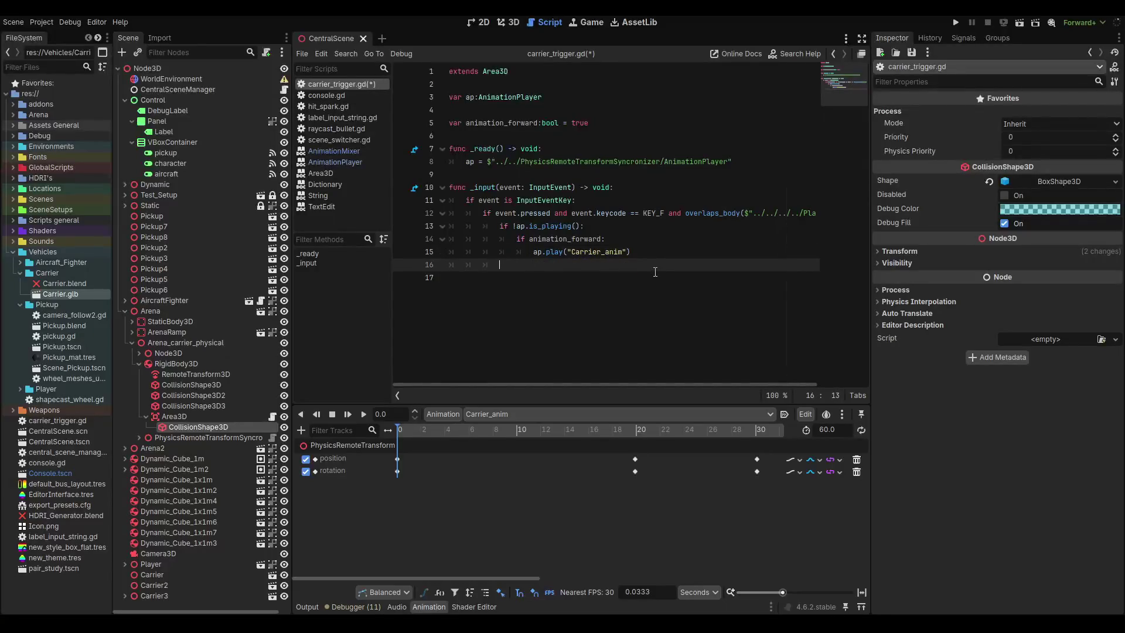
{"action": "type", "text": "else:"}
{"action": "key", "text": "Return"}
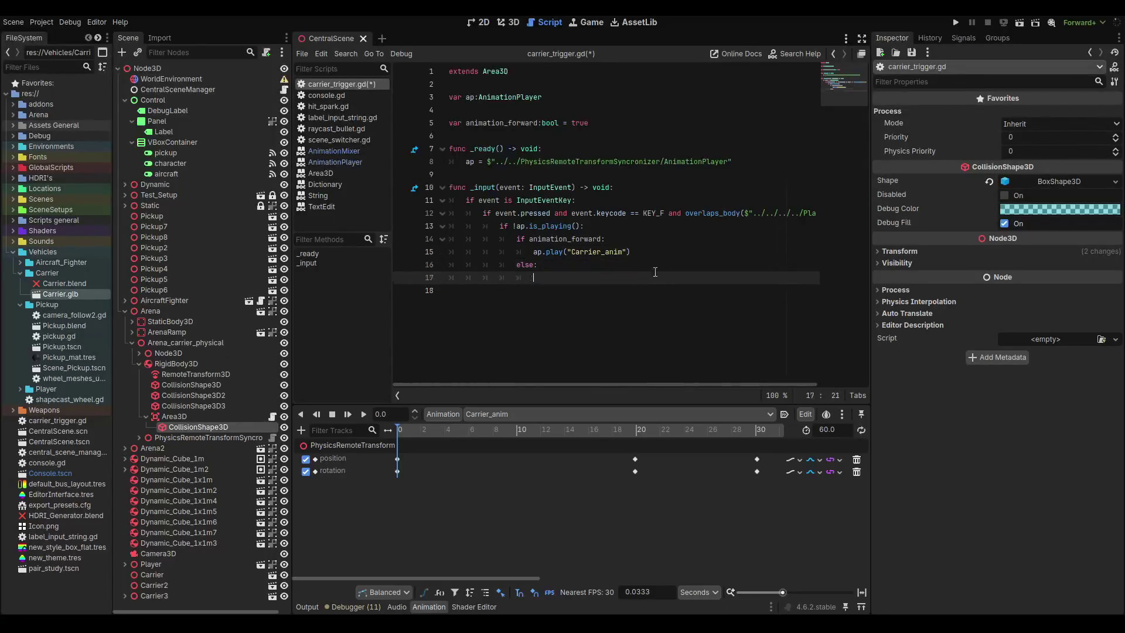
{"action": "type", "text": "ap."}
{"action": "type", "text": "pala"}
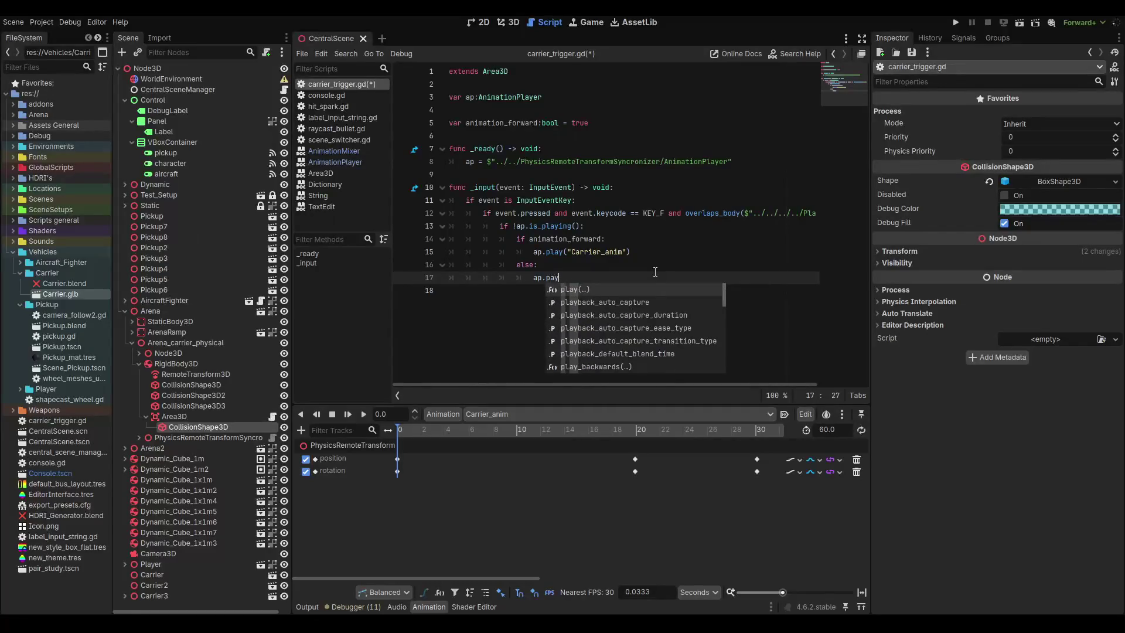
{"action": "key", "text": "BackSpace"}
{"action": "key", "text": "BackSpace"}
{"action": "key", "text": "BackSpace"}
{"action": "type", "text": "la"}
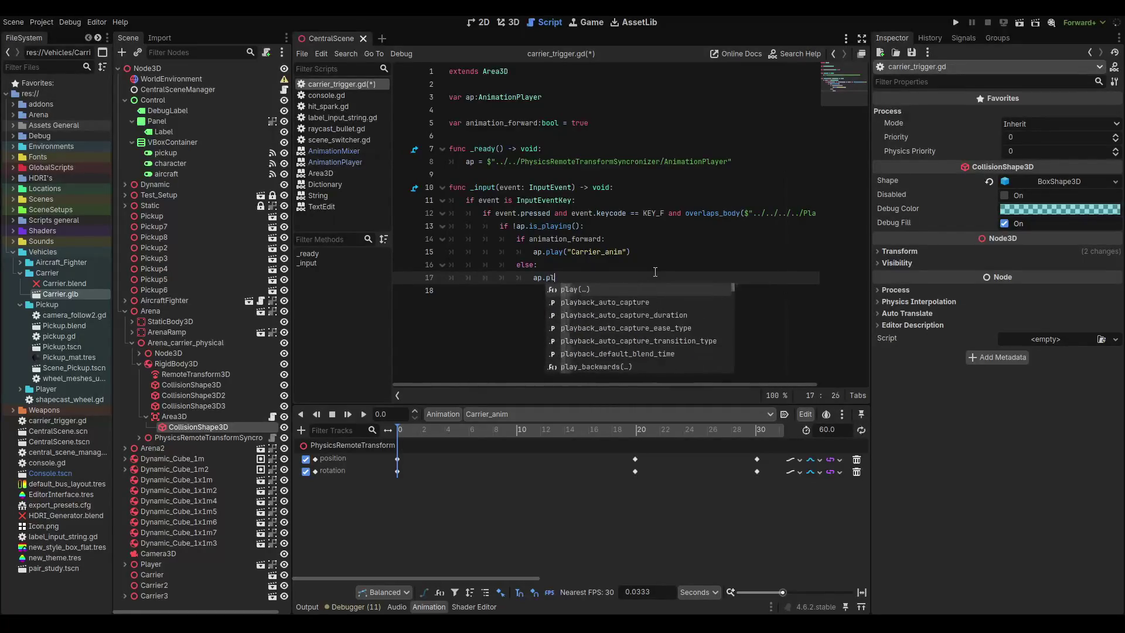
{"action": "key", "text": "Return"}
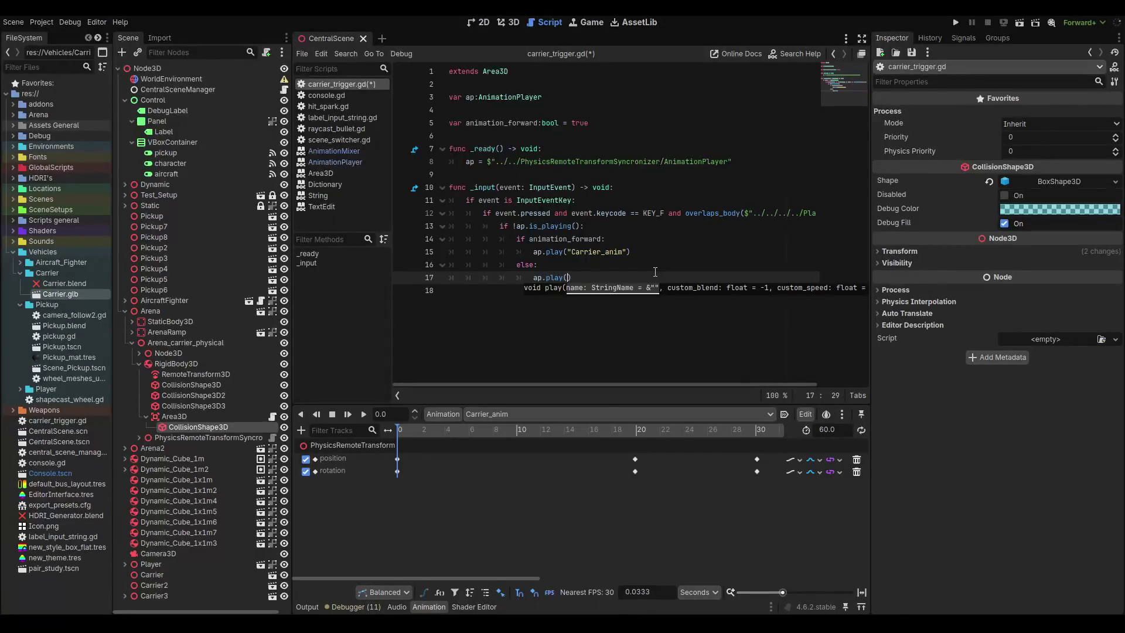
{"action": "type", "text": "n"}
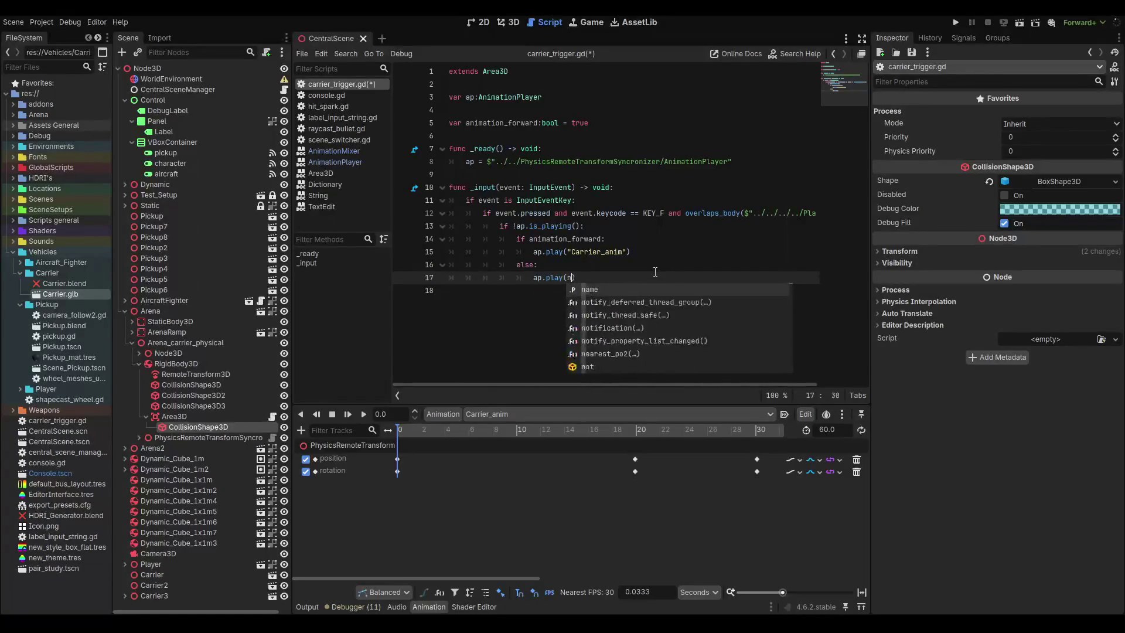
{"action": "key", "text": "BackSpace"}
{"action": "type", "text": "\"carr"}
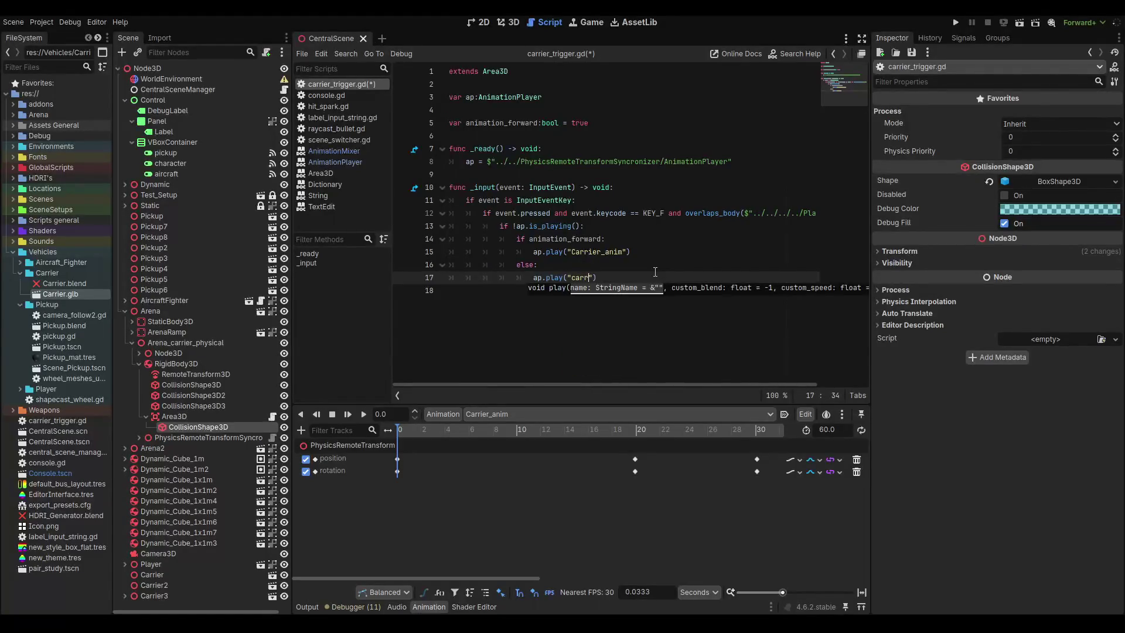
{"action": "type", "text": "ier"}
{"action": "type", "text": "_anim"}
Make sure the forward play call uses the capitalised name Carrier_anim.
{"action": "left_click", "coordinate": [566, 249]}
{"action": "double_click", "coordinate": [574, 252]}
{"action": "left_click", "coordinate": [575, 251]}
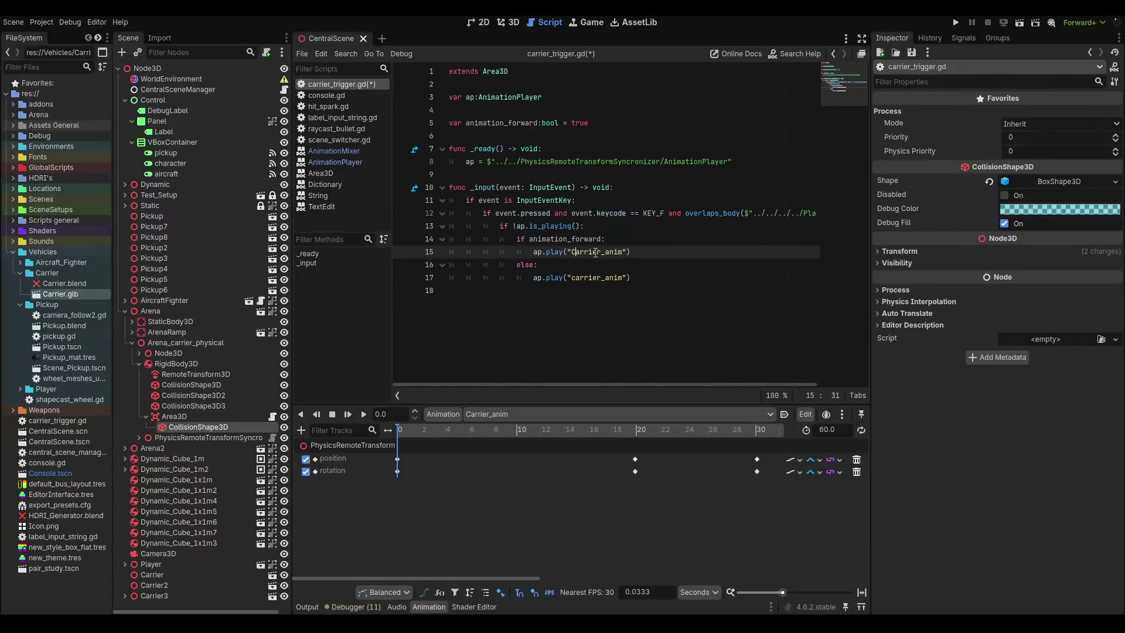
{"action": "key", "text": "BackSpace"}
{"action": "type", "text": "c"}
{"action": "key", "text": "BackSpace"}
{"action": "type", "text": "C"}
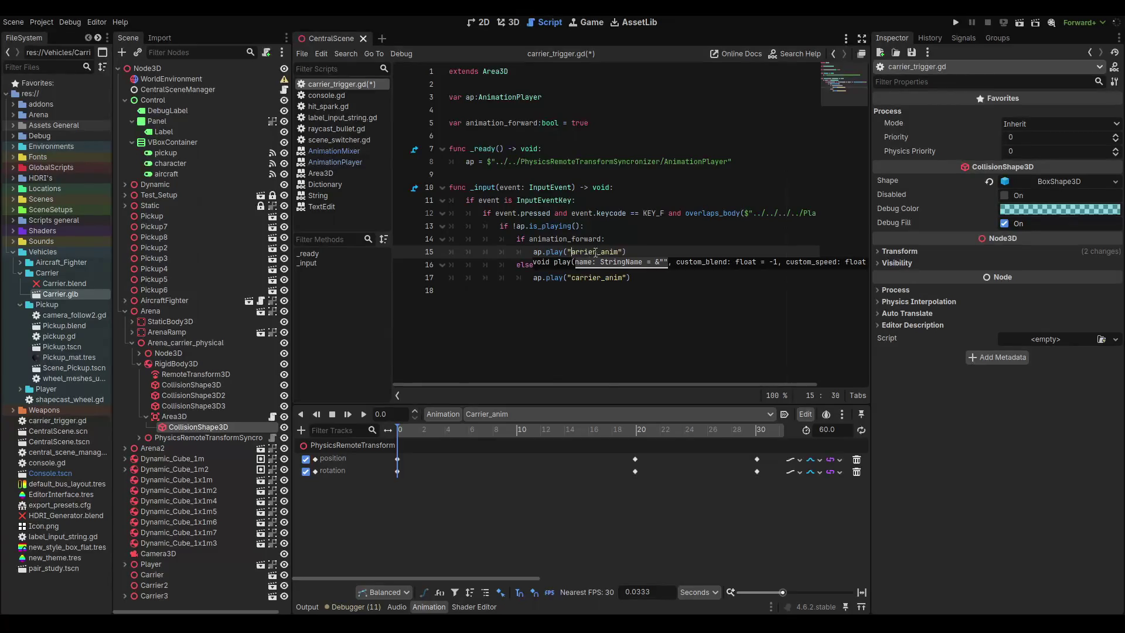
Change the else-branch call to ap.play_backwards and save the script.
{"action": "left_click", "coordinate": [577, 279]}
{"action": "type", "text": "C"}
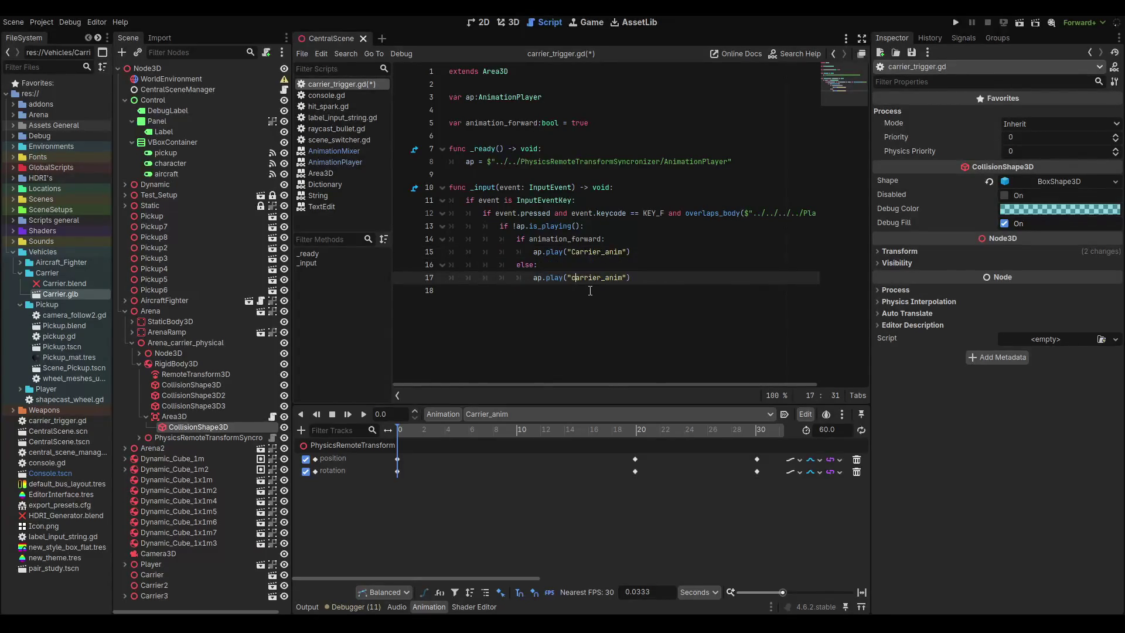
{"action": "left_click", "coordinate": [629, 280]}
{"action": "type", "text": "_bac"}
{"action": "key", "text": "Return"}
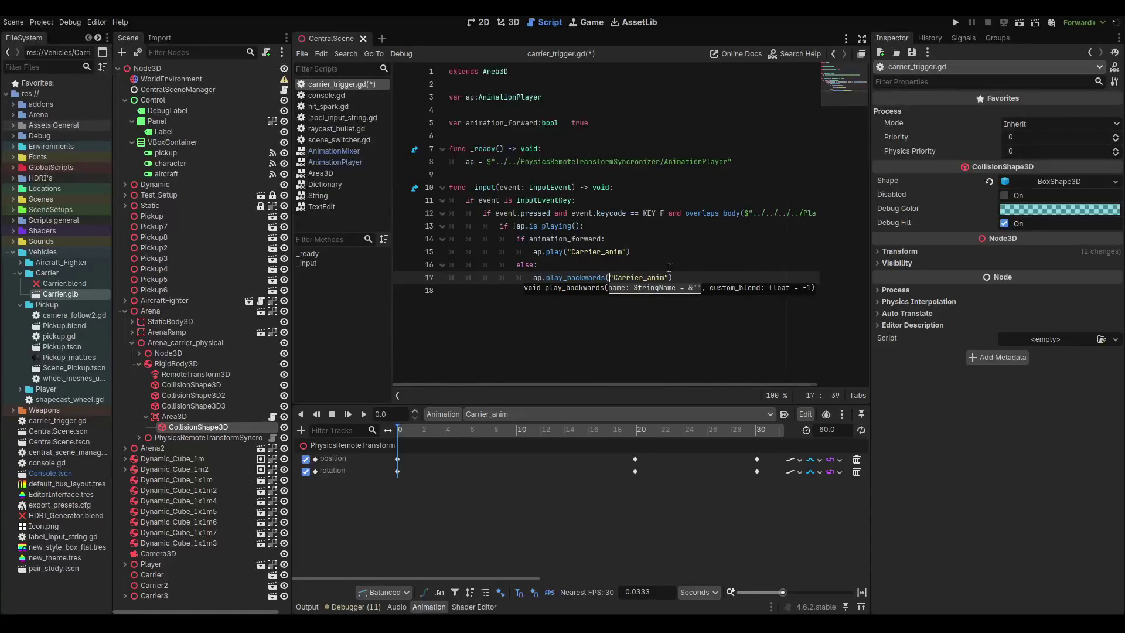
{"action": "left_click", "coordinate": [691, 277]}
{"action": "key", "text": "ctrl+s"}
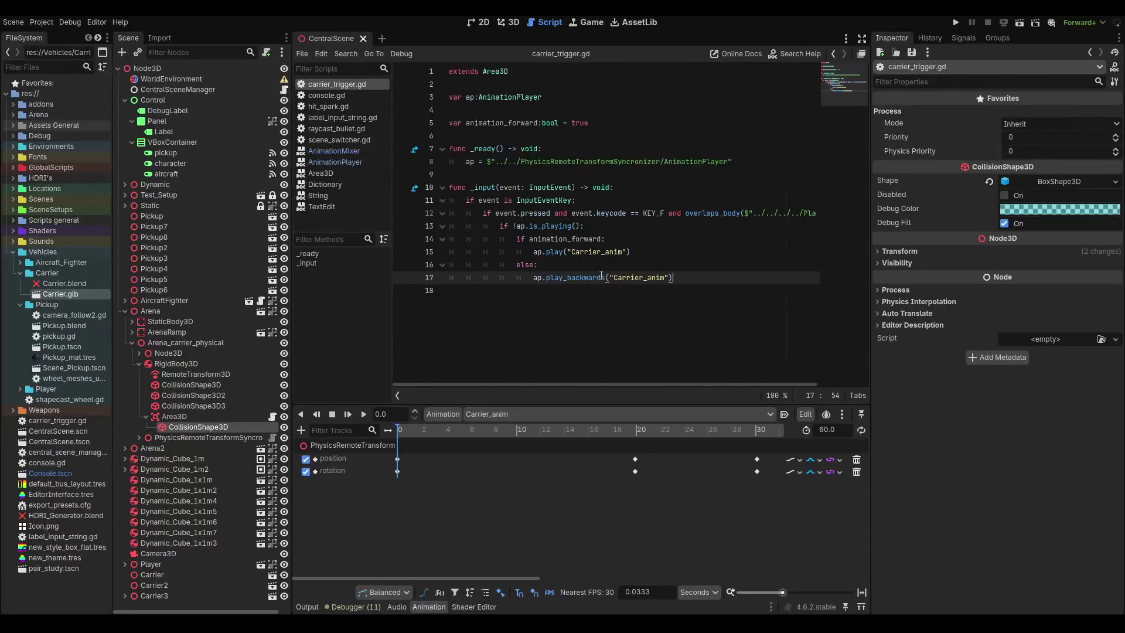
Set animation_forward = false after the forward play call and begin a flag line under play_backwards.
{"action": "left_click", "coordinate": [671, 252]}
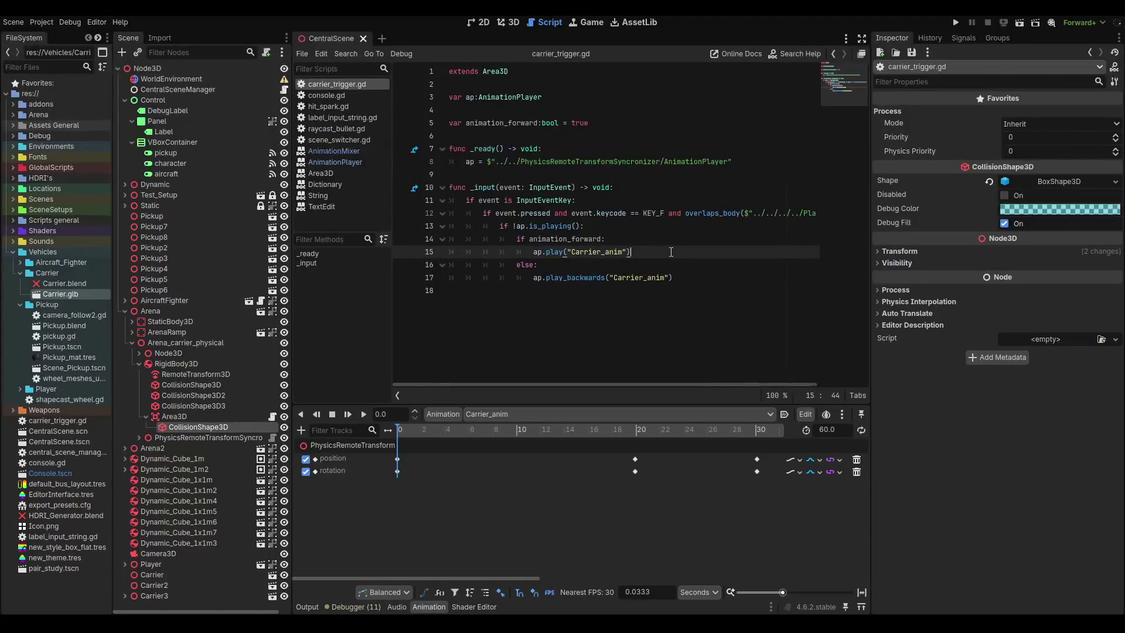
{"action": "key", "text": "Return"}
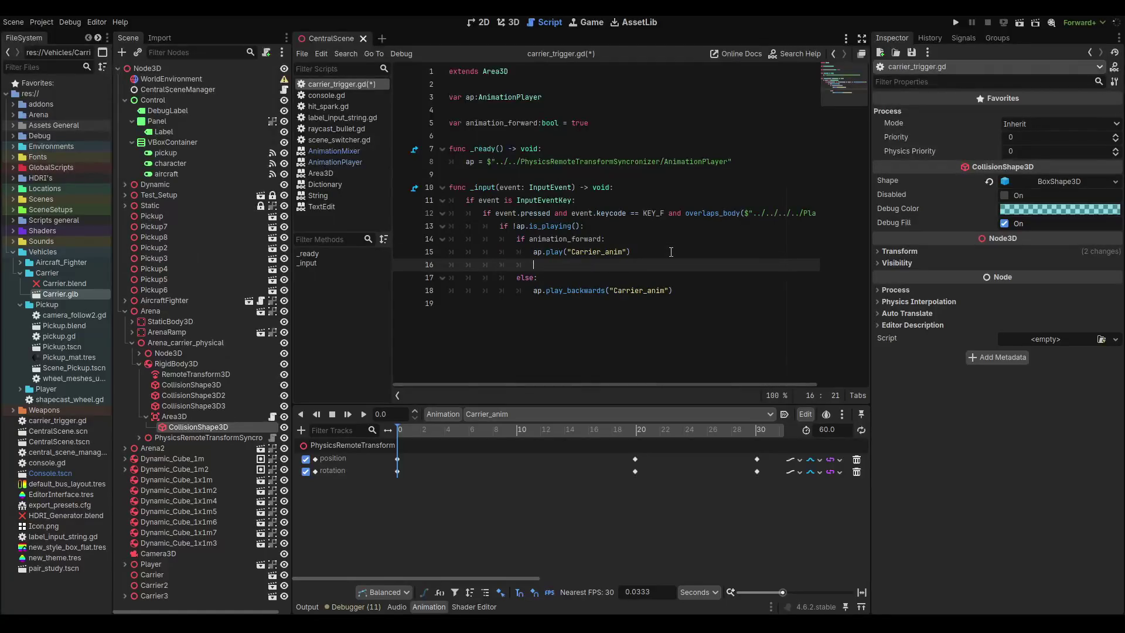
{"action": "type", "text": "anima"}
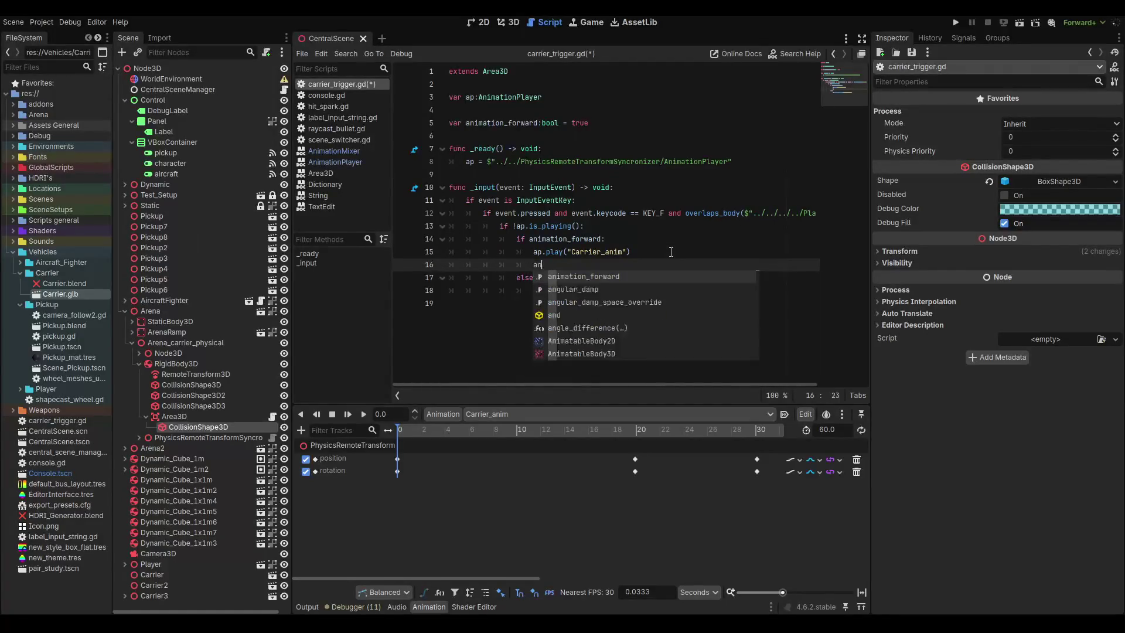
{"action": "key", "text": "Return"}
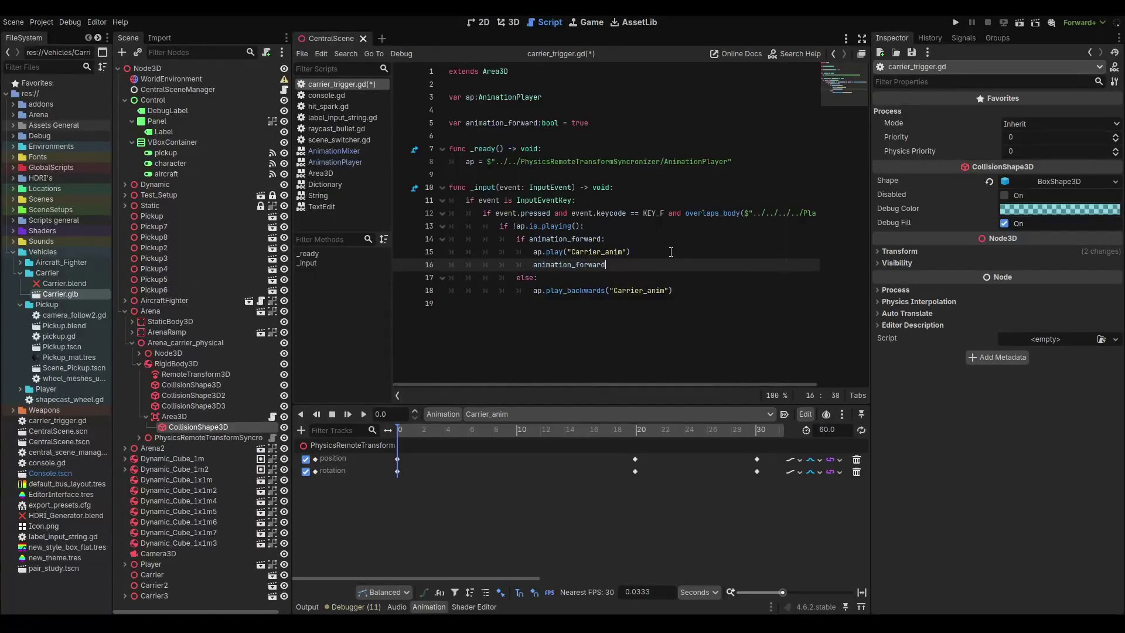
{"action": "type", "text": "= false"}
{"action": "left_click", "coordinate": [683, 289]}
{"action": "key", "text": "Return"}
{"action": "type", "text": "anima"}
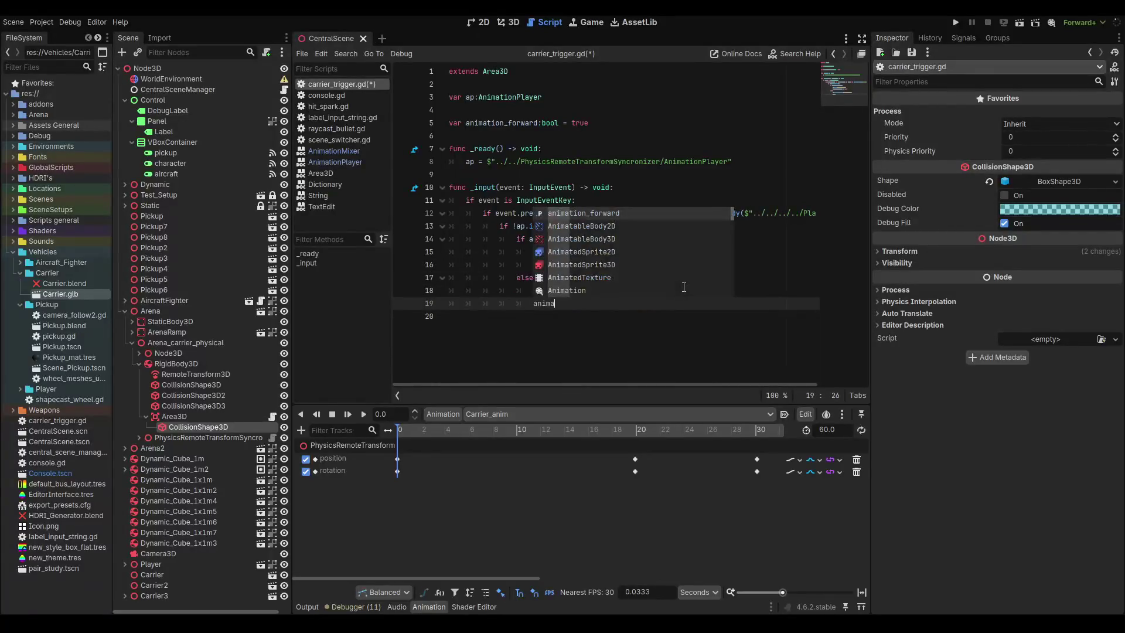
{"action": "key", "text": "Return"}
{"action": "key", "text": "F6"}
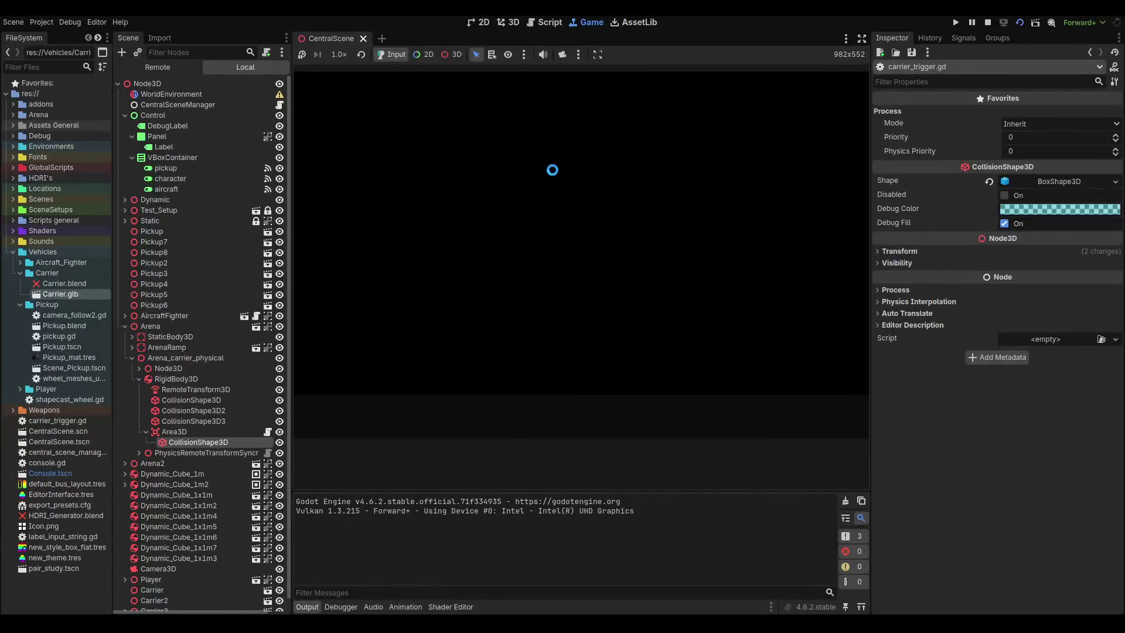
Walk the character across the floor and deck onto the carrier platform in the running game.
{"action": "key", "text": "w"}
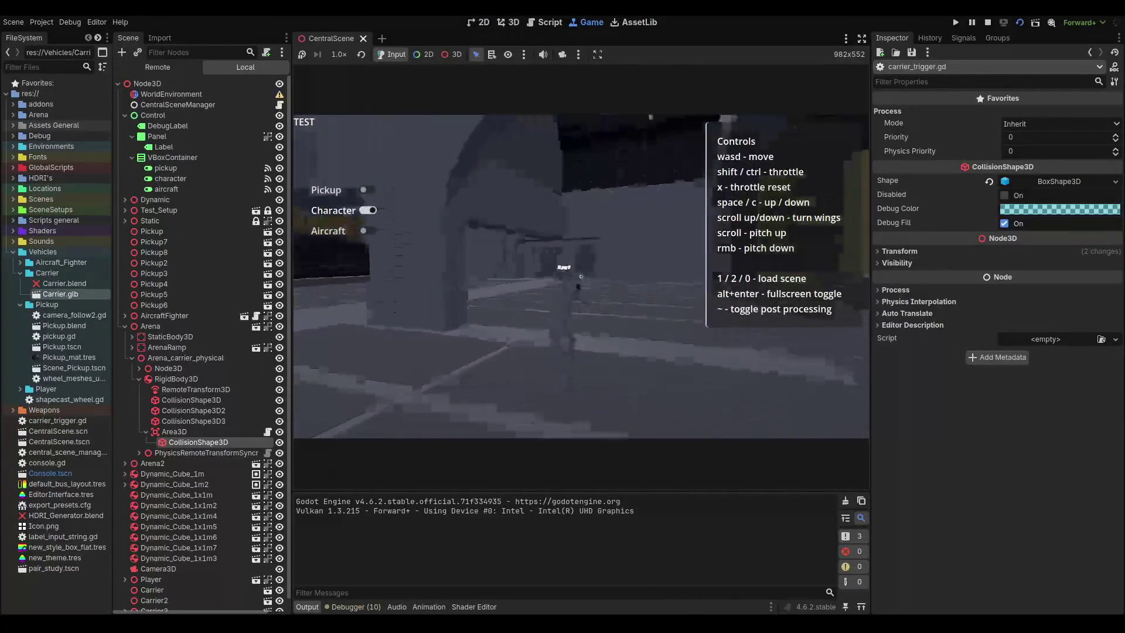
{"action": "key", "text": "w"}
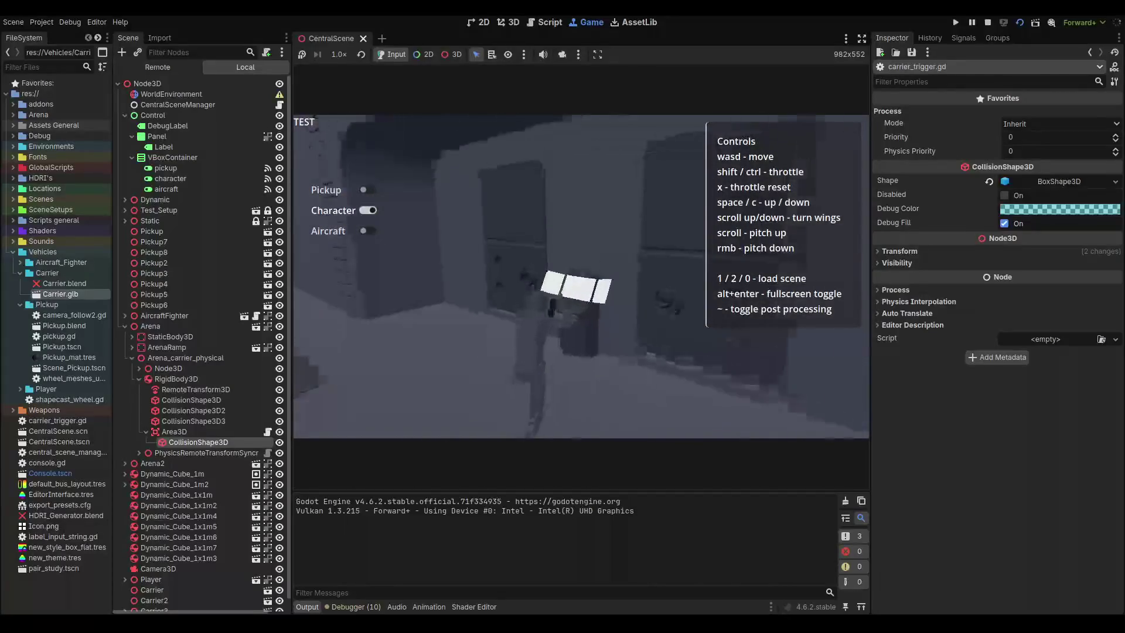
{"action": "key", "text": "w"}
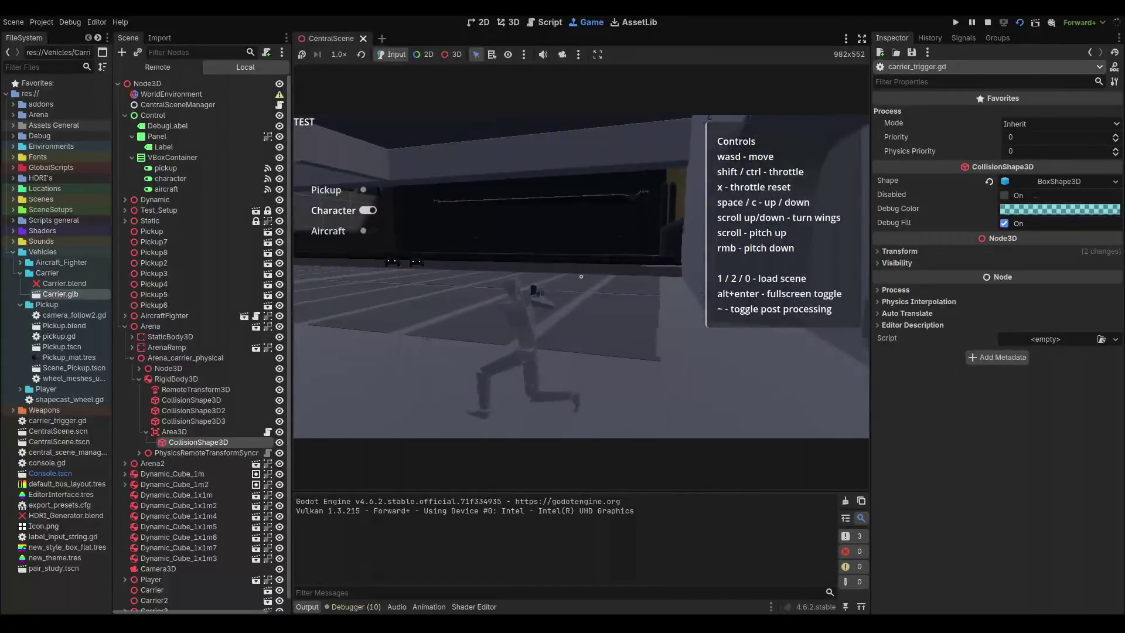
{"action": "key", "text": "w"}
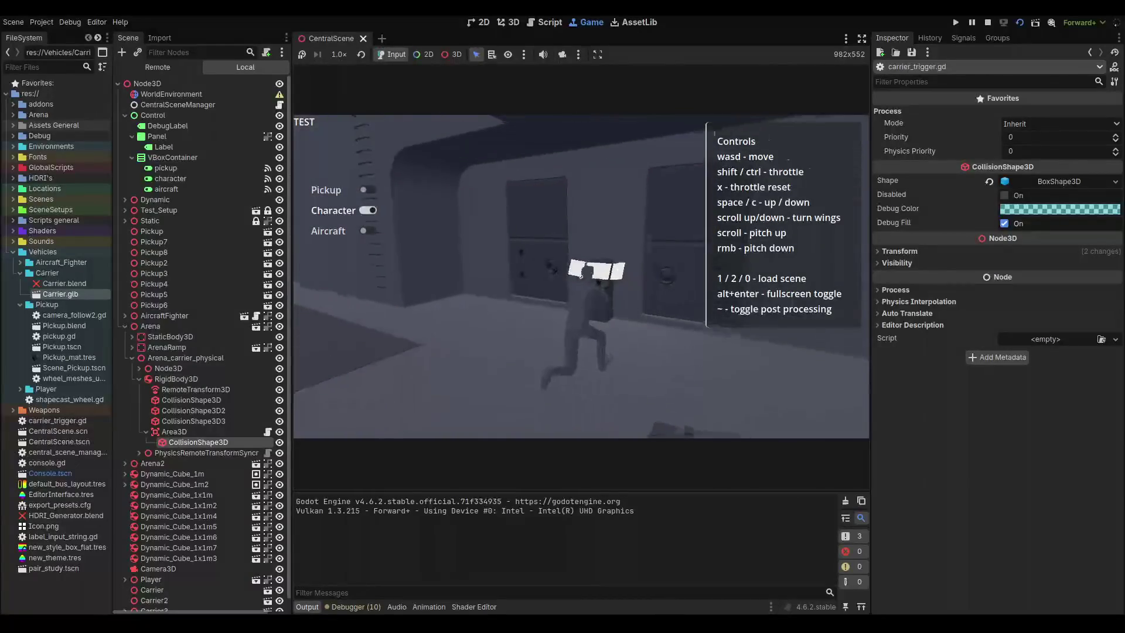
{"action": "key", "text": "w"}
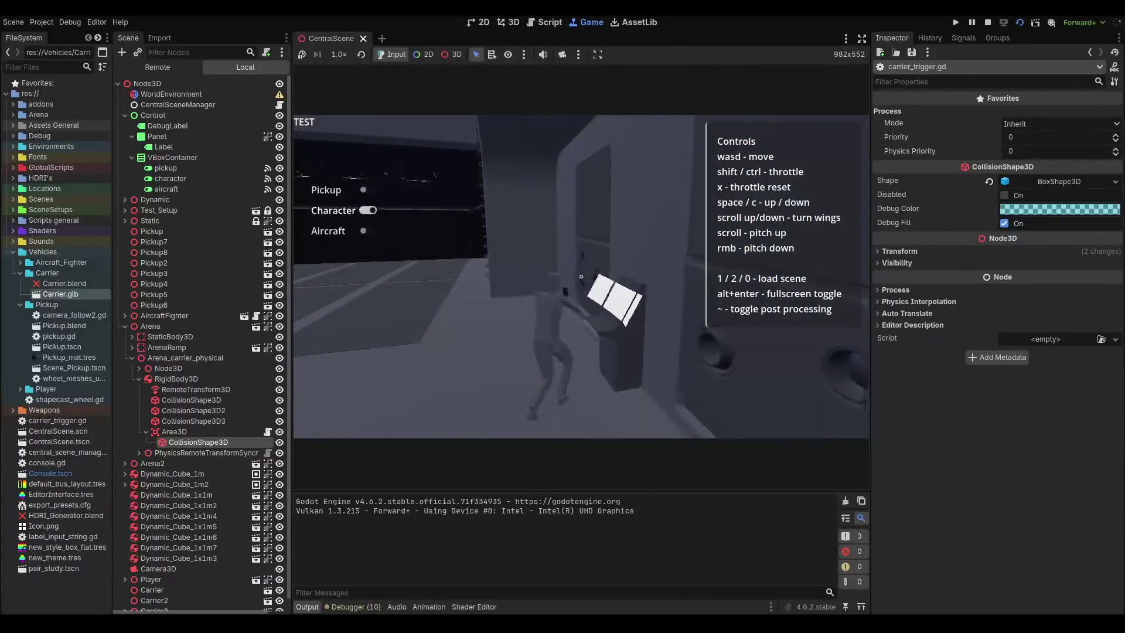
{"action": "key", "text": "a"}
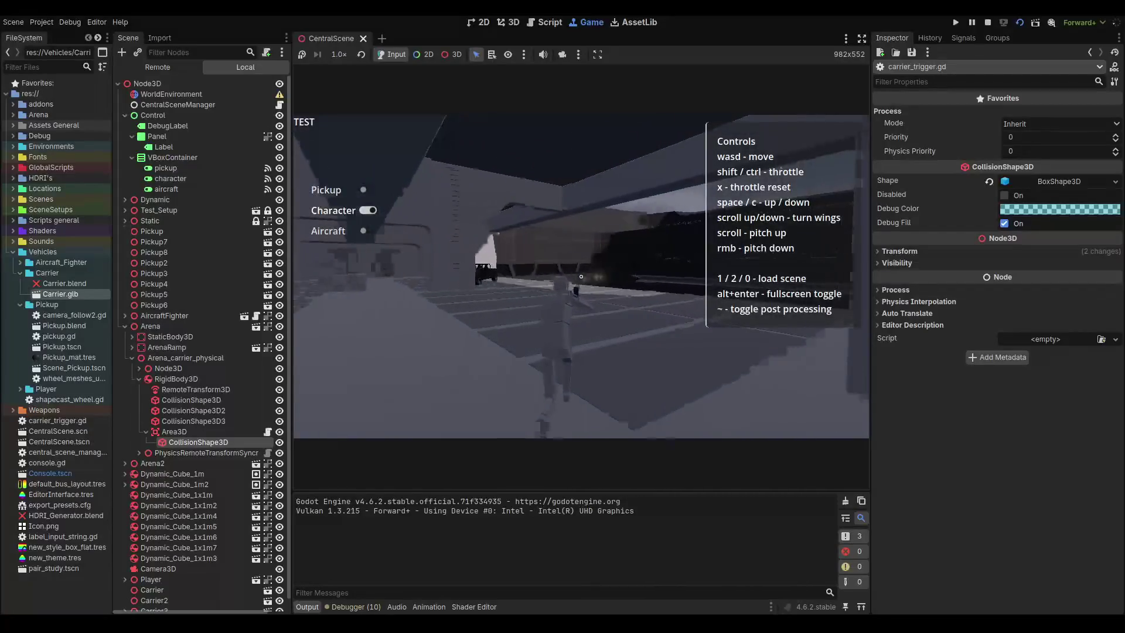
{"action": "key", "text": "w"}
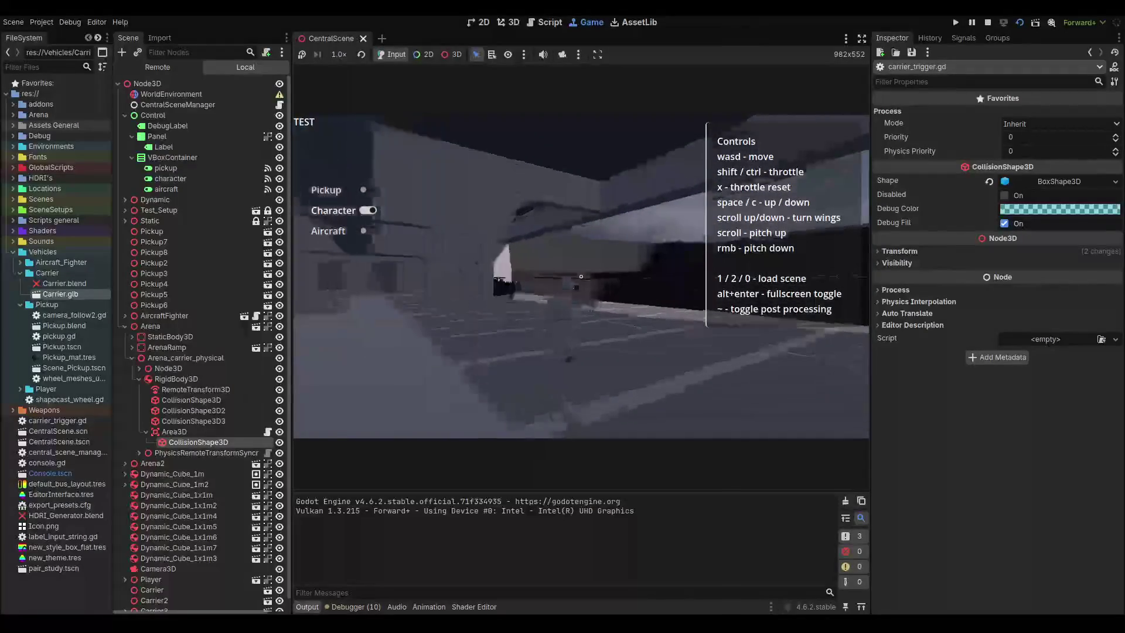
{"action": "key", "text": "w"}
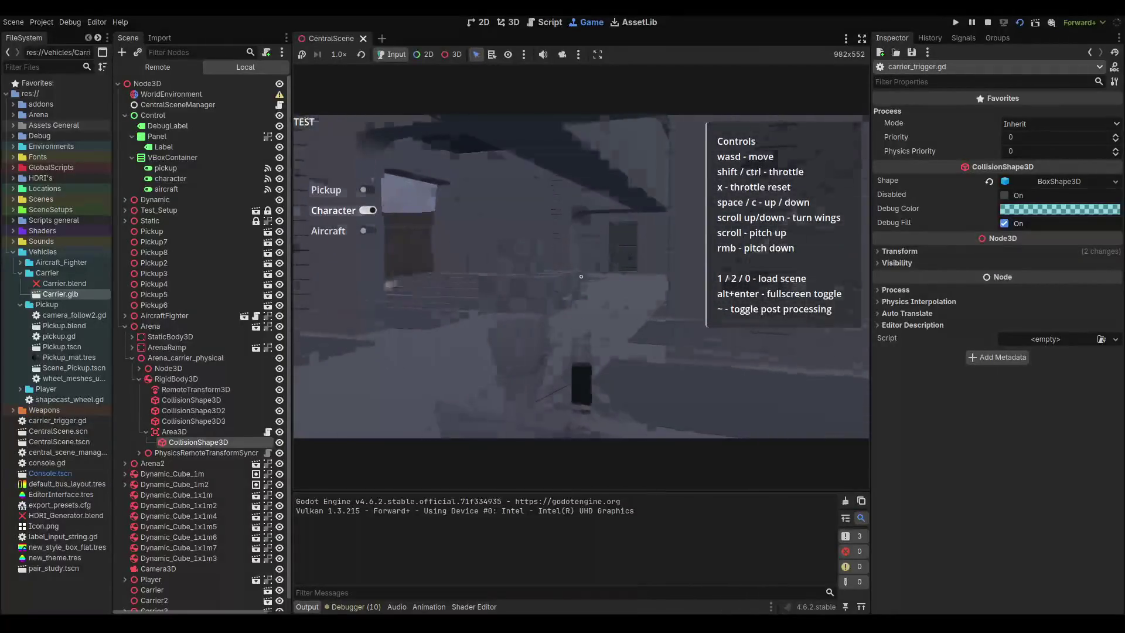
{"action": "key", "text": "w"}
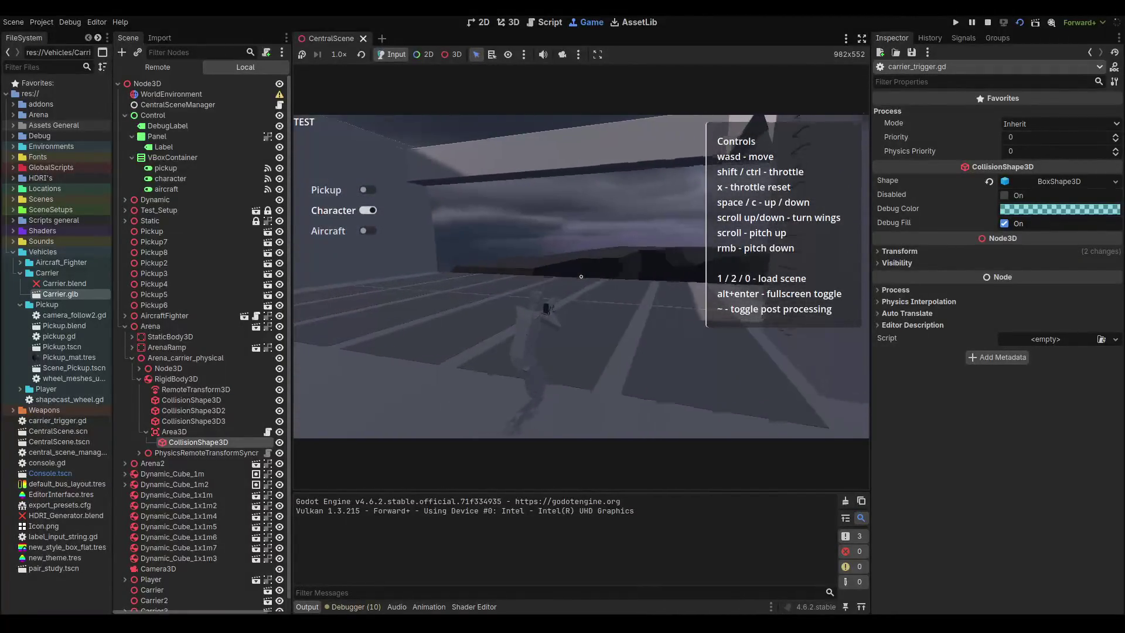
{"action": "key", "text": "w"}
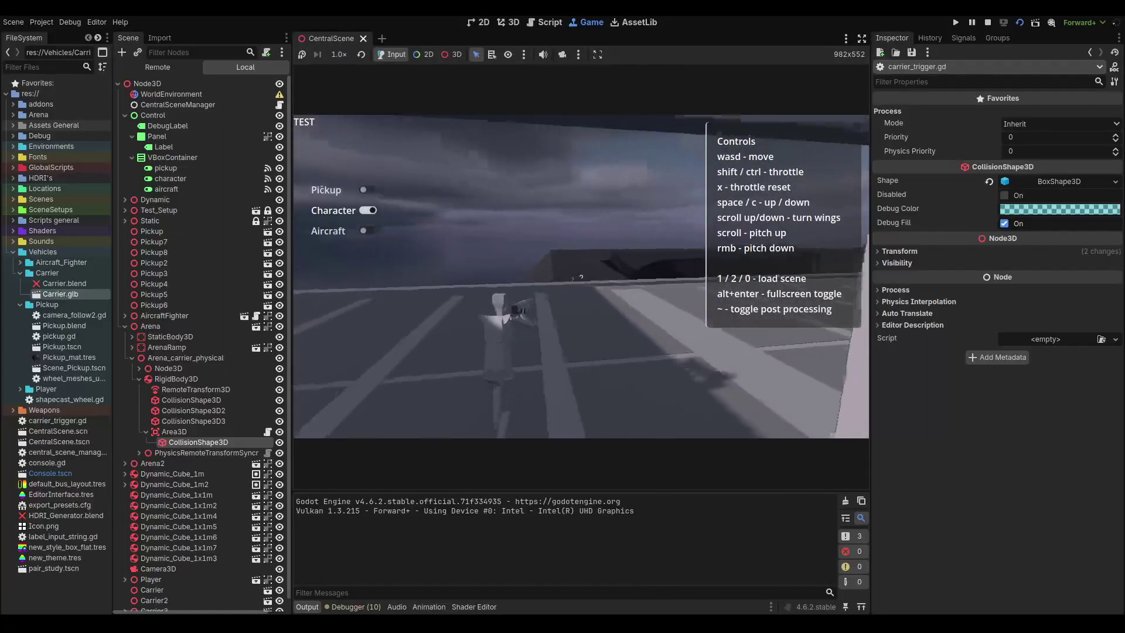
{"action": "key", "text": "w"}
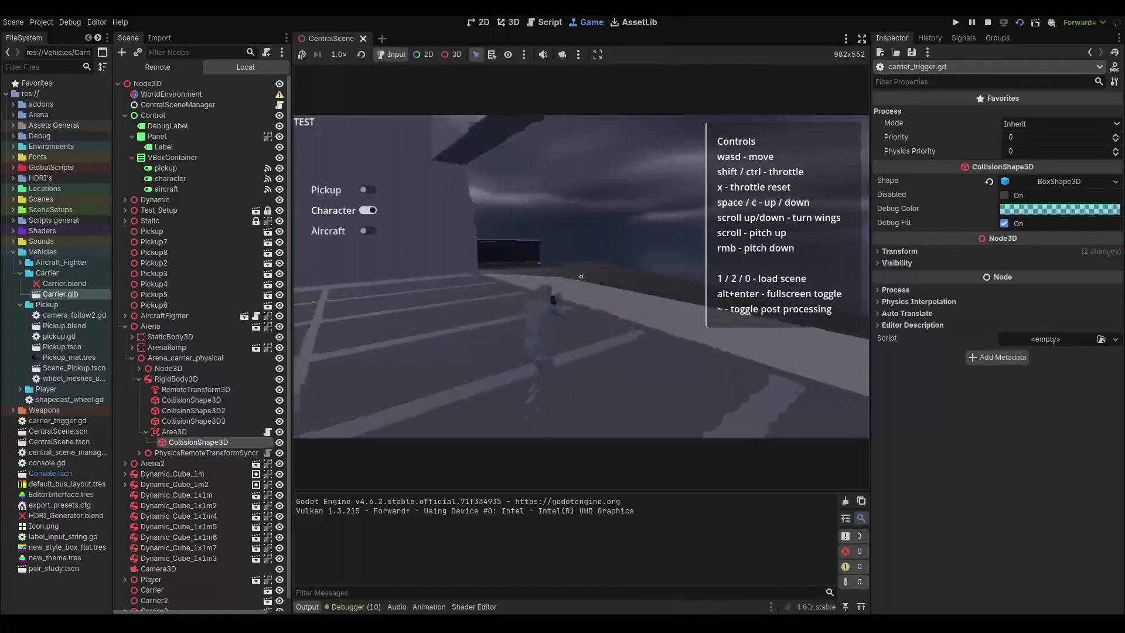
{"action": "key", "text": "w"}
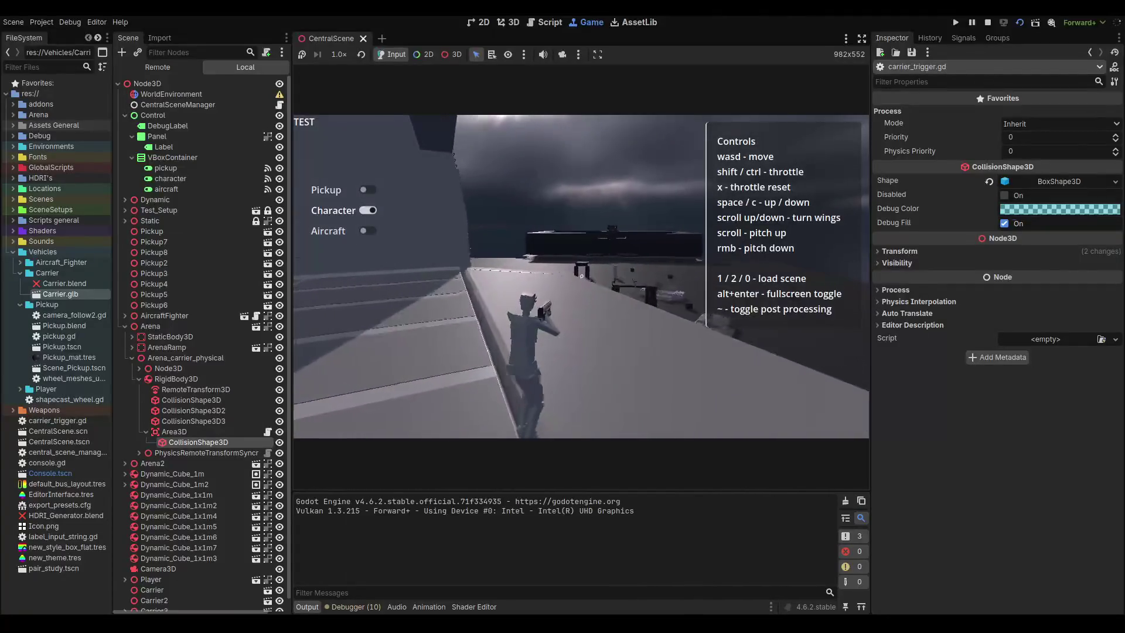
{"action": "key", "text": "w"}
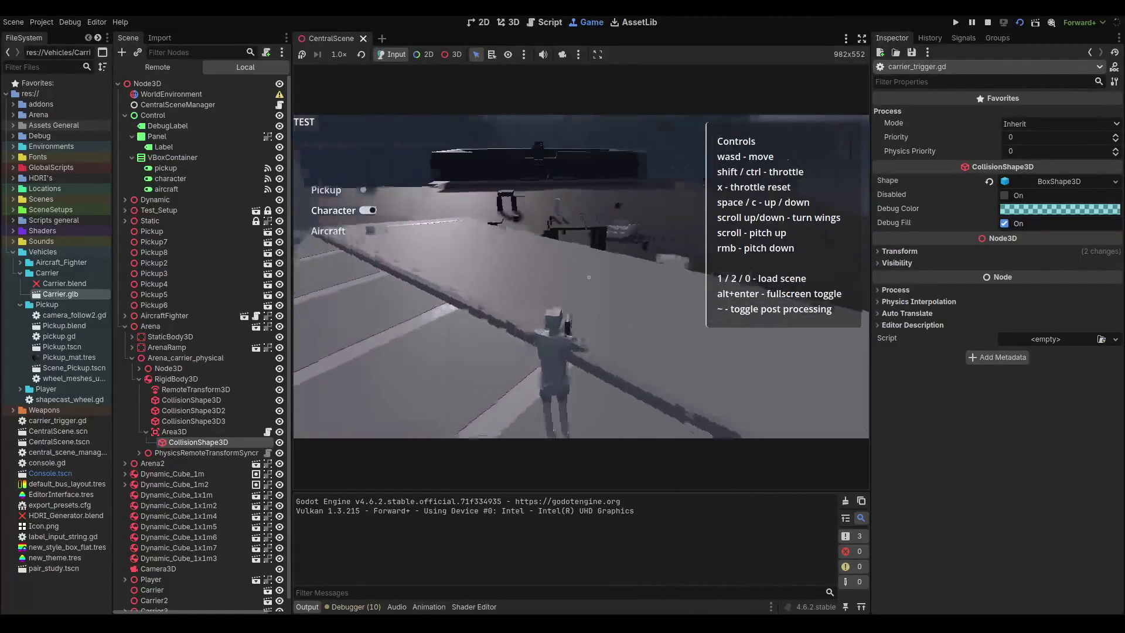
{"action": "key", "text": "w"}
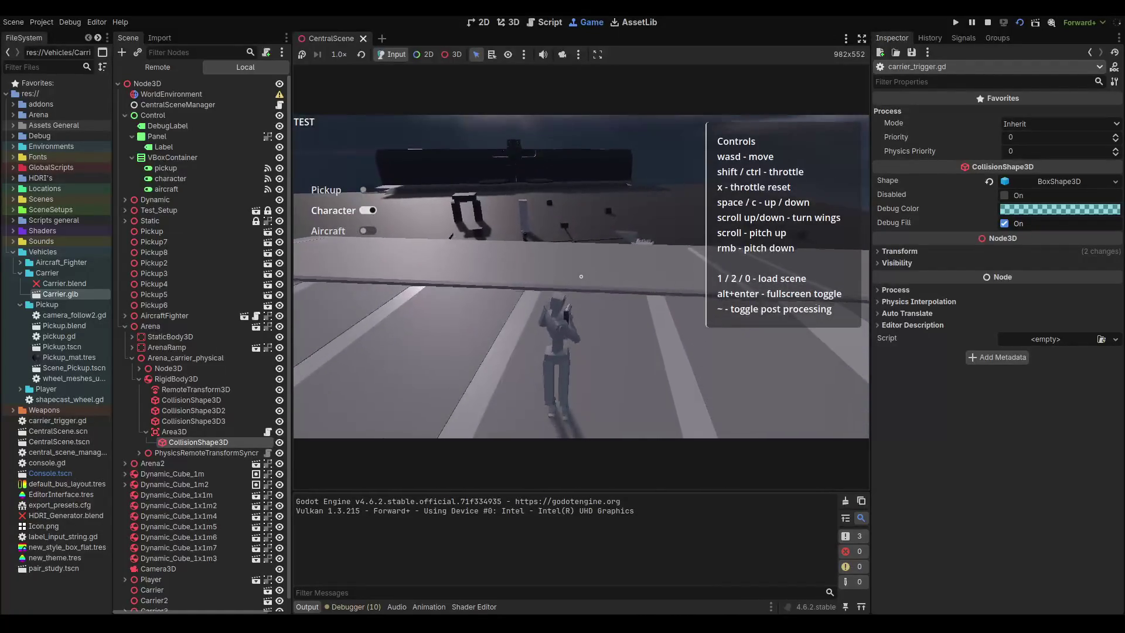
{"action": "key", "text": "w"}
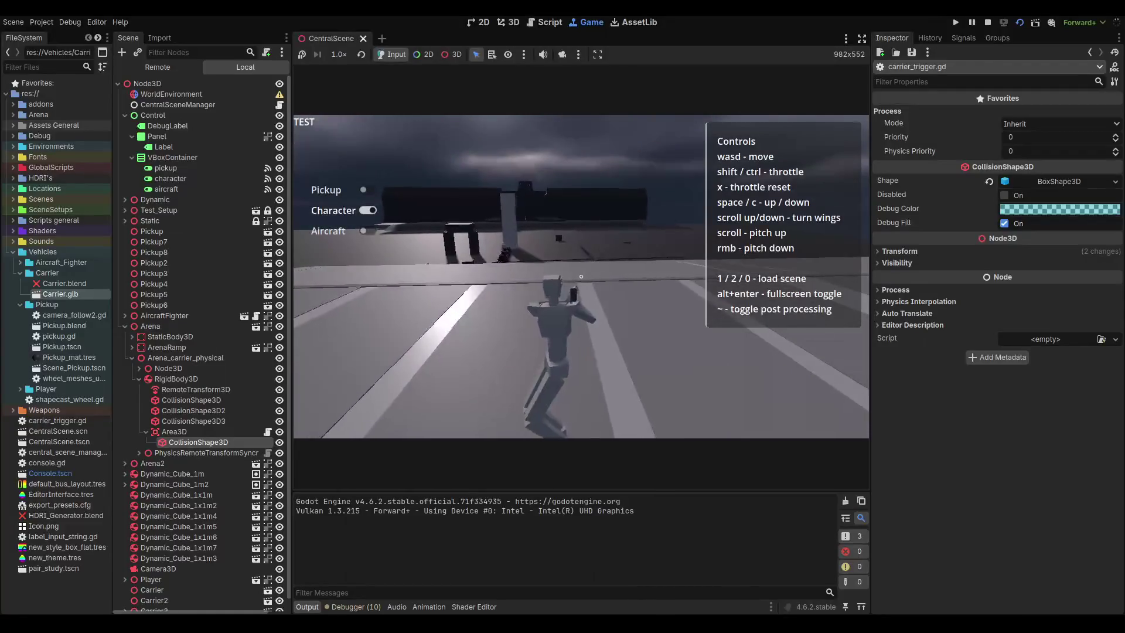
{"action": "key", "text": "w"}
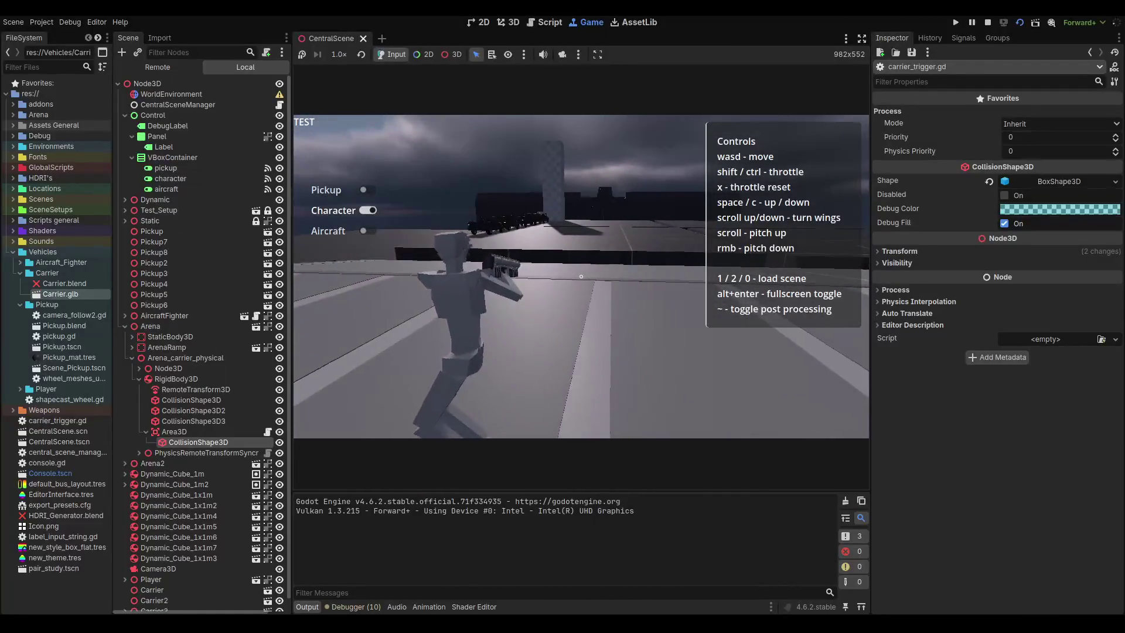
{"action": "key", "text": "w"}
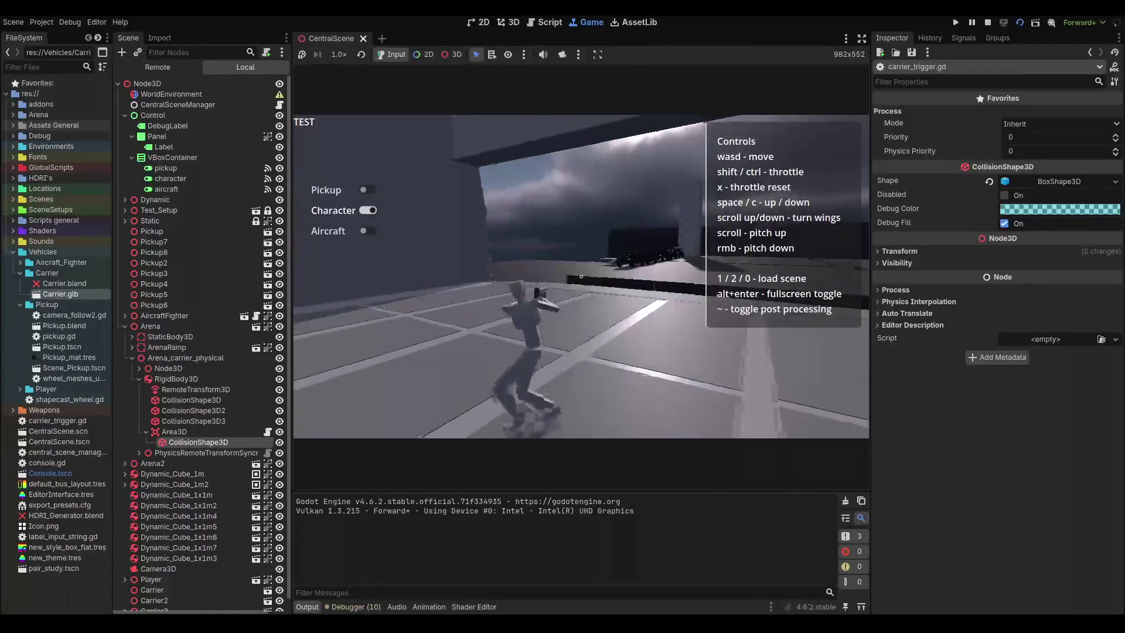
{"action": "key", "text": "w"}
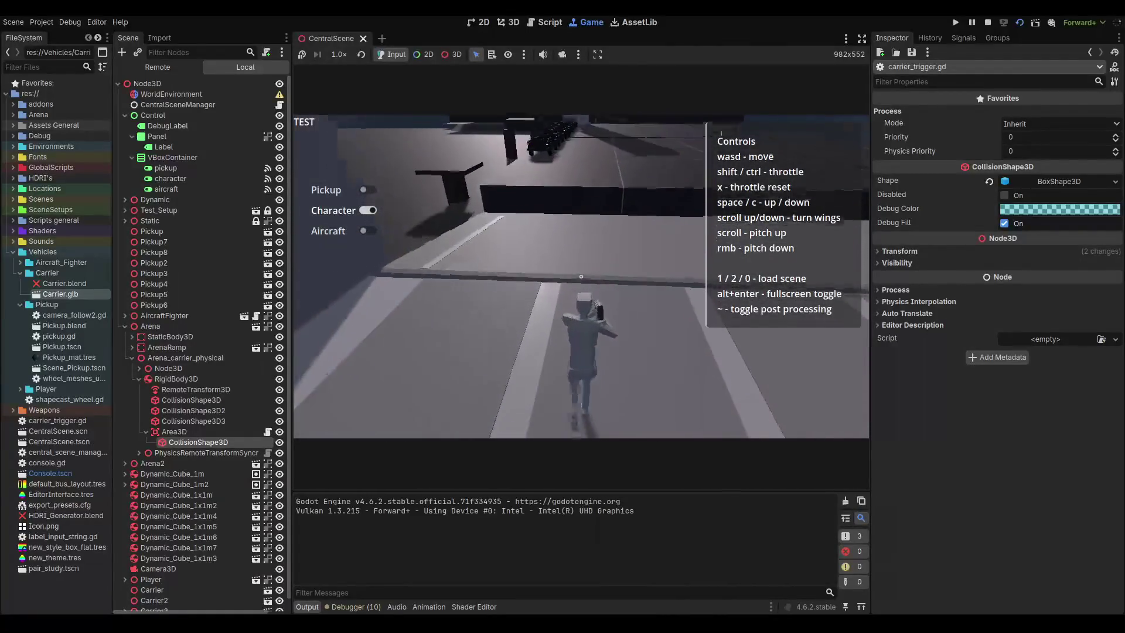
{"action": "key", "text": "w"}
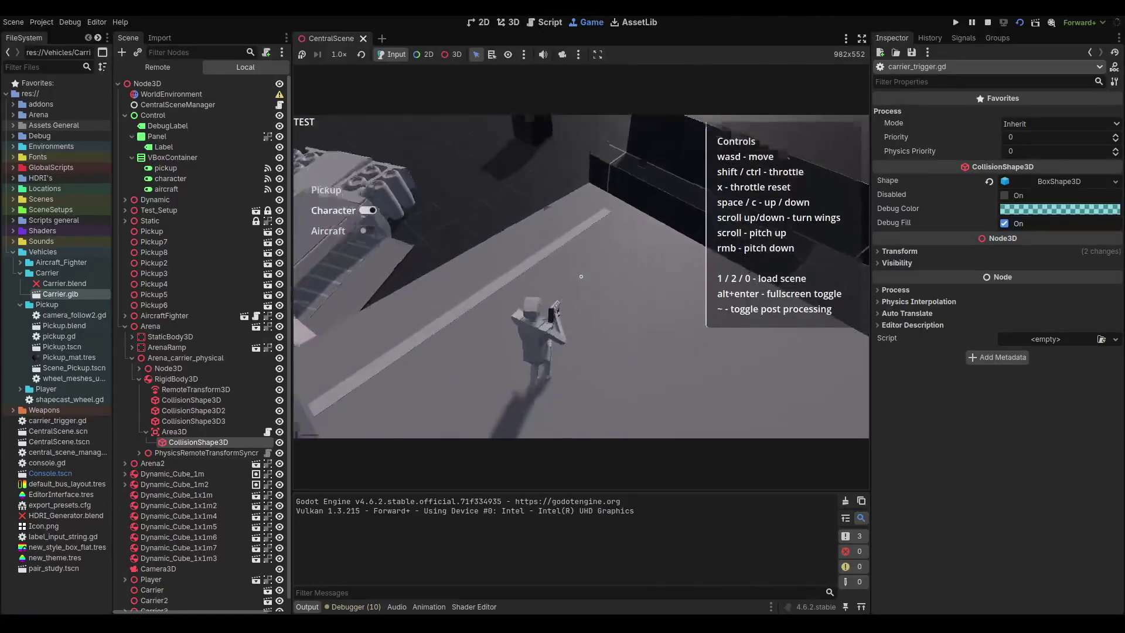
{"action": "key", "text": "w"}
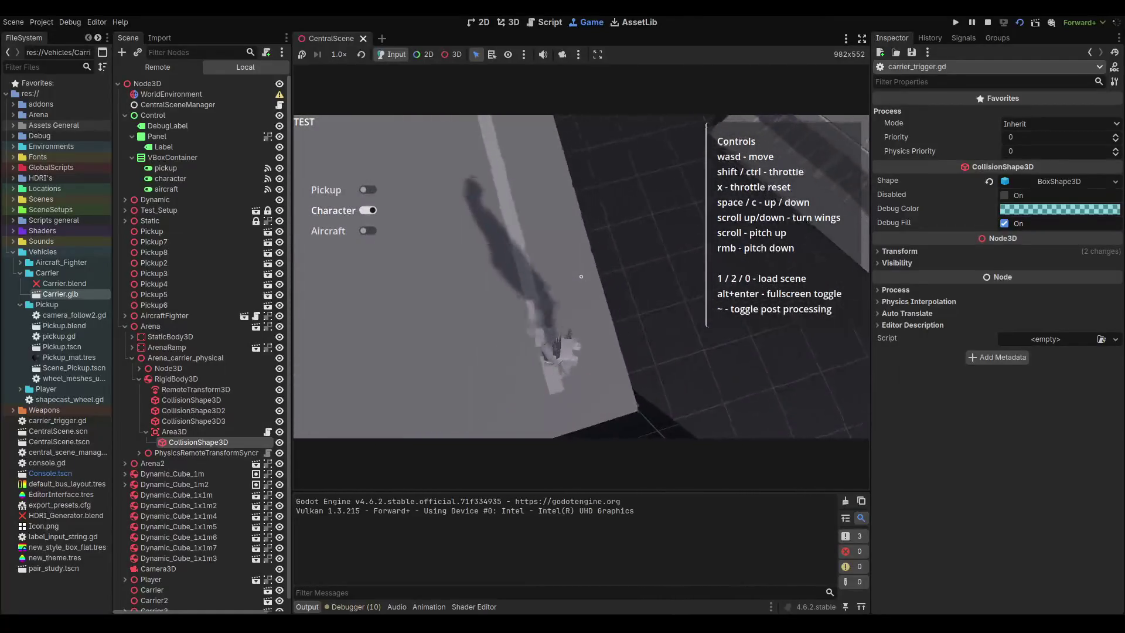
{"action": "key", "text": "w"}
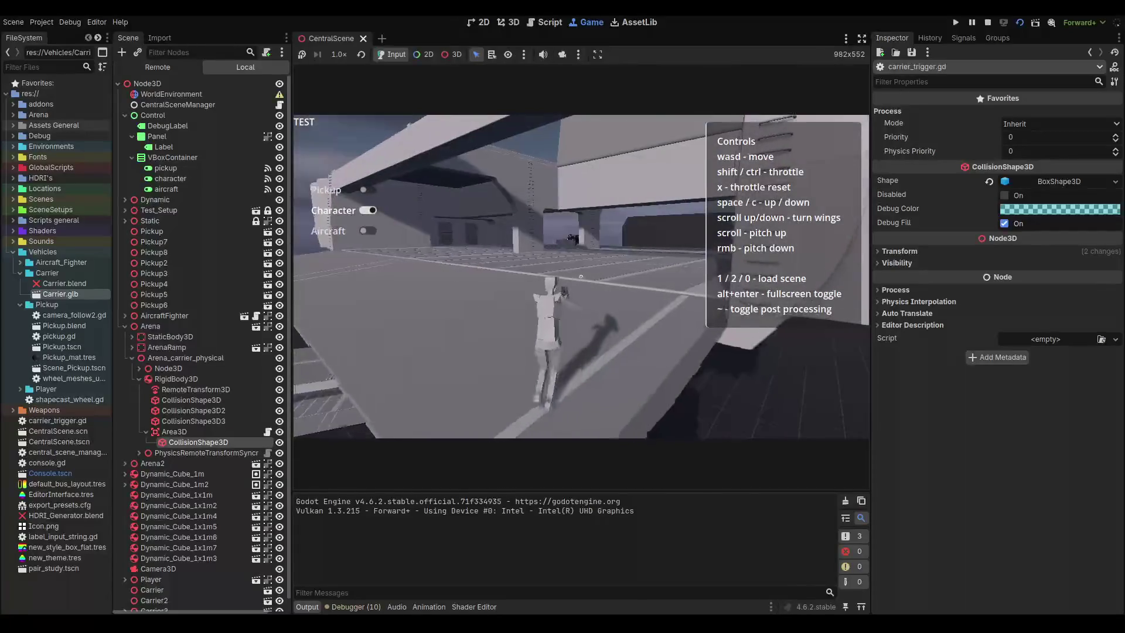
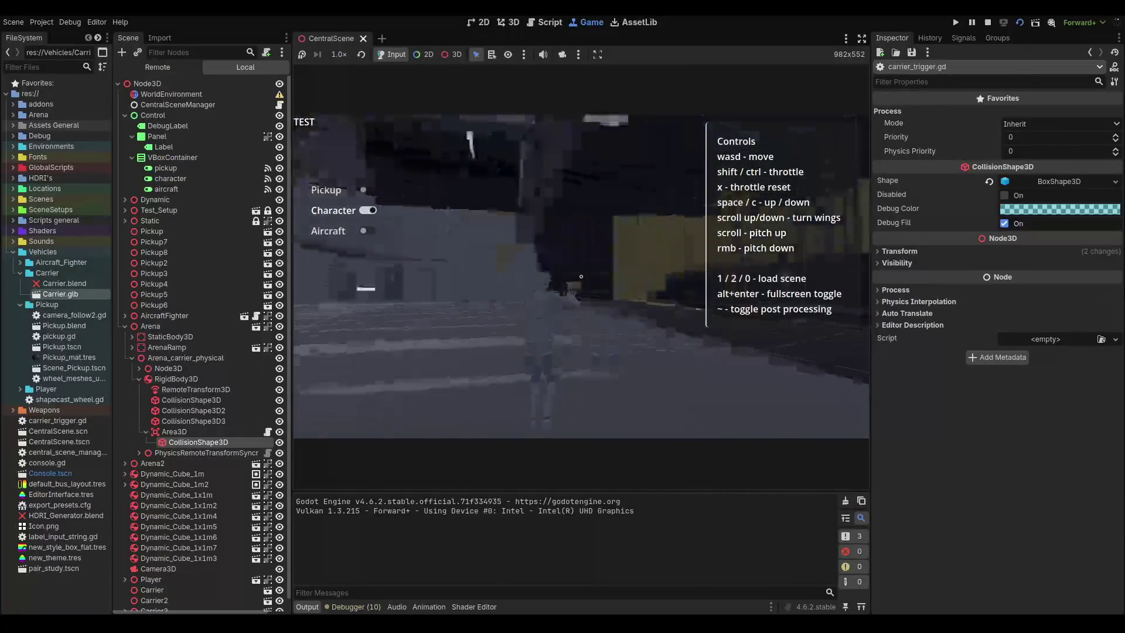
Stop the playtest, launch the exported Machine City client, and enter 'load carrier' in its console.
{"action": "key", "text": "F8"}
{"action": "key", "text": "ctrl+space"}
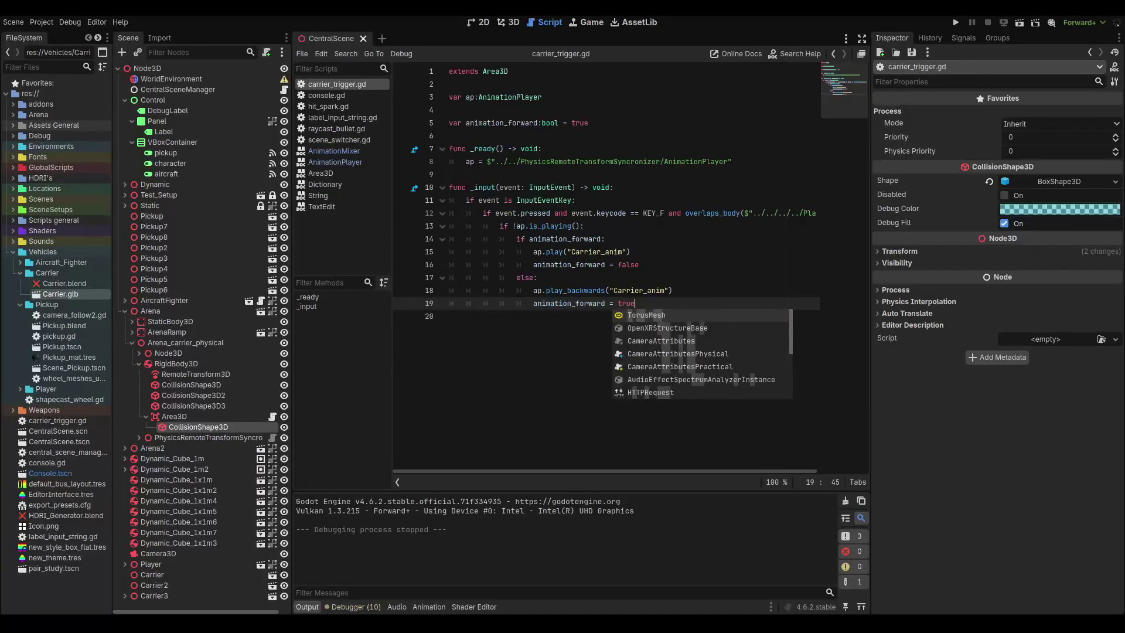
{"action": "key", "text": "alt+Tab"}
{"action": "double_click", "coordinate": [195, 510]}
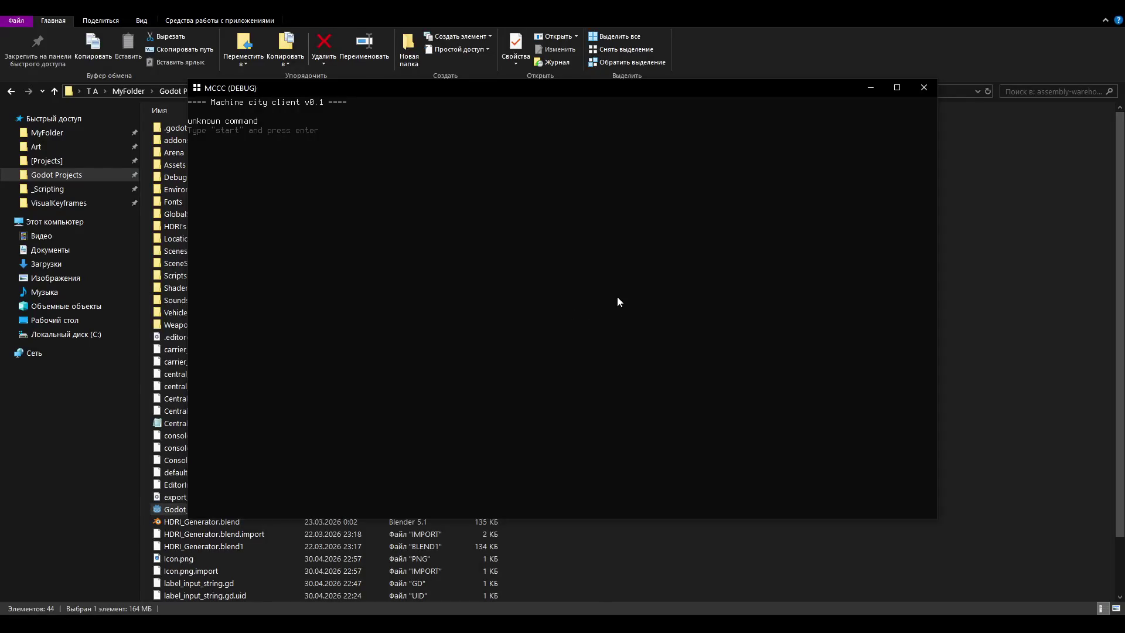
{"action": "type", "text": "l"}
{"action": "type", "text": "oad"}
{"action": "type", "text": " carrier"}
Load the carrier scene and walk around the hangar, testing the pipe's collision.
{"action": "key", "text": "Return"}
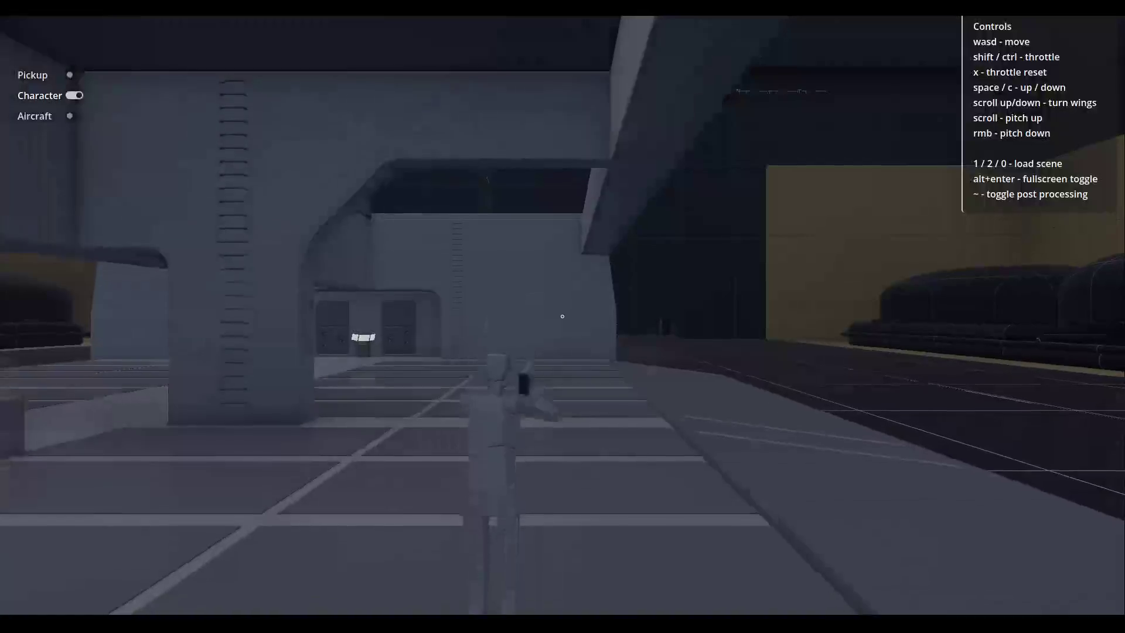
{"action": "key", "text": "w"}
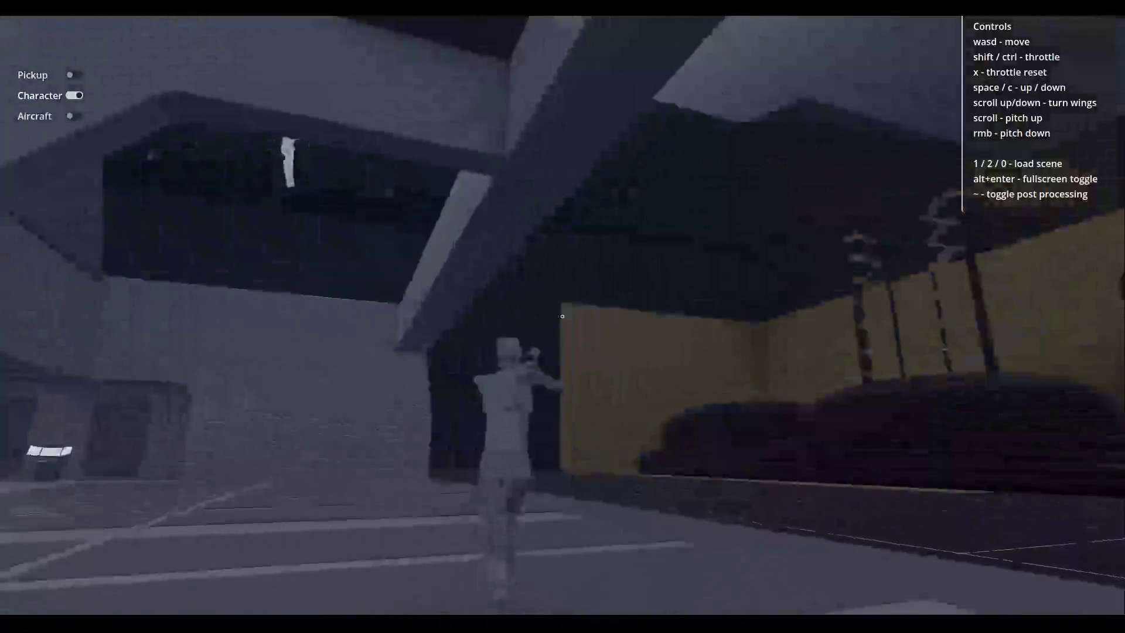
{"action": "key", "text": "w"}
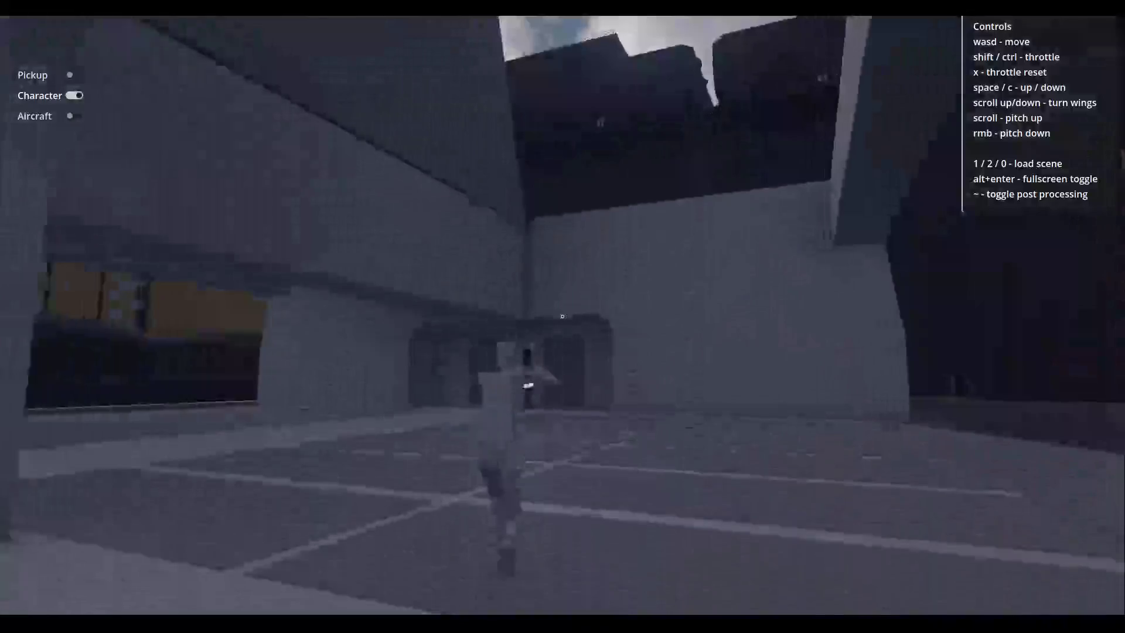
{"action": "key", "text": "w"}
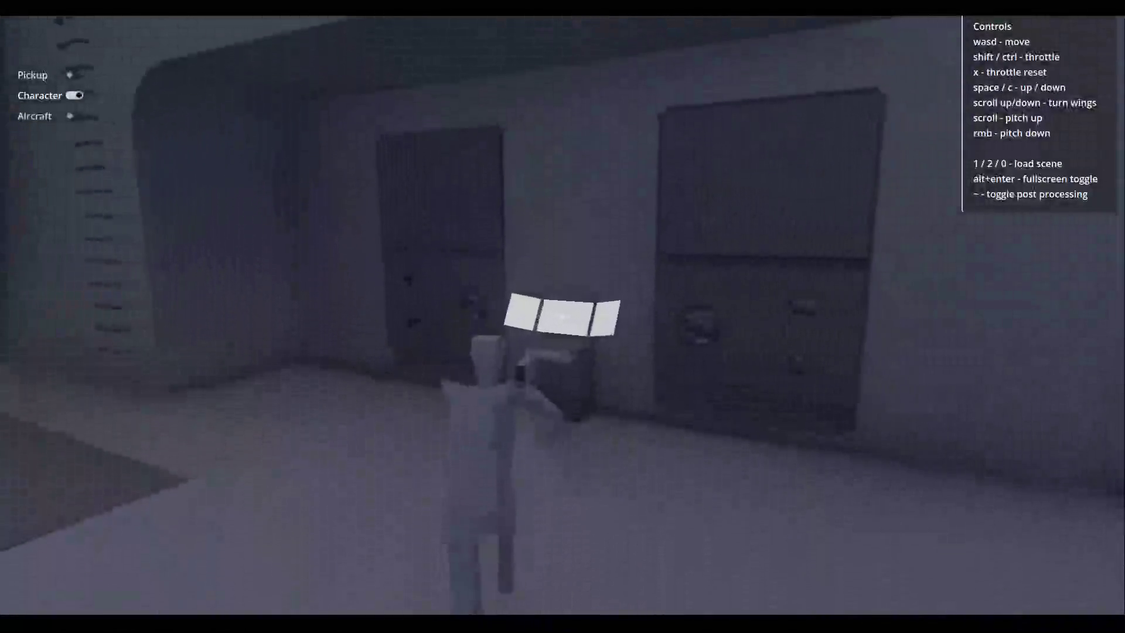
{"action": "key", "text": "w"}
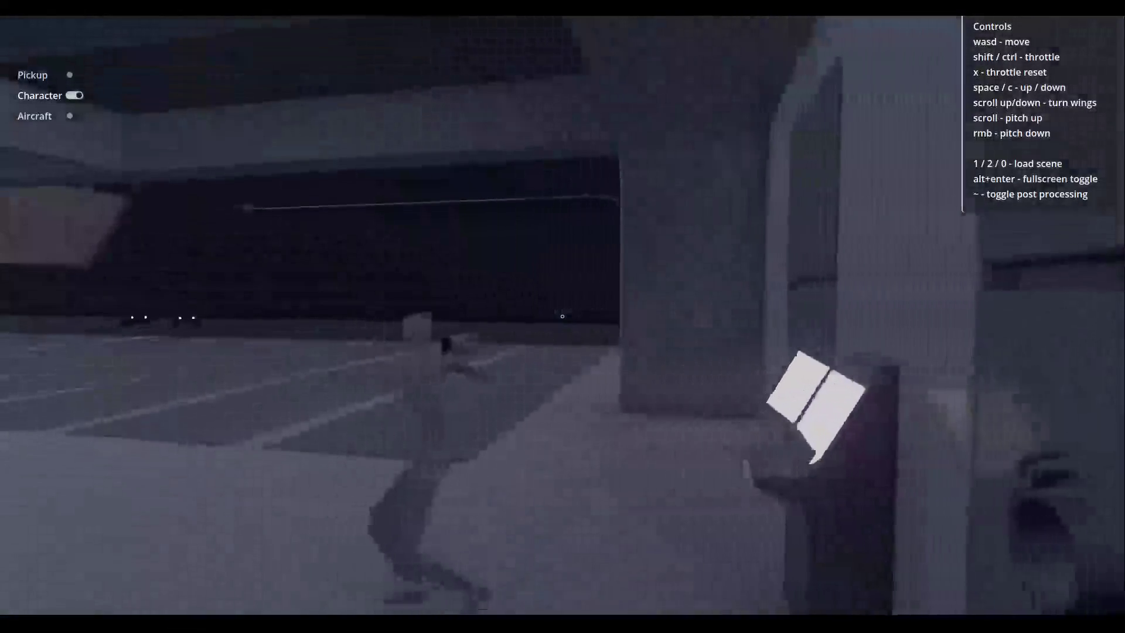
{"action": "key", "text": "w"}
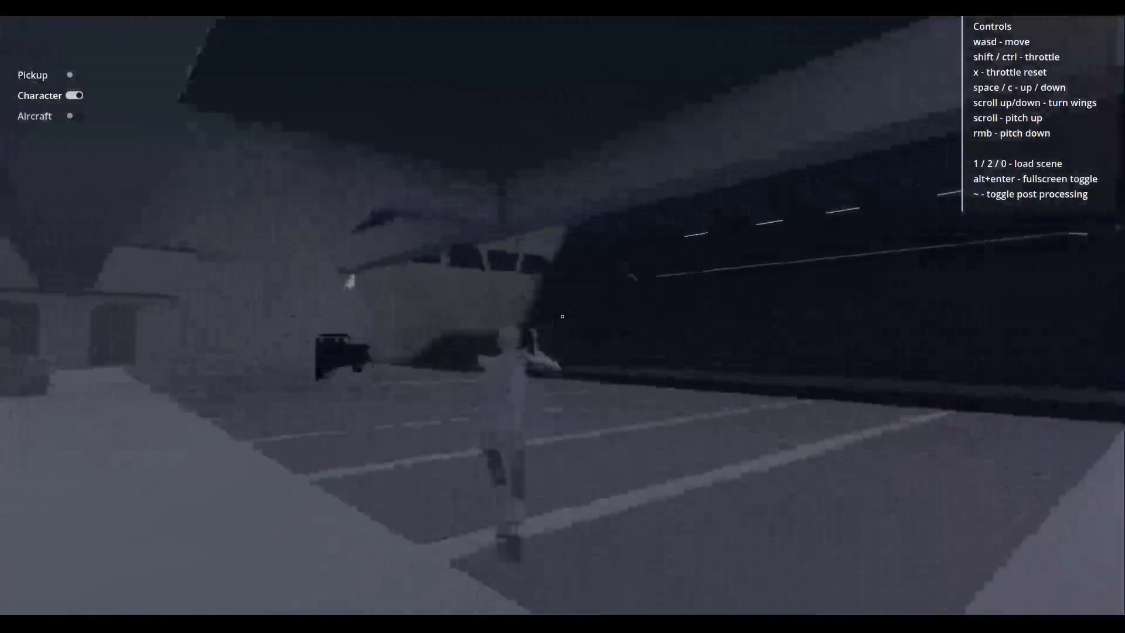
{"action": "key", "text": "w"}
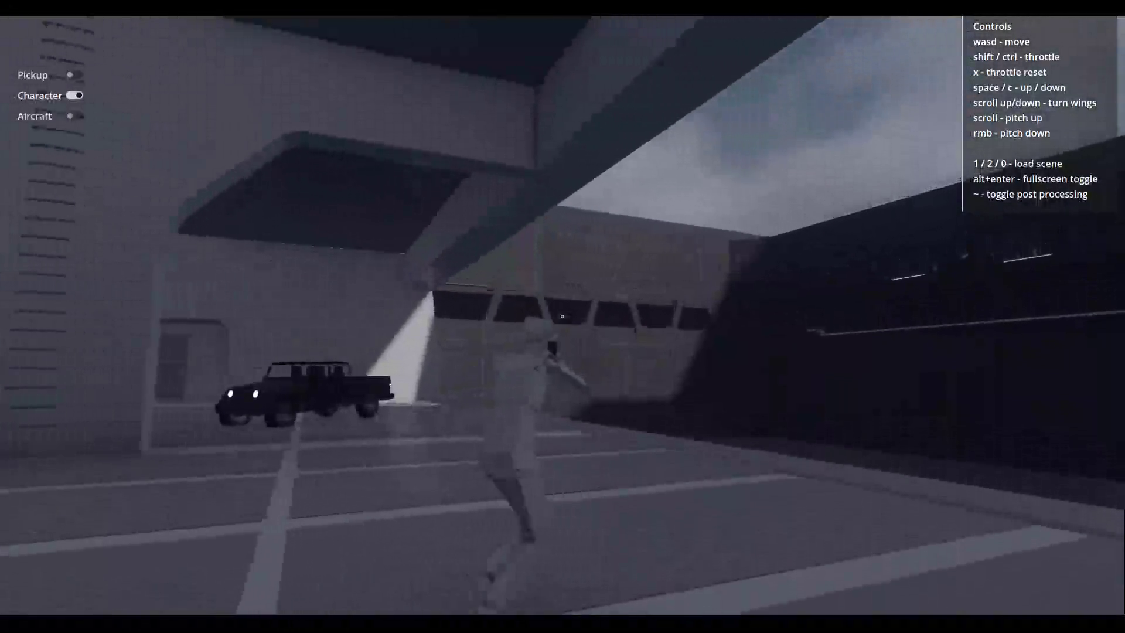
{"action": "key", "text": "w"}
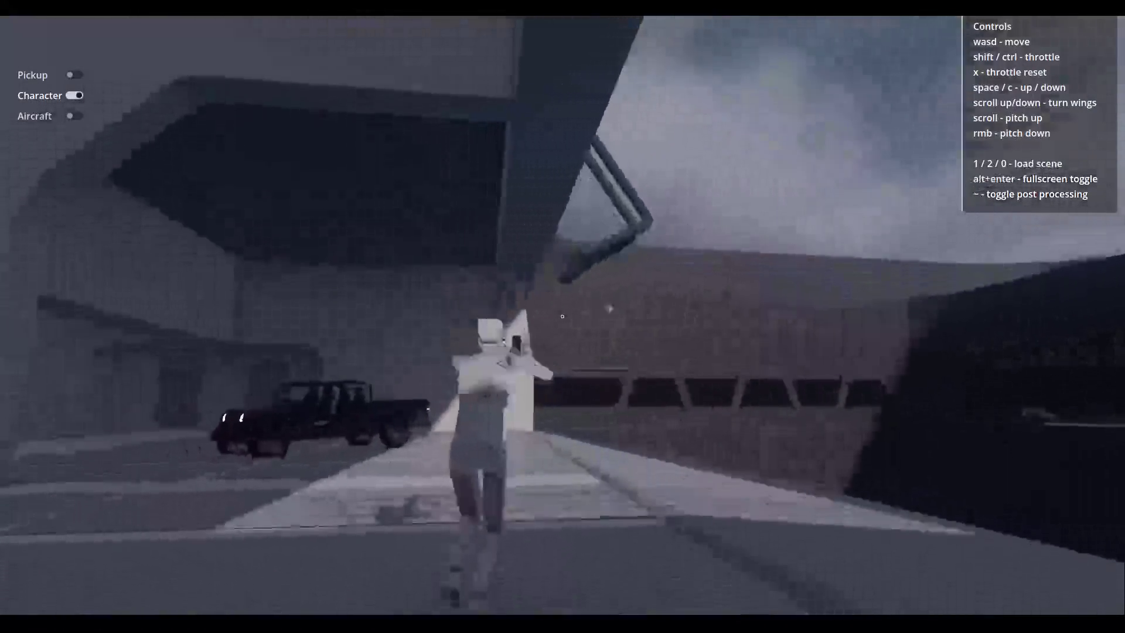
{"action": "key", "text": "w"}
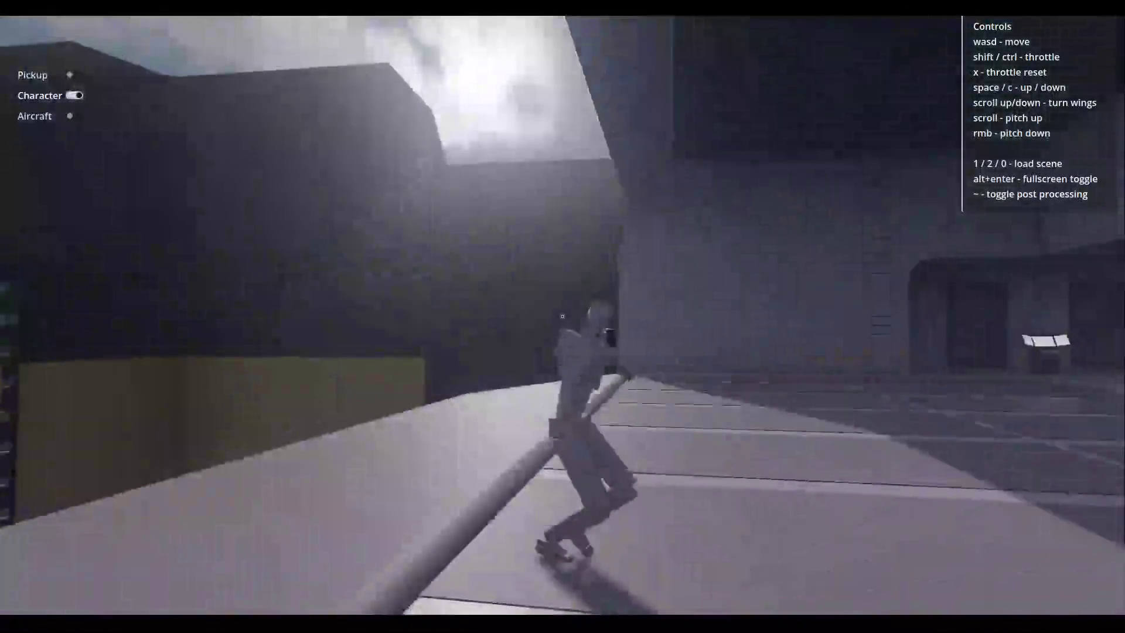
{"action": "key", "text": "w"}
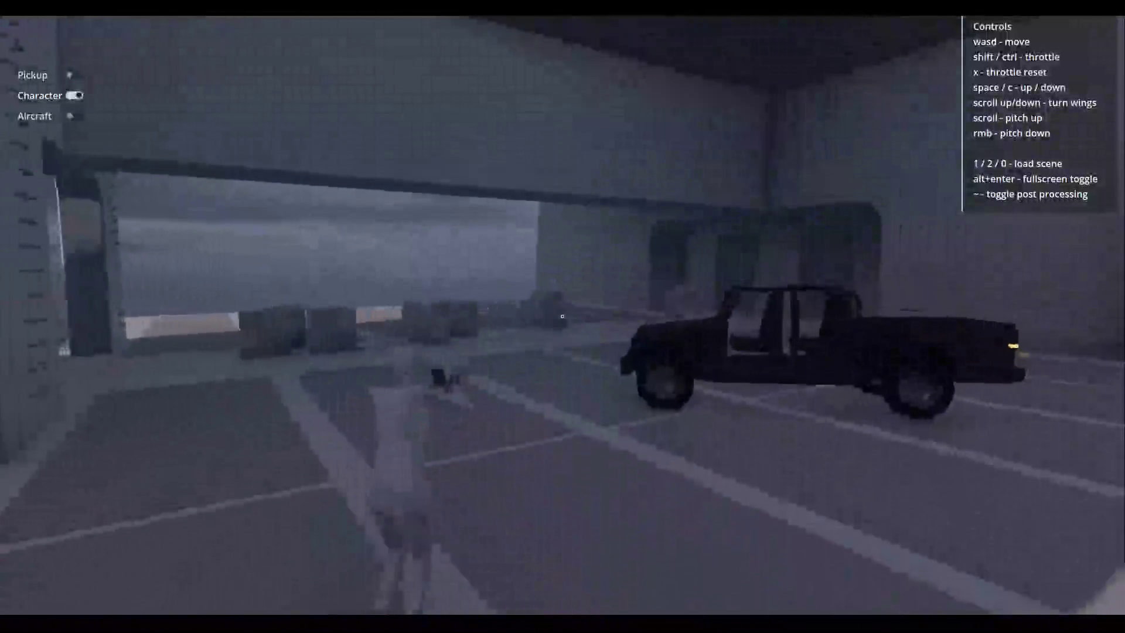
Walk past the parked truck, out through the doorway, and onto the raised ledge and walkway.
{"action": "key", "text": "w"}
{"action": "key", "text": "w"}
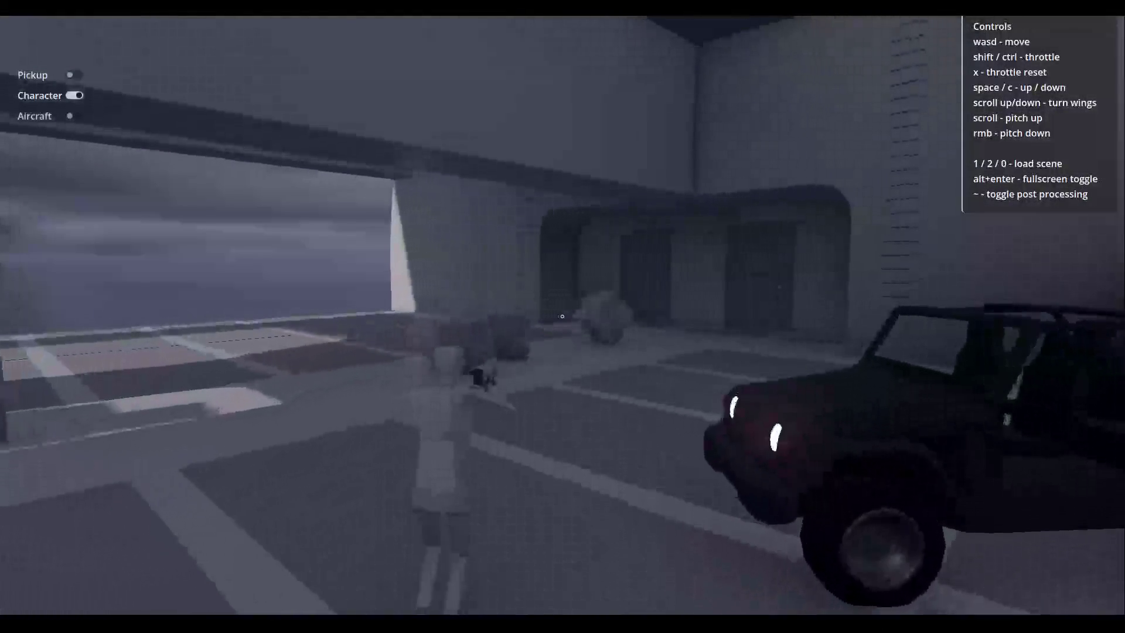
{"action": "key", "text": "w"}
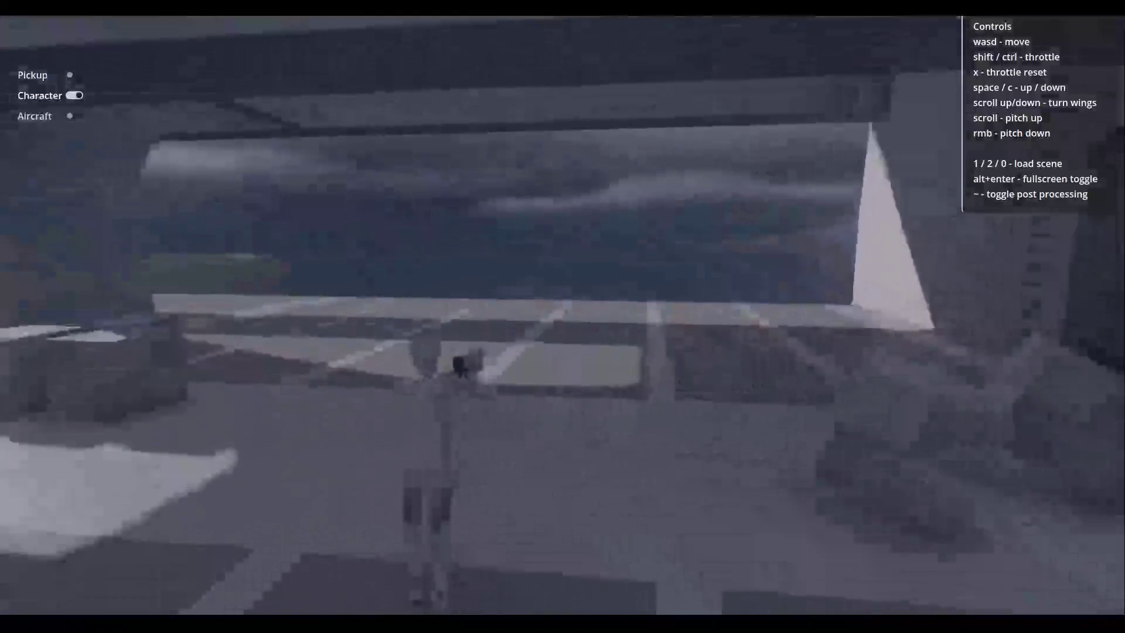
{"action": "key", "text": "w"}
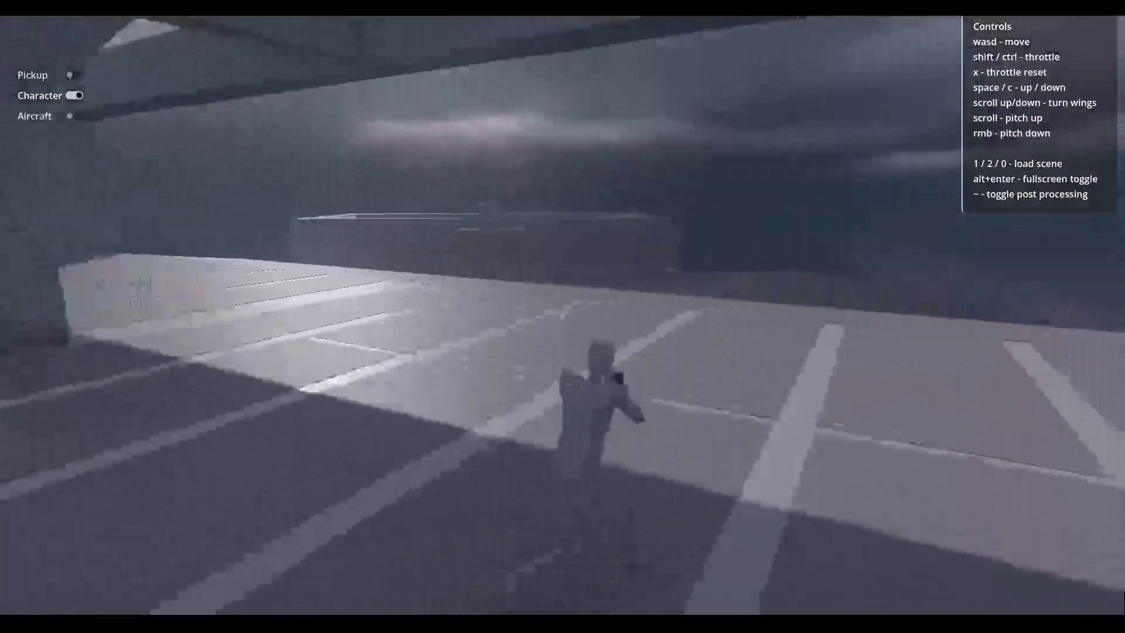
{"action": "key", "text": "w"}
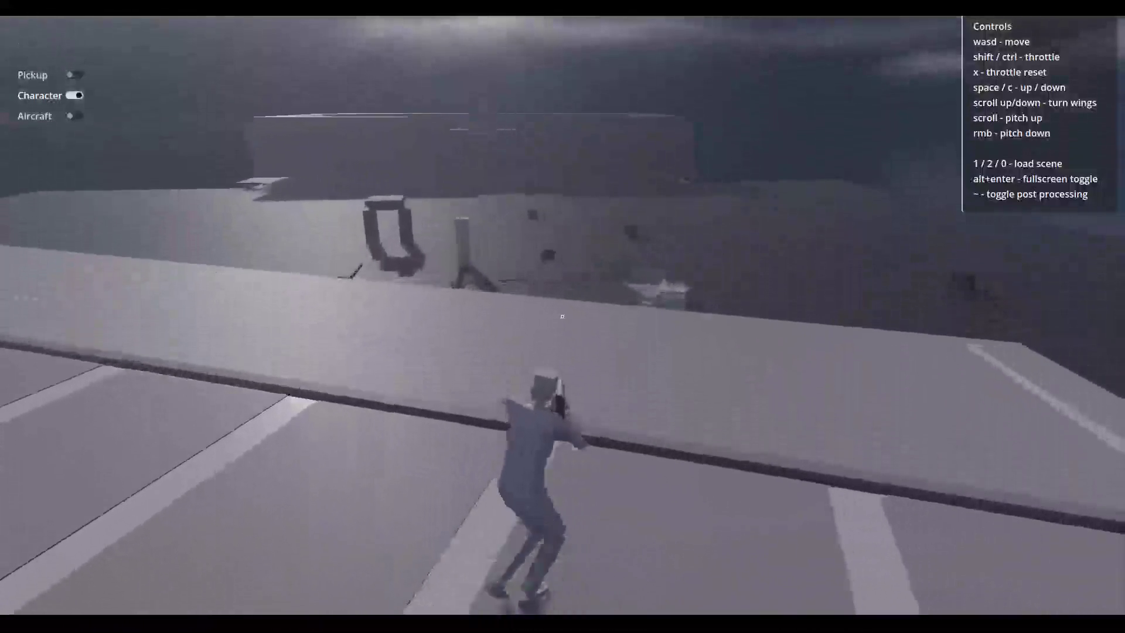
{"action": "key", "text": "w"}
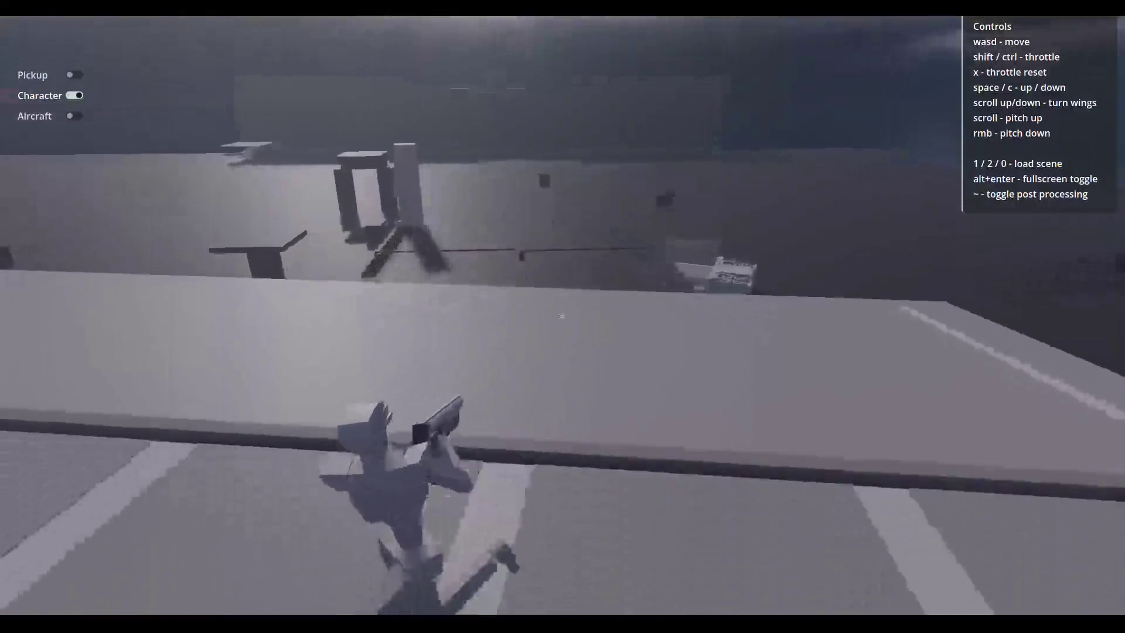
{"action": "key", "text": "w"}
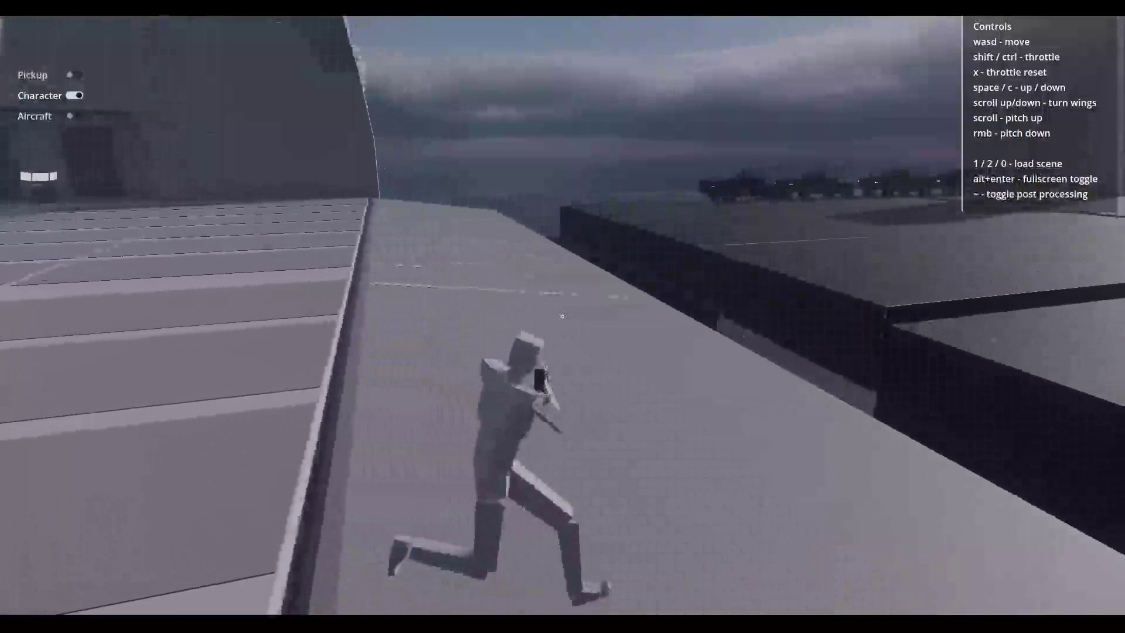
{"action": "key", "text": "w"}
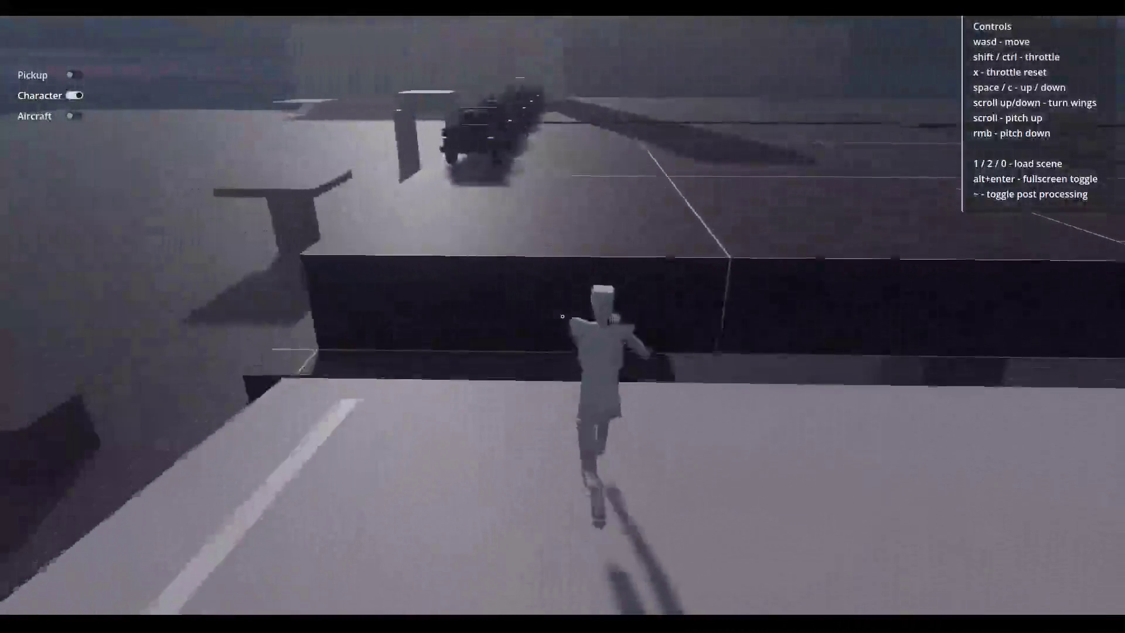
Climb the ledge and dark wall, jump down, and run under the overpass to the truck.
{"action": "key", "text": "w"}
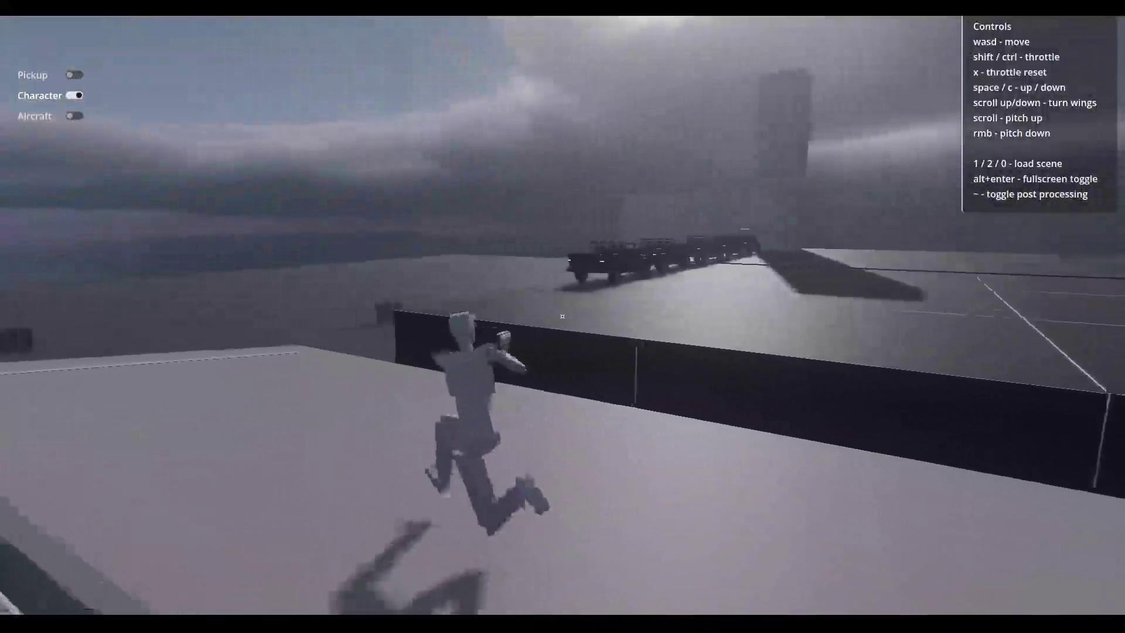
{"action": "key", "text": "w"}
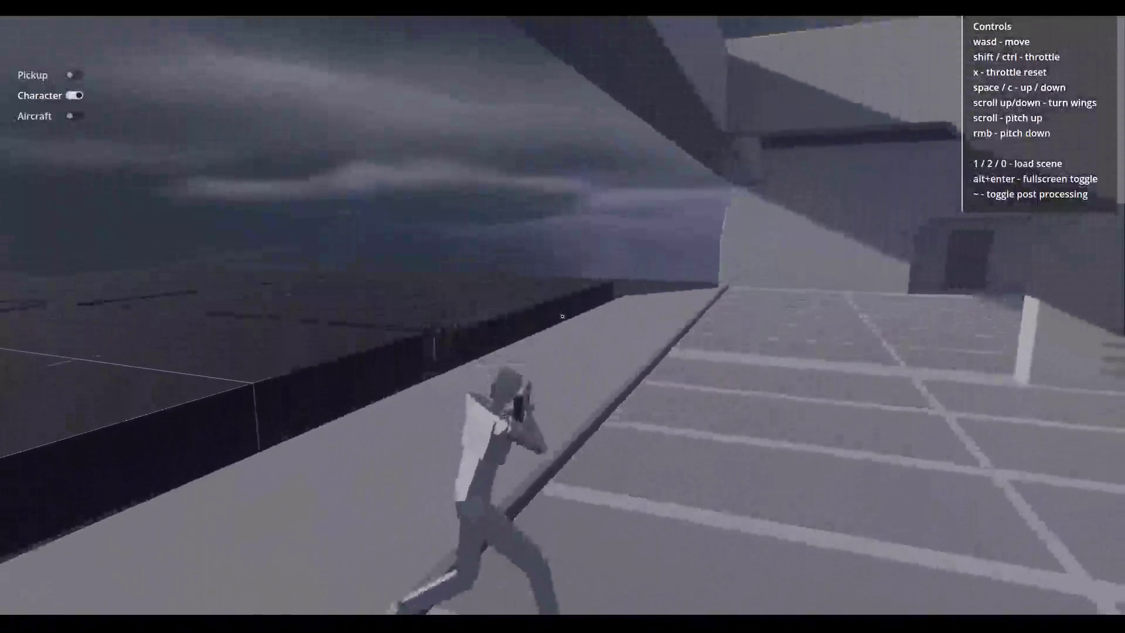
{"action": "key", "text": "w"}
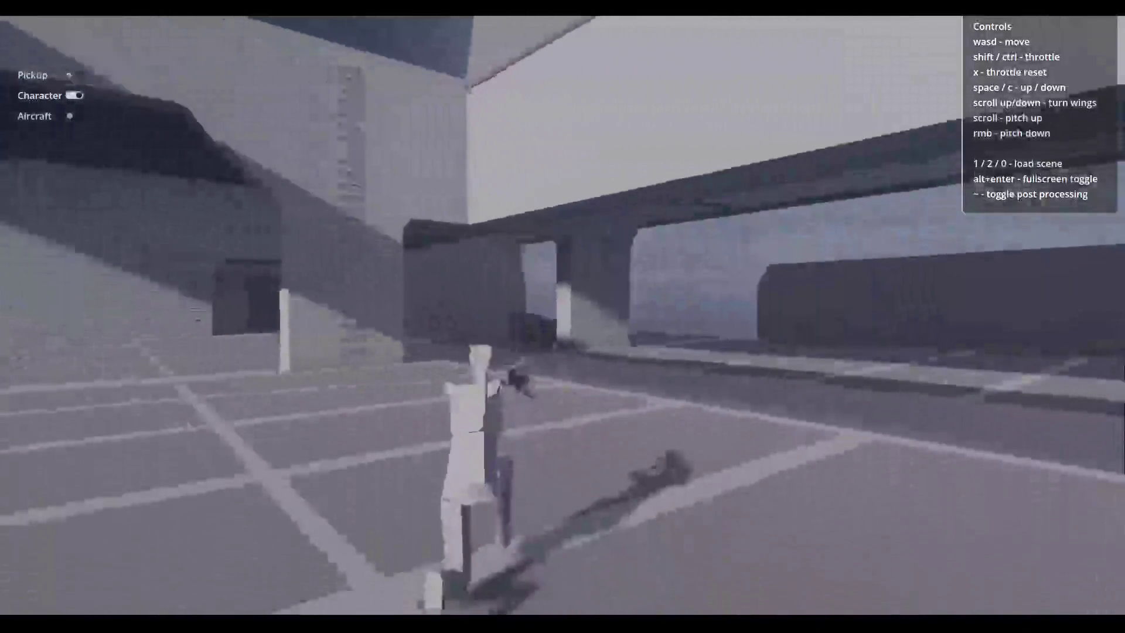
{"action": "key", "text": "w"}
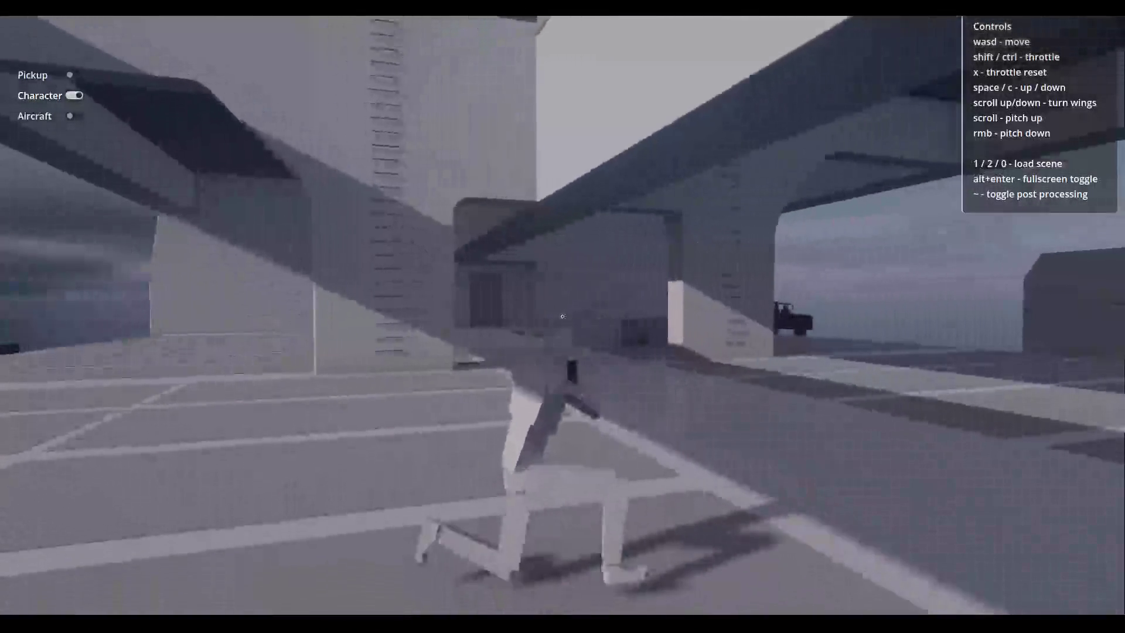
{"action": "key", "text": "w"}
{"action": "key", "text": "w"}
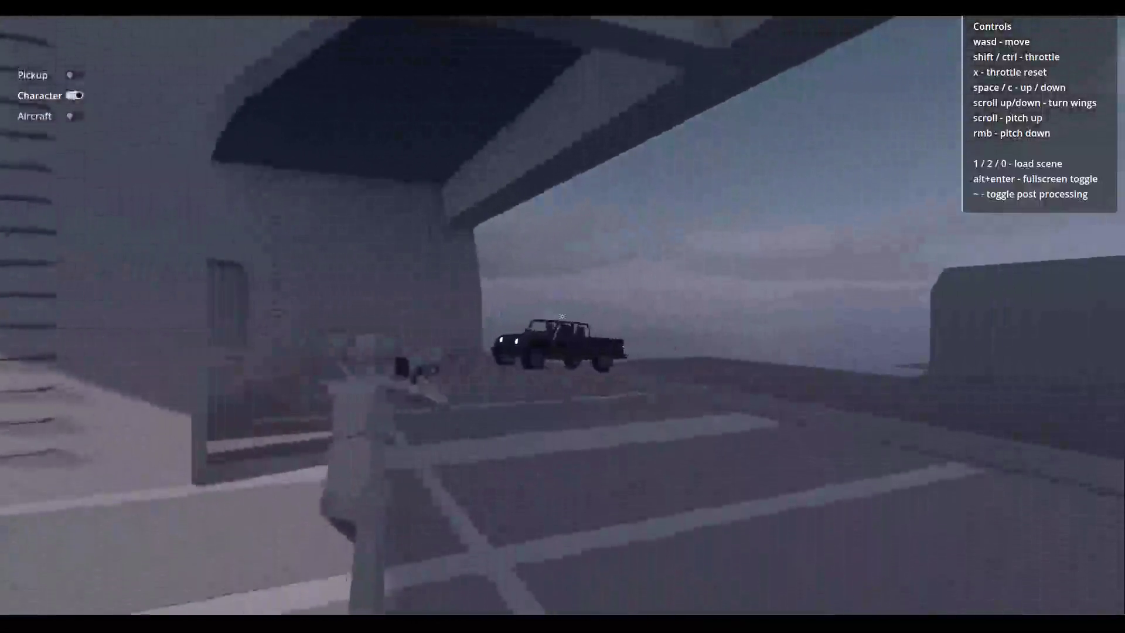
{"action": "key", "text": "w"}
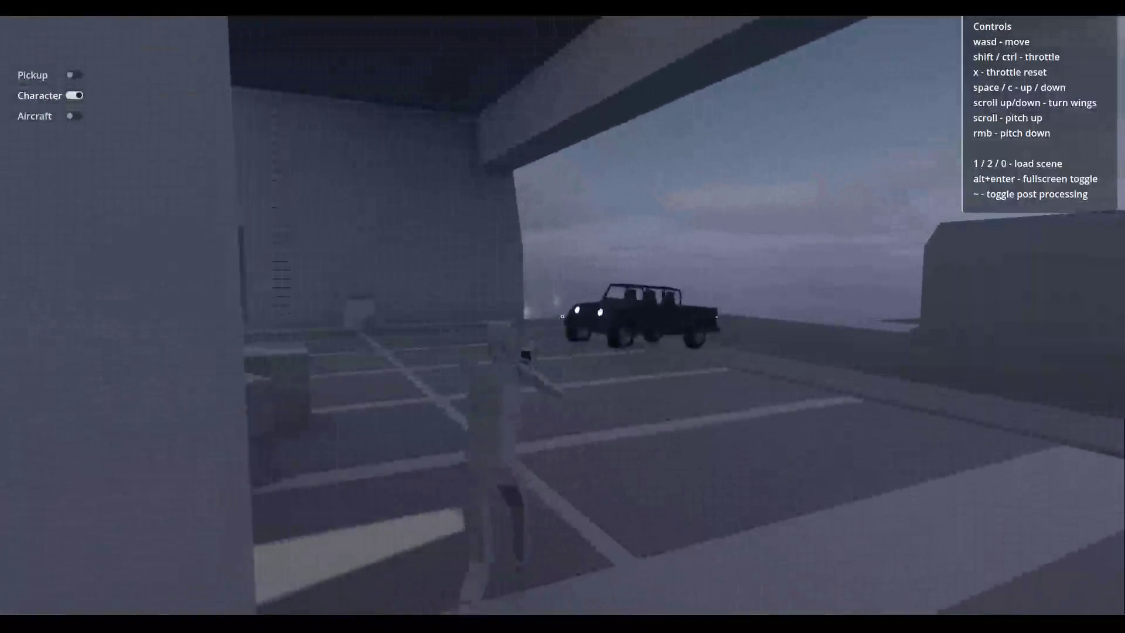
{"action": "key", "text": "w"}
{"action": "key", "text": "w"}
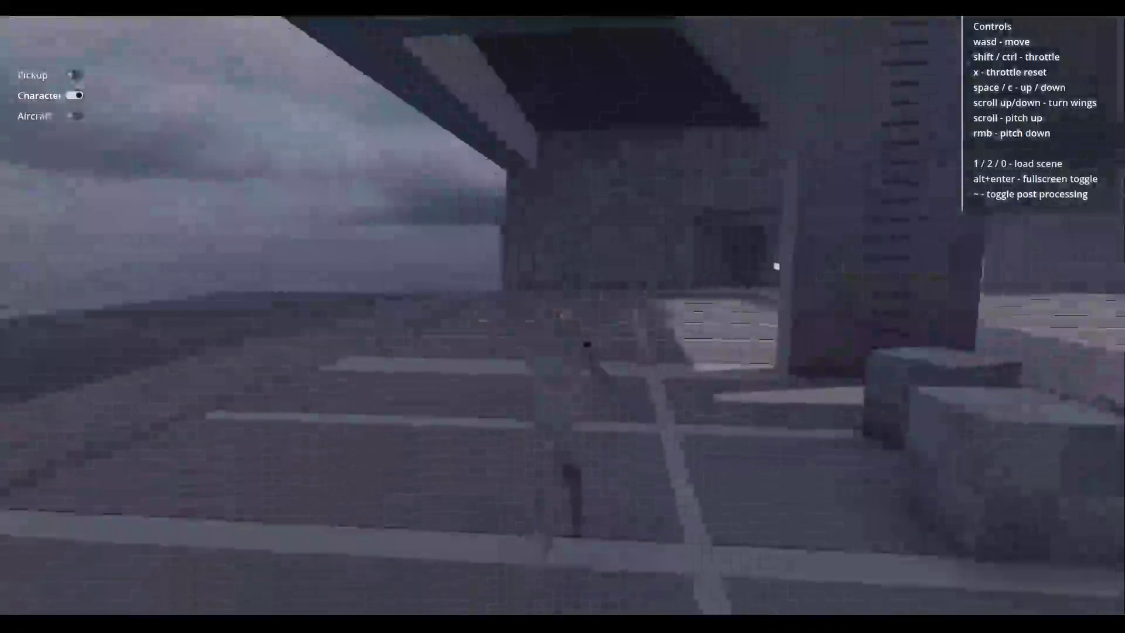
{"action": "key", "text": "w"}
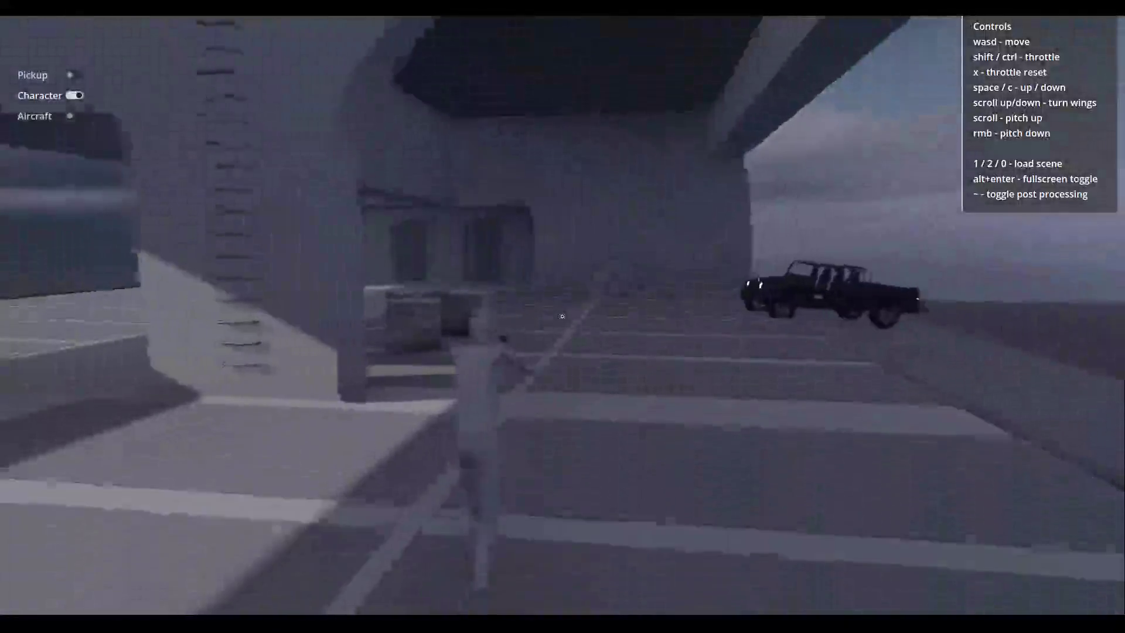
Run past the hangar pillars to the truck and circle its front and side.
{"action": "key", "text": "w"}
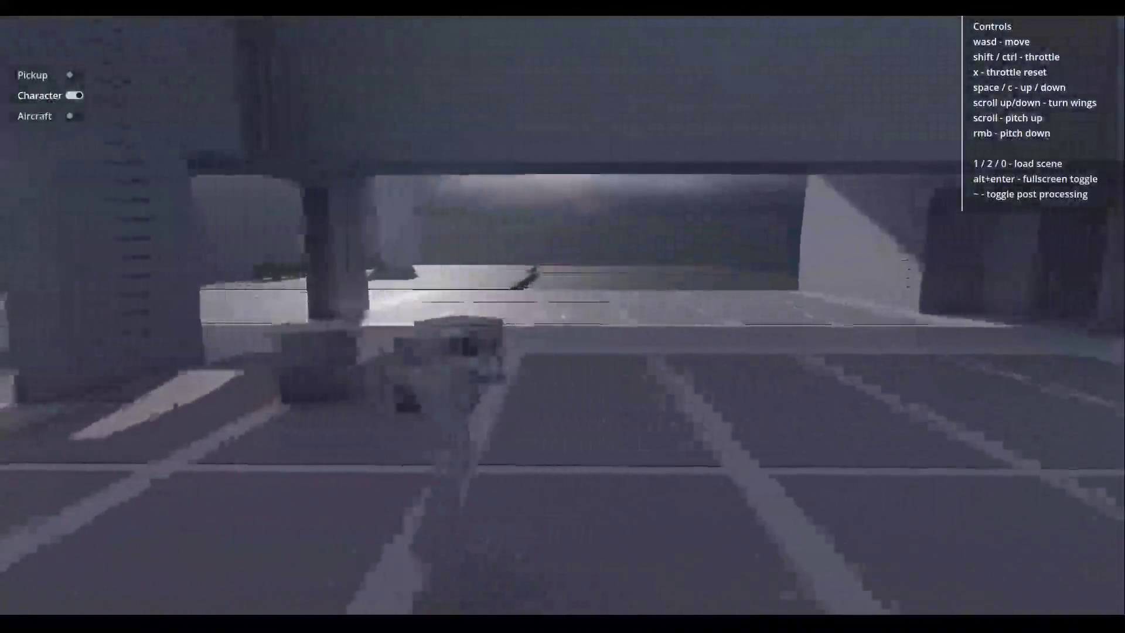
{"action": "key", "text": "w"}
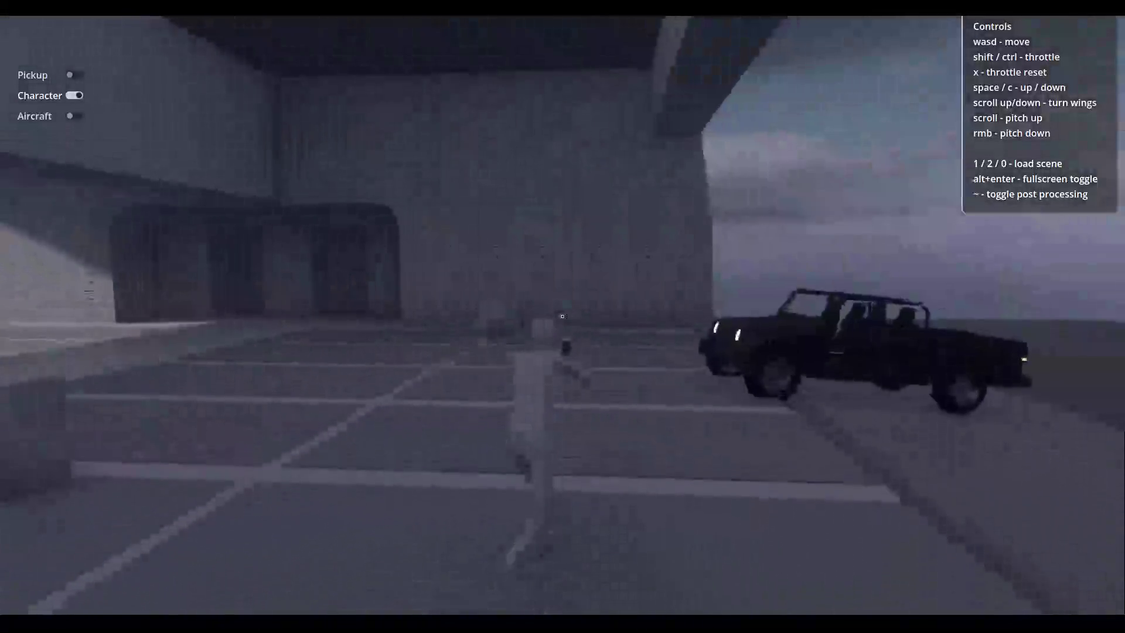
{"action": "key", "text": "w"}
{"action": "key", "text": "w"}
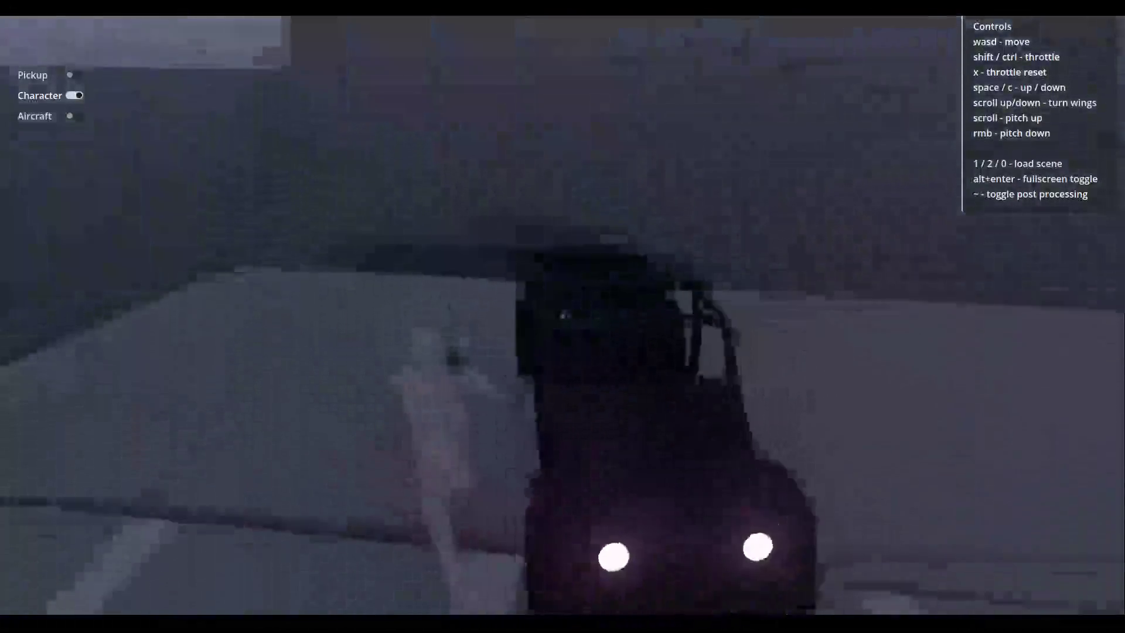
{"action": "key", "text": "w"}
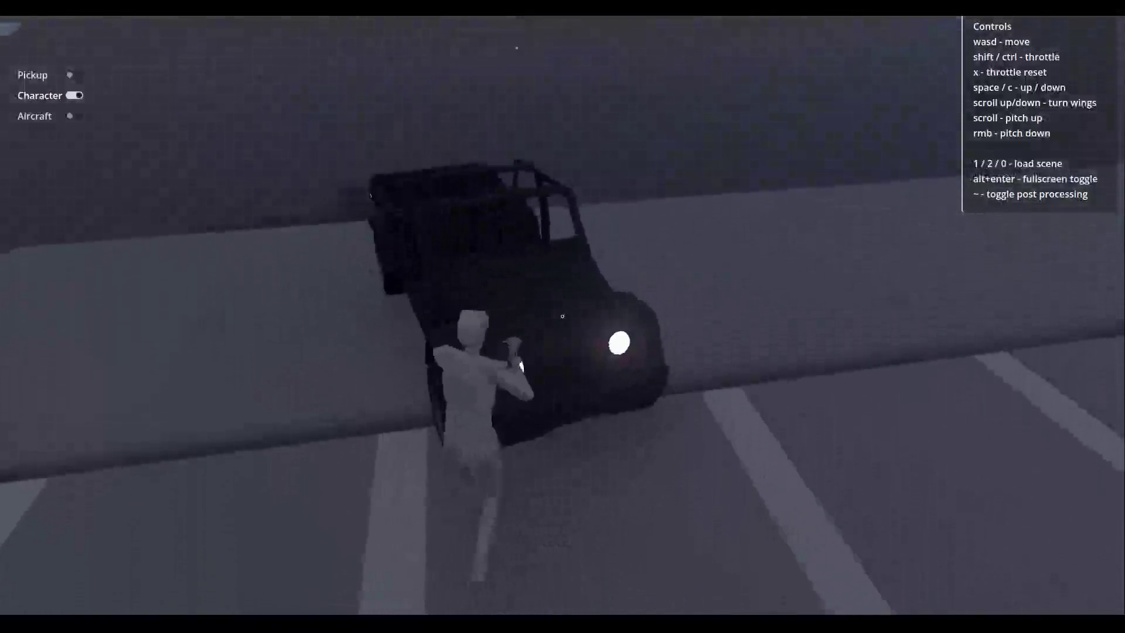
{"action": "key", "text": "w"}
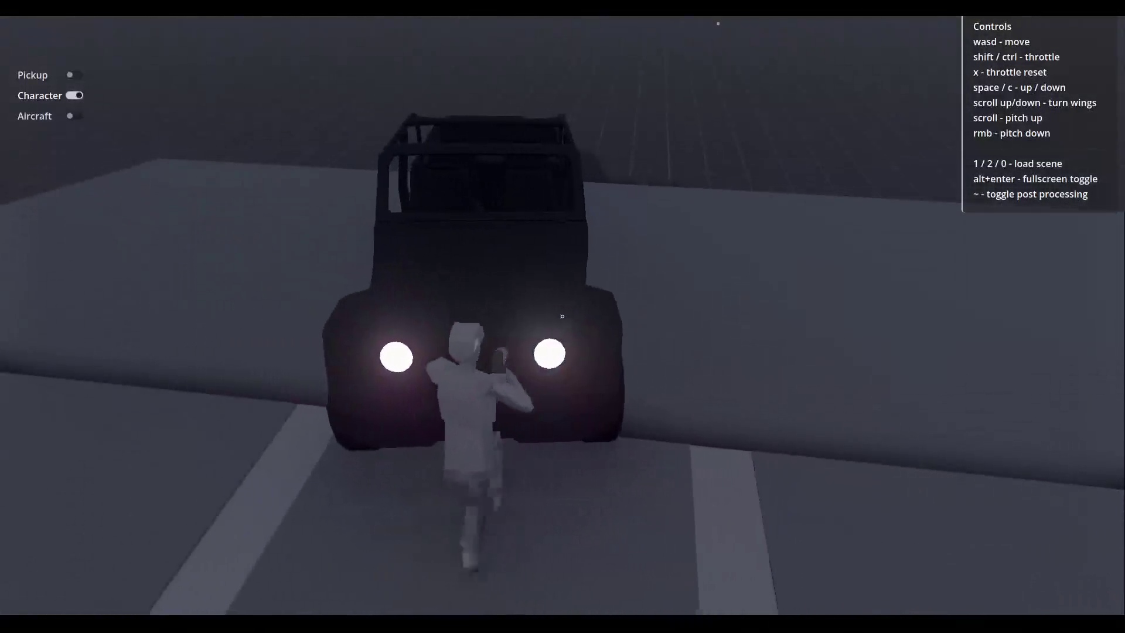
{"action": "key", "text": "w"}
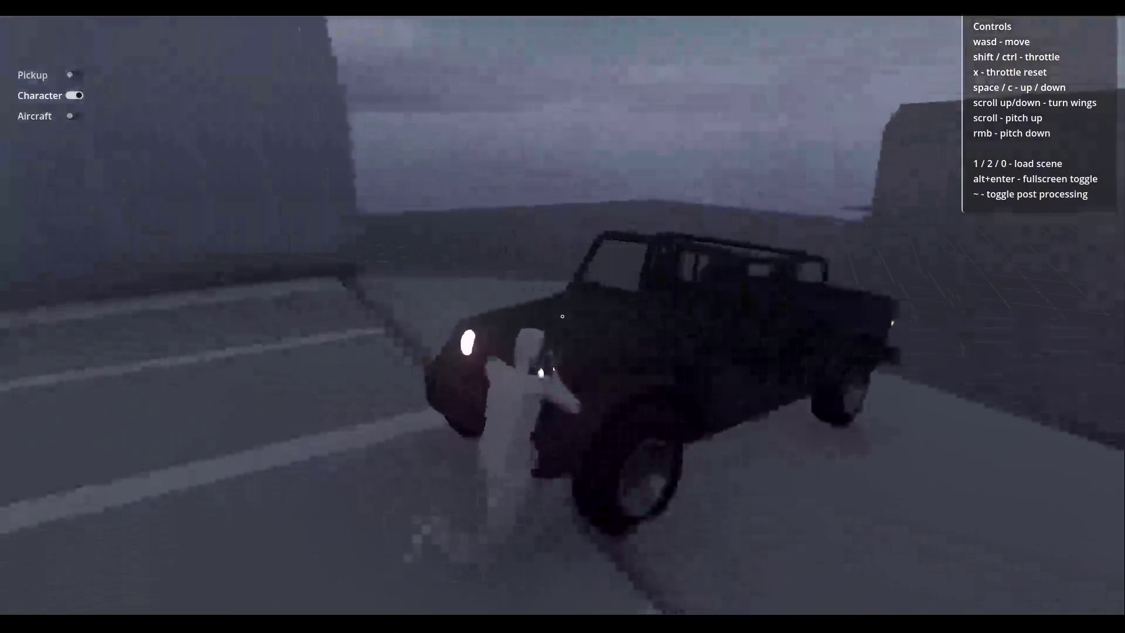
{"action": "key", "text": "w"}
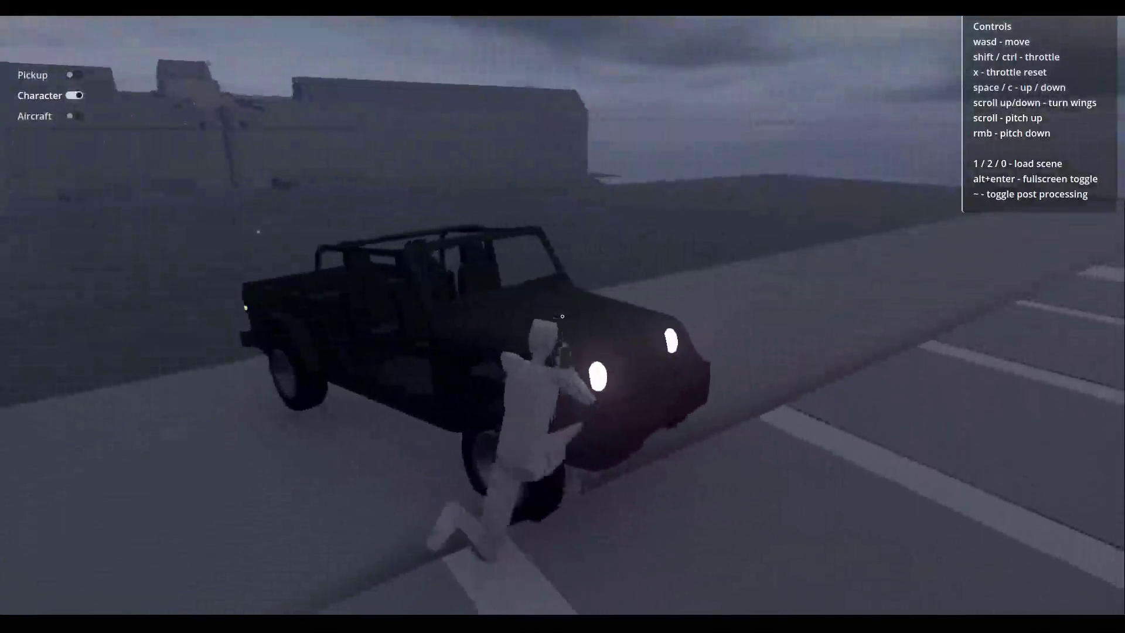
{"action": "key", "text": "w"}
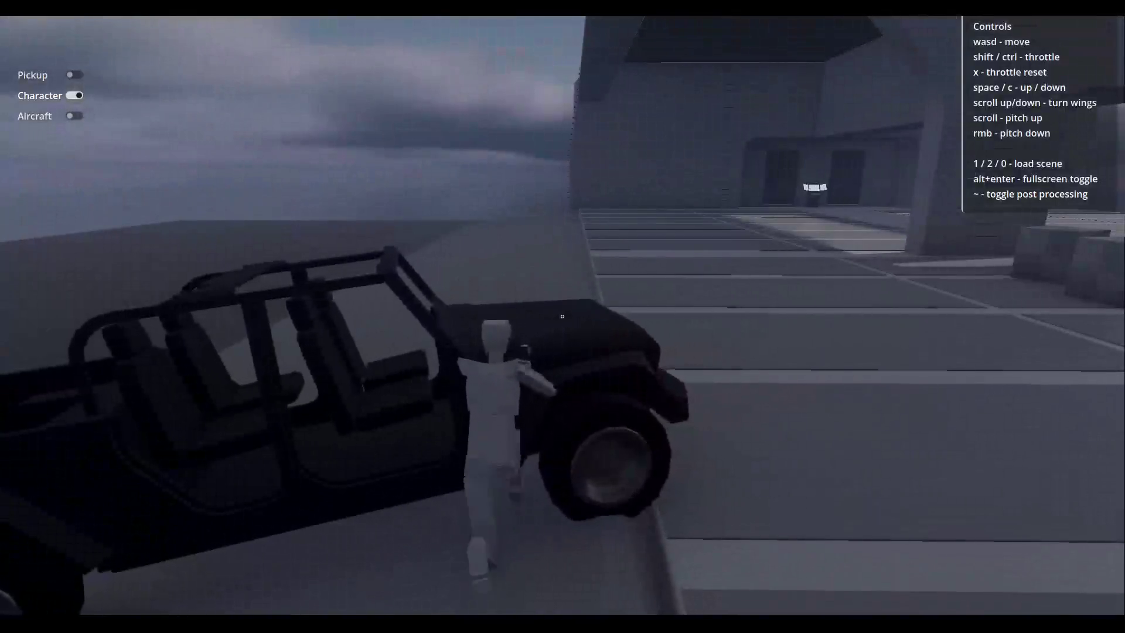
{"action": "key", "text": "w"}
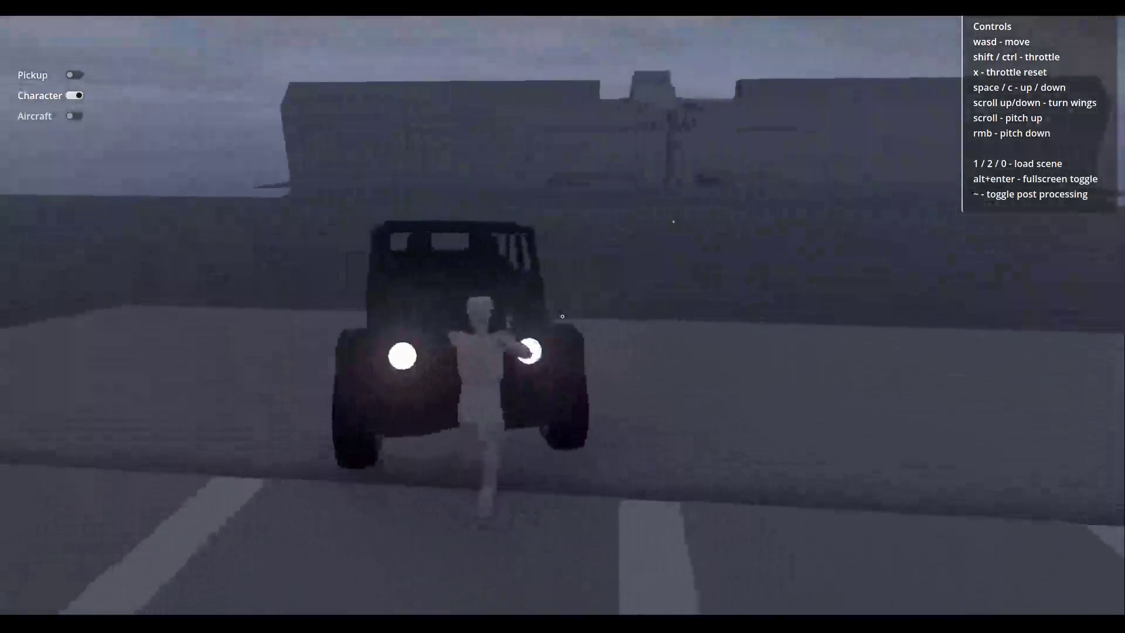
{"action": "key", "text": "w"}
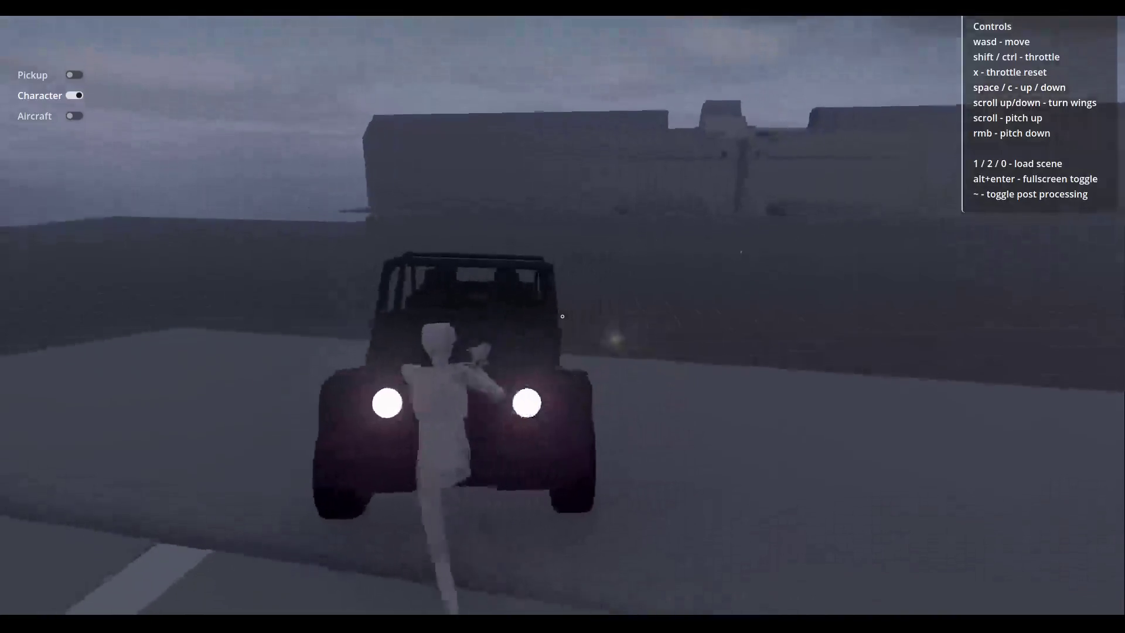
{"action": "key", "text": "w"}
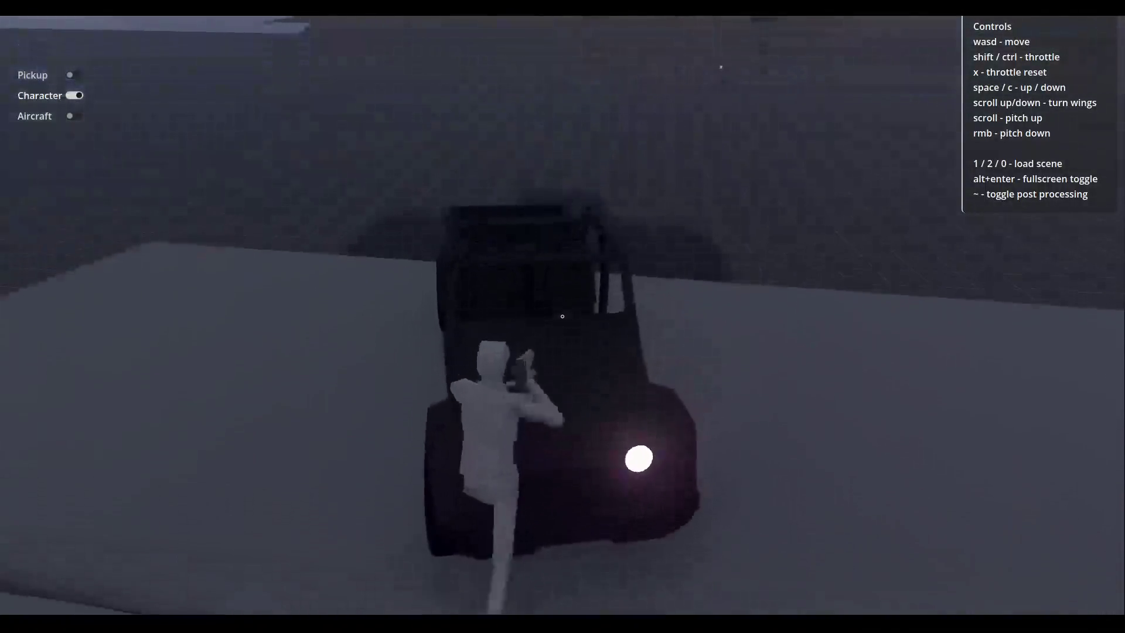
{"action": "key", "text": "w"}
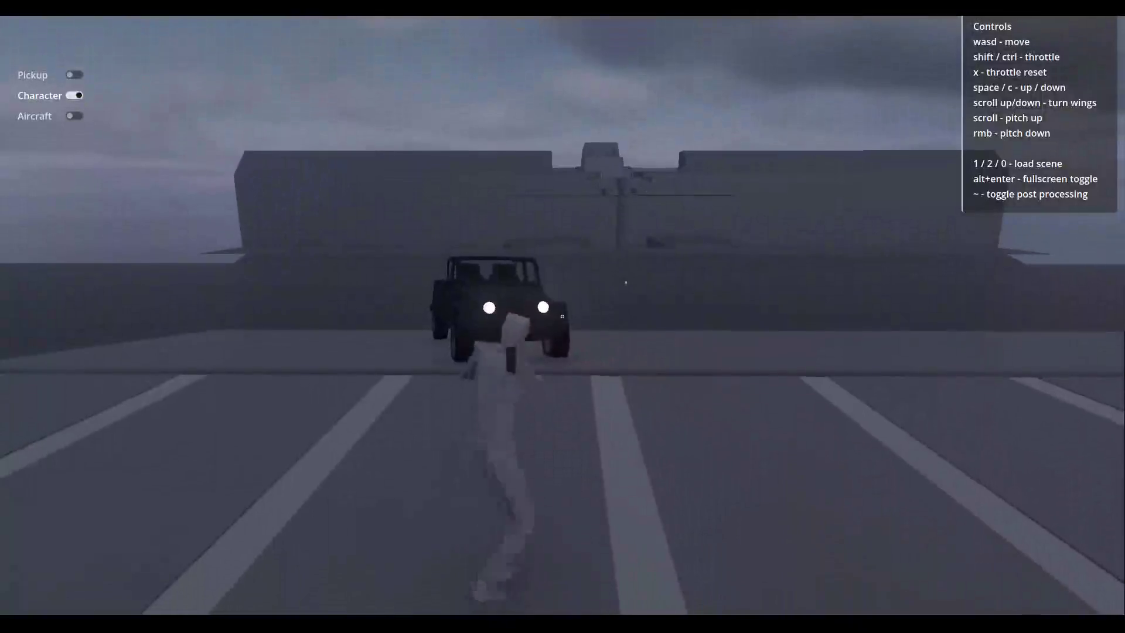
Walk back up to the truck and move around its front and driver side.
{"action": "key", "text": "w"}
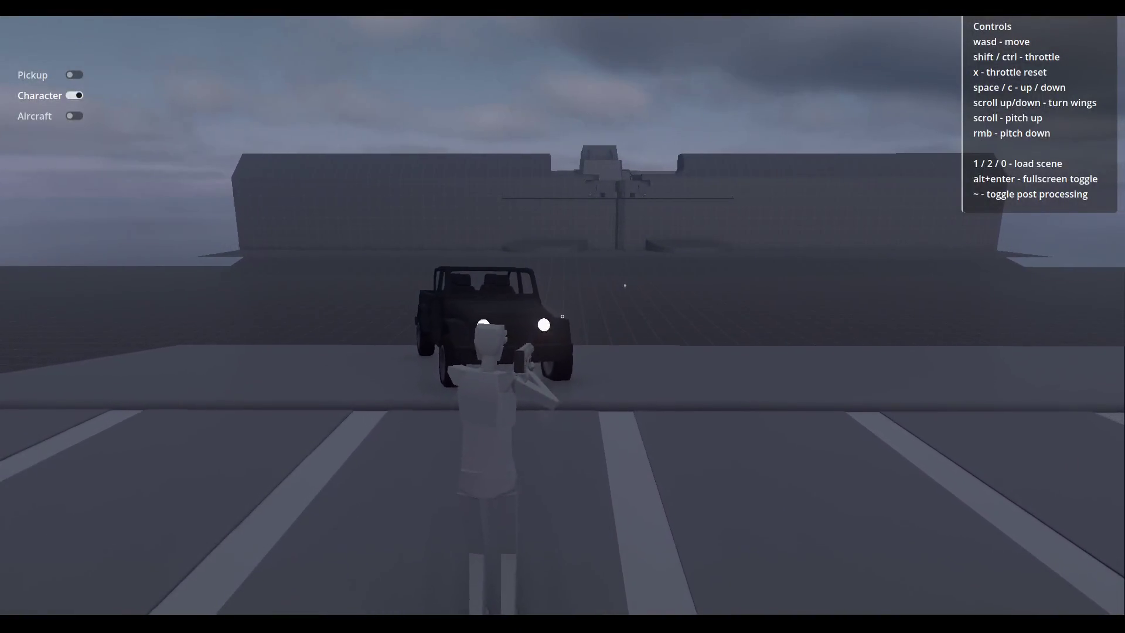
{"action": "key", "text": "w"}
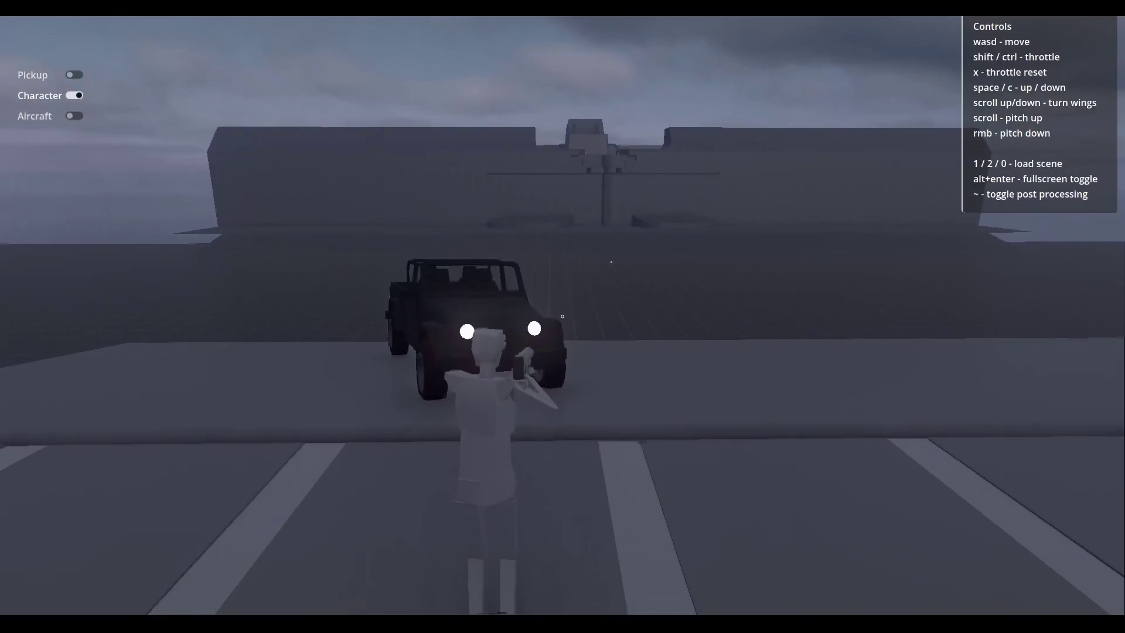
{"action": "key", "text": "w"}
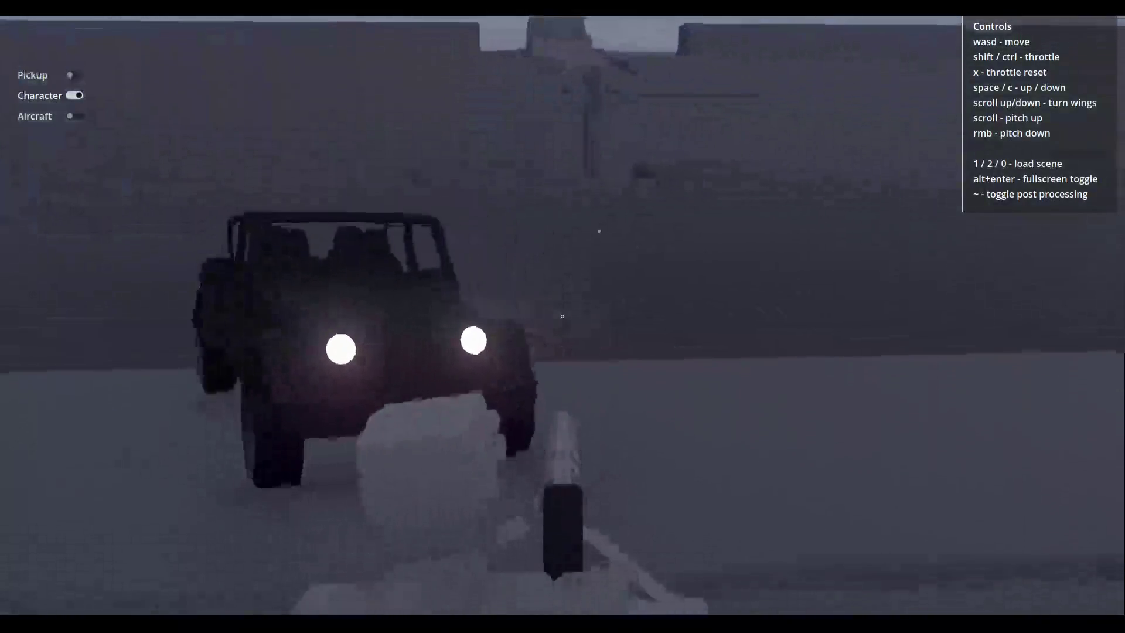
{"action": "key", "text": "s"}
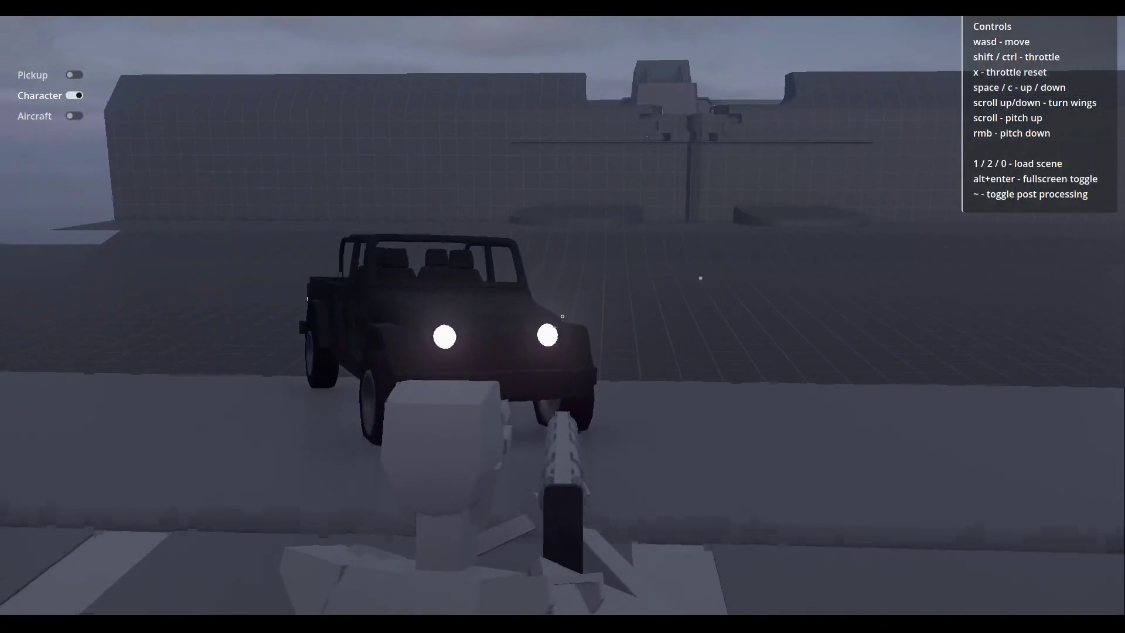
{"action": "key", "text": "w"}
{"action": "key", "text": "w"}
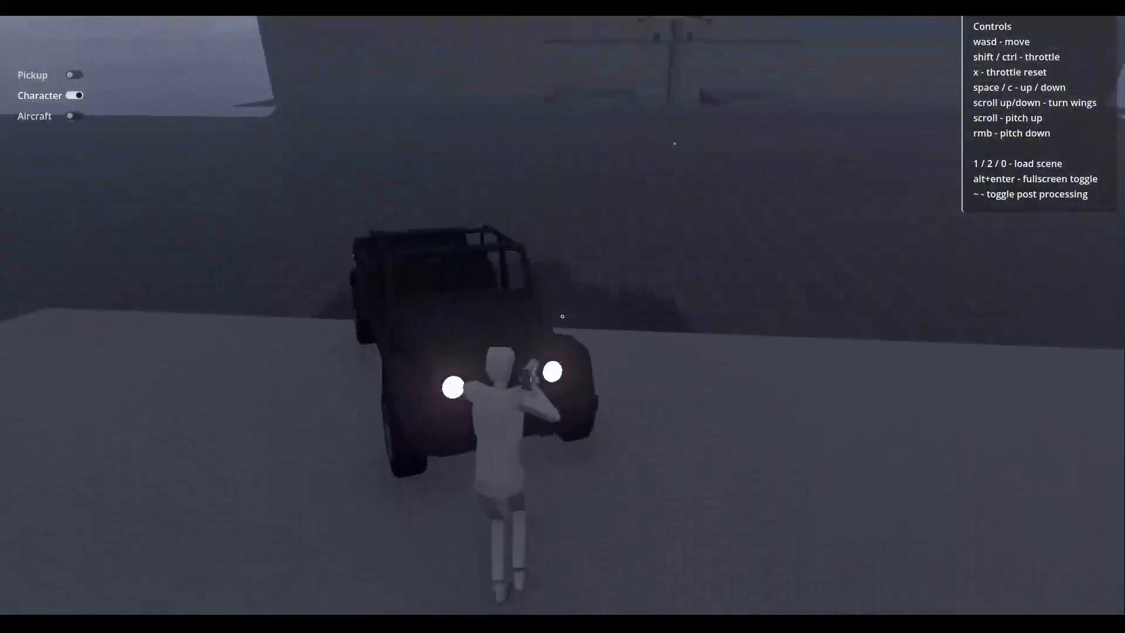
{"action": "key", "text": "w"}
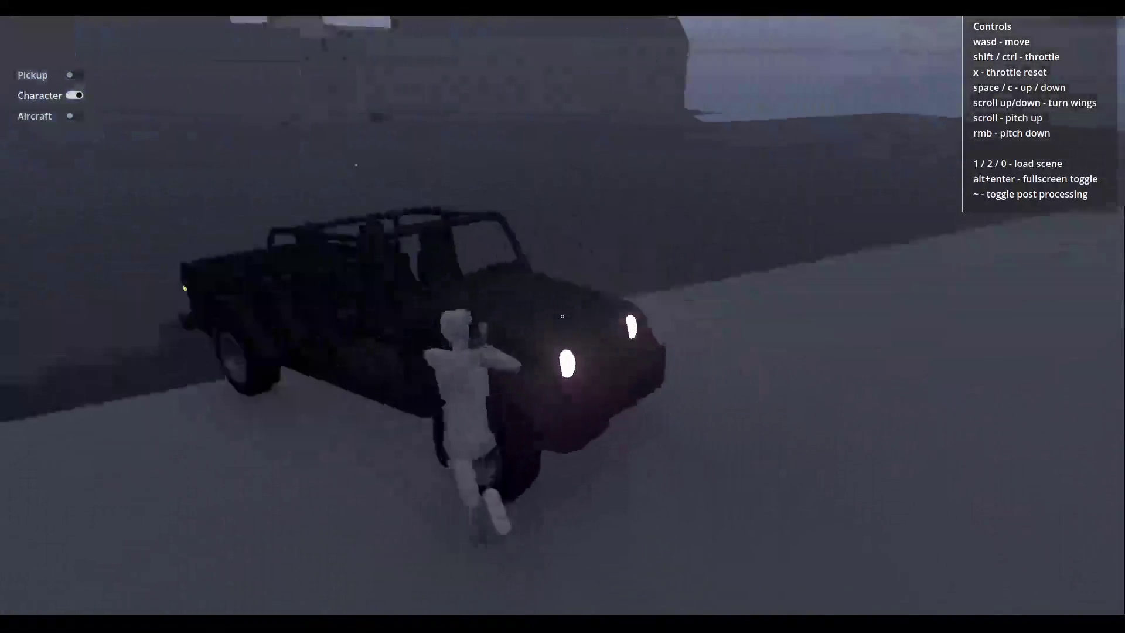
{"action": "key", "text": "w"}
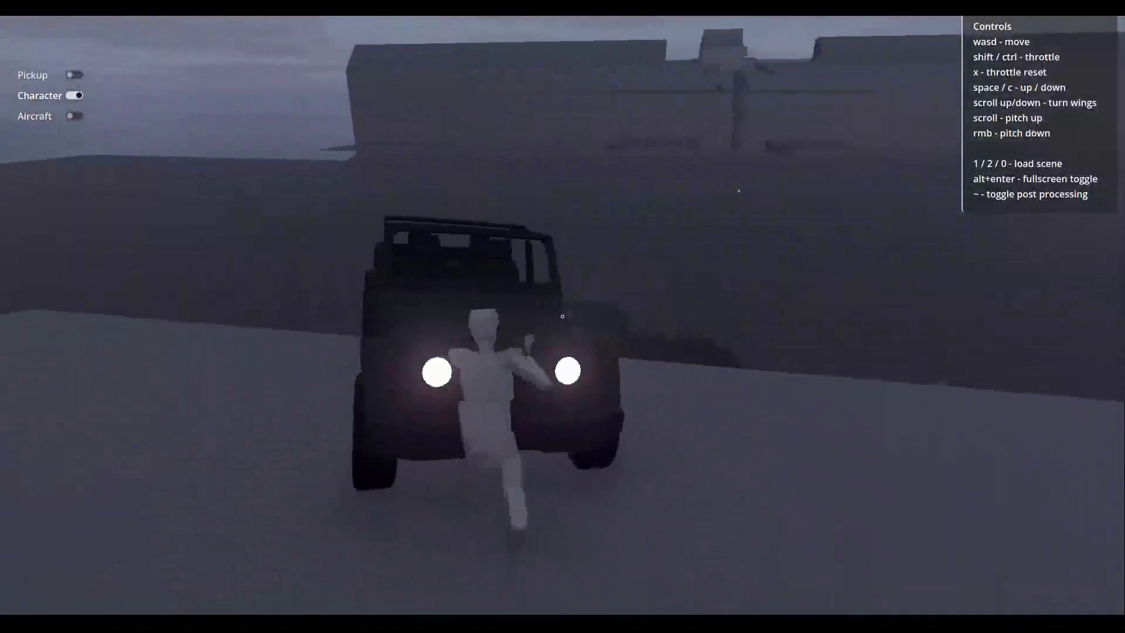
{"action": "key", "text": "w"}
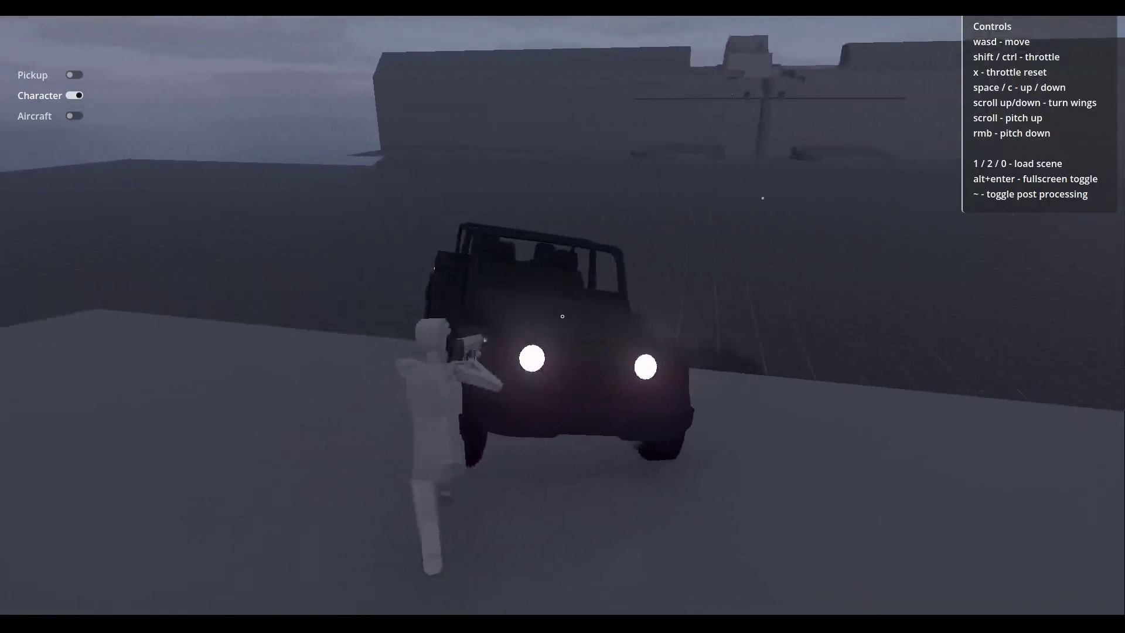
Turn away from the truck and walk into the dark hangar past the lit panel.
{"action": "key", "text": "w"}
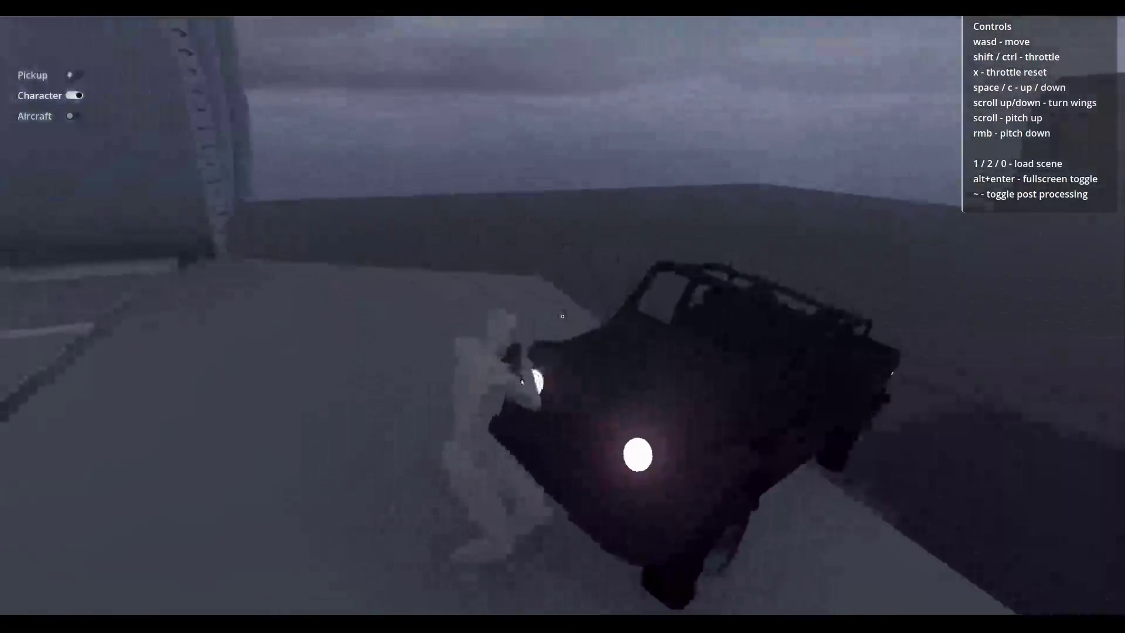
{"action": "key", "text": "w"}
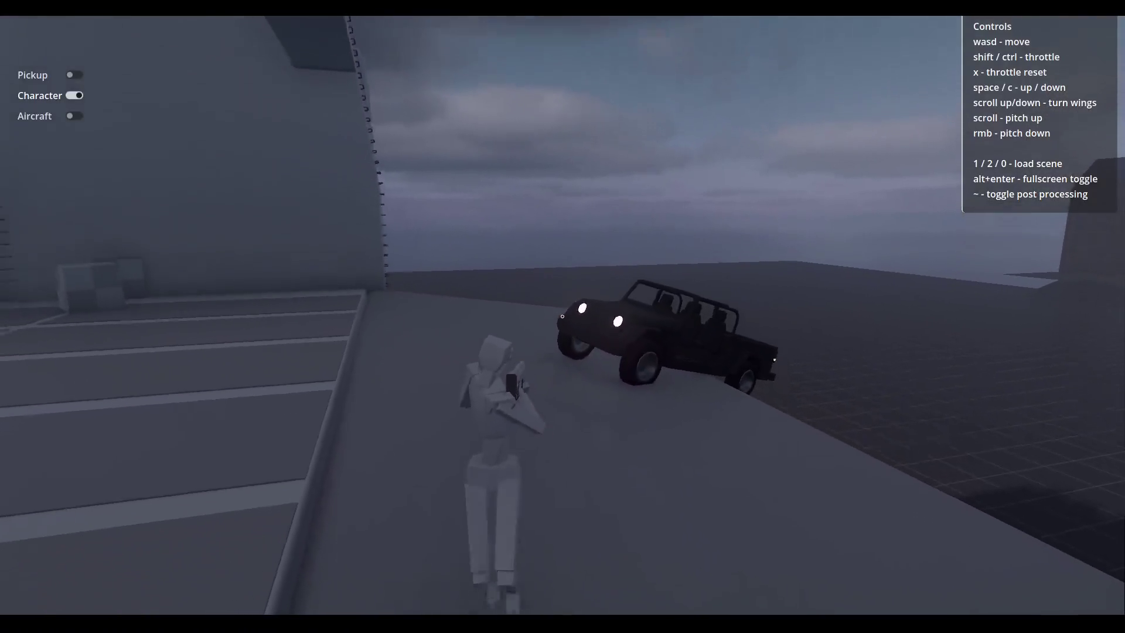
{"action": "key", "text": "w"}
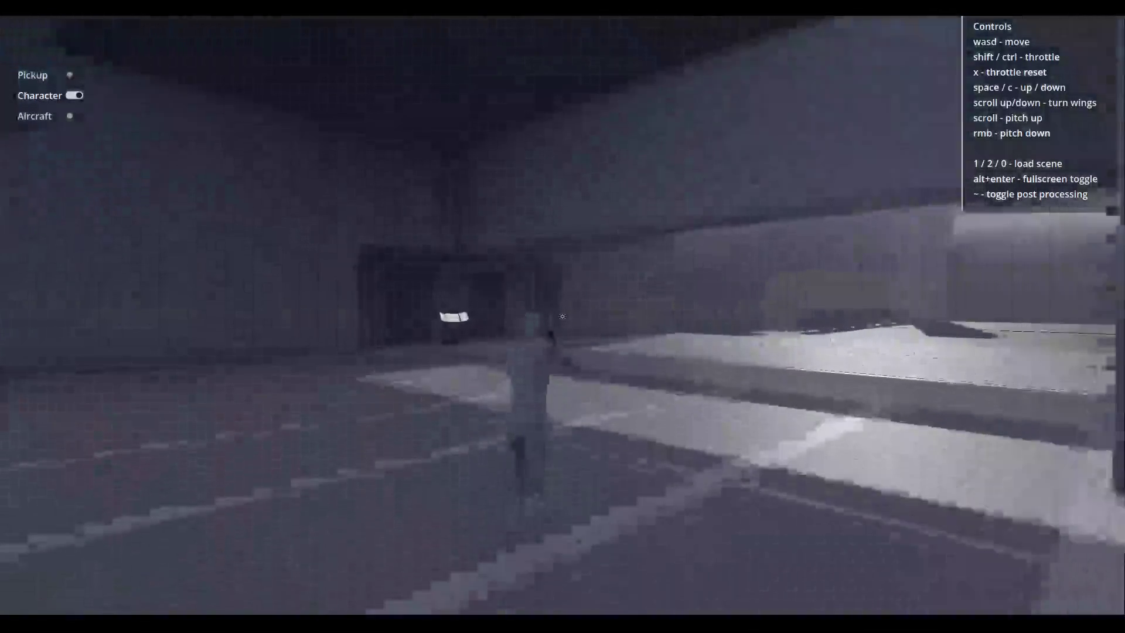
{"action": "key", "text": "w"}
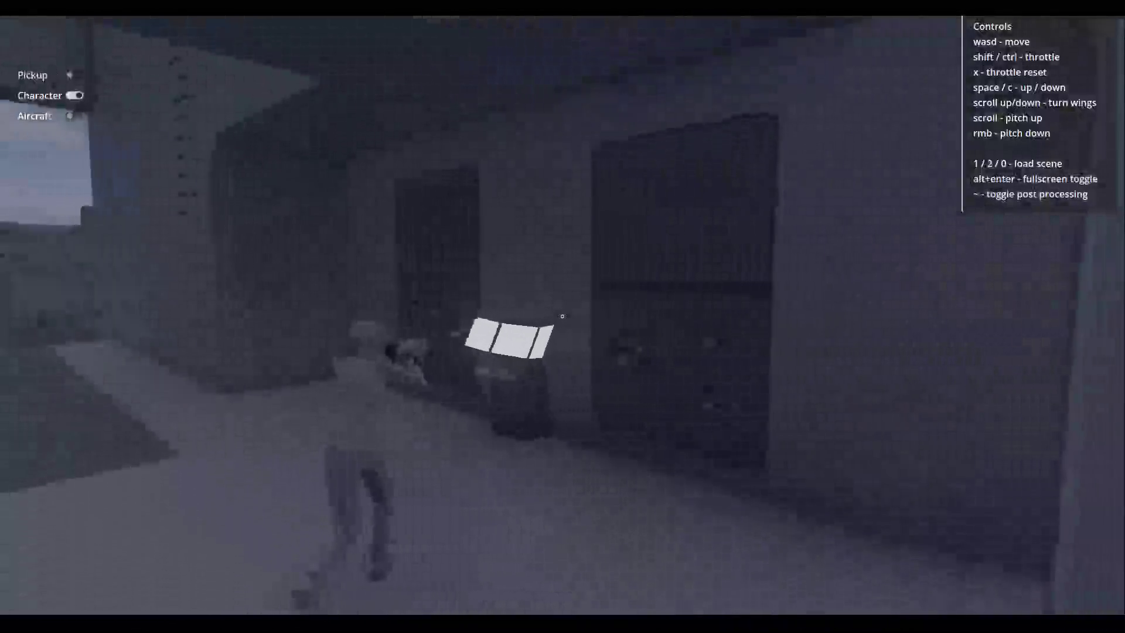
{"action": "key", "text": "w"}
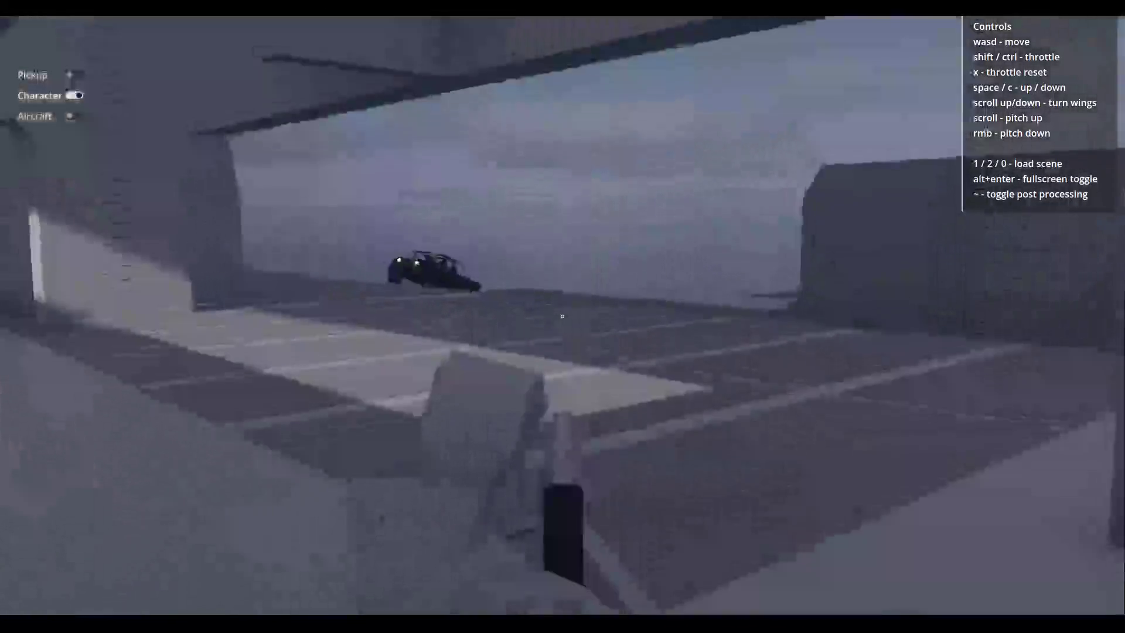
{"action": "key", "text": "w"}
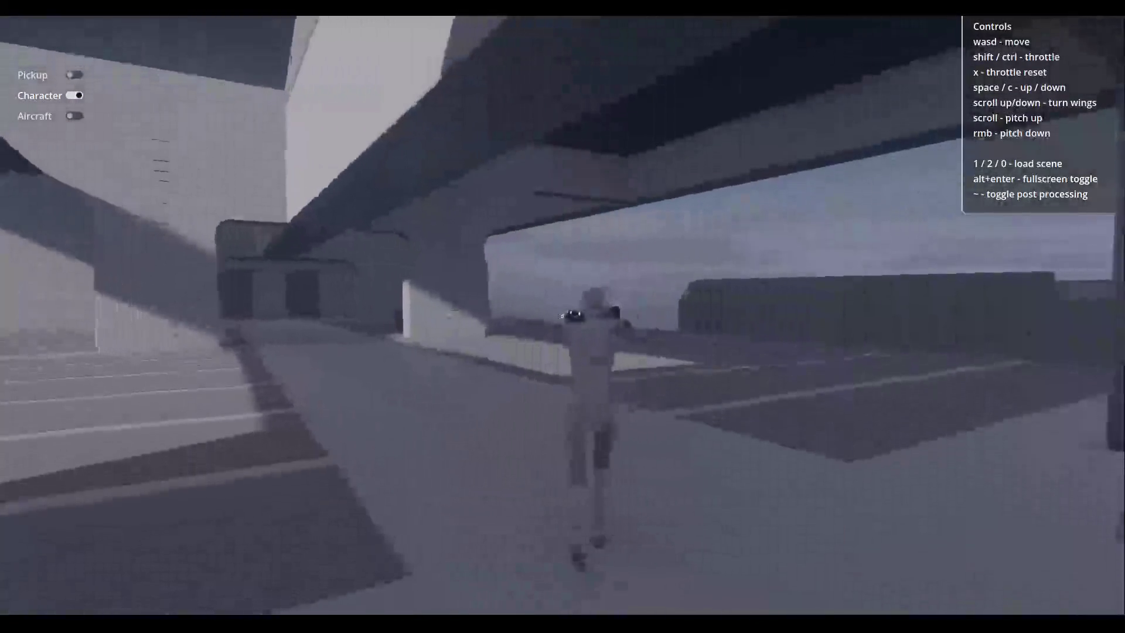
Walk out from under the overhang and along the deck beside the building toward the truck.
{"action": "key", "text": "w"}
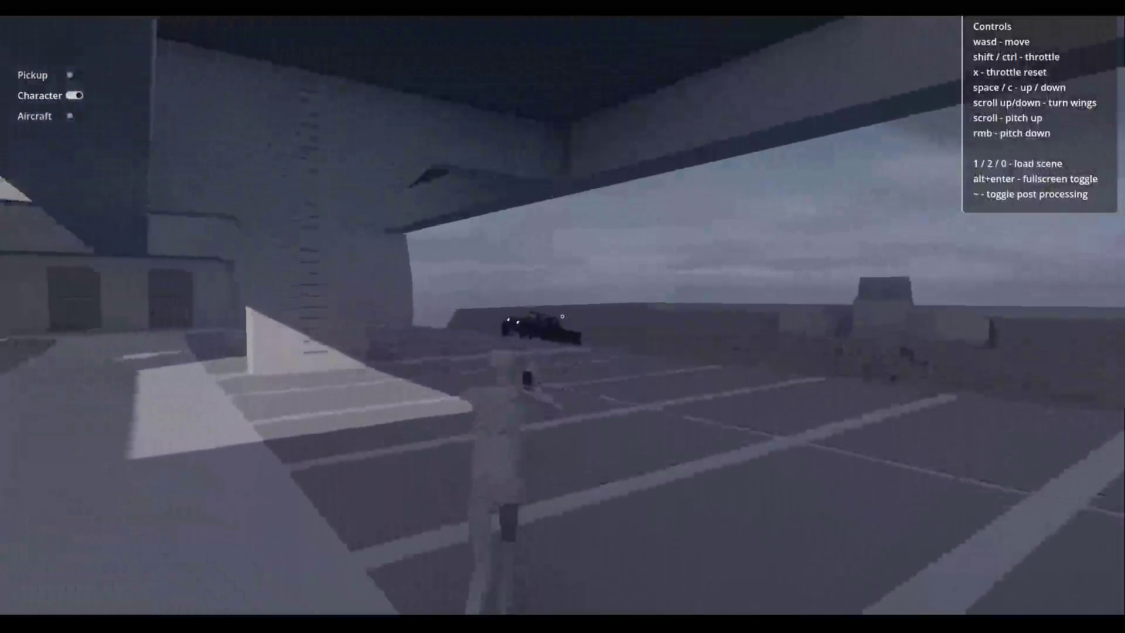
{"action": "key", "text": "w"}
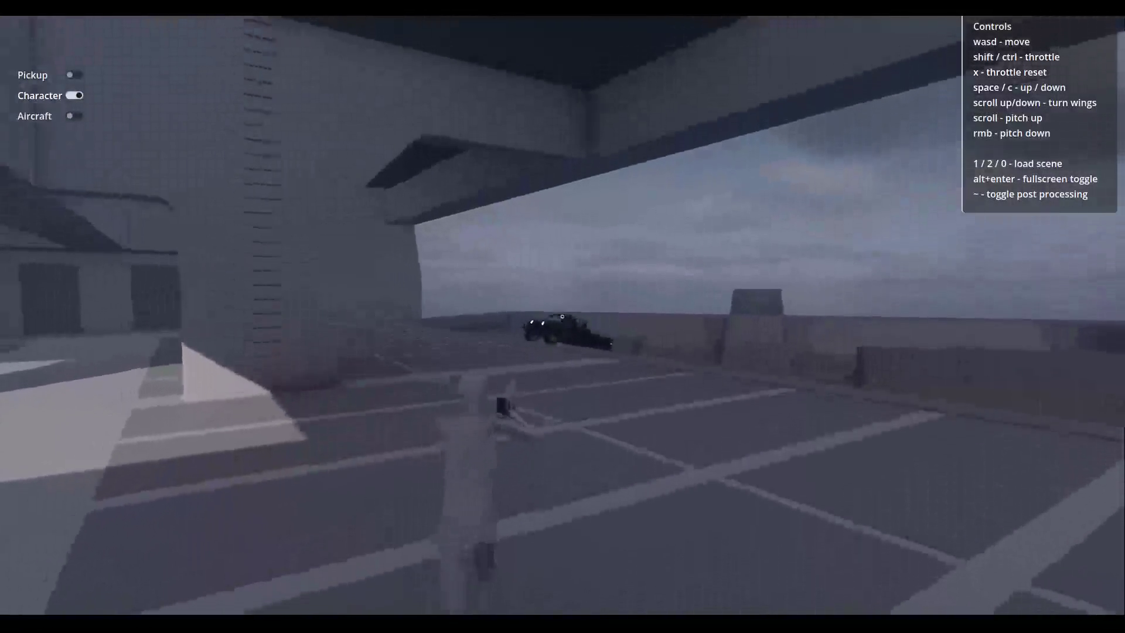
{"action": "key", "text": "w"}
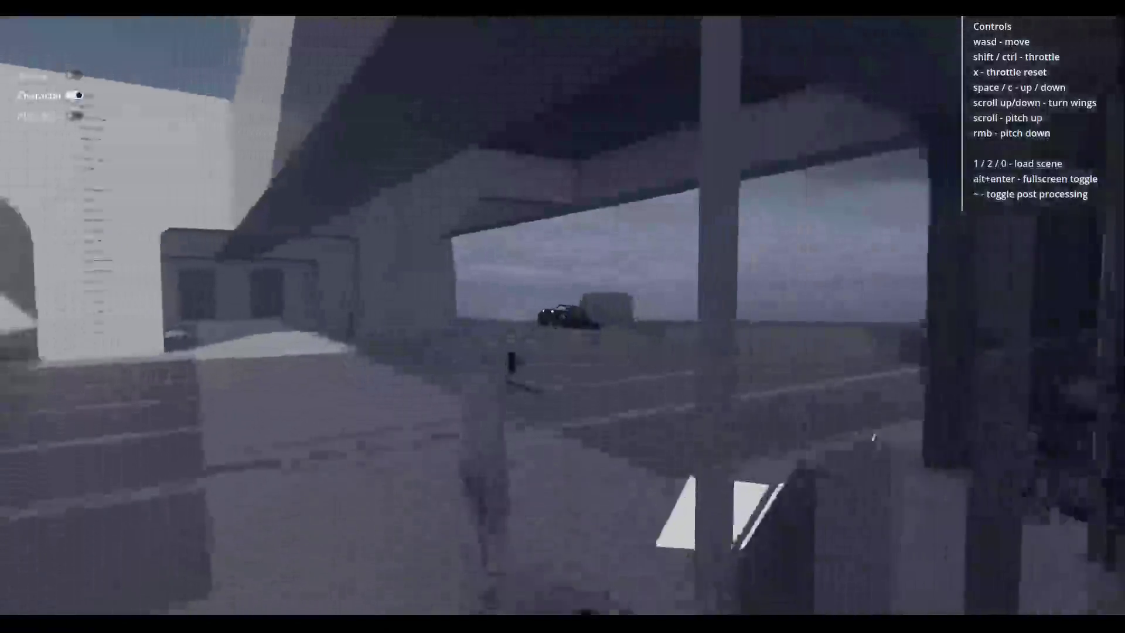
{"action": "key", "text": "w"}
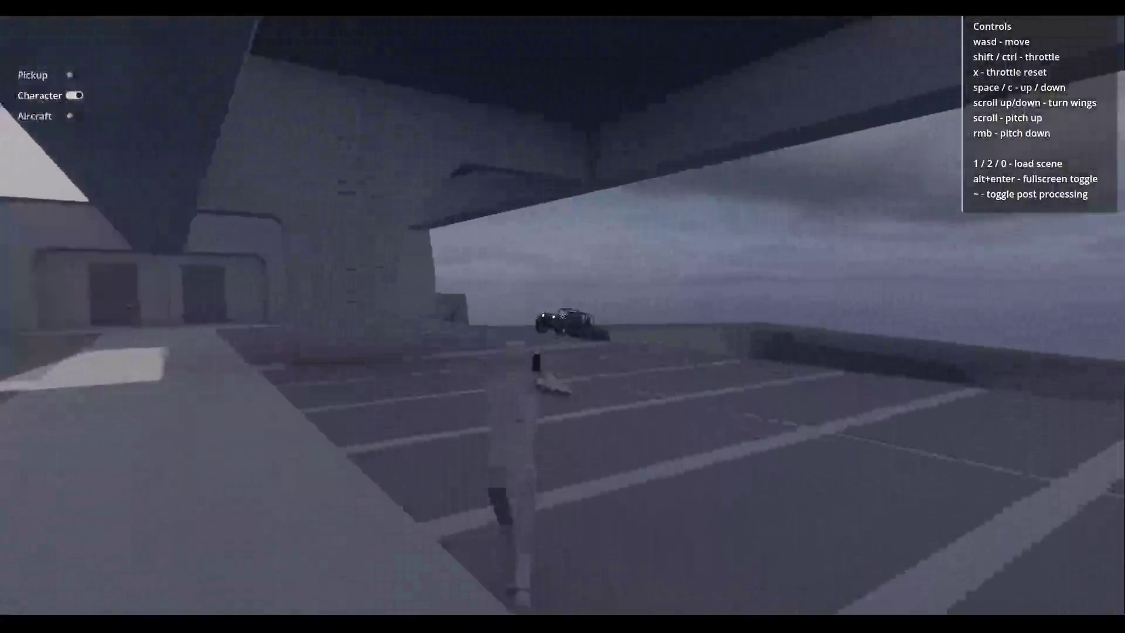
{"action": "key", "text": "w"}
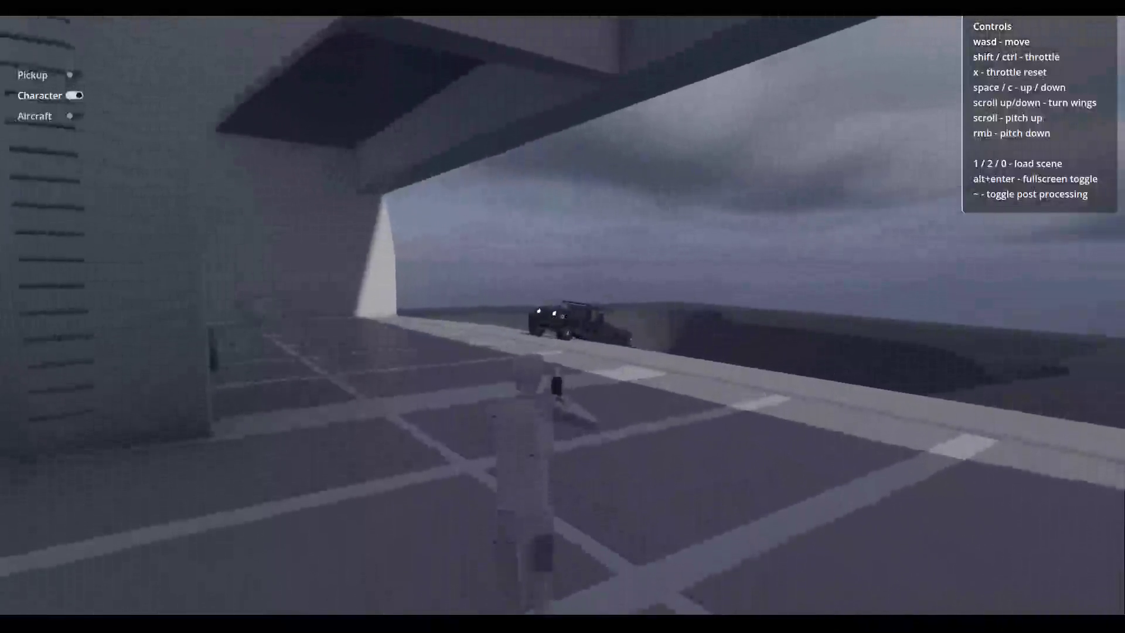
{"action": "key", "text": "w"}
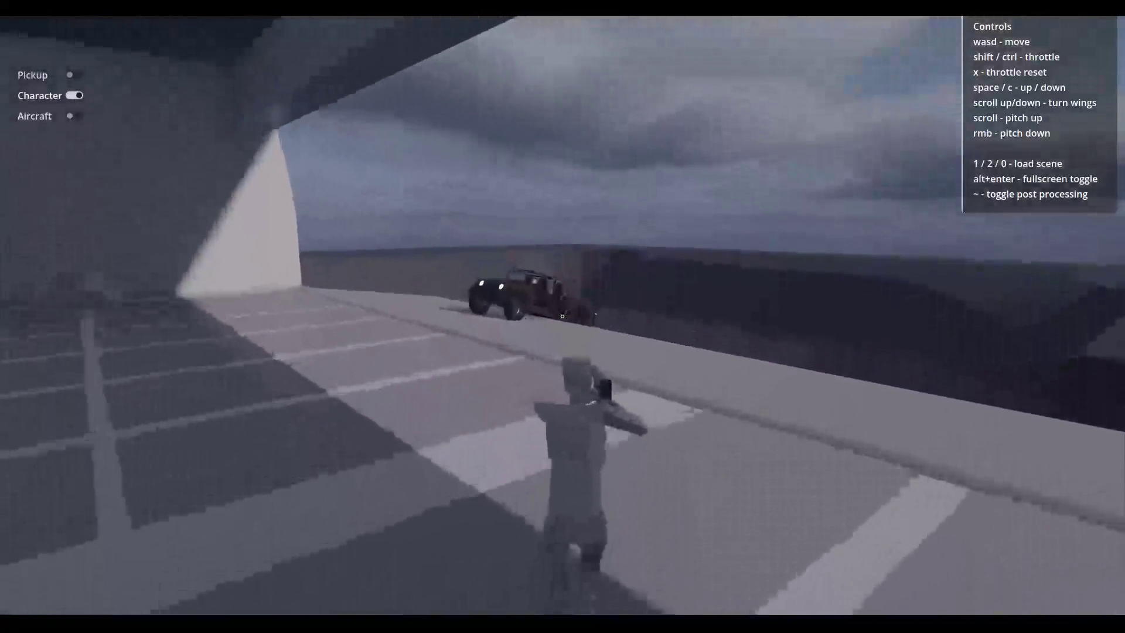
{"action": "key", "text": "w"}
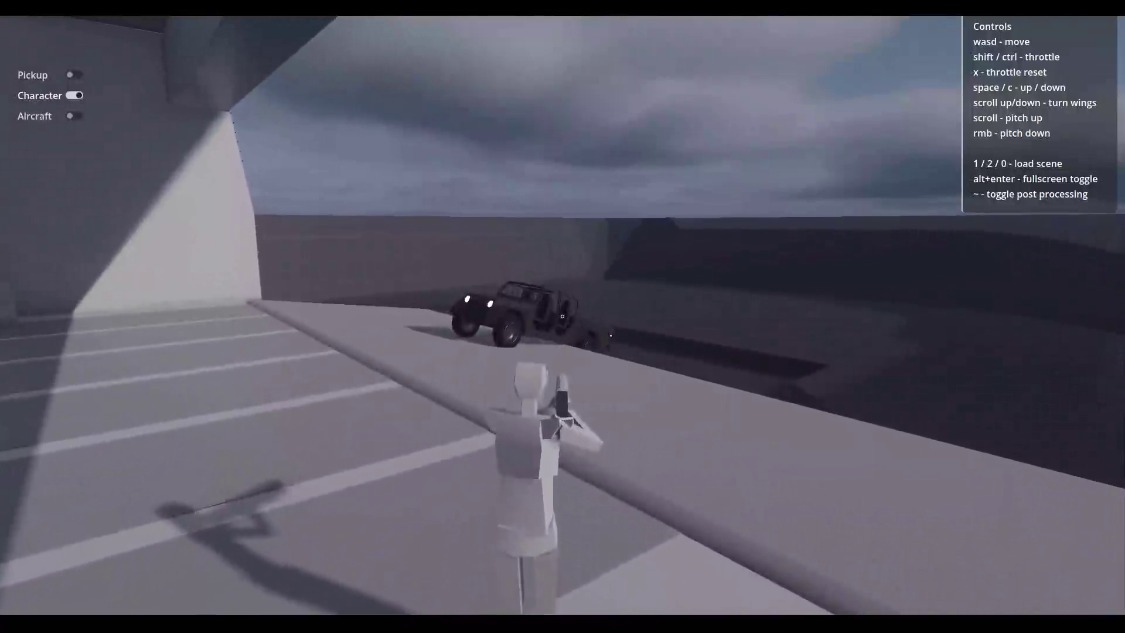
{"action": "key", "text": "w"}
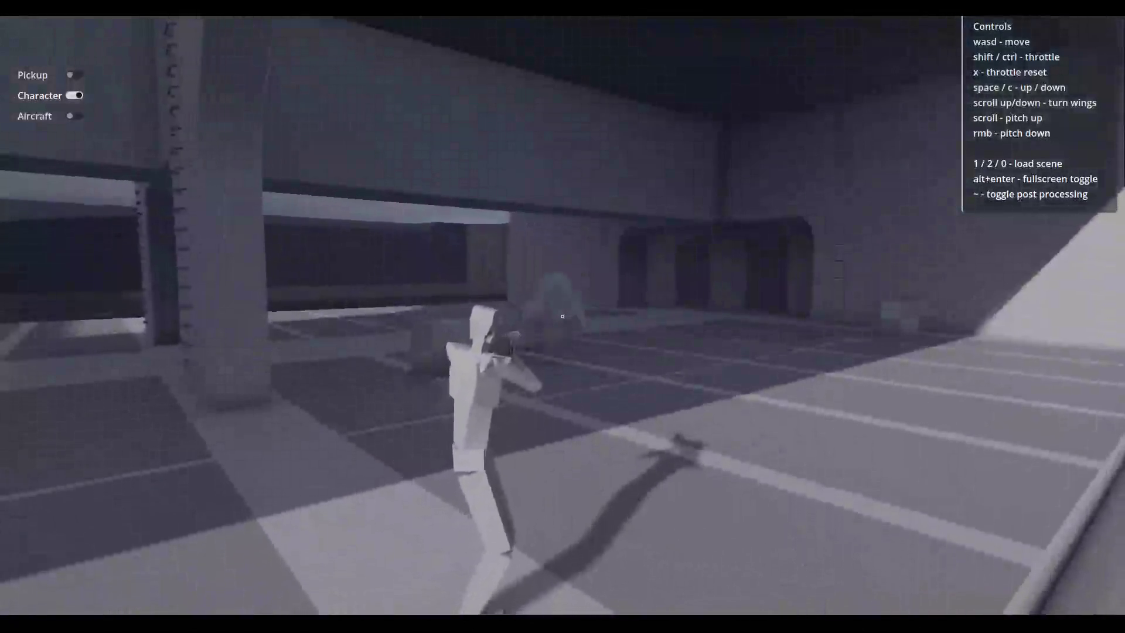
Cycle through the open windows, passing Blender's Carrier file, toward the Godot CentralScene editor.
{"action": "key", "text": "alt+Tab"}
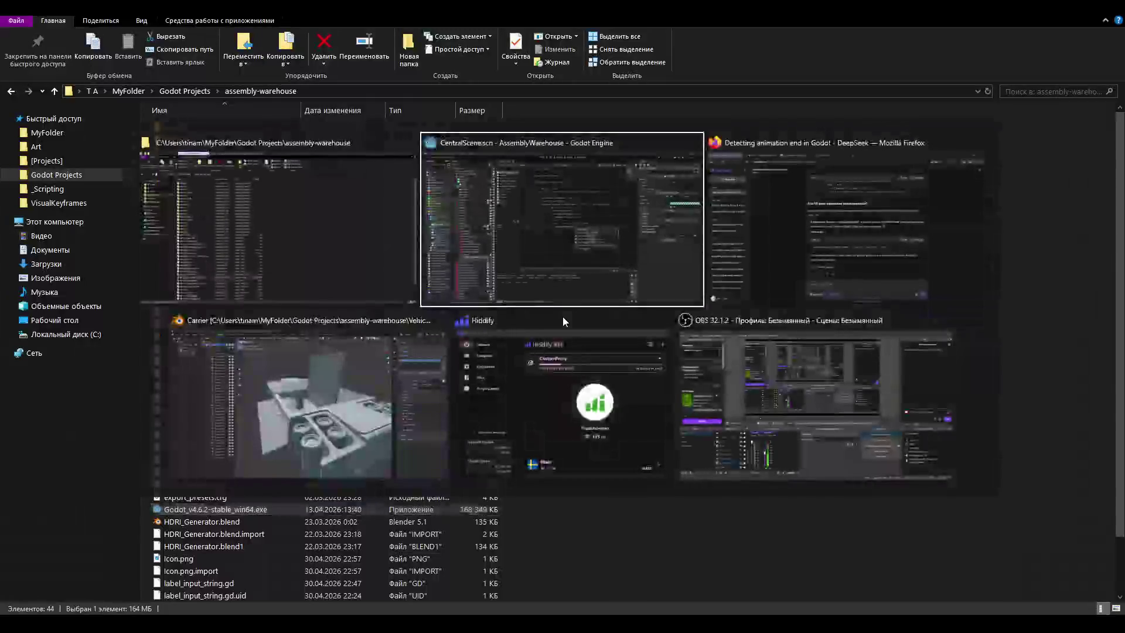
{"action": "key", "text": "Right"}
{"action": "key", "text": "Down"}
{"action": "key", "text": "Up"}
{"action": "key", "text": "Left"}
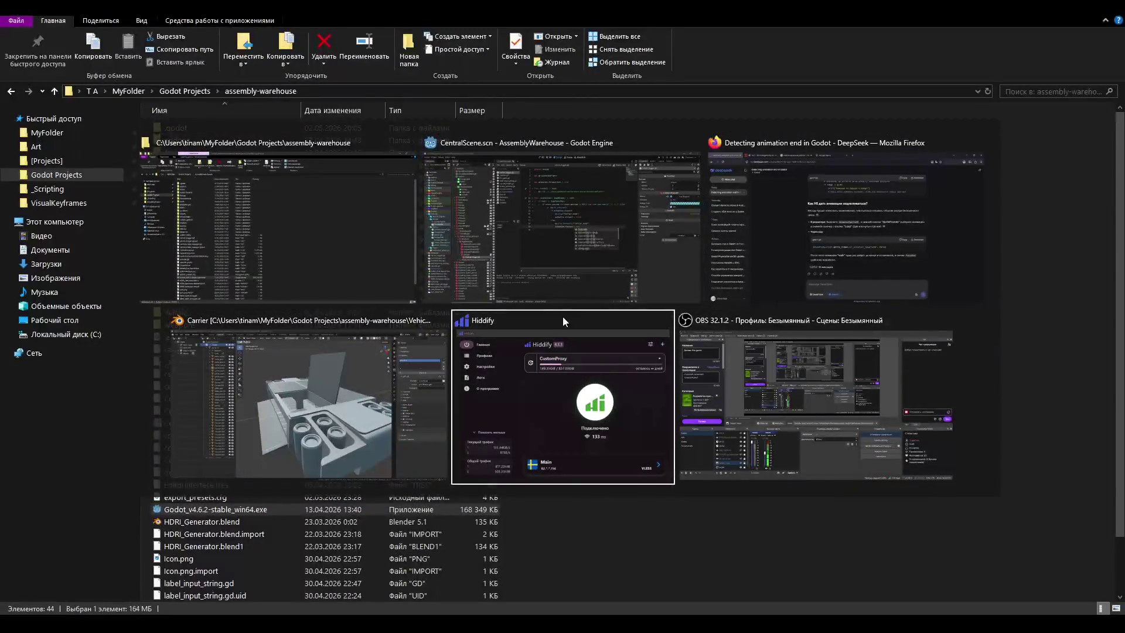
{"action": "key", "text": "Up"}
{"action": "key", "text": "Right"}
{"action": "key", "text": "Right"}
{"action": "key", "text": "Right"}
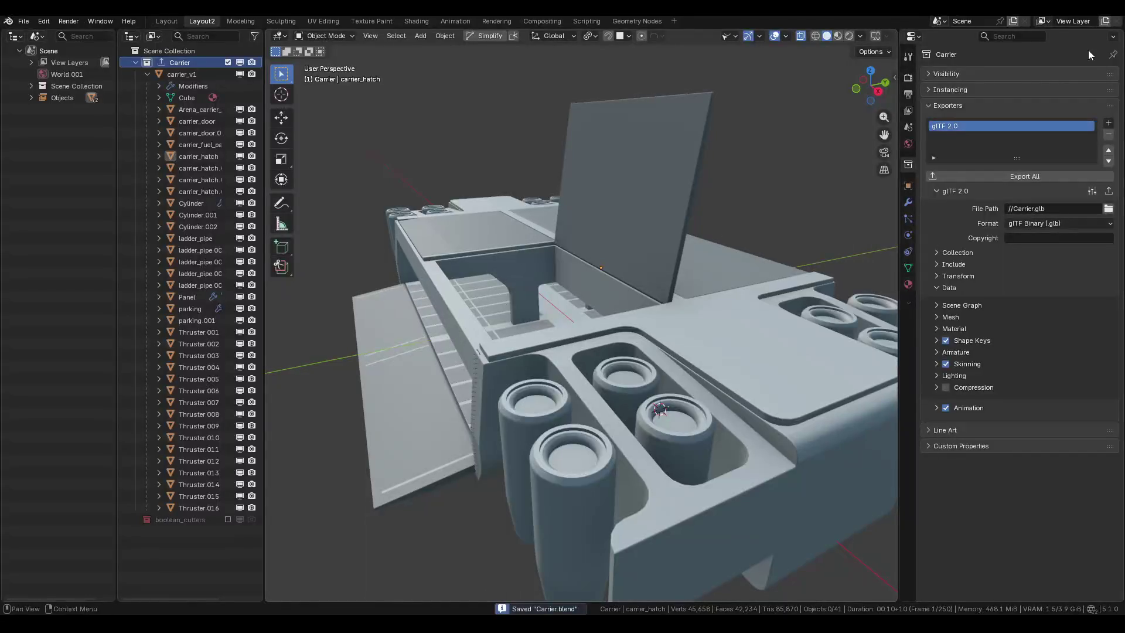
{"action": "key", "text": "alt+Tab"}
{"action": "key", "text": "alt+Tab"}
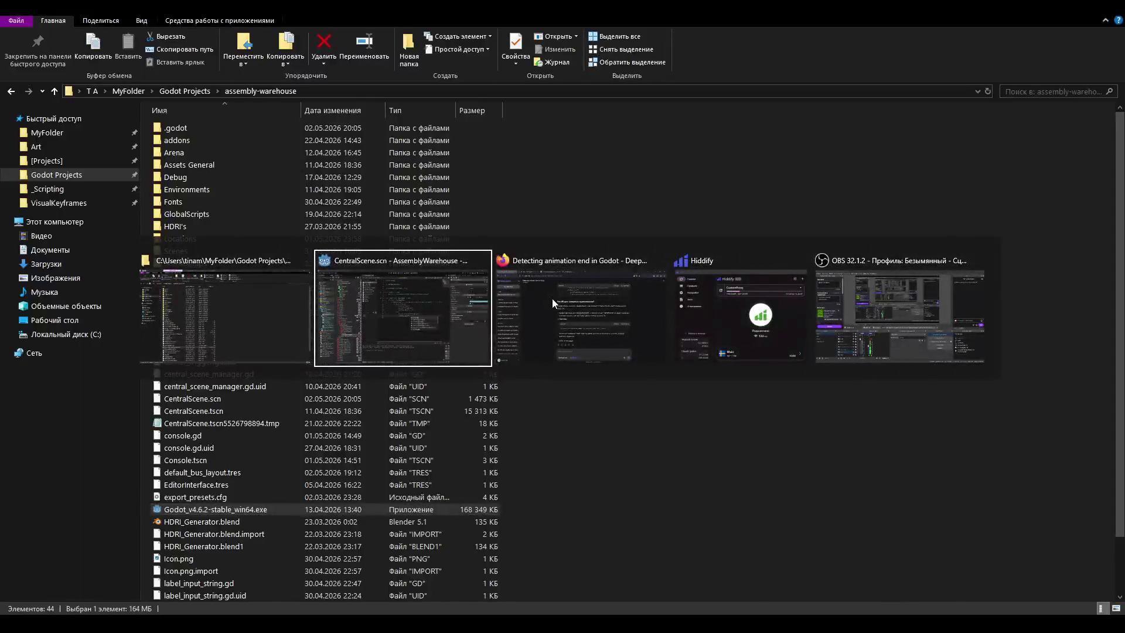
Return to the Godot editor, dismiss the VPN popup and script autocomplete, and show the 3D view.
{"action": "left_click", "coordinate": [412, 308]}
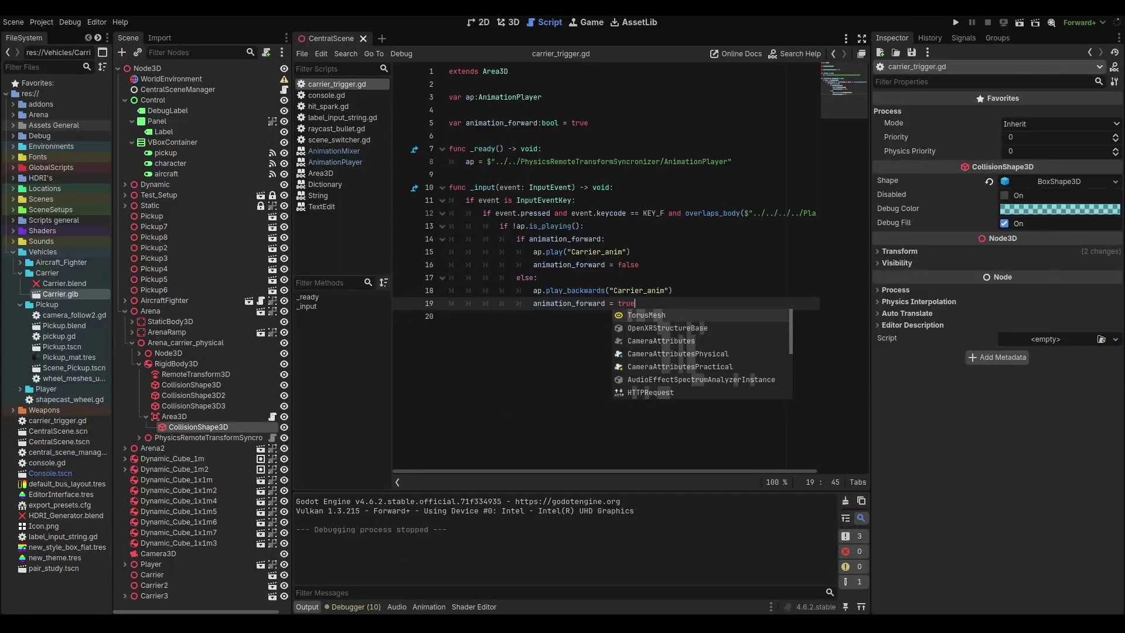
{"action": "left_click", "coordinate": [1024, 259]}
{"action": "left_click", "coordinate": [591, 276]}
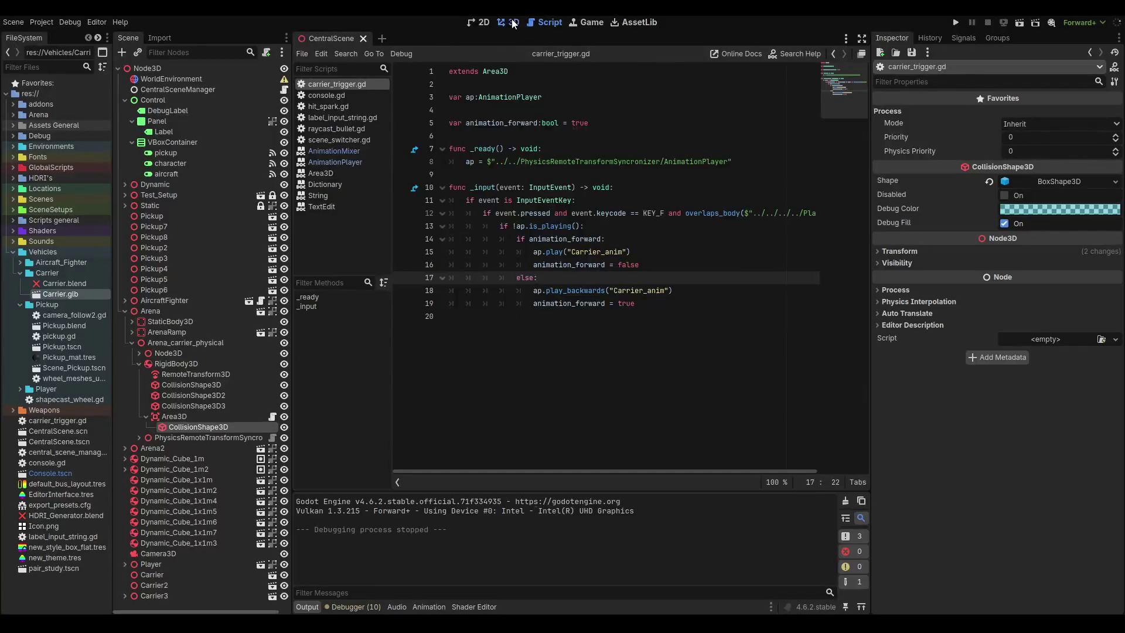
{"action": "left_click", "coordinate": [513, 23]}
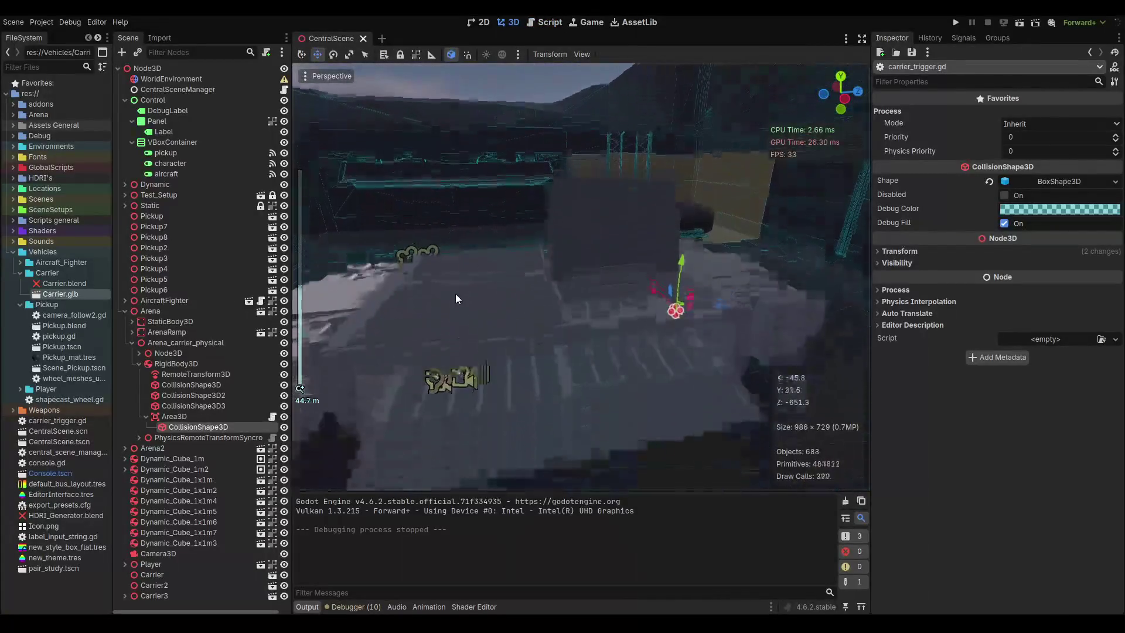
Expand Node3D and RigidBody3D and select the first CollisionShape3D, zooming in on it.
{"action": "left_click", "coordinate": [139, 363]}
{"action": "left_click", "coordinate": [138, 352]}
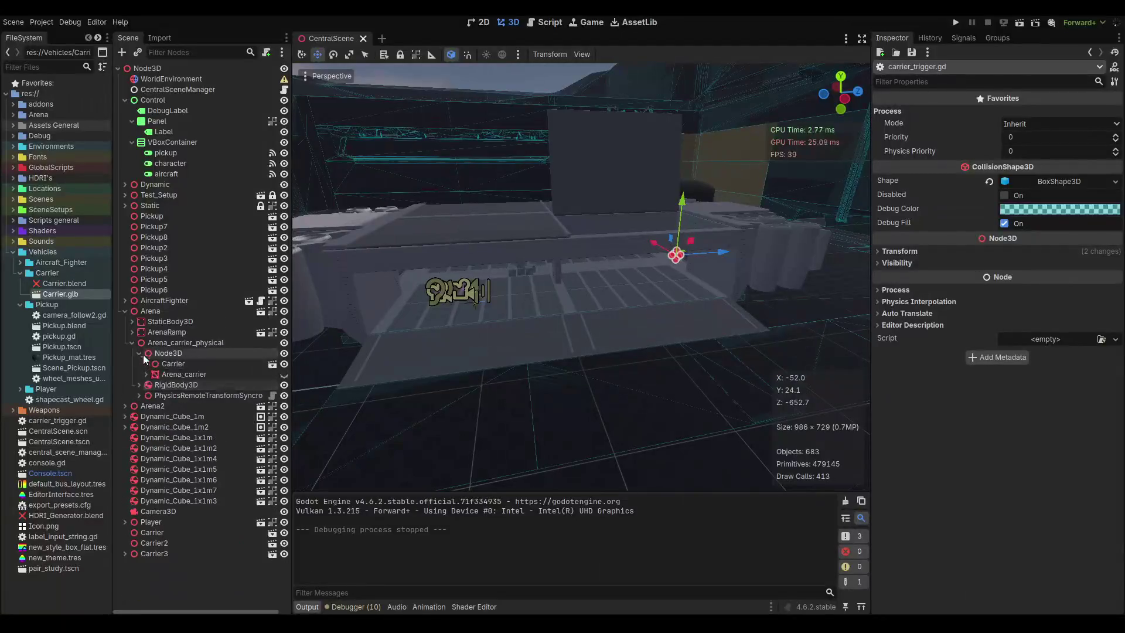
{"action": "left_click", "coordinate": [169, 364]}
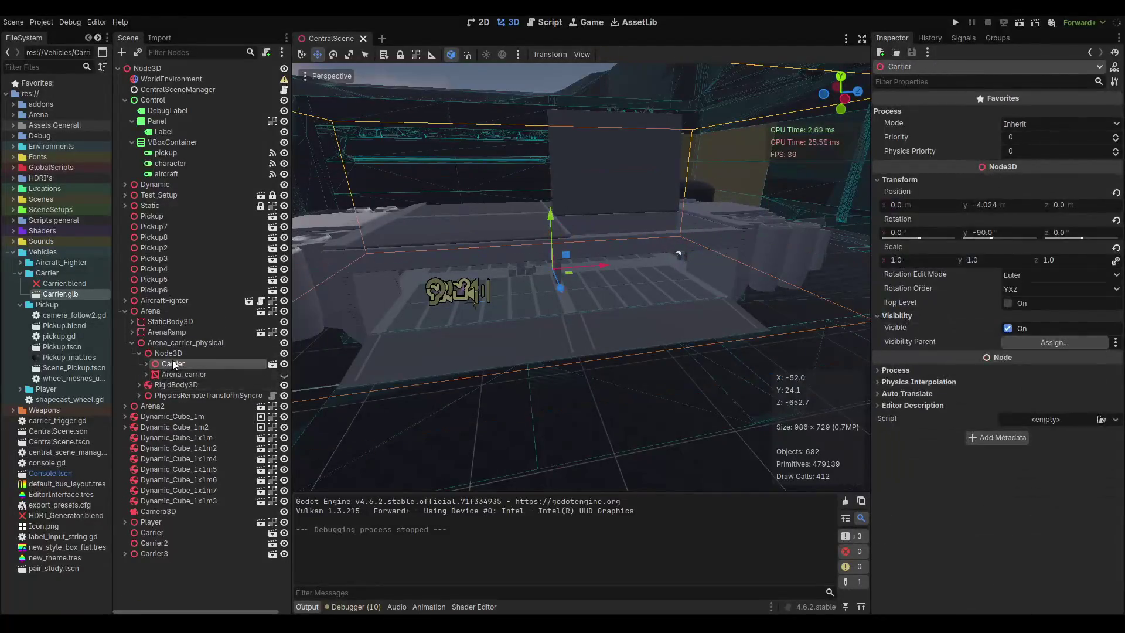
{"action": "left_click", "coordinate": [137, 392]}
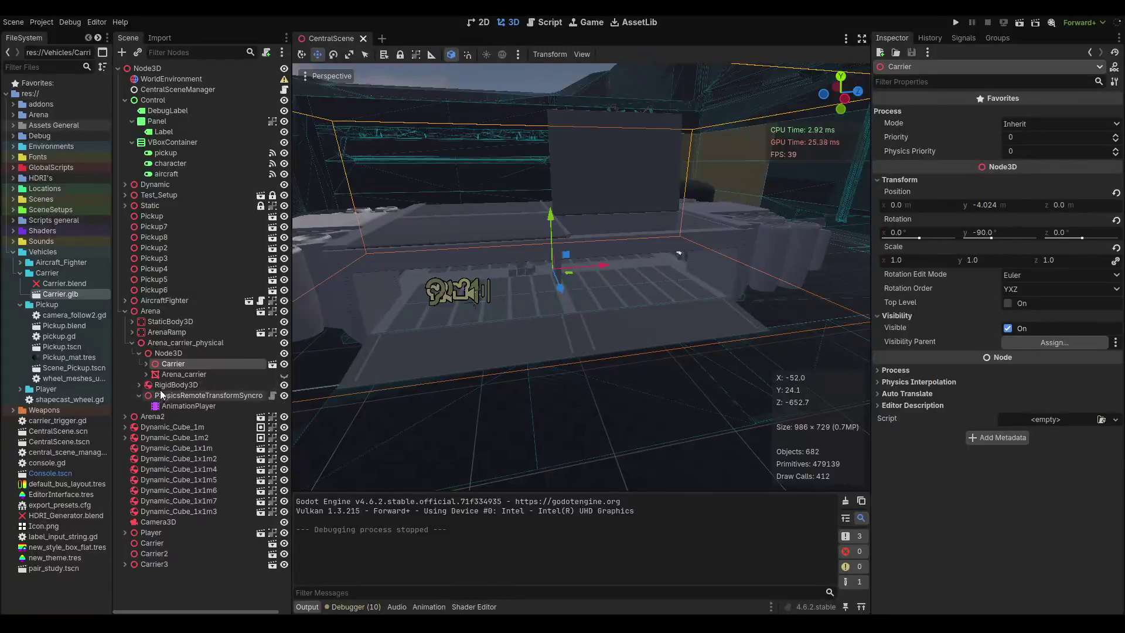
{"action": "left_click", "coordinate": [138, 386]}
{"action": "left_click", "coordinate": [138, 459]}
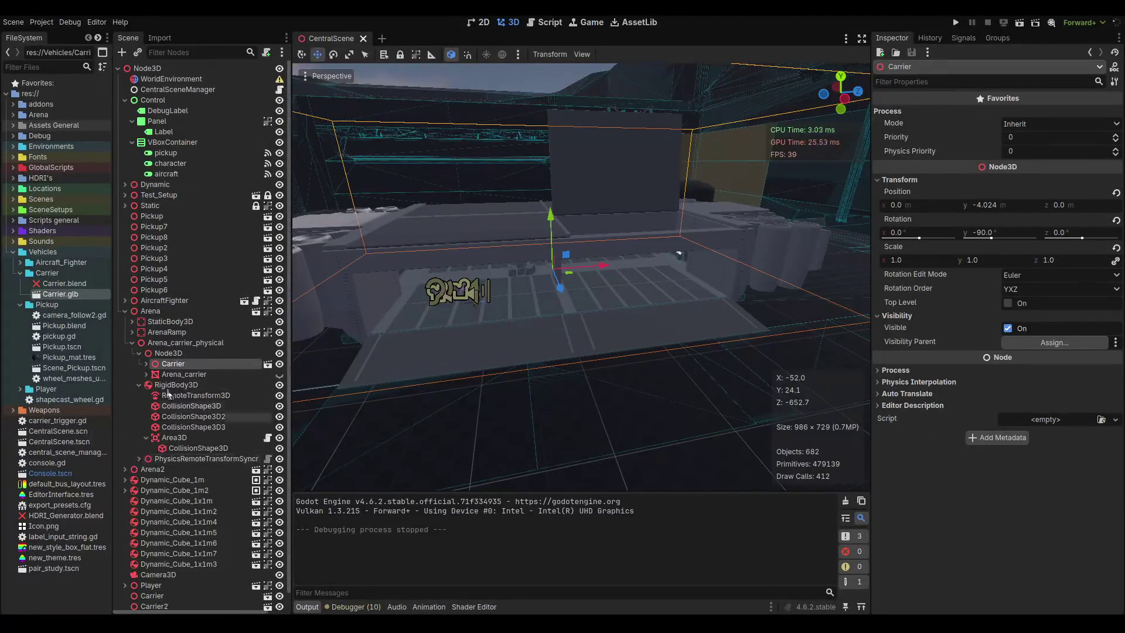
{"action": "left_click", "coordinate": [176, 385]}
{"action": "scroll", "coordinate": [580, 276], "scroll_direction": "up", "scroll_amount": 3}
{"action": "scroll", "coordinate": [550, 293], "scroll_direction": "up", "scroll_amount": 2}
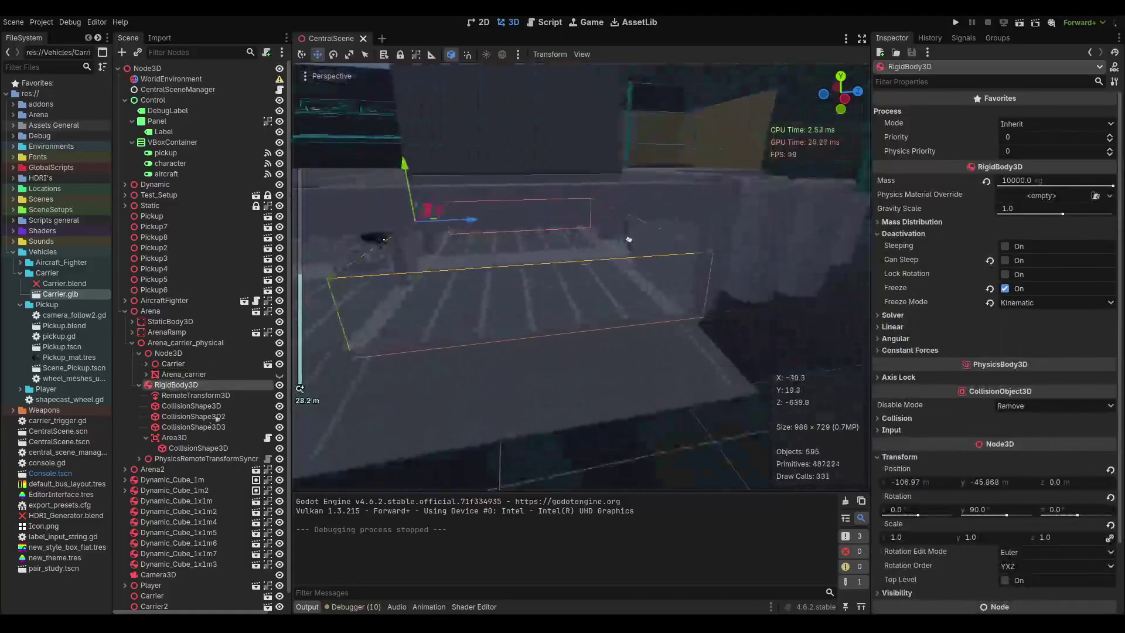
{"action": "left_click", "coordinate": [497, 294]}
{"action": "scroll", "coordinate": [498, 287], "scroll_direction": "up", "scroll_amount": 2}
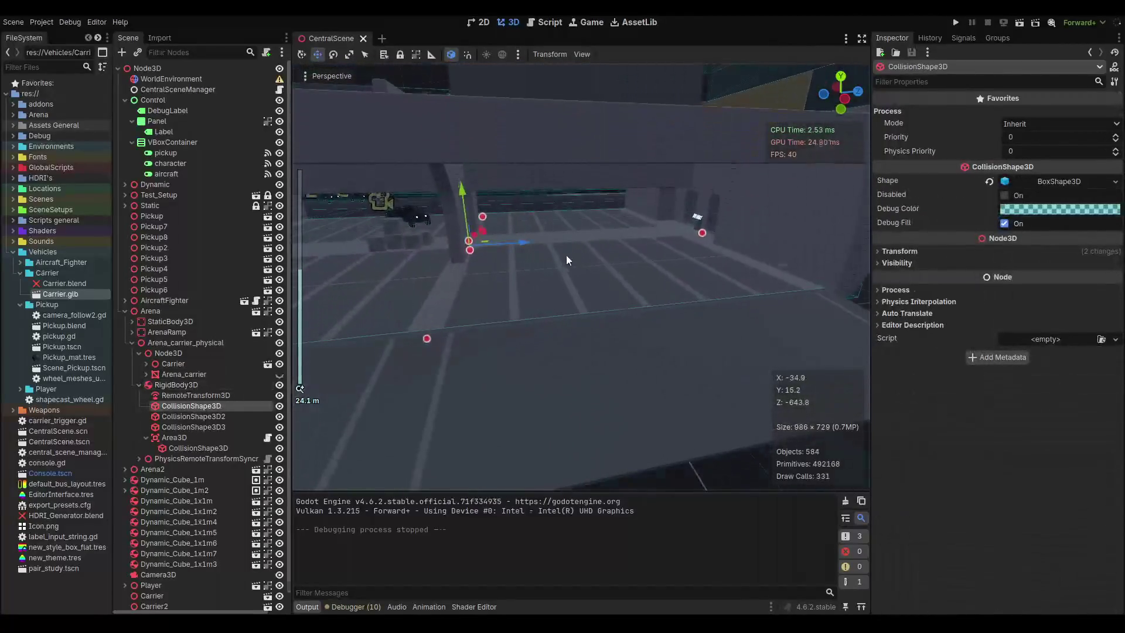
Duplicate the collision shape, rename the copy 'wall', and save the scene.
{"action": "key", "text": "ctrl+d"}
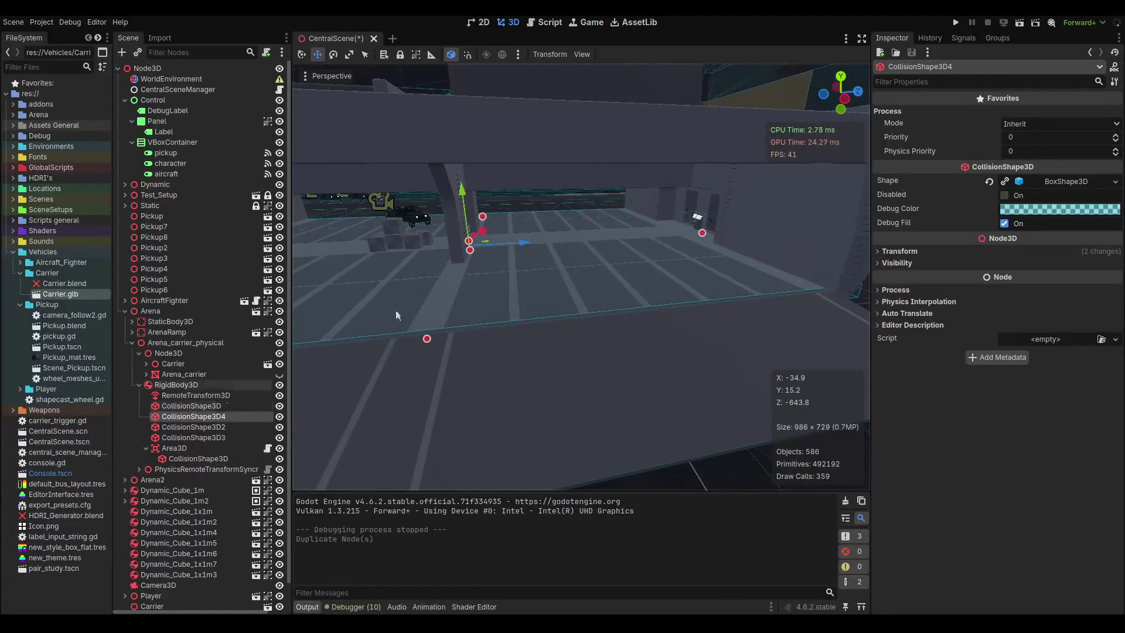
{"action": "mouse_move", "coordinate": [487, 235]}
{"action": "left_mouse_down"}
{"action": "mouse_move", "coordinate": [522, 188]}
{"action": "mouse_move", "coordinate": [487, 256]}
{"action": "mouse_move", "coordinate": [482, 214]}
{"action": "mouse_move", "coordinate": [489, 220]}
{"action": "left_mouse_up"}
{"action": "key", "text": "ctrl+z"}
{"action": "key", "text": "ctrl+z"}
{"action": "key", "text": "f"}
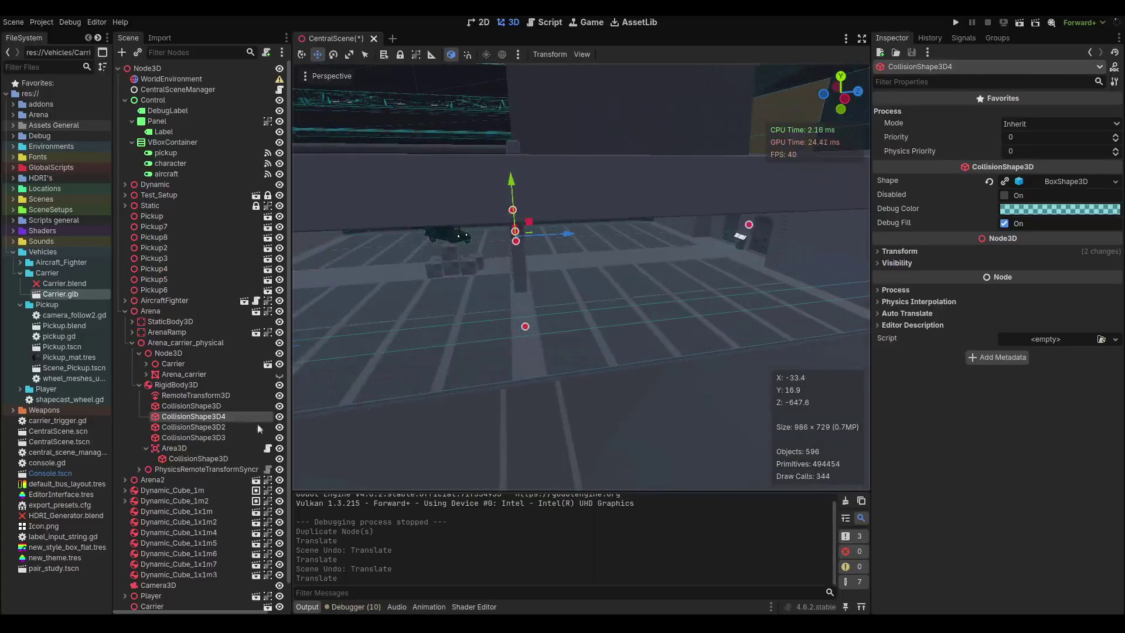
{"action": "left_click", "coordinate": [223, 416]}
{"action": "type", "text": "wall"}
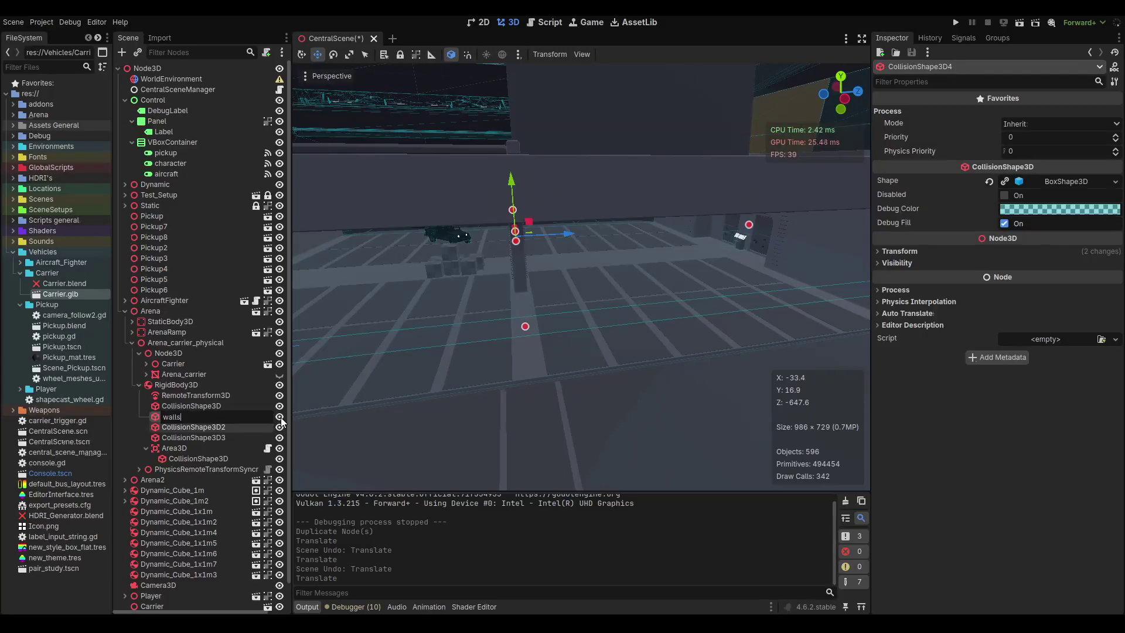
{"action": "key", "text": "Return"}
{"action": "key", "text": "ctrl+s"}
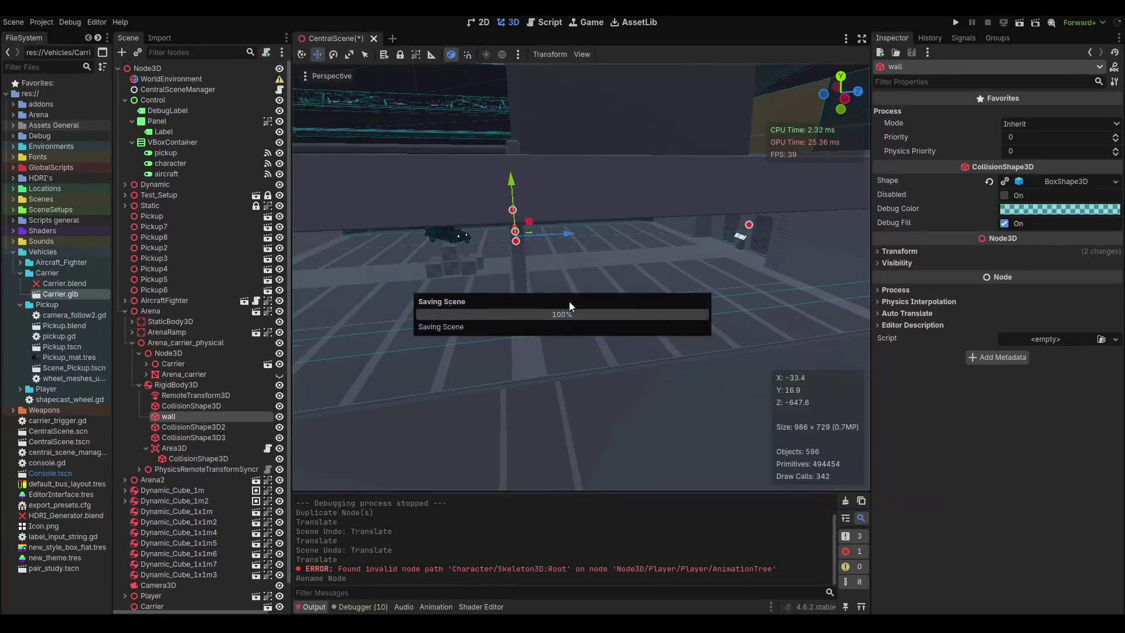
Make the wall's box shape unique and shrink its depth with the size handles.
{"action": "scroll", "coordinate": [538, 275], "scroll_direction": "up", "scroll_amount": 3}
{"action": "scroll", "coordinate": [588, 259], "scroll_direction": "down", "scroll_amount": 2}
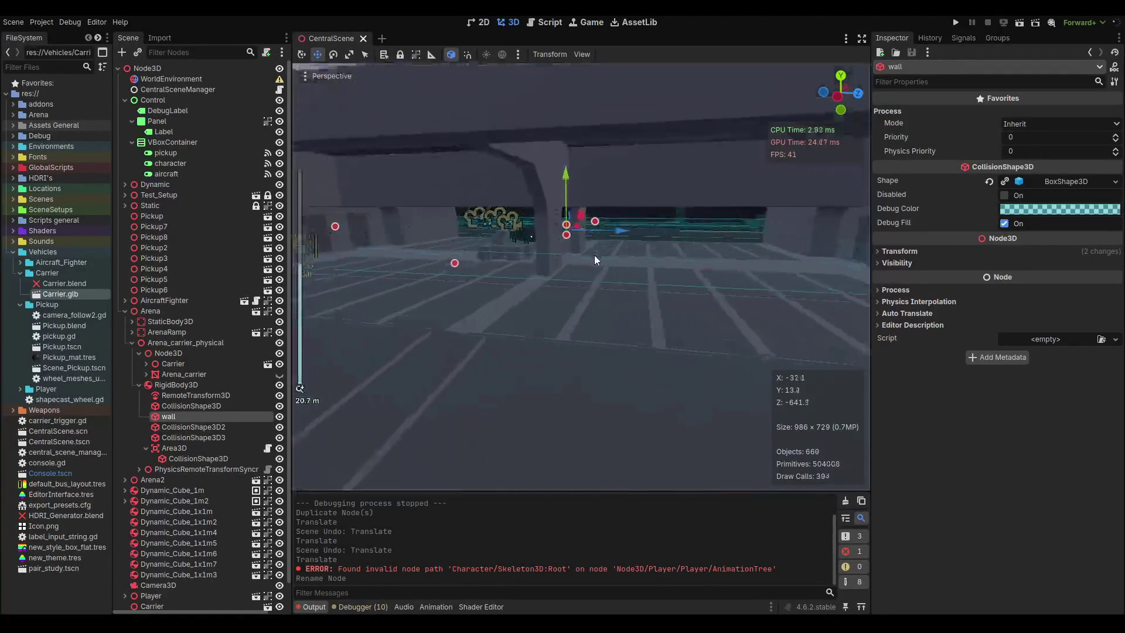
{"action": "left_click", "coordinate": [1004, 182]}
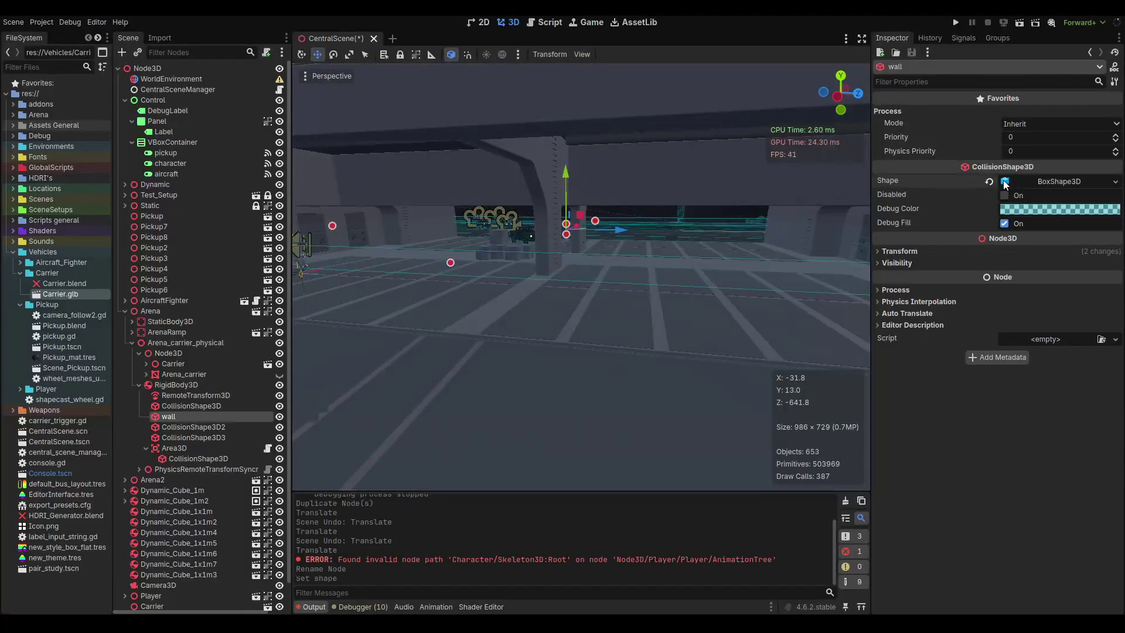
{"action": "left_click", "coordinate": [1035, 185]}
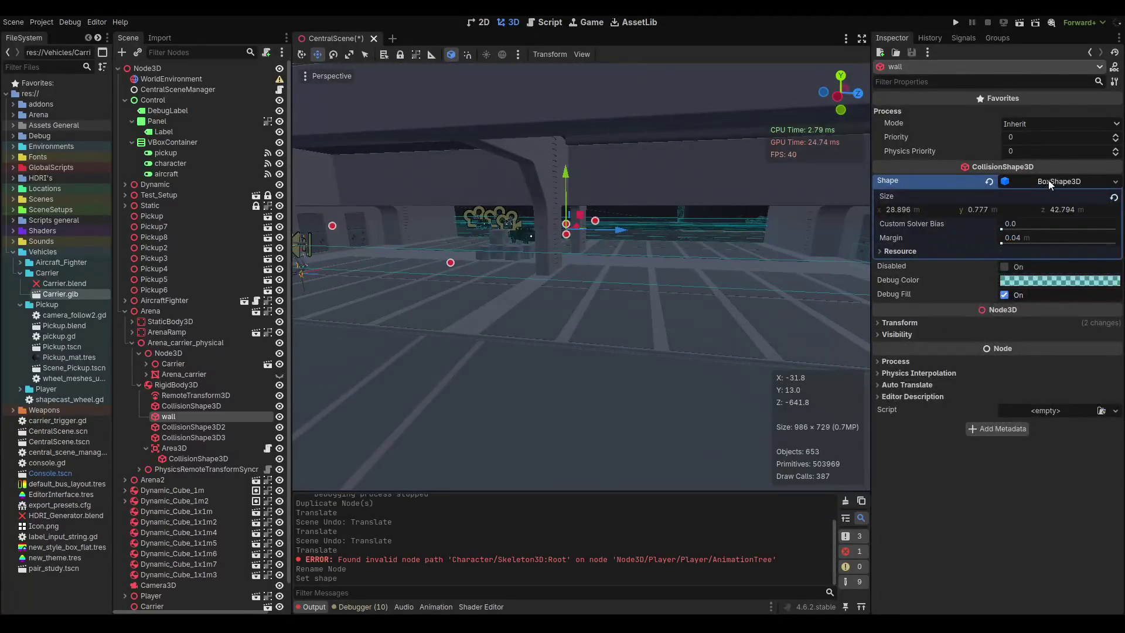
{"action": "left_click", "coordinate": [1049, 185]}
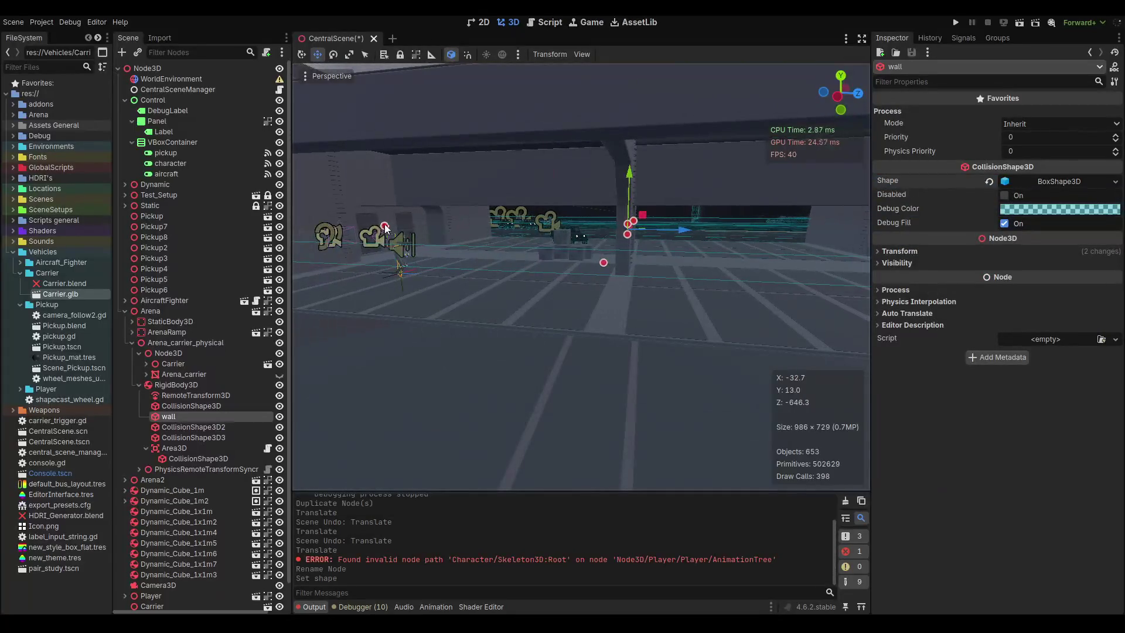
{"action": "left_click_drag", "start_coordinate": [385, 227], "coordinate": [623, 244]}
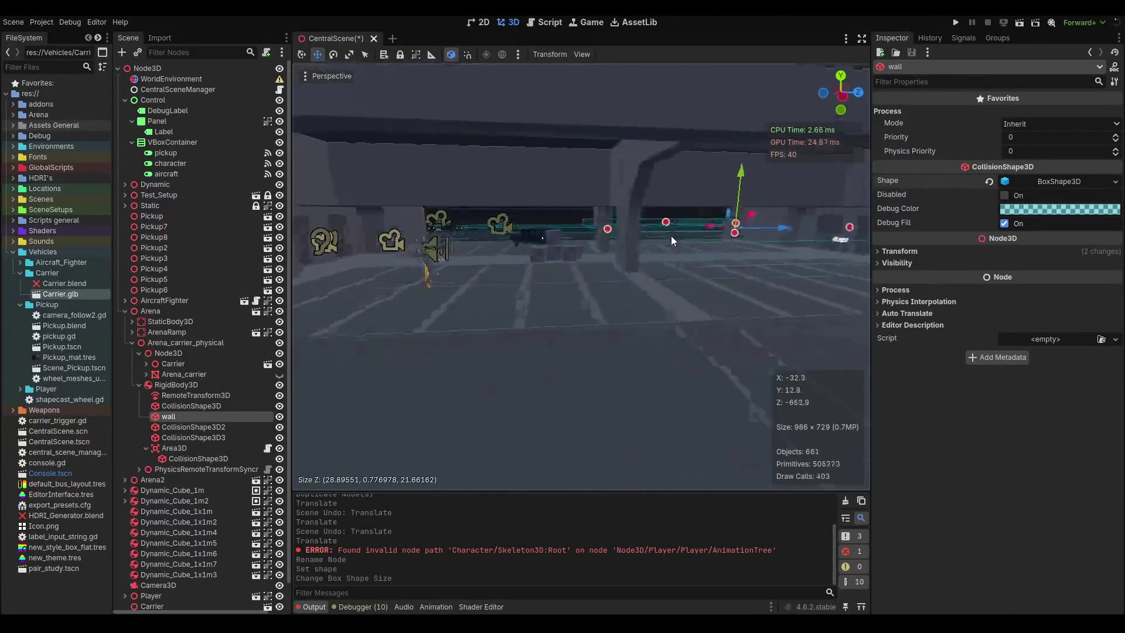
{"action": "scroll", "coordinate": [612, 232], "scroll_direction": "up", "scroll_amount": 3}
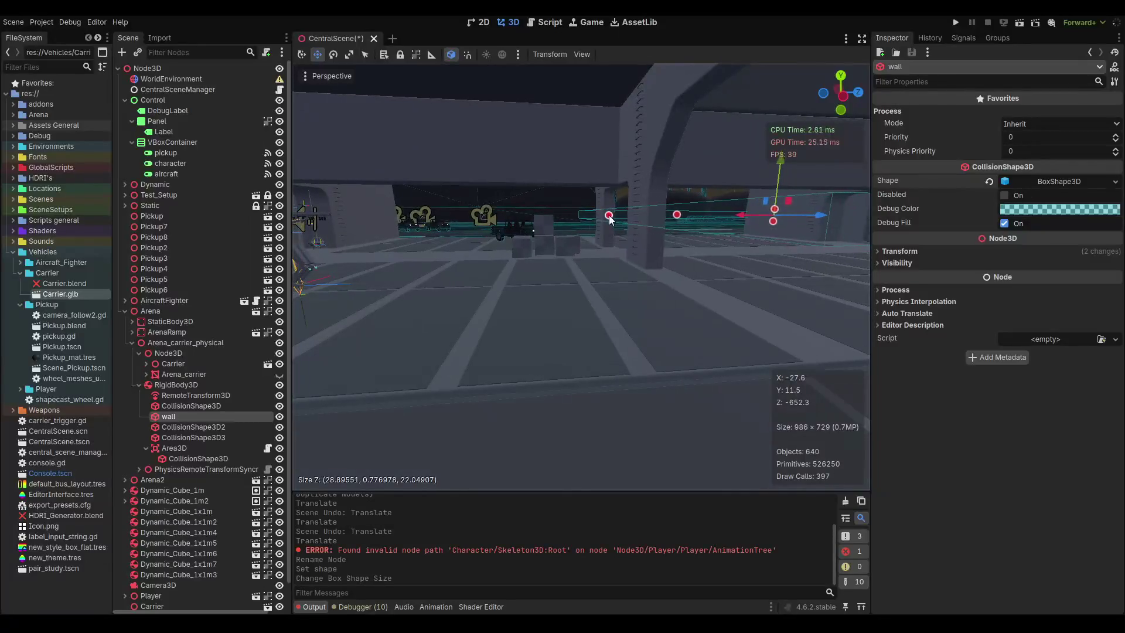
{"action": "scroll", "coordinate": [624, 219], "scroll_direction": "down", "scroll_amount": 5}
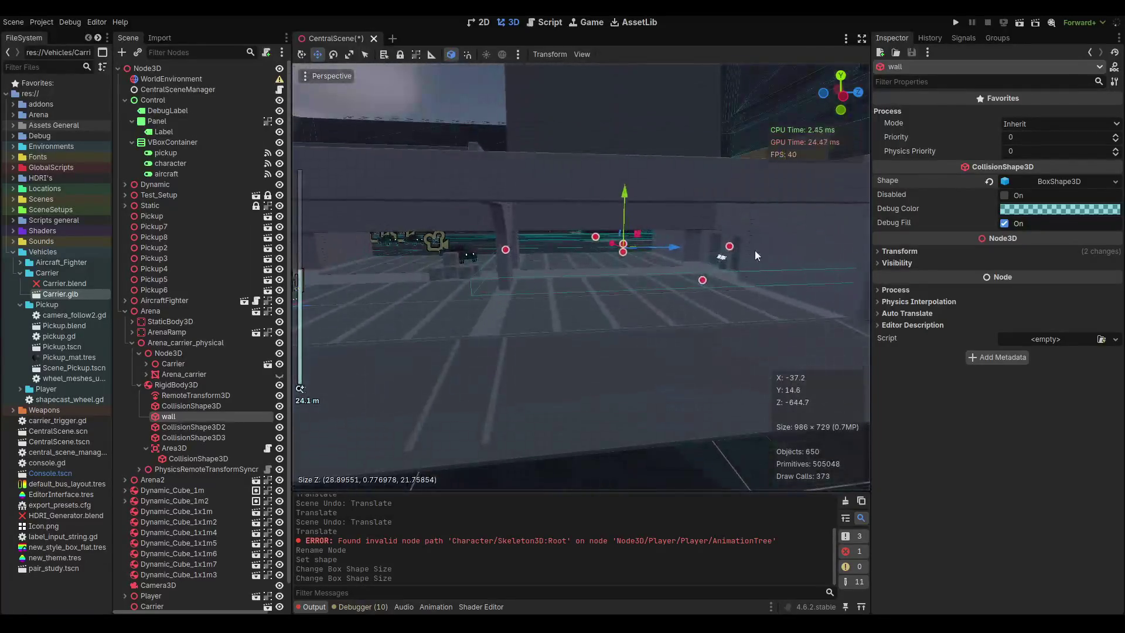
{"action": "left_click_drag", "start_coordinate": [731, 247], "coordinate": [549, 256]}
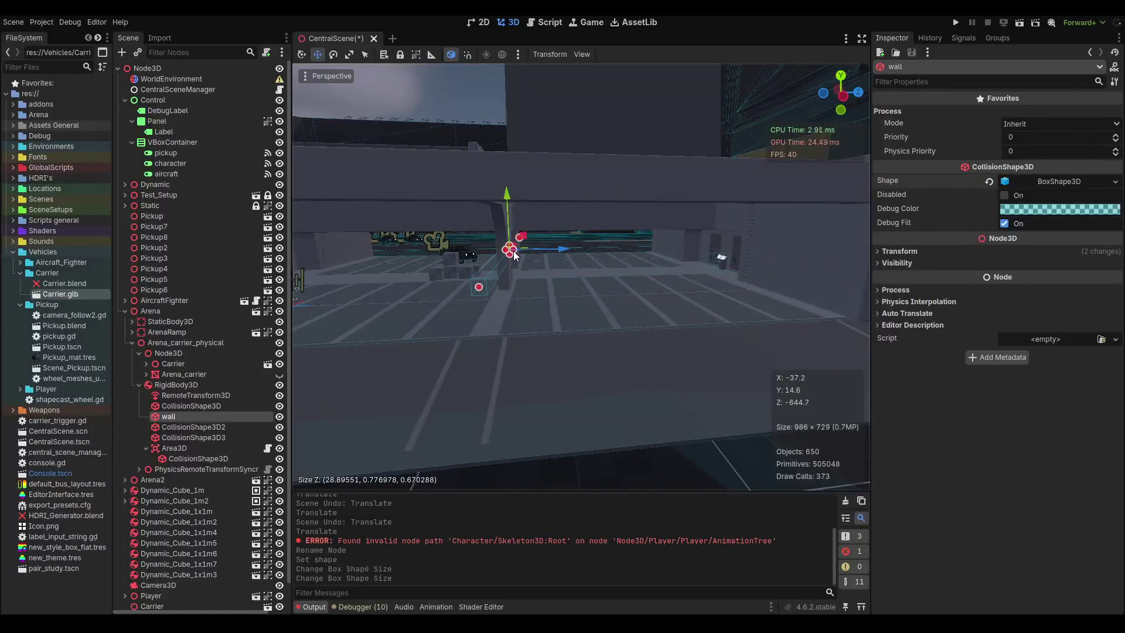
{"action": "scroll", "coordinate": [517, 255], "scroll_direction": "up", "scroll_amount": 3}
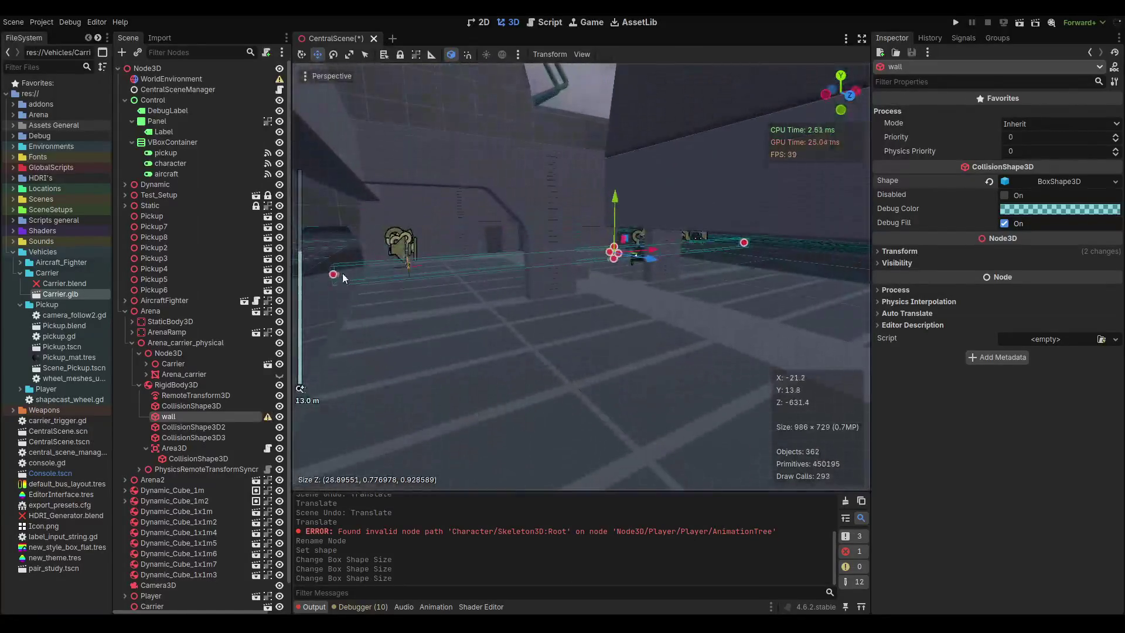
Thin the wall box further and stretch it to 4.22 tall over the pillar, then save.
{"action": "left_click", "coordinate": [401, 270]}
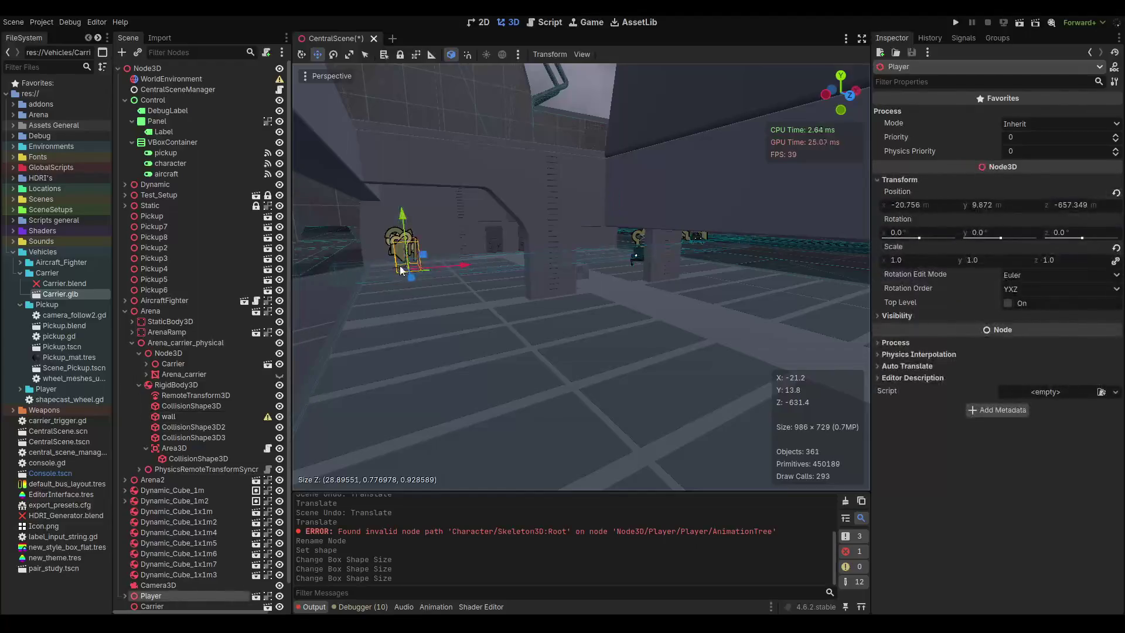
{"action": "left_click", "coordinate": [332, 272]}
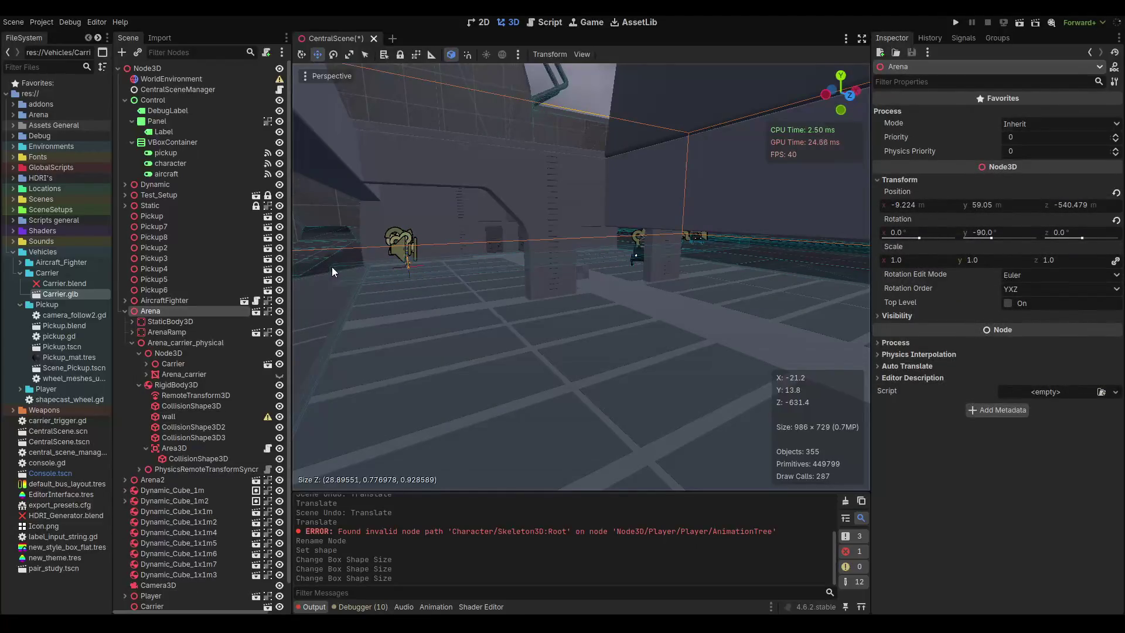
{"action": "left_click", "coordinate": [182, 417]}
{"action": "mouse_move", "coordinate": [743, 242]}
{"action": "left_mouse_down"}
{"action": "mouse_move", "coordinate": [668, 243]}
{"action": "mouse_move", "coordinate": [731, 244]}
{"action": "left_mouse_up"}
{"action": "mouse_move", "coordinate": [377, 308]}
{"action": "left_mouse_down"}
{"action": "mouse_move", "coordinate": [455, 273]}
{"action": "mouse_move", "coordinate": [402, 277]}
{"action": "mouse_move", "coordinate": [805, 274]}
{"action": "mouse_move", "coordinate": [829, 262]}
{"action": "mouse_move", "coordinate": [470, 281]}
{"action": "mouse_move", "coordinate": [494, 282]}
{"action": "left_mouse_up"}
{"action": "scroll", "coordinate": [494, 281], "scroll_direction": "up", "scroll_amount": 5}
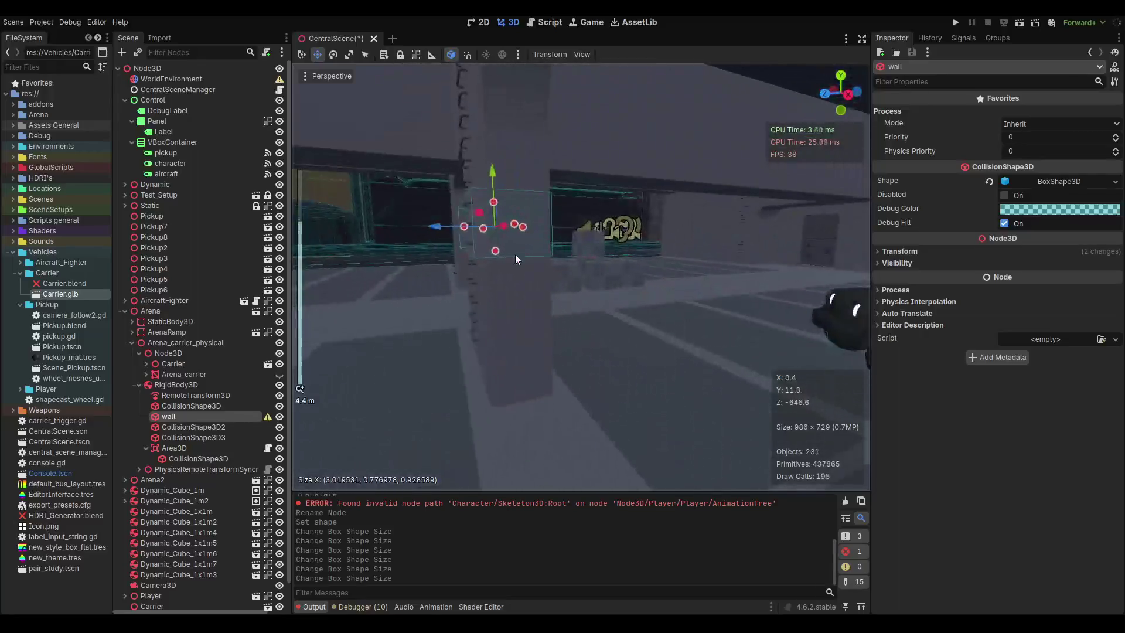
{"action": "left_click_drag", "start_coordinate": [450, 239], "coordinate": [539, 246]}
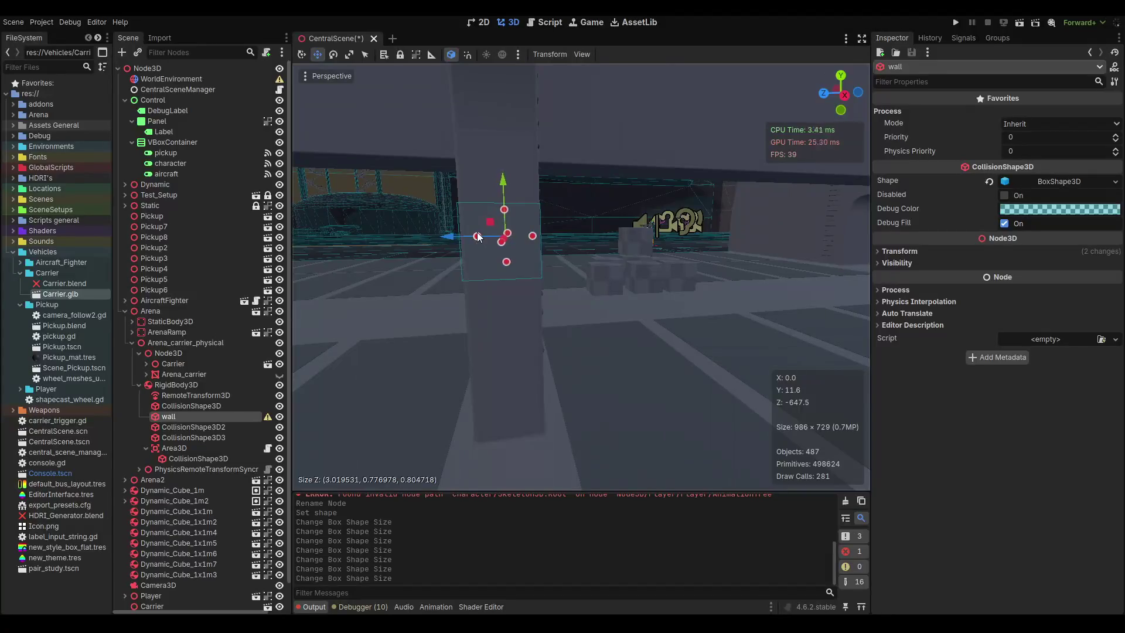
{"action": "mouse_move", "coordinate": [478, 237]}
{"action": "left_mouse_down"}
{"action": "mouse_move", "coordinate": [464, 244]}
{"action": "mouse_move", "coordinate": [529, 240]}
{"action": "mouse_move", "coordinate": [535, 387]}
{"action": "mouse_move", "coordinate": [535, 370]}
{"action": "left_mouse_up"}
{"action": "left_click_drag", "start_coordinate": [549, 290], "coordinate": [532, 146]}
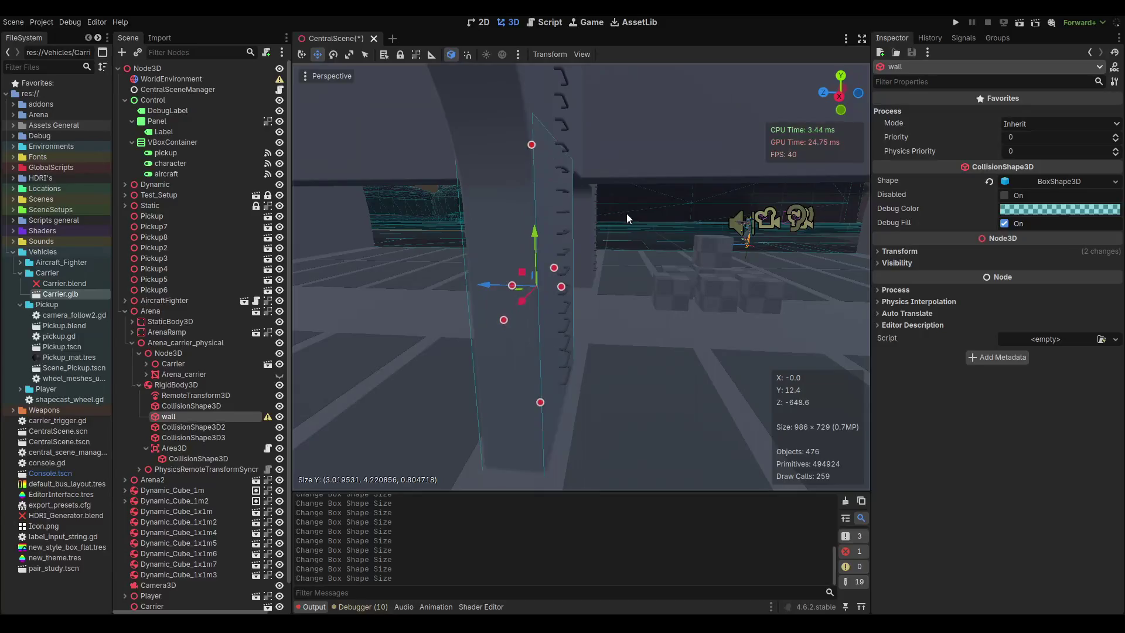
{"action": "mouse_move", "coordinate": [627, 213]}
{"action": "left_mouse_down"}
{"action": "mouse_move", "coordinate": [546, 321]}
{"action": "mouse_move", "coordinate": [354, 245]}
{"action": "left_mouse_up"}
{"action": "scroll", "coordinate": [614, 268], "scroll_direction": "up", "scroll_amount": 3}
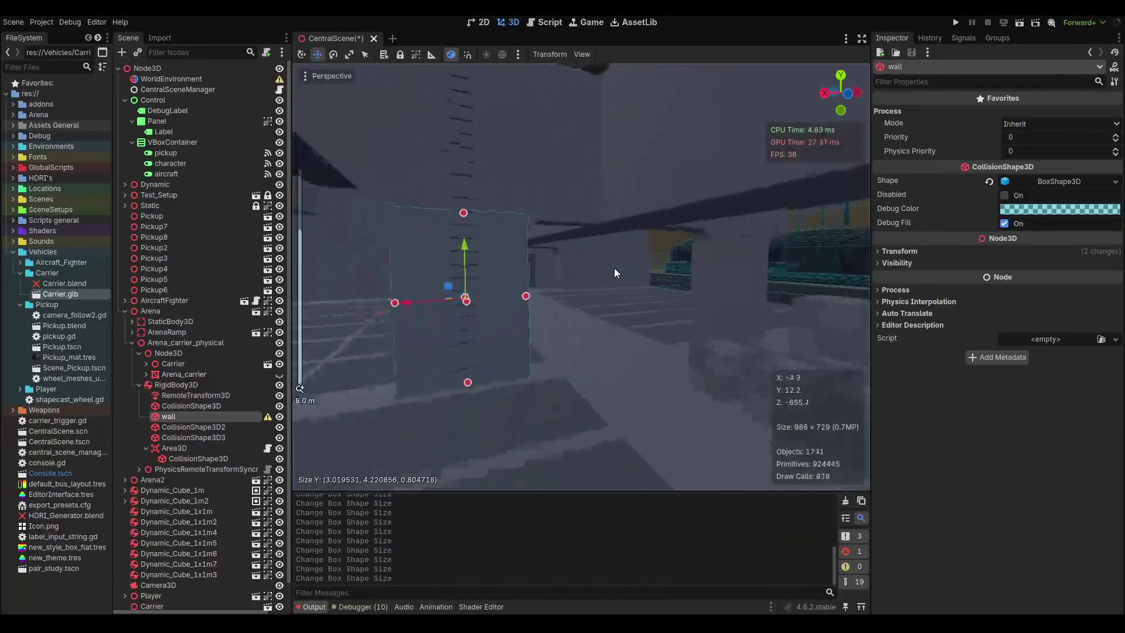
{"action": "key", "text": "ctrl+s"}
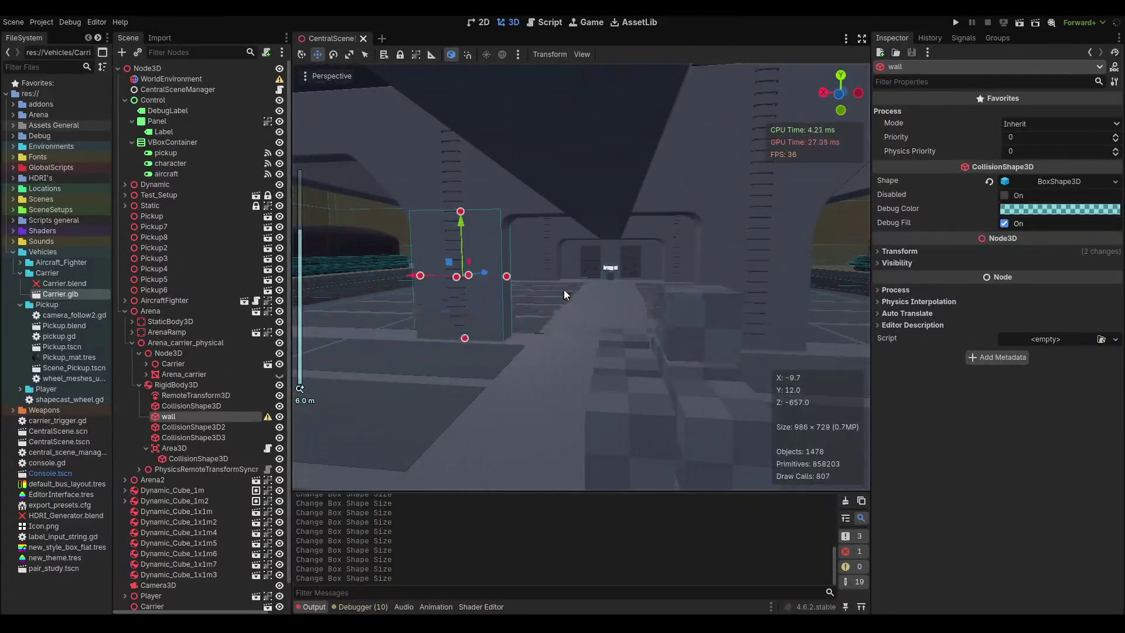
Duplicate the wall as wall2 and mirror it to x position -4.507.
{"action": "key", "text": "ctrl+d"}
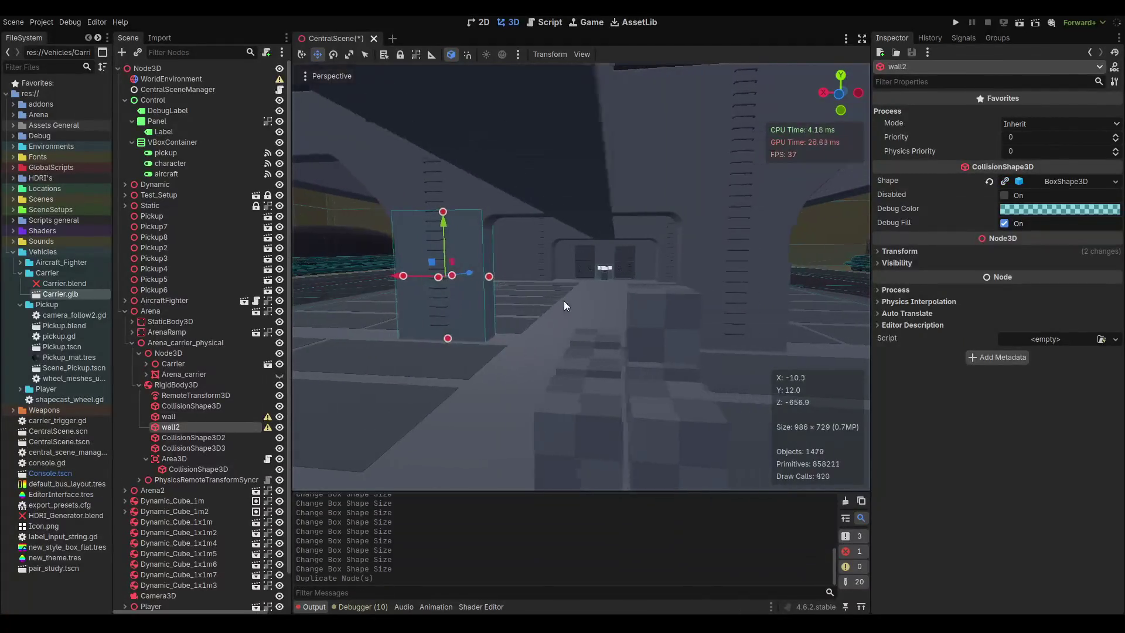
{"action": "left_click", "coordinate": [906, 251]}
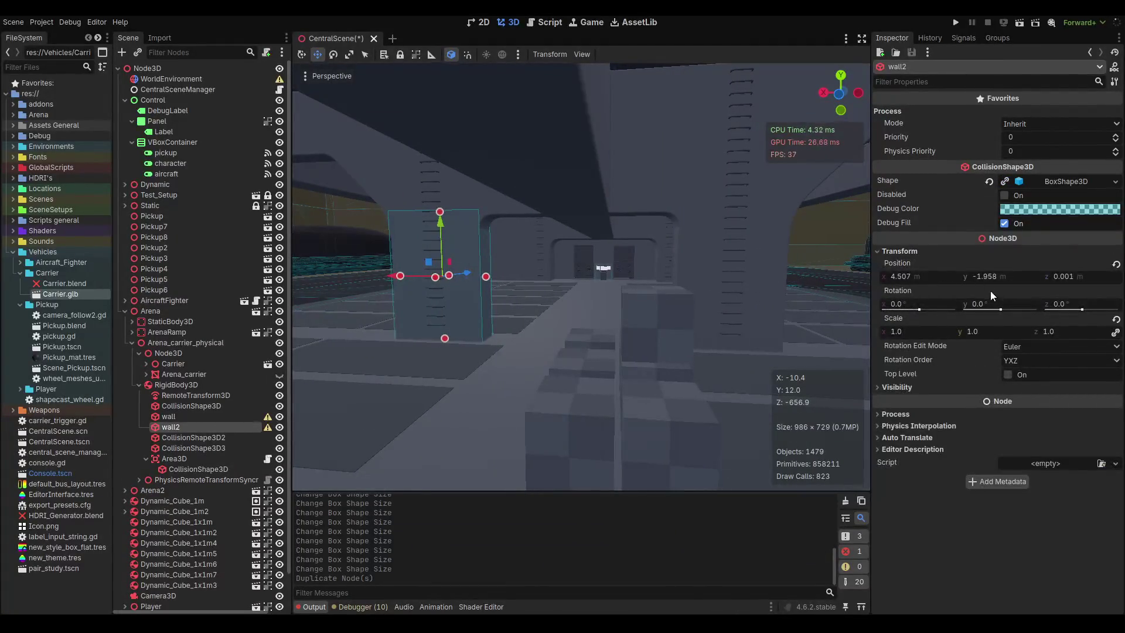
{"action": "left_click", "coordinate": [976, 276]}
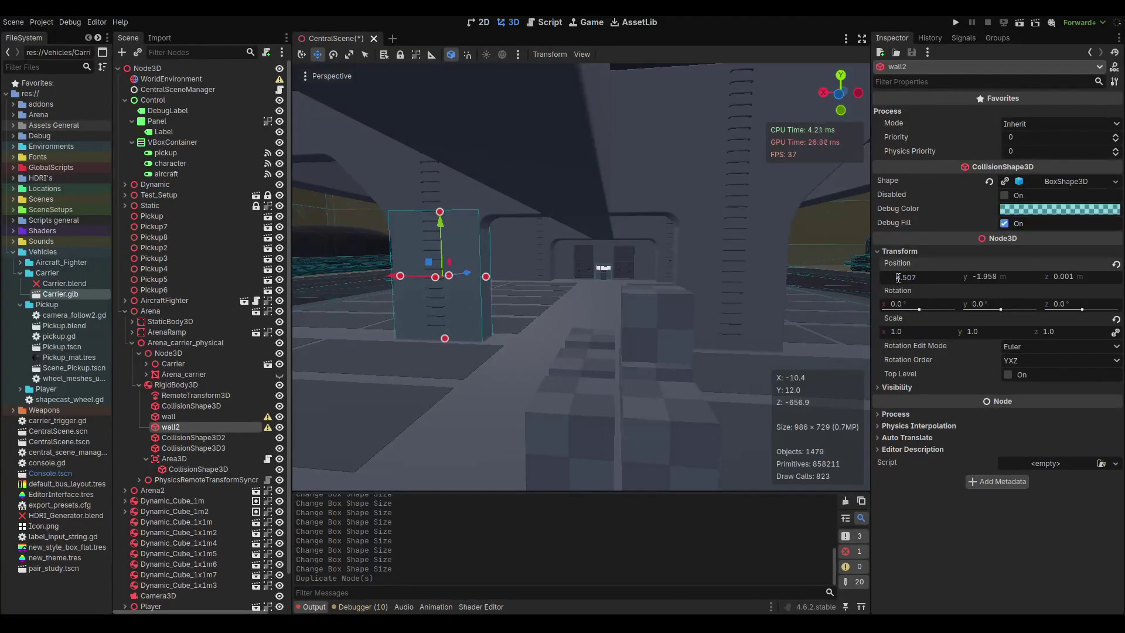
{"action": "type", "text": "-"}
{"action": "key", "text": "Return"}
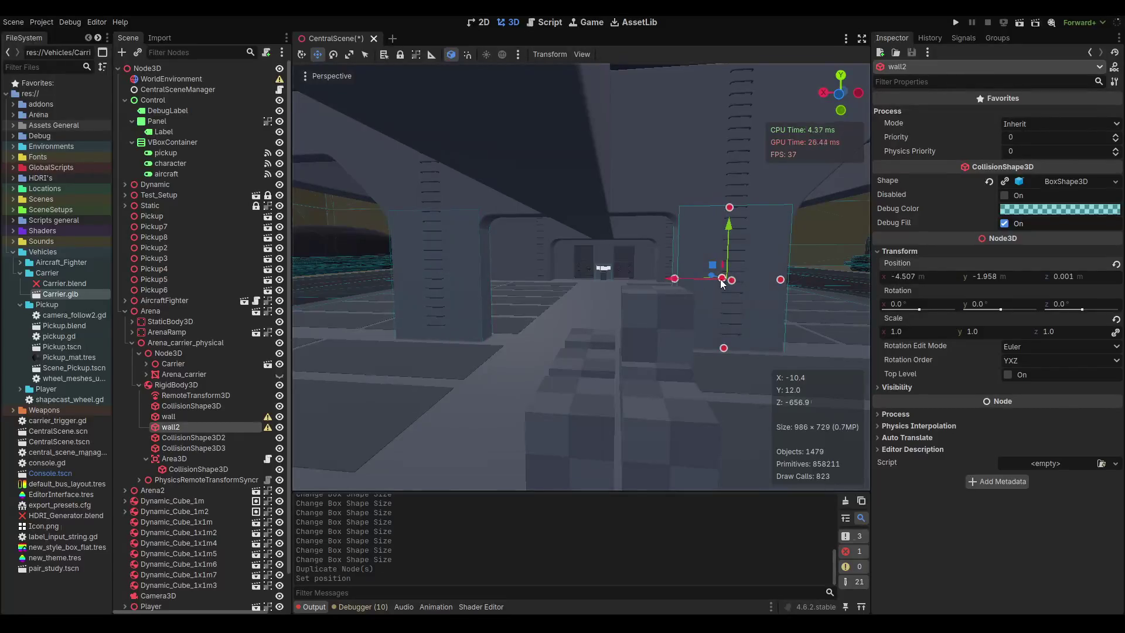
{"action": "mouse_move", "coordinate": [718, 280]}
{"action": "left_mouse_down"}
{"action": "mouse_move", "coordinate": [482, 284]}
{"action": "mouse_move", "coordinate": [821, 279]}
{"action": "mouse_move", "coordinate": [438, 283]}
{"action": "mouse_move", "coordinate": [745, 279]}
{"action": "mouse_move", "coordinate": [501, 327]}
{"action": "mouse_move", "coordinate": [792, 292]}
{"action": "left_mouse_up"}
Duplicate wall2 as wall3 with a unique box shape enlarged to about 10.0×5.1×0.9.
{"action": "key", "text": "ctrl+d"}
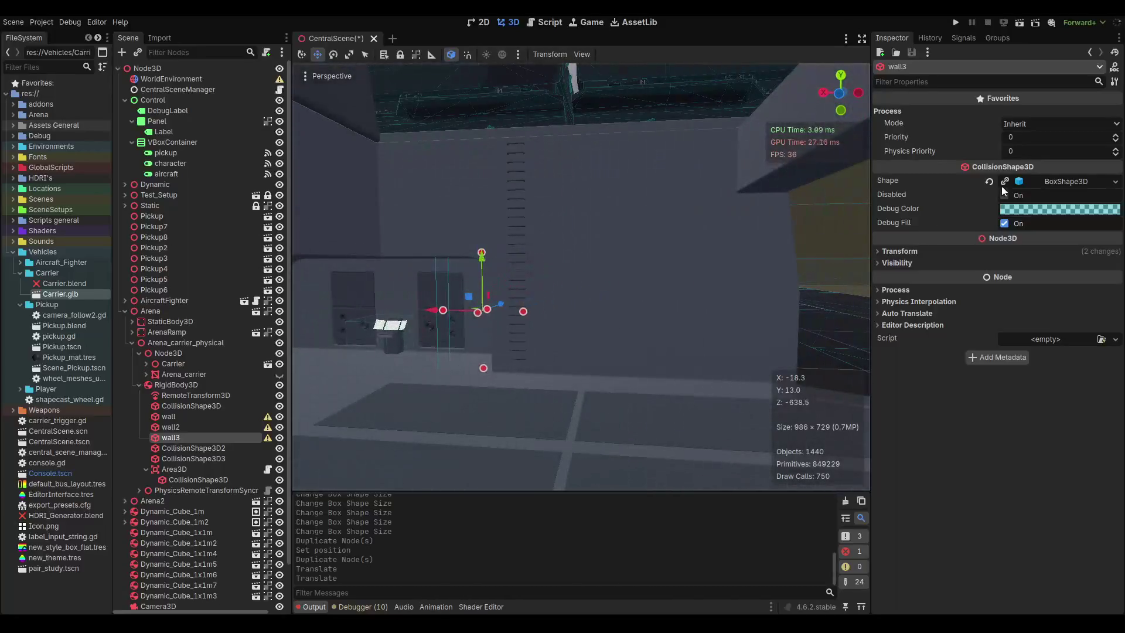
{"action": "left_click", "coordinate": [1004, 181]}
{"action": "scroll", "coordinate": [466, 318], "scroll_direction": "up", "scroll_amount": 3}
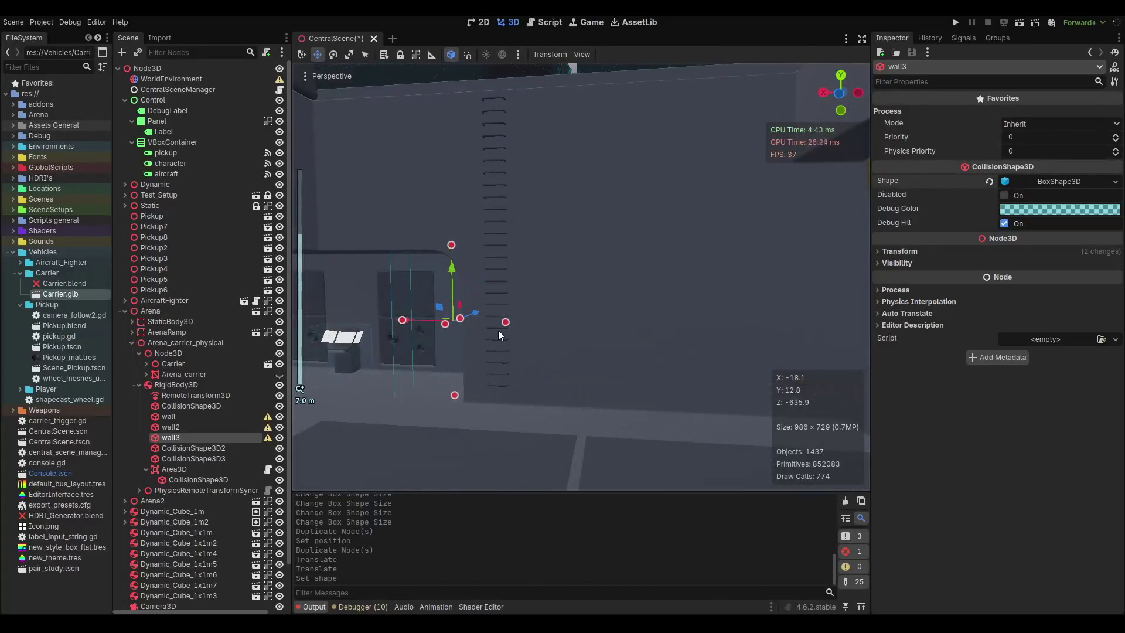
{"action": "left_click_drag", "start_coordinate": [505, 322], "coordinate": [684, 292]}
{"action": "scroll", "coordinate": [567, 286], "scroll_direction": "down", "scroll_amount": 1}
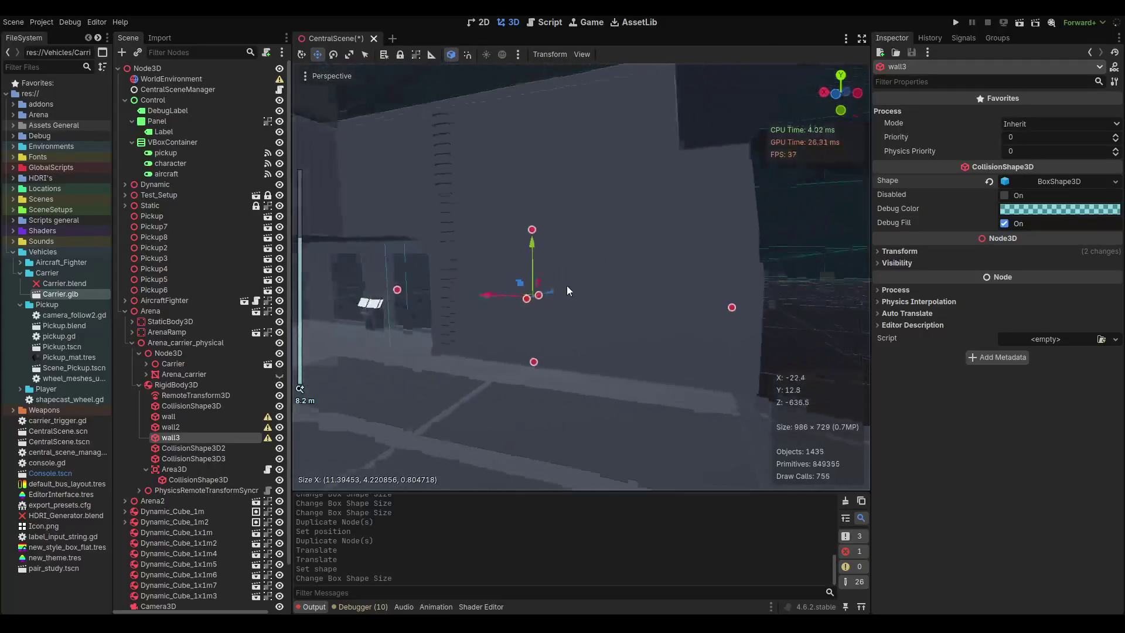
{"action": "mouse_move", "coordinate": [567, 291]}
{"action": "left_mouse_down"}
{"action": "mouse_move", "coordinate": [765, 313]}
{"action": "mouse_move", "coordinate": [754, 316]}
{"action": "left_mouse_up"}
{"action": "scroll", "coordinate": [532, 310], "scroll_direction": "up", "scroll_amount": 1}
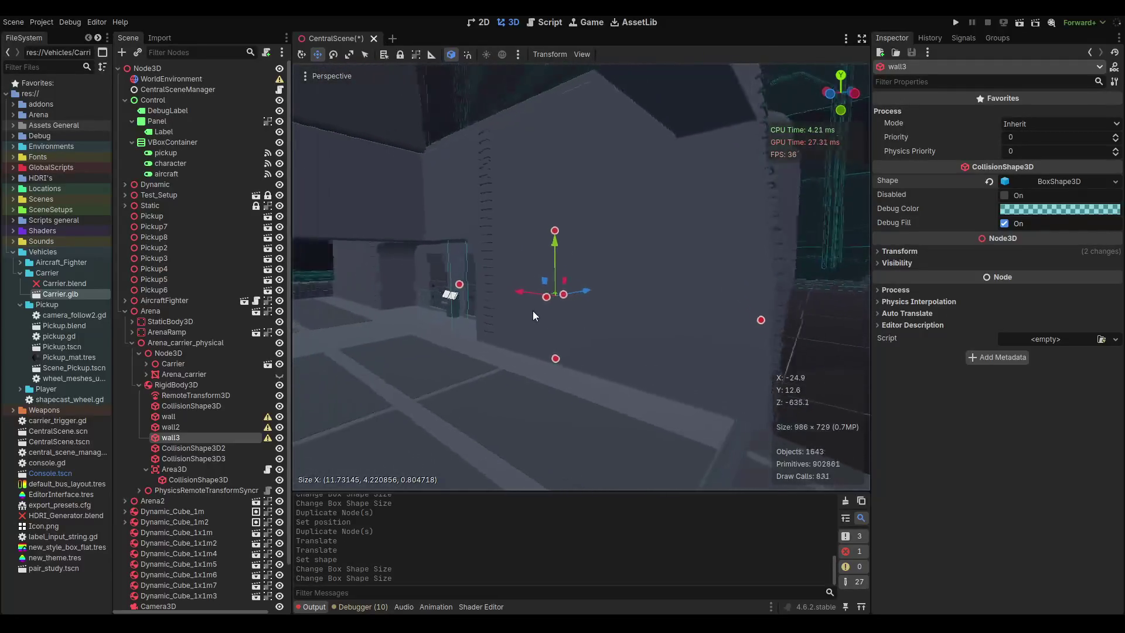
{"action": "mouse_move", "coordinate": [535, 303]}
{"action": "left_mouse_down"}
{"action": "mouse_move", "coordinate": [526, 305]}
{"action": "mouse_move", "coordinate": [542, 306]}
{"action": "left_mouse_up"}
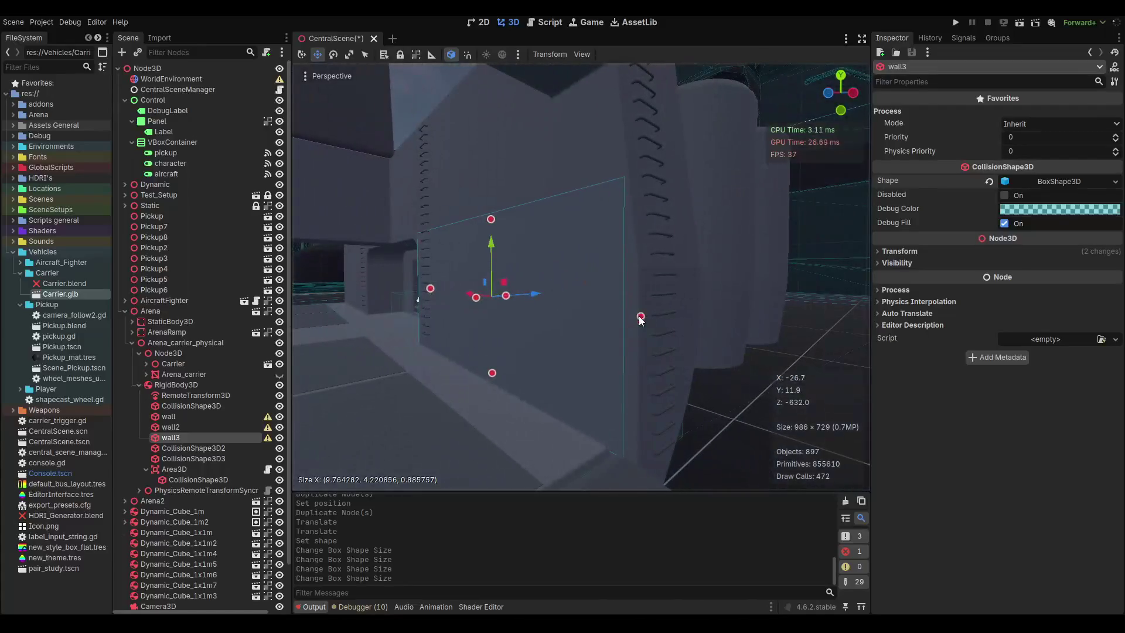
{"action": "left_click_drag", "start_coordinate": [645, 317], "coordinate": [657, 324]}
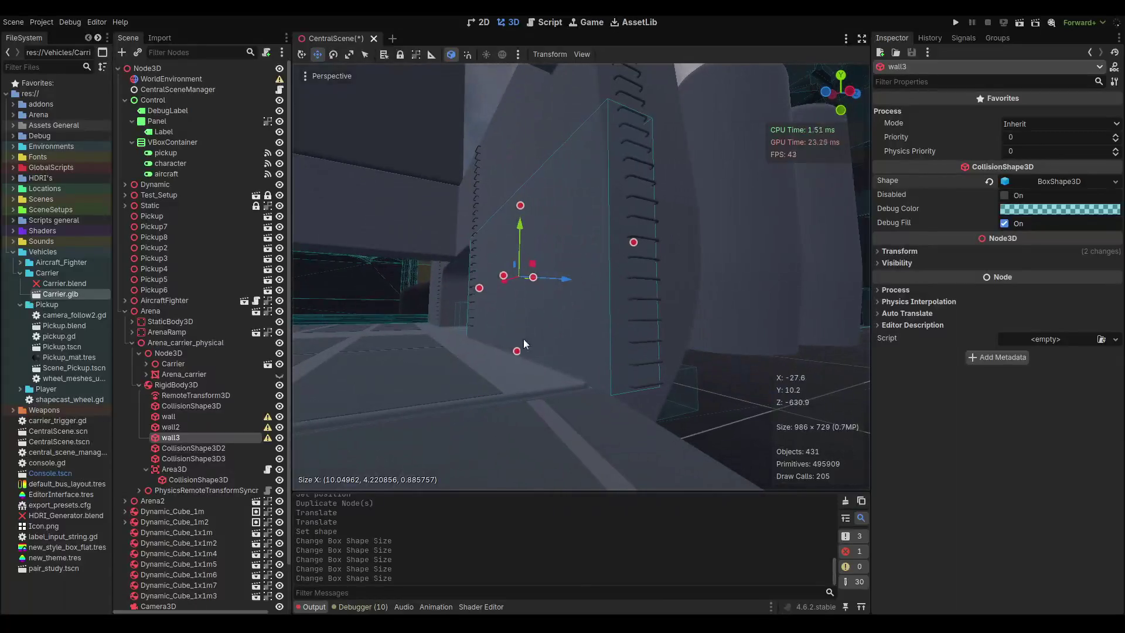
{"action": "left_click_drag", "start_coordinate": [518, 353], "coordinate": [518, 378]}
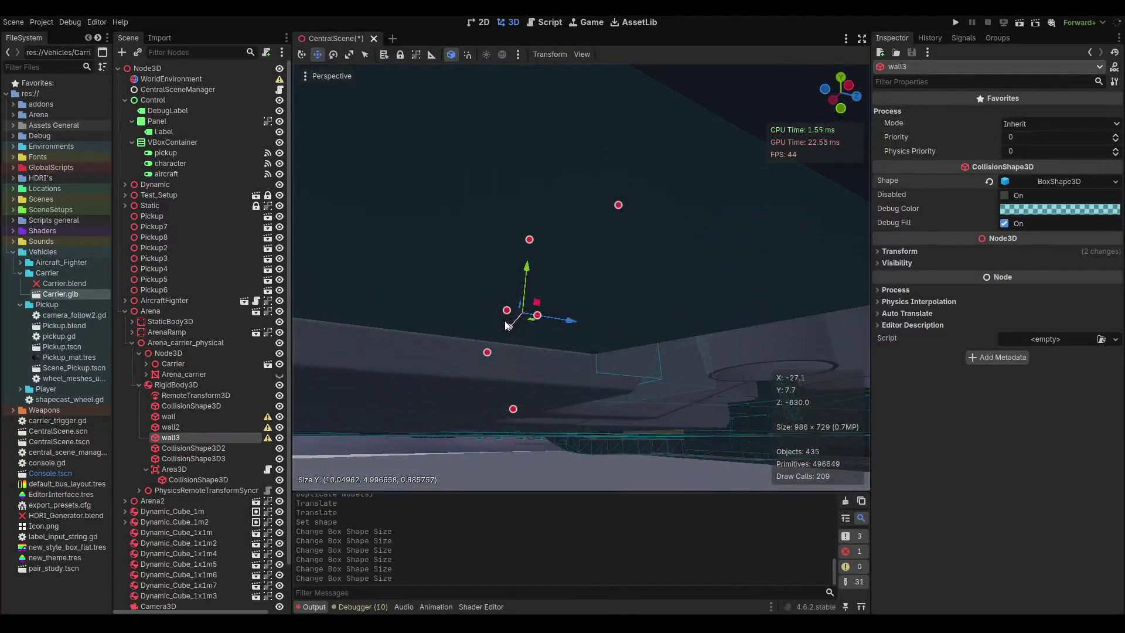
{"action": "left_click_drag", "start_coordinate": [512, 414], "coordinate": [511, 417]}
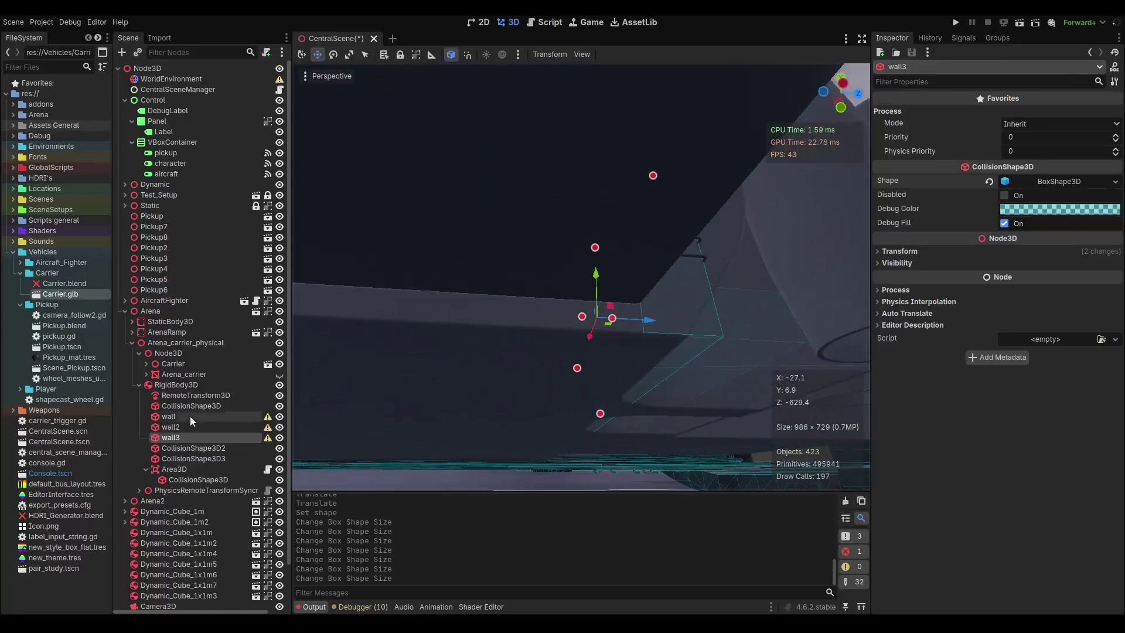
Select the carrier deck's main collision shape and adjust its box height and vertical position.
{"action": "left_click", "coordinate": [189, 407]}
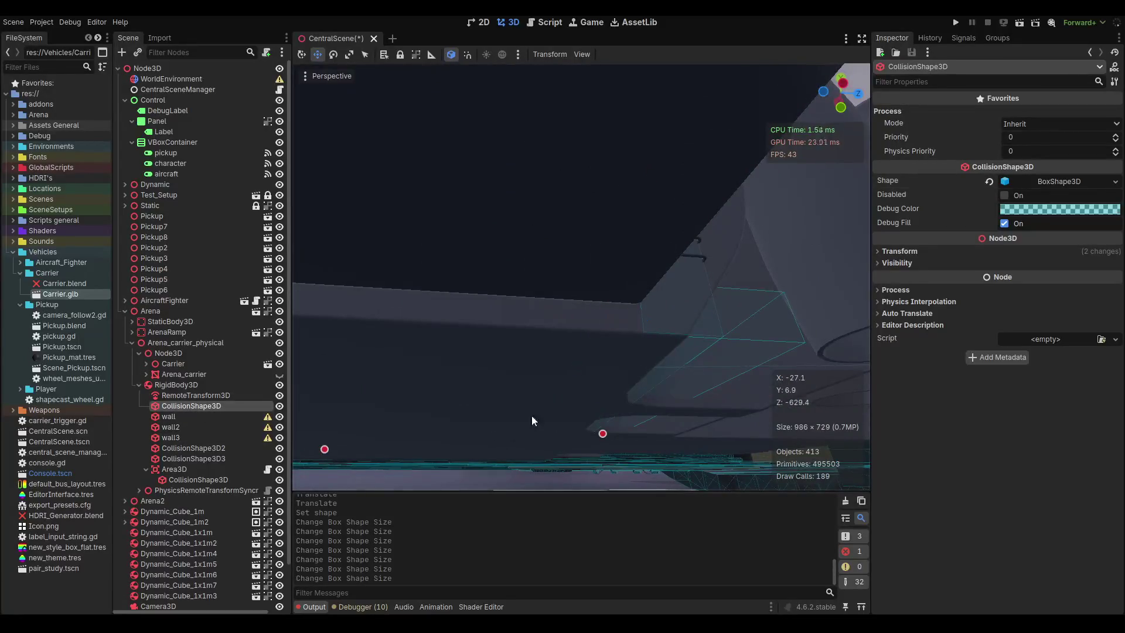
{"action": "scroll", "coordinate": [656, 378], "scroll_direction": "up", "scroll_amount": 3}
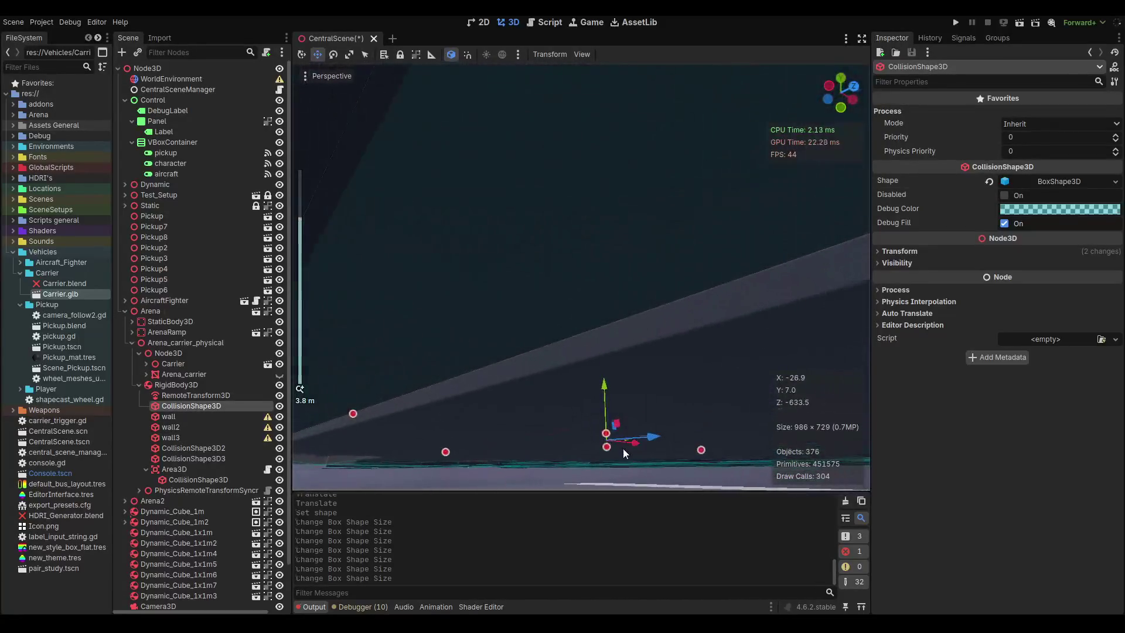
{"action": "mouse_move", "coordinate": [601, 437]}
{"action": "left_mouse_down"}
{"action": "mouse_move", "coordinate": [568, 384]}
{"action": "mouse_move", "coordinate": [690, 339]}
{"action": "mouse_move", "coordinate": [594, 394]}
{"action": "left_mouse_up"}
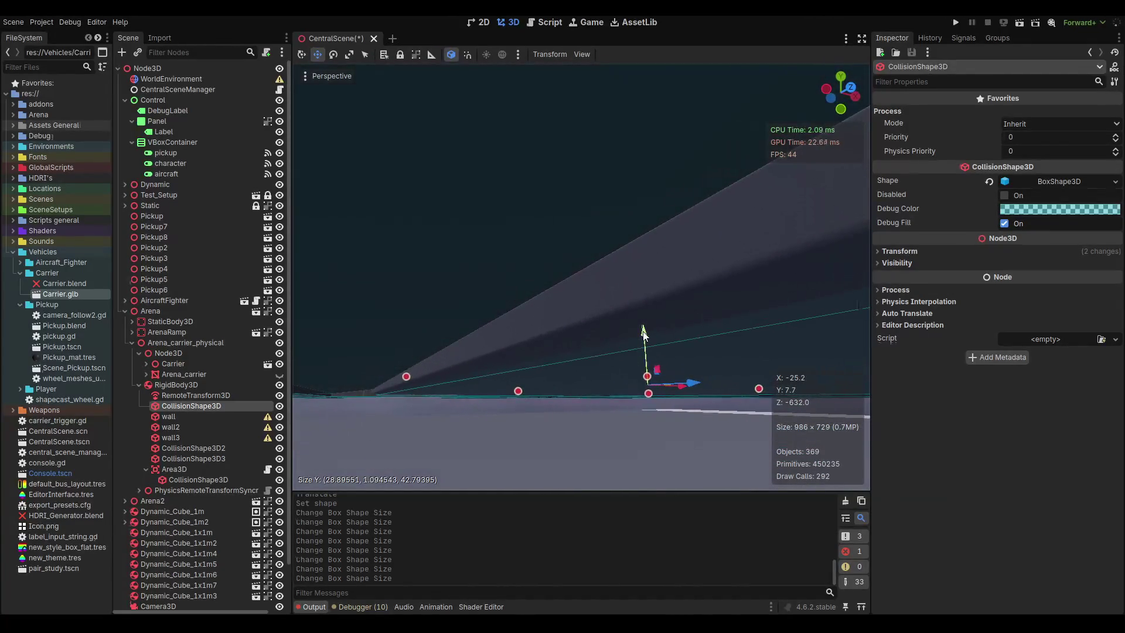
{"action": "left_click_drag", "start_coordinate": [643, 331], "coordinate": [643, 331]}
{"action": "scroll", "coordinate": [651, 414], "scroll_direction": "up", "scroll_amount": 2}
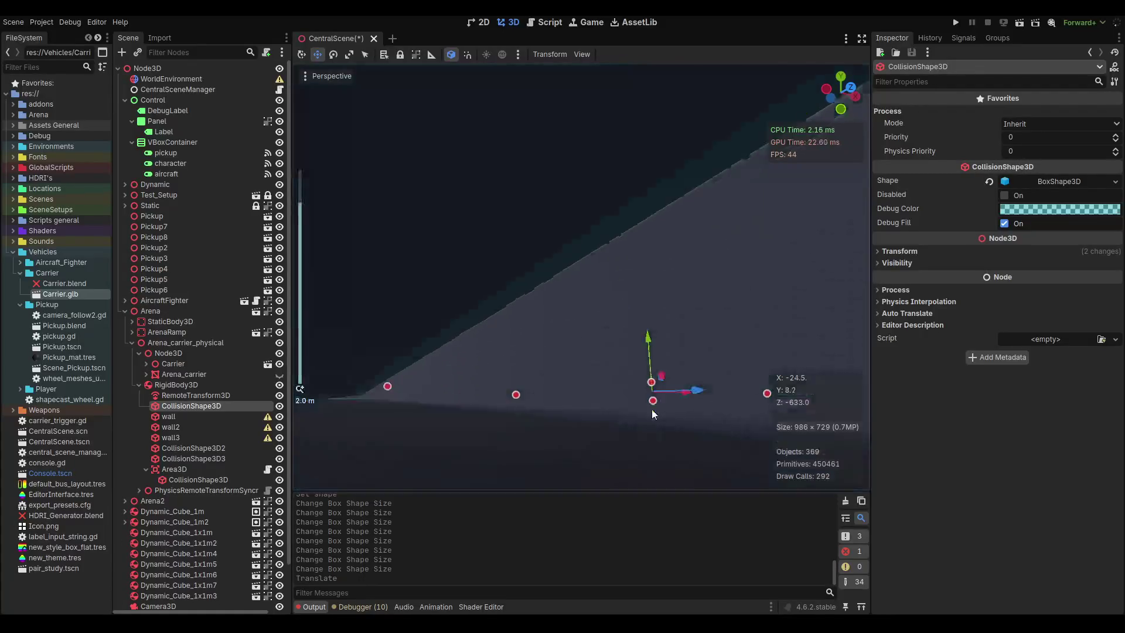
{"action": "scroll", "coordinate": [653, 413], "scroll_direction": "up", "scroll_amount": 10}
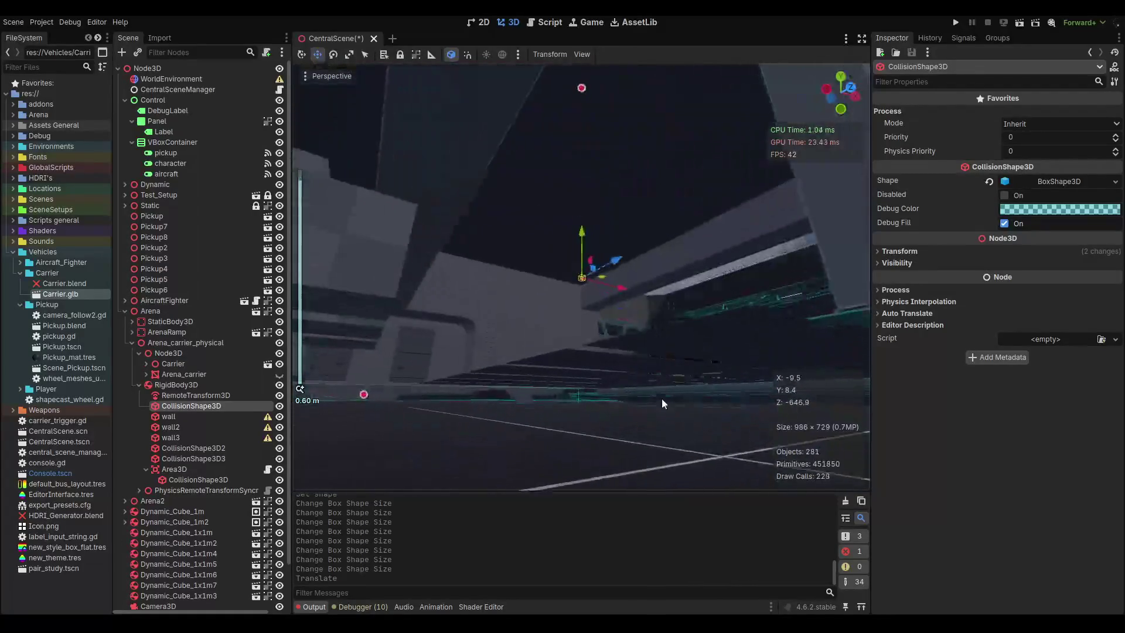
{"action": "scroll", "coordinate": [645, 375], "scroll_direction": "down", "scroll_amount": 5}
{"action": "mouse_move", "coordinate": [599, 282]}
{"action": "left_mouse_down"}
{"action": "mouse_move", "coordinate": [624, 246]}
{"action": "mouse_move", "coordinate": [631, 186]}
{"action": "mouse_move", "coordinate": [614, 306]}
{"action": "mouse_move", "coordinate": [625, 331]}
{"action": "mouse_move", "coordinate": [624, 321]}
{"action": "mouse_move", "coordinate": [620, 360]}
{"action": "mouse_move", "coordinate": [632, 300]}
{"action": "left_mouse_up"}
{"action": "mouse_move", "coordinate": [606, 382]}
{"action": "left_mouse_down"}
{"action": "mouse_move", "coordinate": [607, 409]}
{"action": "mouse_move", "coordinate": [607, 380]}
{"action": "left_mouse_up"}
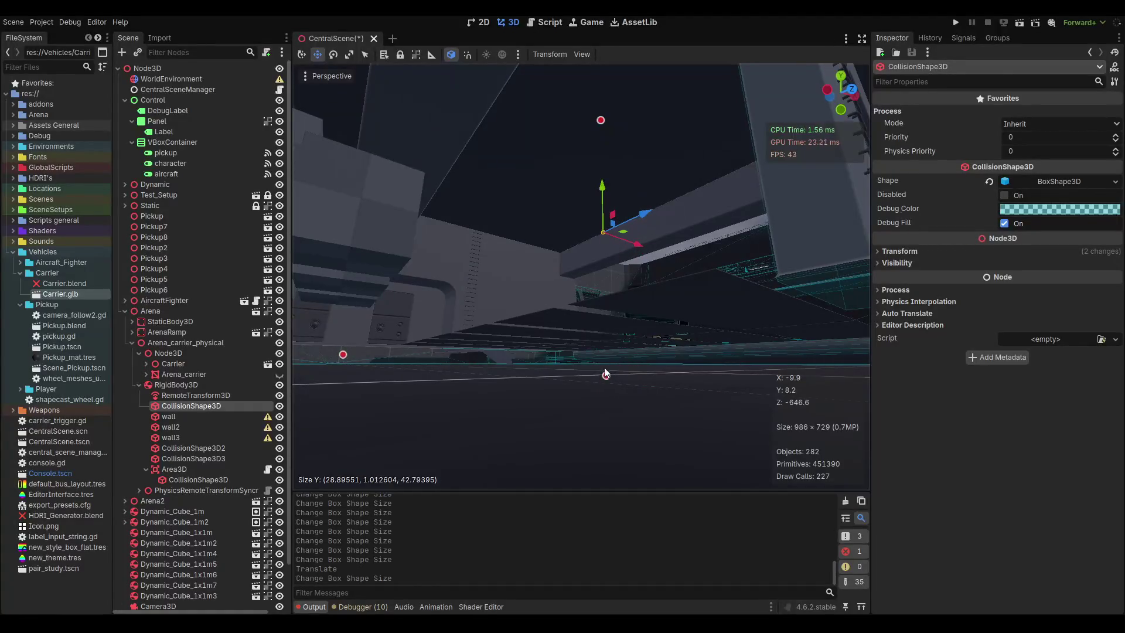
Fine-tune the deck box height, widen it to about 30, frame it and save CentralScene.
{"action": "scroll", "coordinate": [603, 349], "scroll_direction": "down", "scroll_amount": 5}
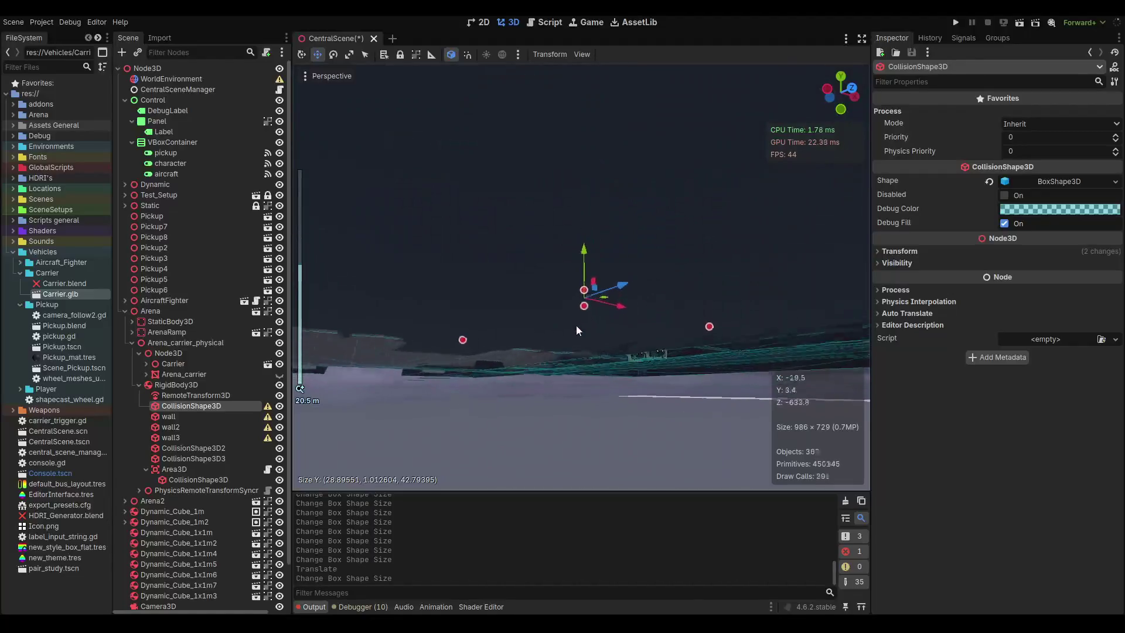
{"action": "mouse_move", "coordinate": [571, 316]}
{"action": "left_mouse_down"}
{"action": "mouse_move", "coordinate": [566, 306]}
{"action": "mouse_move", "coordinate": [601, 304]}
{"action": "mouse_move", "coordinate": [610, 337]}
{"action": "left_mouse_up"}
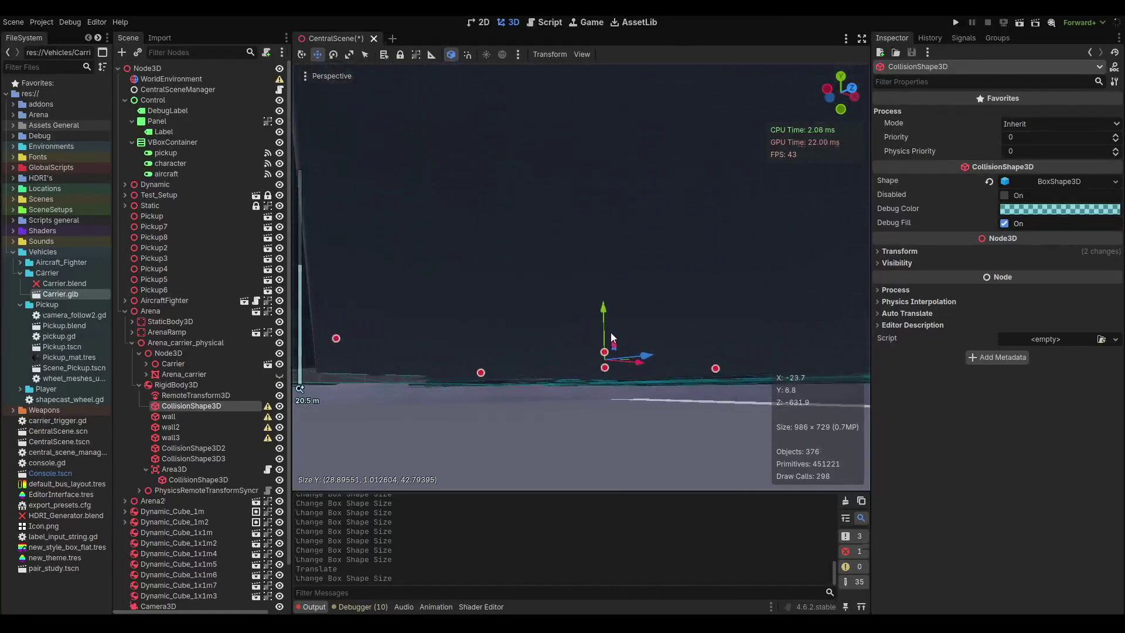
{"action": "scroll", "coordinate": [610, 332], "scroll_direction": "up", "scroll_amount": 5}
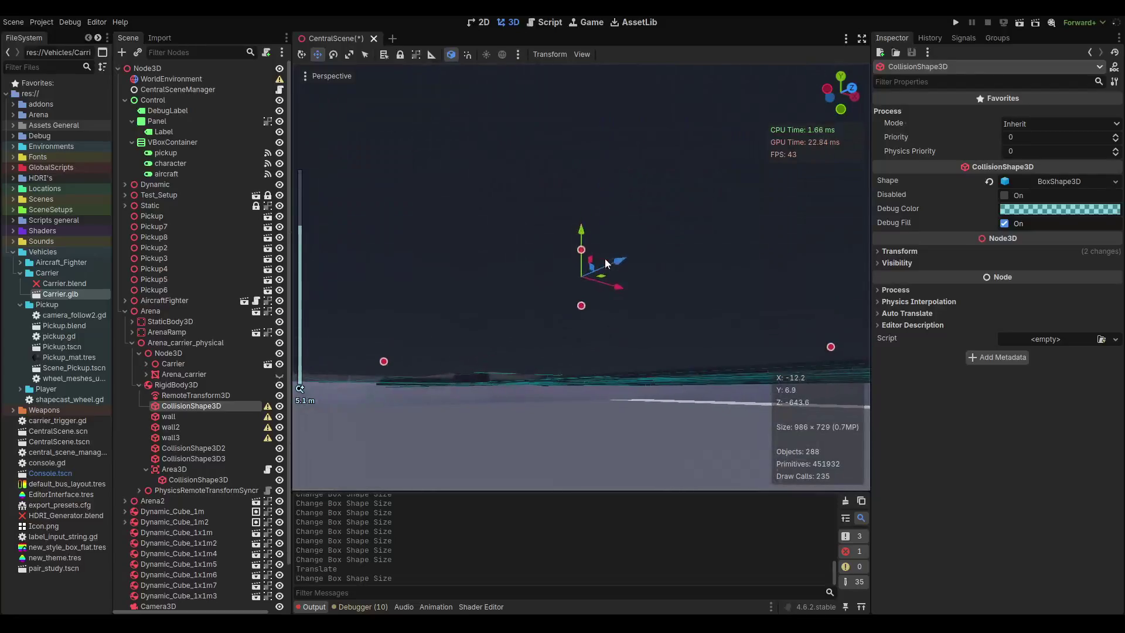
{"action": "scroll", "coordinate": [580, 322], "scroll_direction": "up", "scroll_amount": 3}
{"action": "left_click_drag", "start_coordinate": [580, 333], "coordinate": [580, 335]}
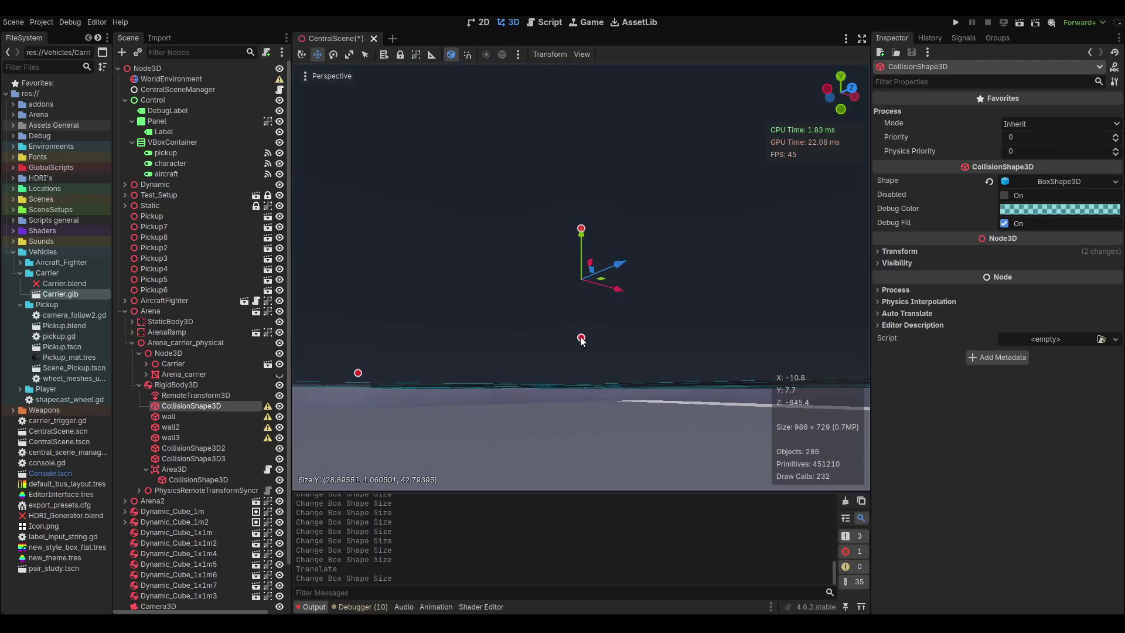
{"action": "scroll", "coordinate": [581, 341], "scroll_direction": "down", "scroll_amount": 10}
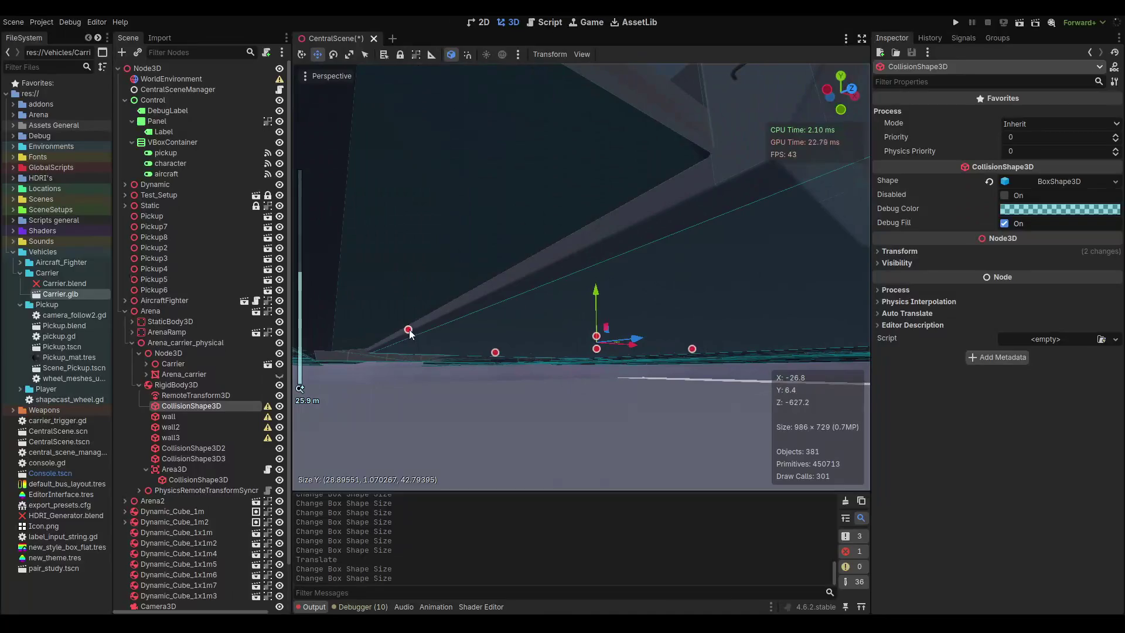
{"action": "left_click_drag", "start_coordinate": [409, 330], "coordinate": [397, 329]}
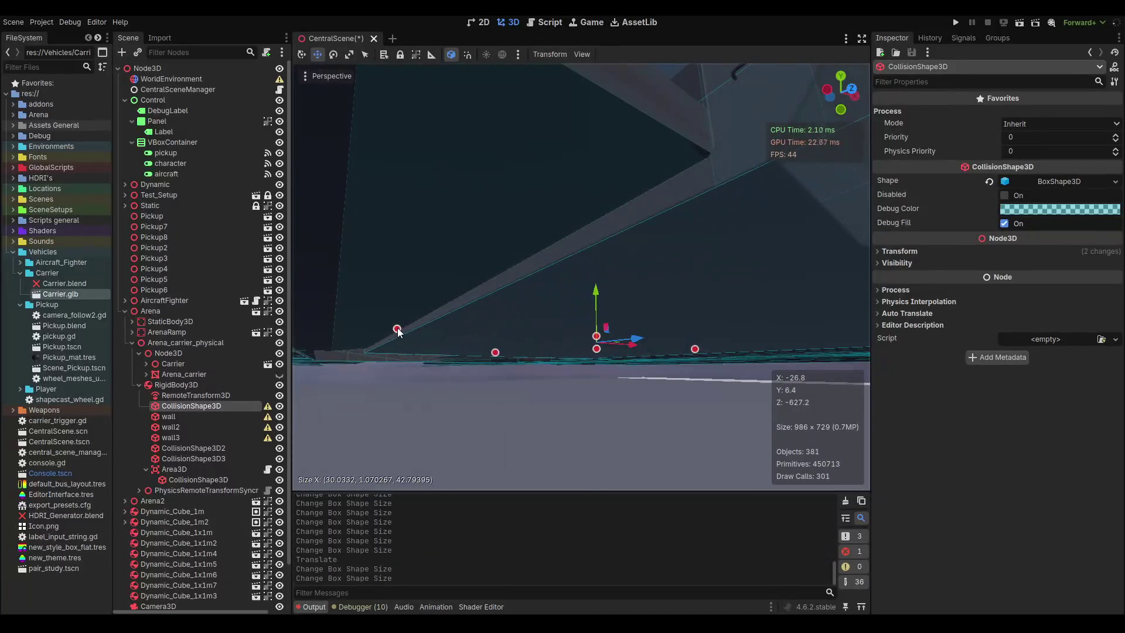
{"action": "key", "text": "f"}
{"action": "key", "text": "ctrl+s"}
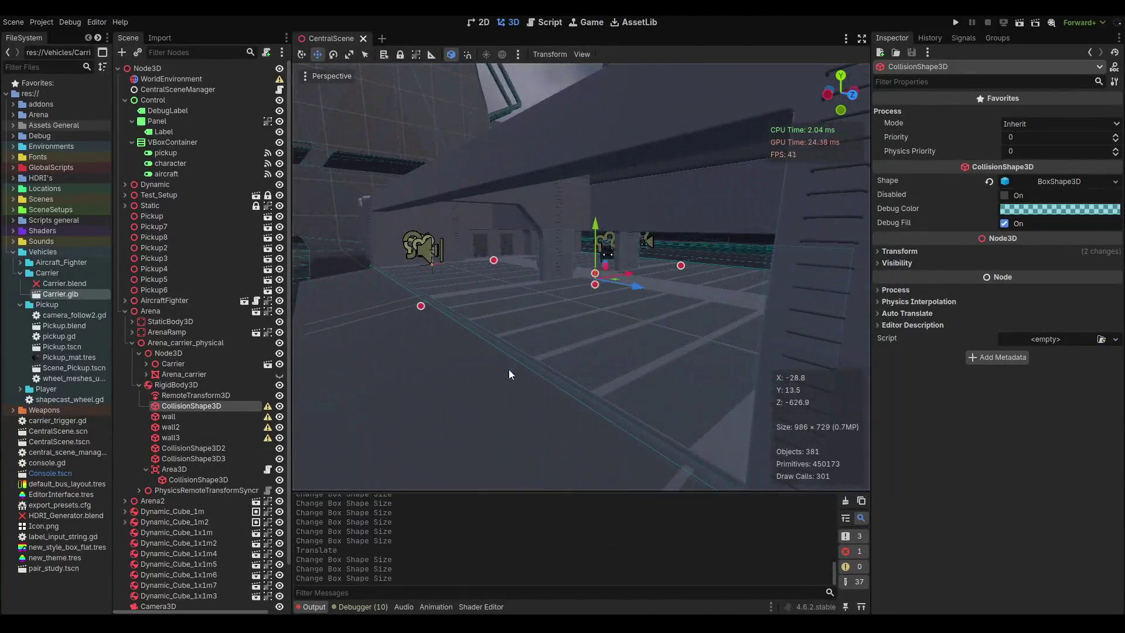
Shorten the deck collision box to about 39.6 deep and save the scene.
{"action": "scroll", "coordinate": [461, 339], "scroll_direction": "up", "scroll_amount": 5}
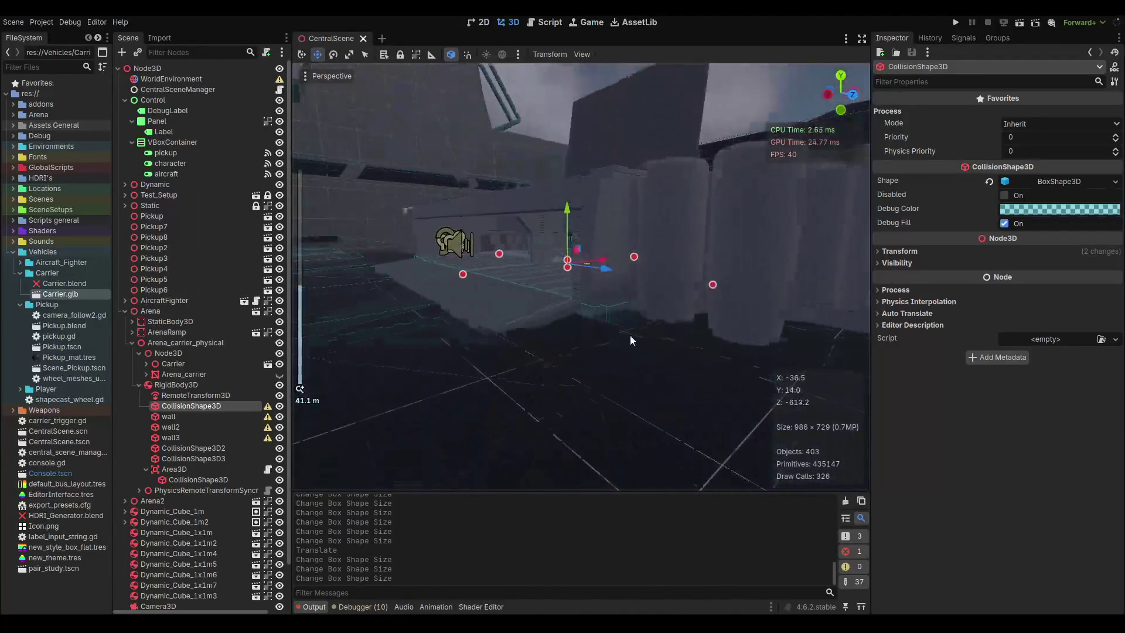
{"action": "scroll", "coordinate": [630, 339], "scroll_direction": "up", "scroll_amount": 2}
{"action": "left_click_drag", "start_coordinate": [666, 282], "coordinate": [651, 286]}
{"action": "key", "text": "ctrl+s"}
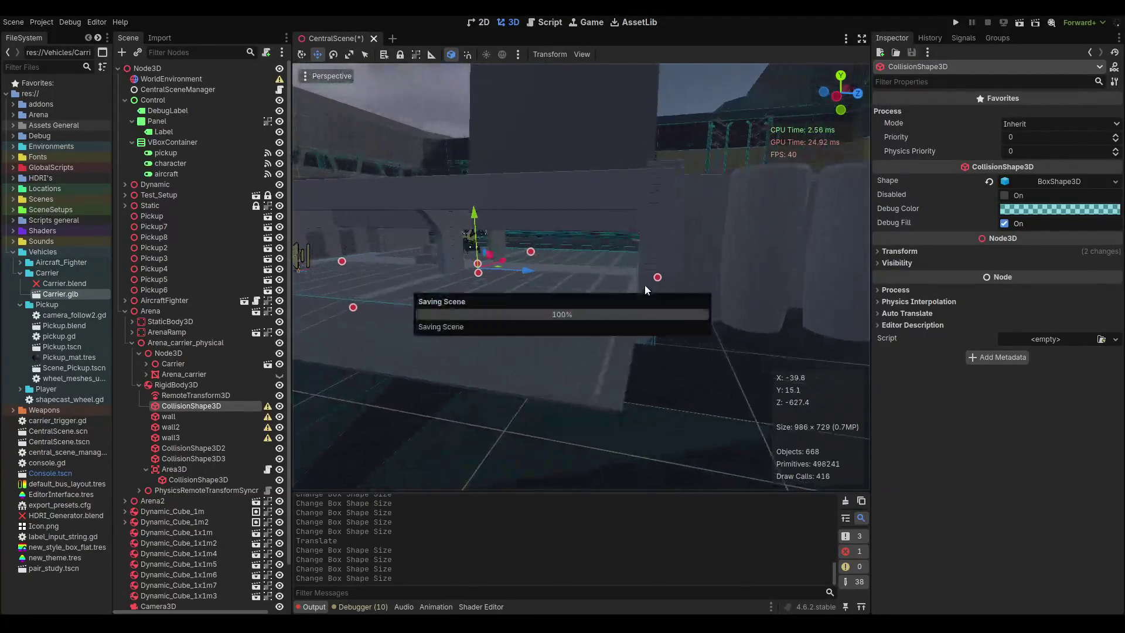
Select wall3 and stretch its box deeper along Z and taller, to roughly 10.0×8.3×1.9.
{"action": "scroll", "coordinate": [674, 275], "scroll_direction": "up", "scroll_amount": 3}
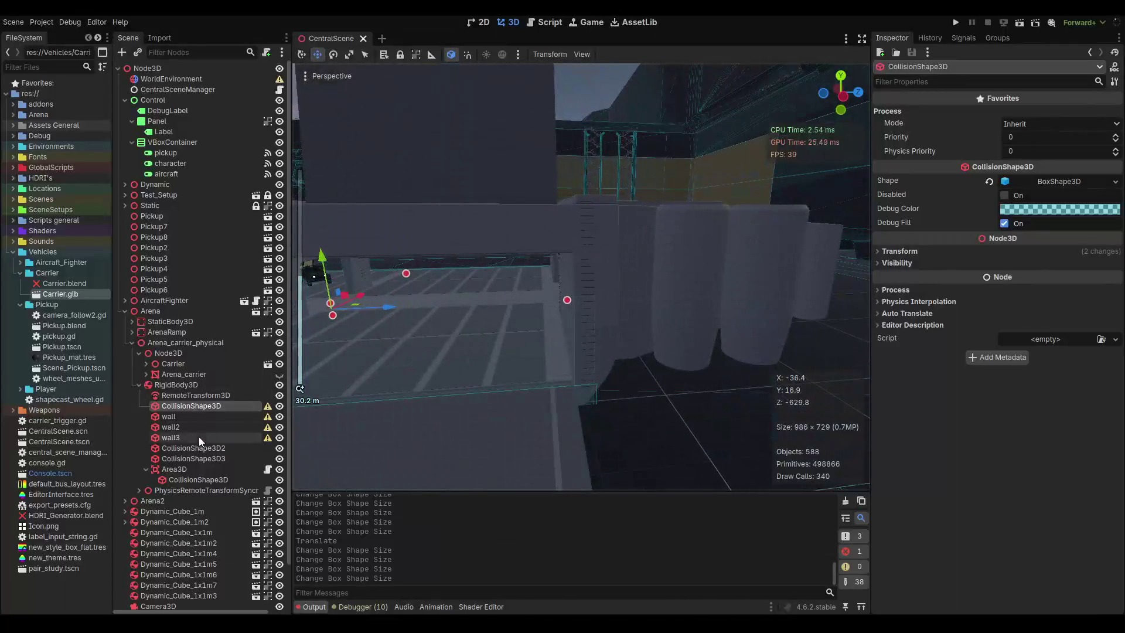
{"action": "double_click", "coordinate": [199, 437]}
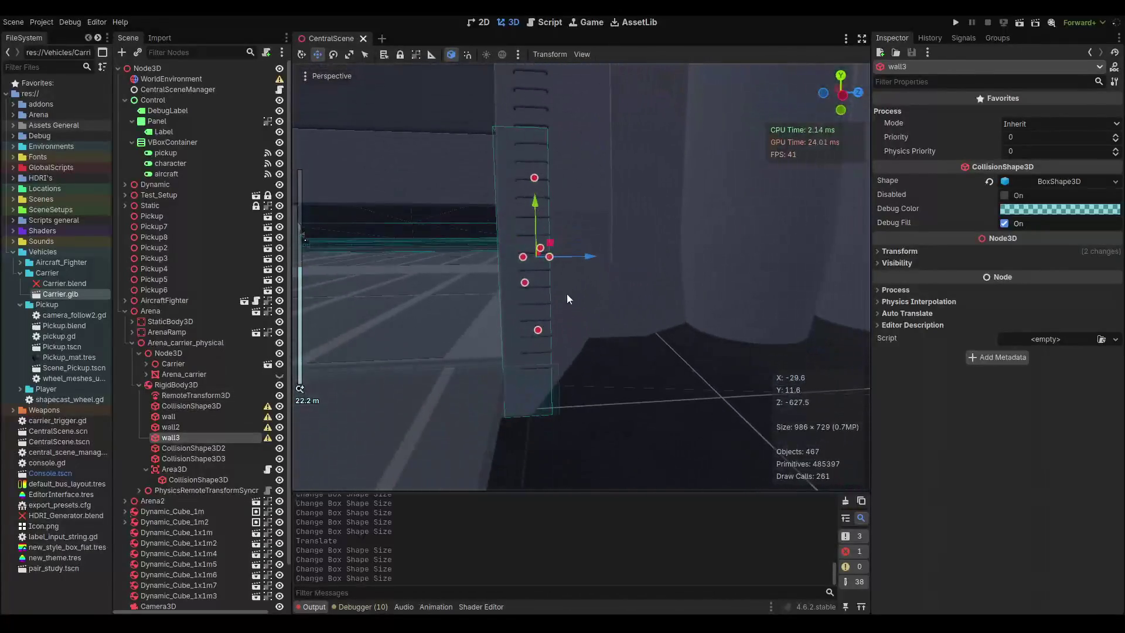
{"action": "left_click_drag", "start_coordinate": [549, 257], "coordinate": [581, 264]}
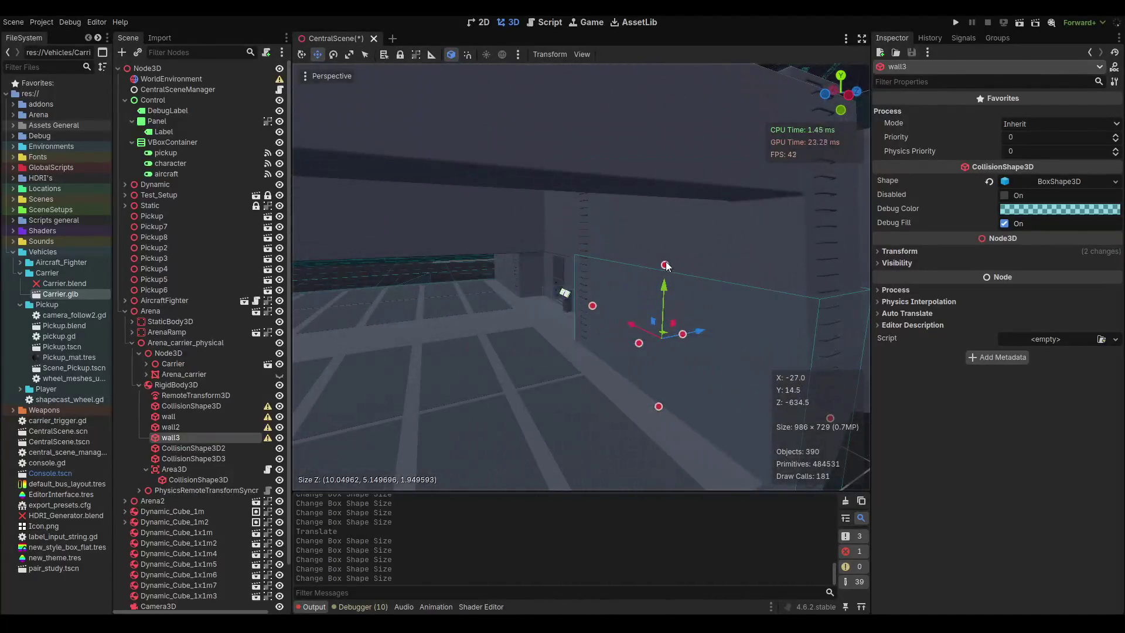
{"action": "left_click_drag", "start_coordinate": [666, 265], "coordinate": [665, 184]}
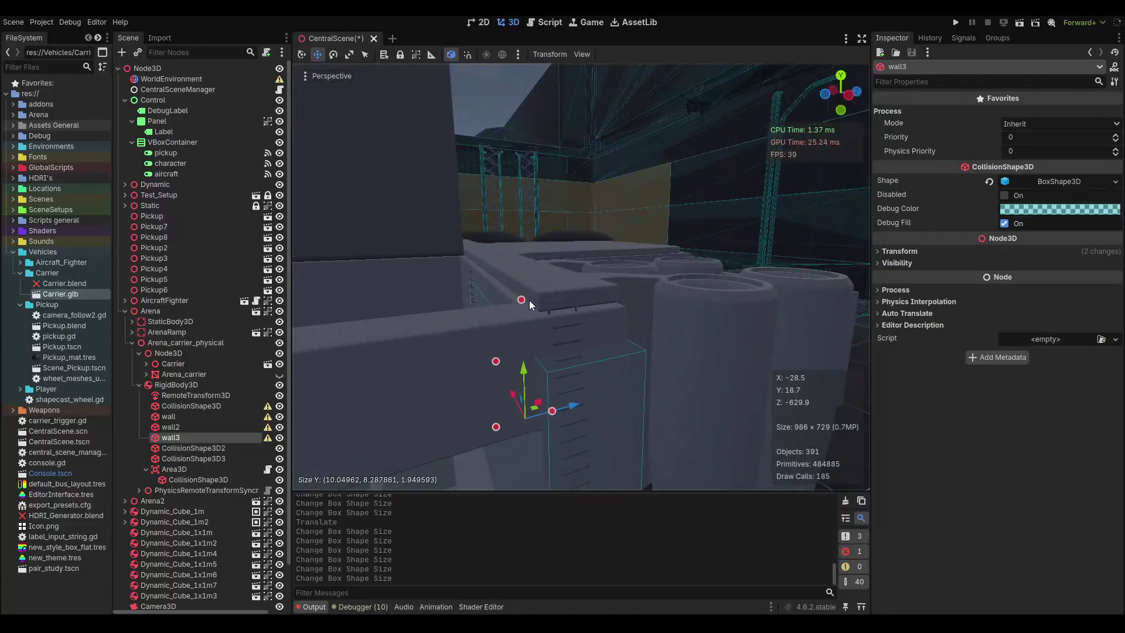
{"action": "left_click_drag", "start_coordinate": [529, 300], "coordinate": [522, 262]}
Duplicate wall3 as wall4, mirror it to Position X 9.989, and save.
{"action": "scroll", "coordinate": [541, 185], "scroll_direction": "up", "scroll_amount": 5}
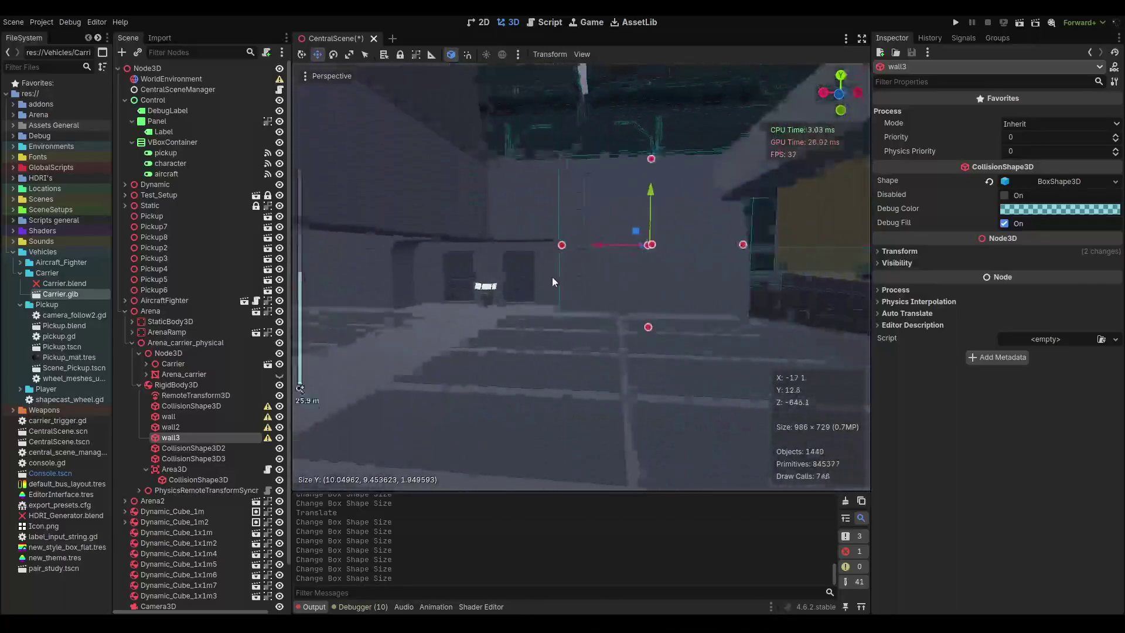
{"action": "key", "text": "ctrl+s"}
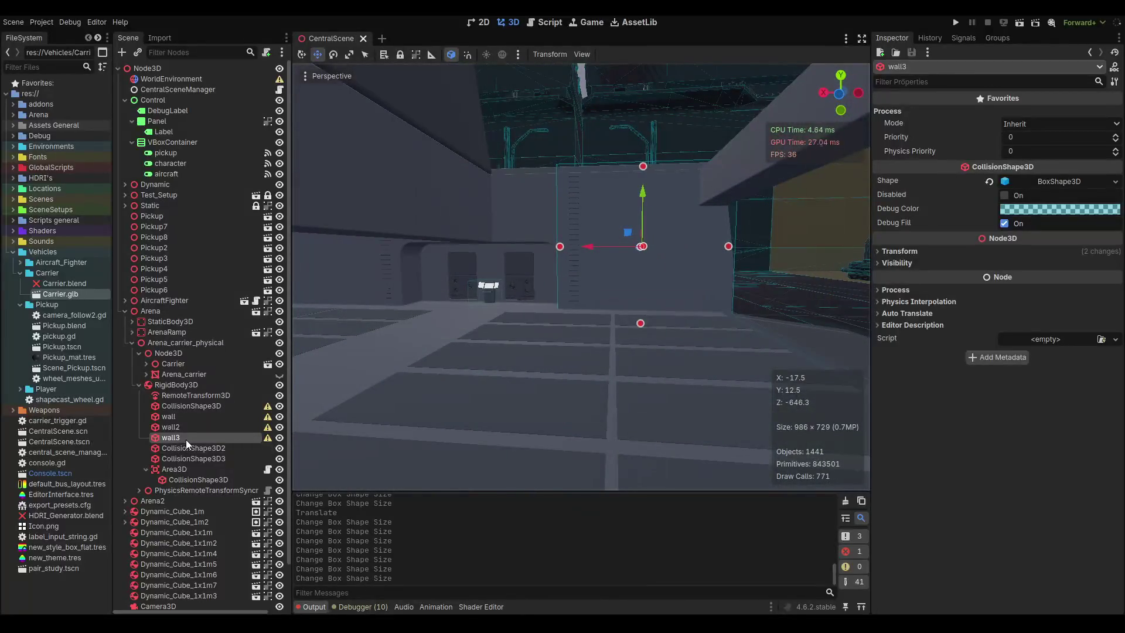
{"action": "key", "text": "ctrl+d"}
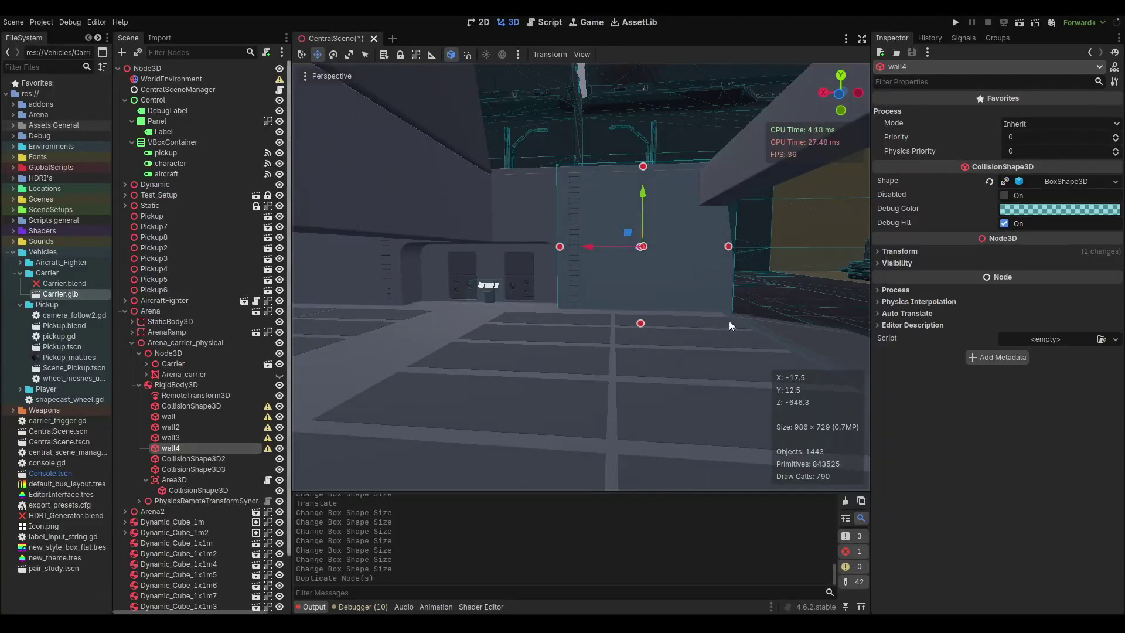
{"action": "left_click", "coordinate": [912, 251]}
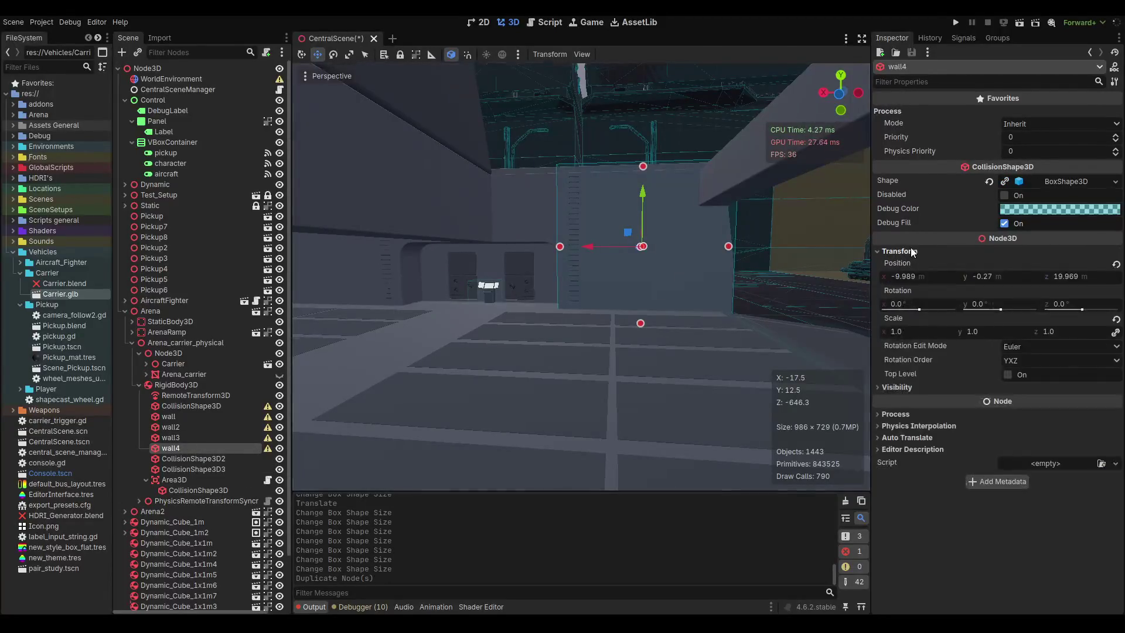
{"action": "left_click", "coordinate": [900, 274]}
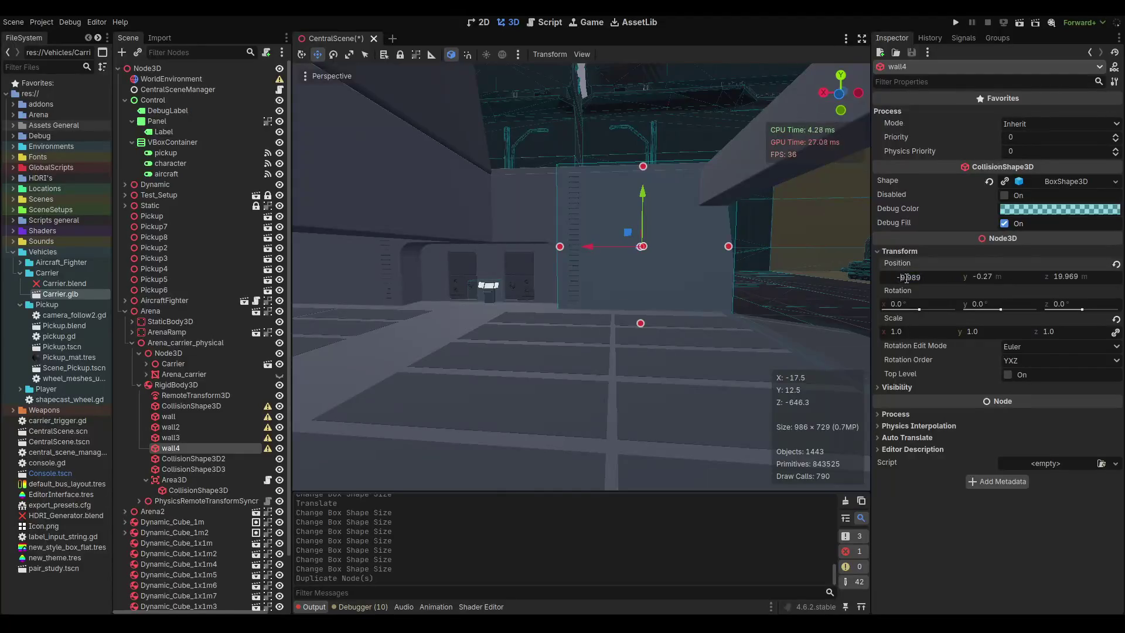
{"action": "key", "text": "Return"}
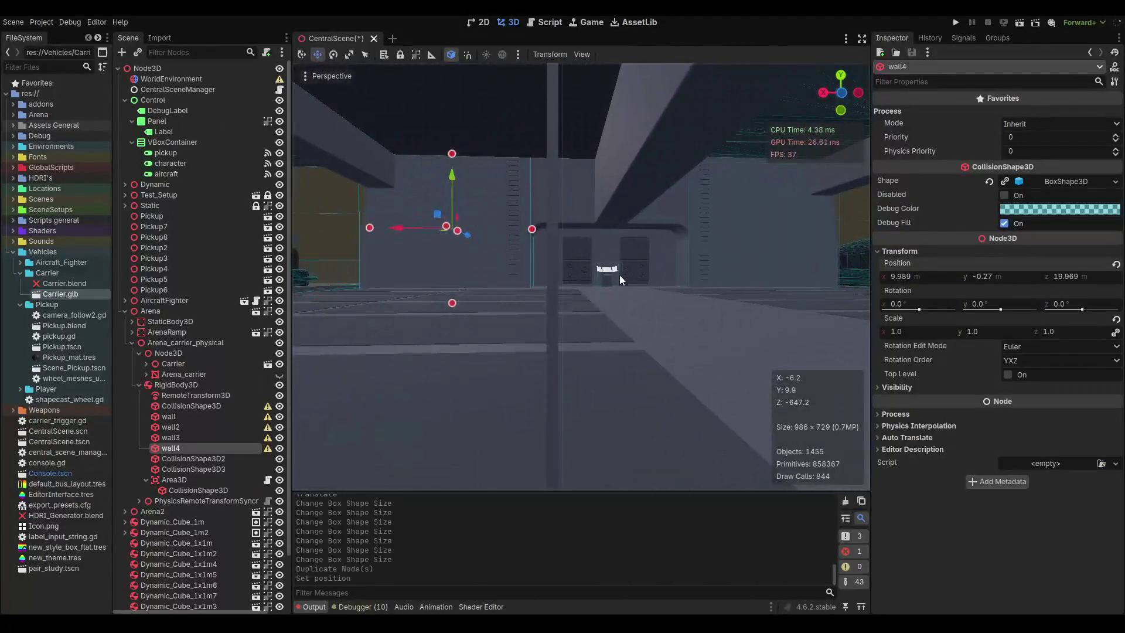
{"action": "key", "text": "ctrl+s"}
Check wall4's new placement, then duplicate it as wall5.
{"action": "scroll", "coordinate": [616, 251], "scroll_direction": "up", "scroll_amount": 3}
{"action": "mouse_move", "coordinate": [610, 246]}
{"action": "left_mouse_down"}
{"action": "mouse_move", "coordinate": [468, 274]}
{"action": "mouse_move", "coordinate": [396, 362]}
{"action": "left_mouse_up"}
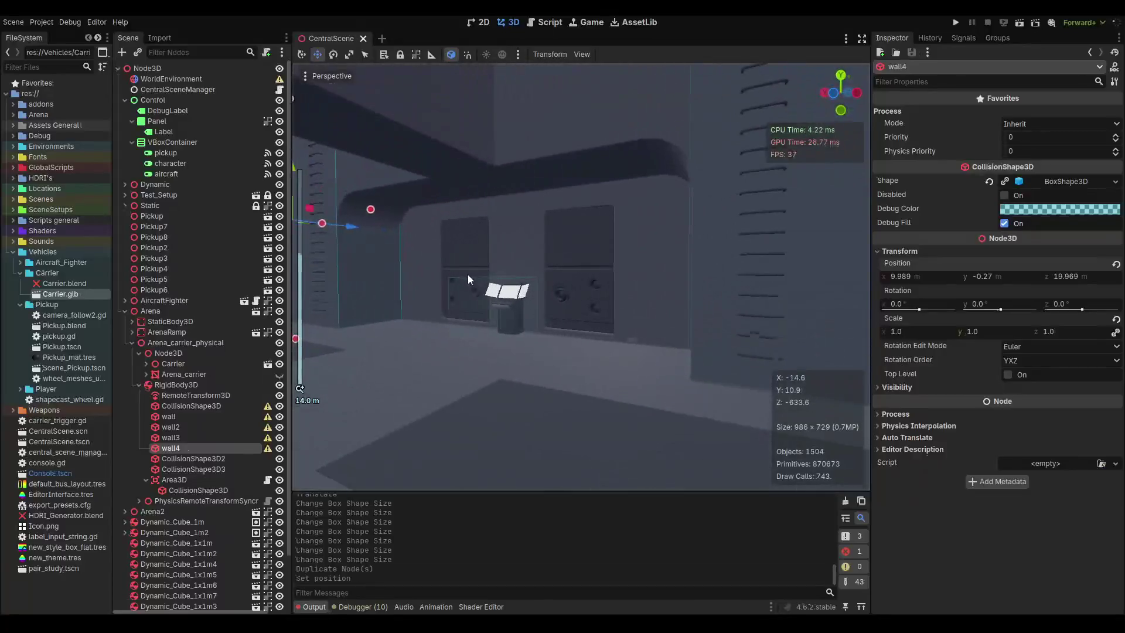
{"action": "scroll", "coordinate": [427, 276], "scroll_direction": "down", "scroll_amount": 2}
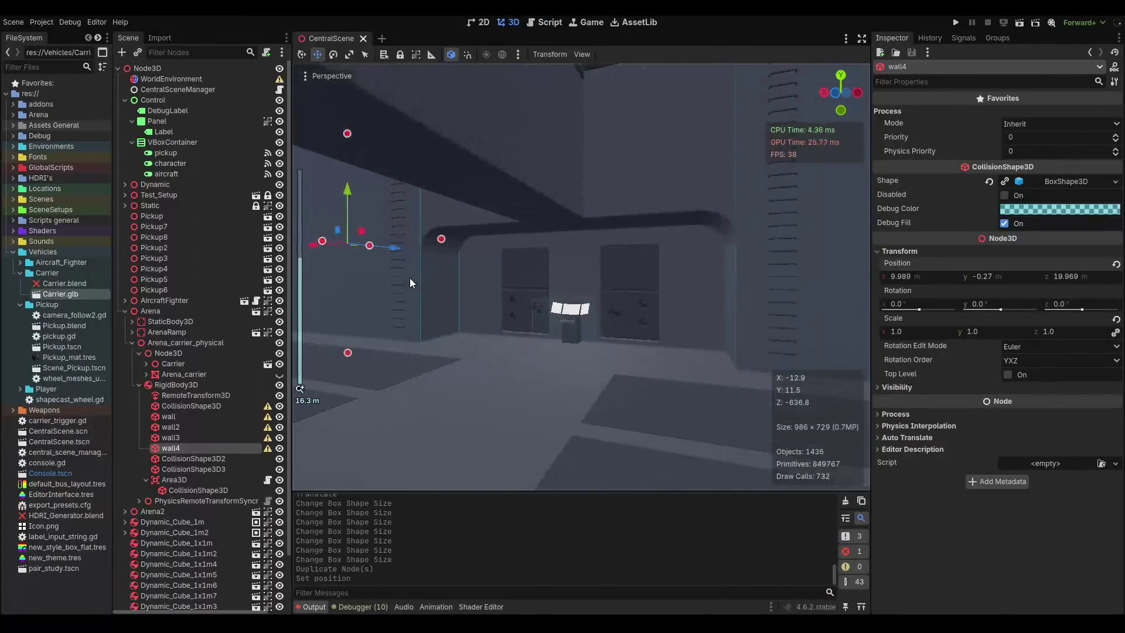
{"action": "key", "text": "ctrl+d"}
{"action": "scroll", "coordinate": [370, 250], "scroll_direction": "down", "scroll_amount": 2}
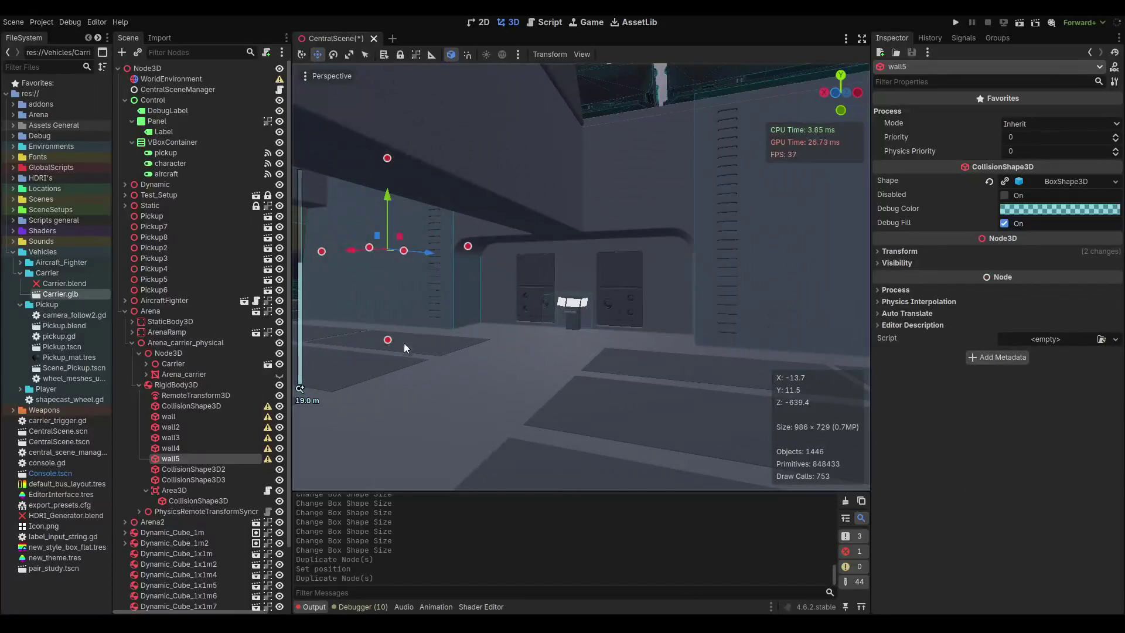
Make wall5's box shape unique and set its Position X to 0.
{"action": "left_click", "coordinate": [1004, 181]}
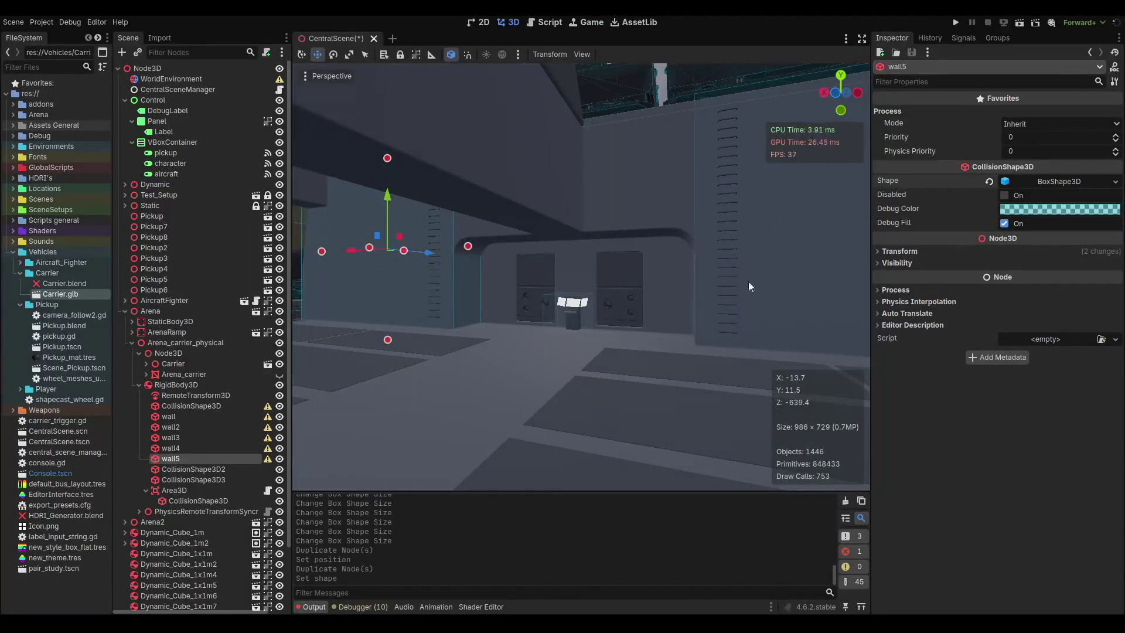
{"action": "left_click", "coordinate": [1048, 180]}
{"action": "left_click", "coordinate": [1049, 179]}
{"action": "left_click", "coordinate": [934, 252]}
{"action": "left_click", "coordinate": [921, 277]}
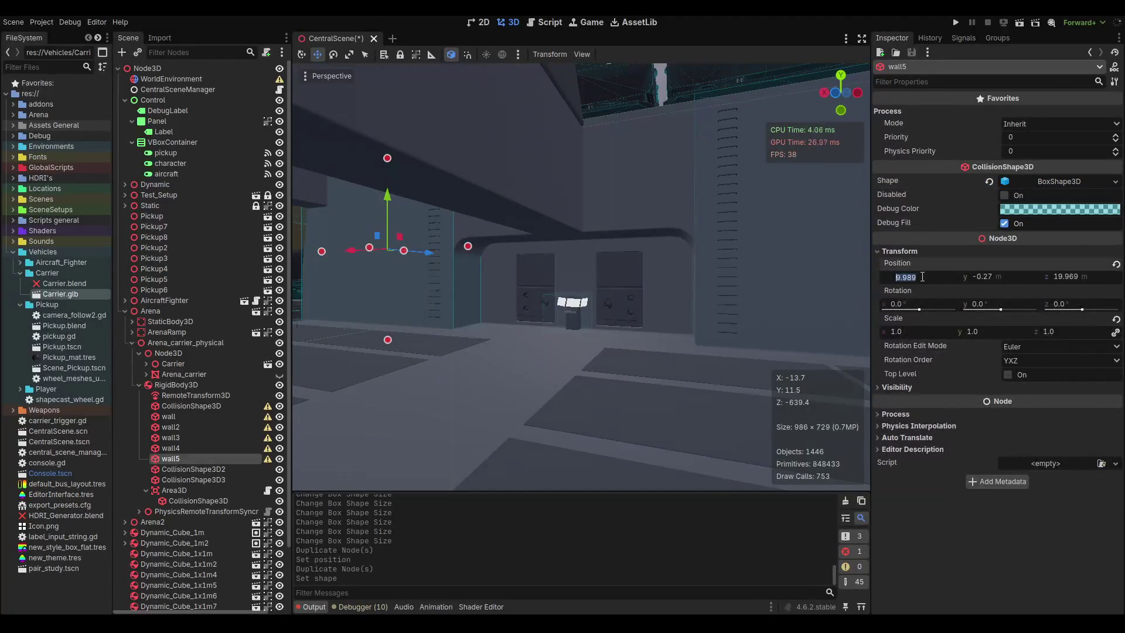
{"action": "key", "text": "Return"}
Move wall5 further out along Z and widen its box along X, undoing a bad size edit.
{"action": "scroll", "coordinate": [570, 252], "scroll_direction": "up", "scroll_amount": 5}
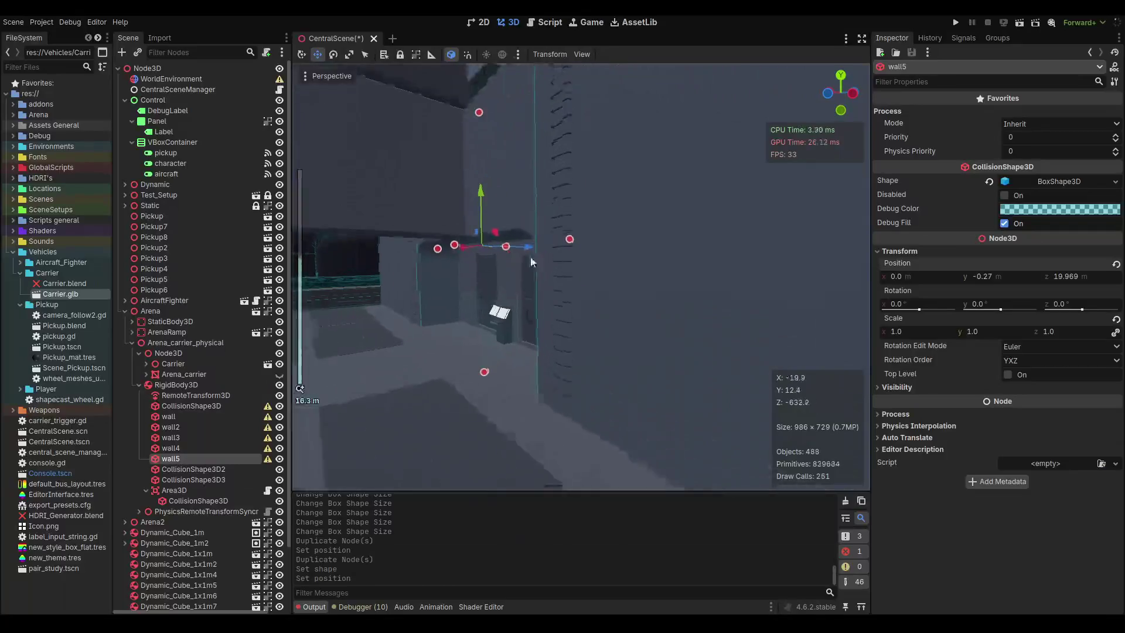
{"action": "left_click_drag", "start_coordinate": [507, 244], "coordinate": [552, 245]}
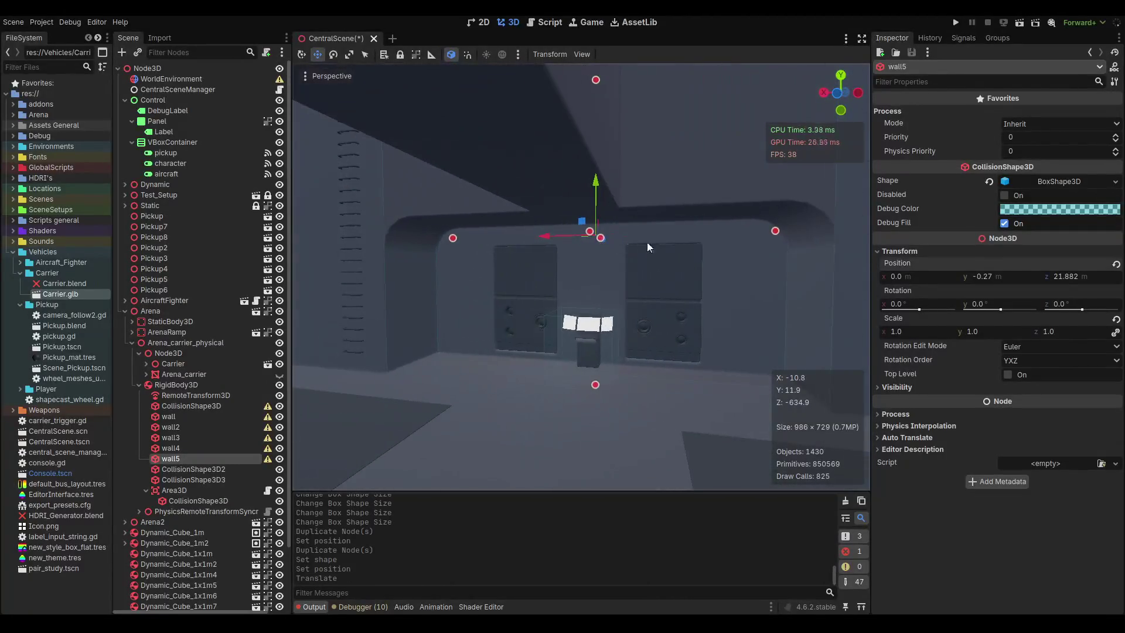
{"action": "scroll", "coordinate": [729, 250], "scroll_direction": "down", "scroll_amount": 2}
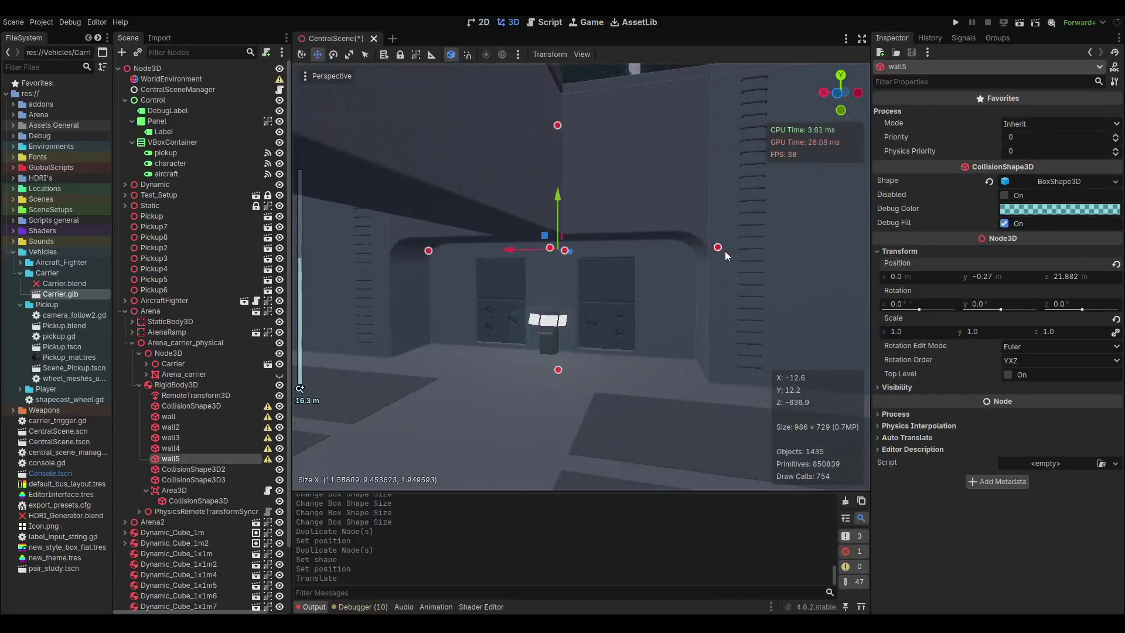
{"action": "mouse_move", "coordinate": [725, 252]}
{"action": "left_mouse_down"}
{"action": "mouse_move", "coordinate": [775, 255]}
{"action": "mouse_move", "coordinate": [755, 253]}
{"action": "left_mouse_up"}
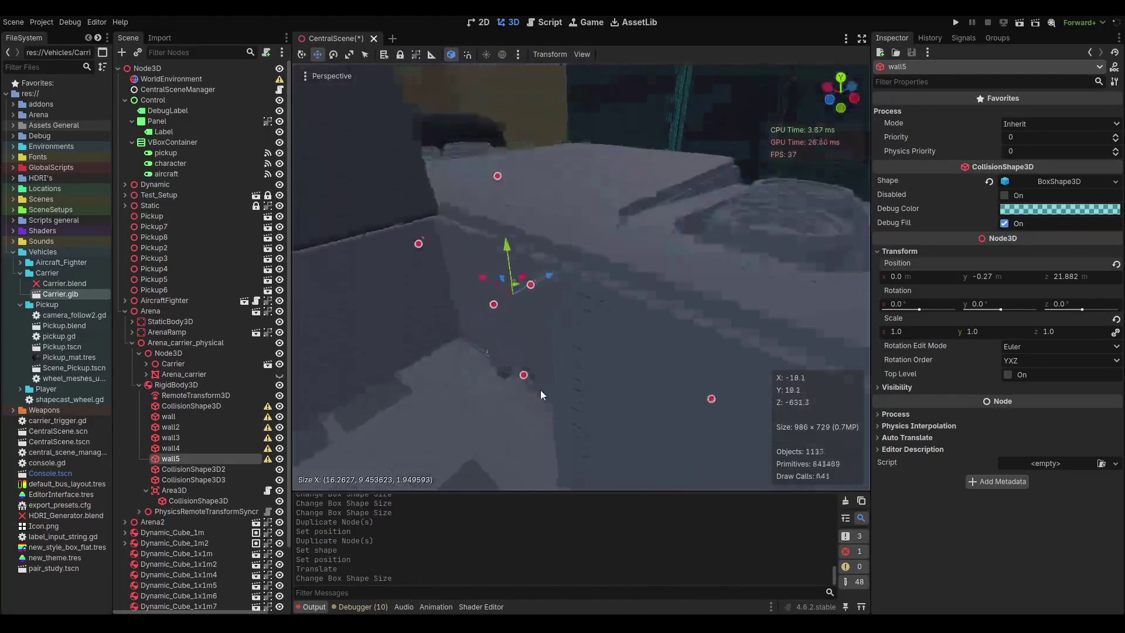
{"action": "mouse_move", "coordinate": [540, 389]}
{"action": "left_mouse_down"}
{"action": "mouse_move", "coordinate": [523, 402]}
{"action": "mouse_move", "coordinate": [459, 349]}
{"action": "left_mouse_up"}
{"action": "mouse_move", "coordinate": [530, 283]}
{"action": "left_mouse_down"}
{"action": "mouse_move", "coordinate": [511, 282]}
{"action": "mouse_move", "coordinate": [680, 240]}
{"action": "mouse_move", "coordinate": [613, 240]}
{"action": "mouse_move", "coordinate": [605, 270]}
{"action": "mouse_move", "coordinate": [424, 336]}
{"action": "left_mouse_up"}
{"action": "scroll", "coordinate": [409, 262], "scroll_direction": "down", "scroll_amount": 3}
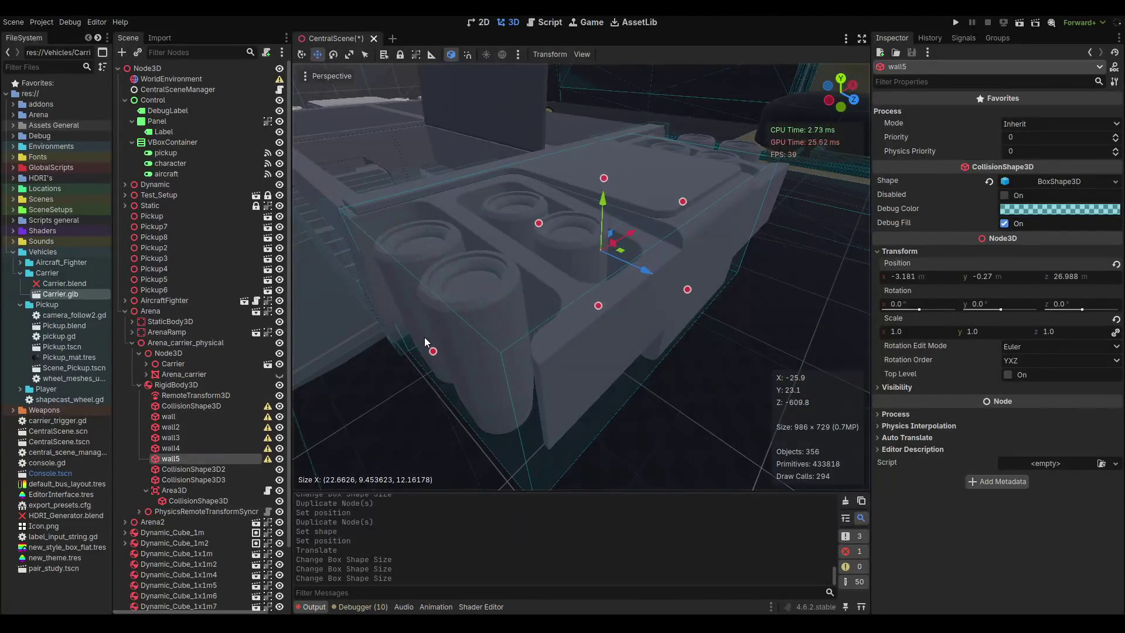
{"action": "key", "text": "ctrl+z"}
Widen wall5's box across the carrier to about 29.56 and save the scene.
{"action": "left_click_drag", "start_coordinate": [545, 284], "coordinate": [423, 344]}
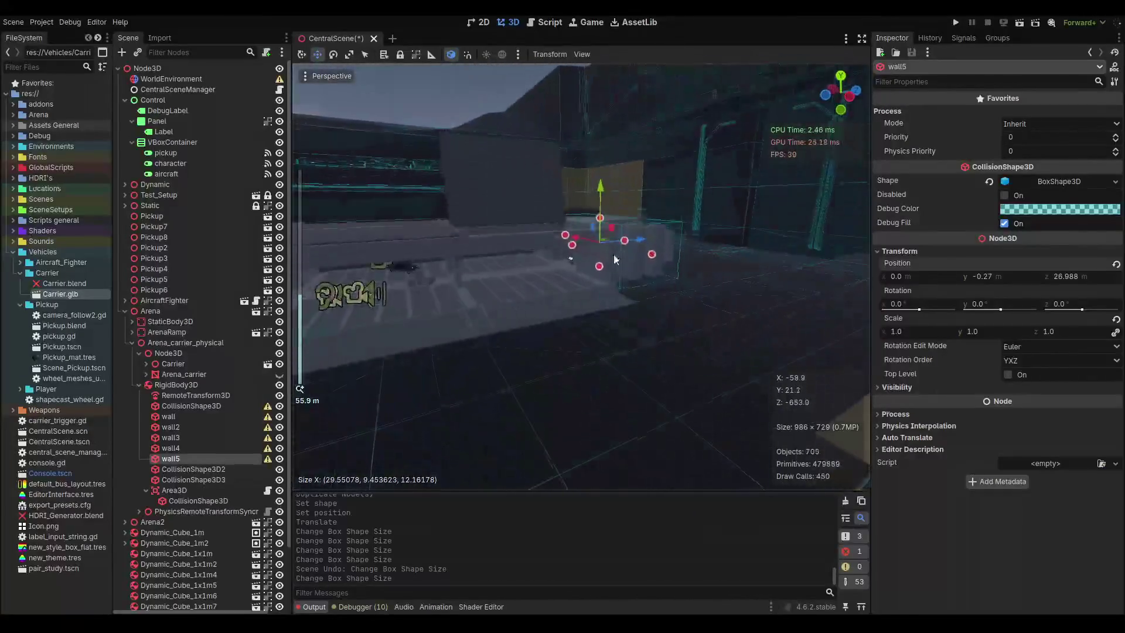
{"action": "key", "text": "ctrl+s"}
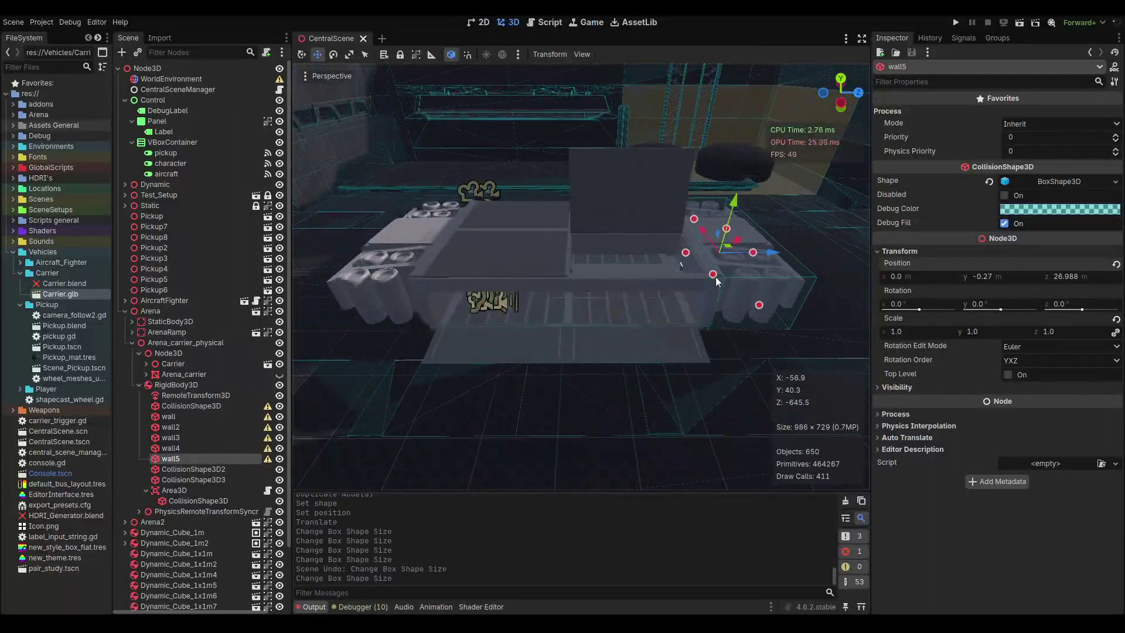
{"action": "scroll", "coordinate": [643, 279], "scroll_direction": "up", "scroll_amount": 3}
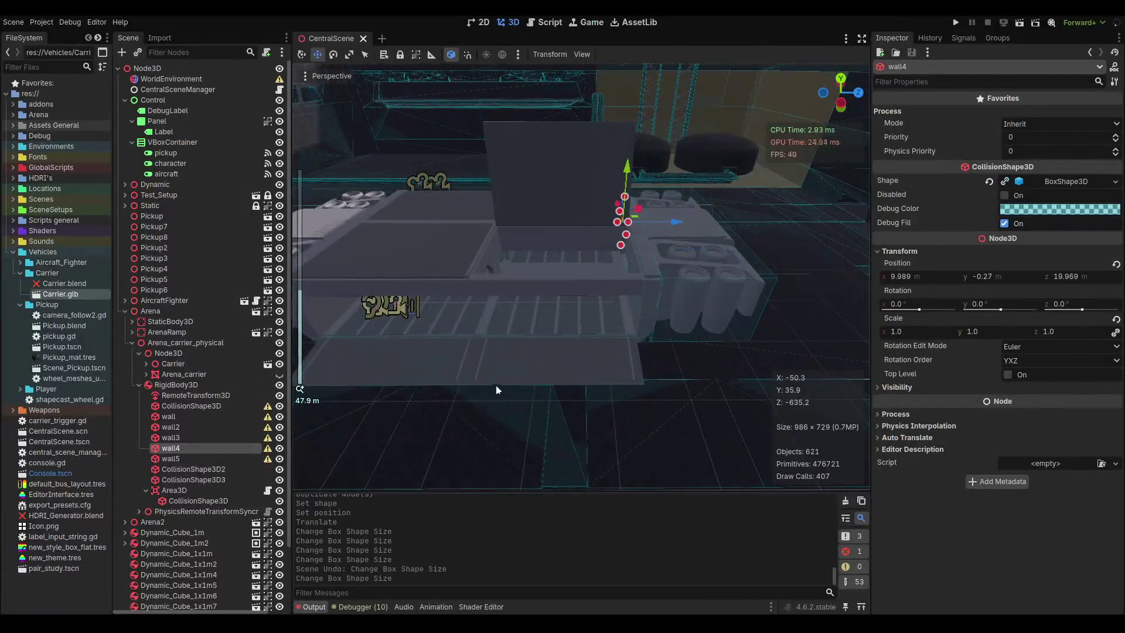
{"action": "scroll", "coordinate": [496, 390], "scroll_direction": "up", "scroll_amount": 3}
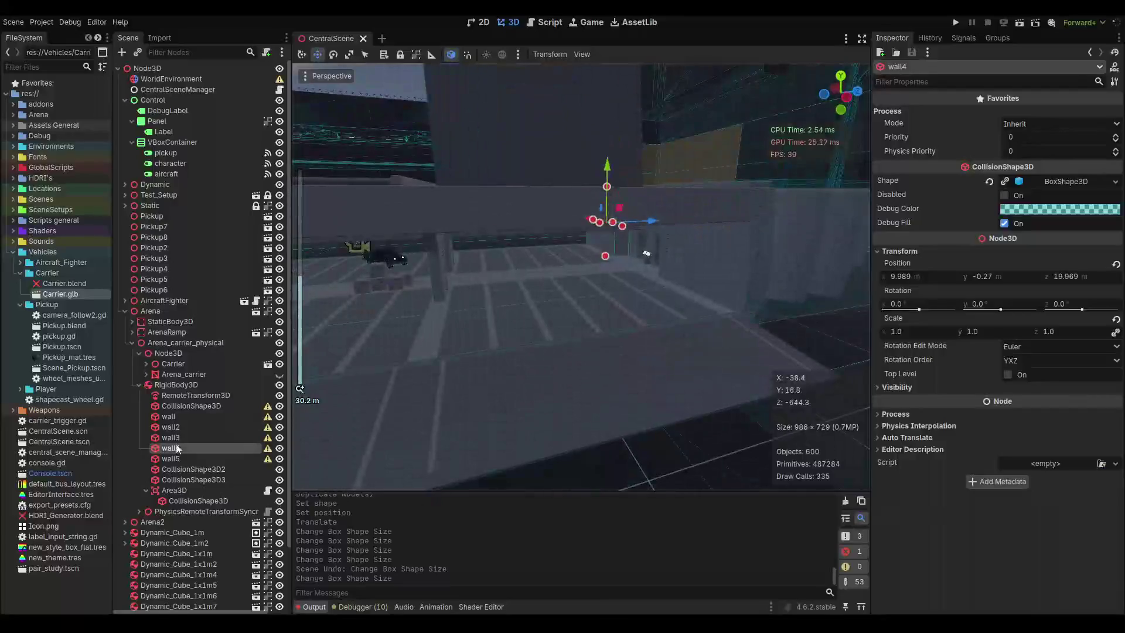
{"action": "left_click", "coordinate": [179, 437]}
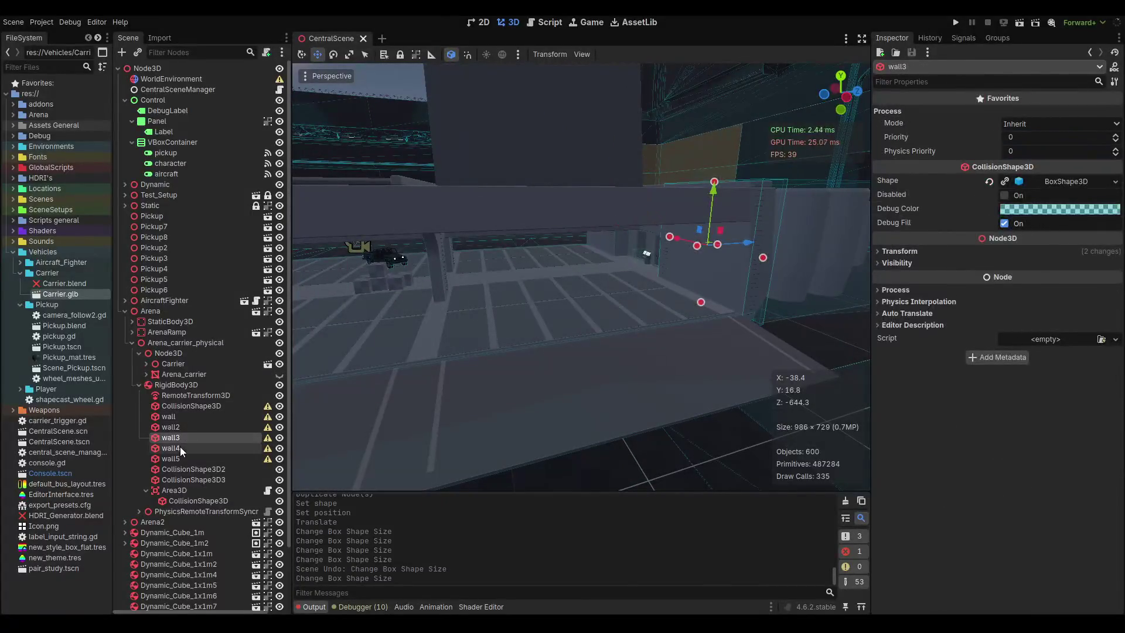
Duplicate wall3 and wall4 as wall6 and wall7, mirrored to Z -19.969.
{"action": "left_click", "coordinate": [180, 448], "text": "shift"}
{"action": "scroll", "coordinate": [582, 314], "scroll_direction": "down", "scroll_amount": 2}
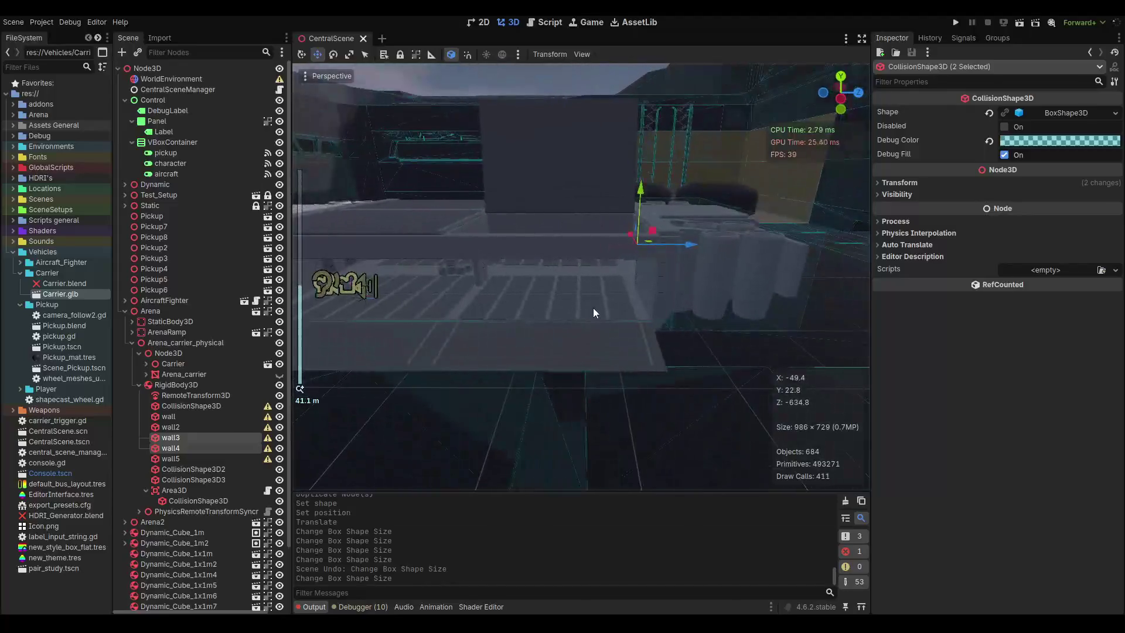
{"action": "key", "text": "ctrl+d"}
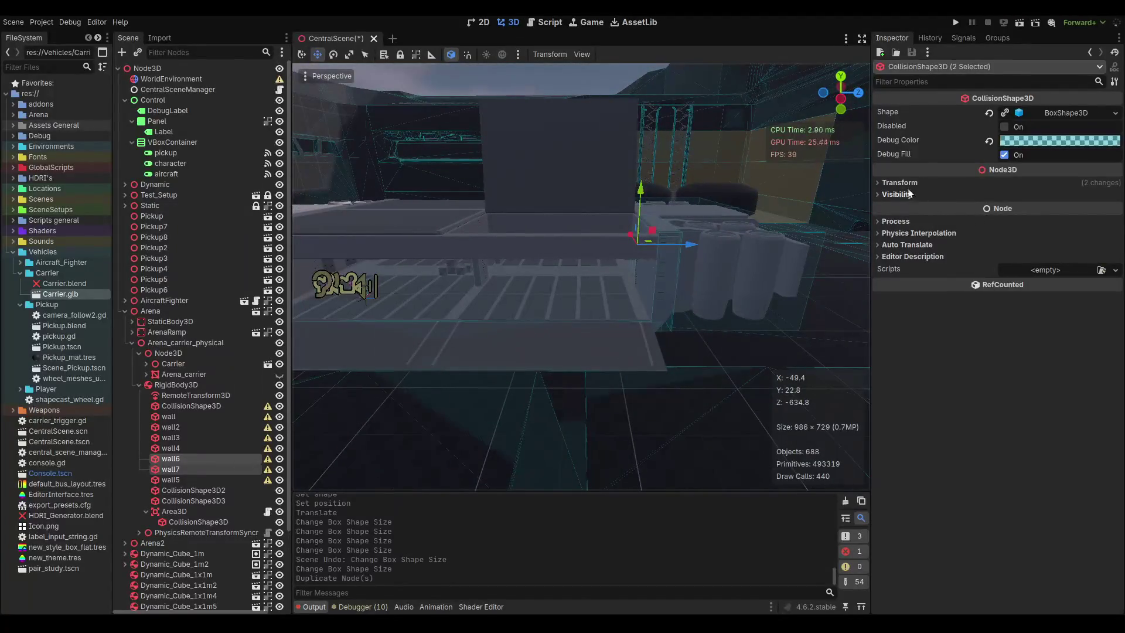
{"action": "left_click", "coordinate": [900, 183]}
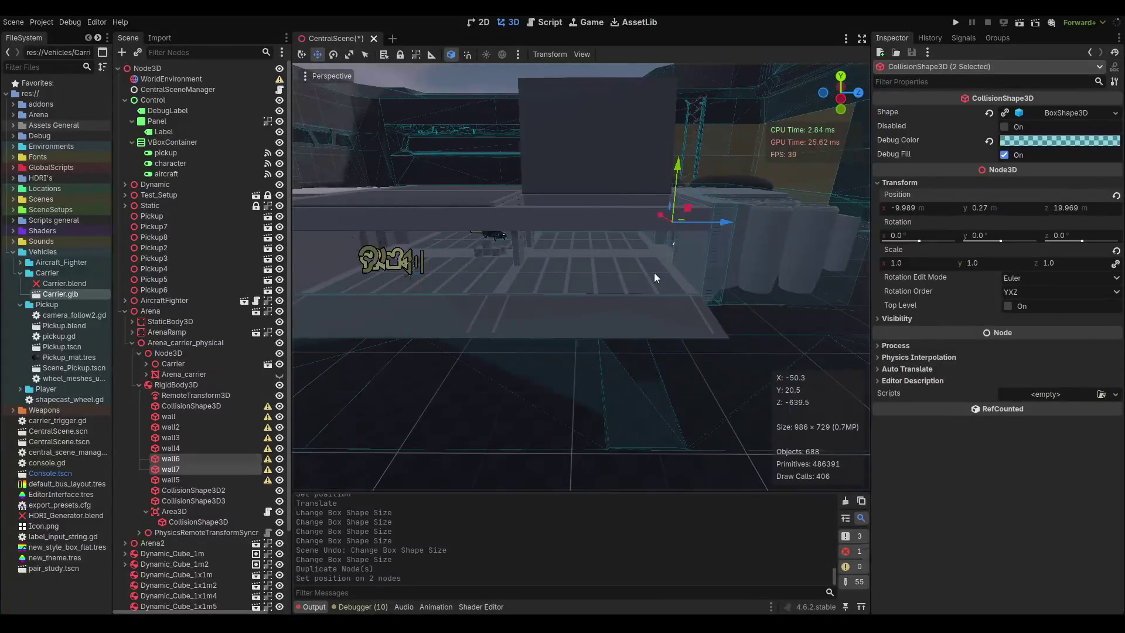
{"action": "key", "text": "ctrl+z"}
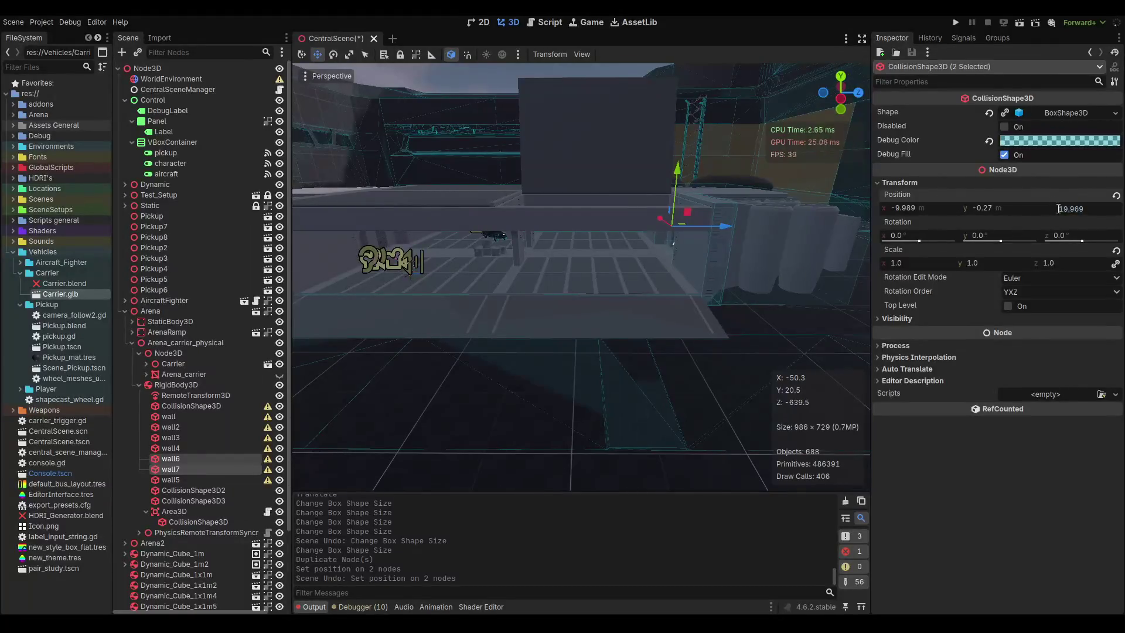
{"action": "scroll", "coordinate": [481, 307], "scroll_direction": "up", "scroll_amount": 5}
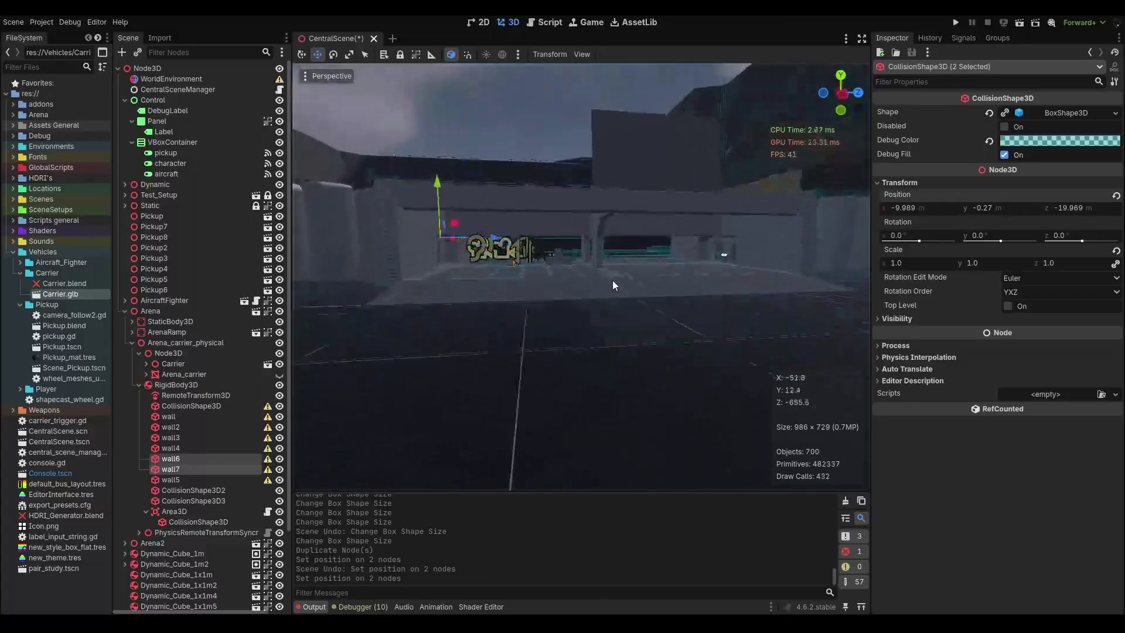
{"action": "mouse_move", "coordinate": [638, 279]}
{"action": "left_mouse_down"}
{"action": "mouse_move", "coordinate": [513, 272]}
{"action": "mouse_move", "coordinate": [561, 290]}
{"action": "mouse_move", "coordinate": [574, 366]}
{"action": "mouse_move", "coordinate": [578, 313]}
{"action": "left_mouse_up"}
{"action": "key", "text": "ctrl+z"}
{"action": "key", "text": "ctrl+shift+z"}
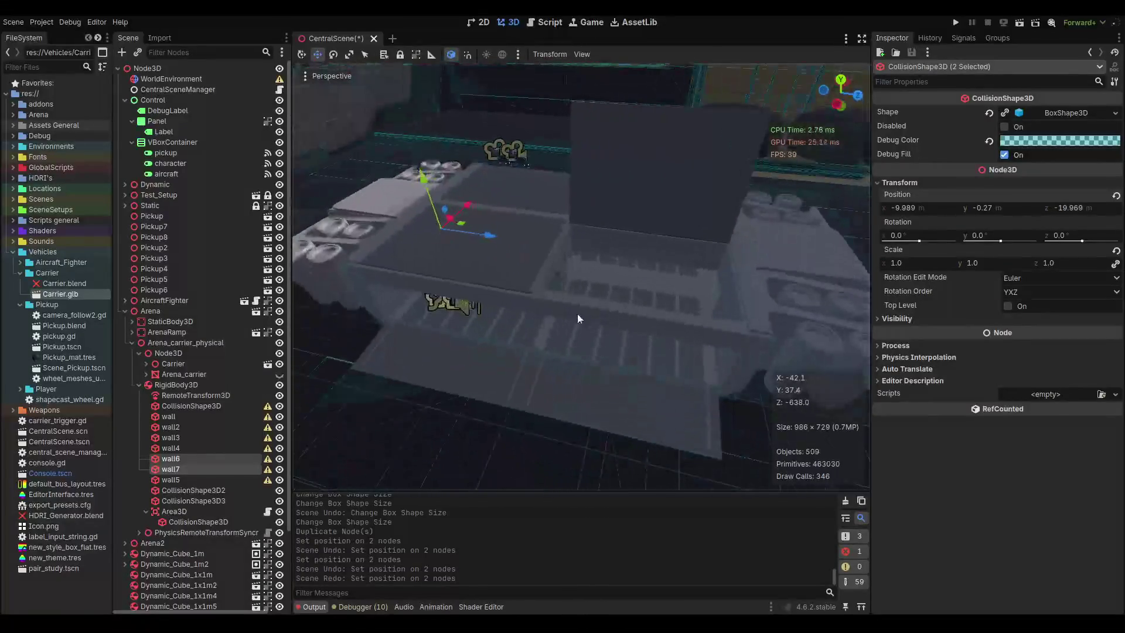
Select wall5 in the Scene tree and duplicate it as wall8.
{"action": "key", "text": "Up"}
{"action": "key", "text": "Up"}
{"action": "key", "text": "Up"}
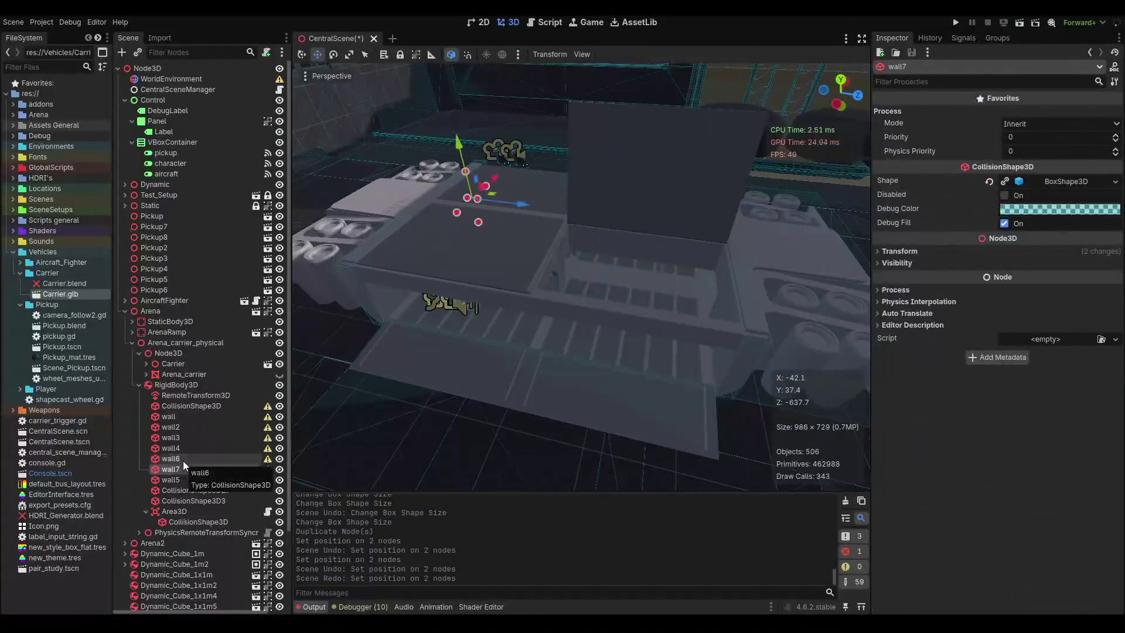
{"action": "key", "text": "Up"}
{"action": "key", "text": "Up"}
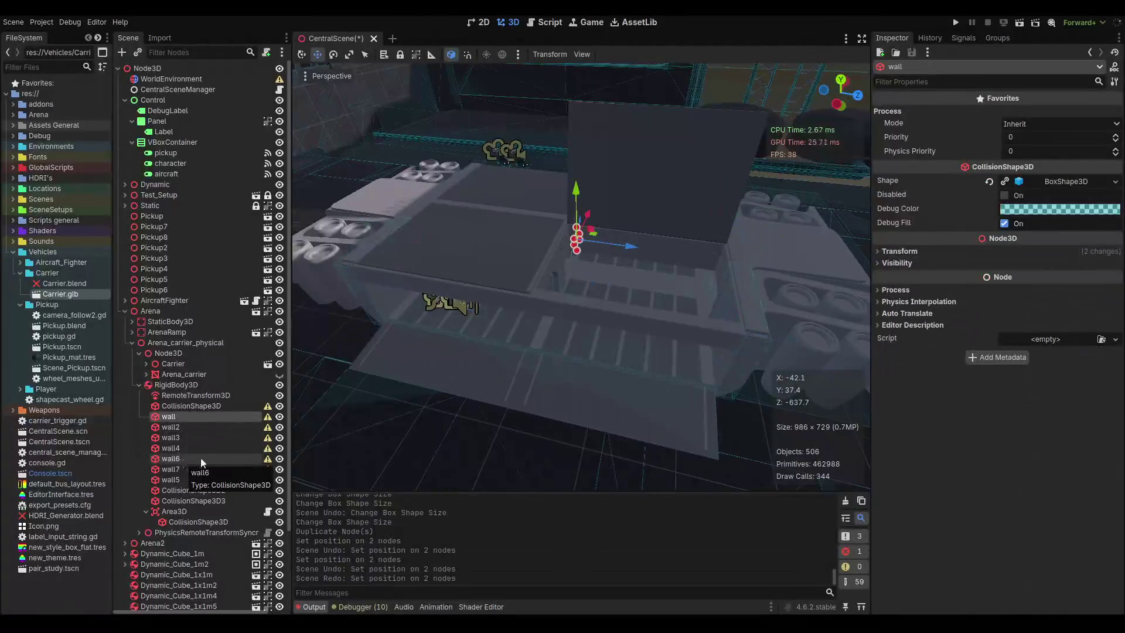
{"action": "key", "text": "Down"}
{"action": "key", "text": "Down"}
{"action": "key", "text": "Down"}
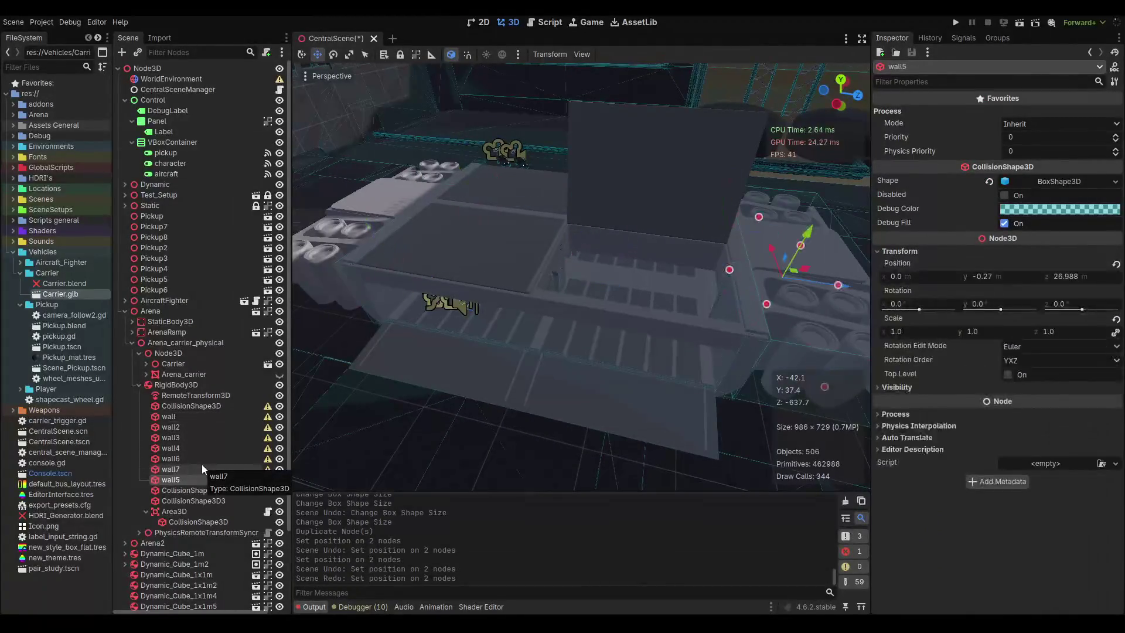
{"action": "scroll", "coordinate": [709, 359], "scroll_direction": "up", "scroll_amount": 4}
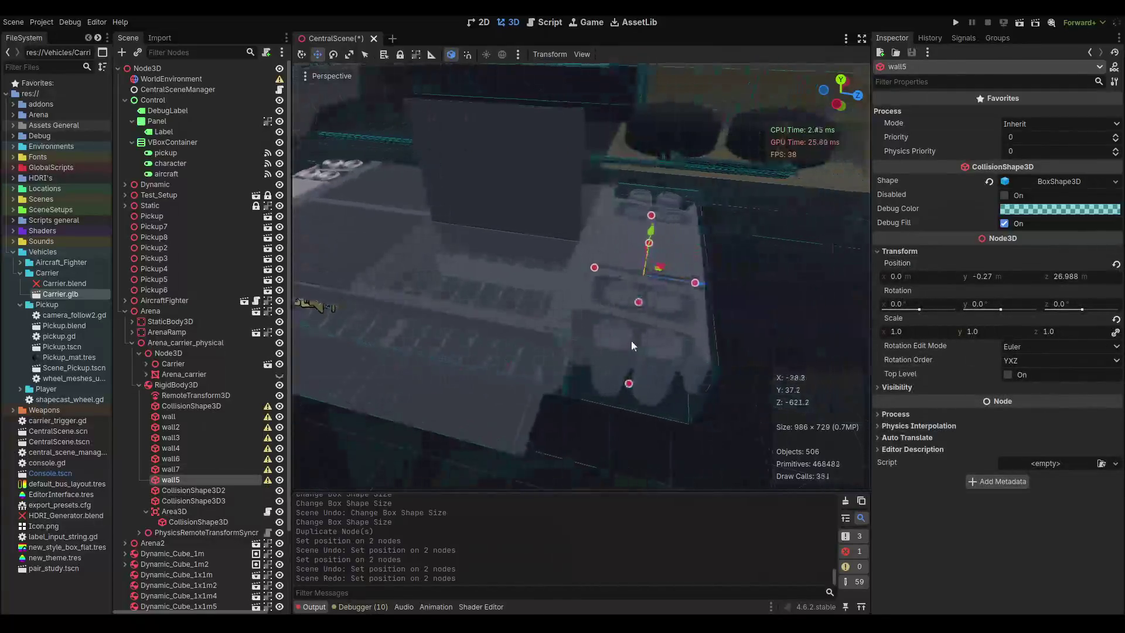
{"action": "key", "text": "ctrl+d"}
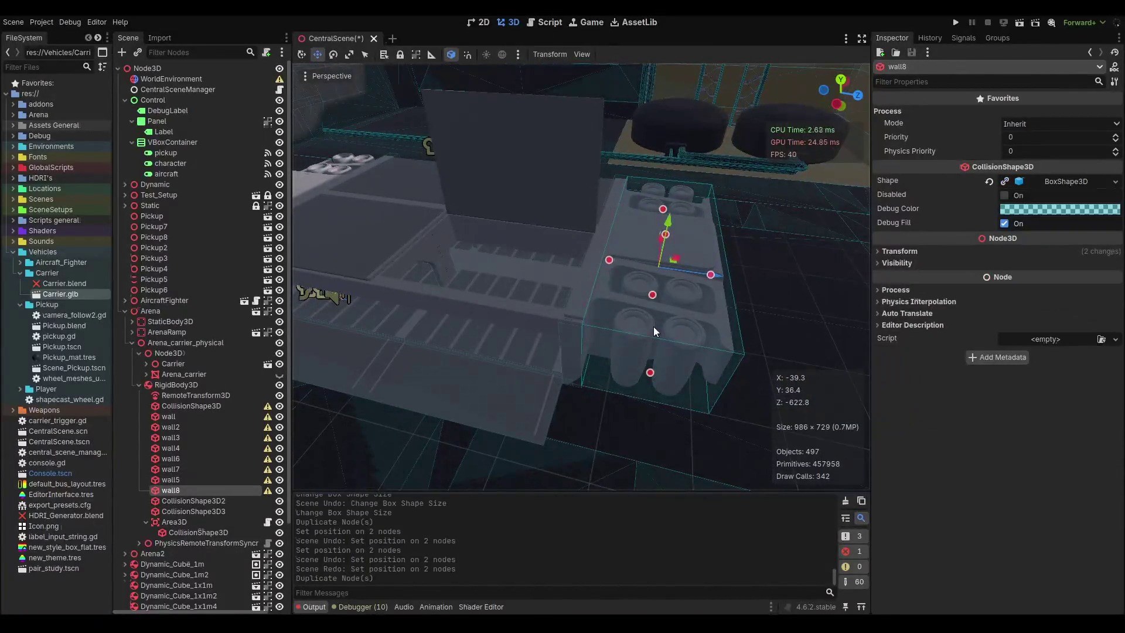
Move wall8 to Z -26.988 on the carrier's opposite side, save, and check its placement.
{"action": "left_click", "coordinate": [936, 252]}
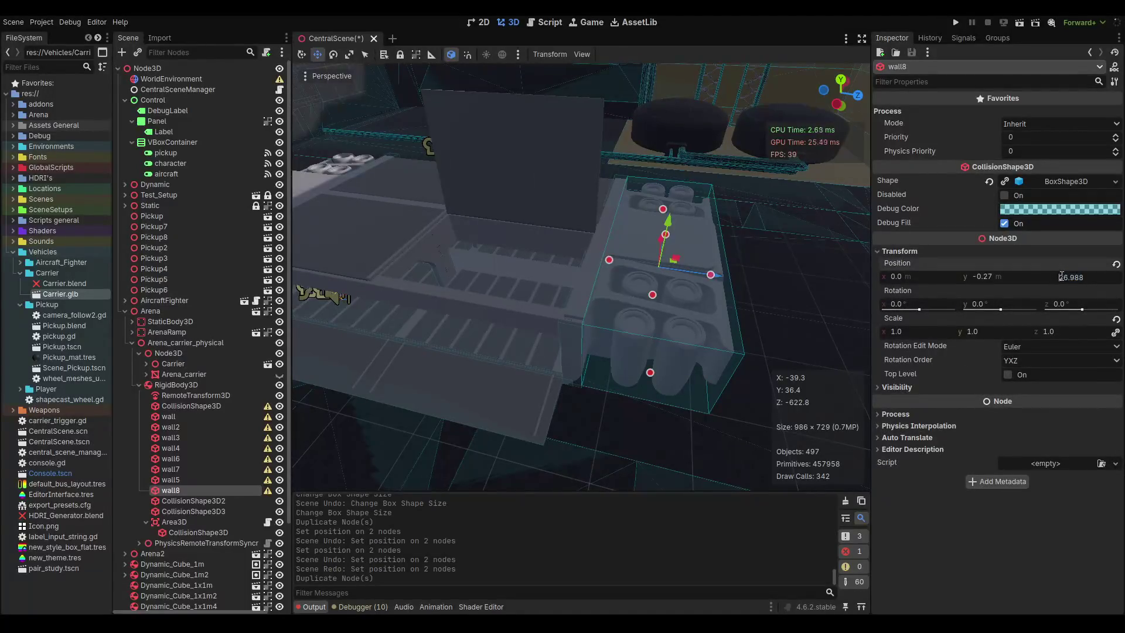
{"action": "scroll", "coordinate": [611, 283], "scroll_direction": "up", "scroll_amount": 3}
{"action": "key", "text": "ctrl+s"}
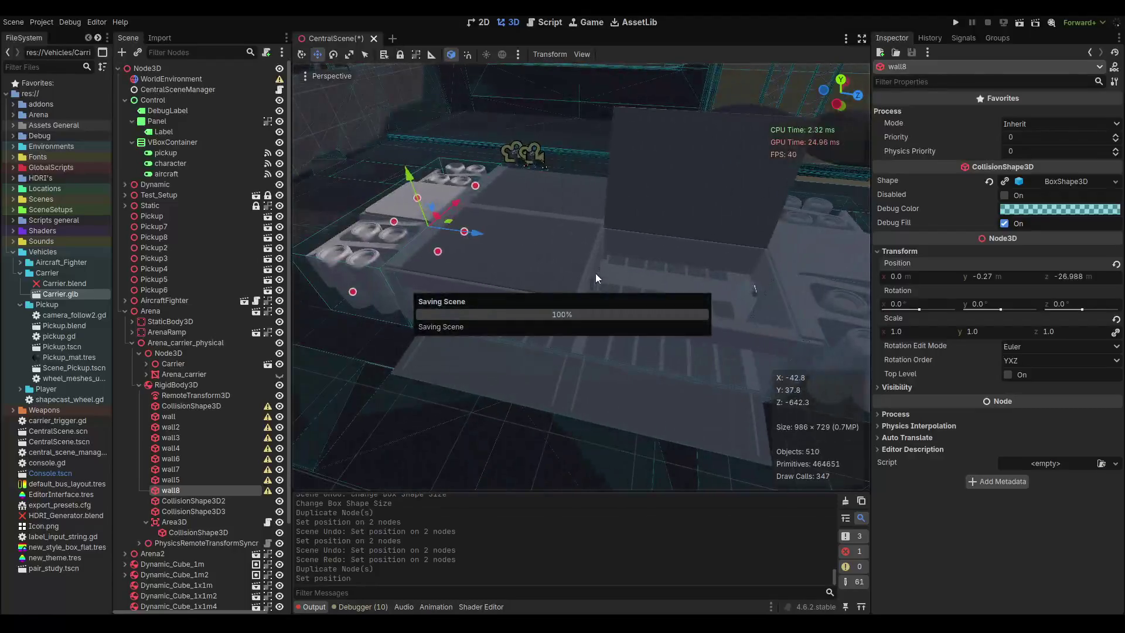
{"action": "scroll", "coordinate": [691, 237], "scroll_direction": "up", "scroll_amount": 5}
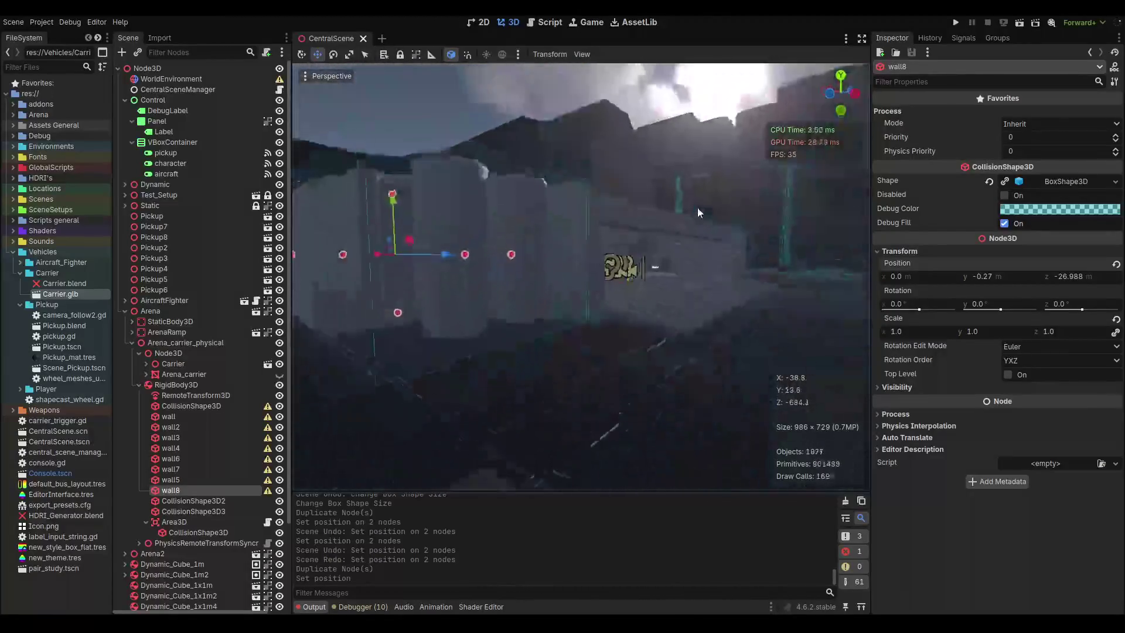
{"action": "mouse_move", "coordinate": [721, 204]}
{"action": "left_mouse_down"}
{"action": "mouse_move", "coordinate": [843, 205]}
{"action": "mouse_move", "coordinate": [408, 210]}
{"action": "left_mouse_up"}
{"action": "scroll", "coordinate": [554, 280], "scroll_direction": "up", "scroll_amount": 3}
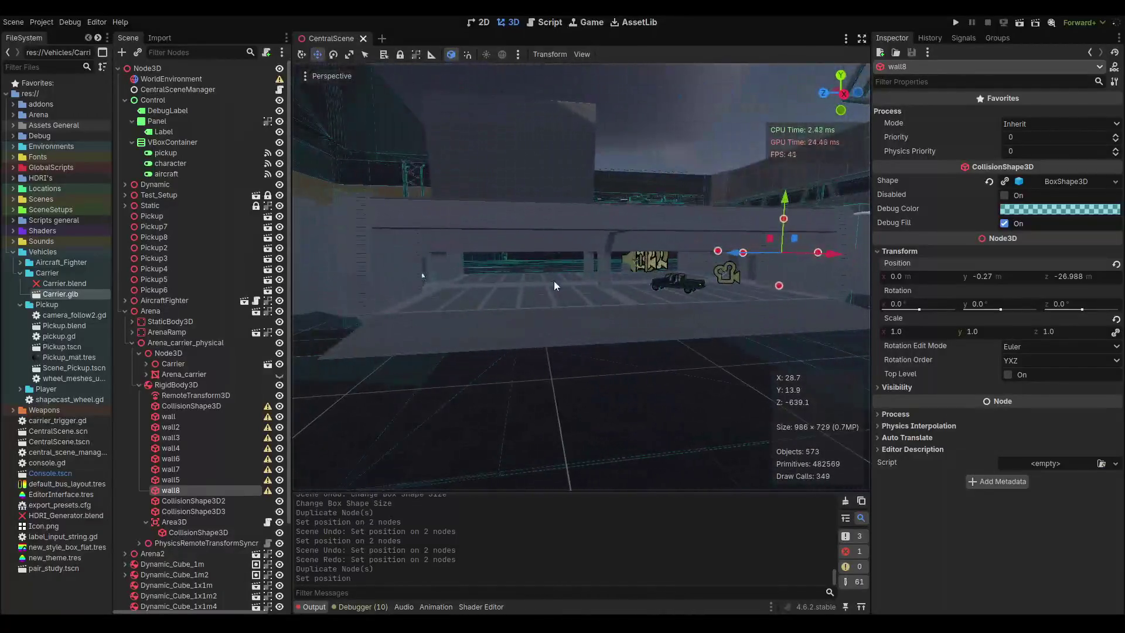
Save the scene and launch the standalone game build from the project folder.
{"action": "key", "text": "ctrl+s"}
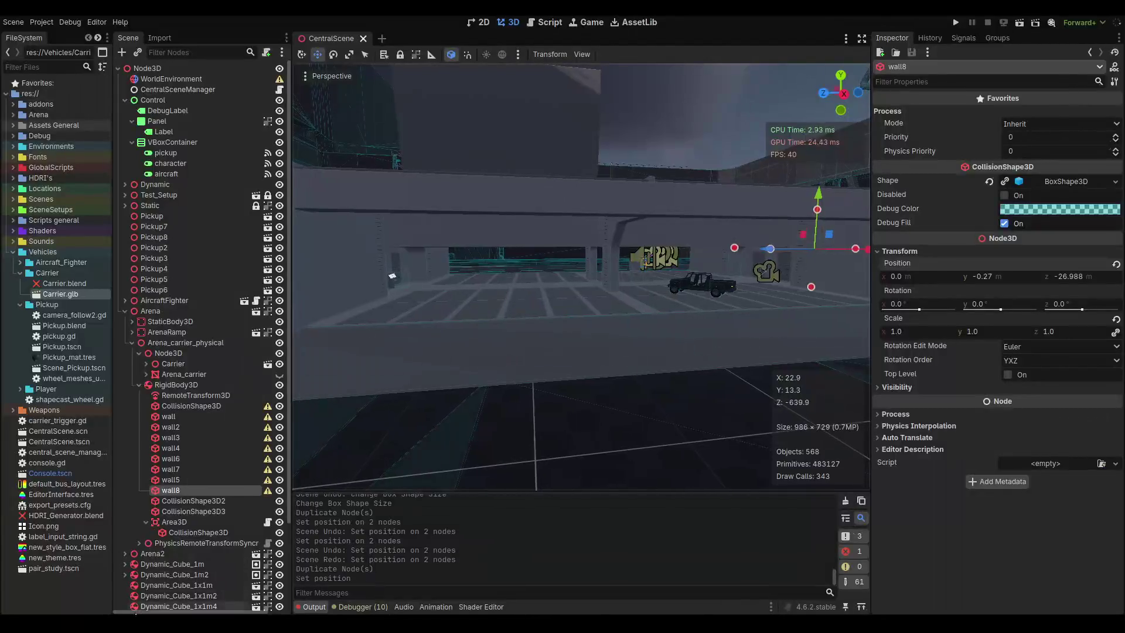
{"action": "key", "text": "alt+Tab"}
{"action": "double_click", "coordinate": [207, 508]}
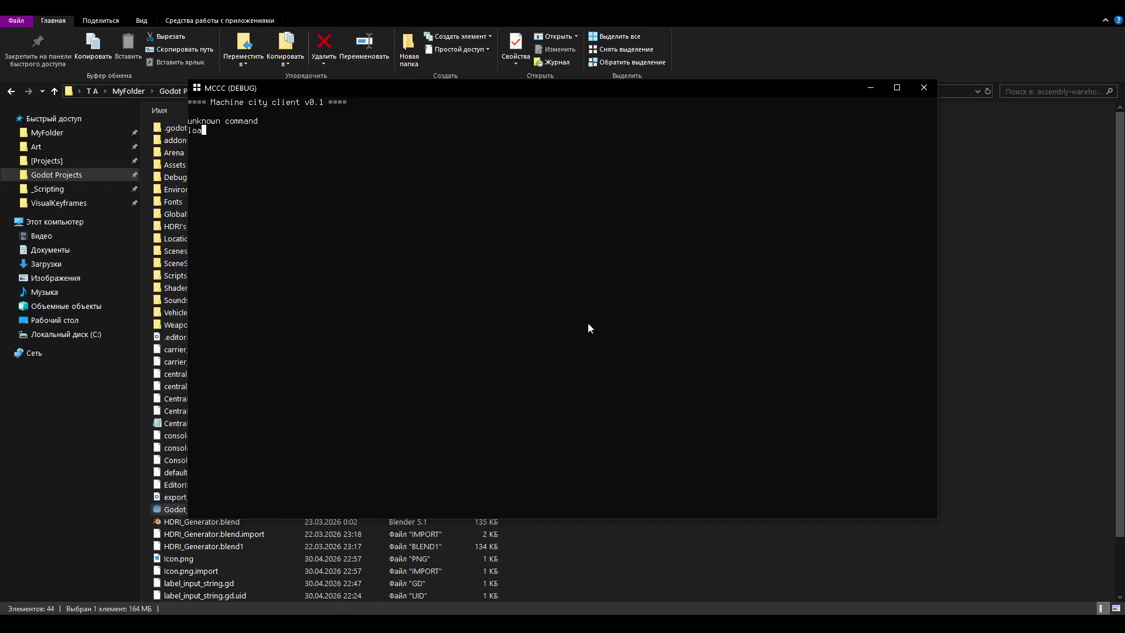
Load the central scene with 'load central' and walk toward the wall and ladder pillar.
{"action": "type", "text": "d central"}
{"action": "key", "text": "Return"}
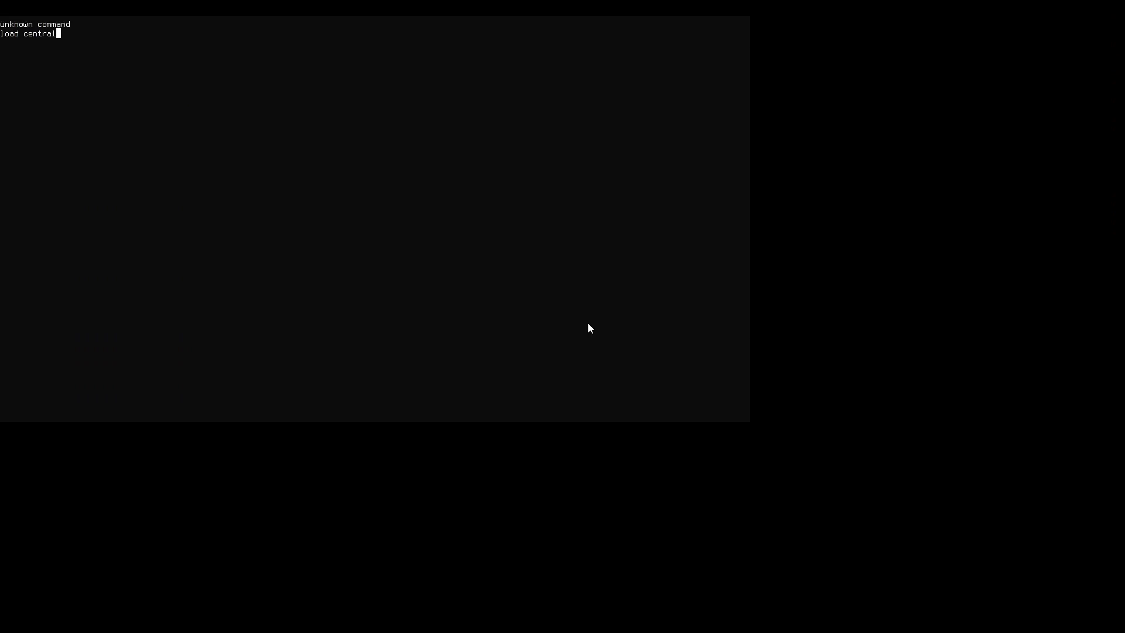
{"action": "key", "text": "w"}
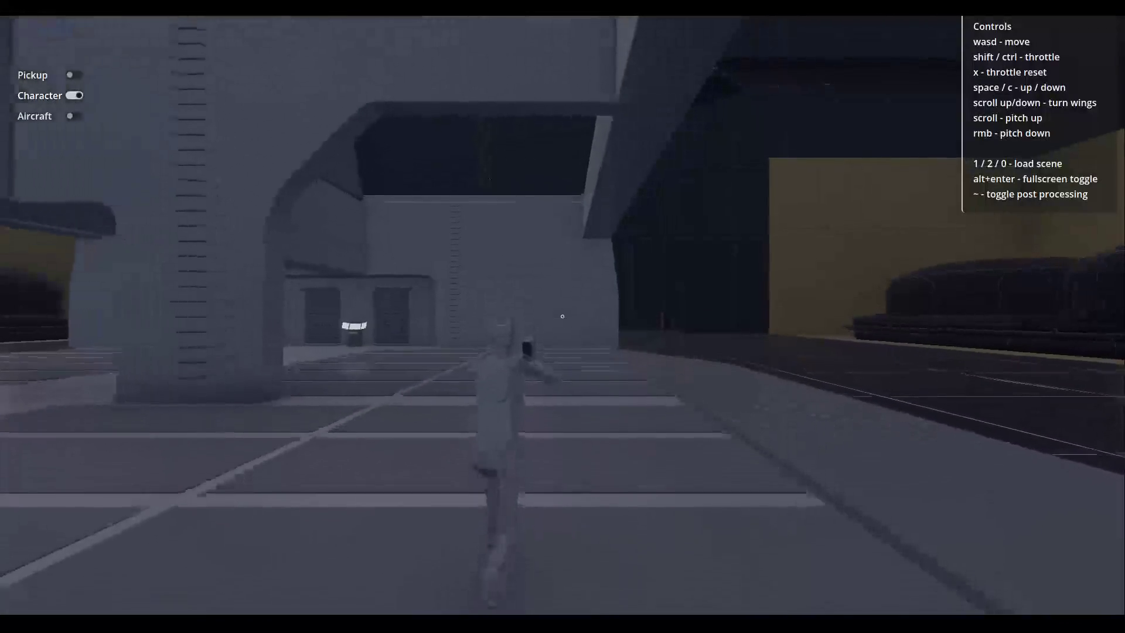
{"action": "key", "text": "w"}
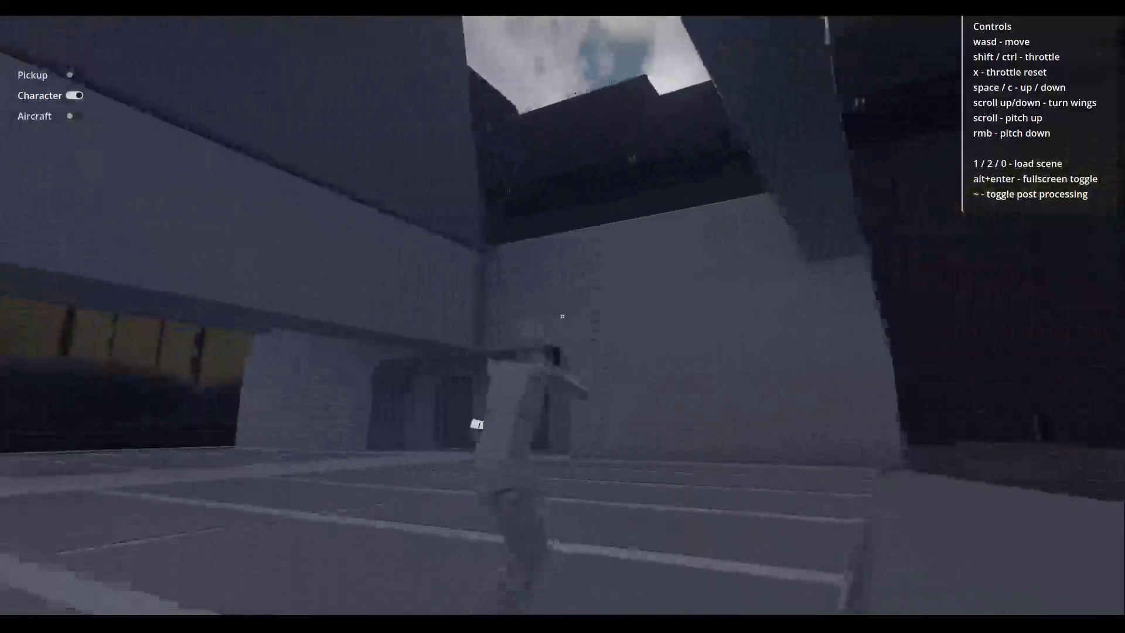
{"action": "key", "text": "w"}
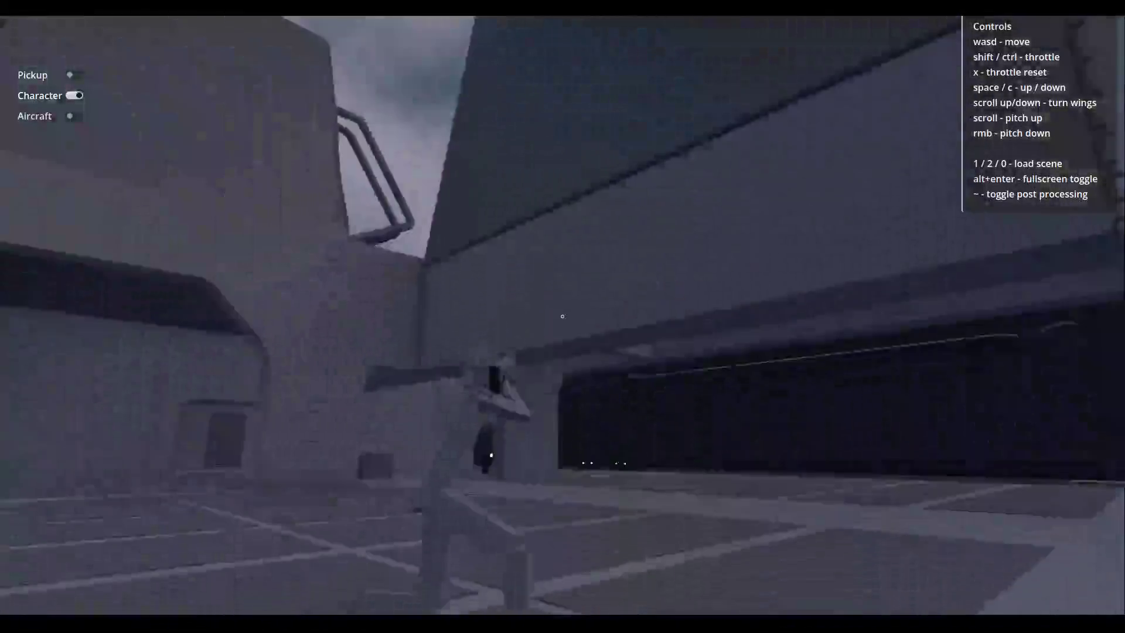
{"action": "key", "text": "w"}
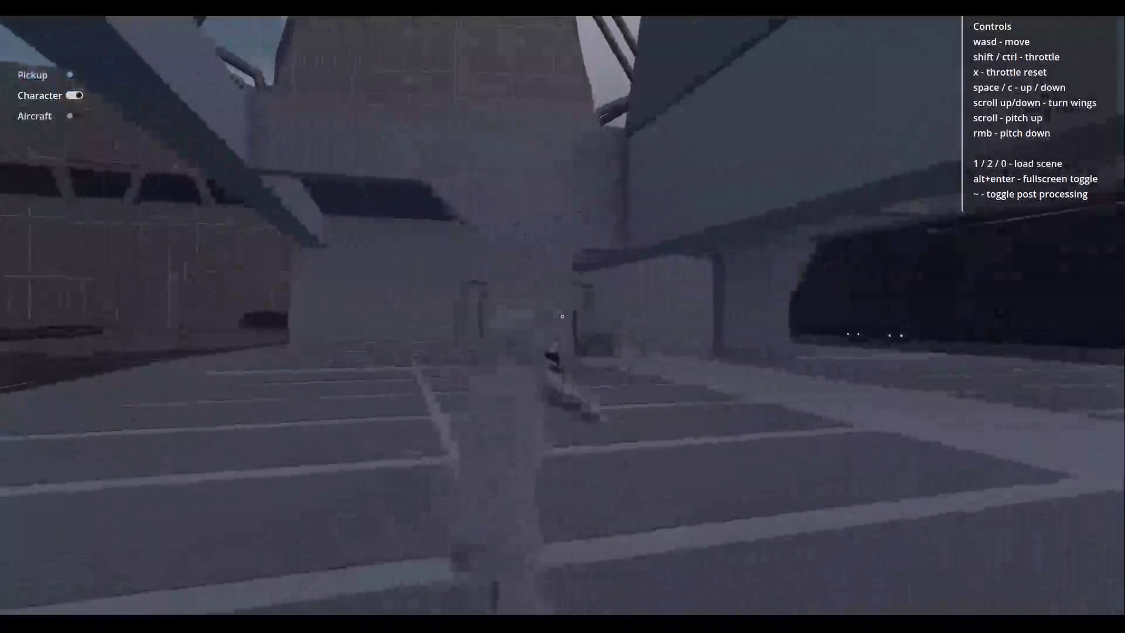
{"action": "key", "text": "w"}
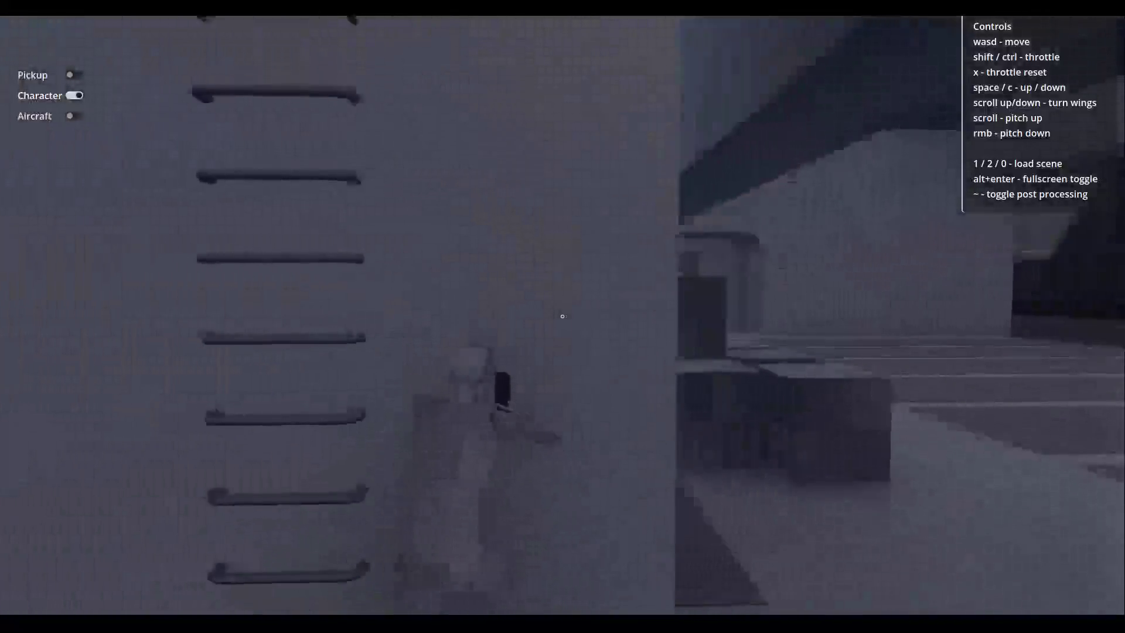
{"action": "key", "text": "w"}
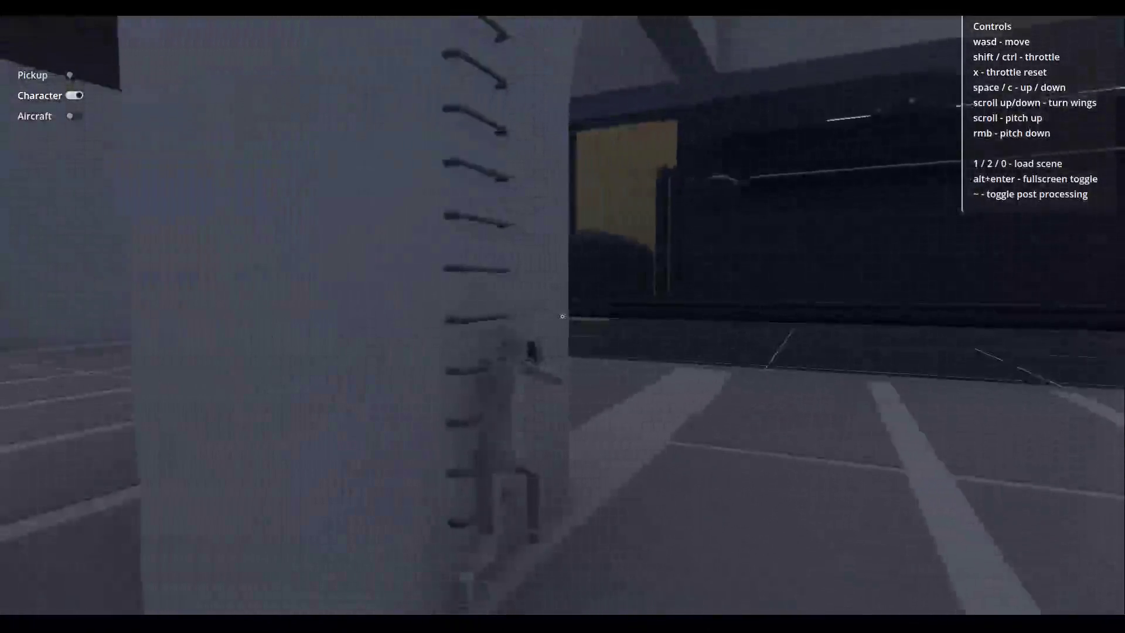
Walk around the pillar and through the garage testing the walls, then leave the game.
{"action": "key", "text": "w"}
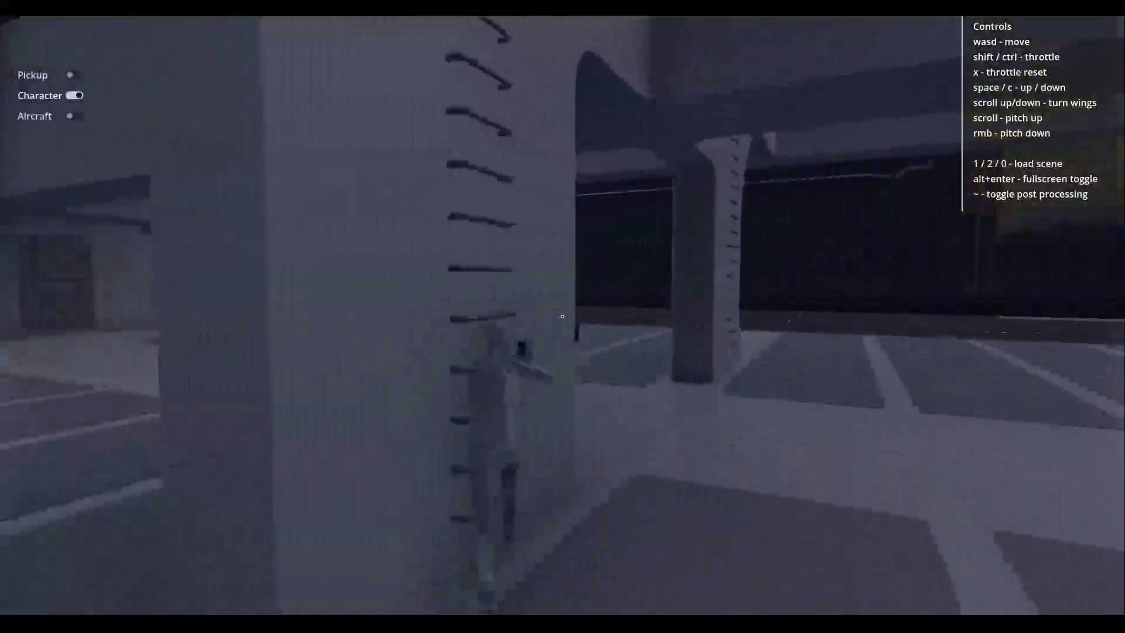
{"action": "key", "text": "w"}
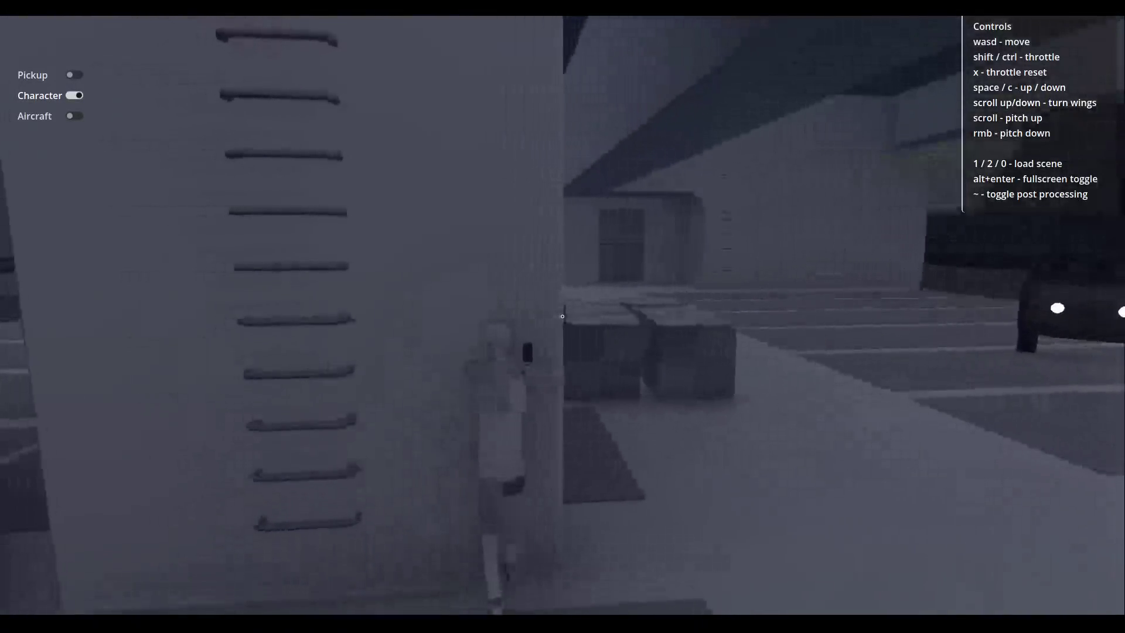
{"action": "key", "text": "w"}
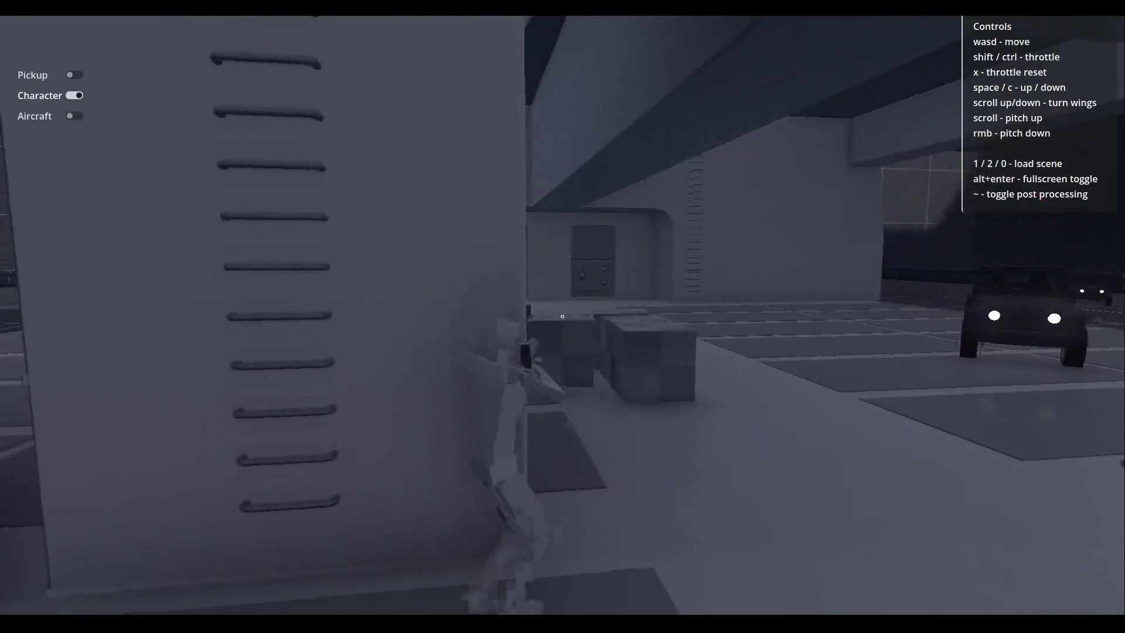
{"action": "key", "text": "w"}
{"action": "key", "text": "1"}
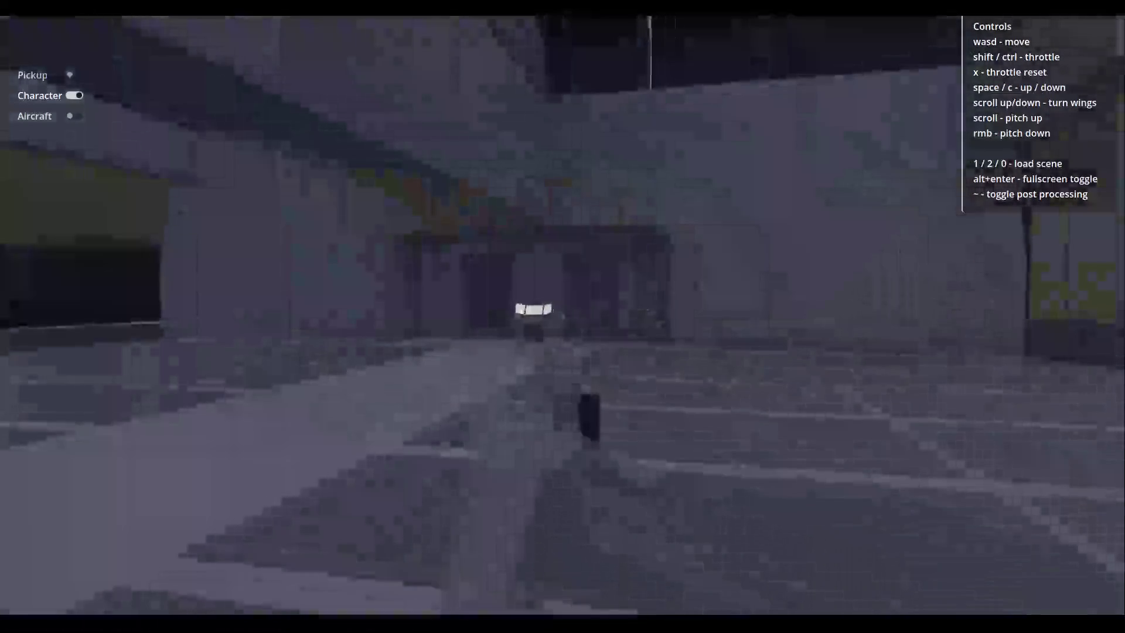
{"action": "key", "text": "w"}
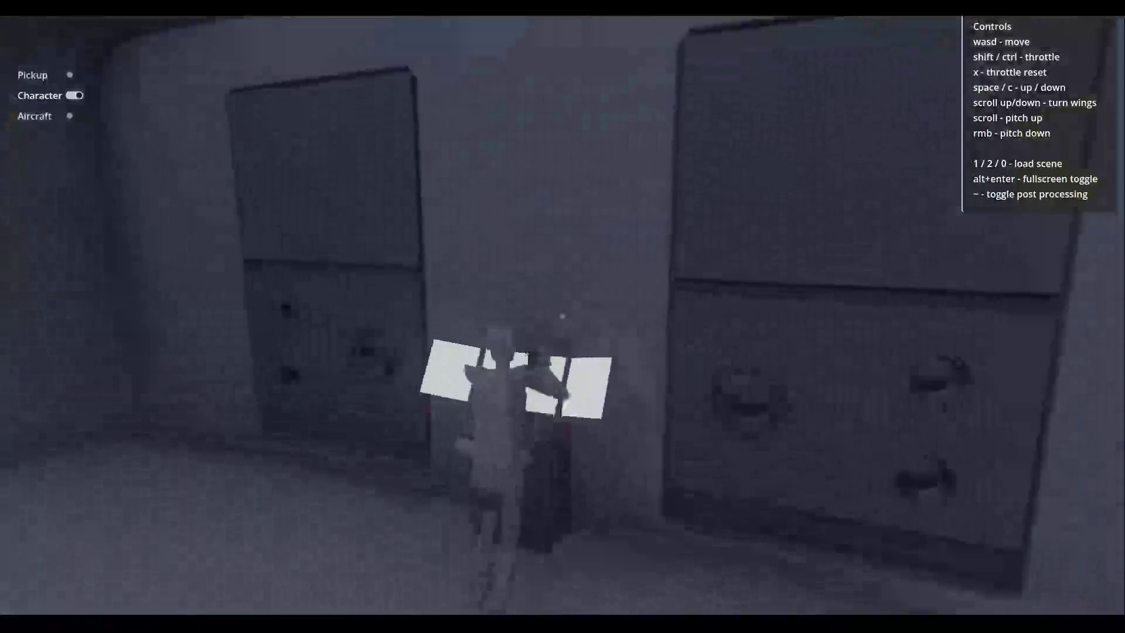
{"action": "key", "text": "w"}
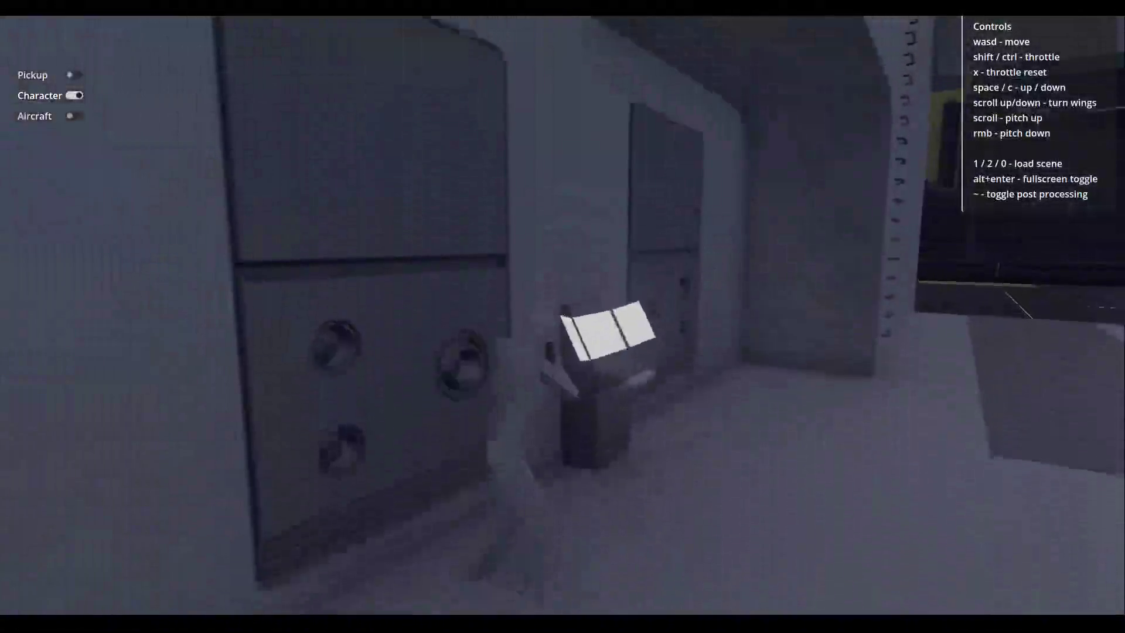
{"action": "key", "text": "w"}
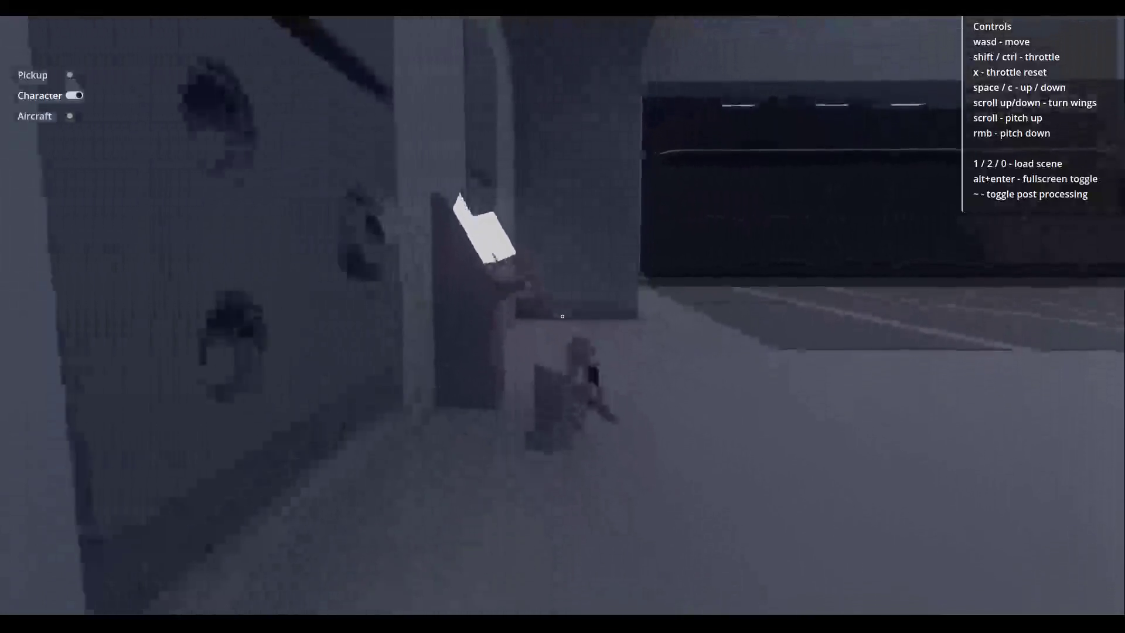
{"action": "key", "text": "w"}
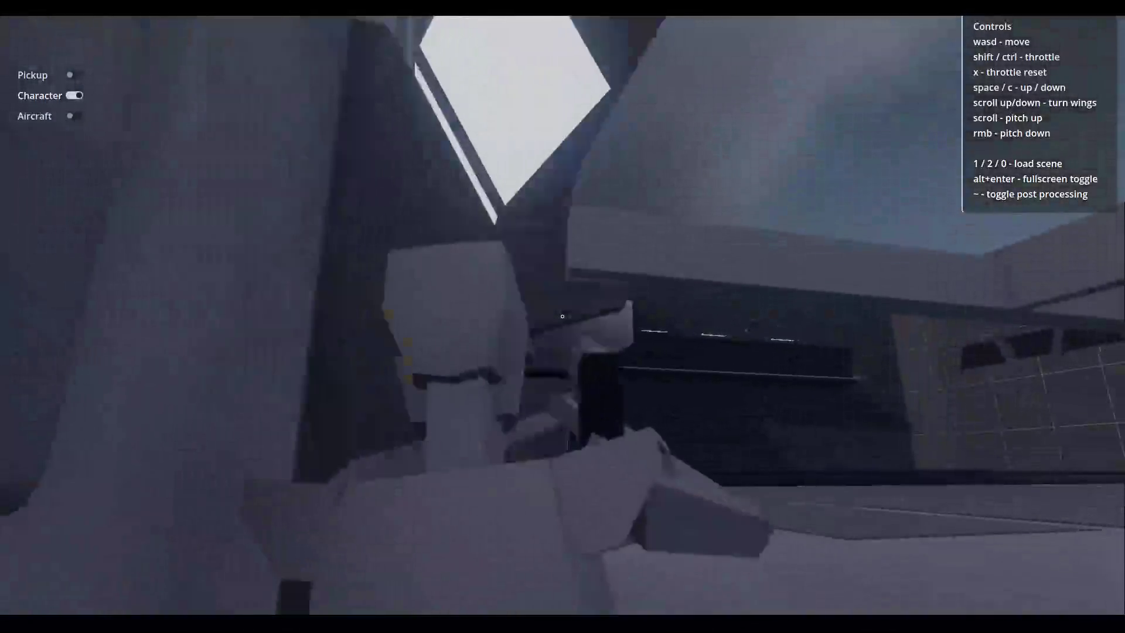
{"action": "key", "text": "w"}
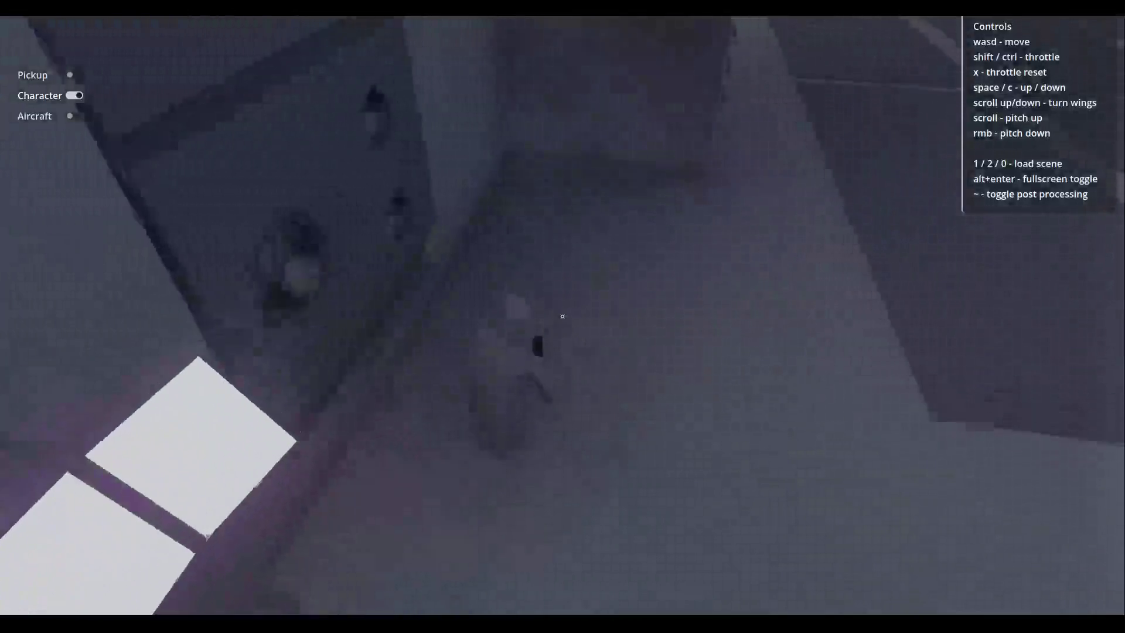
{"action": "key", "text": "alt+Tab"}
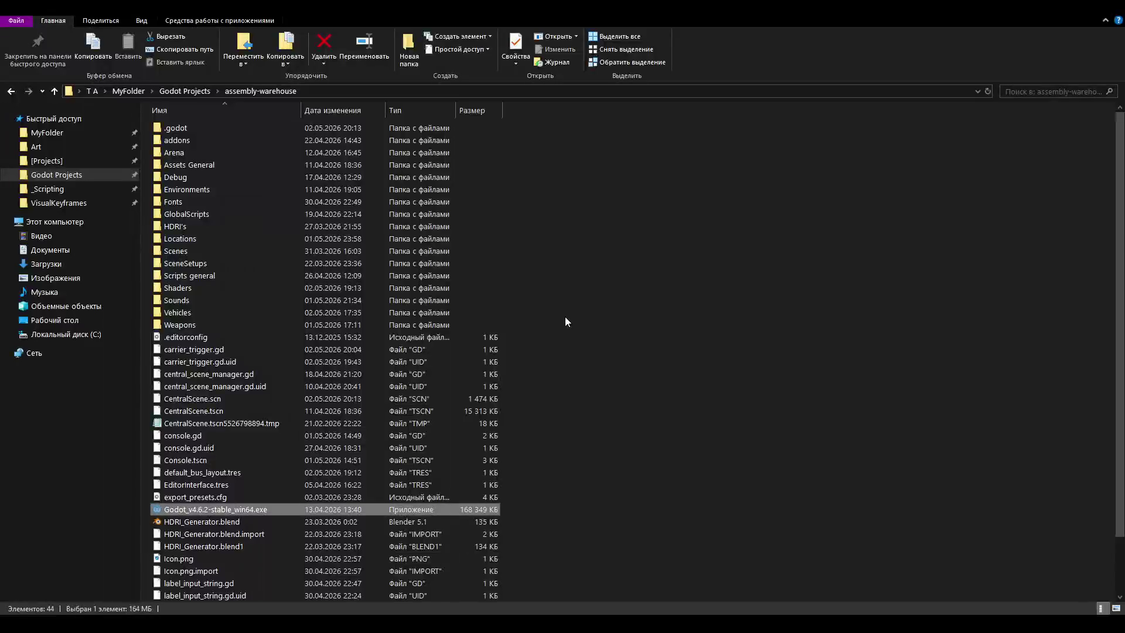
Back in Godot, lengthen the carrier deck collision box to about 30.0×1.07×45.0 and save.
{"action": "key", "text": "alt+Tab"}
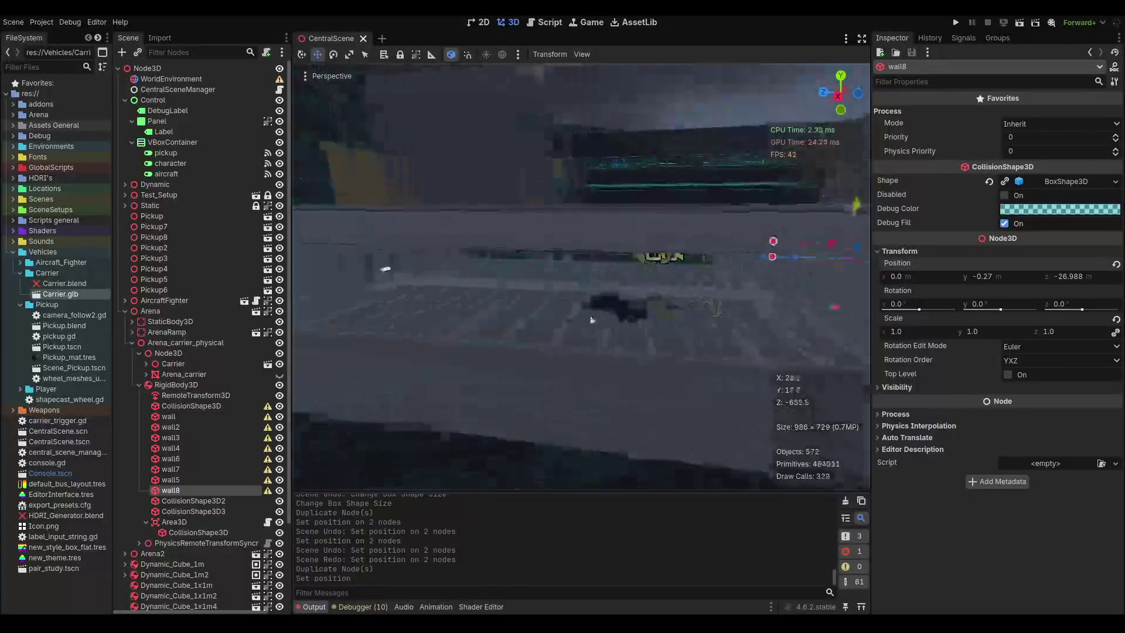
{"action": "scroll", "coordinate": [592, 320], "scroll_direction": "down", "scroll_amount": 5}
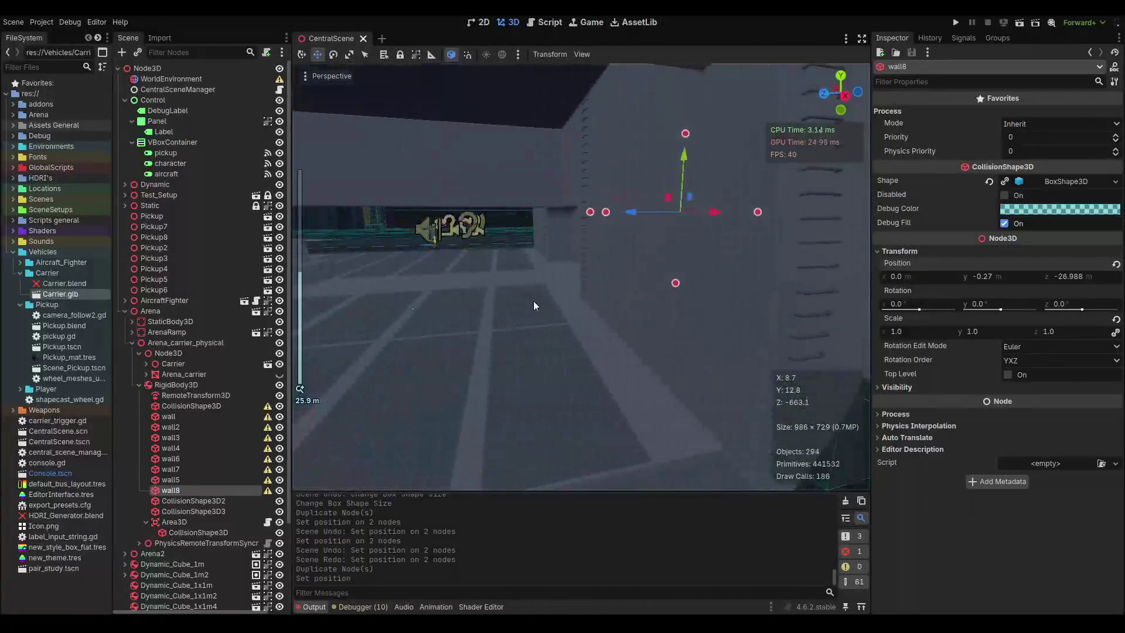
{"action": "left_click", "coordinate": [167, 405]}
{"action": "scroll", "coordinate": [528, 319], "scroll_direction": "up", "scroll_amount": 5}
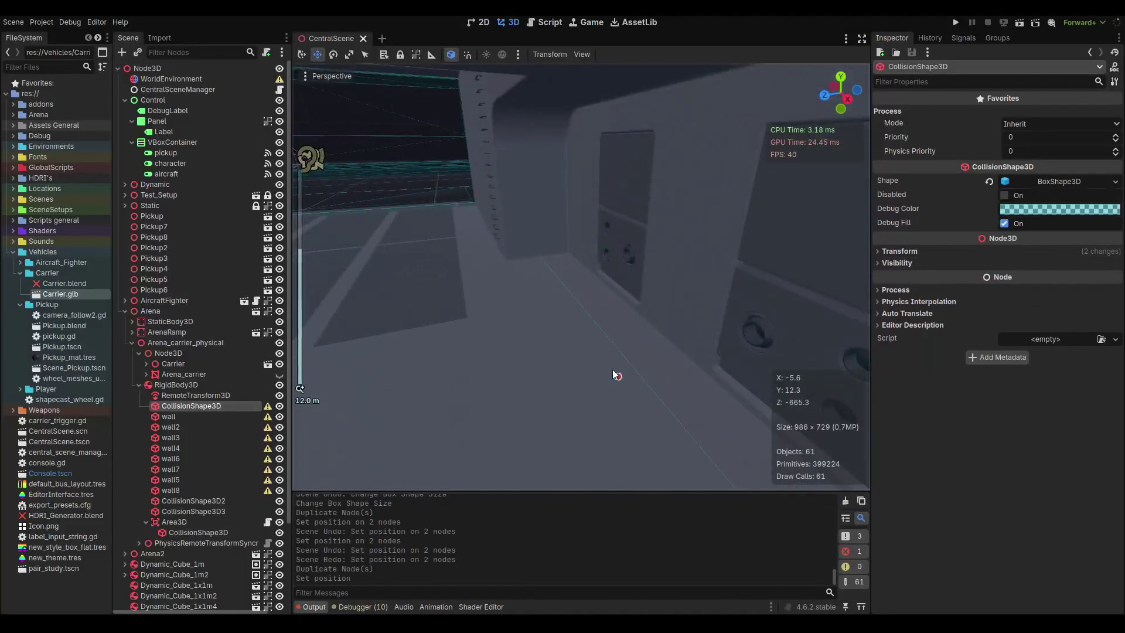
{"action": "scroll", "coordinate": [613, 369], "scroll_direction": "down", "scroll_amount": 2}
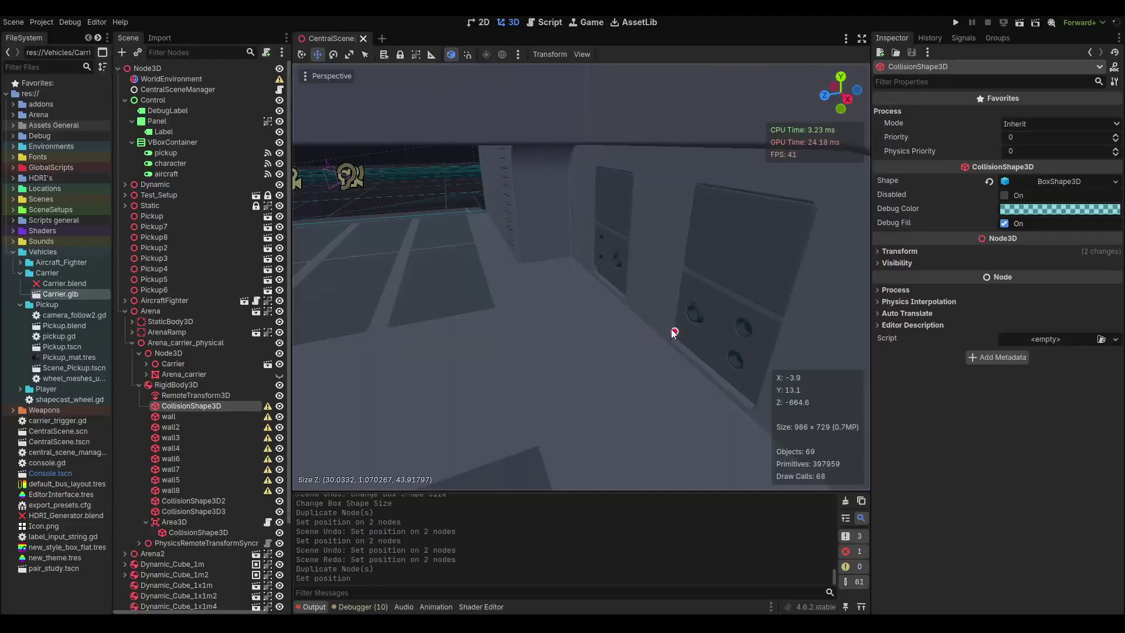
{"action": "scroll", "coordinate": [627, 255], "scroll_direction": "up", "scroll_amount": 5}
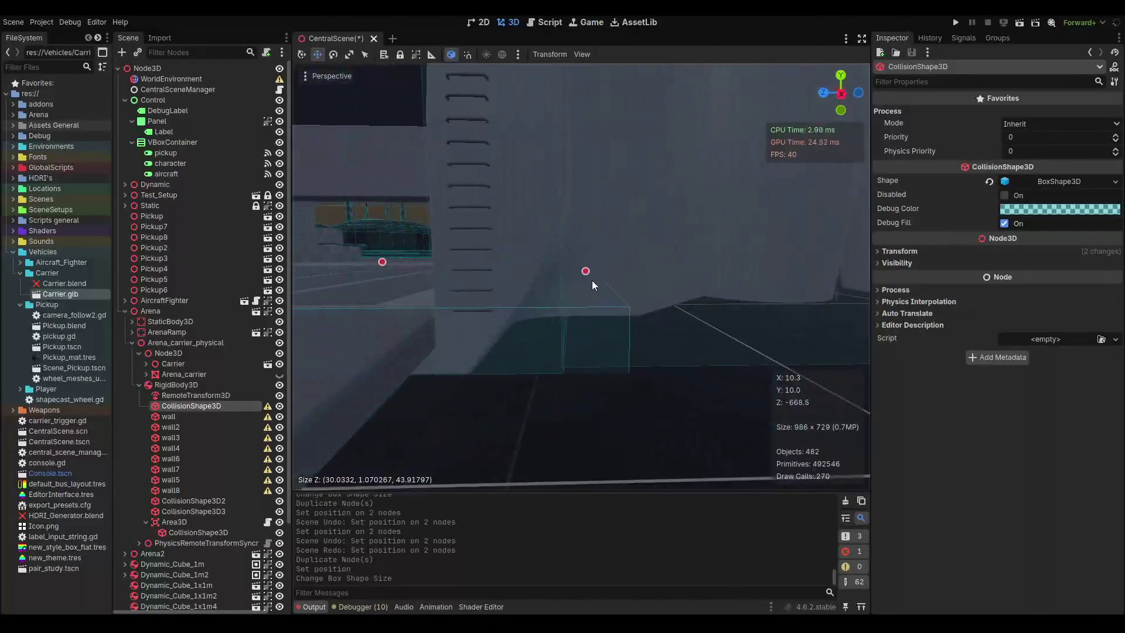
{"action": "mouse_move", "coordinate": [588, 272]}
{"action": "left_mouse_down"}
{"action": "mouse_move", "coordinate": [575, 274]}
{"action": "mouse_move", "coordinate": [599, 280]}
{"action": "left_mouse_up"}
{"action": "scroll", "coordinate": [546, 284], "scroll_direction": "down", "scroll_amount": 8}
{"action": "key", "text": "ctrl+s"}
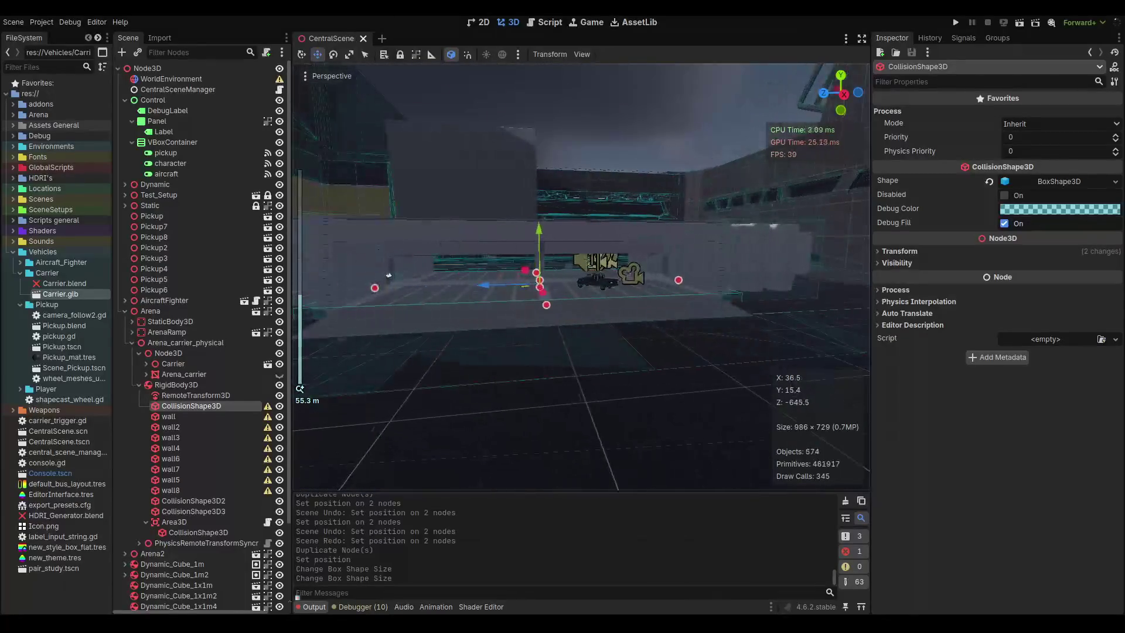
{"action": "key", "text": "alt+Tab"}
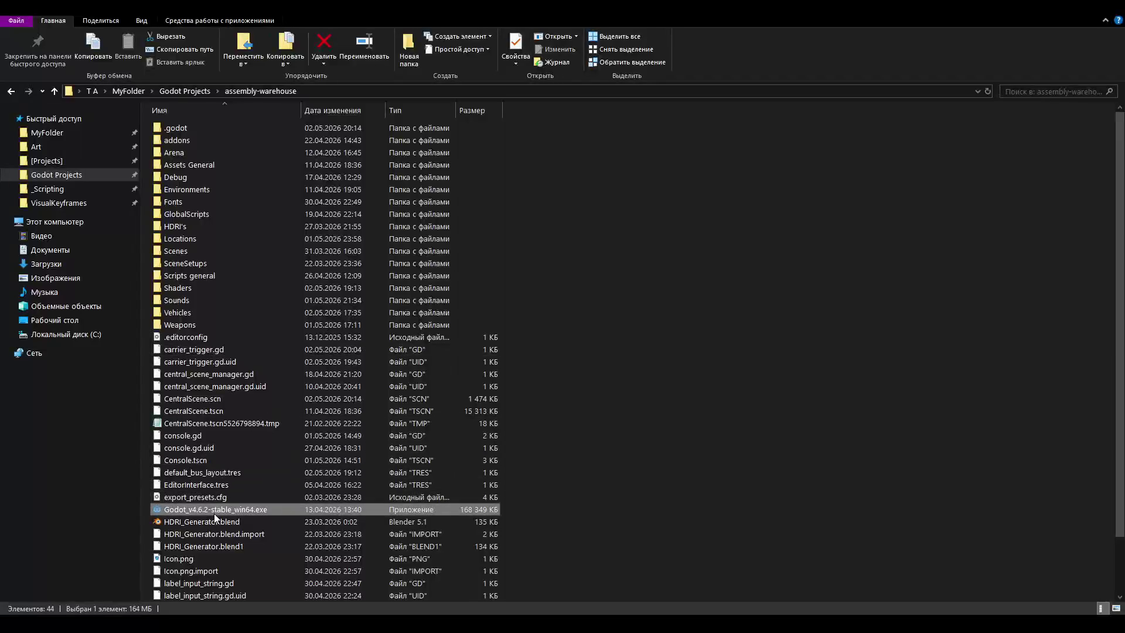
Launch Godot_v4.6.2-stable_win64.exe and load the central scene with 'load central'.
{"action": "double_click", "coordinate": [214, 511]}
{"action": "type", "text": "load central"}
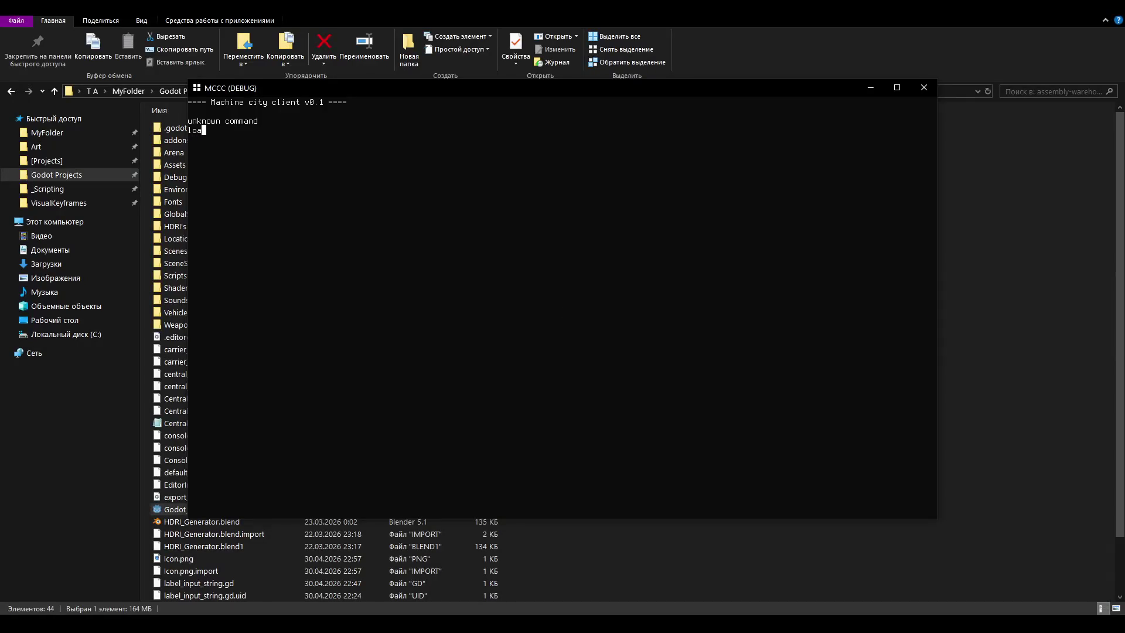
{"action": "key", "text": "Return"}
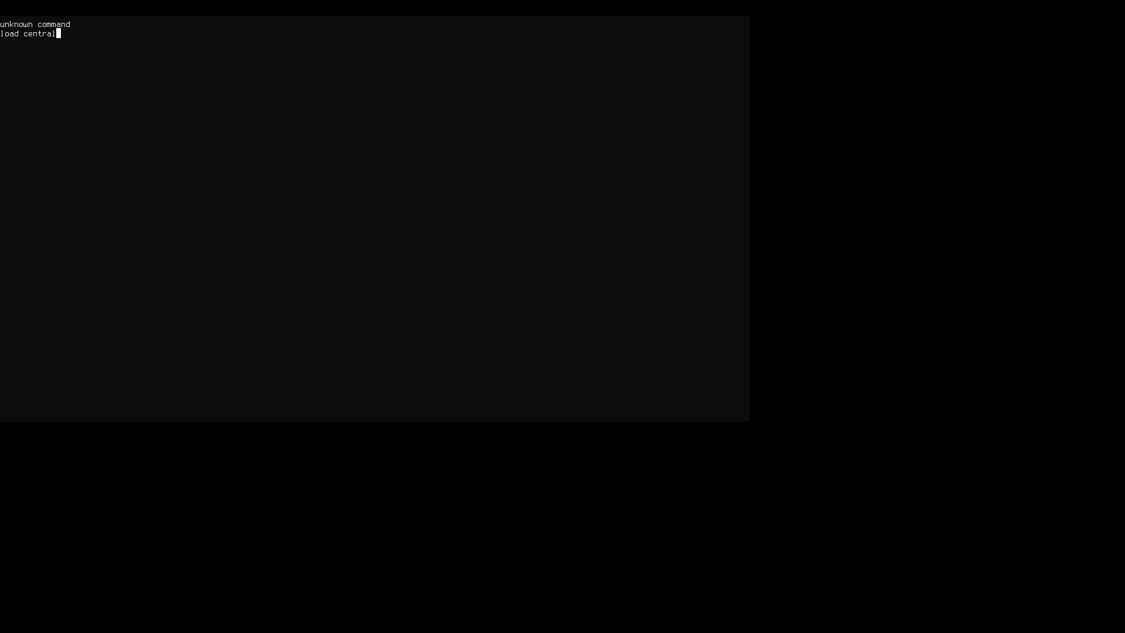
Run the character across the courtyard past the truck toward the hangar doors.
{"action": "key", "text": "w"}
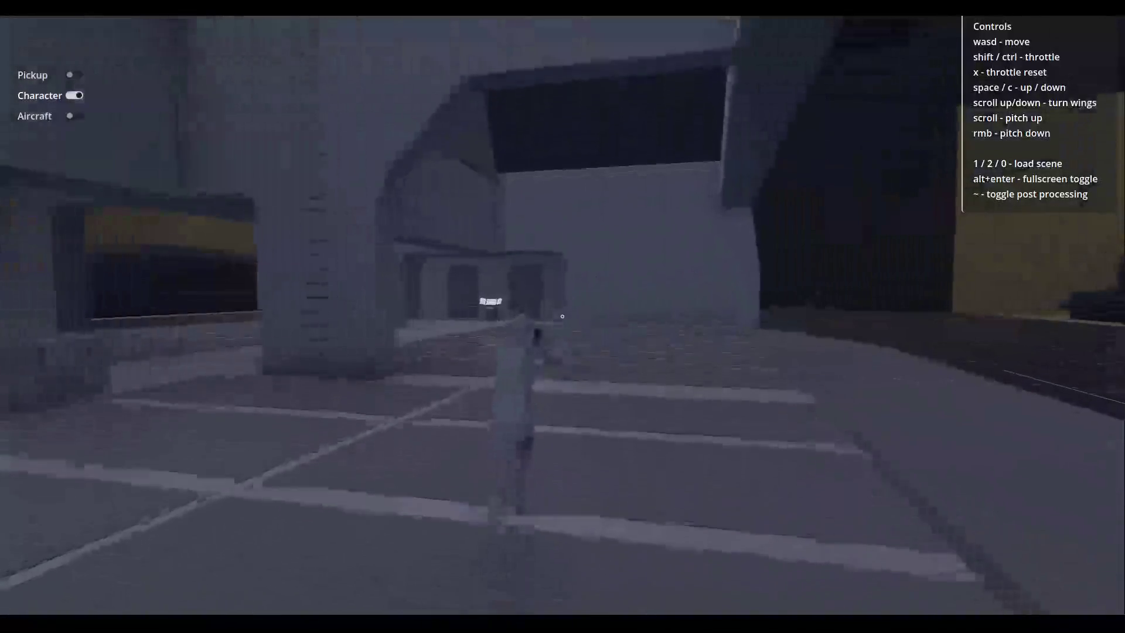
{"action": "key", "text": "w"}
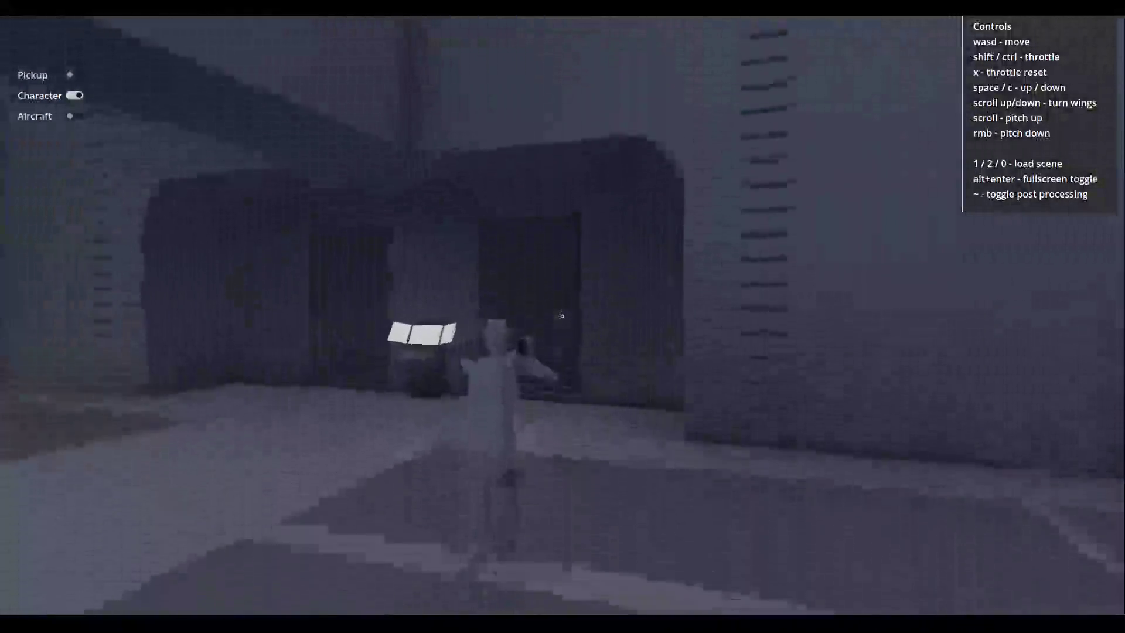
{"action": "key", "text": "w"}
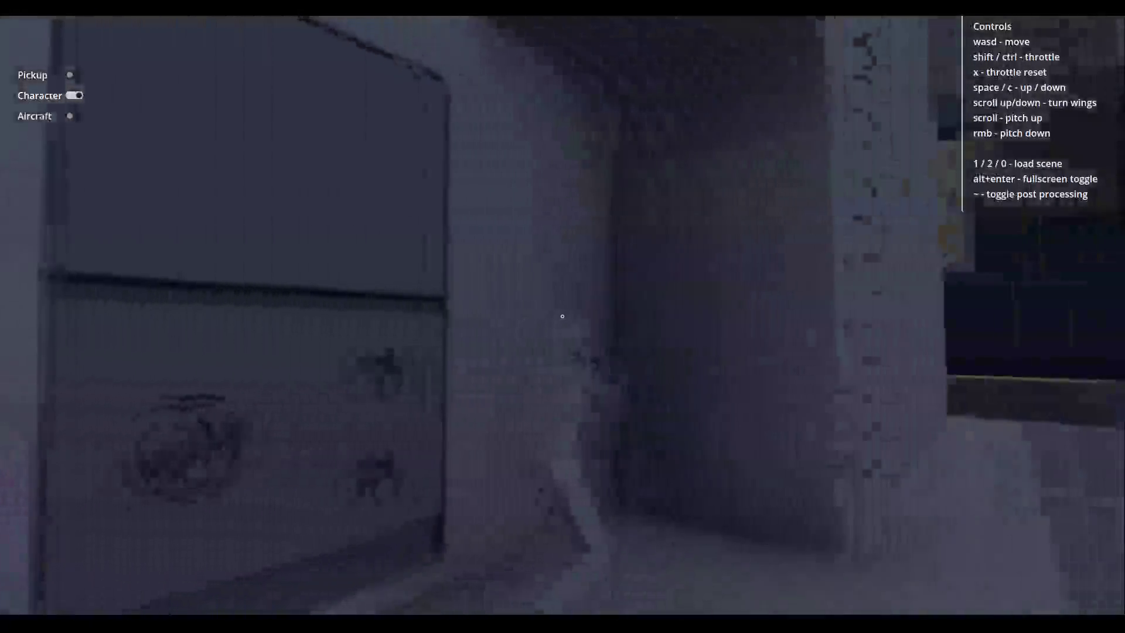
{"action": "key", "text": "w"}
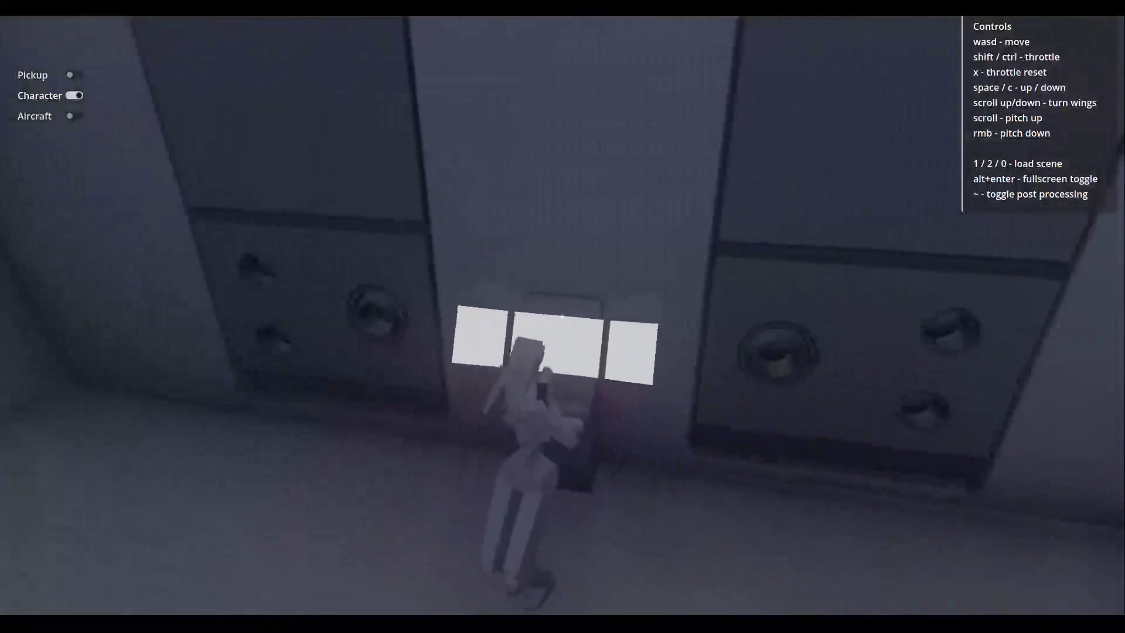
{"action": "key", "text": "w"}
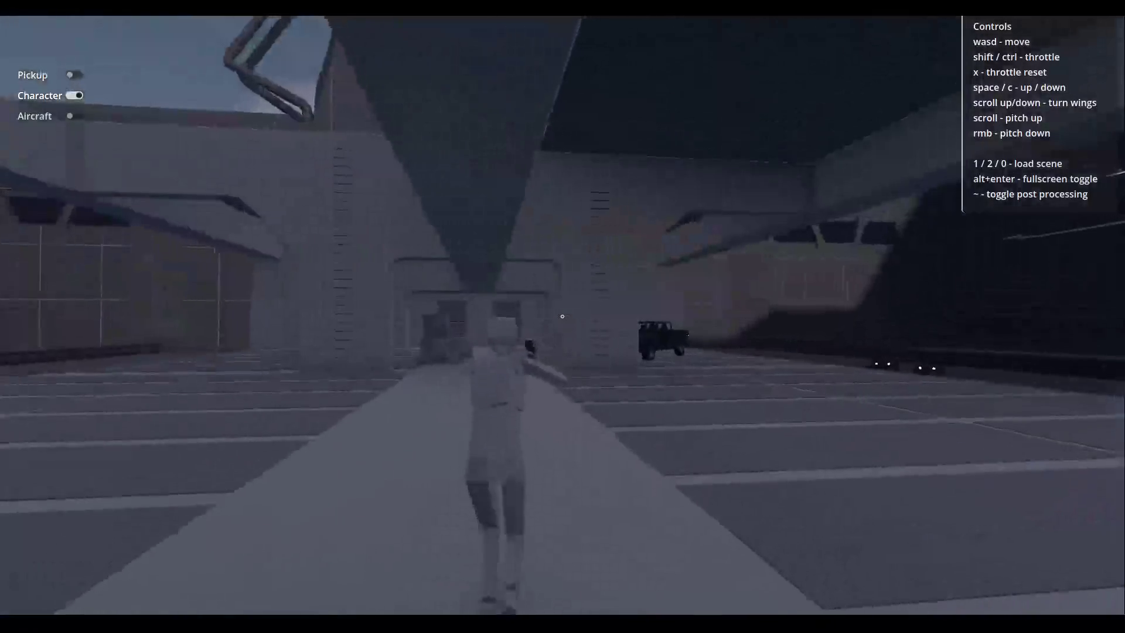
{"action": "key", "text": "w"}
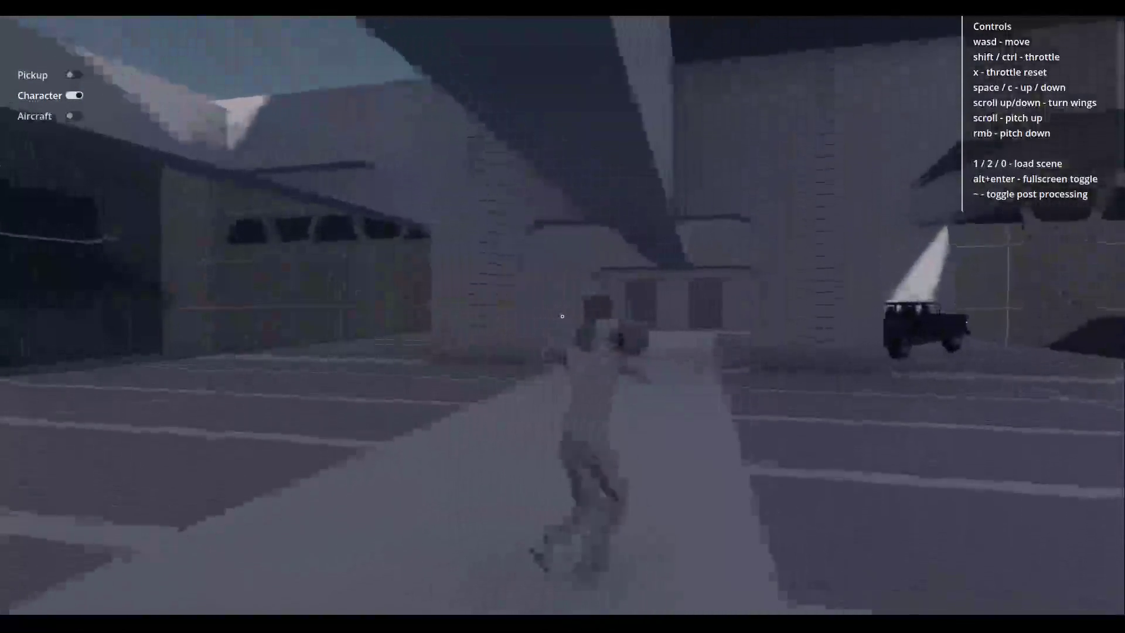
{"action": "key", "text": "w"}
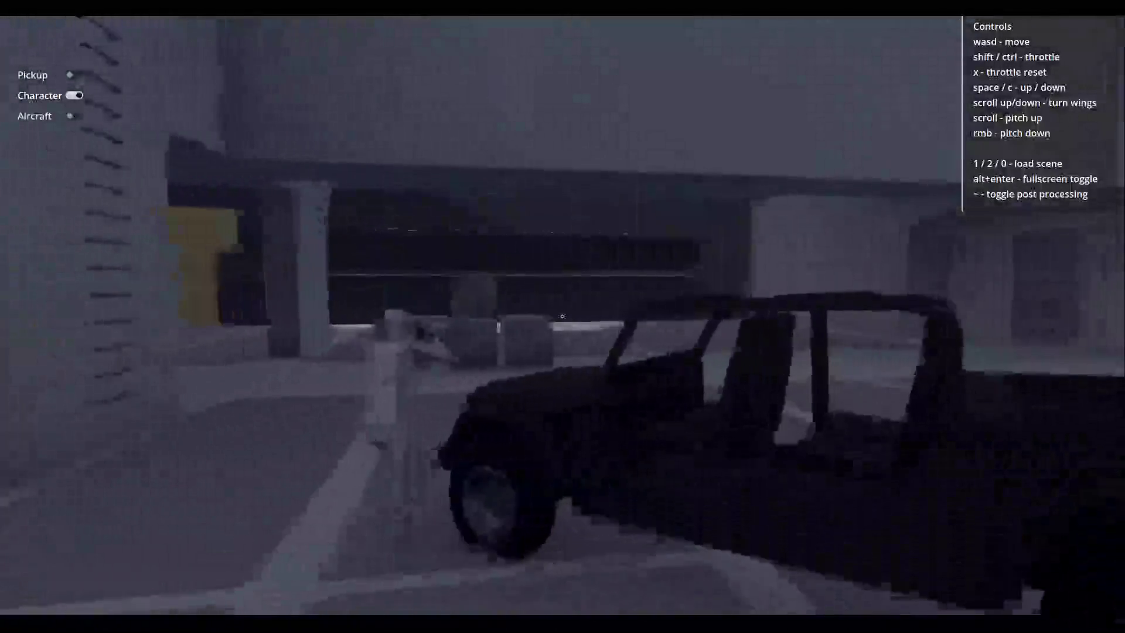
{"action": "key", "text": "w"}
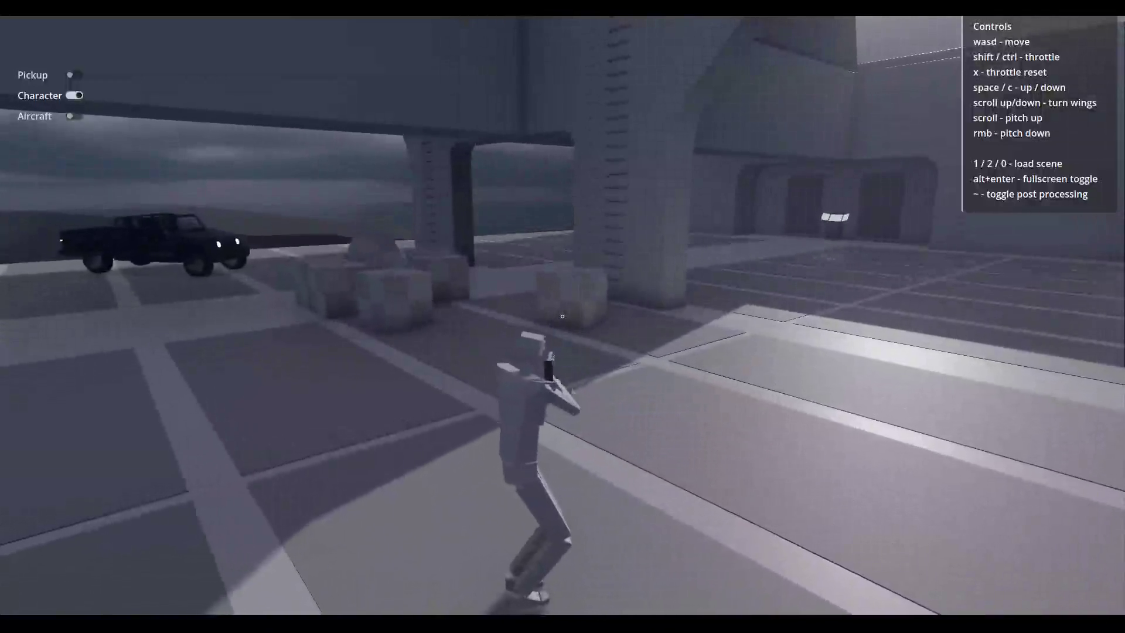
Steer the character into the hangar, past the jeep and the boxes by the wall.
{"action": "key", "text": "w"}
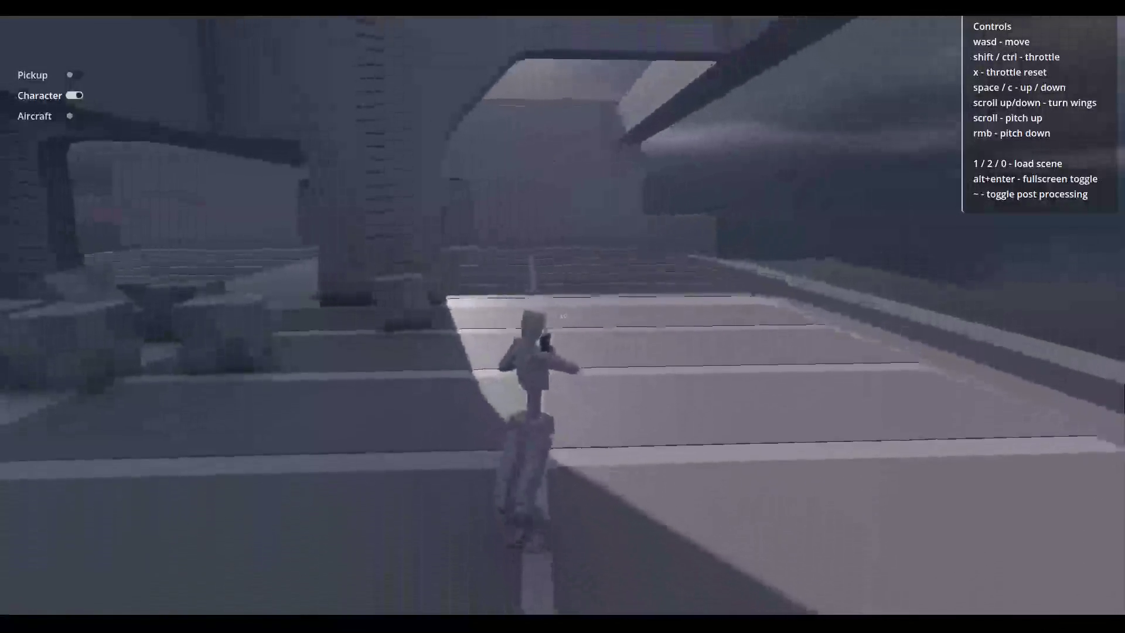
{"action": "key", "text": "w"}
{"action": "key", "text": "w"}
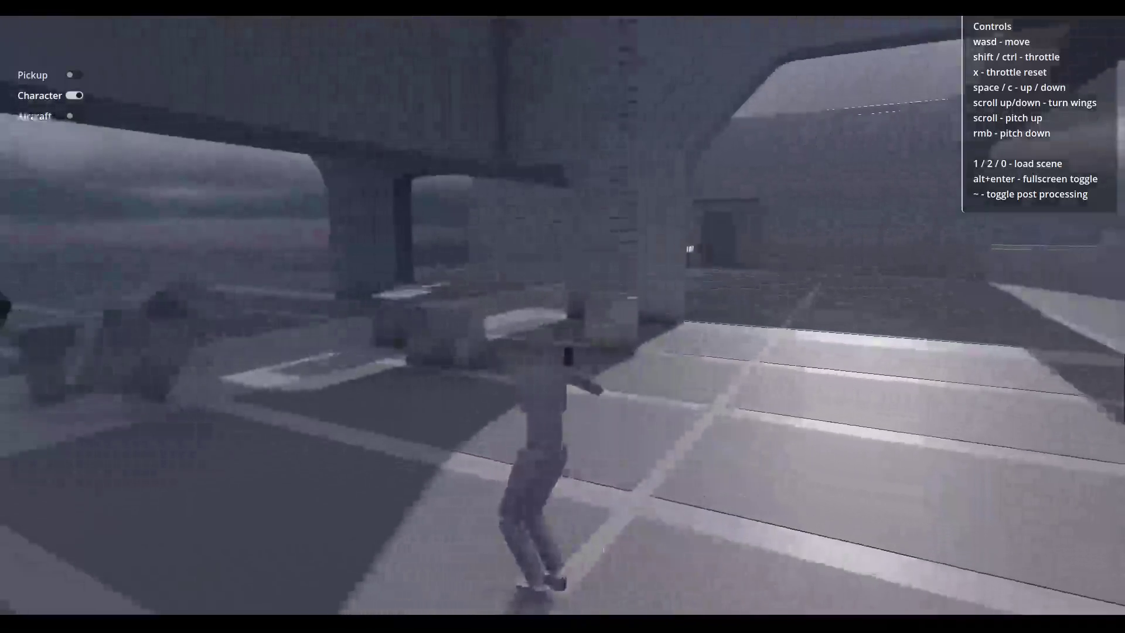
{"action": "key", "text": "w"}
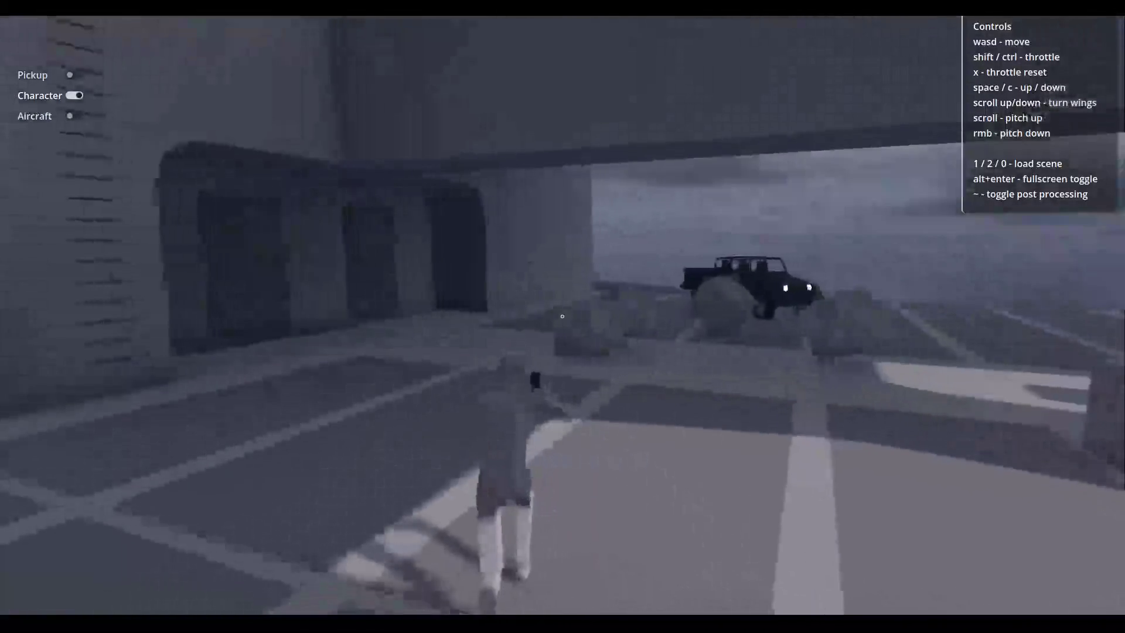
{"action": "key", "text": "w"}
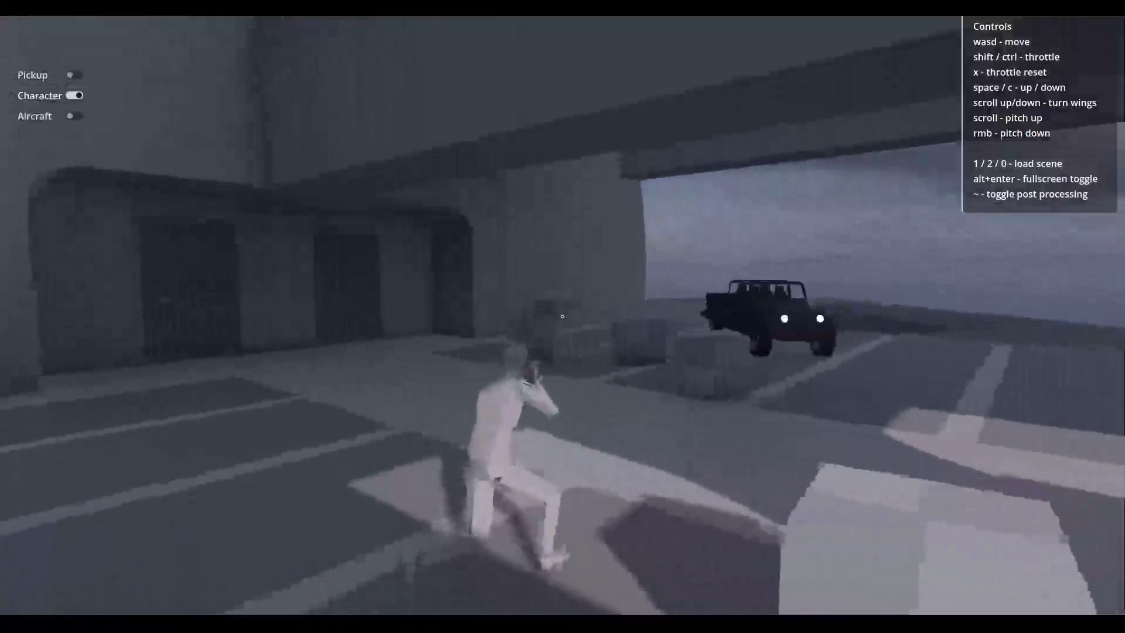
{"action": "key", "text": "w"}
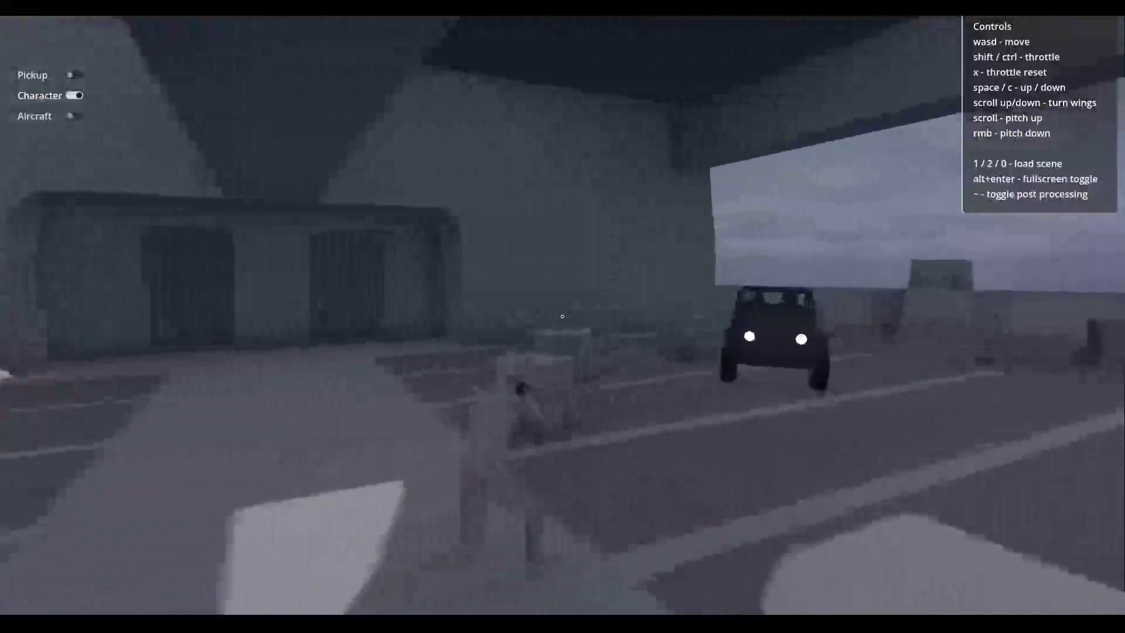
{"action": "key", "text": "w"}
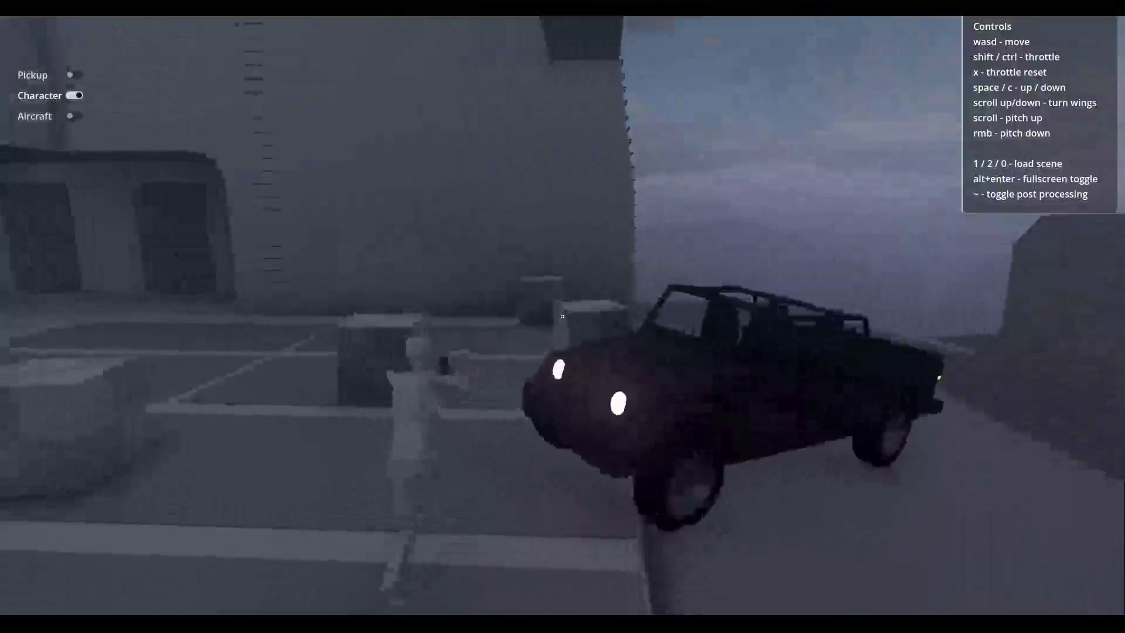
{"action": "key", "text": "w"}
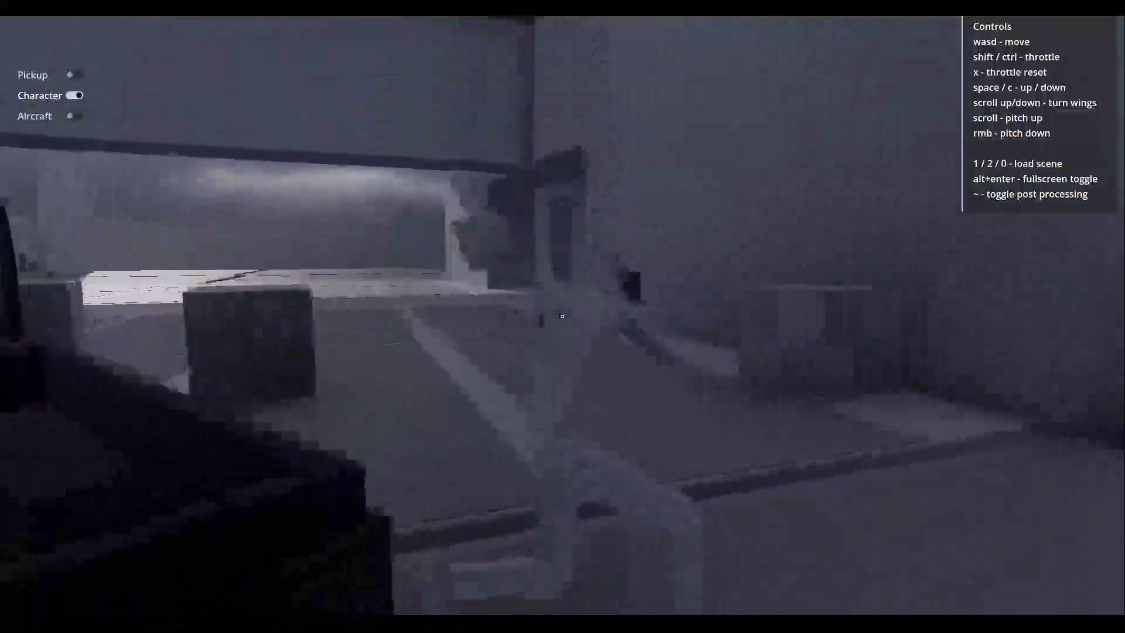
{"action": "key", "text": "w"}
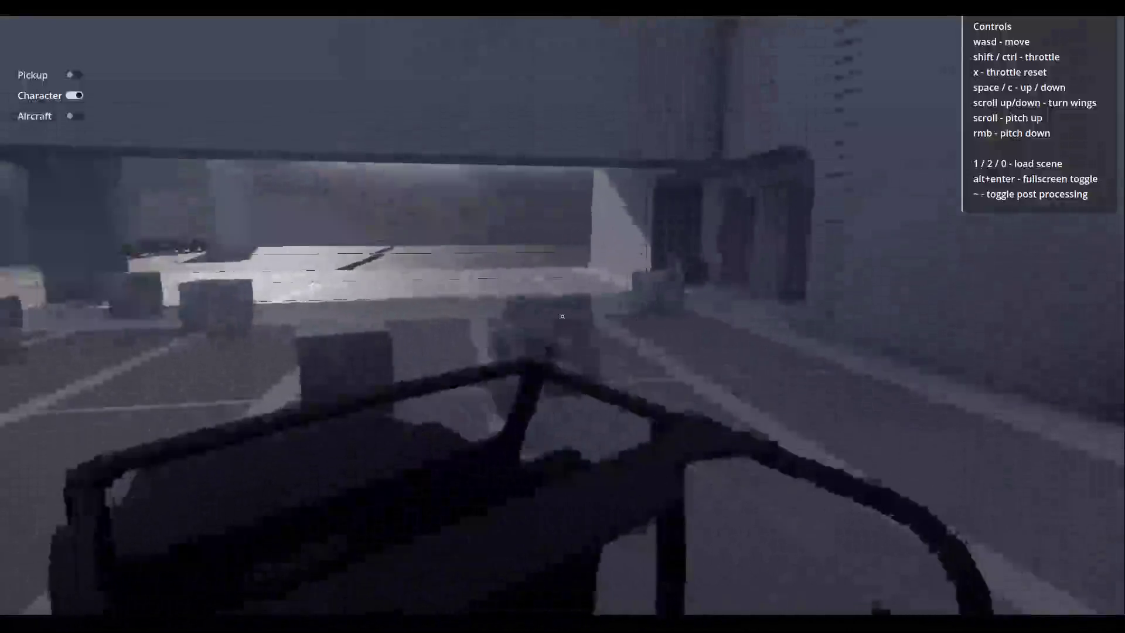
{"action": "key", "text": "w"}
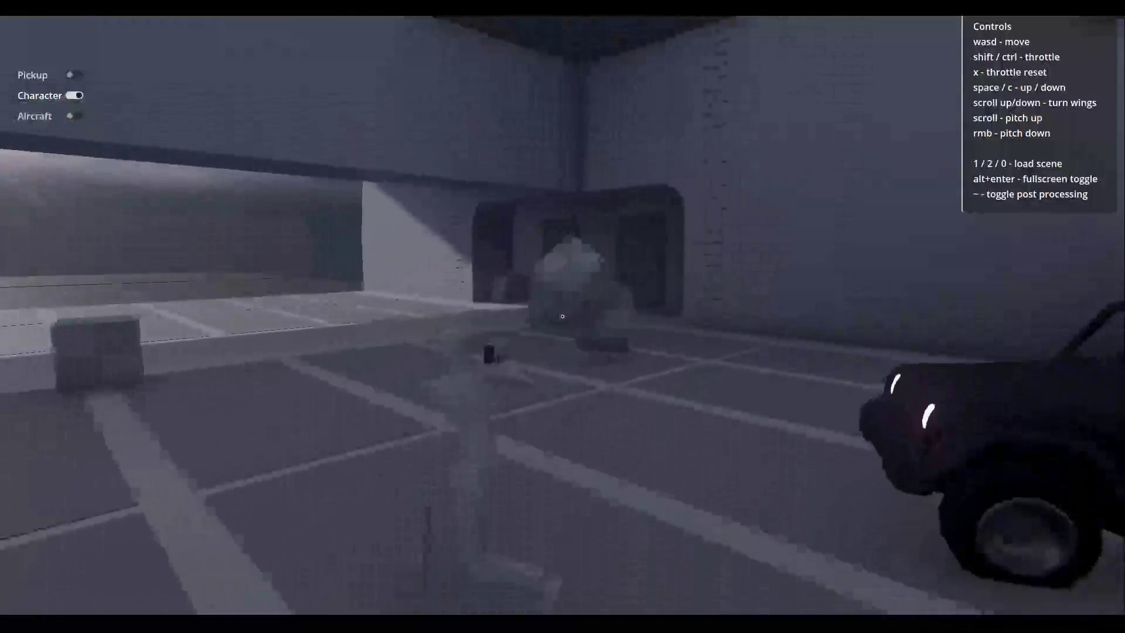
Circle the hangar's back wall and ramp, then close the game and return to Godot.
{"action": "key", "text": "w"}
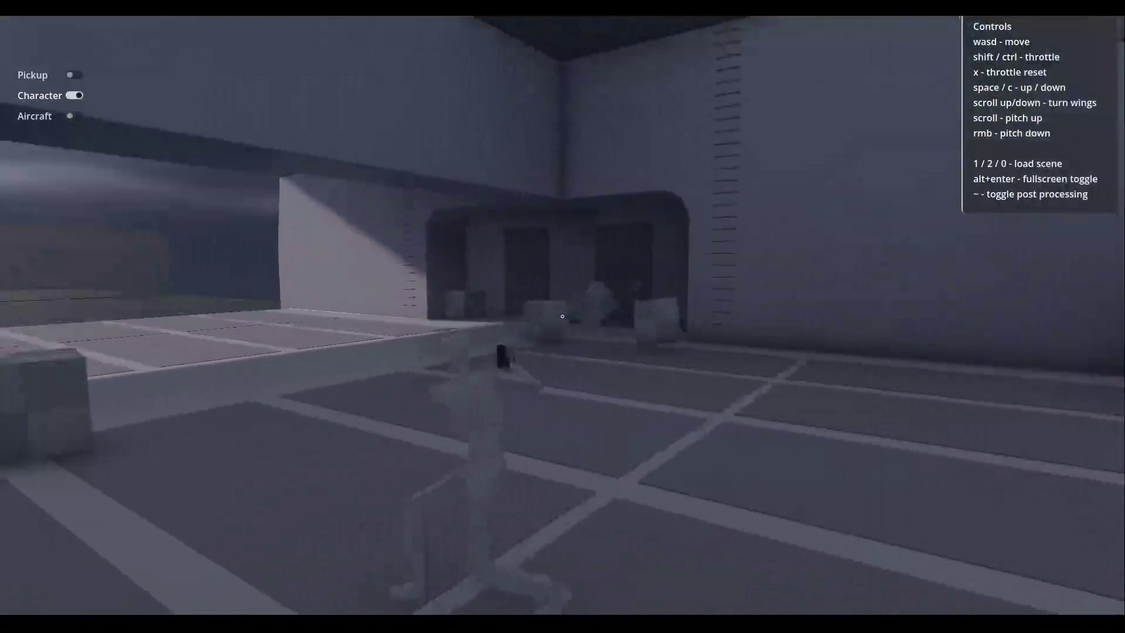
{"action": "key", "text": "w"}
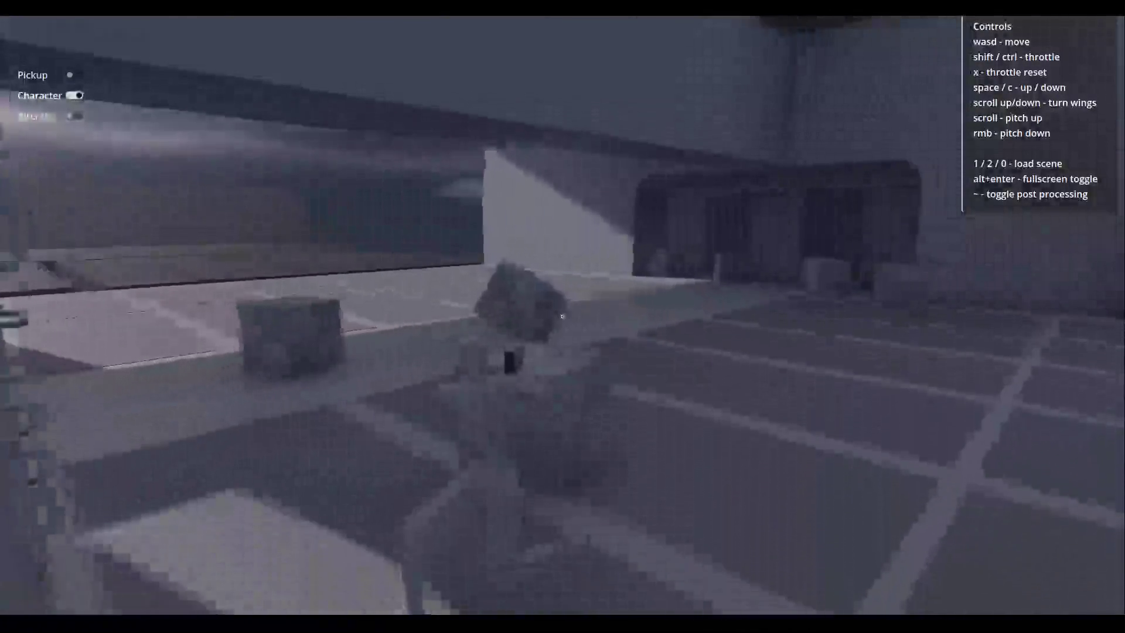
{"action": "key", "text": "w"}
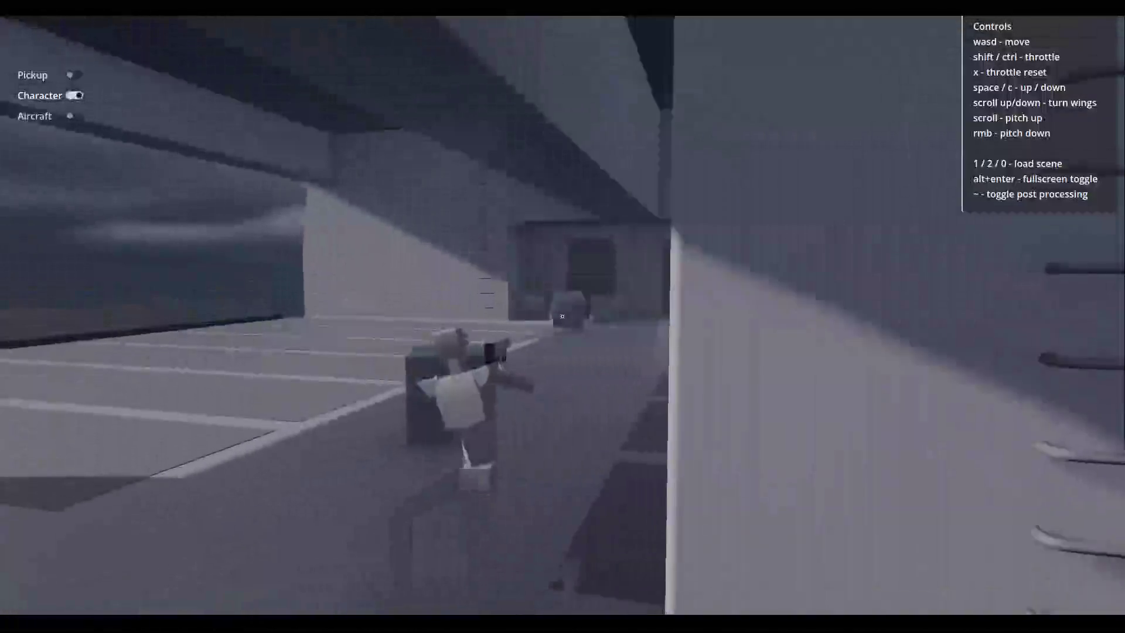
{"action": "key", "text": "w"}
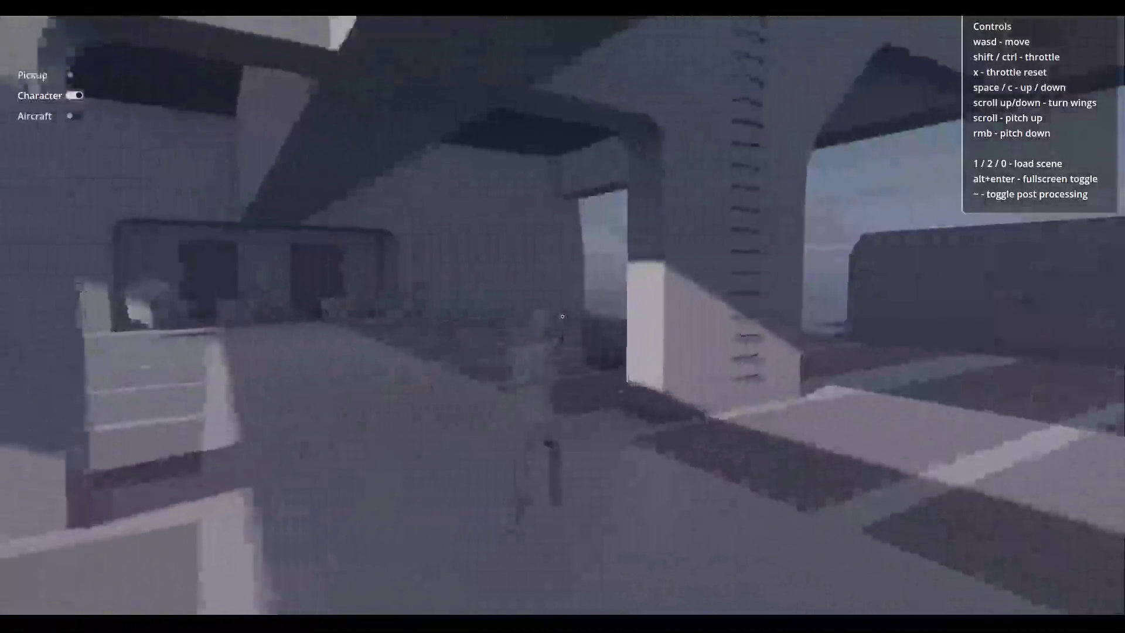
{"action": "key", "text": "w"}
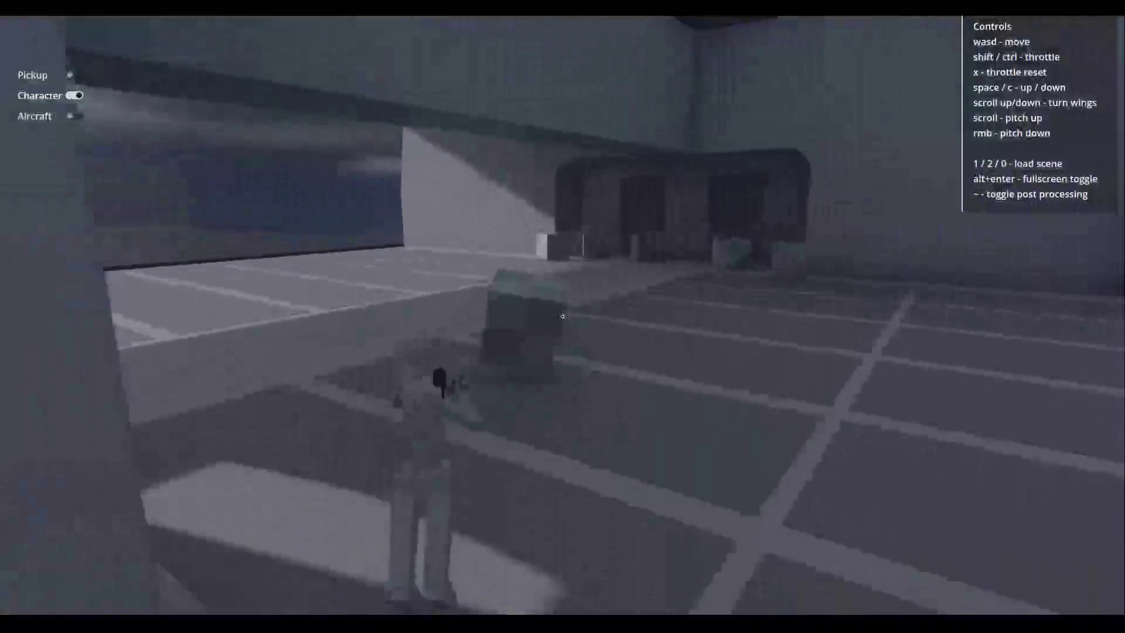
{"action": "key", "text": "w"}
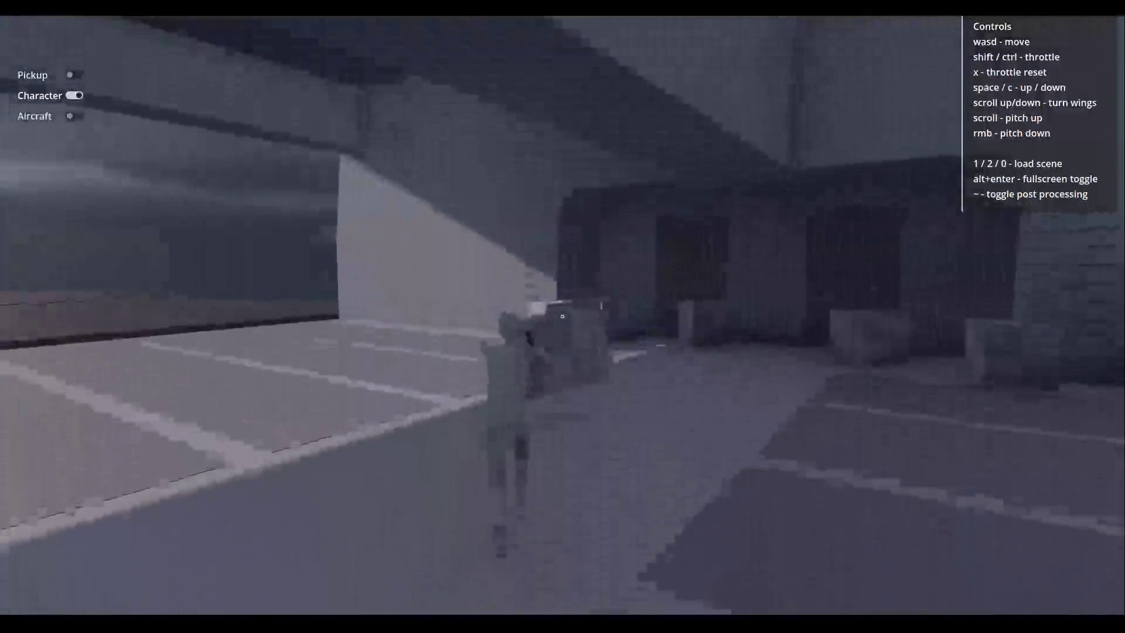
{"action": "key", "text": "alt+F4"}
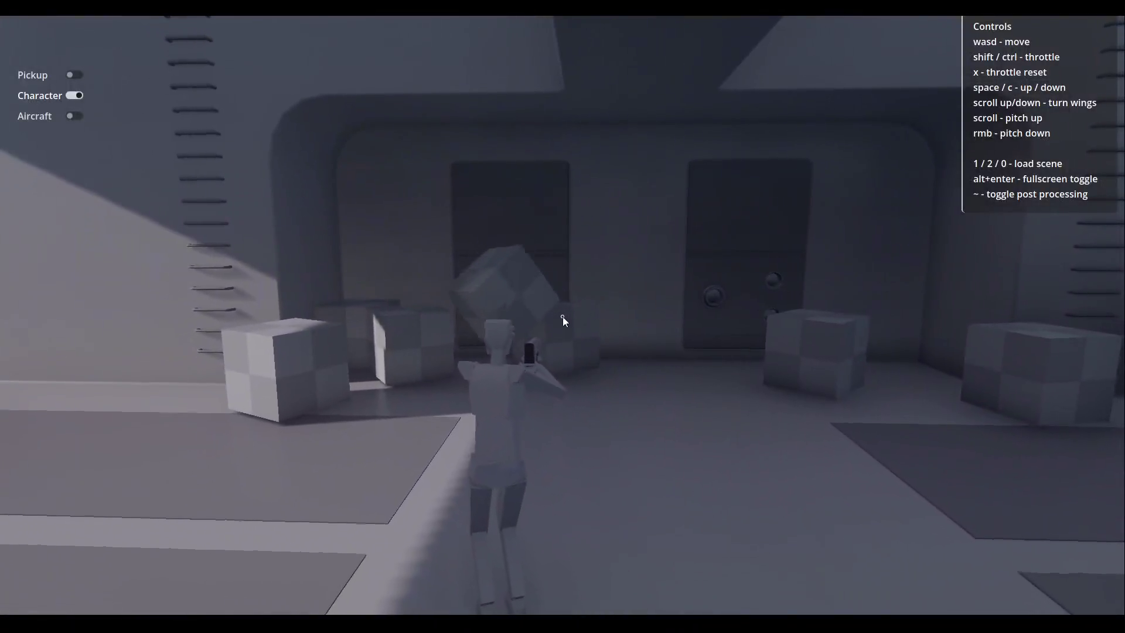
{"action": "key", "text": "alt+Tab"}
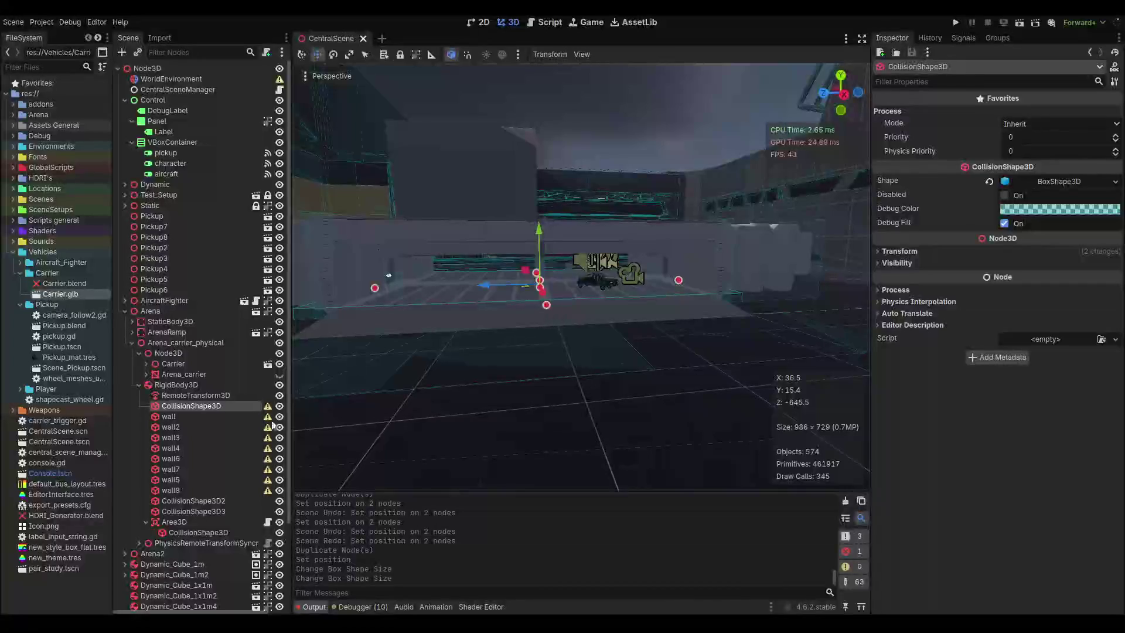
{"action": "left_click", "coordinate": [136, 384]}
{"action": "scroll", "coordinate": [441, 296], "scroll_direction": "up", "scroll_amount": 5}
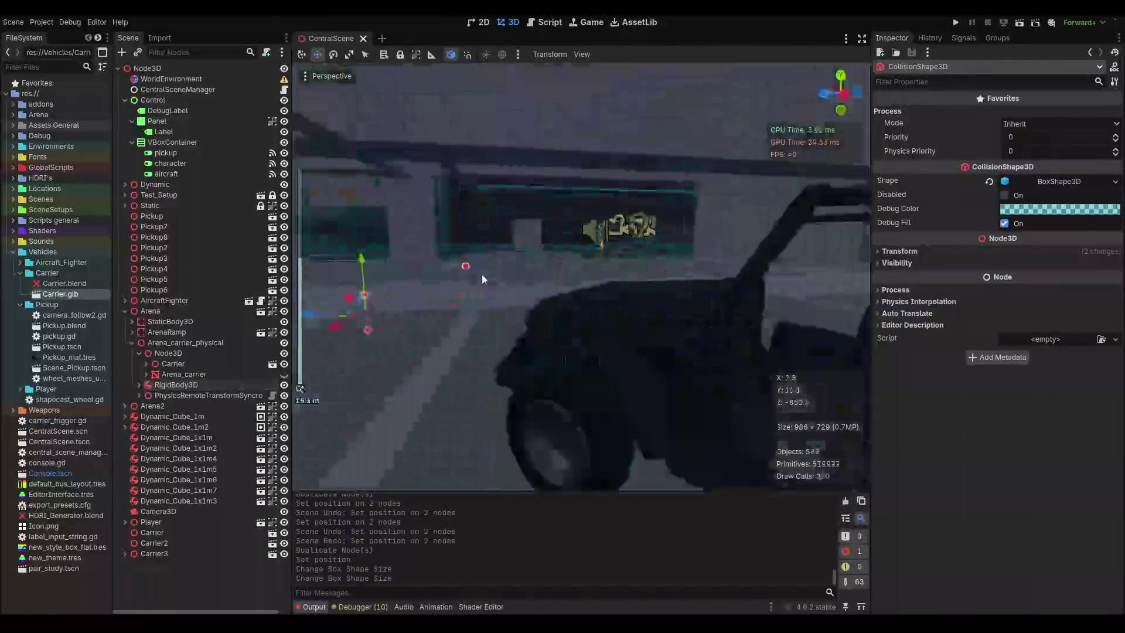
{"action": "left_click", "coordinate": [553, 268]}
{"action": "key", "text": "f"}
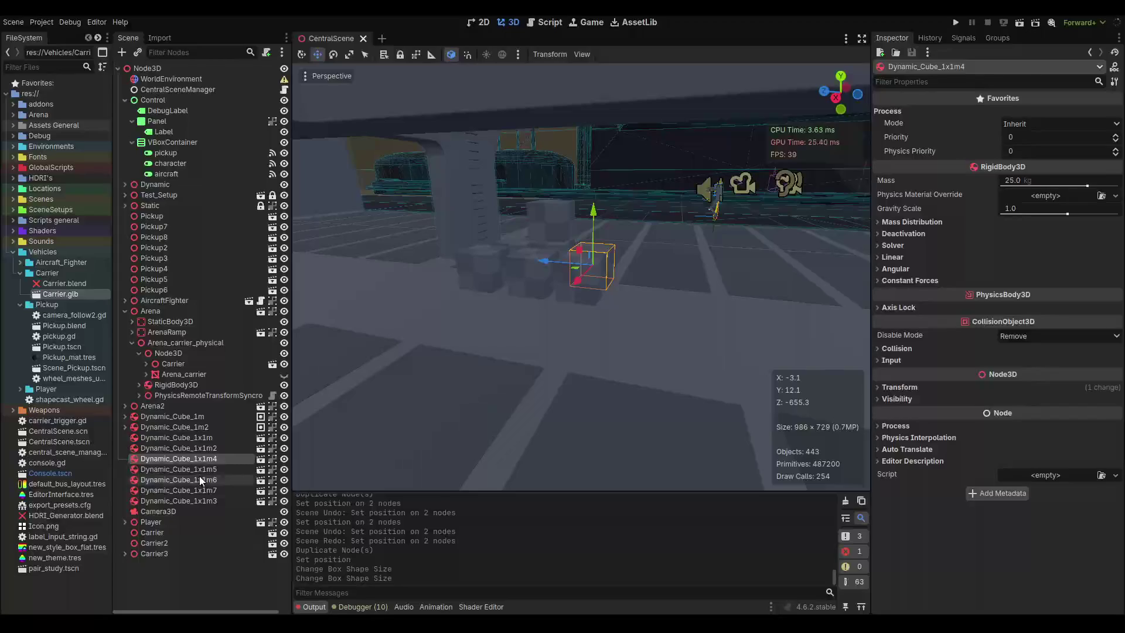
{"action": "left_click", "coordinate": [200, 479]}
{"action": "key", "text": "Up"}
{"action": "key", "text": "Up"}
{"action": "key", "text": "Up"}
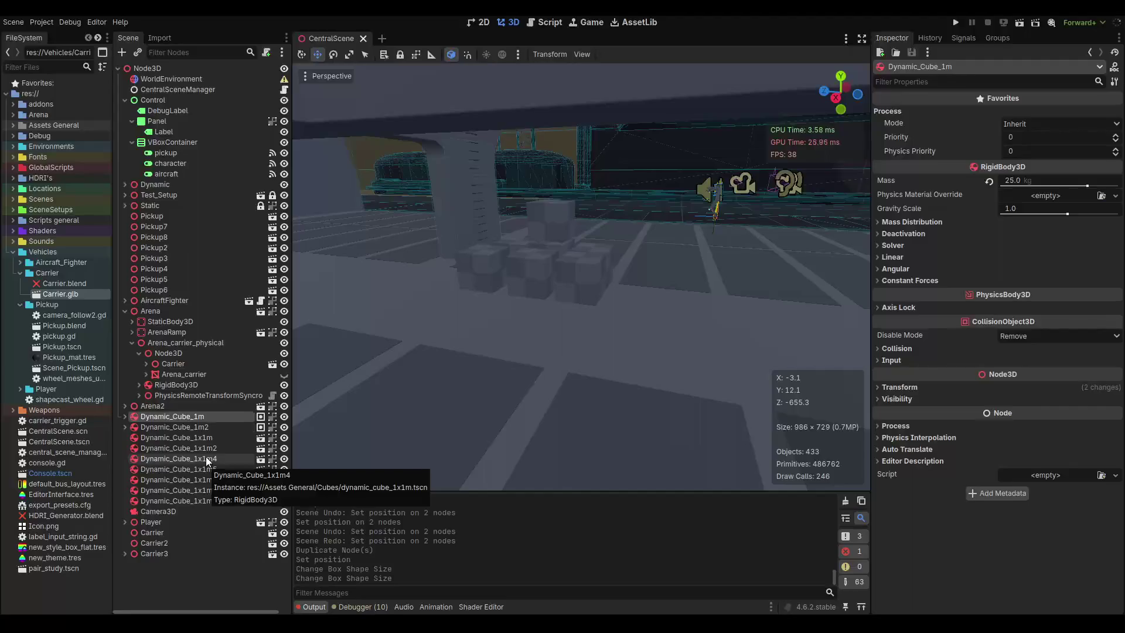
{"action": "key", "text": "Down"}
{"action": "key", "text": "Down"}
{"action": "key", "text": "Down"}
{"action": "key", "text": "Down"}
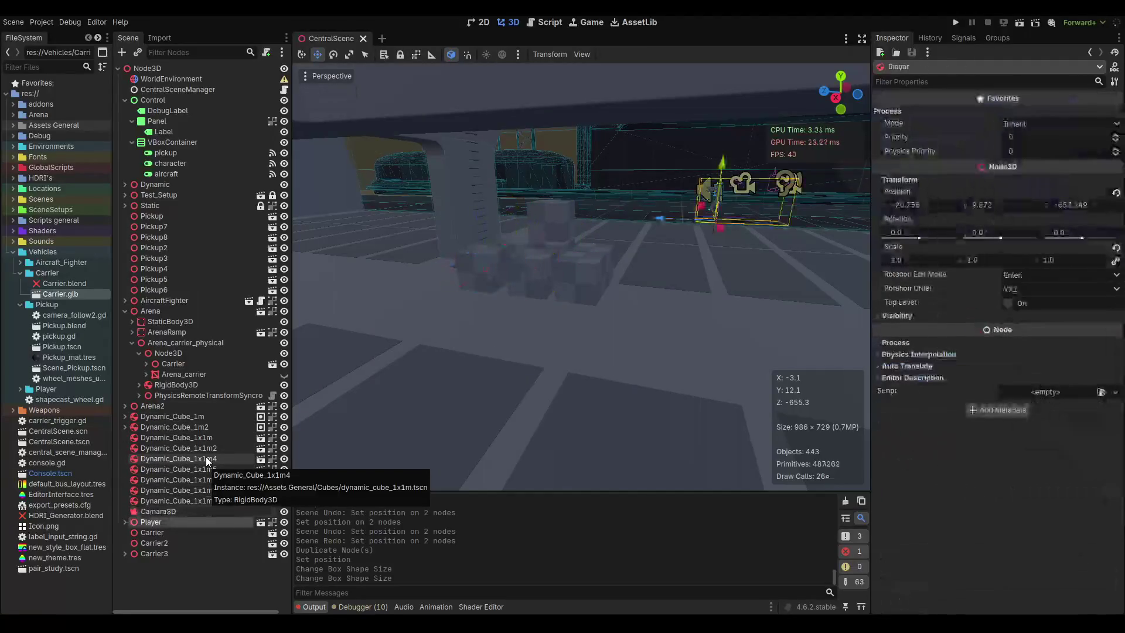
{"action": "key", "text": "Up"}
{"action": "key", "text": "Up"}
{"action": "key", "text": "Up"}
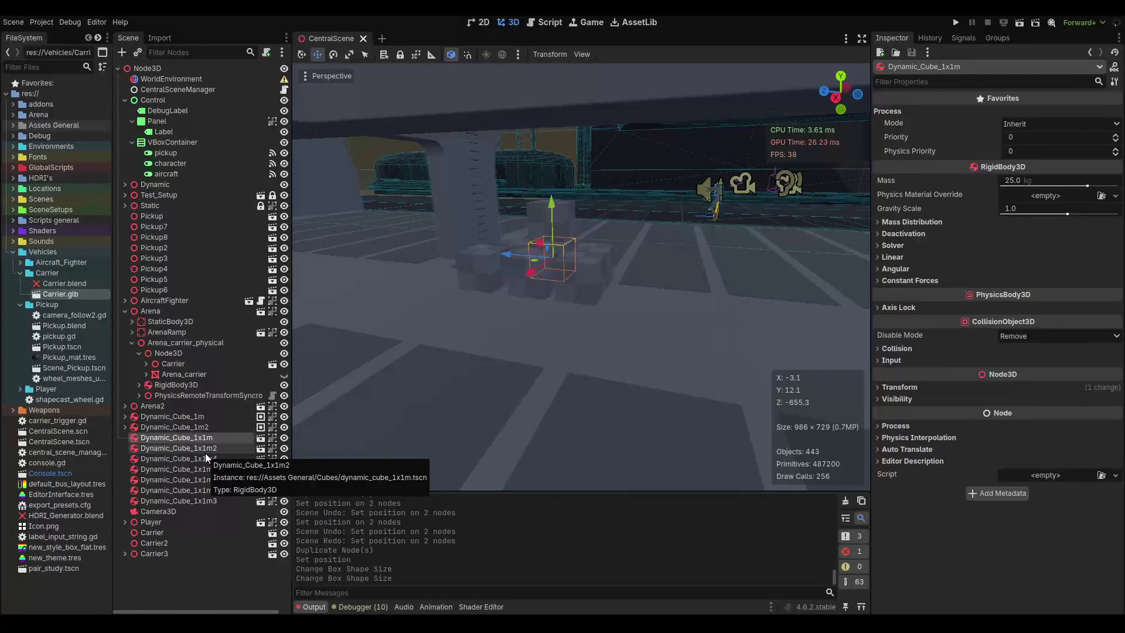
{"action": "left_click", "coordinate": [929, 389]}
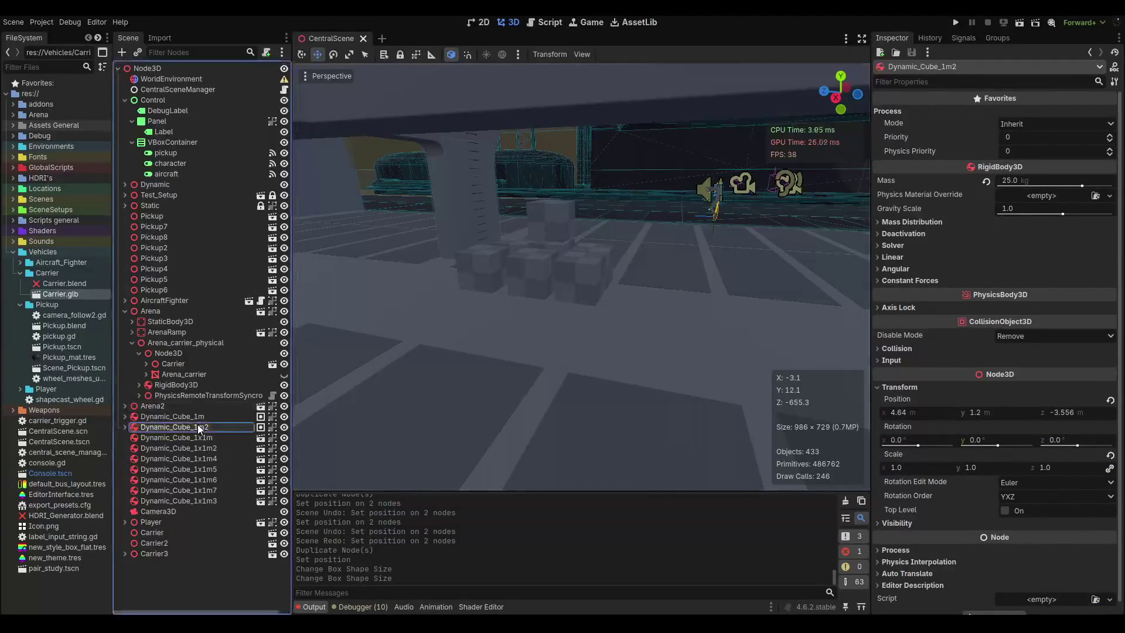
{"action": "left_click", "coordinate": [192, 438]}
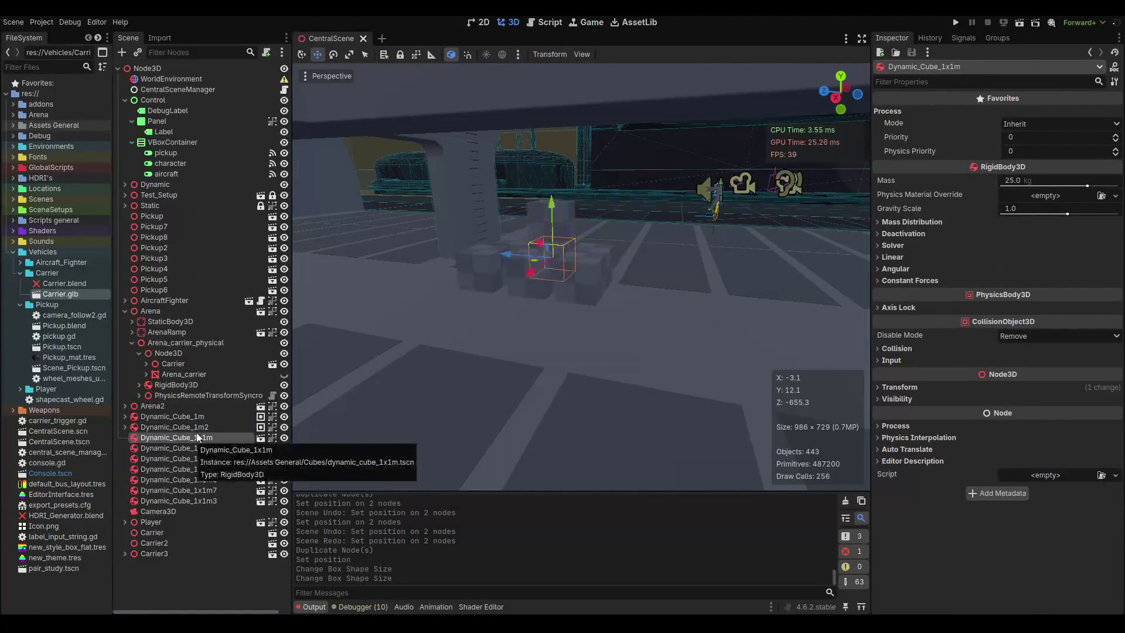
{"action": "key", "text": "Up"}
{"action": "key", "text": "Down"}
{"action": "key", "text": "Down"}
{"action": "key", "text": "Down"}
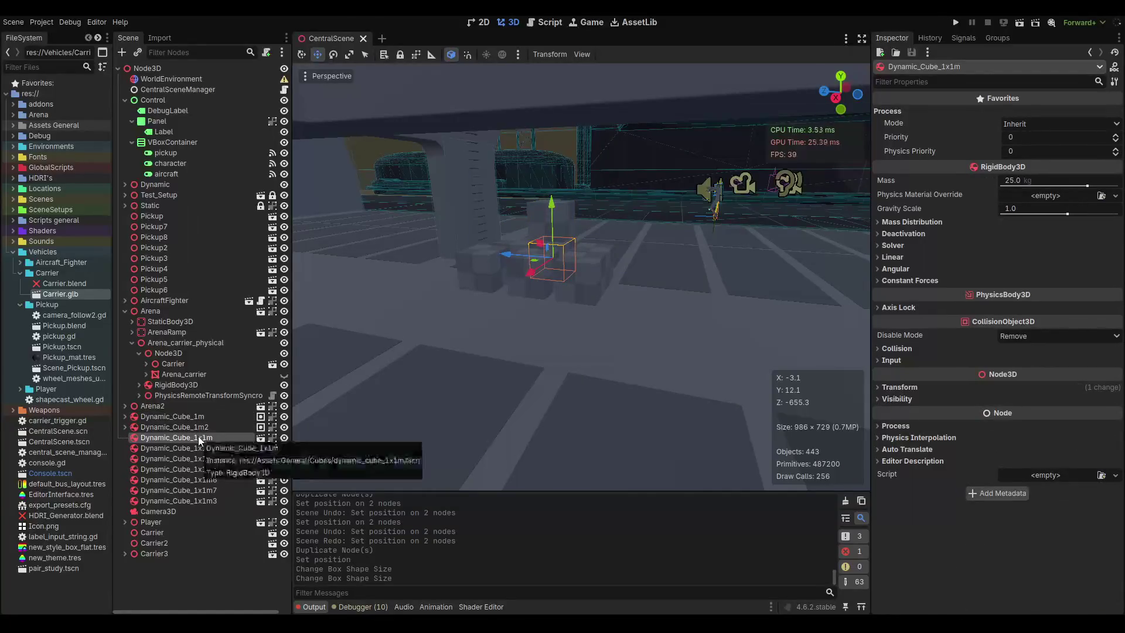
{"action": "key", "text": "Down"}
{"action": "key", "text": "Down"}
{"action": "key", "text": "Down"}
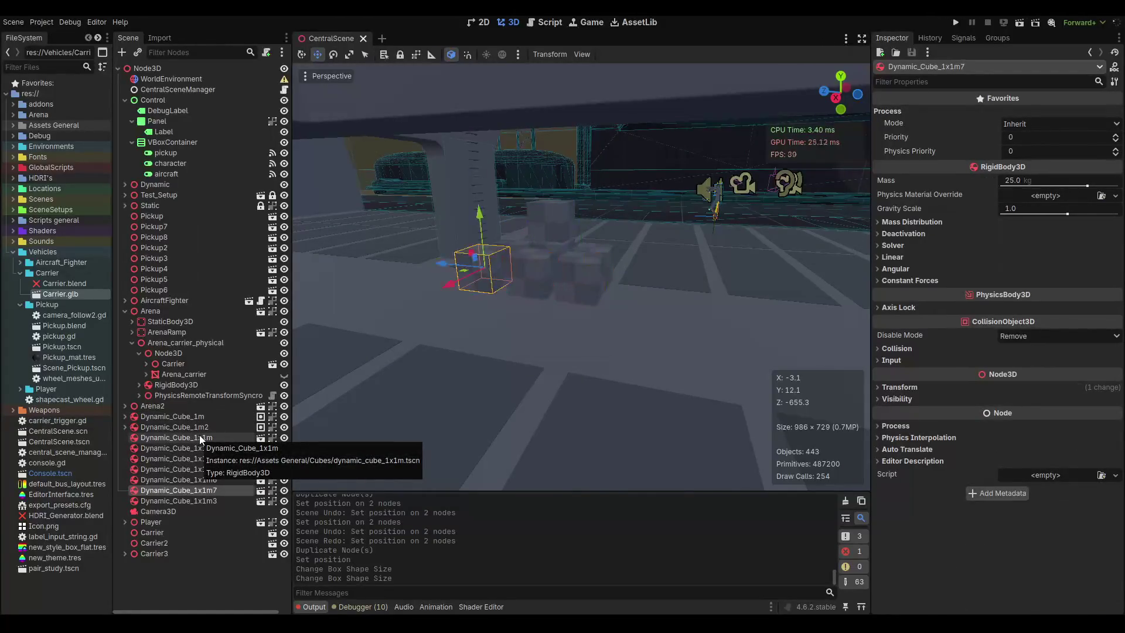
{"action": "left_click", "coordinate": [151, 524]}
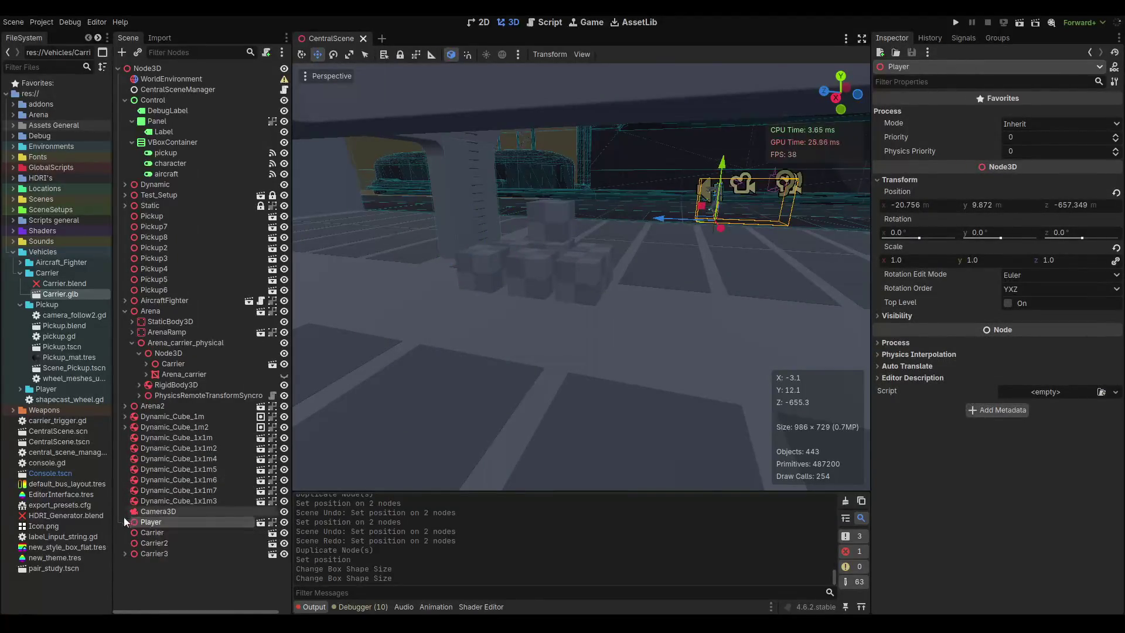
{"action": "left_click", "coordinate": [125, 521]}
{"action": "scroll", "coordinate": [164, 562], "scroll_direction": "down", "scroll_amount": 3}
{"action": "left_click", "coordinate": [160, 470]}
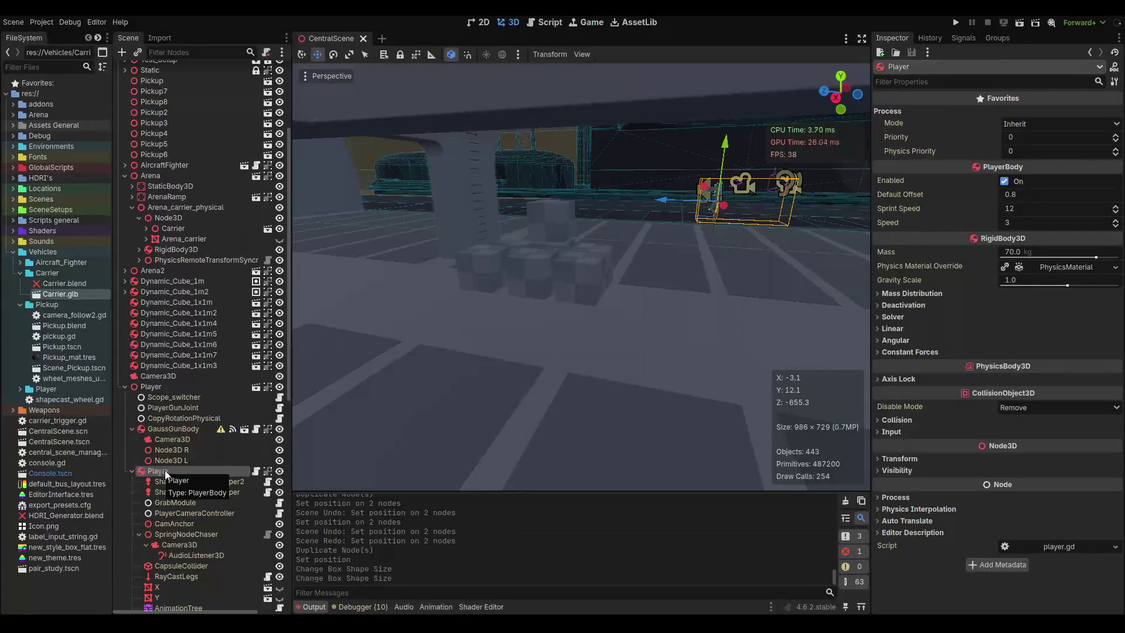
{"action": "left_click", "coordinate": [132, 472]}
{"action": "left_click", "coordinate": [132, 506]}
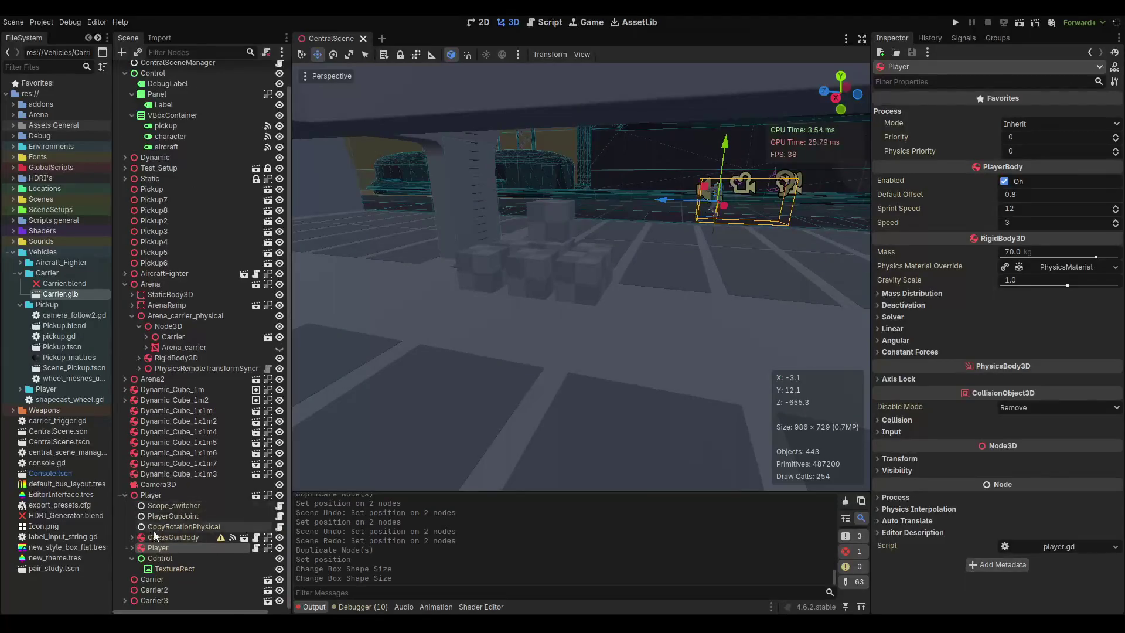
{"action": "left_click", "coordinate": [124, 495]}
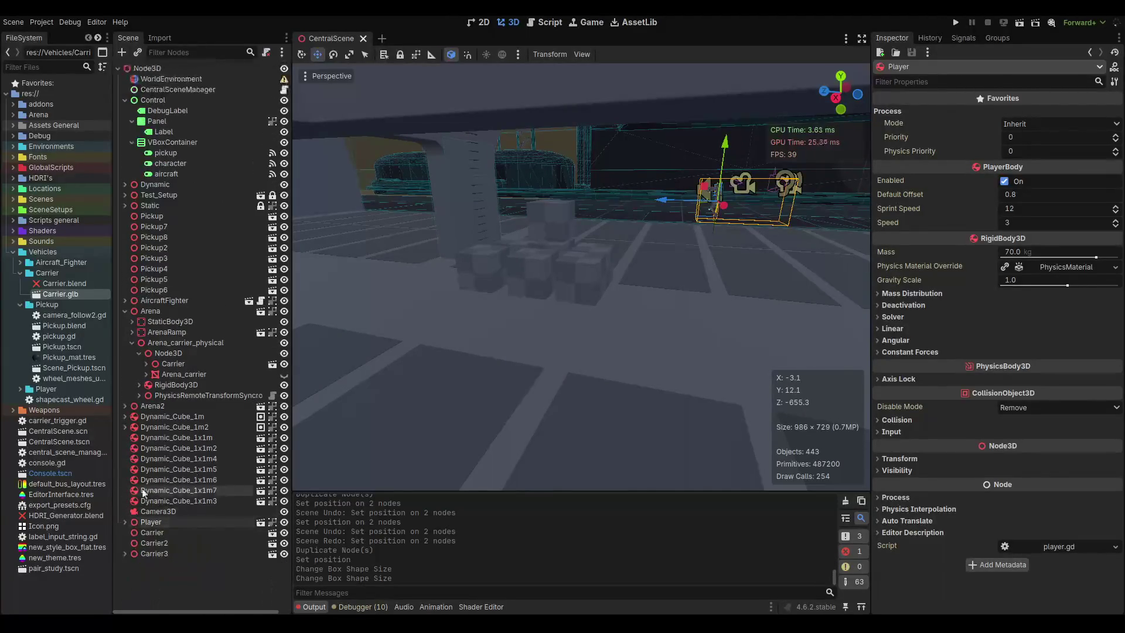
{"action": "mouse_move", "coordinate": [537, 307]}
{"action": "left_mouse_down"}
{"action": "mouse_move", "coordinate": [512, 307]}
{"action": "mouse_move", "coordinate": [574, 303]}
{"action": "left_mouse_up"}
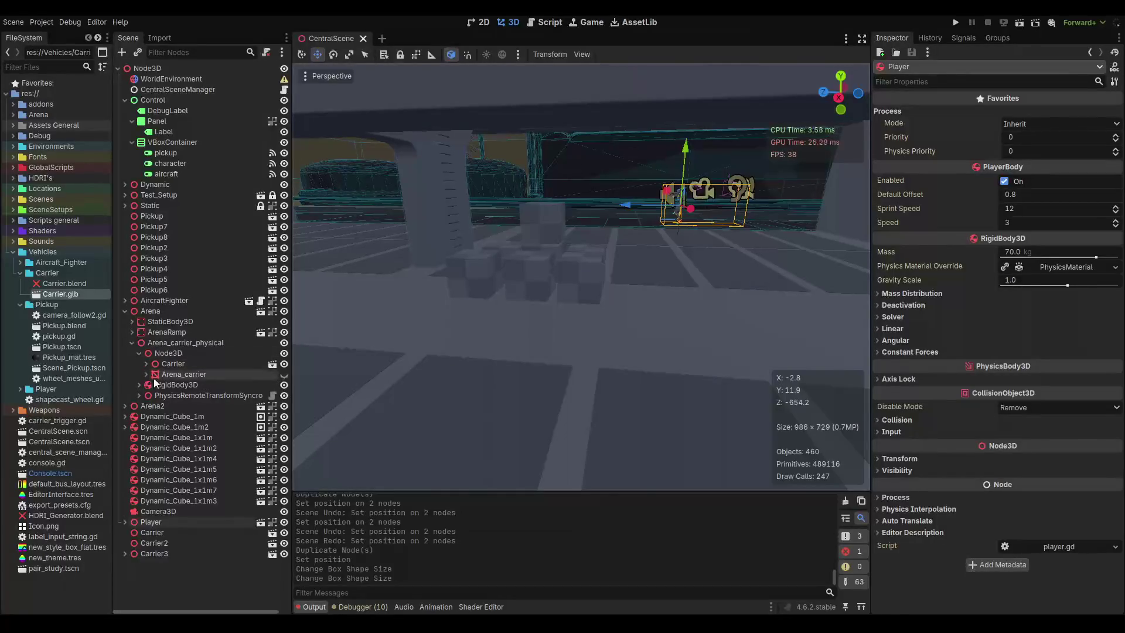
{"action": "left_click", "coordinate": [175, 445]}
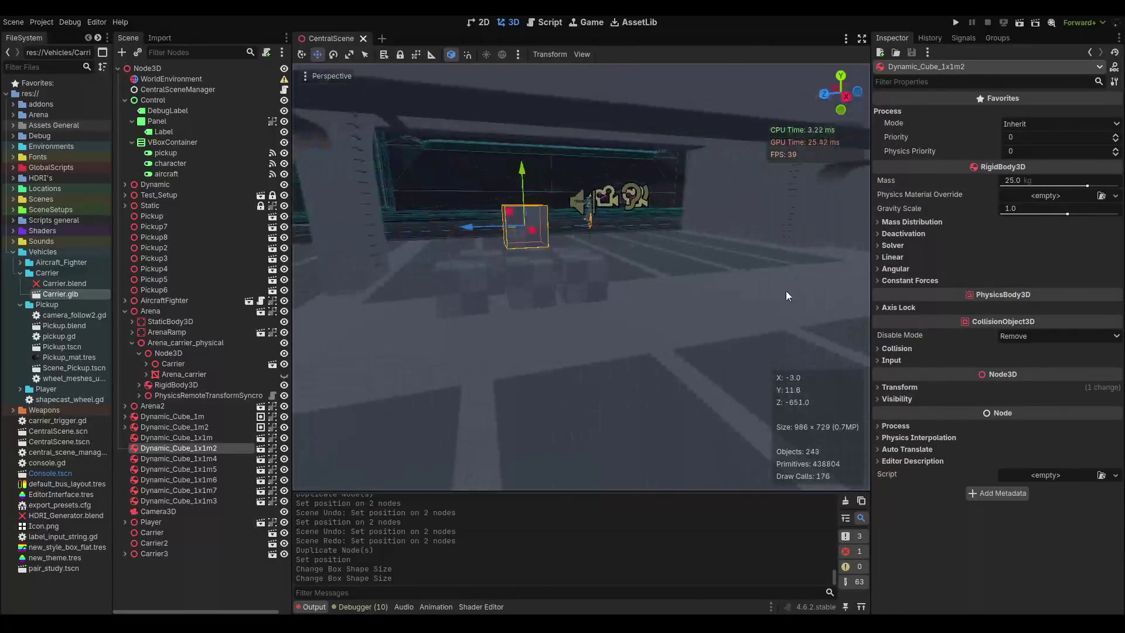
Run the project with F5 and walk the character up onto the raised boxes.
{"action": "key", "text": "F5"}
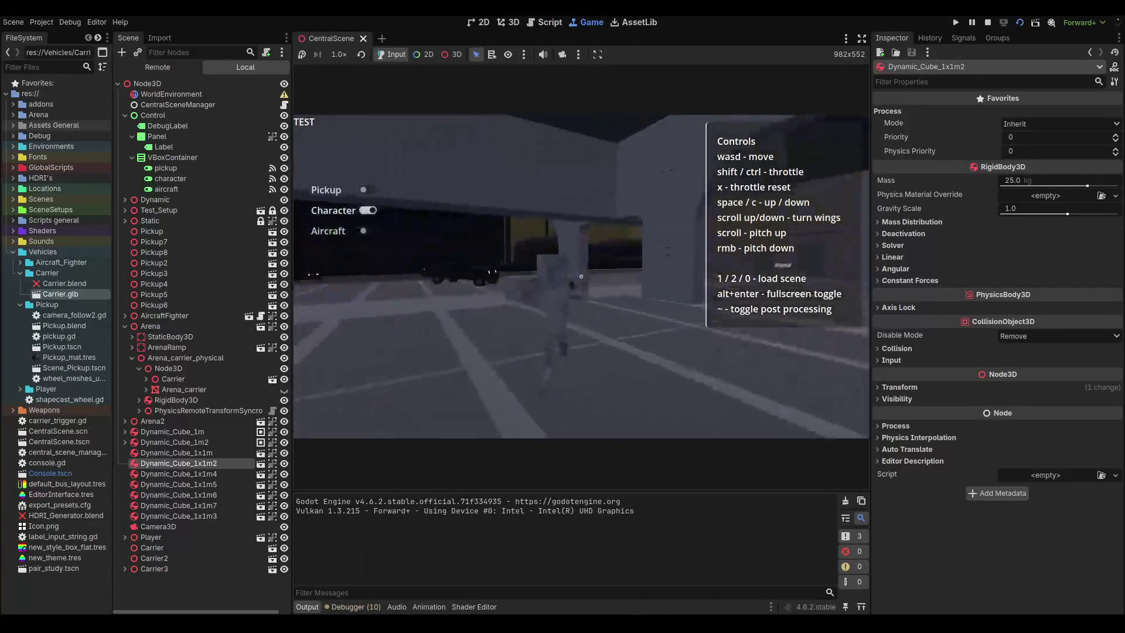
{"action": "key", "text": "w"}
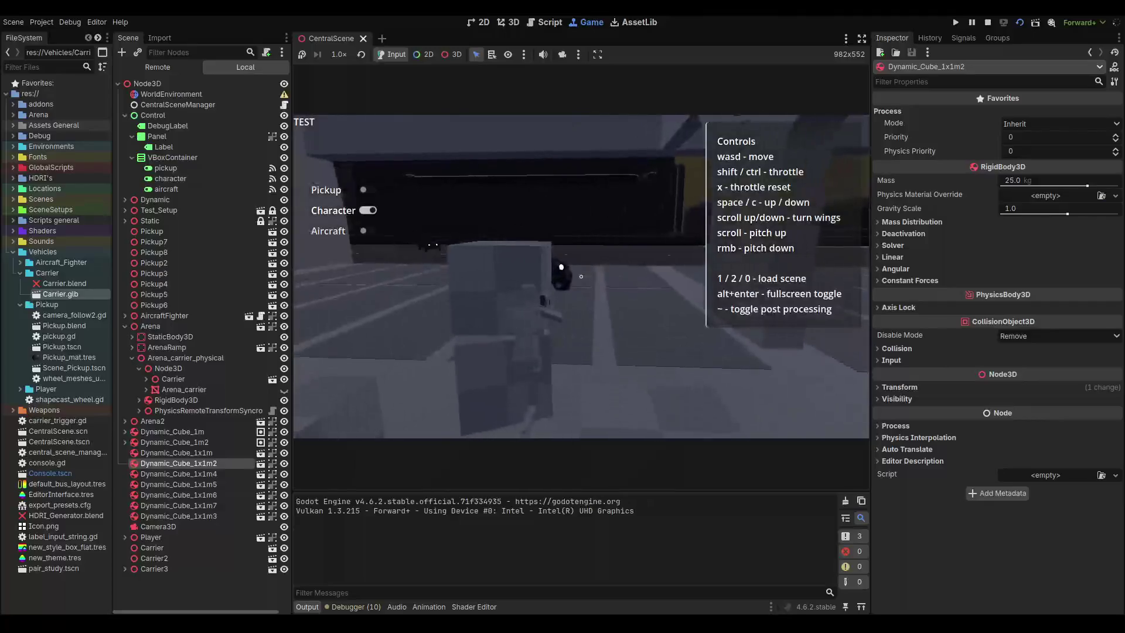
{"action": "key", "text": "w"}
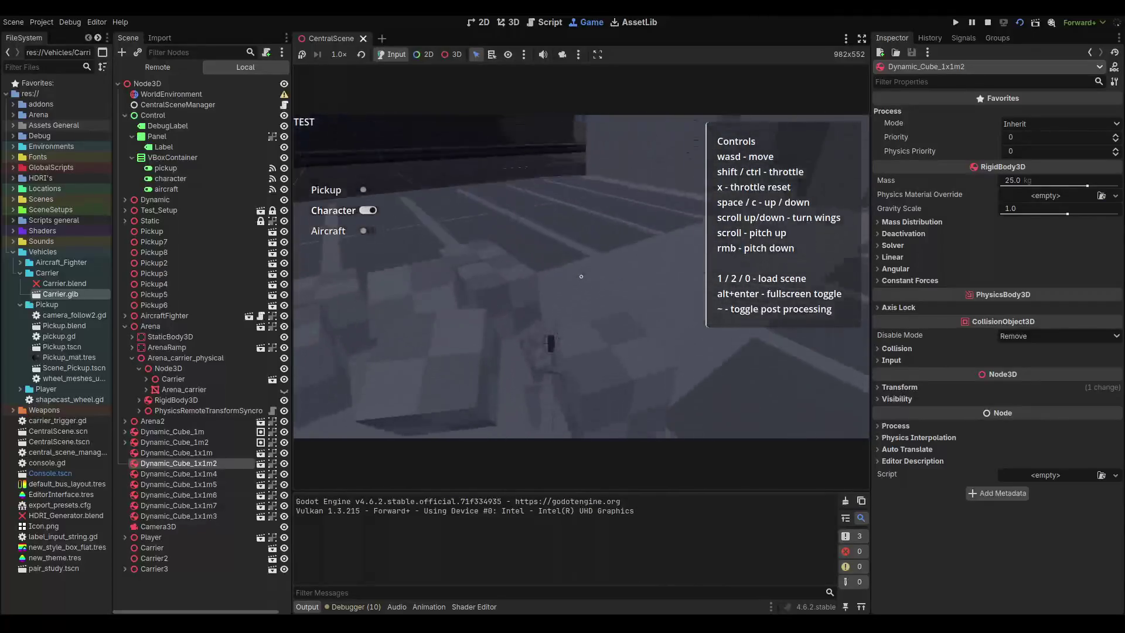
Stop the running game and save CentralScene.
{"action": "key", "text": "F8"}
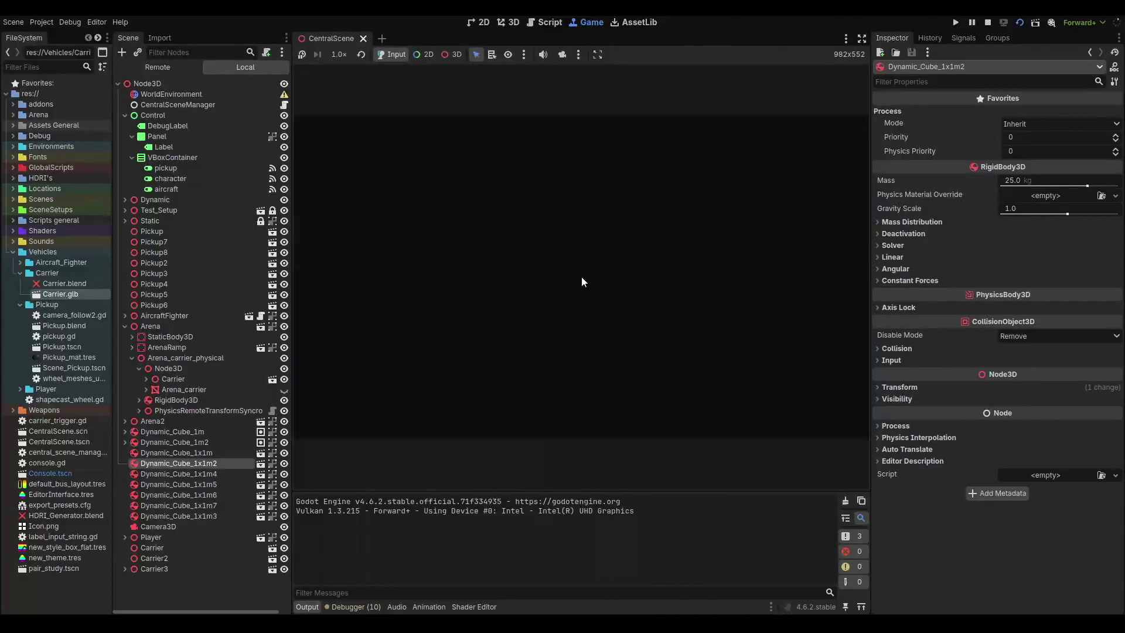
{"action": "key", "text": "ctrl+s"}
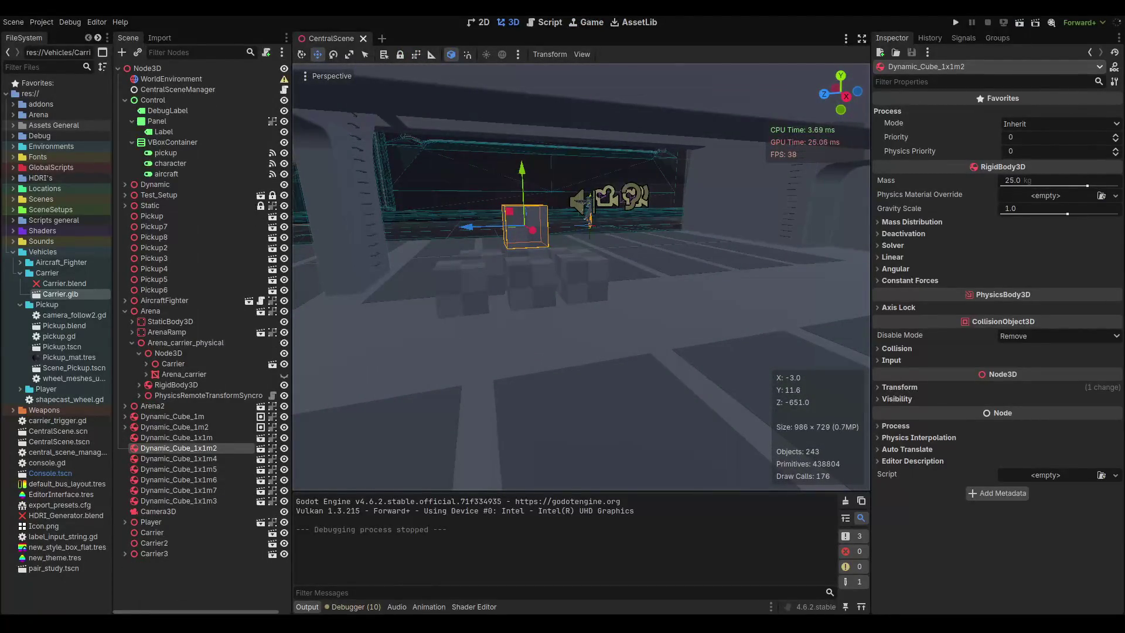
{"action": "key", "text": "alt+Tab"}
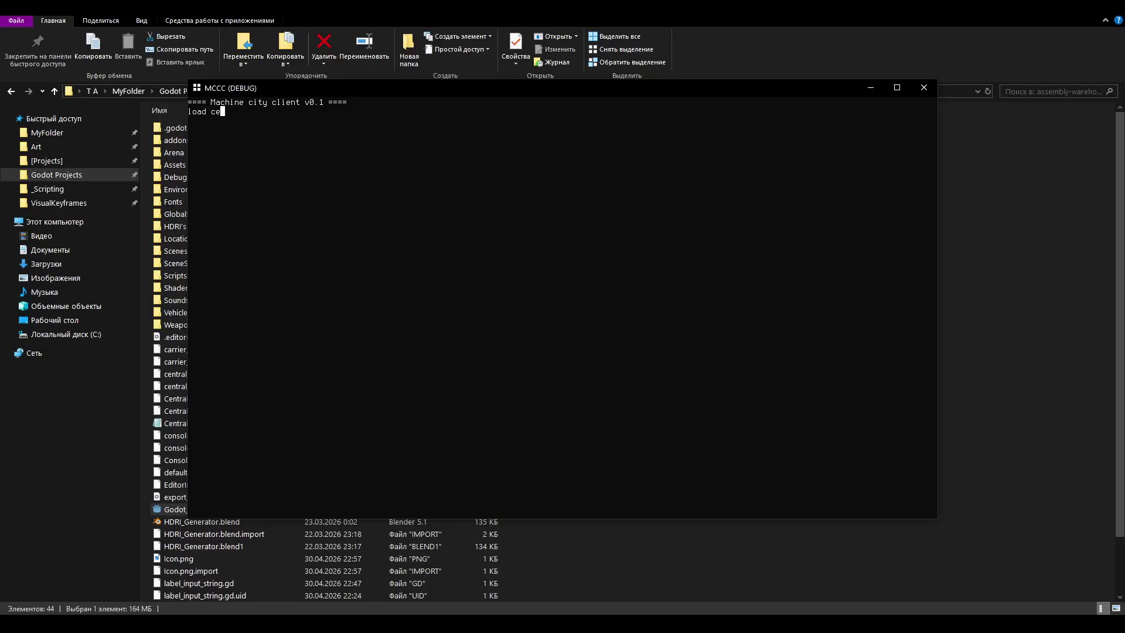
Load the central scene and walk the character past the truck, jeep and boxes by the pillar.
{"action": "type", "text": "l"}
{"action": "key", "text": "Return"}
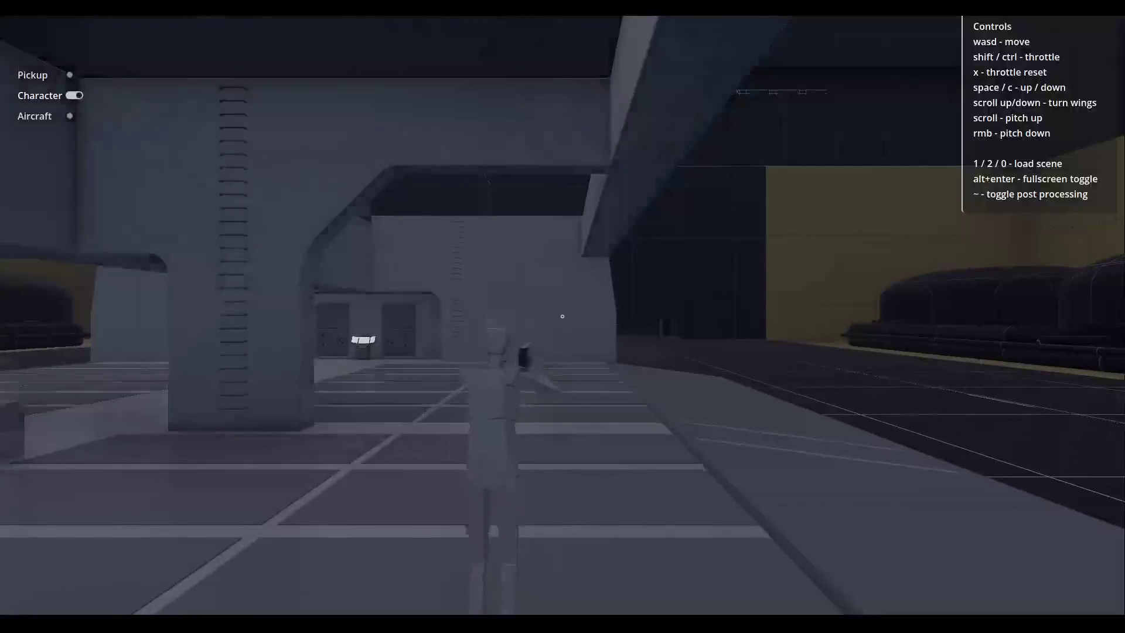
{"action": "key", "text": "w"}
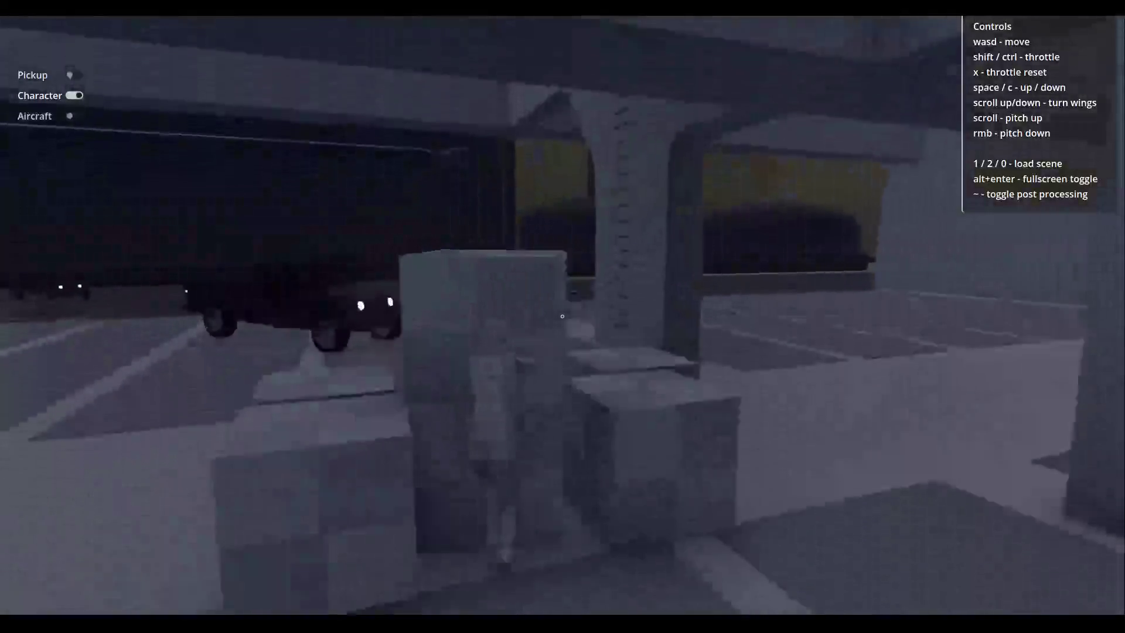
{"action": "key", "text": "w"}
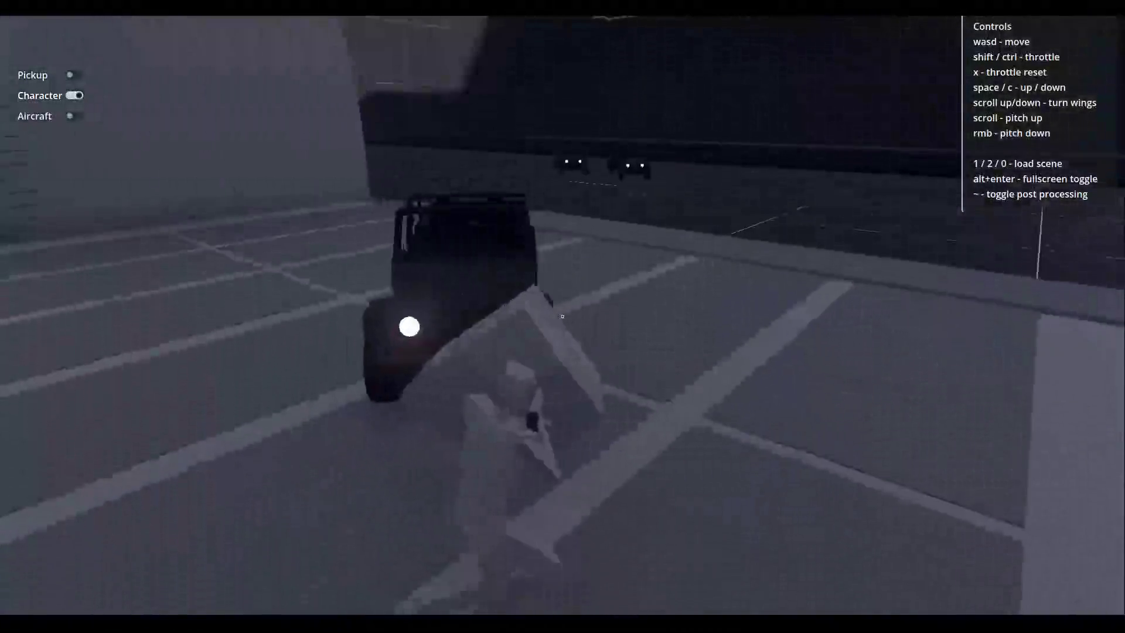
{"action": "key", "text": "w"}
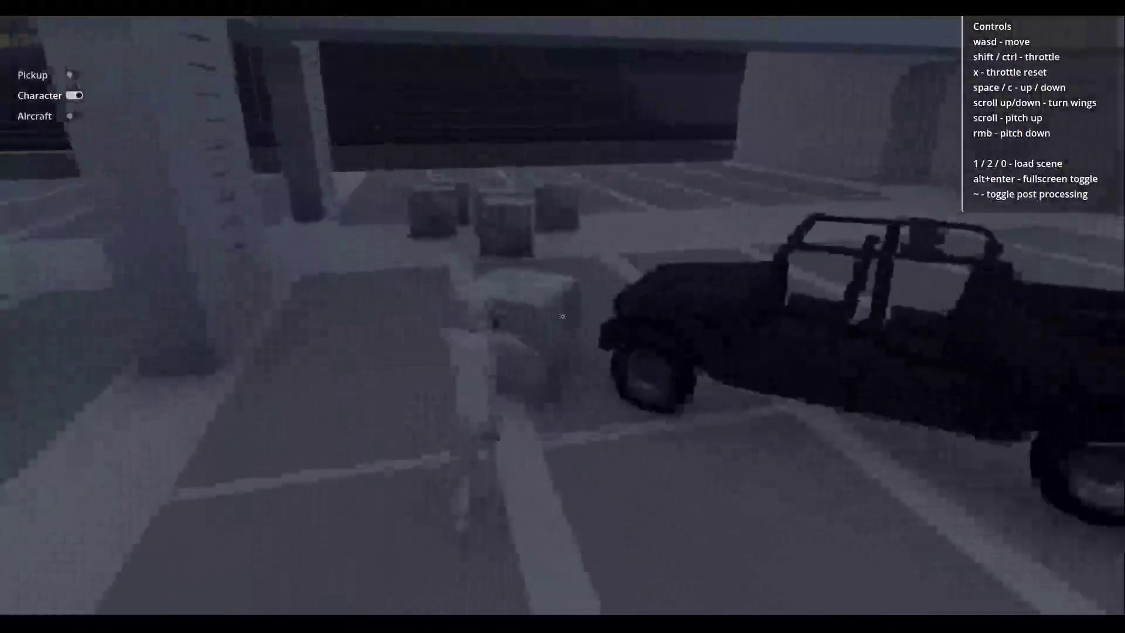
{"action": "key", "text": "w"}
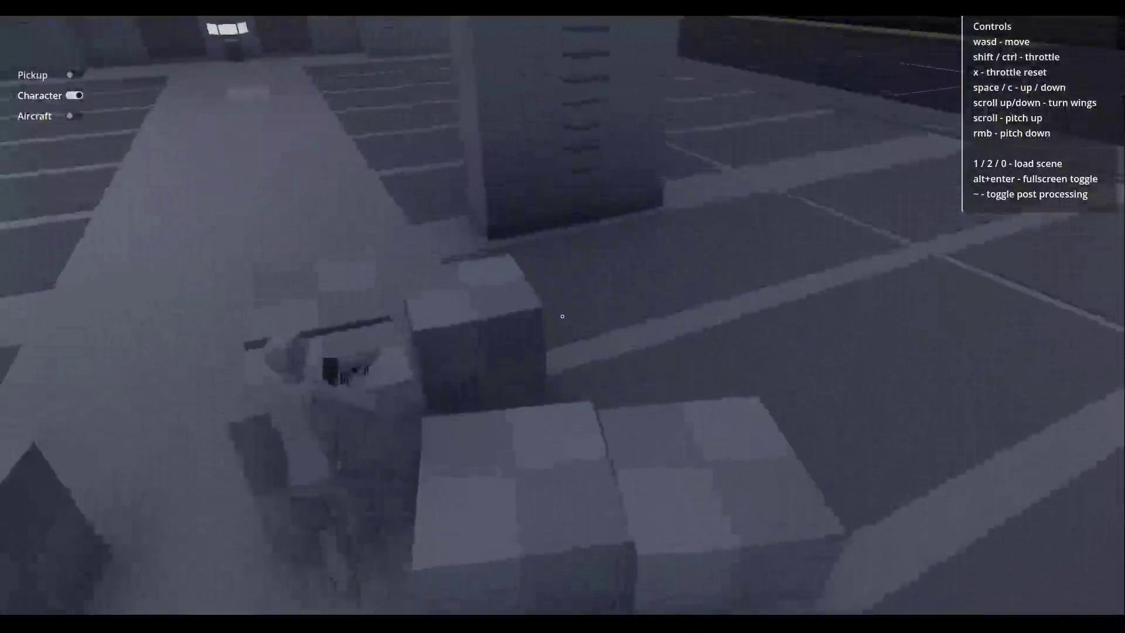
{"action": "key", "text": "w"}
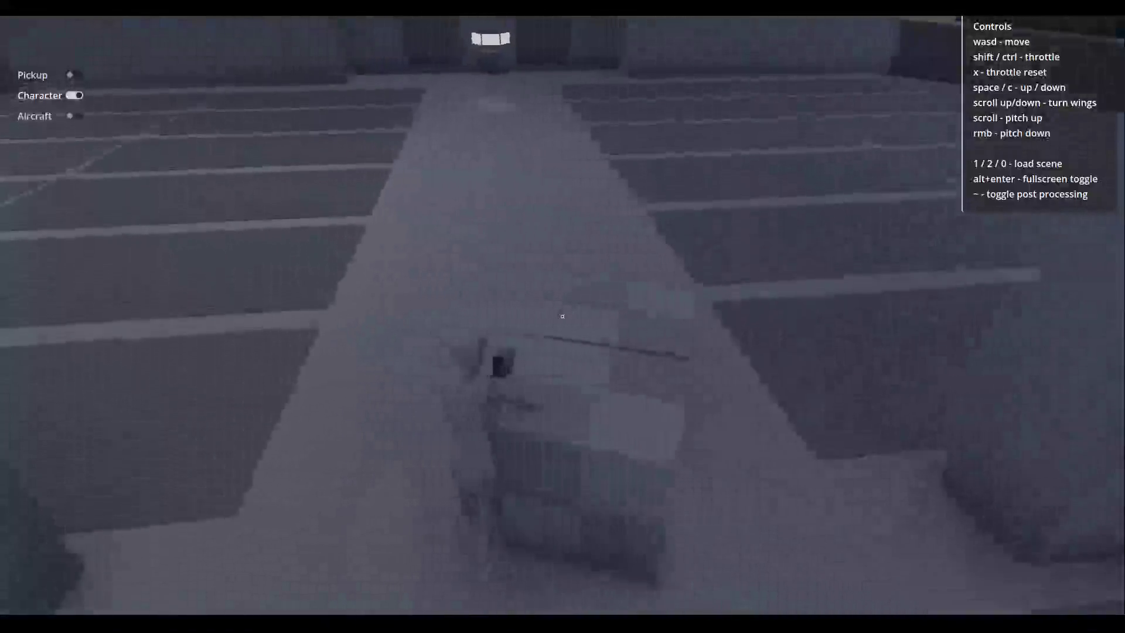
{"action": "key", "text": "w"}
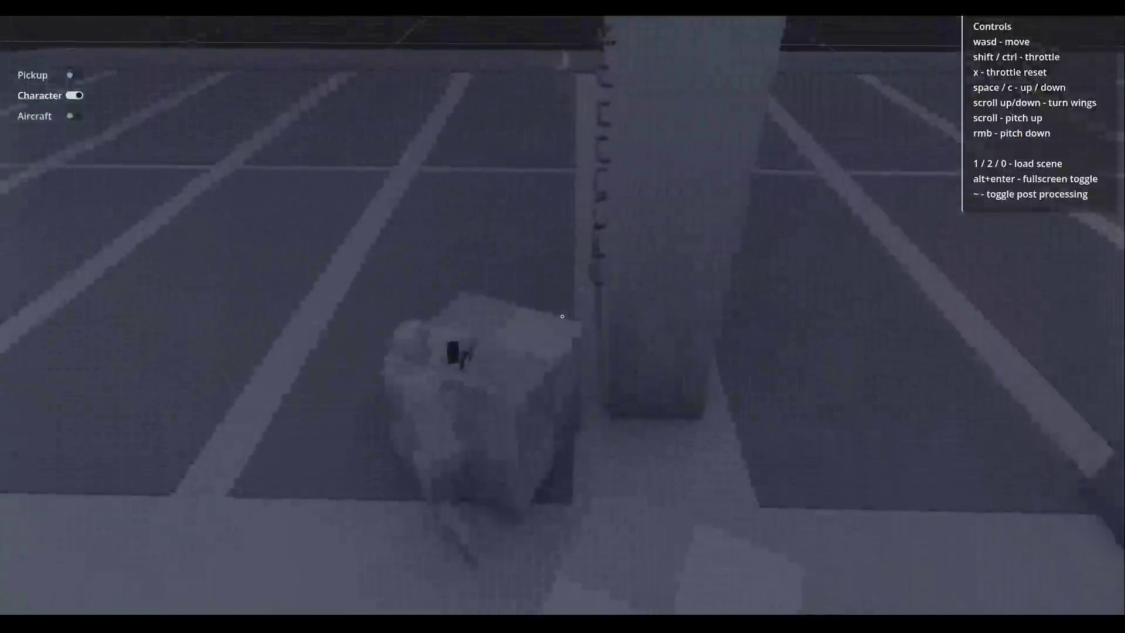
{"action": "key", "text": "w"}
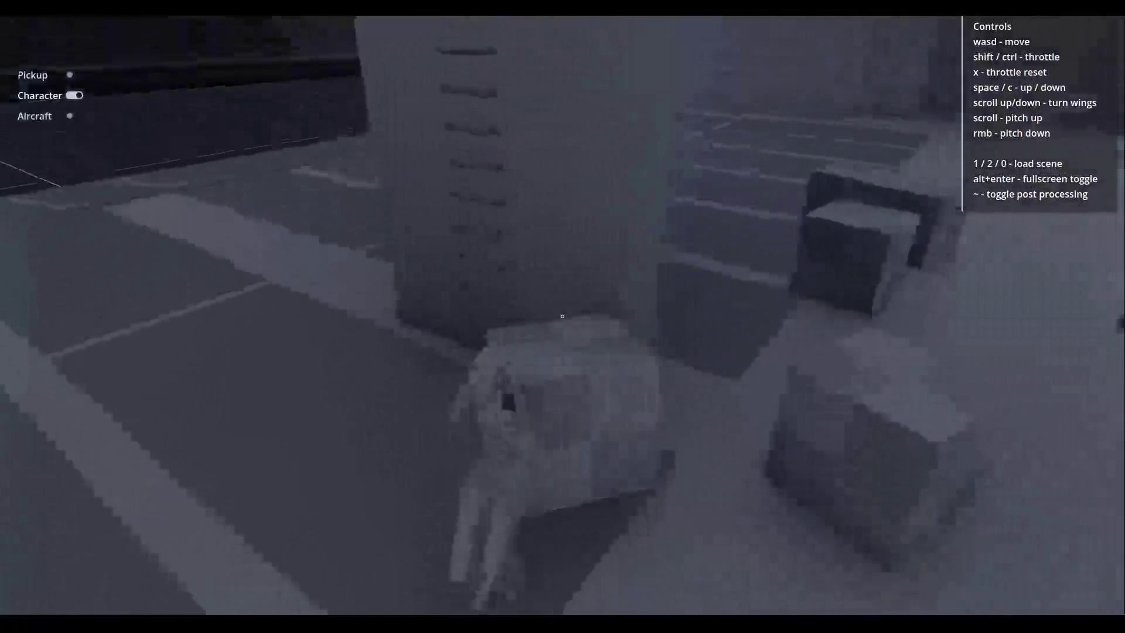
{"action": "key", "text": "w"}
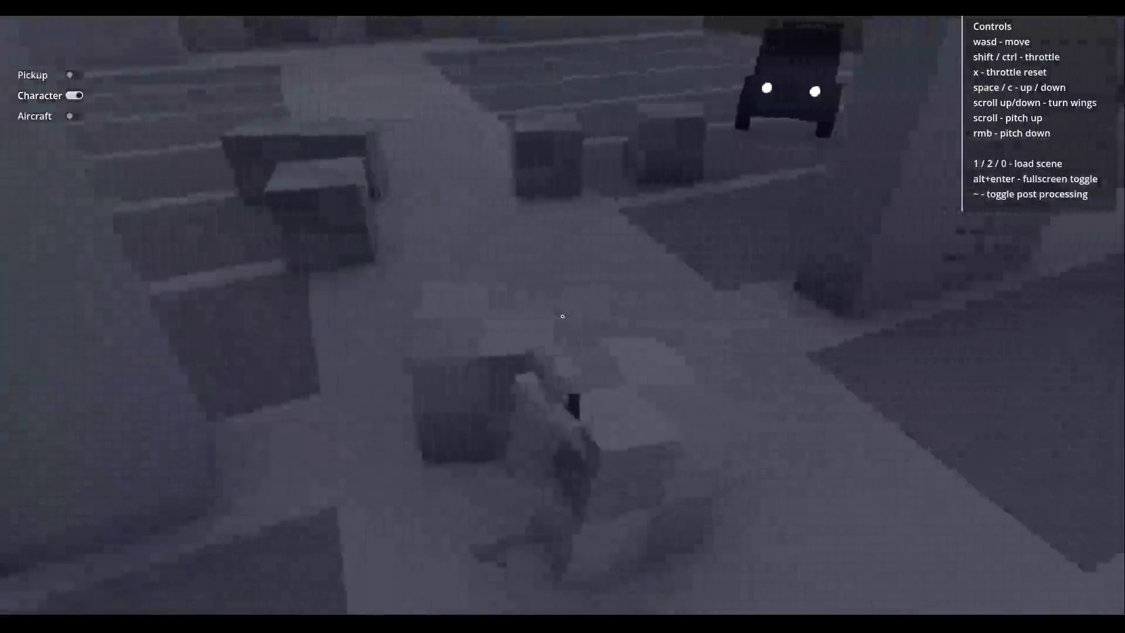
{"action": "key", "text": "w"}
{"action": "key", "text": "w"}
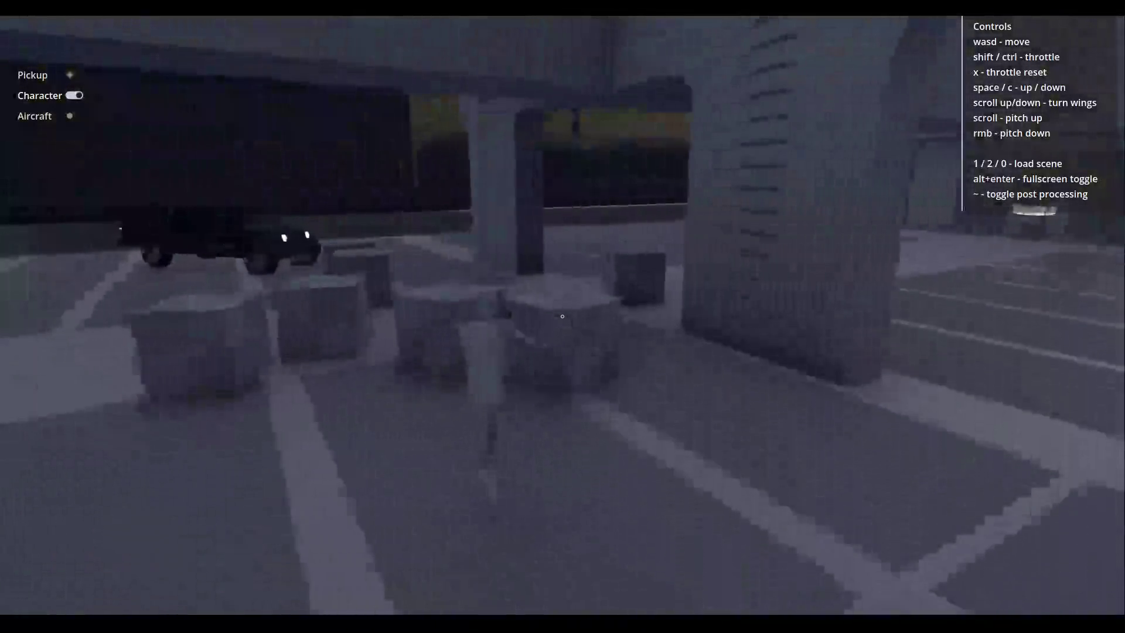
Run toward the back-wall doorways and black vehicle, circling the pillar near the jeep.
{"action": "key", "text": "w"}
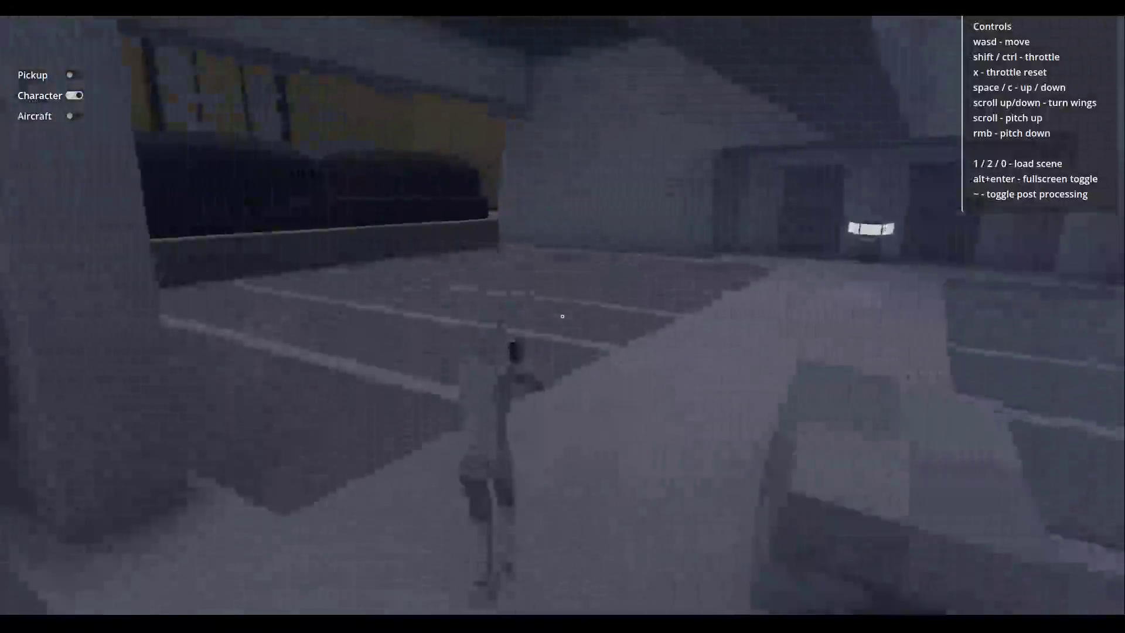
{"action": "key", "text": "w"}
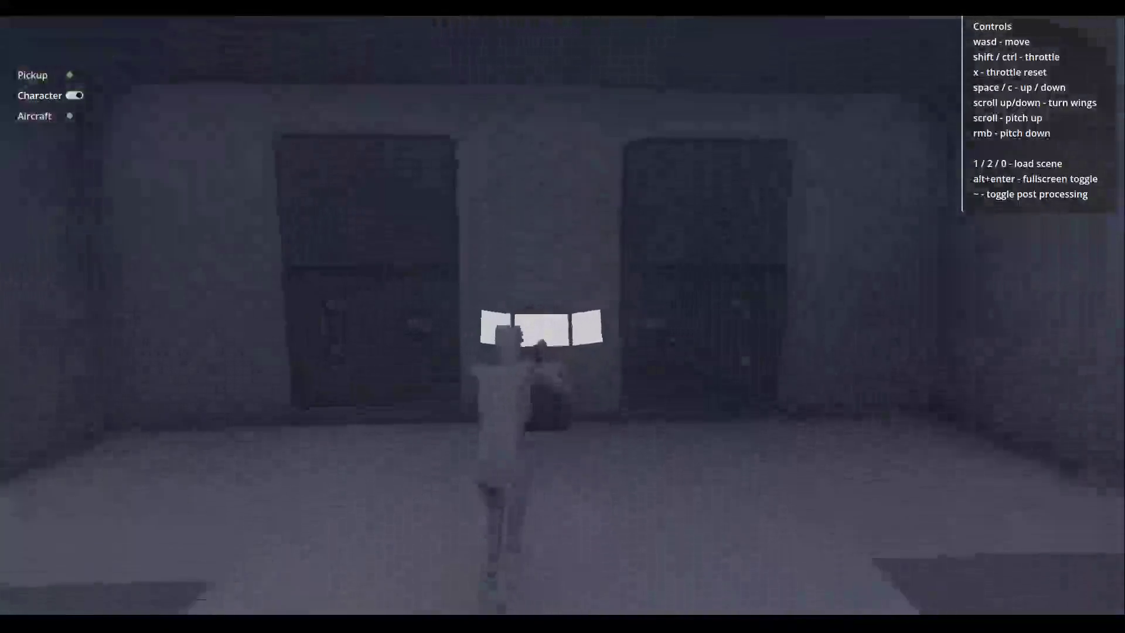
{"action": "key", "text": "w"}
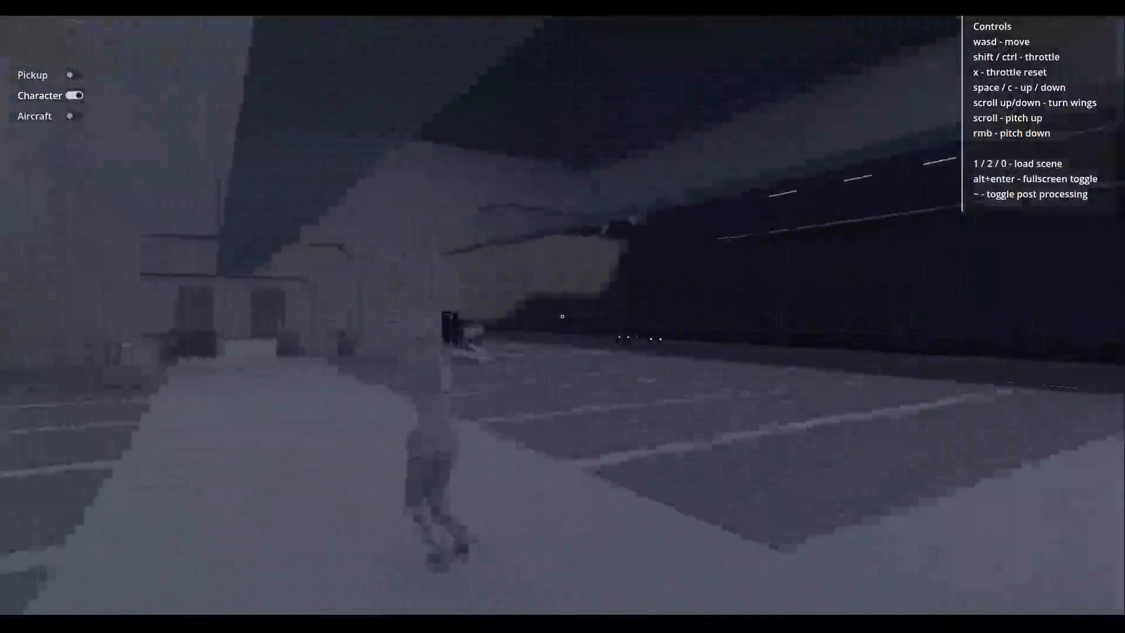
{"action": "key", "text": "w"}
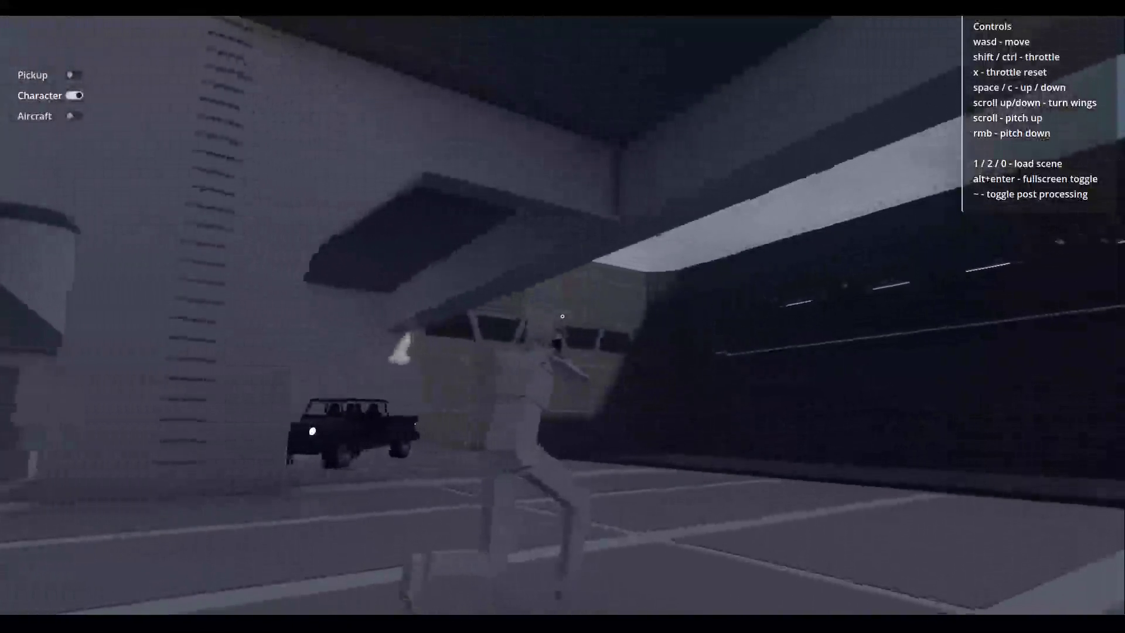
{"action": "key", "text": "w"}
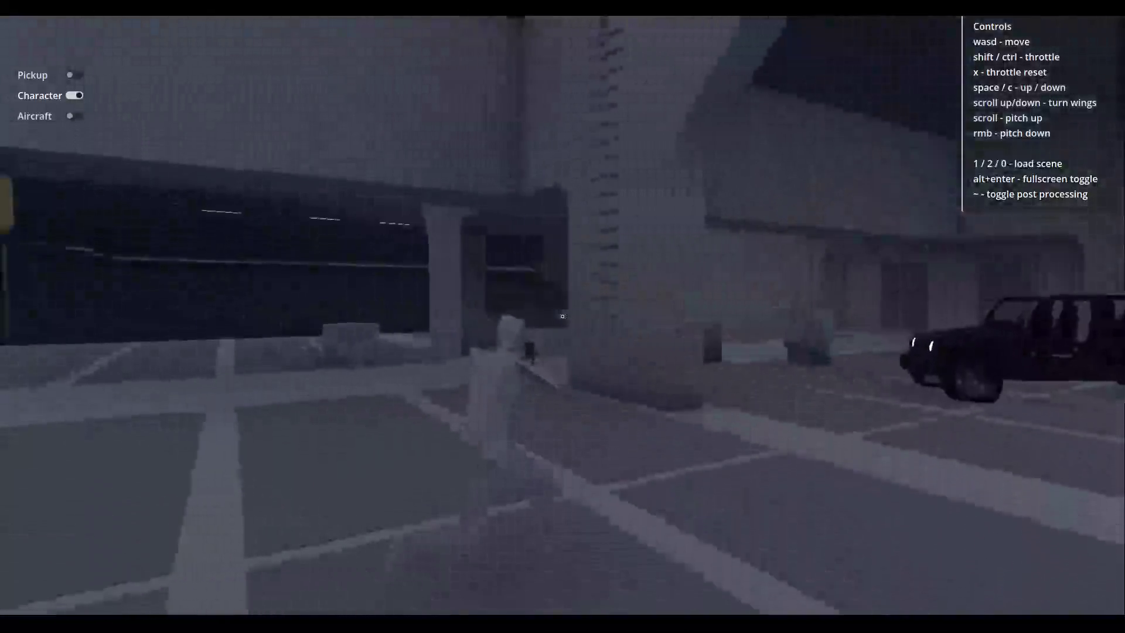
{"action": "key", "text": "w"}
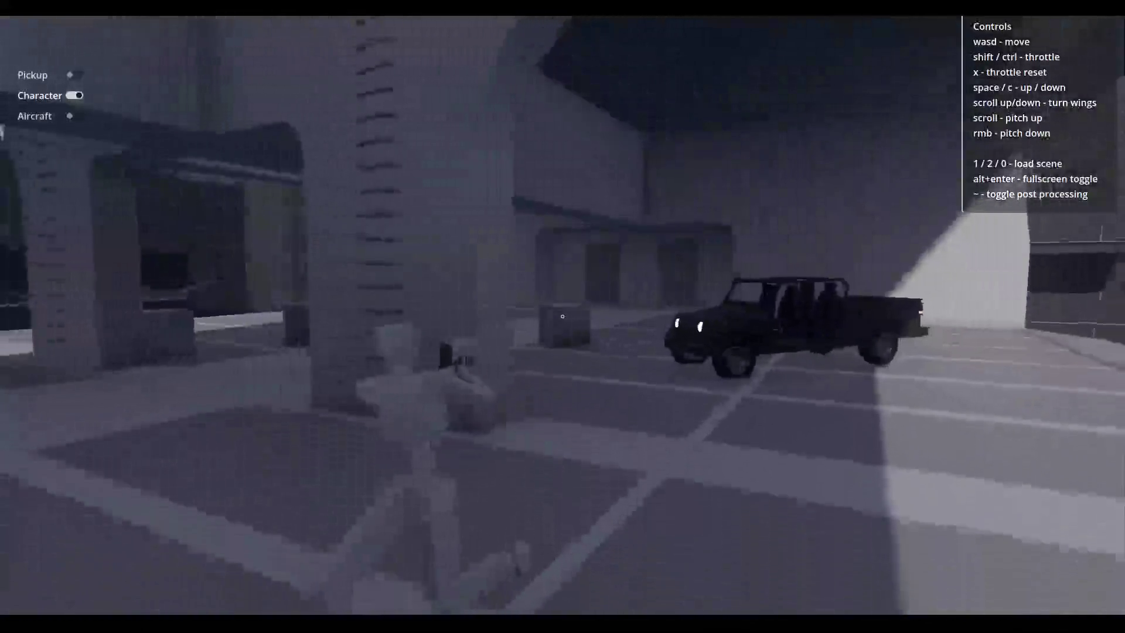
{"action": "key", "text": "w"}
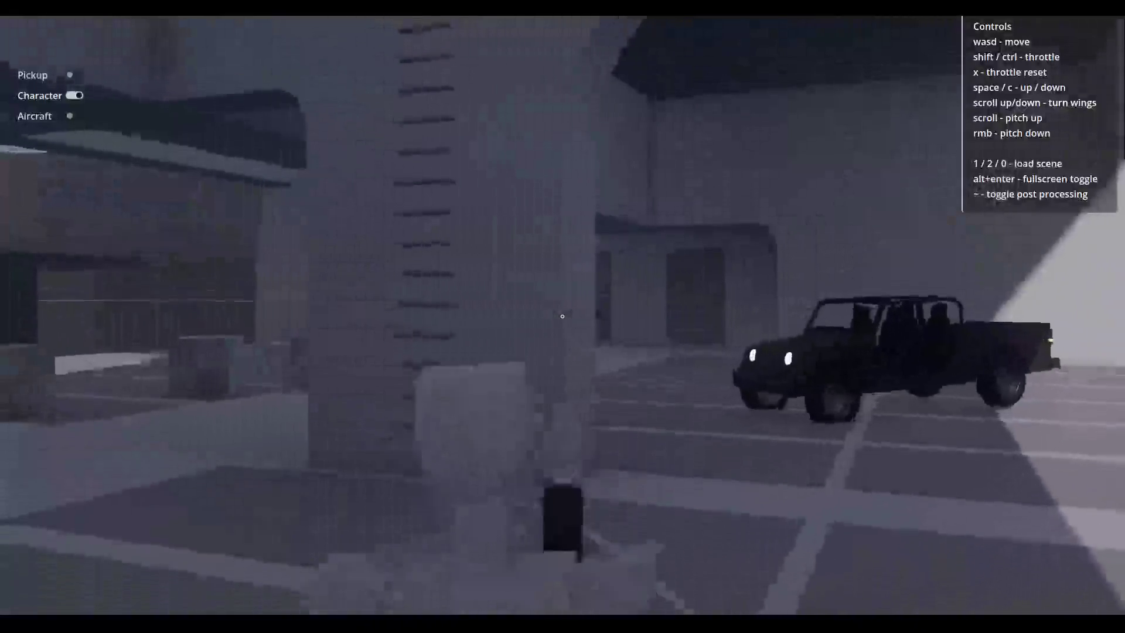
{"action": "key", "text": "w"}
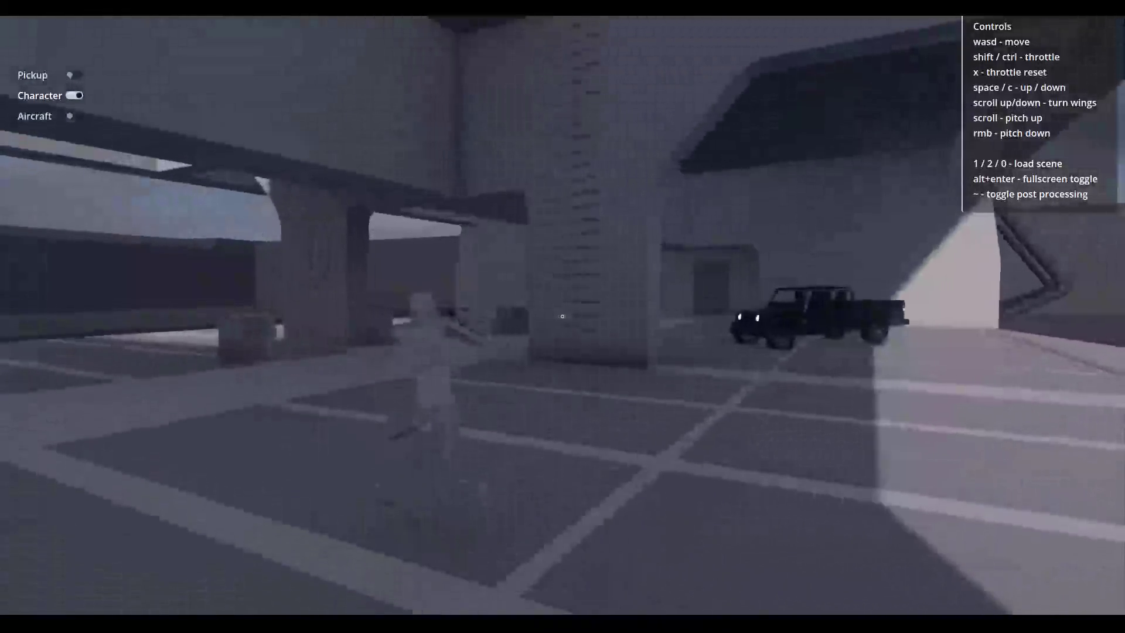
{"action": "key", "text": "w"}
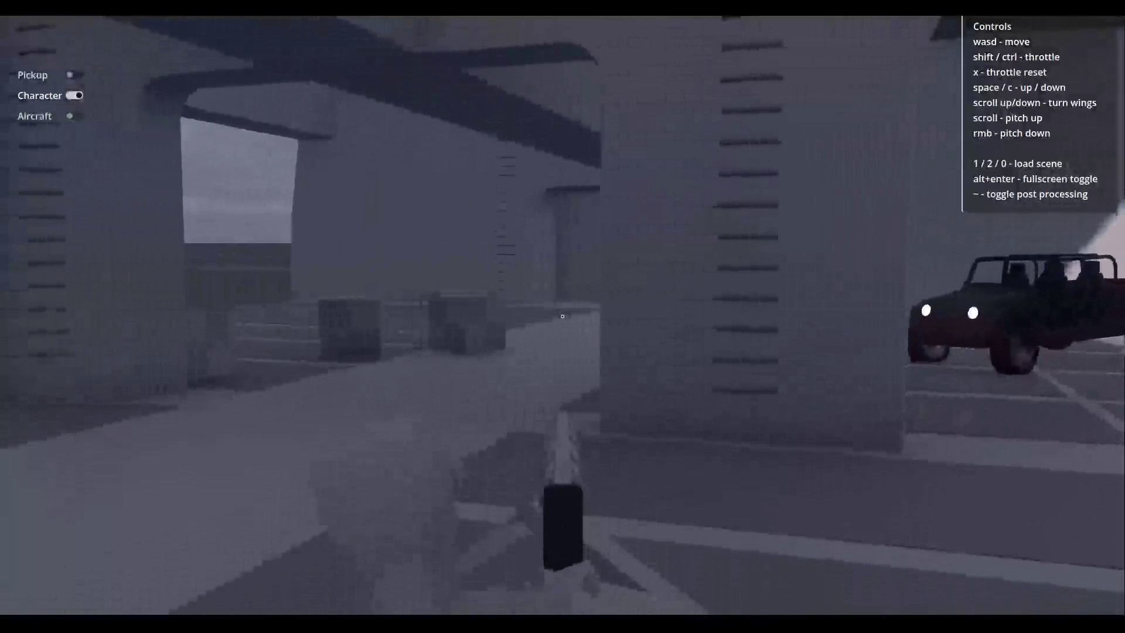
Move back under the overpass, face the jeep, and run to the ladder pillar.
{"action": "key", "text": "Tab"}
{"action": "key", "text": "d"}
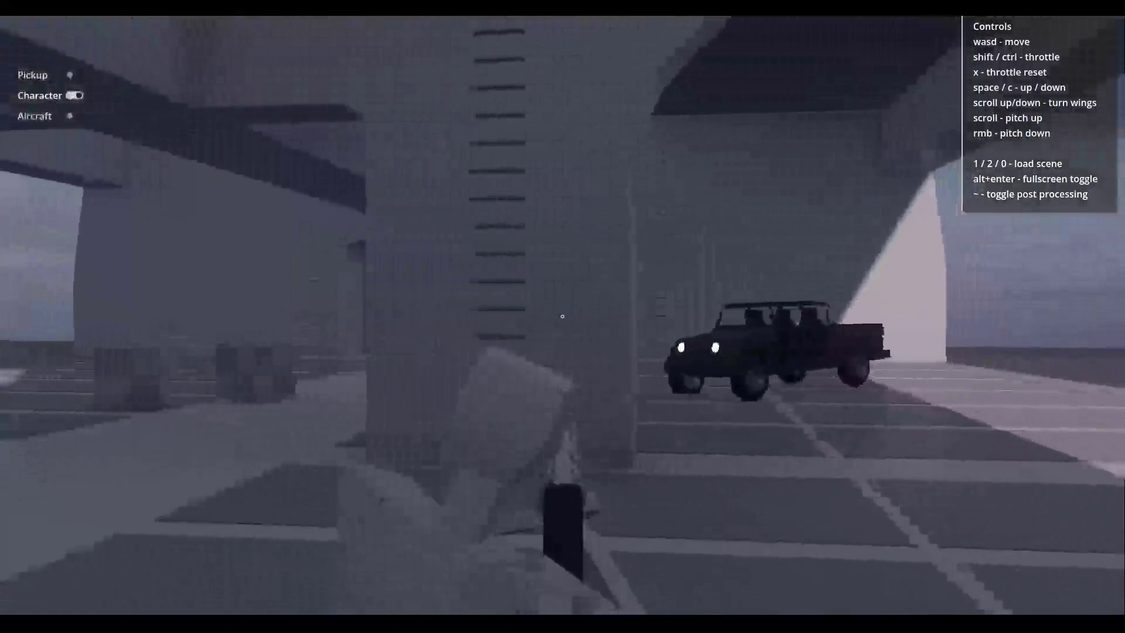
{"action": "key", "text": "w"}
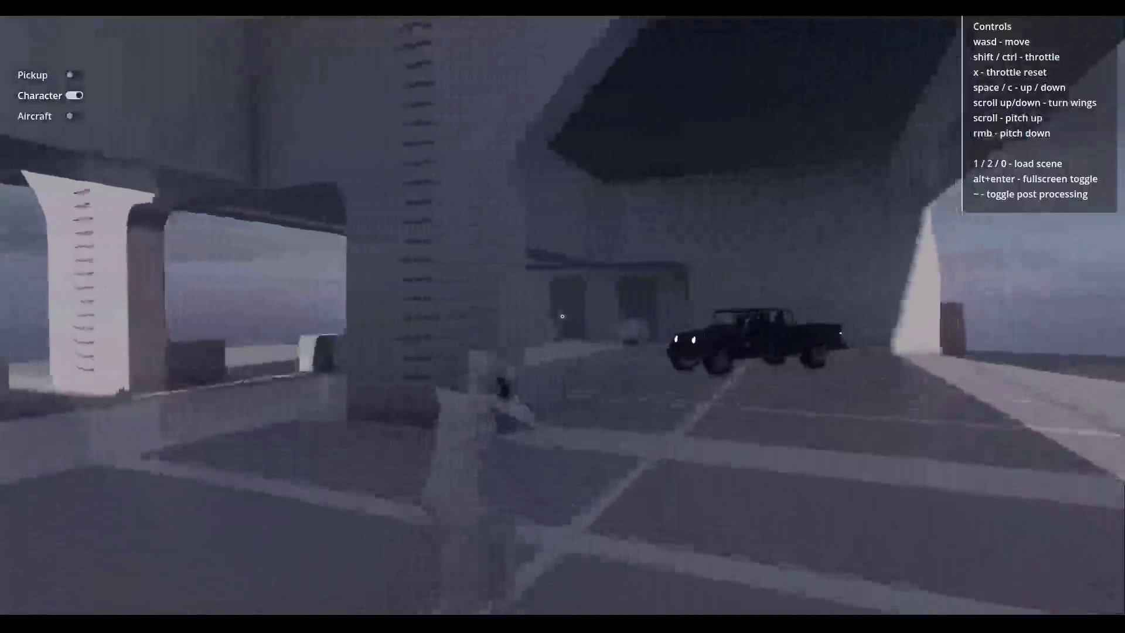
{"action": "key", "text": "w"}
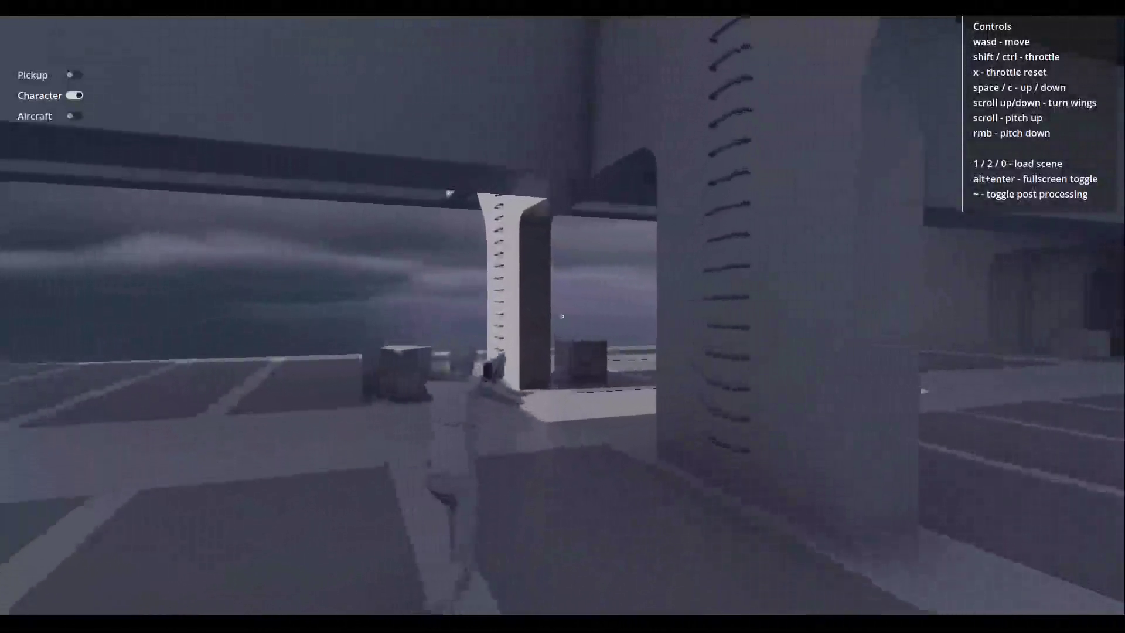
{"action": "key", "text": "w"}
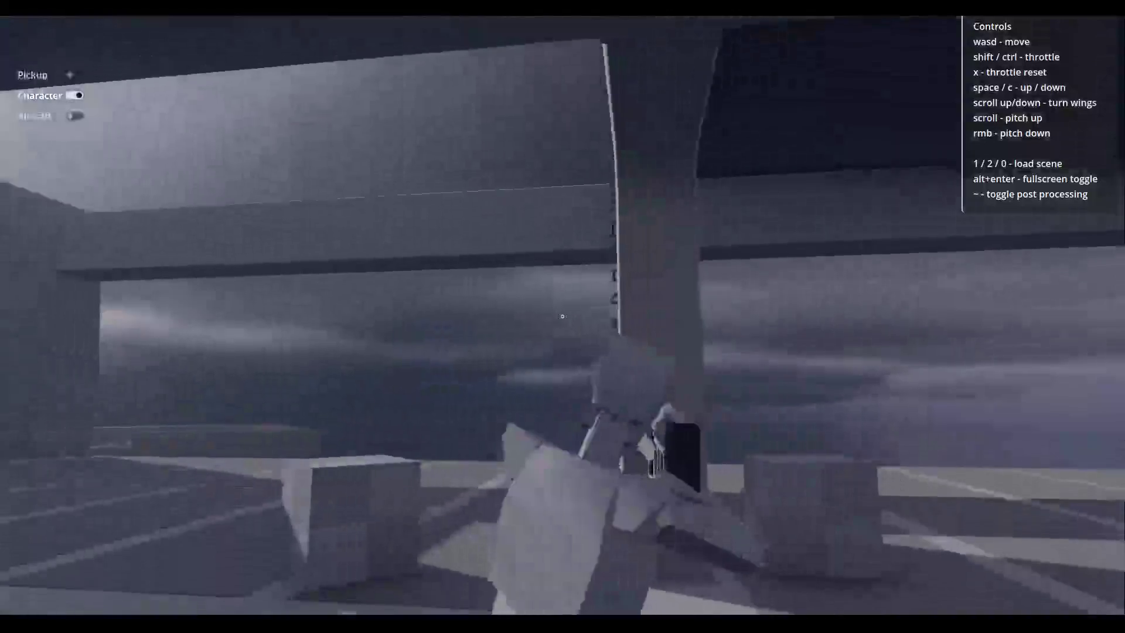
{"action": "key", "text": "e"}
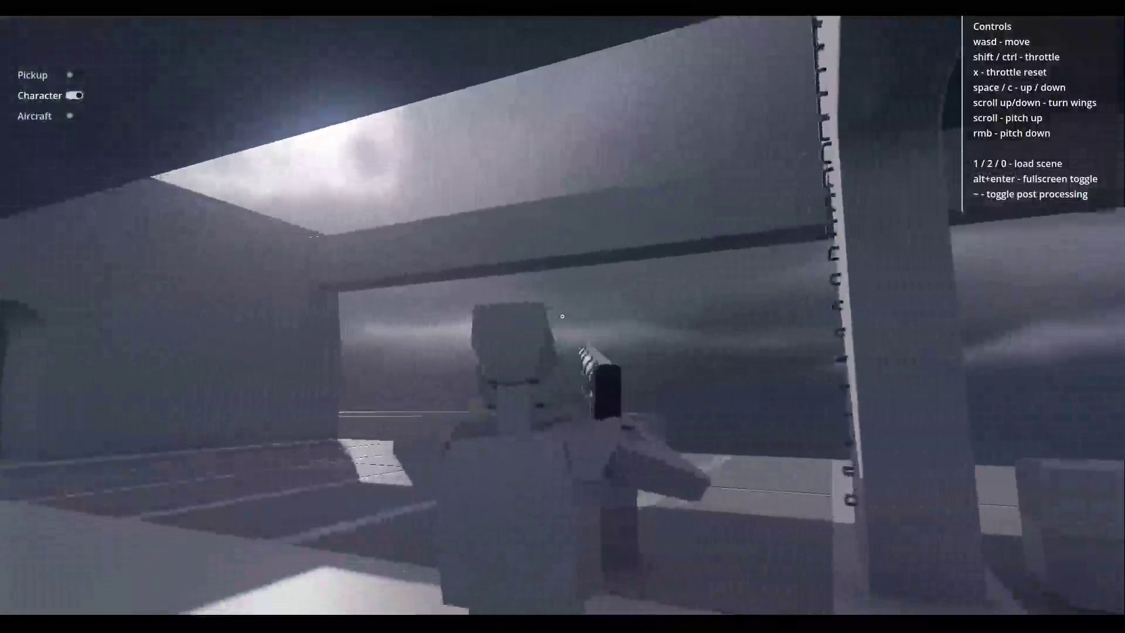
{"action": "key", "text": "w"}
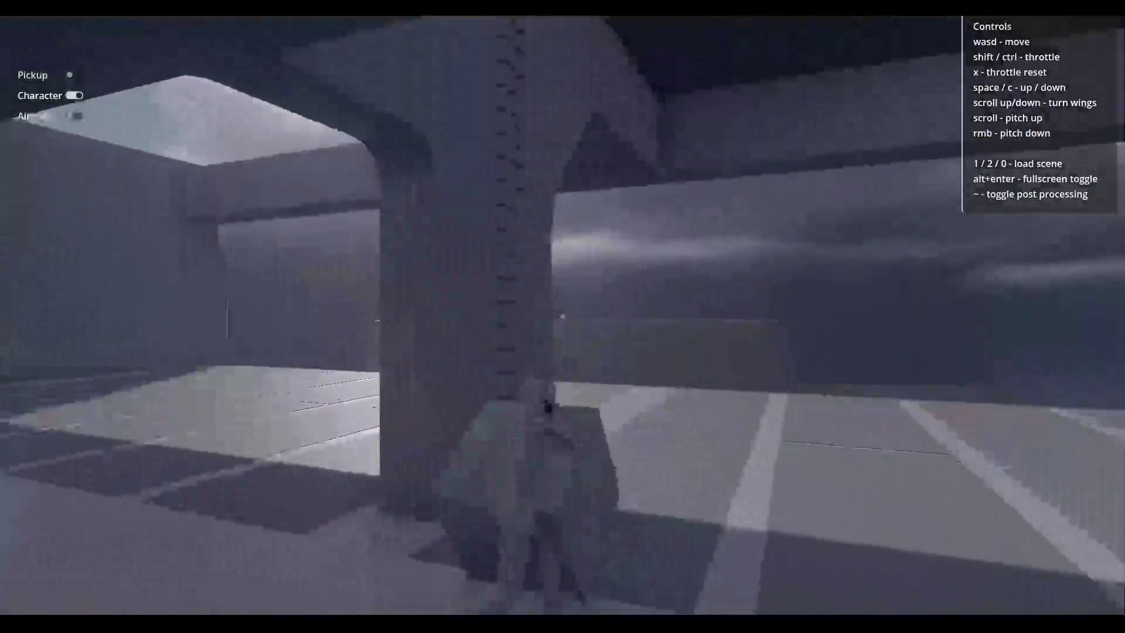
Run across the open ground, off the ledge, and over the lower deck toward the trucks.
{"action": "key", "text": "w"}
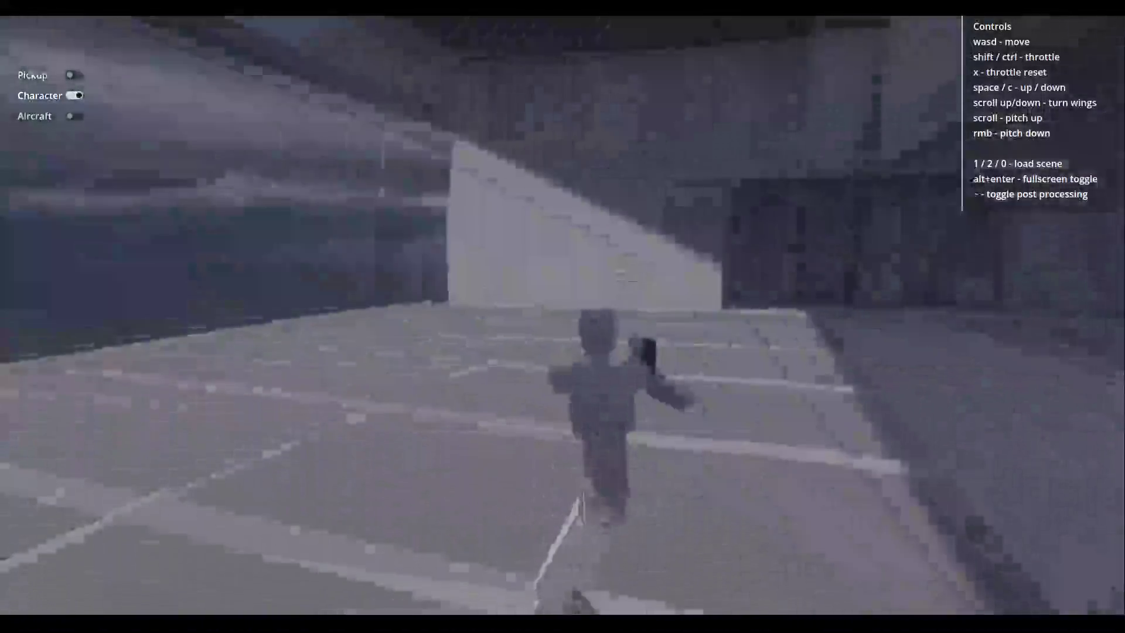
{"action": "key", "text": "w"}
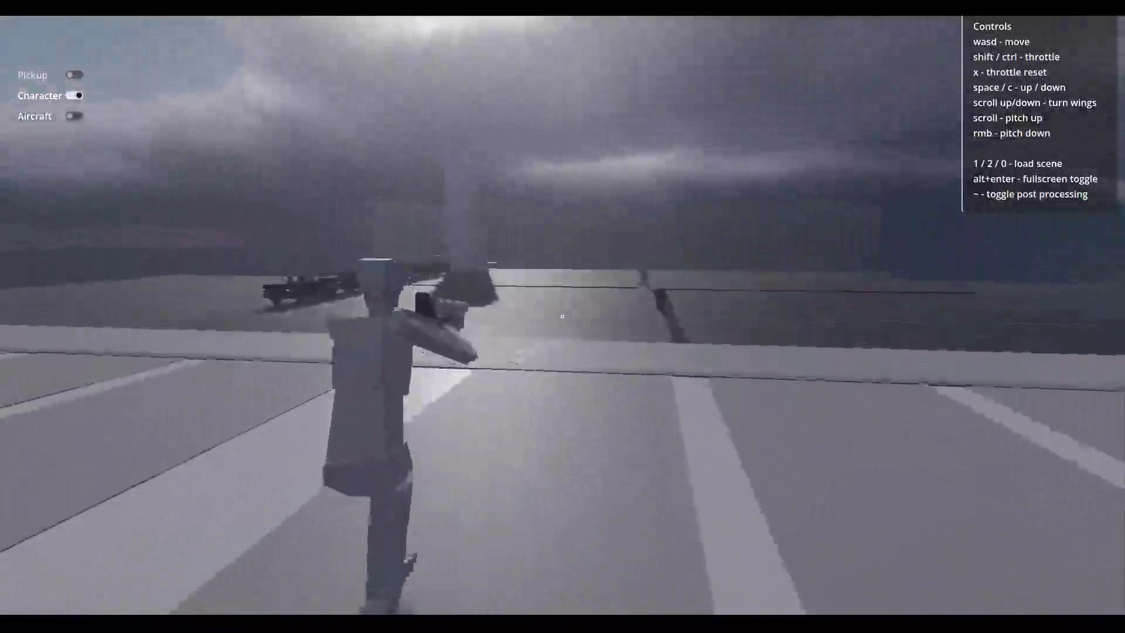
{"action": "key", "text": "w"}
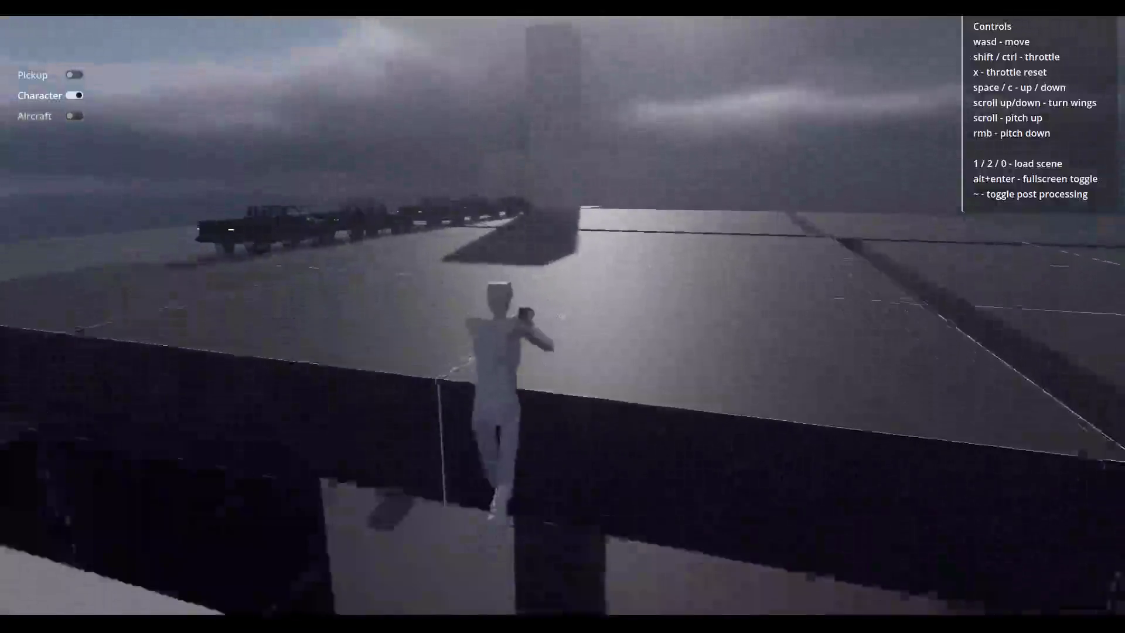
{"action": "key", "text": "w"}
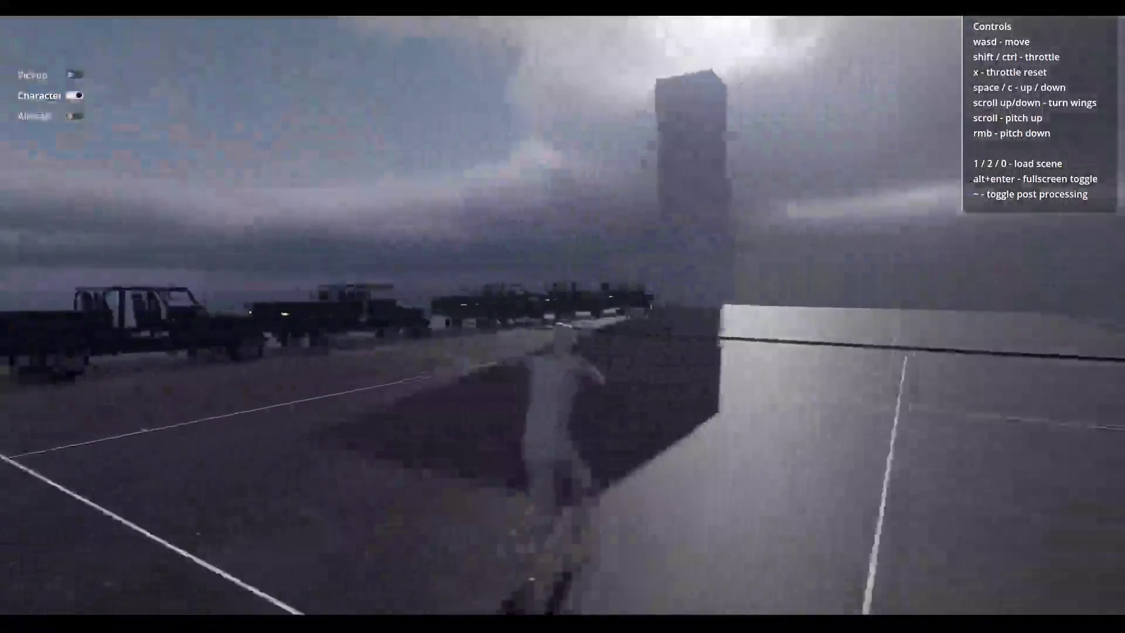
{"action": "key", "text": "w"}
{"action": "key", "text": "w"}
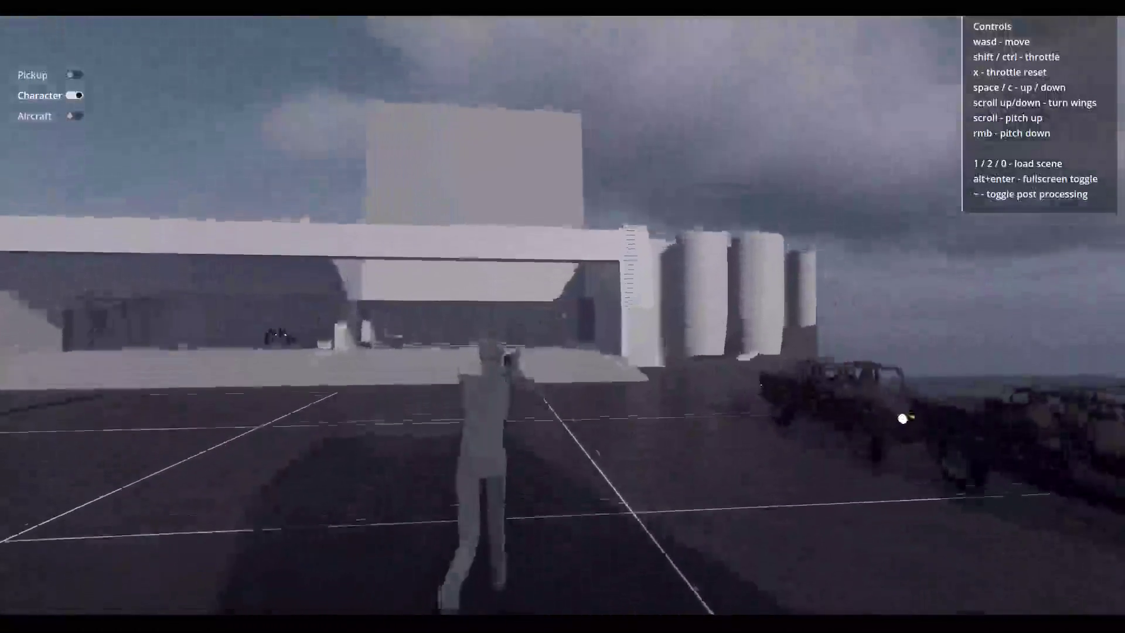
{"action": "key", "text": "w"}
{"action": "key", "text": "w"}
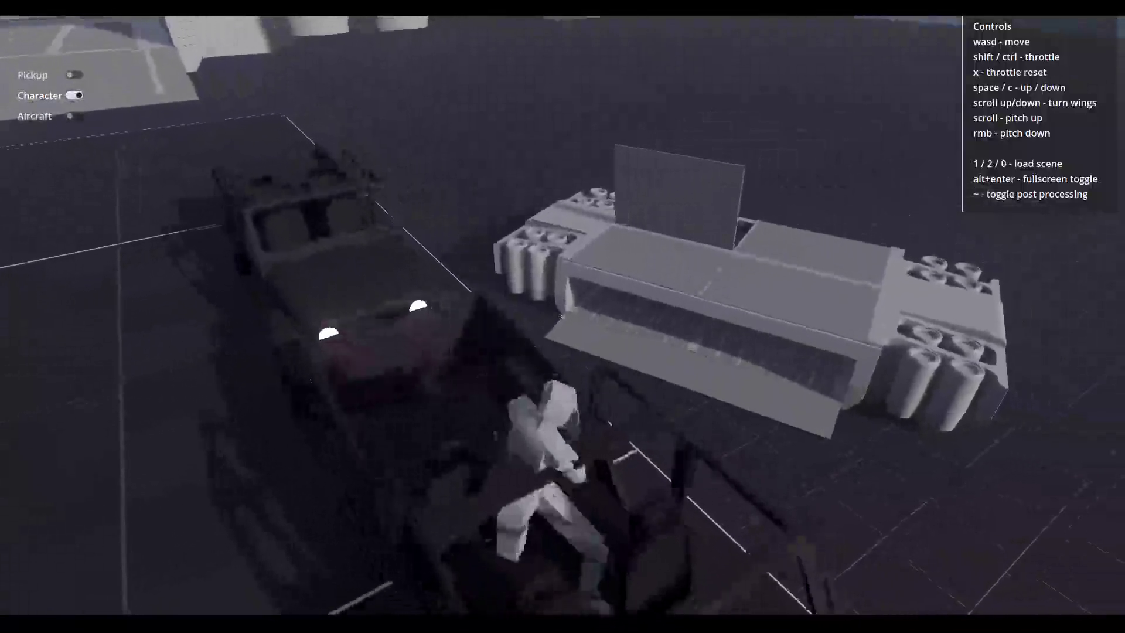
Climb onto the truck bed, run across the parking area, then switch control to the aircraft.
{"action": "key", "text": "w"}
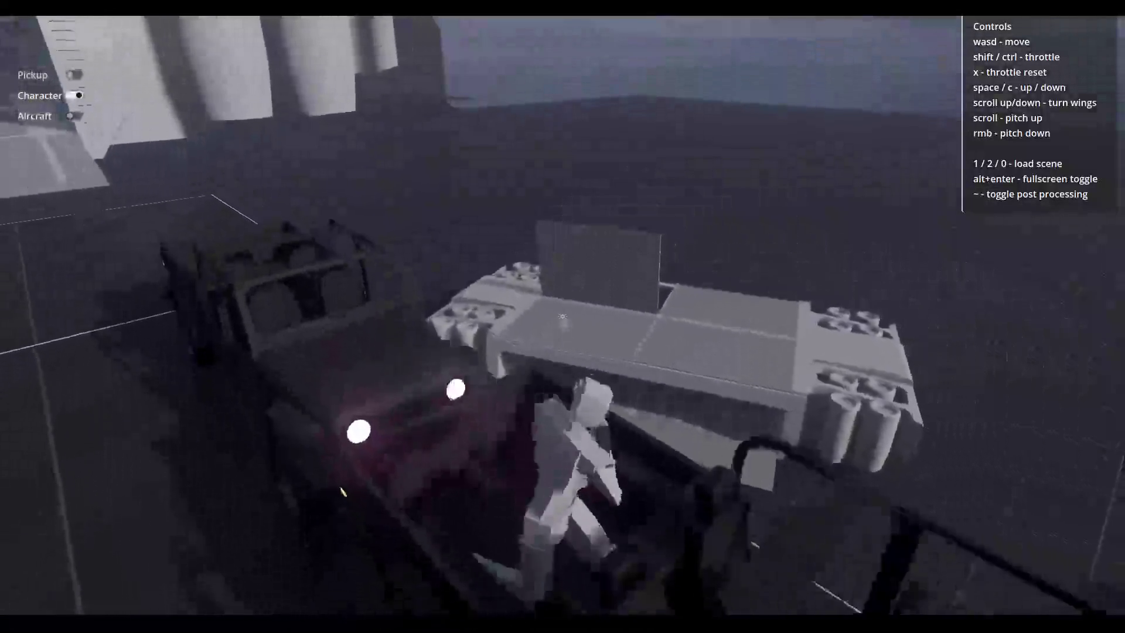
{"action": "key", "text": "w"}
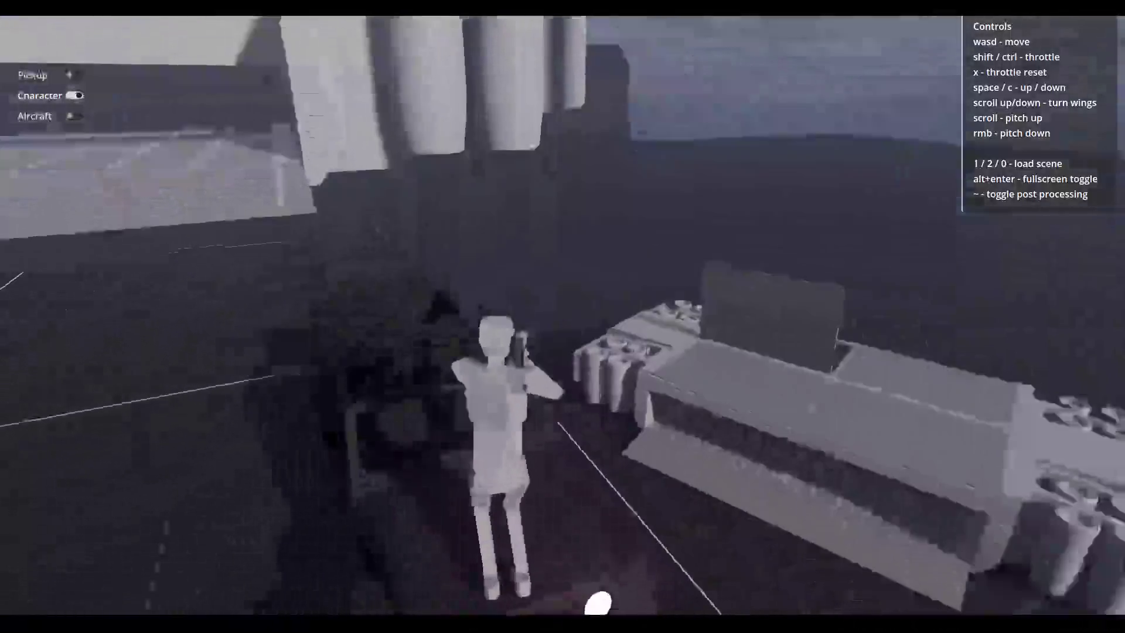
{"action": "key", "text": "w"}
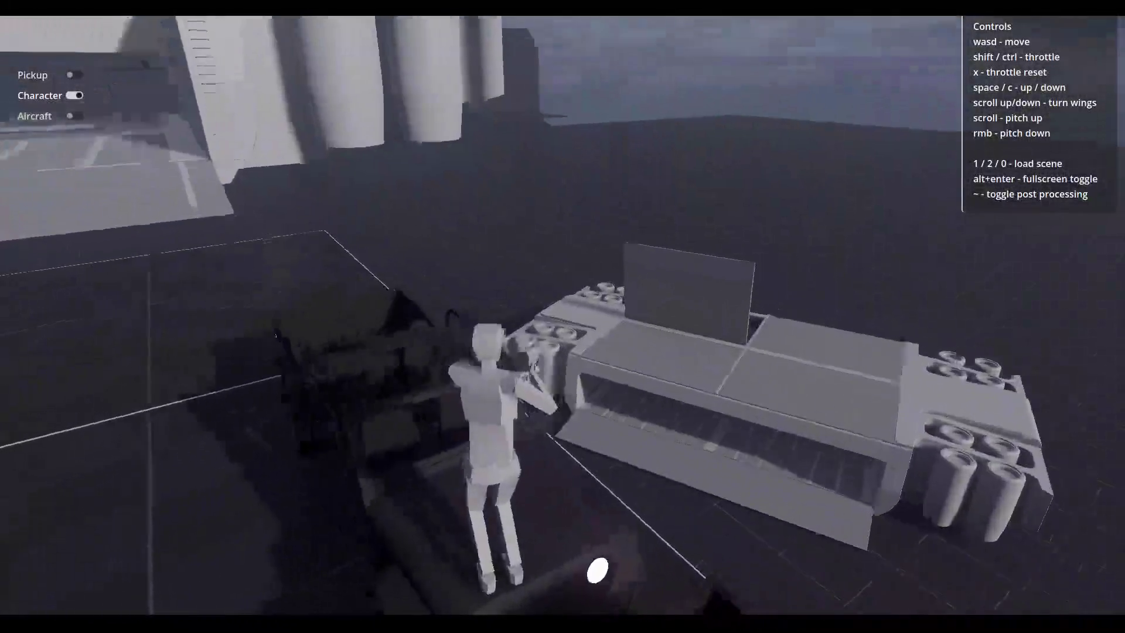
{"action": "key", "text": "w"}
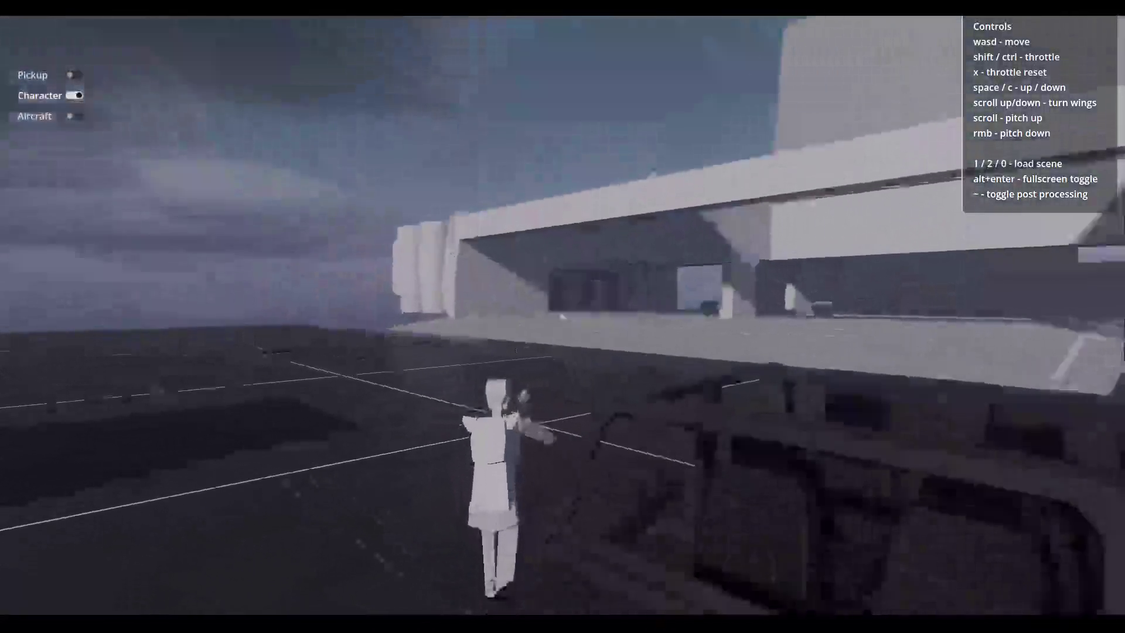
{"action": "key", "text": "w"}
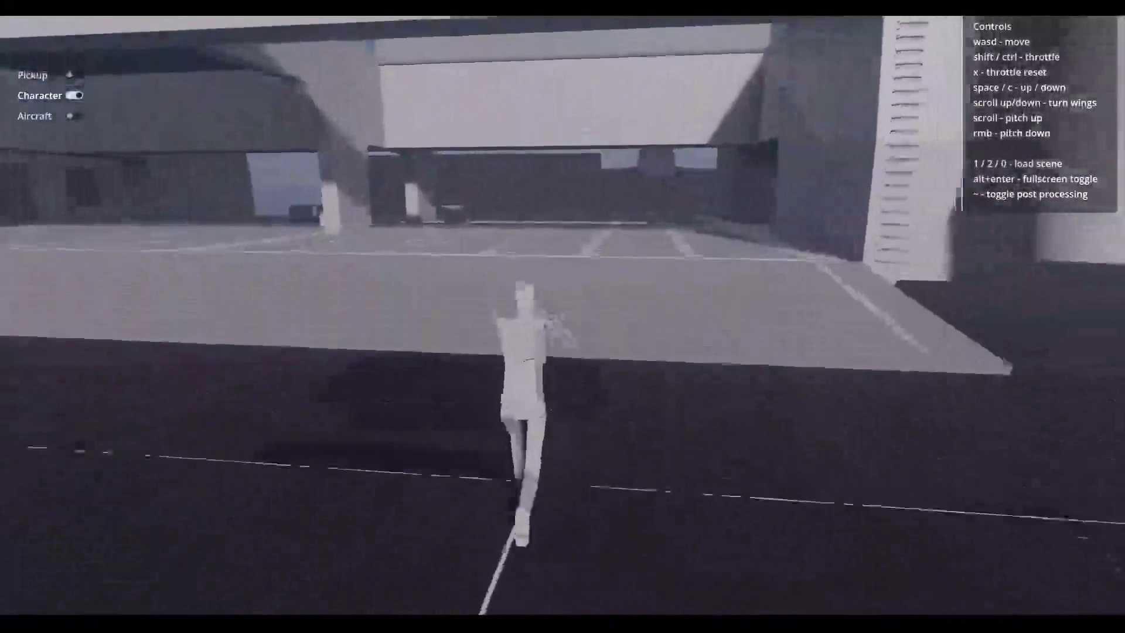
{"action": "key", "text": "w"}
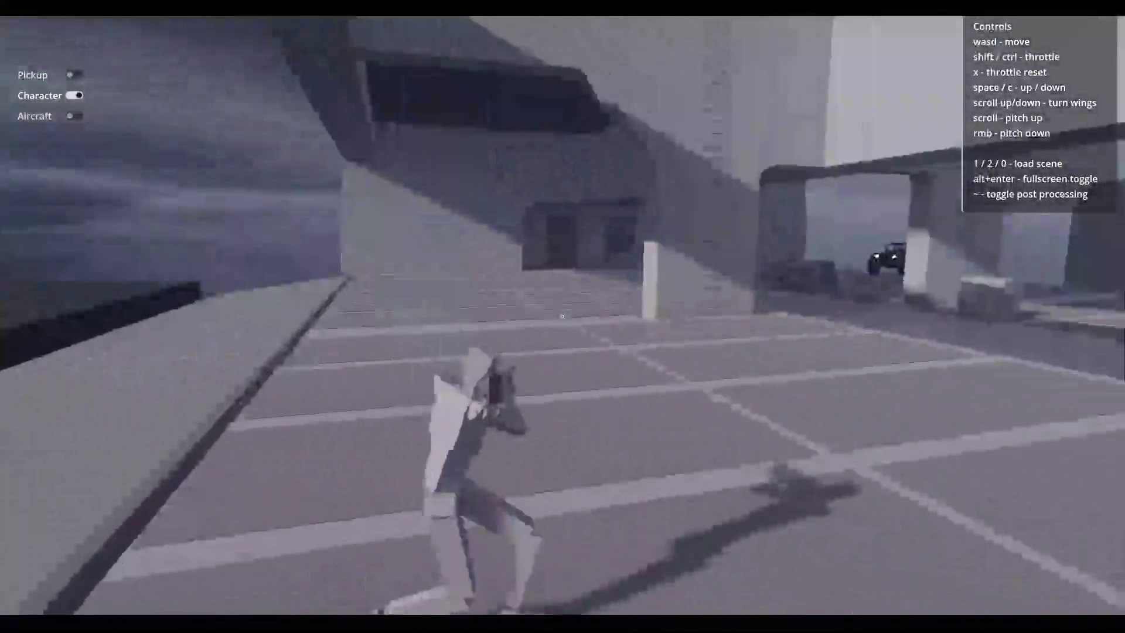
{"action": "key", "text": "w"}
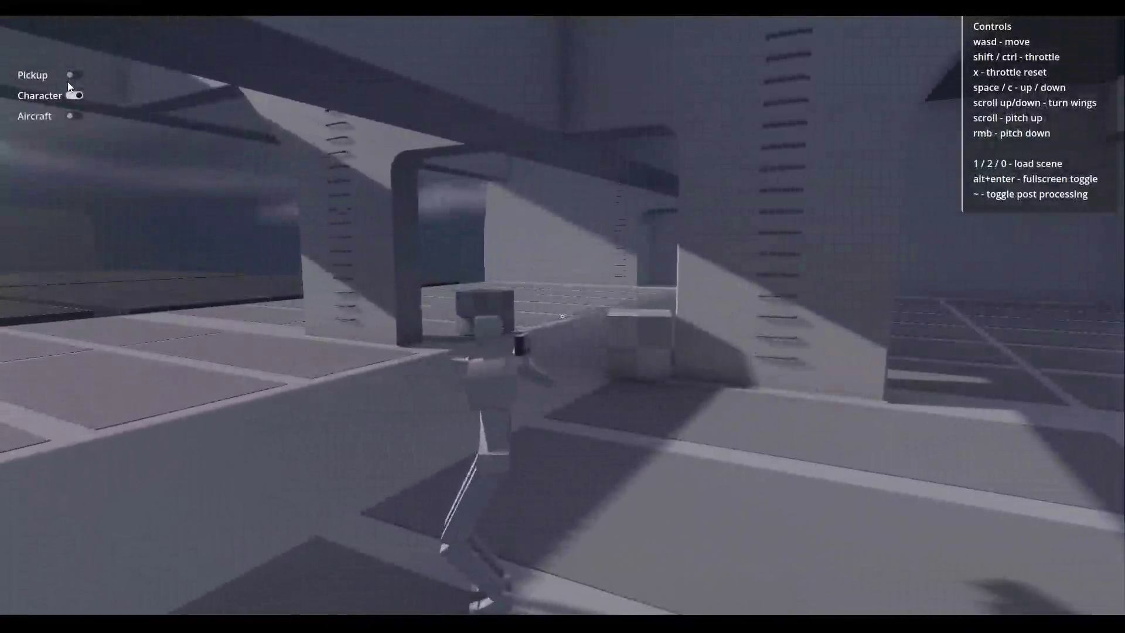
{"action": "left_click", "coordinate": [72, 75]}
{"action": "left_click", "coordinate": [74, 116]}
Fly the aircraft over the building, reload test scenes 1, 2 and 1, then fly across the hangar.
{"action": "key", "text": "space"}
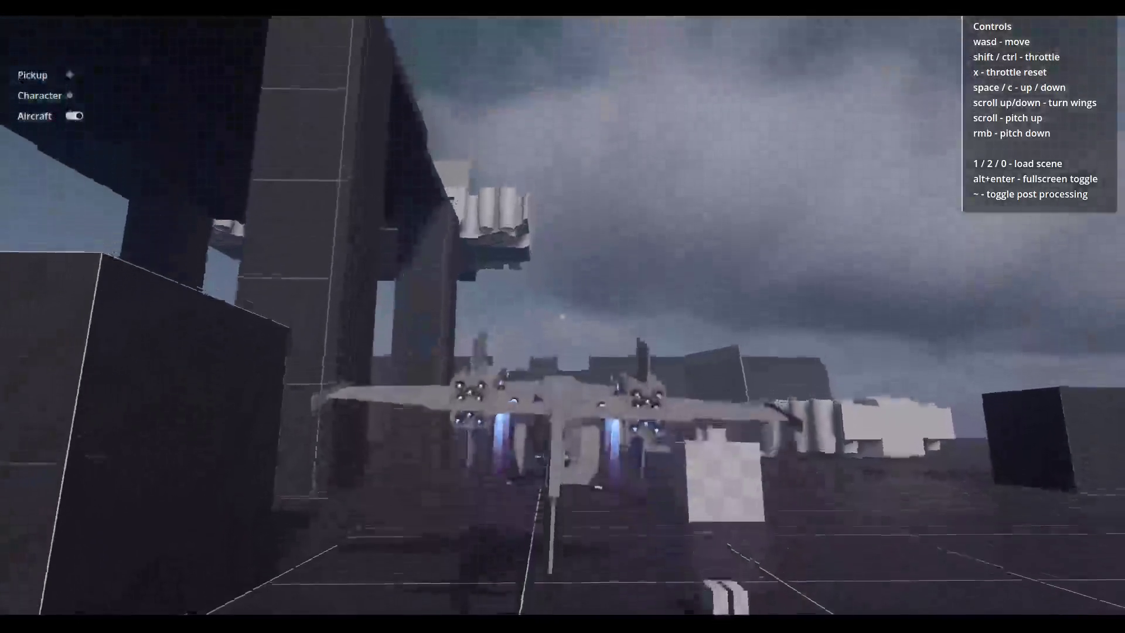
{"action": "key", "text": "w"}
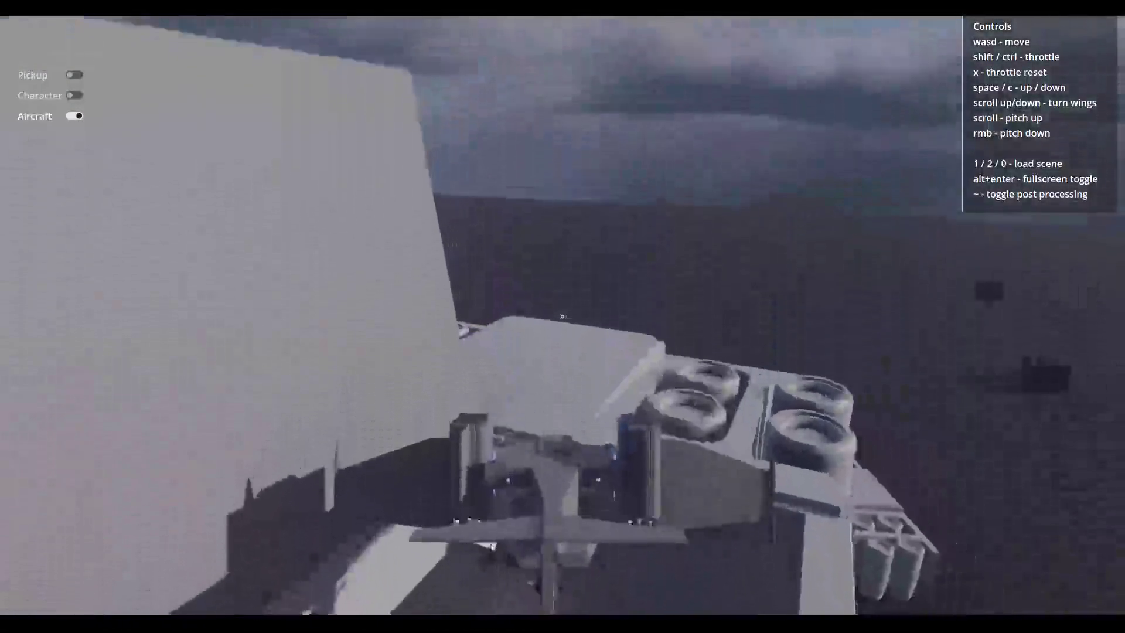
{"action": "key", "text": "1"}
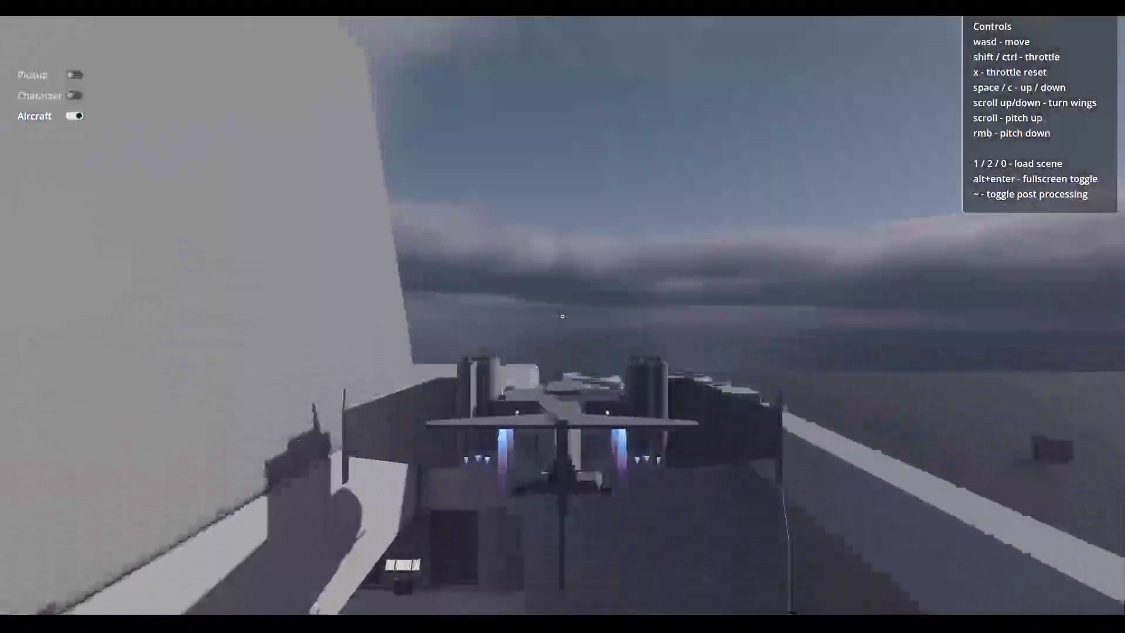
{"action": "key", "text": "2"}
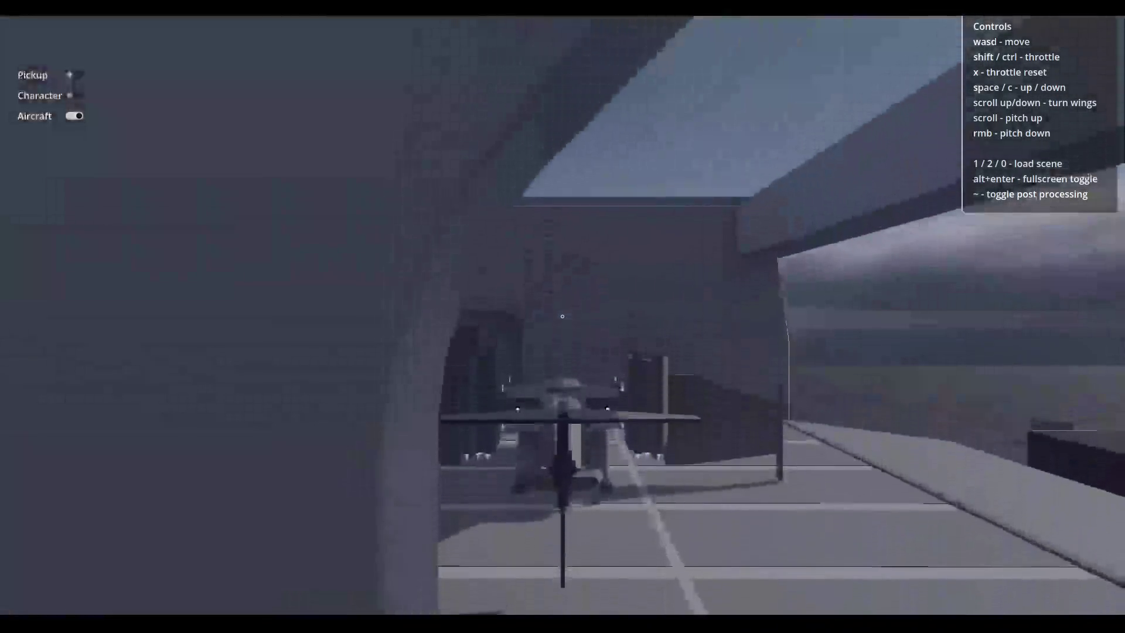
{"action": "key", "text": "1"}
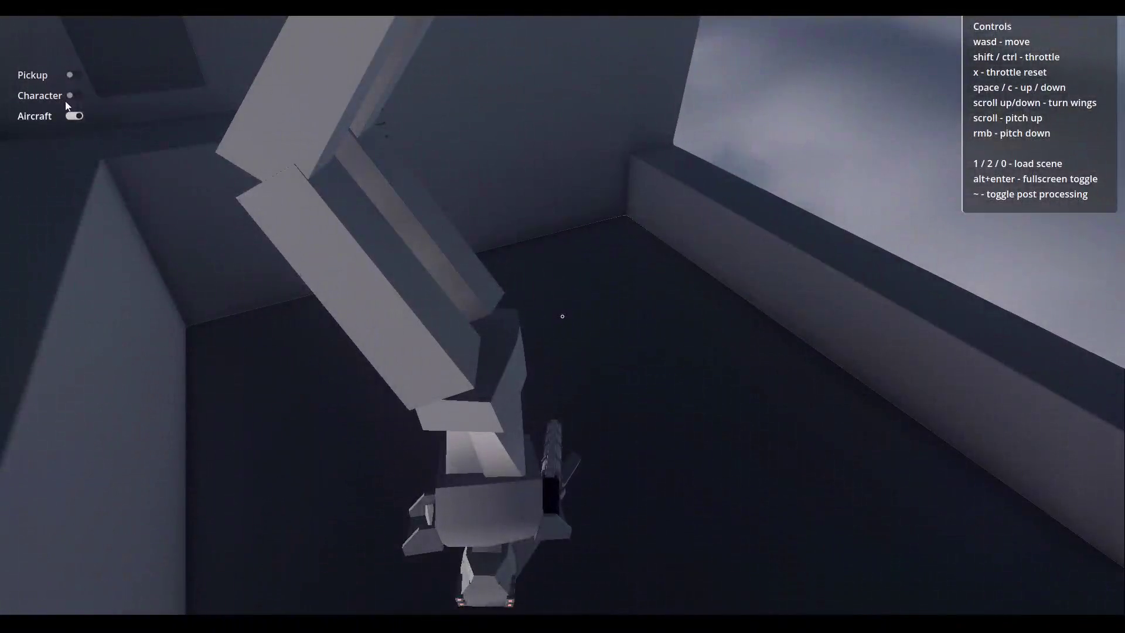
{"action": "left_click", "coordinate": [76, 116]}
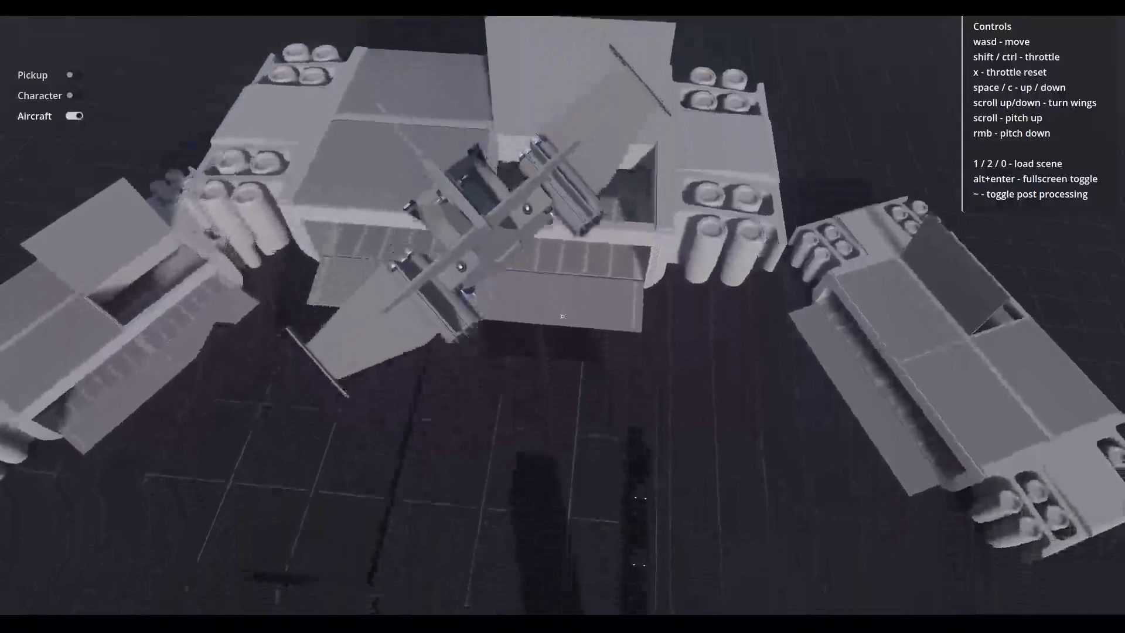
{"action": "key", "text": "shift"}
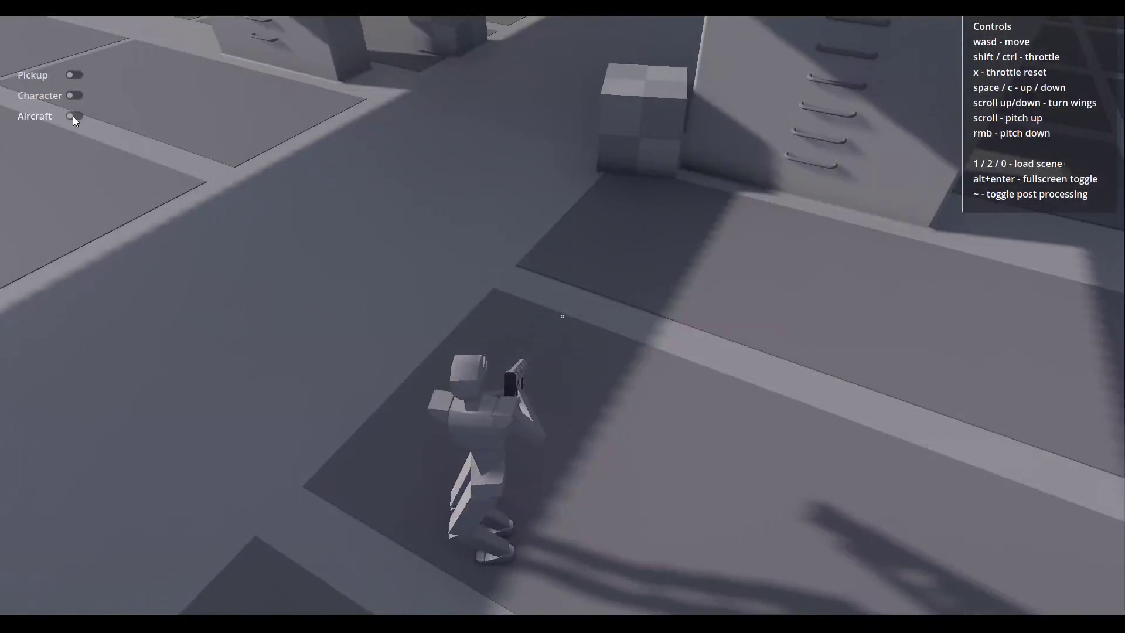
Lift the aircraft off the rooftop, descend under the archway into the hangar, then switch to the character.
{"action": "left_click", "coordinate": [73, 116]}
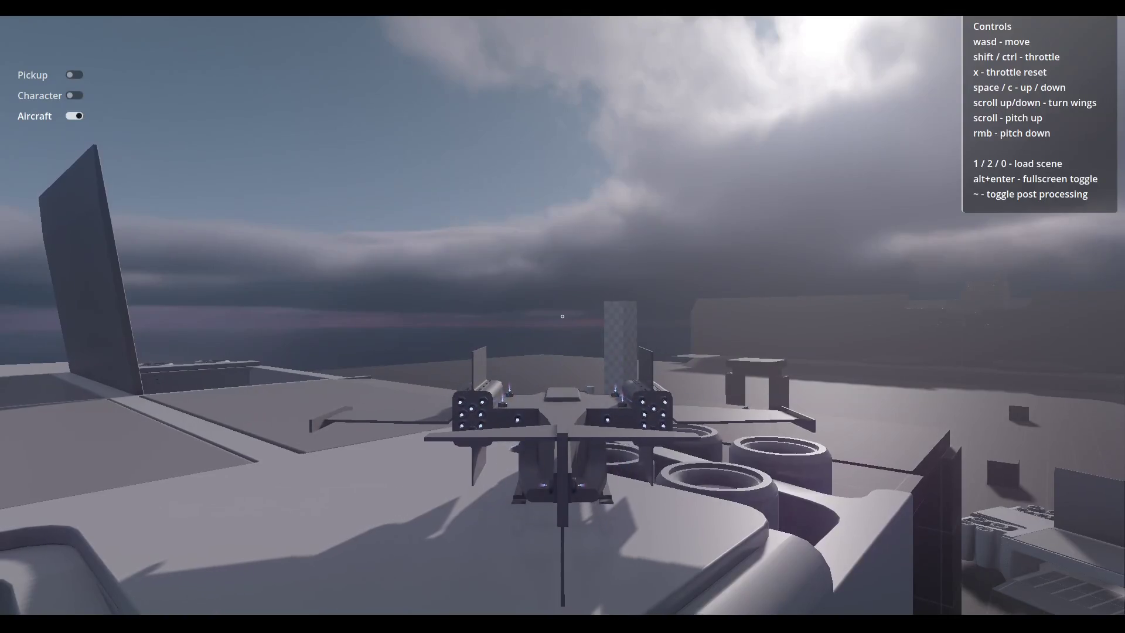
{"action": "key", "text": "space"}
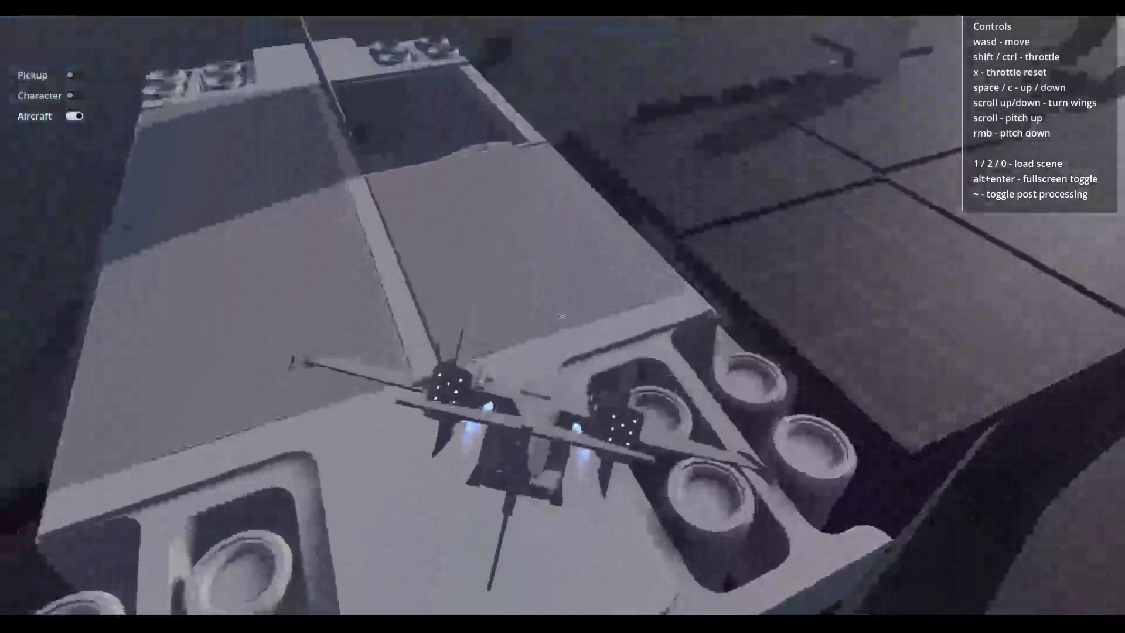
{"action": "key", "text": "w"}
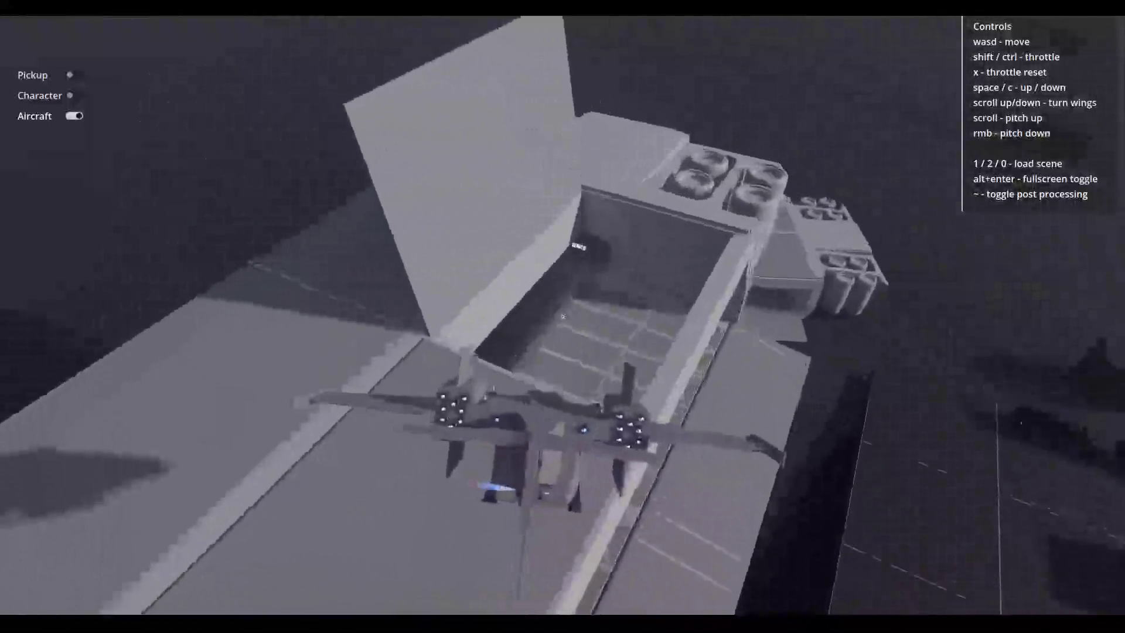
{"action": "key", "text": "w"}
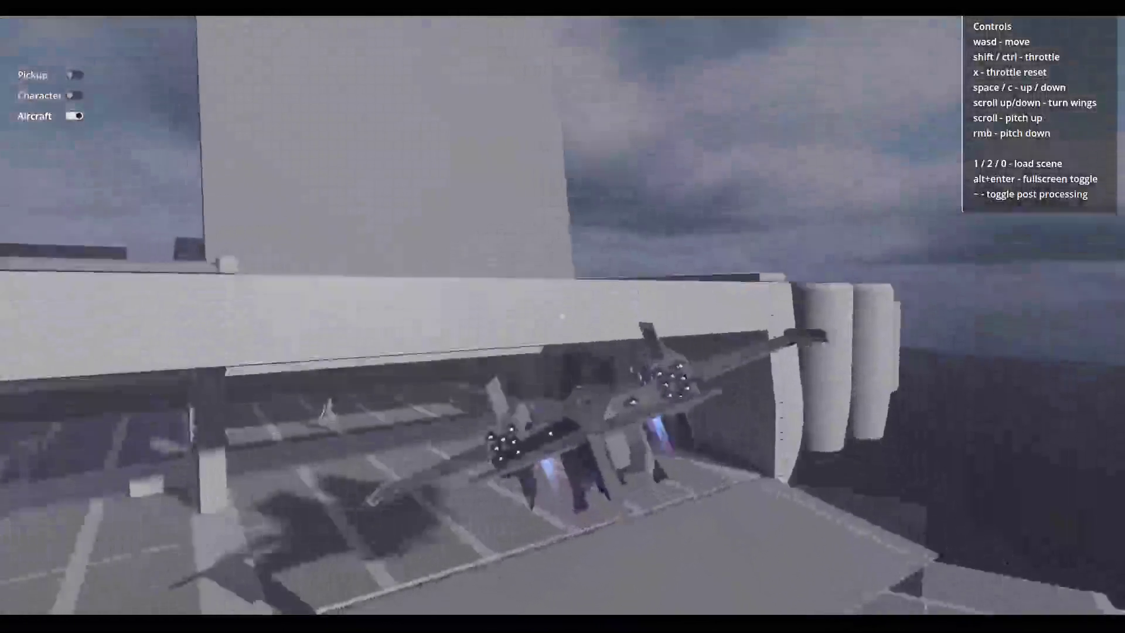
{"action": "key", "text": "w"}
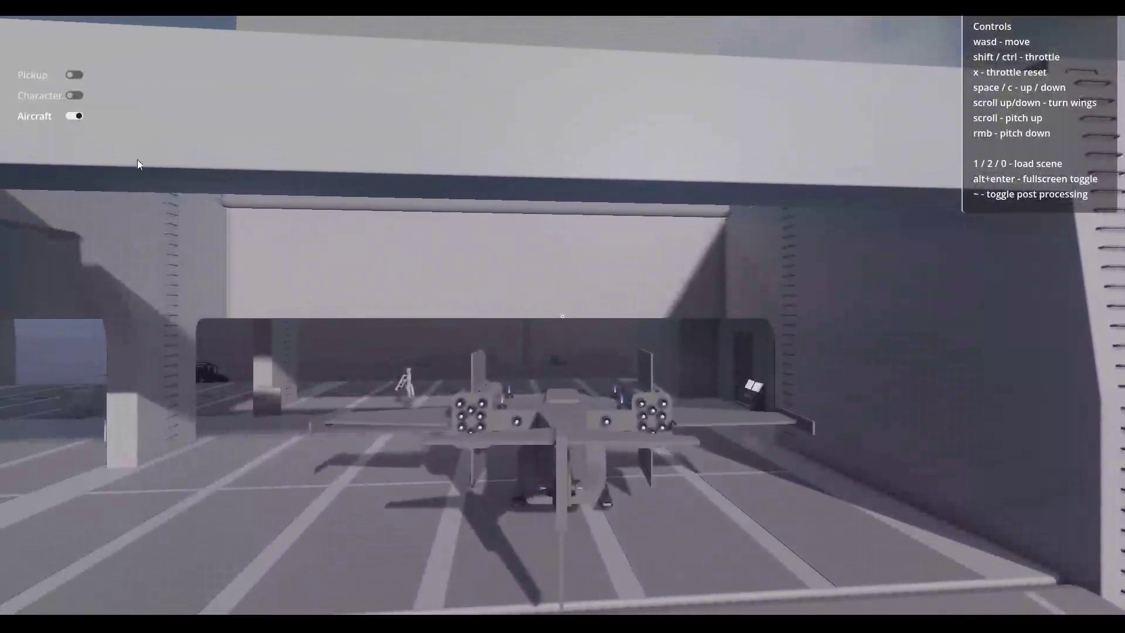
{"action": "left_click", "coordinate": [75, 95]}
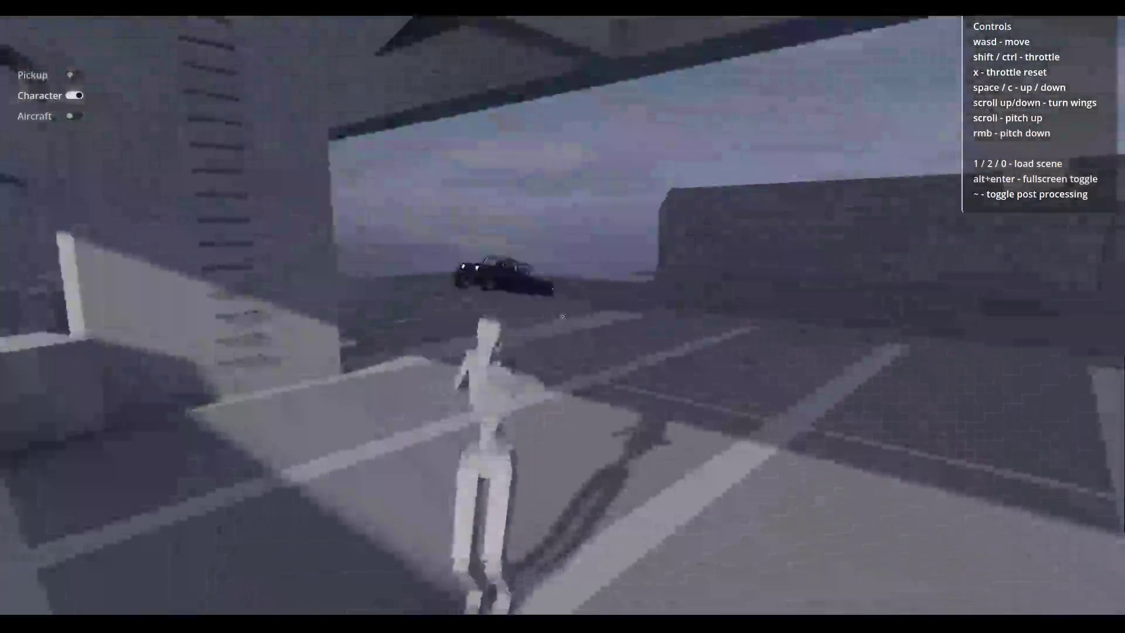
Run toward the helicopter, fly the aircraft out of the hangar, then run the character into the dark hangar.
{"action": "key", "text": "w"}
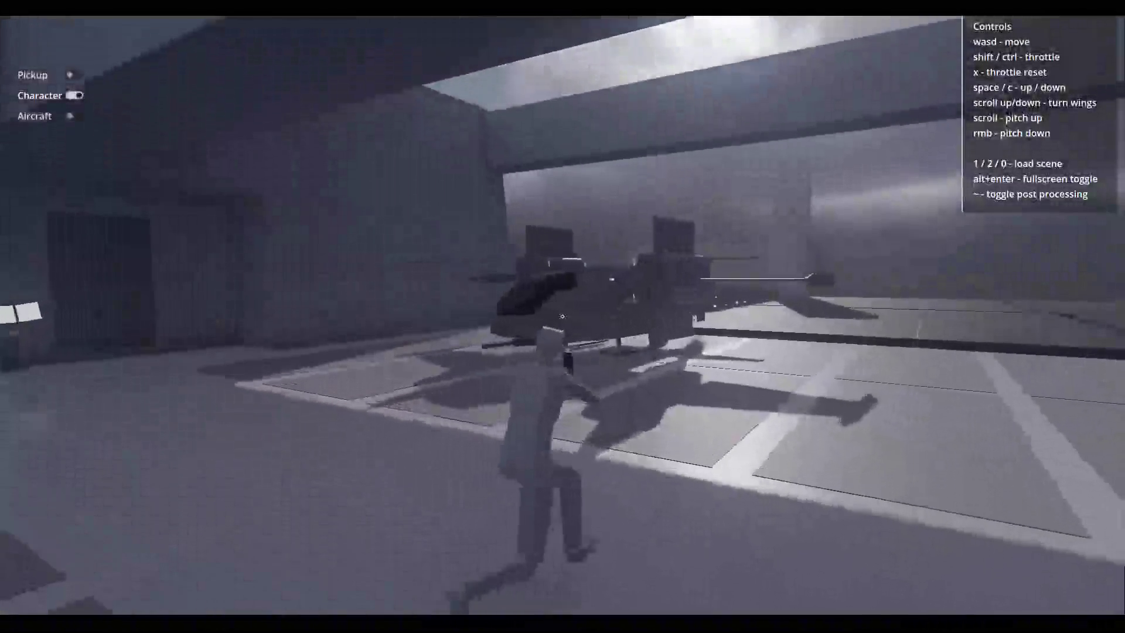
{"action": "key", "text": "w"}
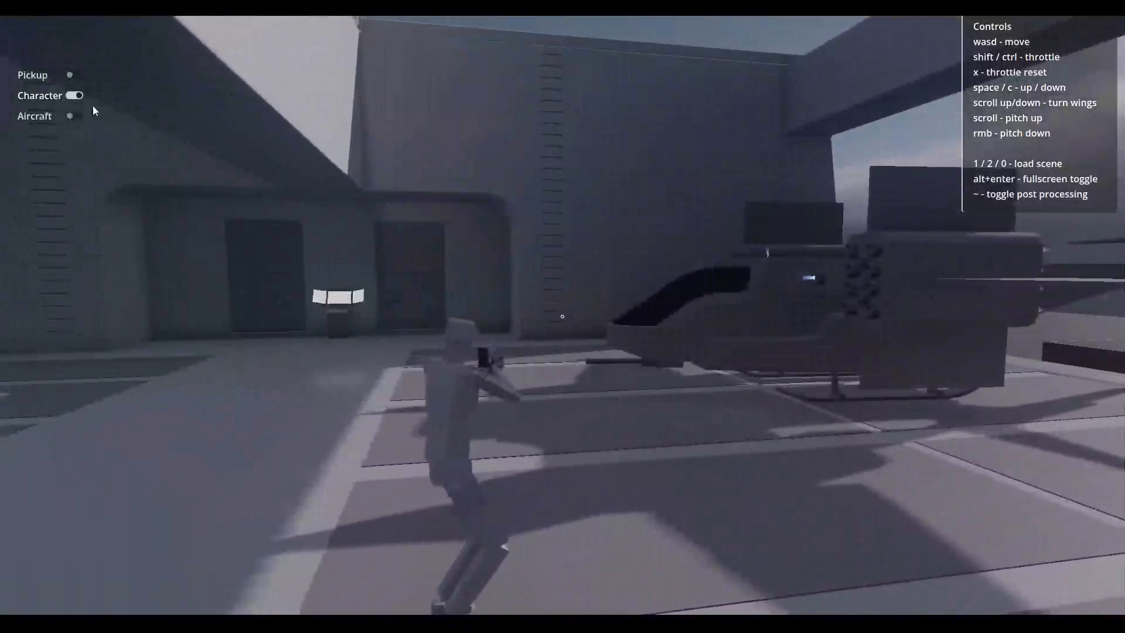
{"action": "left_click", "coordinate": [75, 114]}
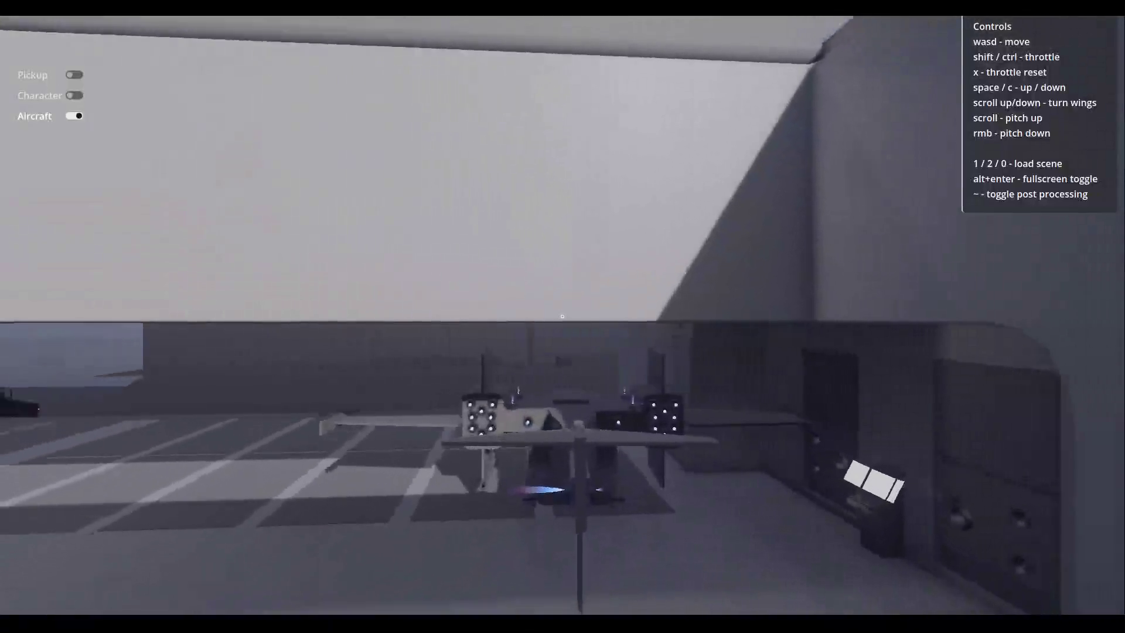
{"action": "key", "text": "w"}
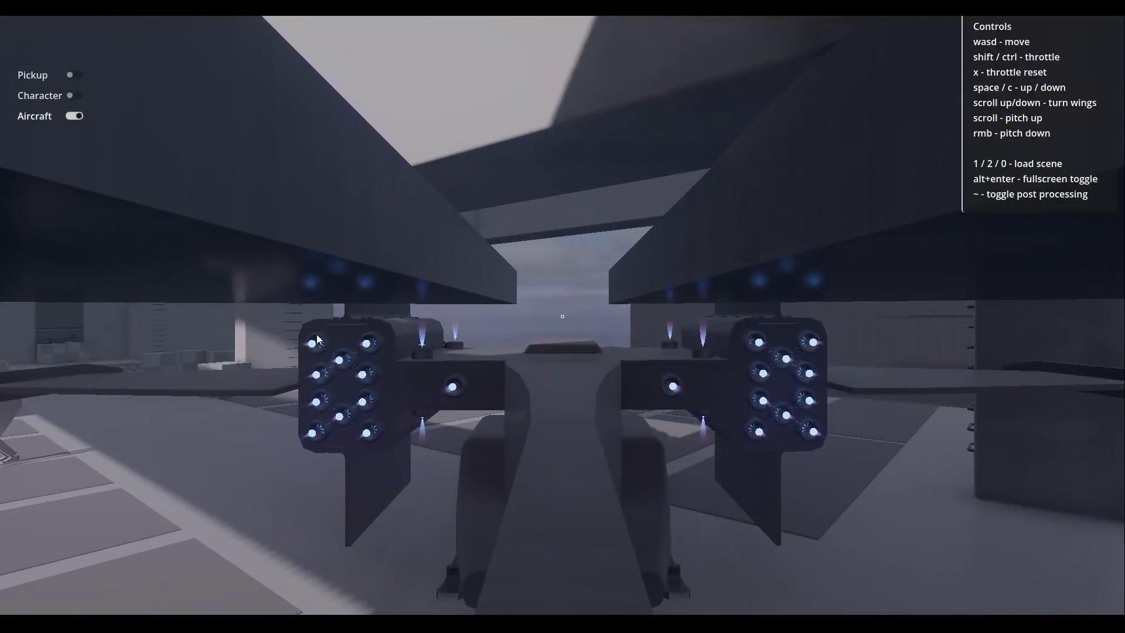
{"action": "left_click", "coordinate": [73, 96]}
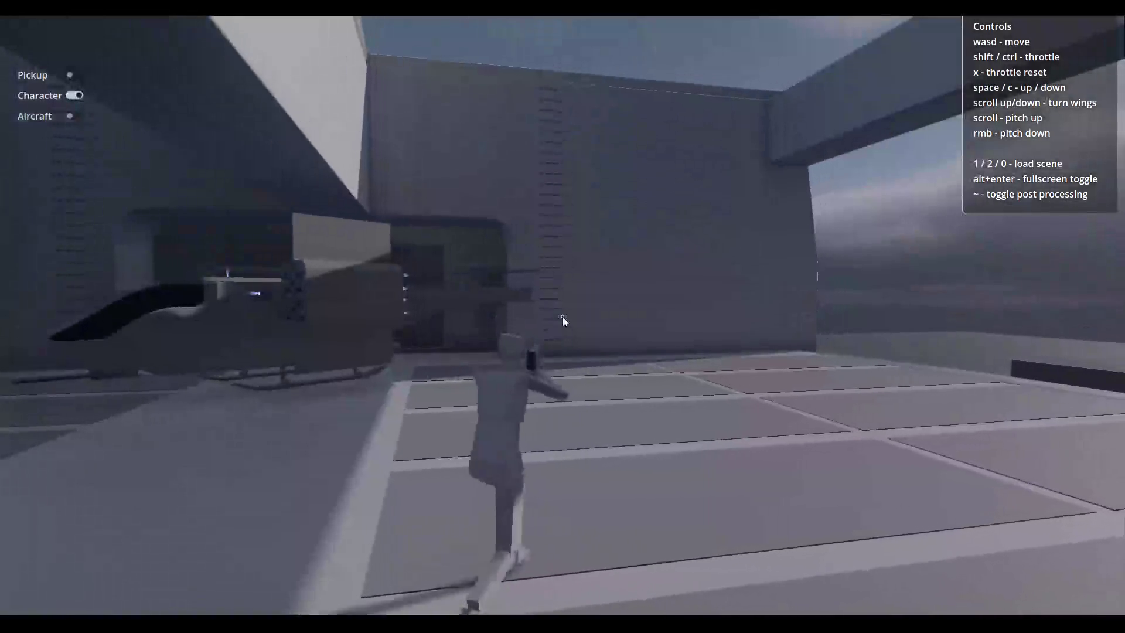
{"action": "key", "text": "w"}
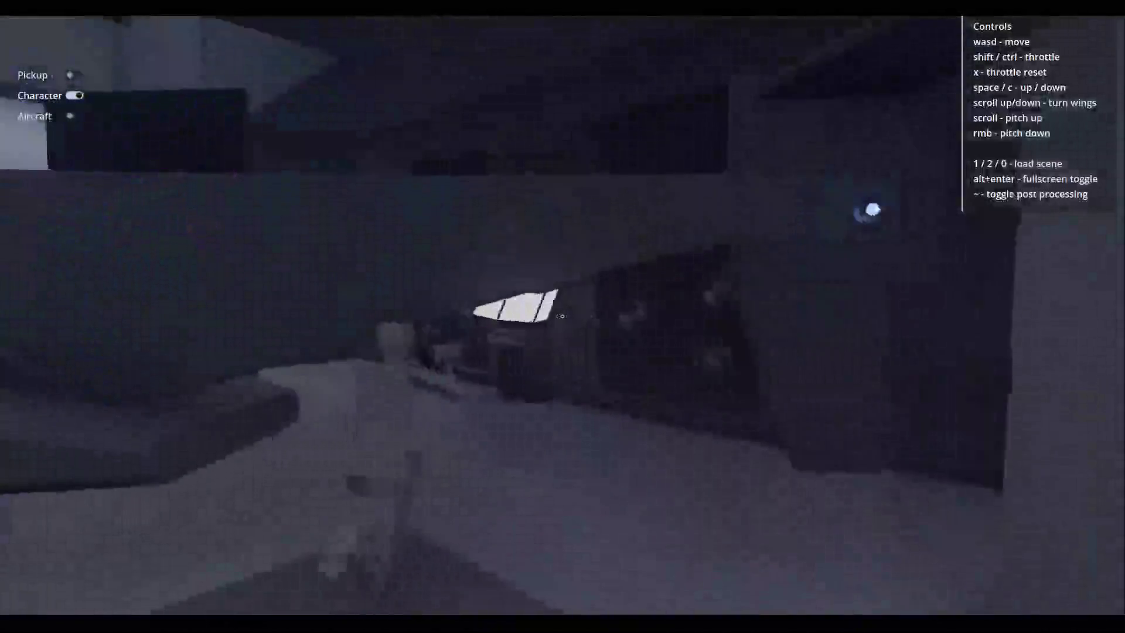